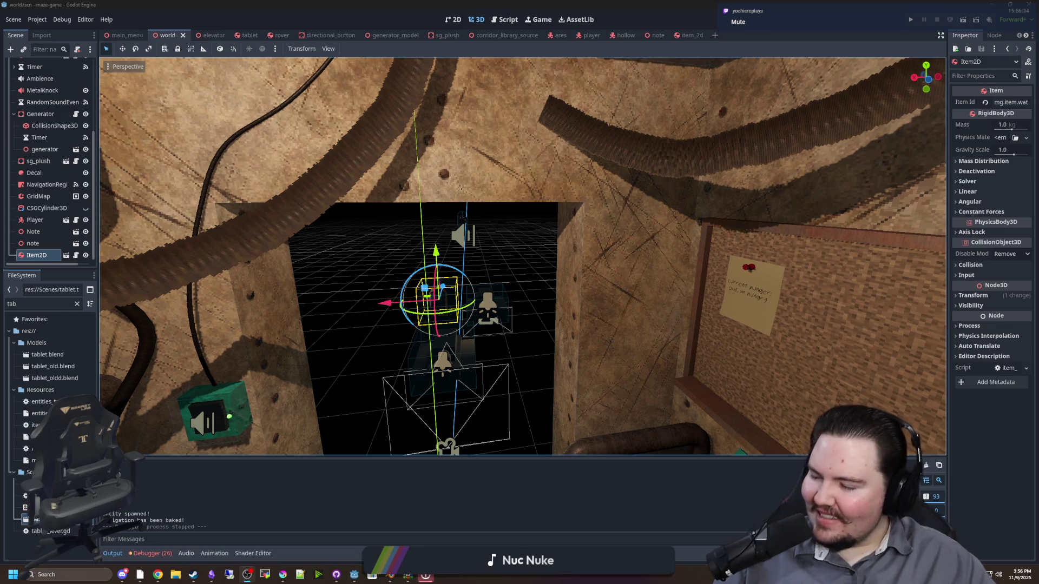
Deselect Item2D and pull the camera back to view the elevator room from outside
click(528, 276)
key(s)
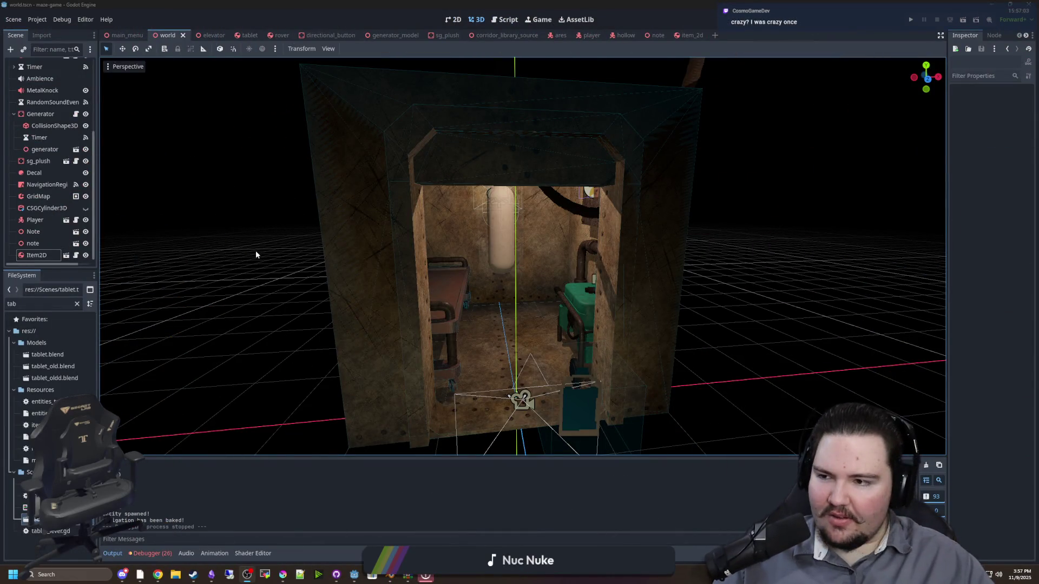
mouse_move(255, 251)
mouse_down()
mouse_move(268, 254)
mouse_move(281, 211)
mouse_move(292, 221)
mouse_move(304, 211)
mouse_move(314, 222)
mouse_move(390, 219)
mouse_move(256, 251)
mouse_up()
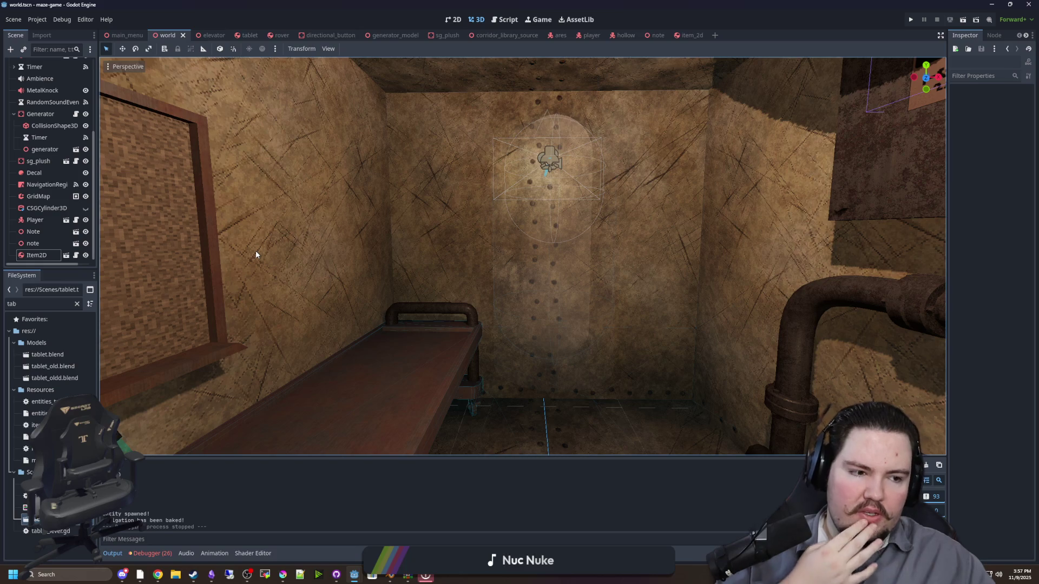
drag(256, 254, 282, 259)
drag(377, 292, 378, 292)
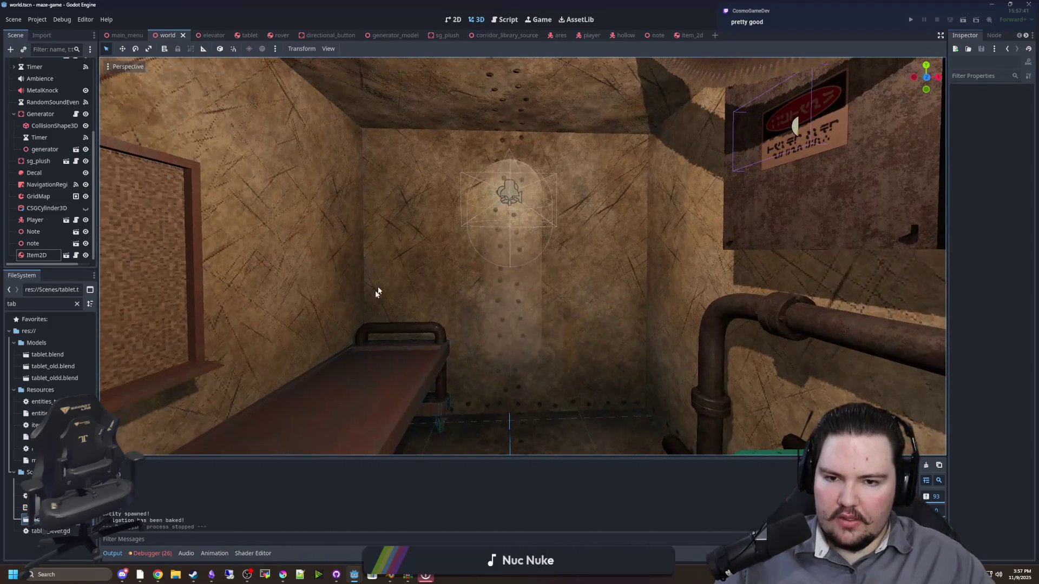
Switch to Blender and open elevator.blend from the recent files list
click(386, 577)
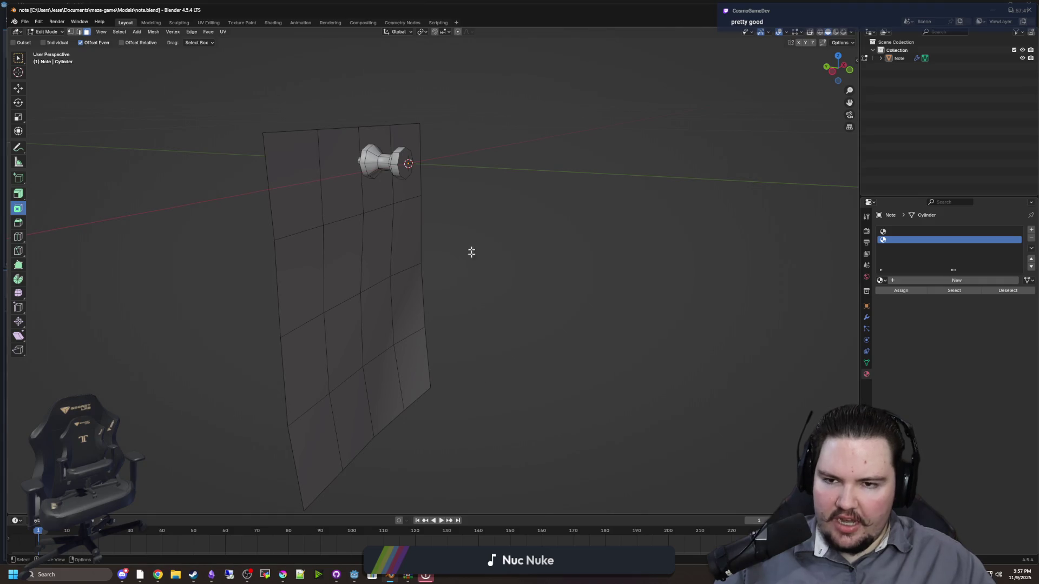
click(27, 23)
mouse_move(64, 47)
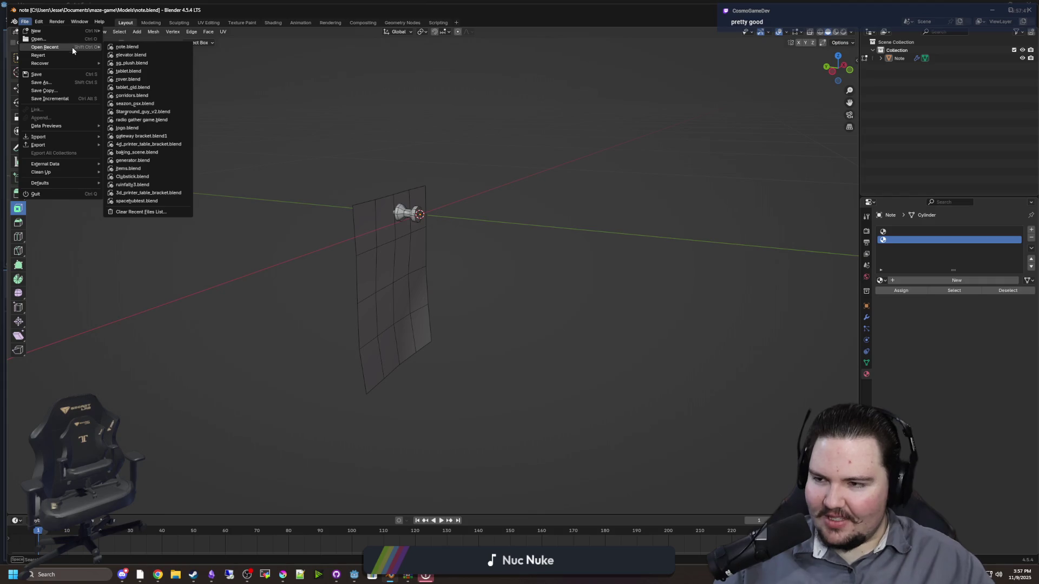
click(133, 55)
scroll(464, 251, down, 6)
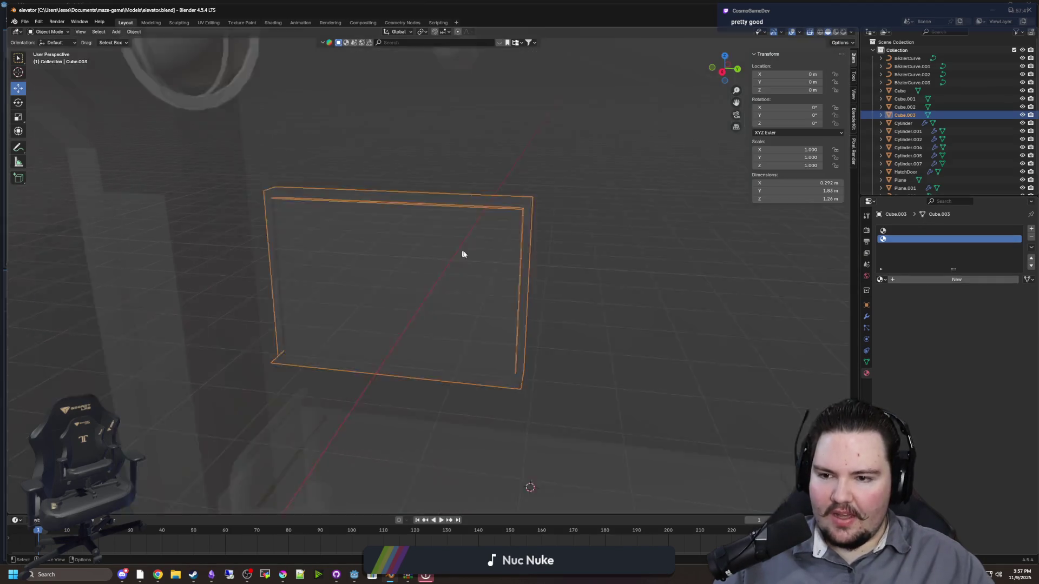
Select the elevator's large Plane box and enter Edit Mode on it
click(456, 289)
click(742, 335)
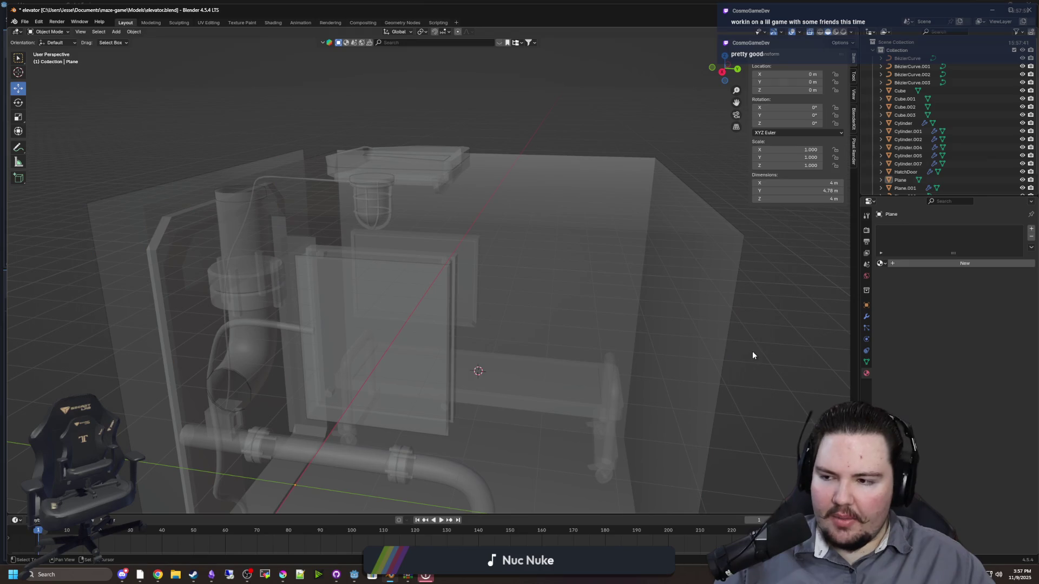
mouse_move(712, 336)
mouse_down()
mouse_move(684, 359)
mouse_move(472, 367)
mouse_move(478, 327)
mouse_move(452, 402)
mouse_move(394, 281)
mouse_move(278, 324)
mouse_move(243, 362)
mouse_move(287, 352)
mouse_up()
click(424, 311)
key(Tab)
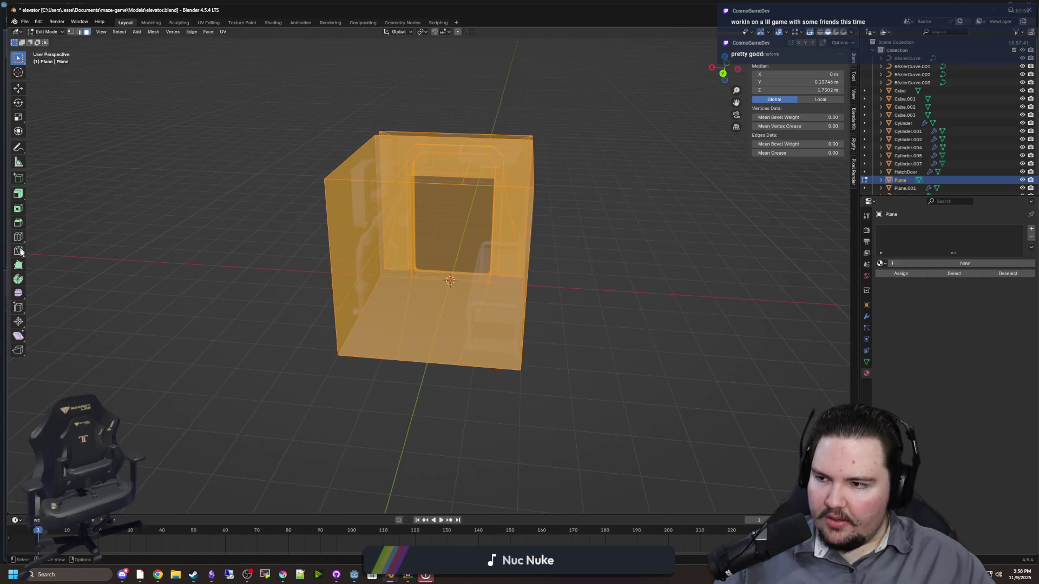
Pick the Loop Cut tool and turn off X-ray so the Plane mesh displays solid
click(19, 239)
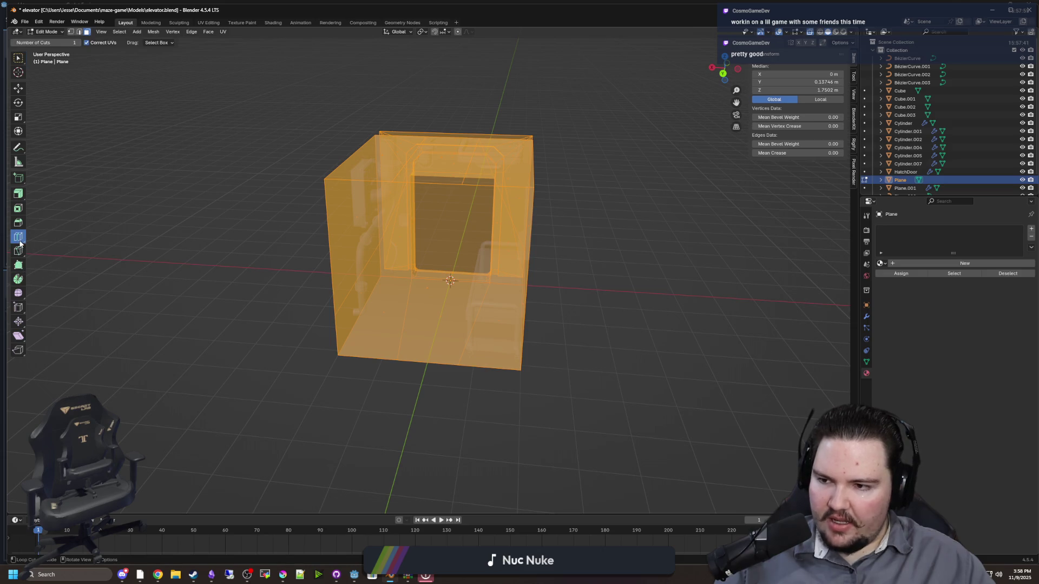
click(121, 577)
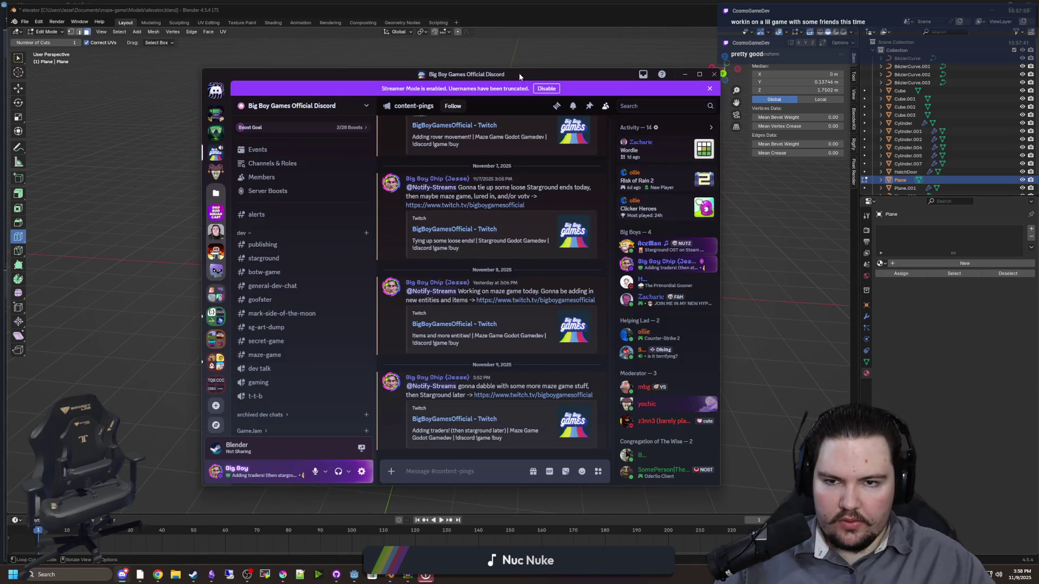
click(685, 74)
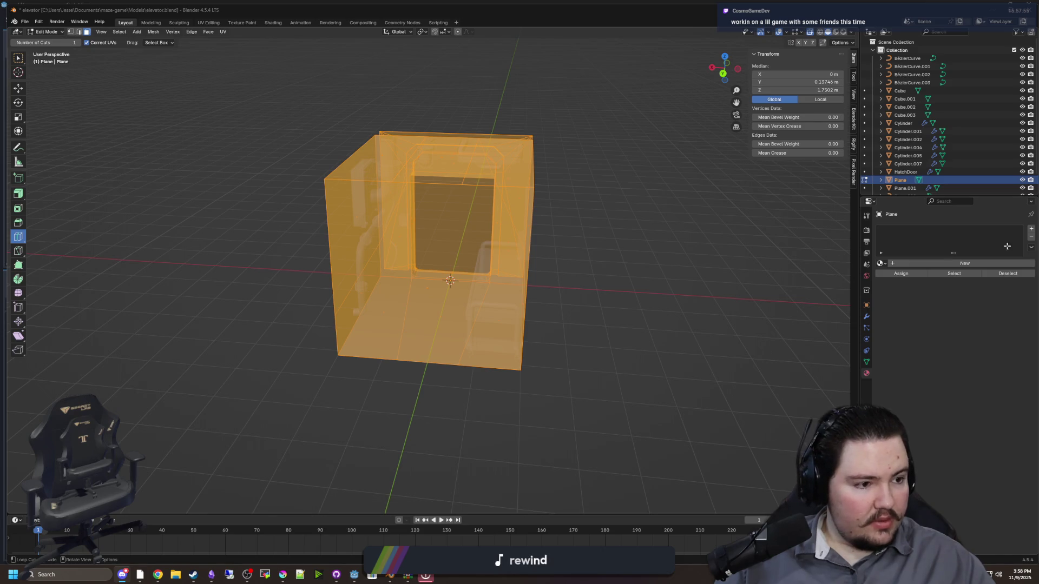
mouse_move(681, 285)
mouse_down()
mouse_move(583, 331)
mouse_move(373, 311)
mouse_move(456, 297)
mouse_move(485, 278)
mouse_up()
scroll(484, 278, up, 3)
mouse_move(422, 234)
mouse_down()
mouse_move(417, 292)
mouse_move(545, 279)
mouse_move(378, 284)
mouse_move(399, 395)
mouse_up()
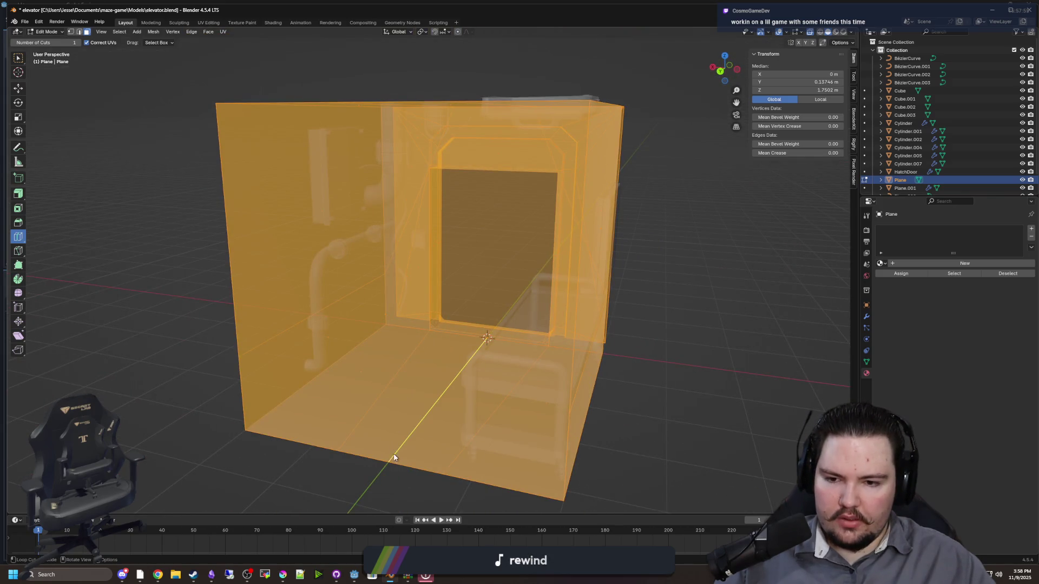
drag(372, 200, 343, 353)
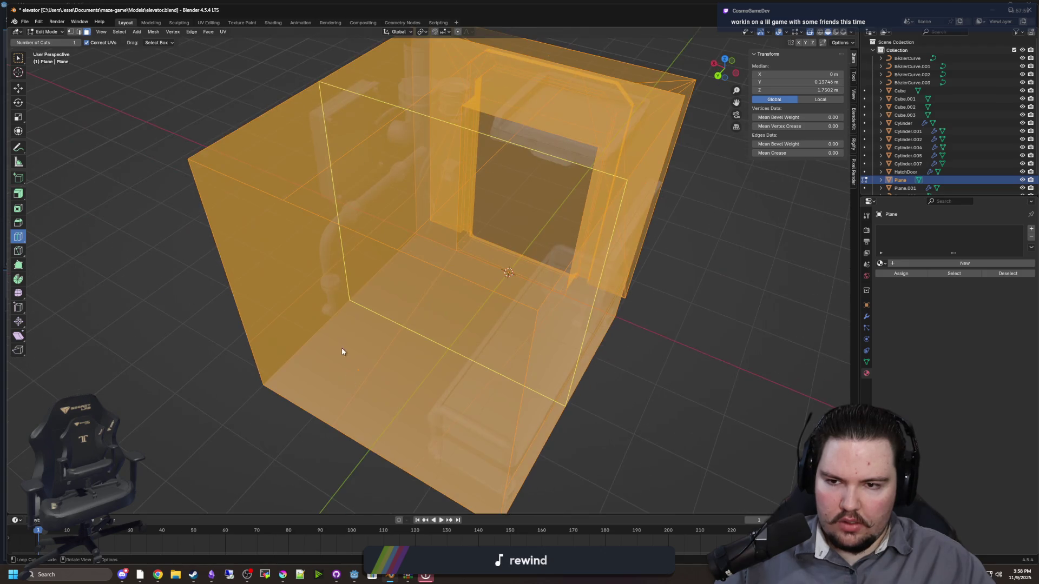
mouse_move(354, 446)
mouse_down()
mouse_move(321, 413)
mouse_move(325, 422)
mouse_up()
key(Escape)
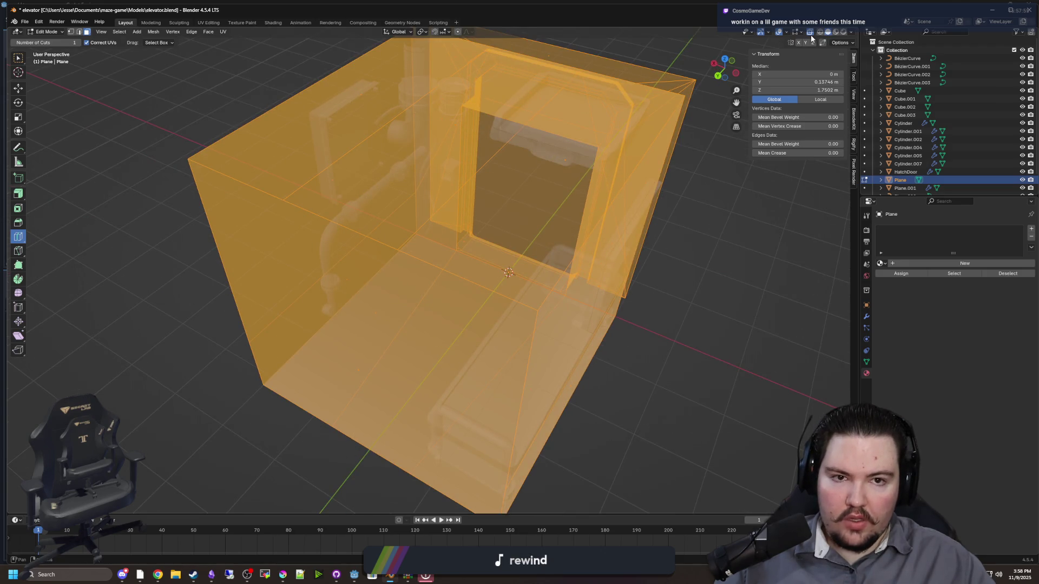
click(809, 32)
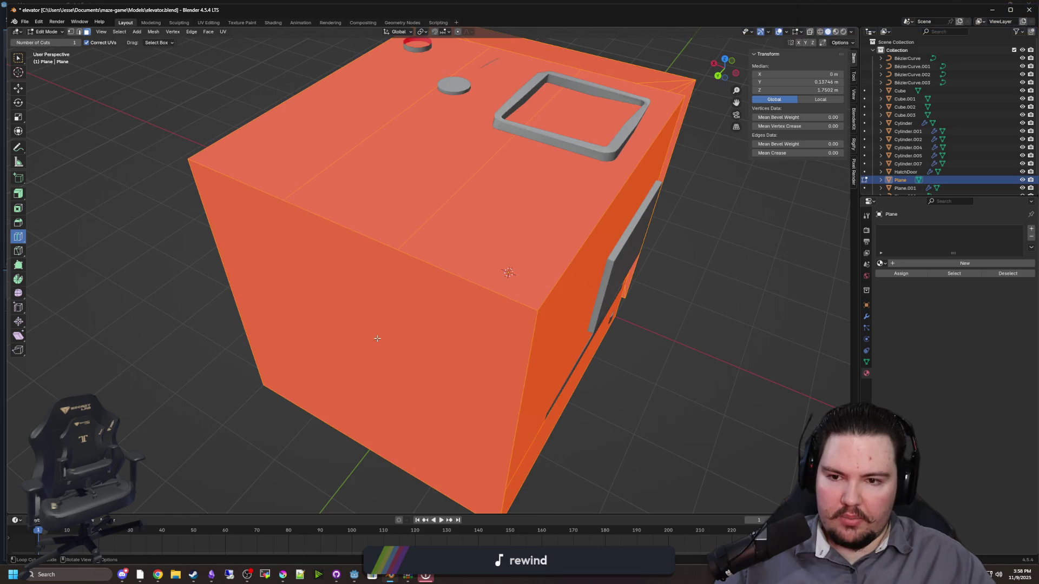
Knife a cut across the box's top face, then abandon a second unfinished cut
mouse_move(354, 230)
mouse_down()
mouse_move(410, 197)
mouse_move(400, 281)
mouse_move(417, 241)
mouse_move(442, 310)
mouse_up()
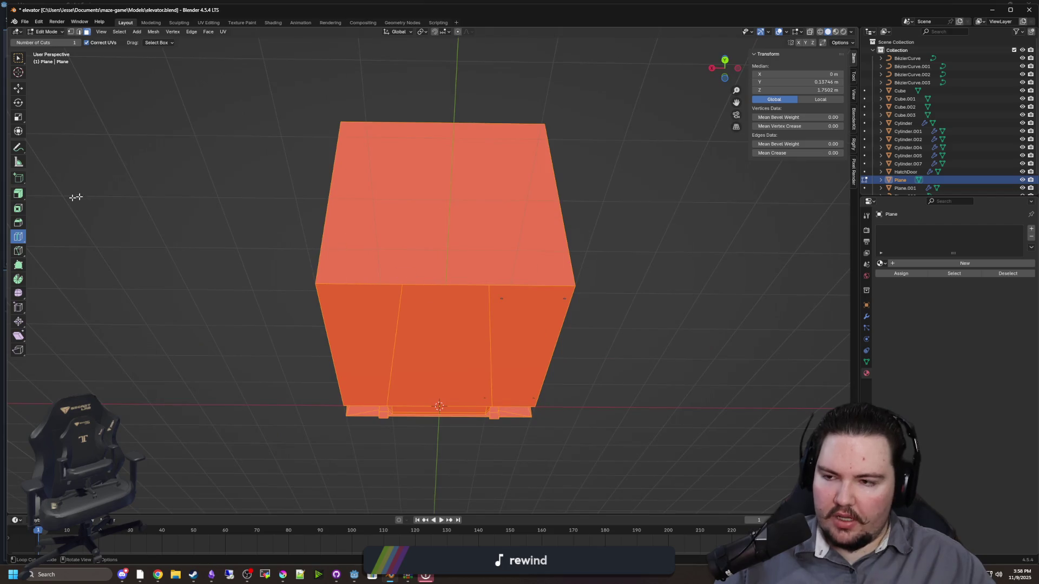
click(20, 252)
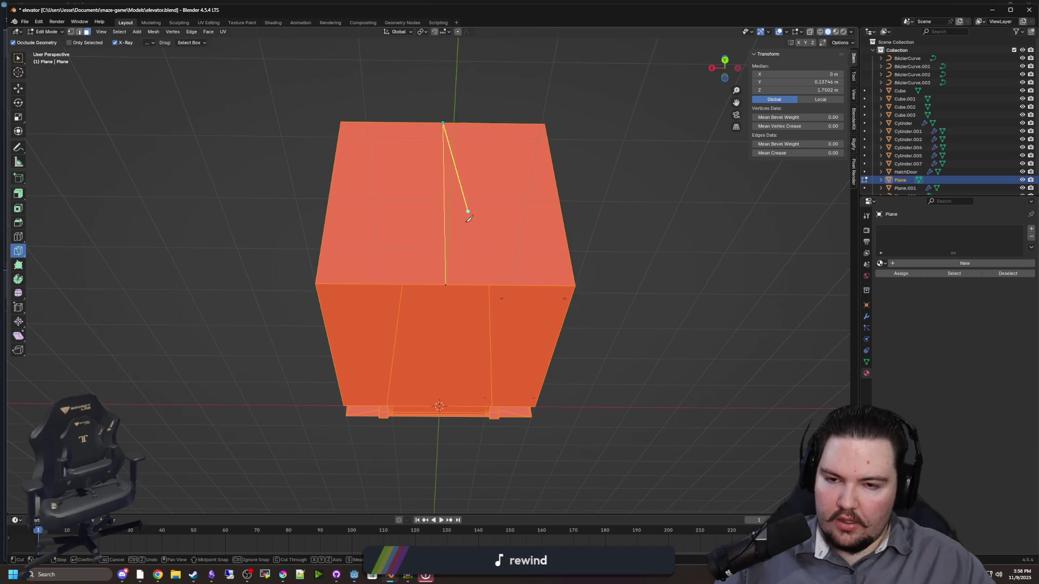
key(Return)
scroll(487, 179, up, 3)
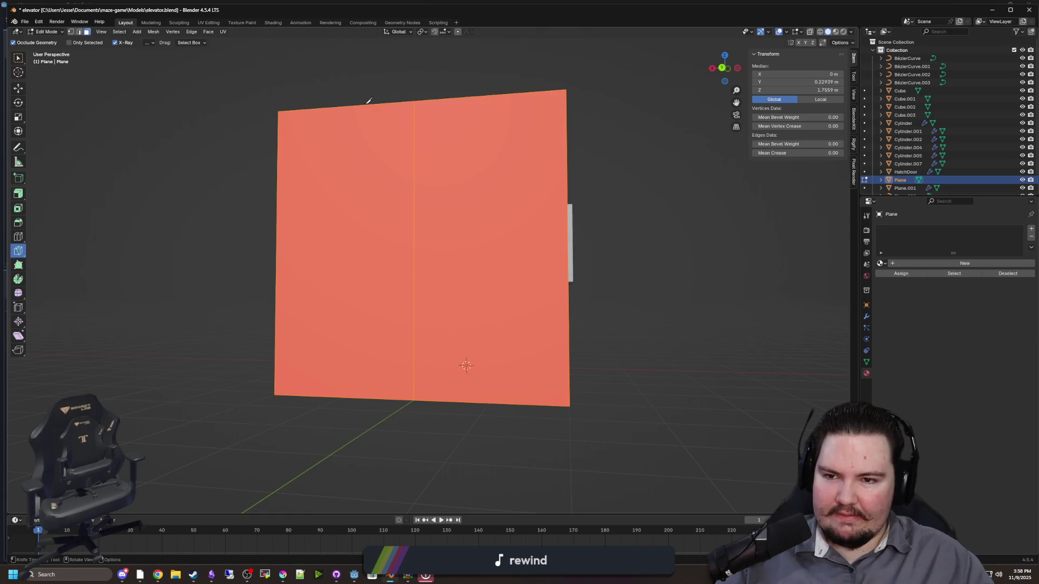
click(386, 104)
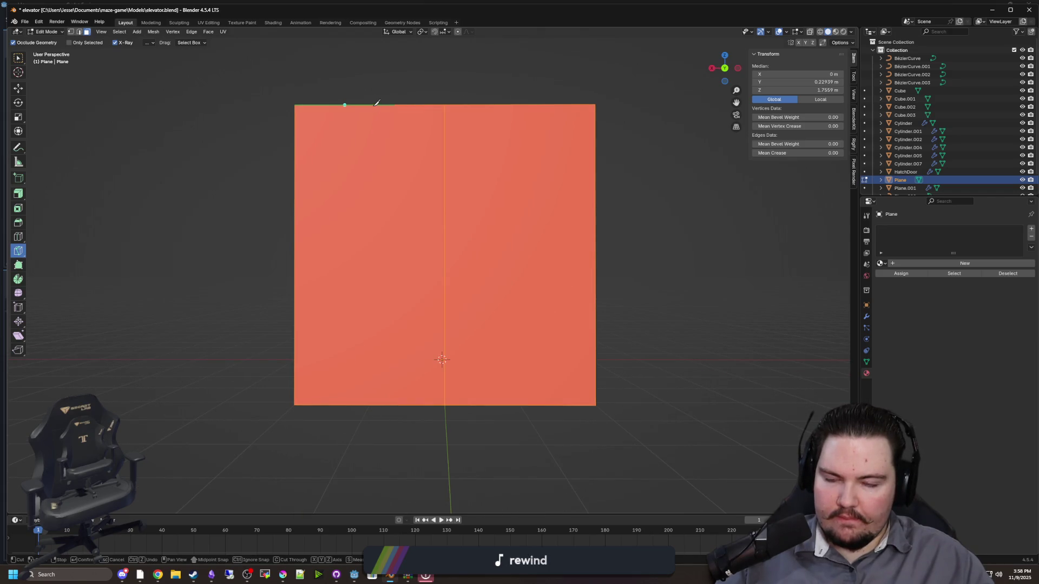
mouse_move(385, 116)
mouse_down()
mouse_move(397, 309)
mouse_move(425, 340)
mouse_up()
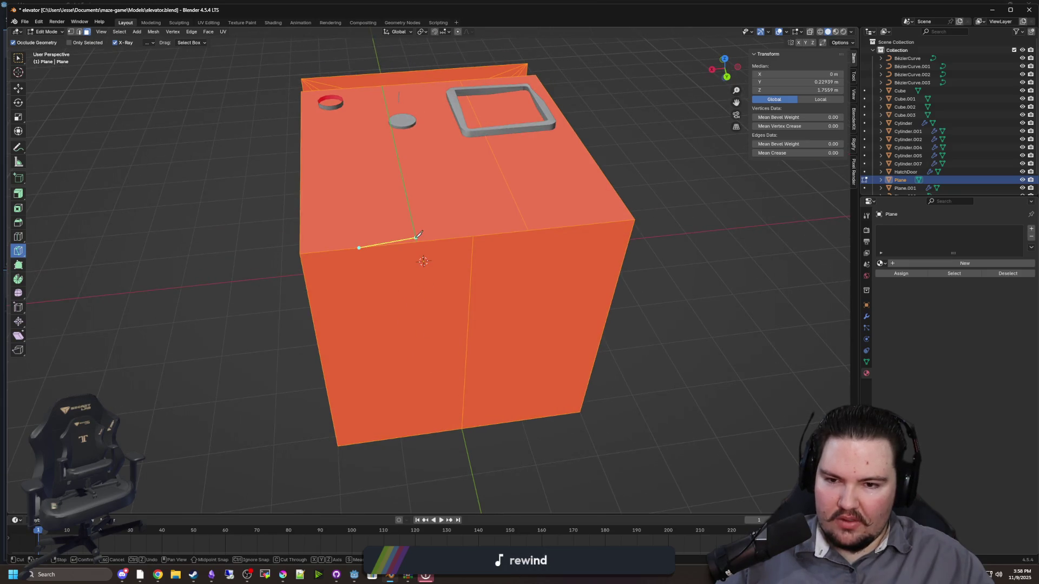
drag(404, 299, 56, 77)
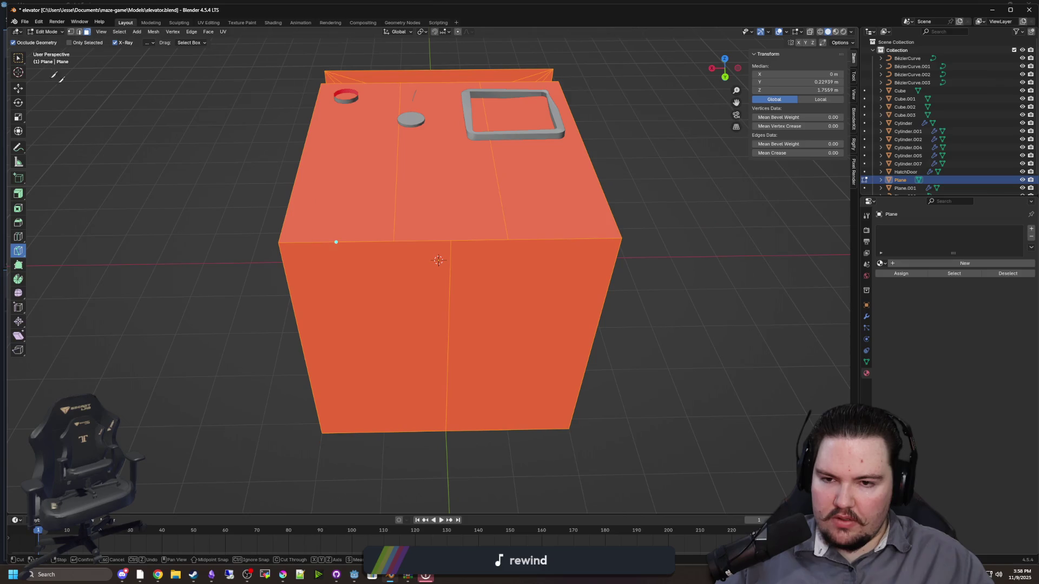
key(Escape)
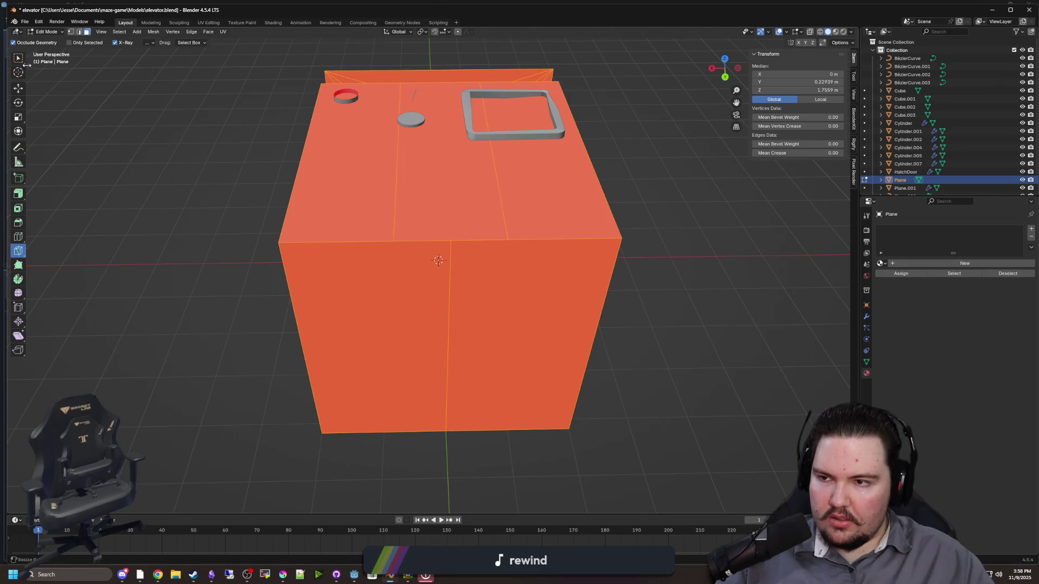
Merge the selected top-front vertex pairs using Merge Vertices At Last
click(17, 58)
click(395, 240)
shift+click(452, 241)
right_click(451, 241)
mouse_move(460, 390)
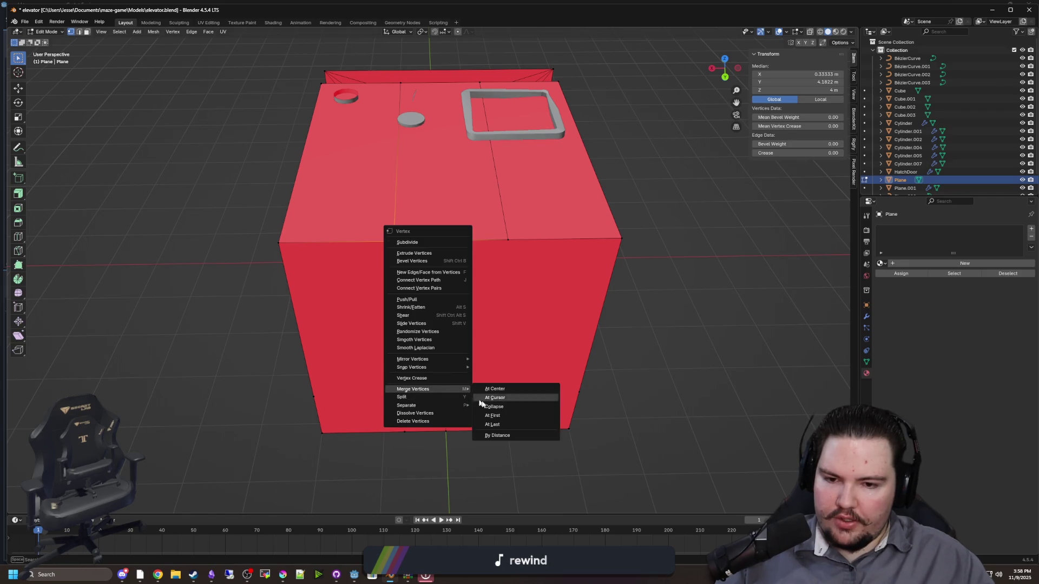
click(502, 425)
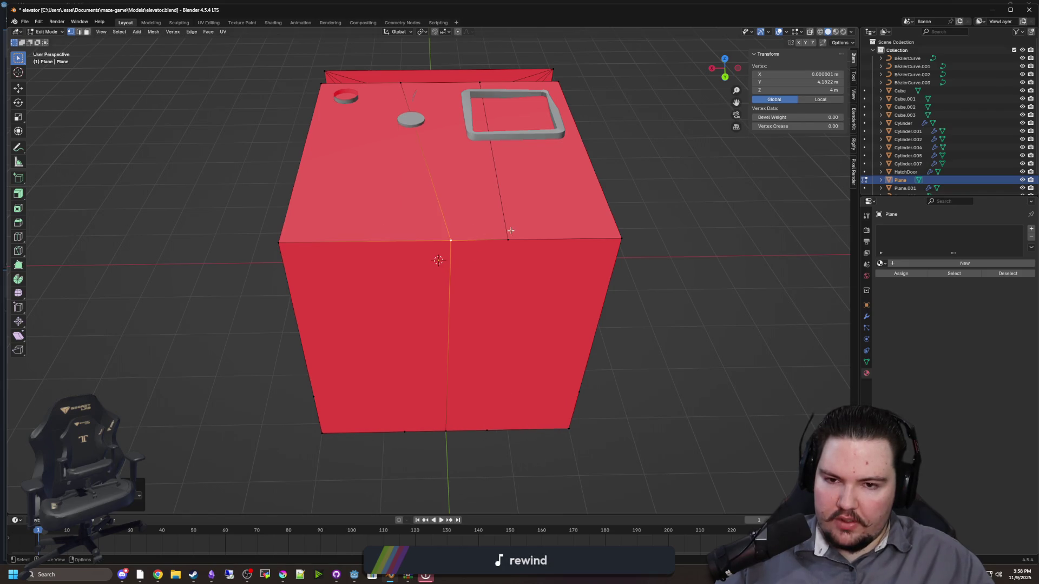
right_click(452, 241)
click(490, 274)
Merge two pairs of top vertices At Last and clear the selection
mouse_move(742, 407)
mouse_down()
mouse_move(535, 332)
mouse_move(399, 326)
mouse_up()
click(406, 206)
shift+click(460, 210)
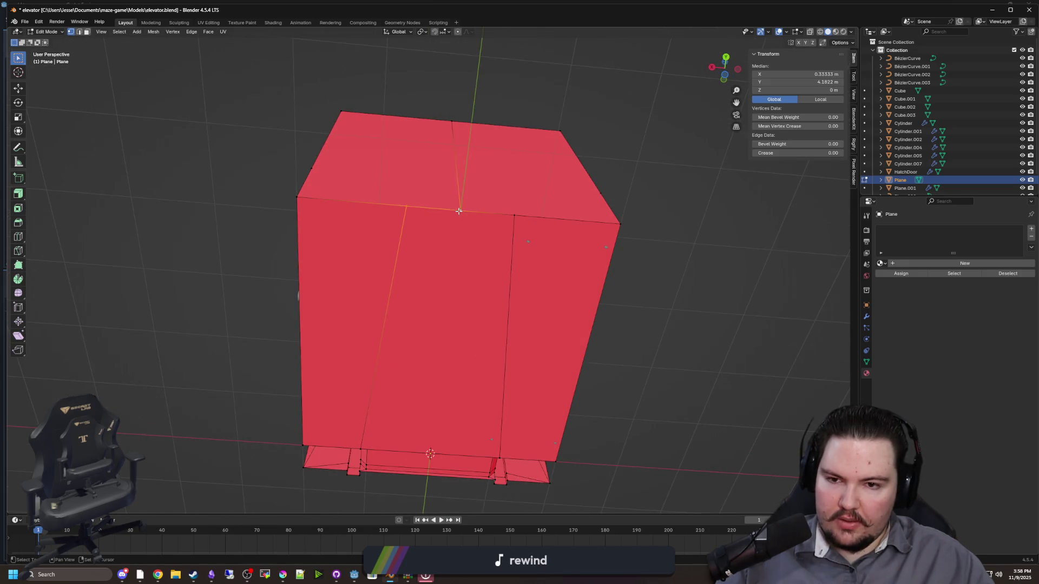
right_click(458, 210)
mouse_move(459, 210)
click(522, 250)
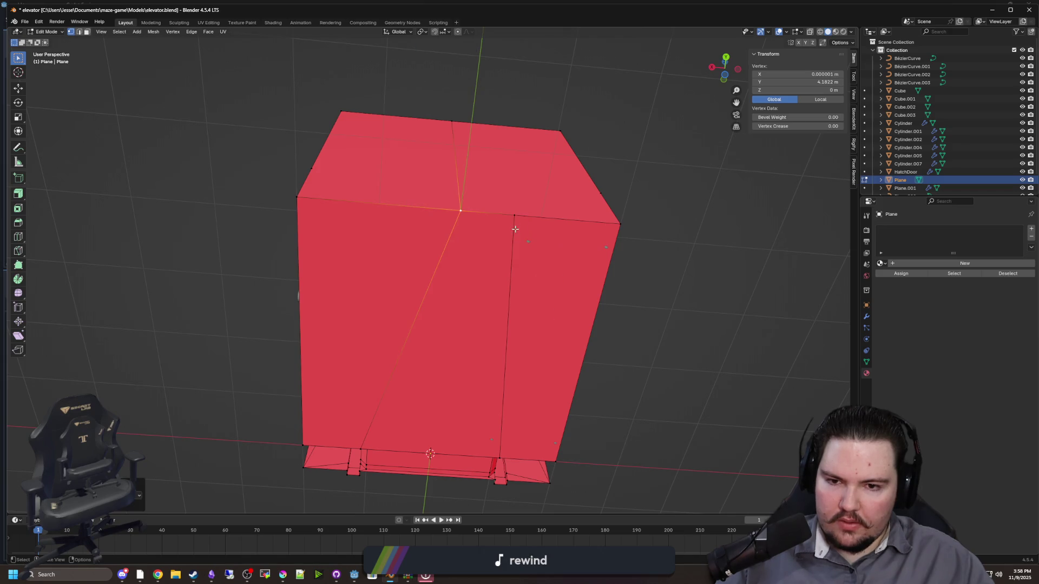
right_click(460, 210)
click(498, 247)
click(628, 314)
Inspect the box and pick a side and corner vertex, leaving them unmerged
mouse_move(628, 313)
mouse_down()
mouse_move(147, 271)
mouse_move(21, 240)
mouse_up()
click(20, 238)
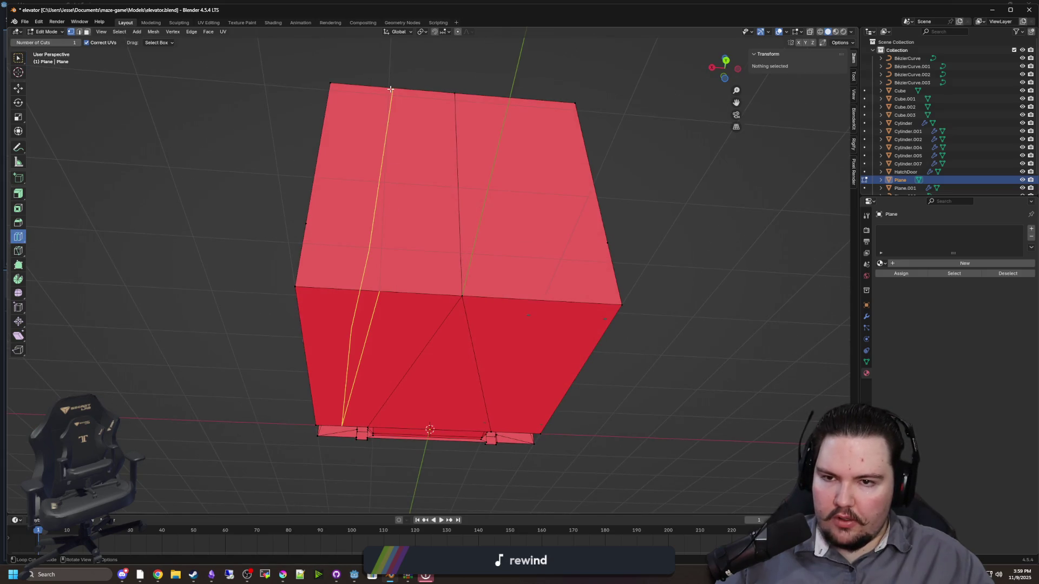
mouse_move(391, 89)
mouse_down()
mouse_move(383, 157)
mouse_move(162, 236)
mouse_move(239, 204)
mouse_move(203, 185)
mouse_up()
drag(155, 215, 244, 215)
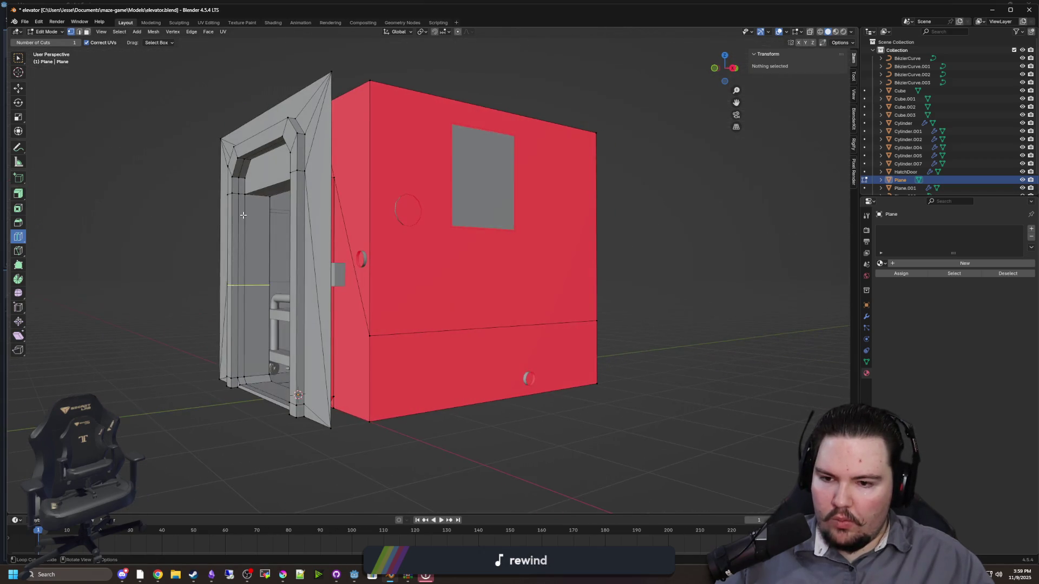
click(18, 57)
mouse_move(359, 248)
mouse_down()
mouse_move(471, 250)
mouse_move(423, 256)
mouse_move(487, 349)
mouse_move(503, 243)
mouse_up()
click(490, 352)
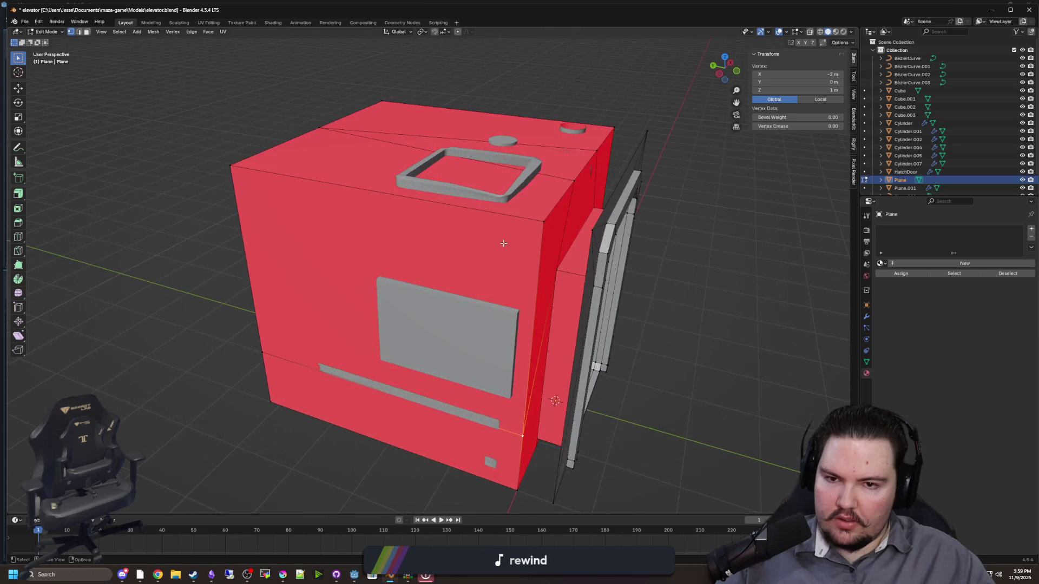
shift+click(540, 228)
right_click(540, 227)
click(595, 264)
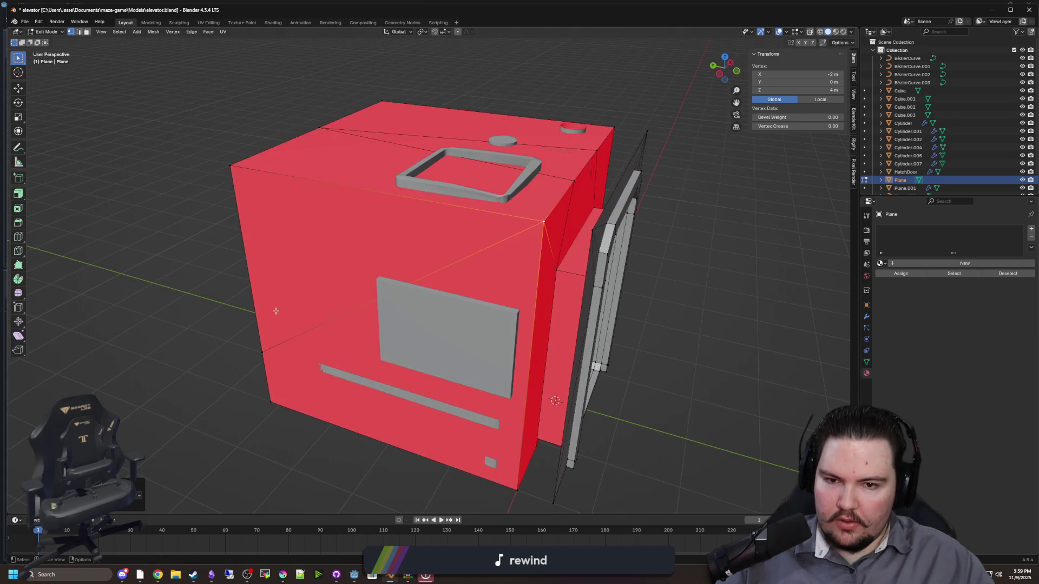
Merge a right-edge vertex onto the upper vertex with Ctrl+V At Last
drag(276, 311, 547, 358)
click(548, 359)
shift+click(559, 126)
key(ctrl+v)
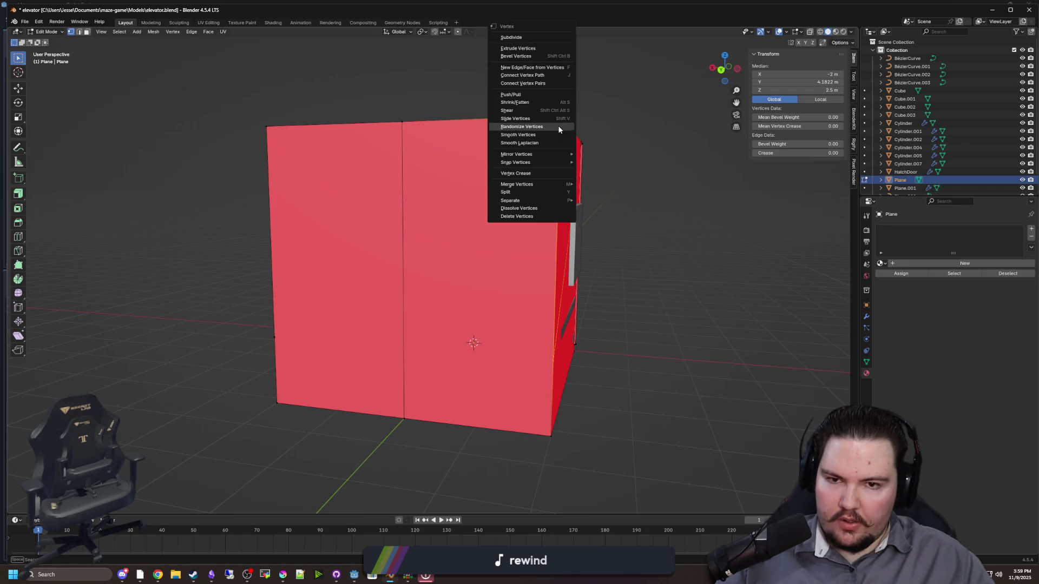
mouse_move(541, 184)
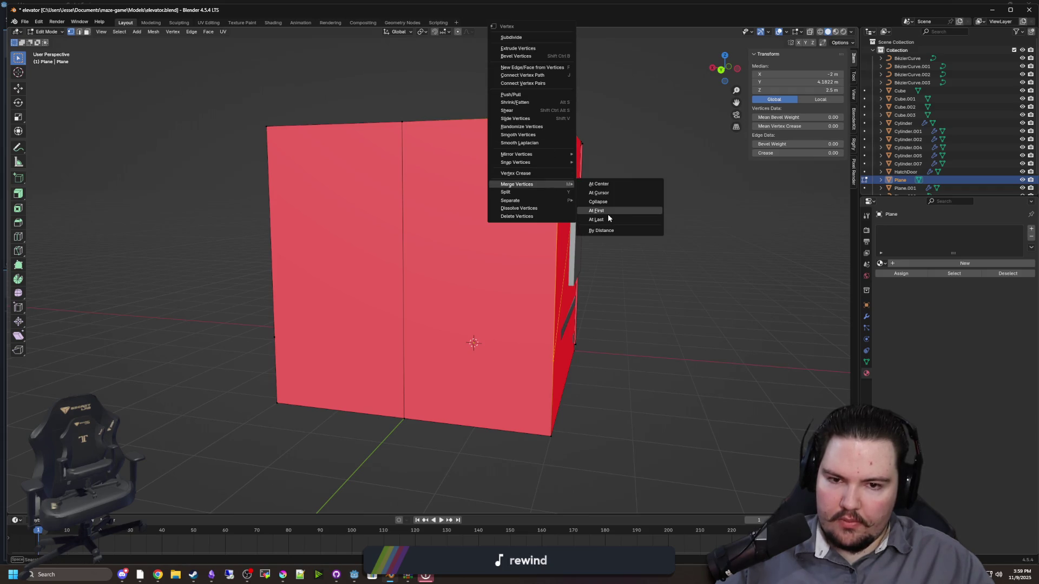
click(602, 219)
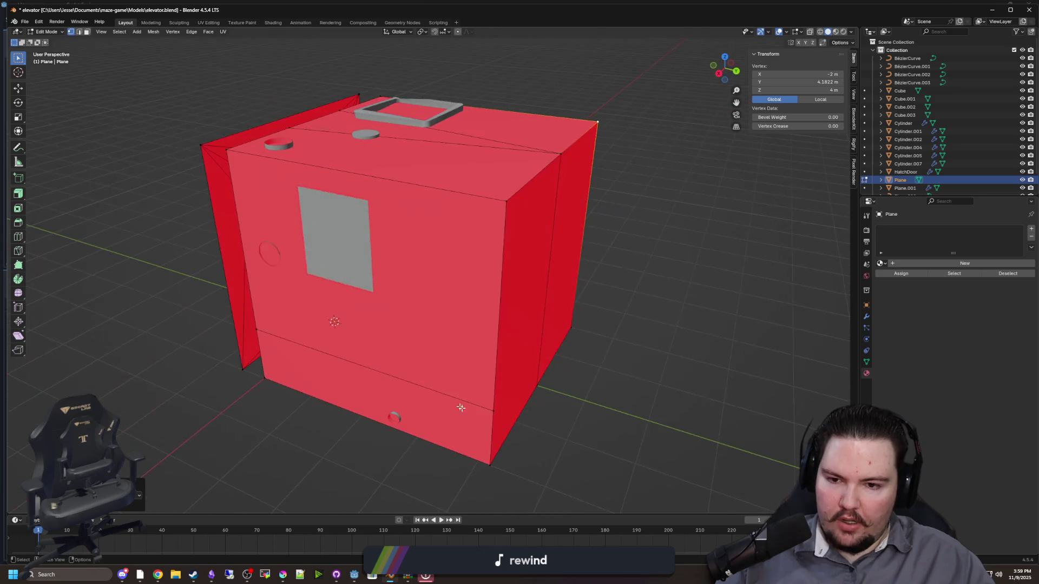
Merge the bottom-edge vertex upward and fix the top-left corner vertices
click(492, 409)
shift+click(503, 200)
key(ctrl+v)
mouse_move(503, 199)
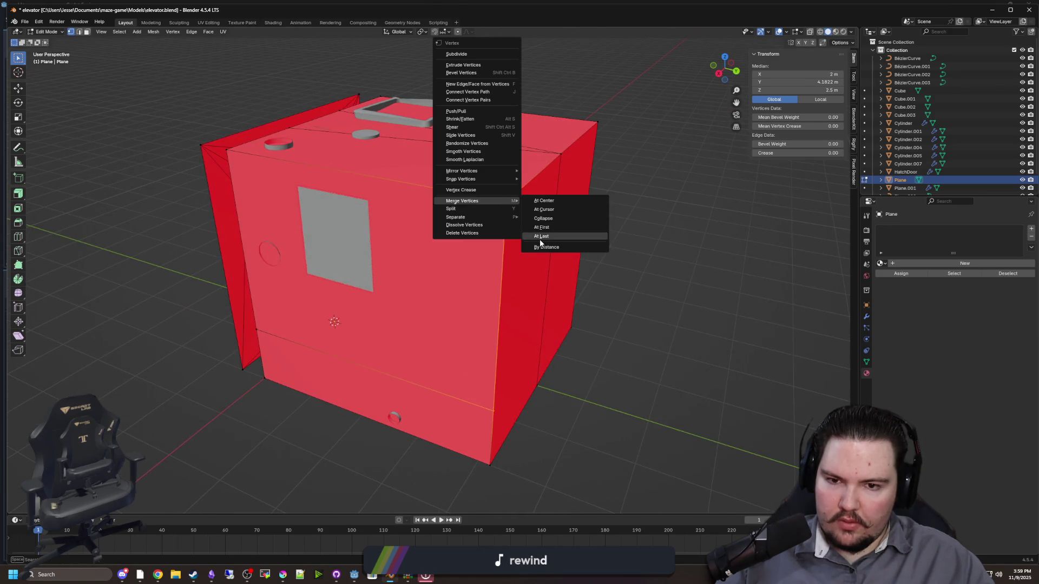
click(540, 236)
shift+click(232, 156)
key(ctrl+v)
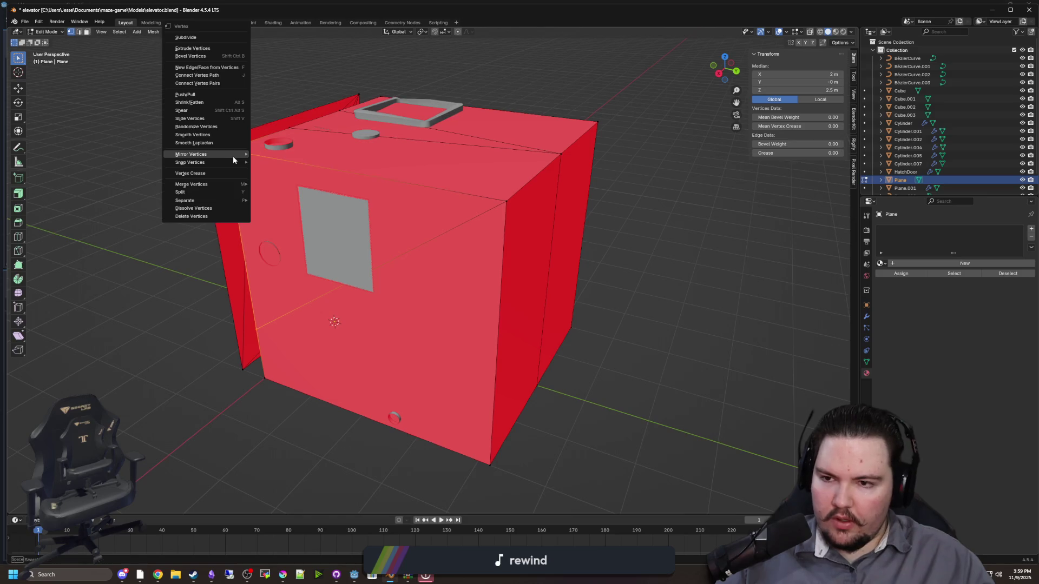
mouse_move(232, 184)
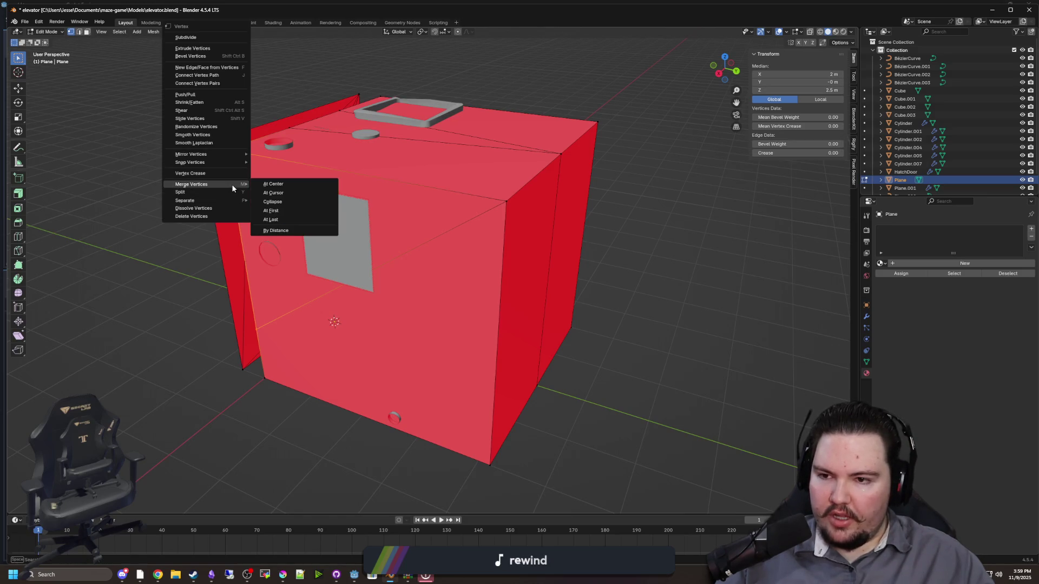
click(270, 220)
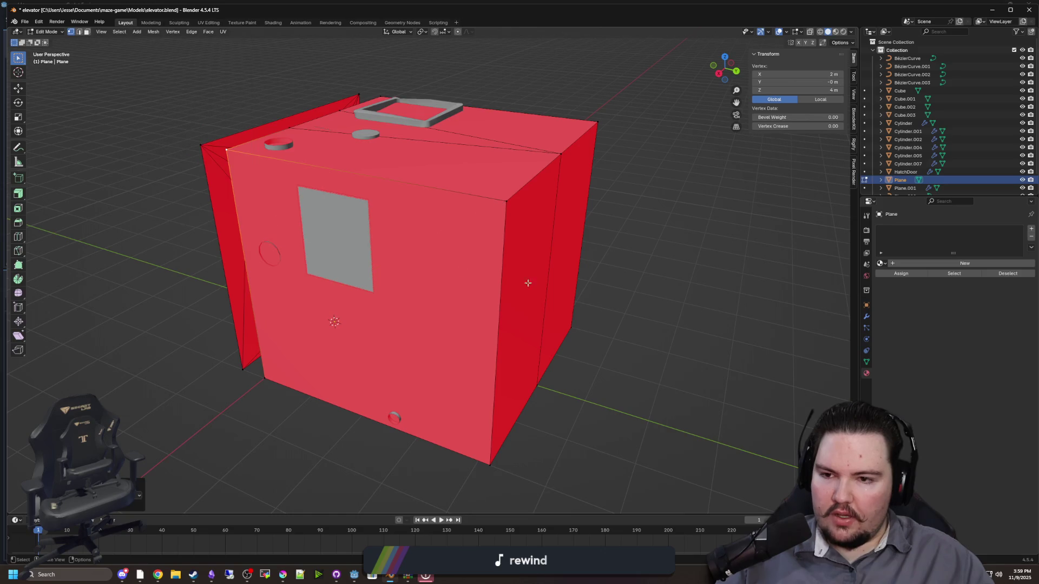
Save the elevator file and open Blender Preferences
key(ctrl+s)
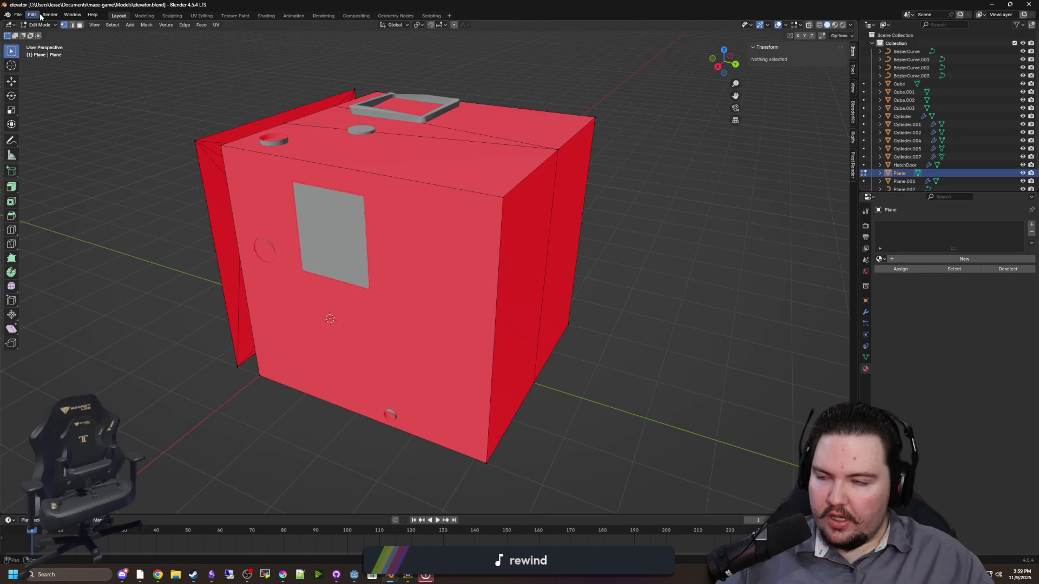
click(32, 16)
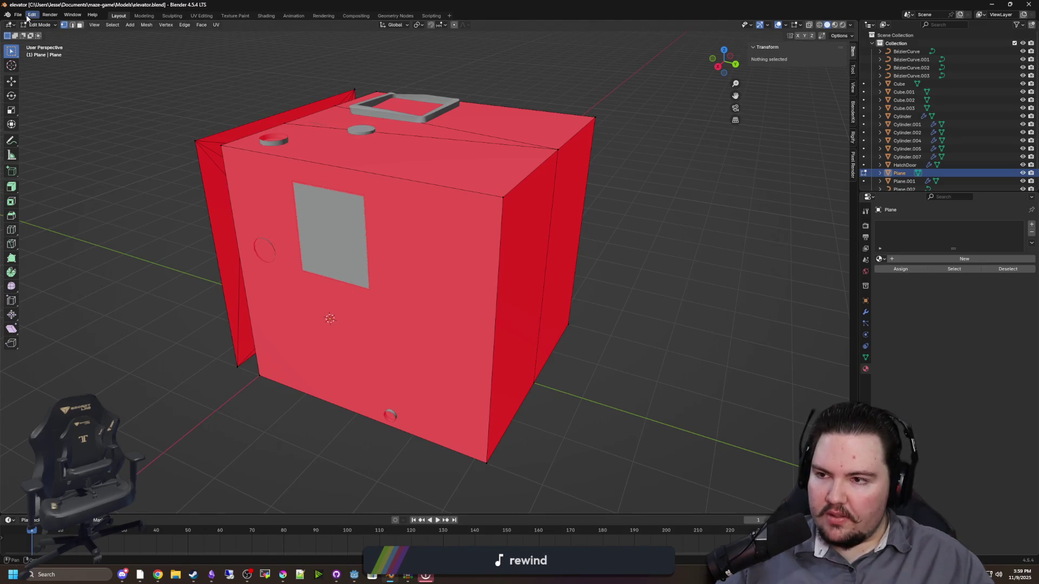
click(32, 15)
click(58, 130)
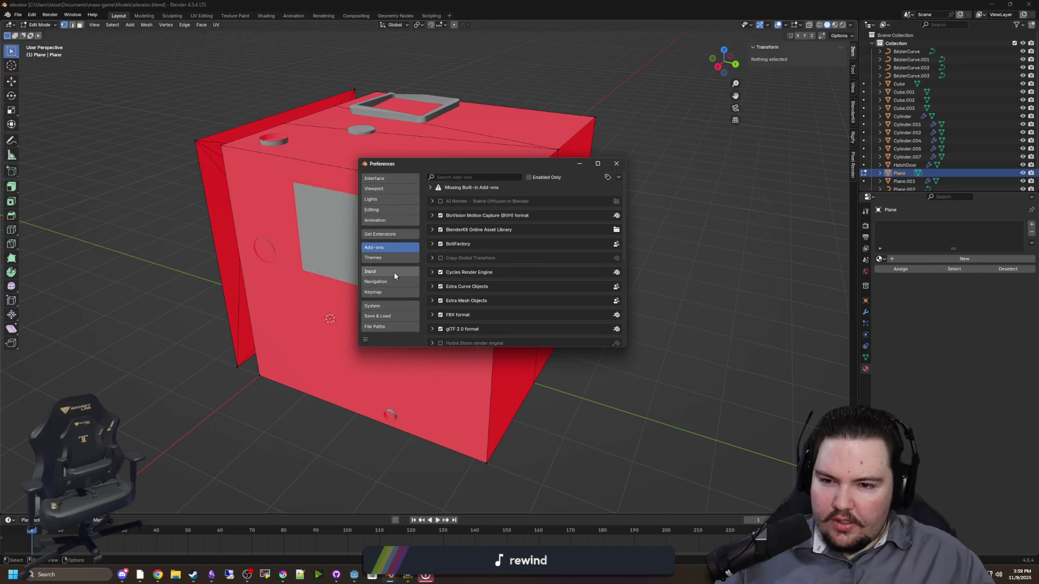
Search the Keymap for 'merge' shortcuts, then close Preferences
click(394, 273)
click(393, 291)
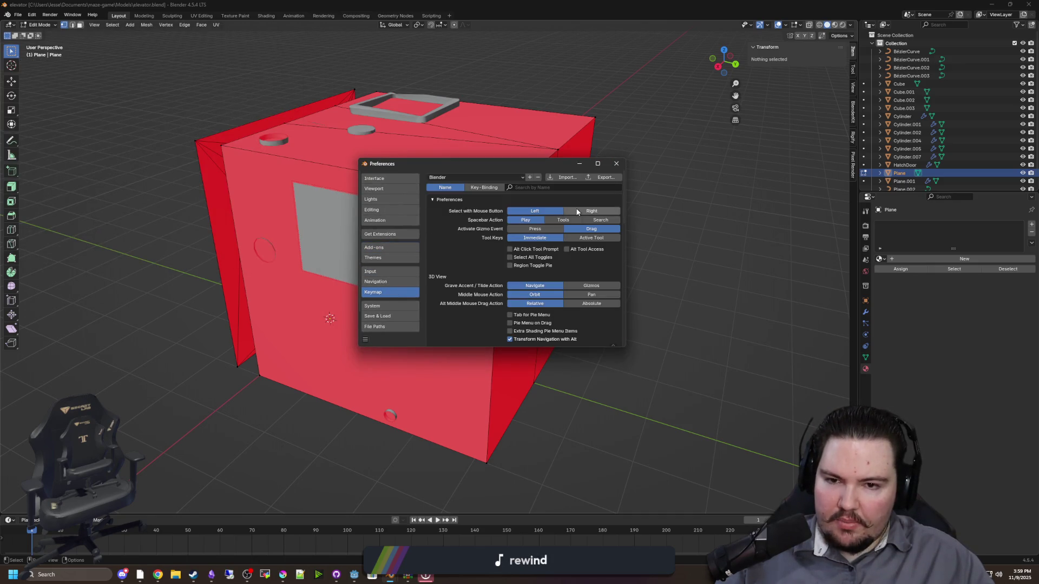
text(merge)
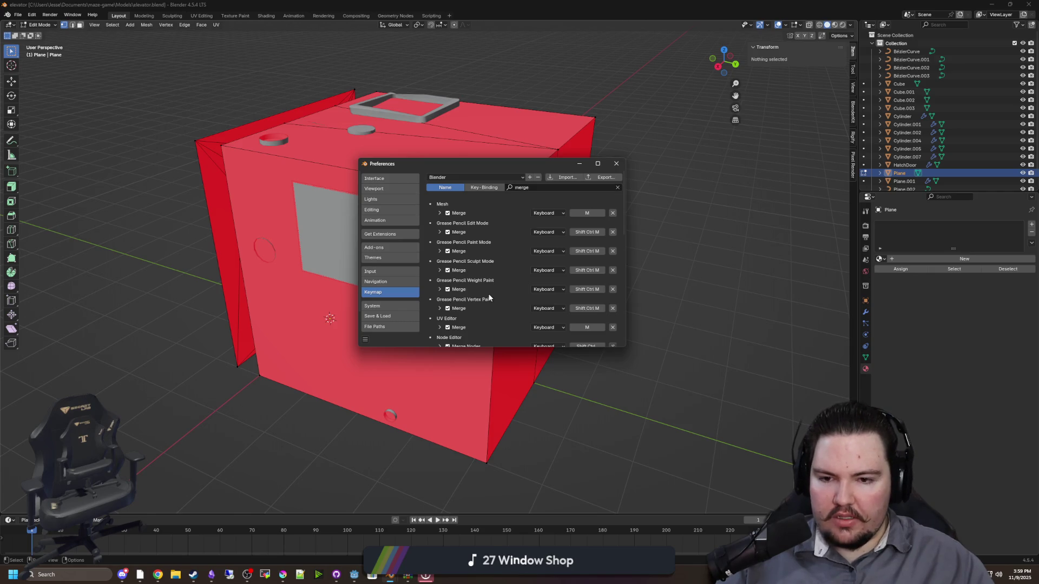
scroll(490, 298, down, 10)
scroll(489, 298, up, 10)
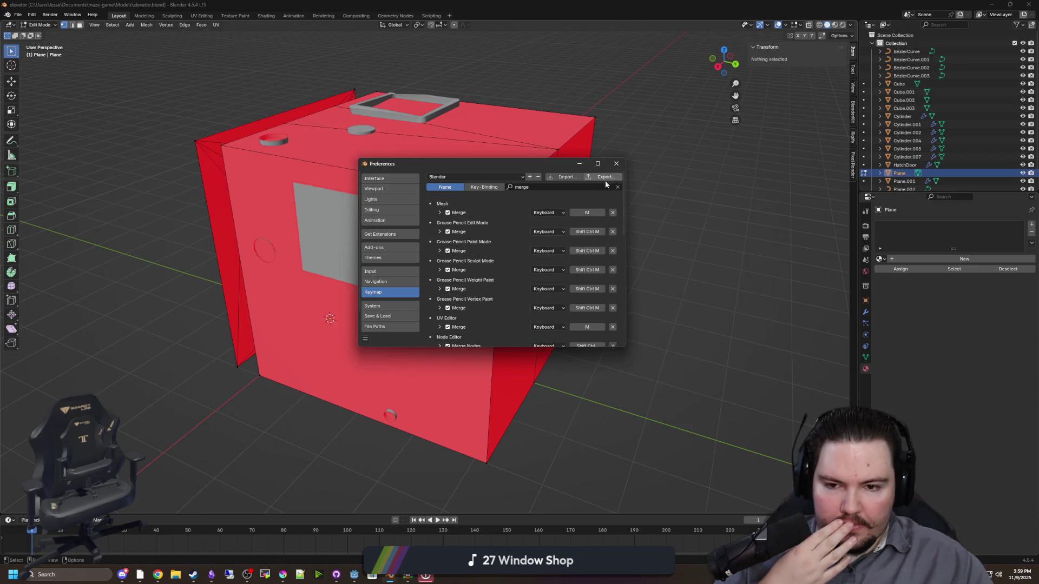
click(616, 164)
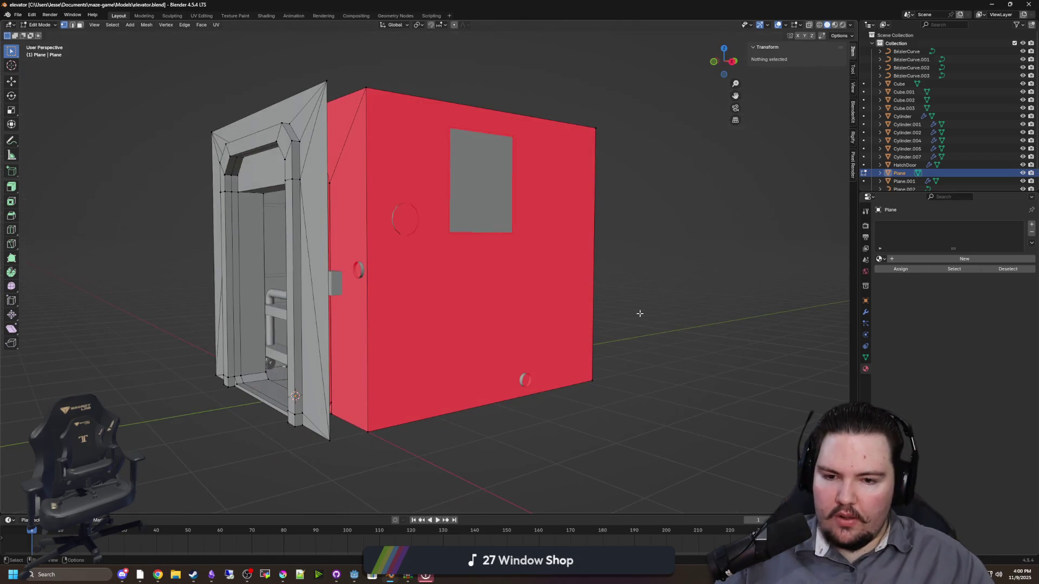
Knife a vertical cut down the red front wall, left of the centre seam
mouse_move(571, 242)
mouse_down()
mouse_move(574, 231)
mouse_move(562, 250)
mouse_move(13, 175)
mouse_up()
click(12, 244)
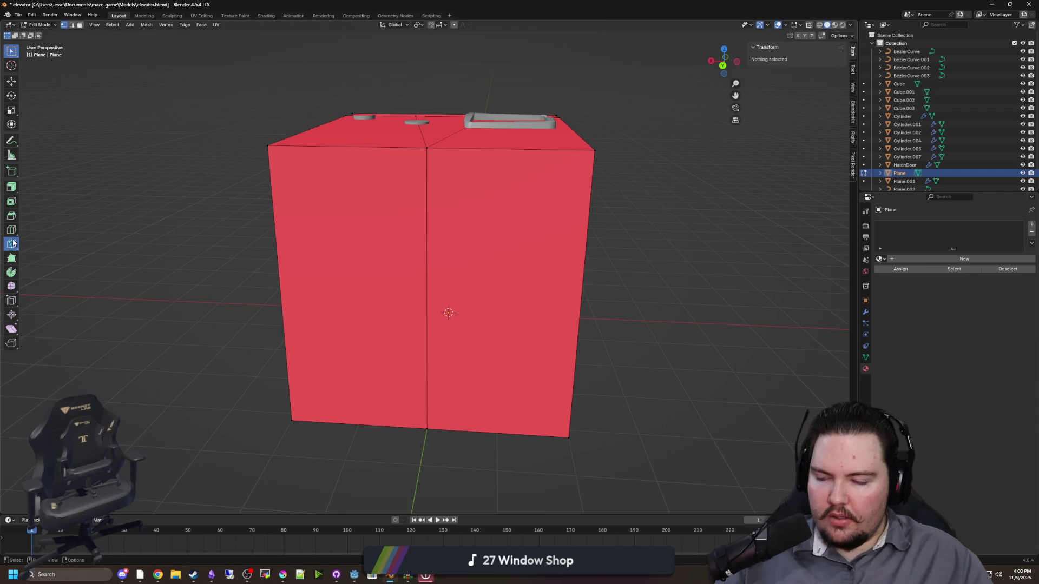
click(346, 147)
click(359, 424)
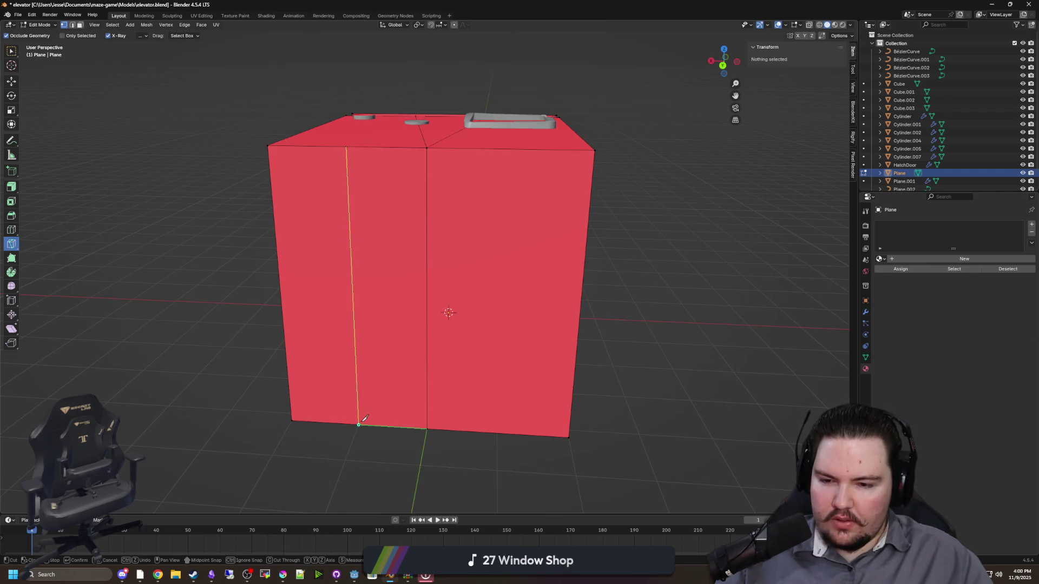
key(Return)
Add a second vertical knife cut right of the centre seam, redoing a mis-started one
click(494, 432)
click(509, 150)
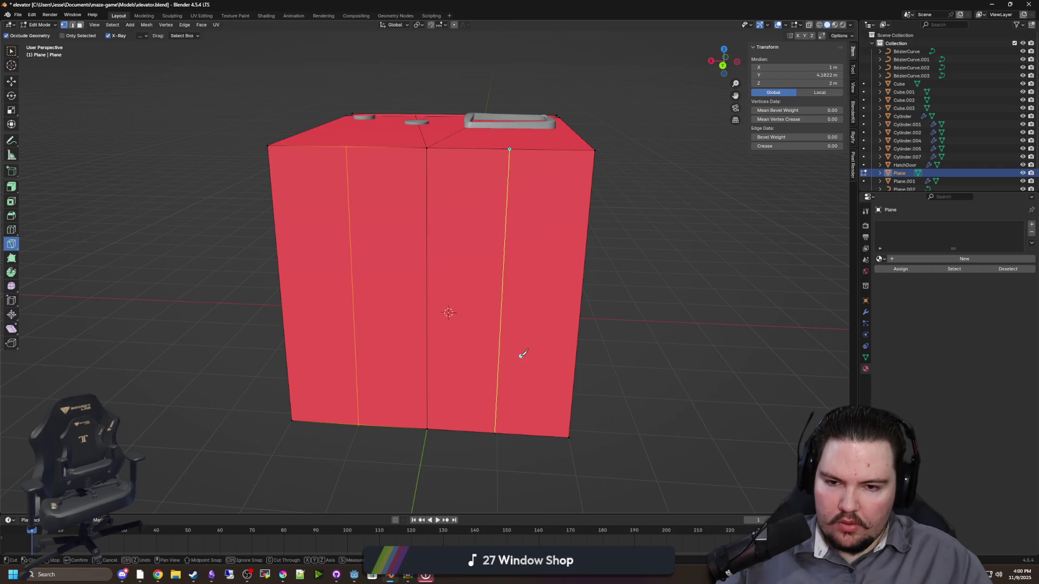
key(Escape)
click(509, 149)
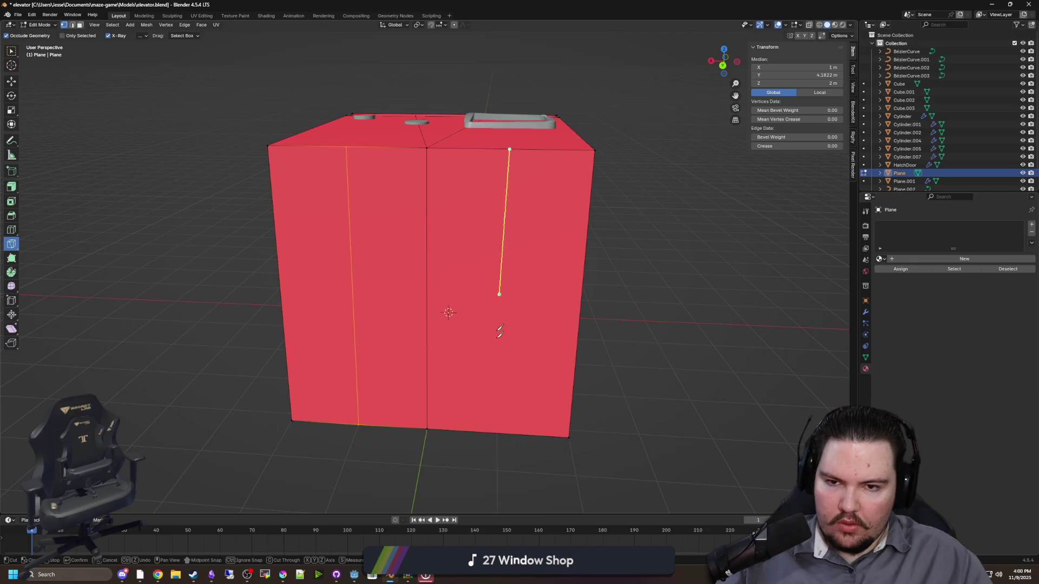
click(498, 433)
key(Return)
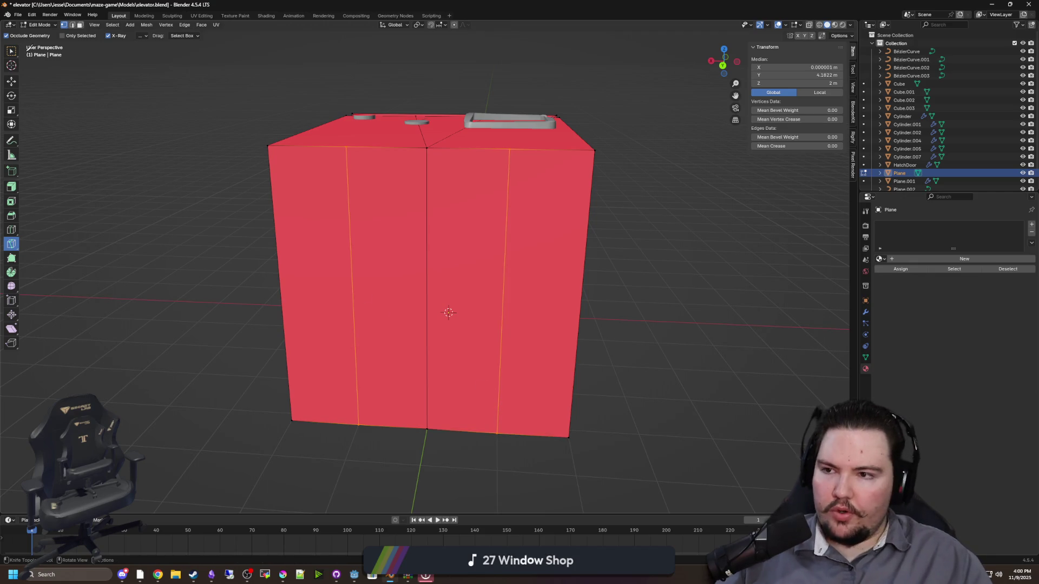
Abandon an extra cut started on the wall's left edge
click(351, 247)
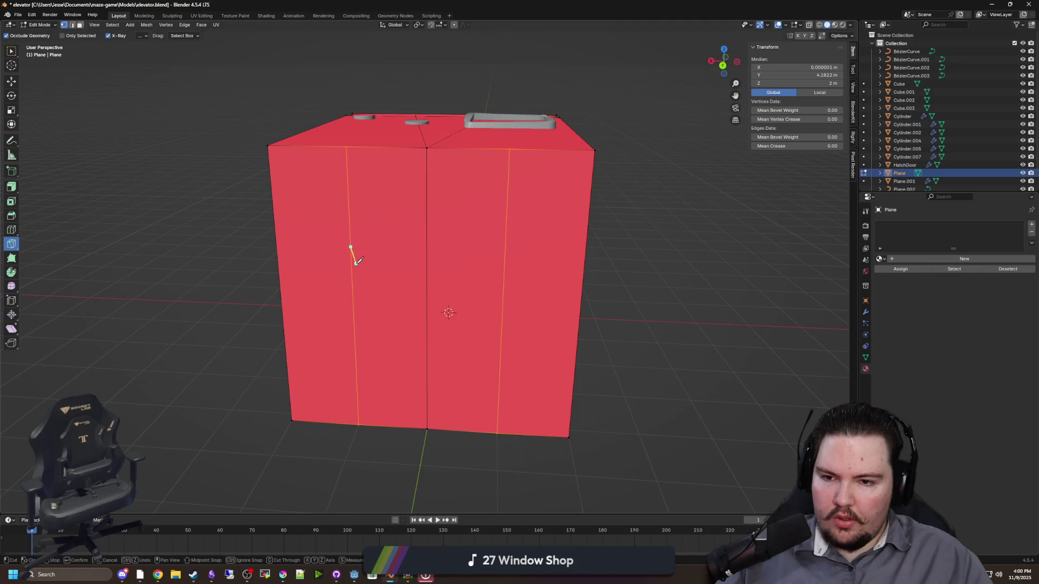
drag(306, 250, 42, 257)
key(Escape)
click(11, 229)
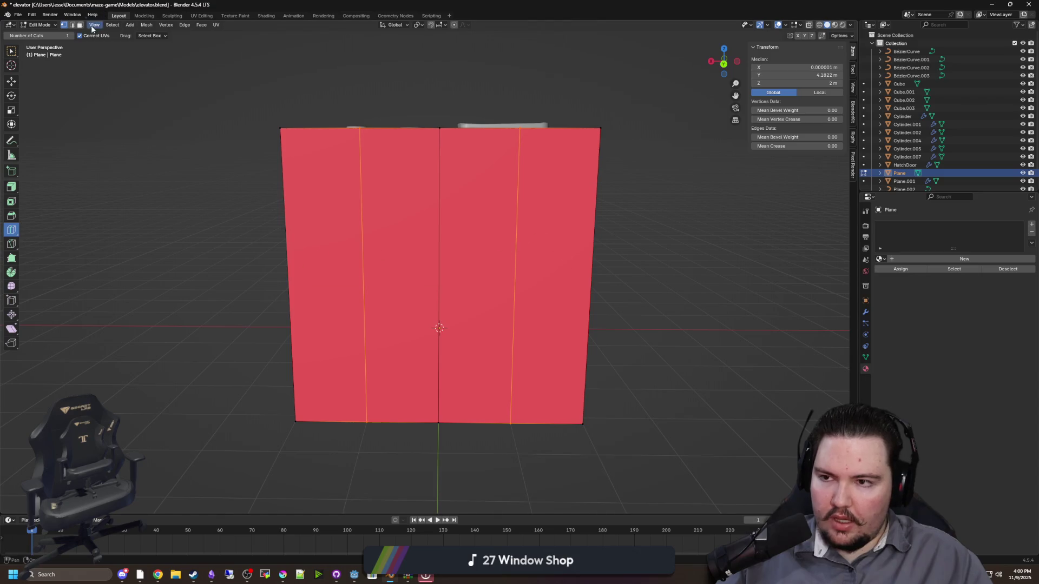
click(71, 35)
click(351, 265)
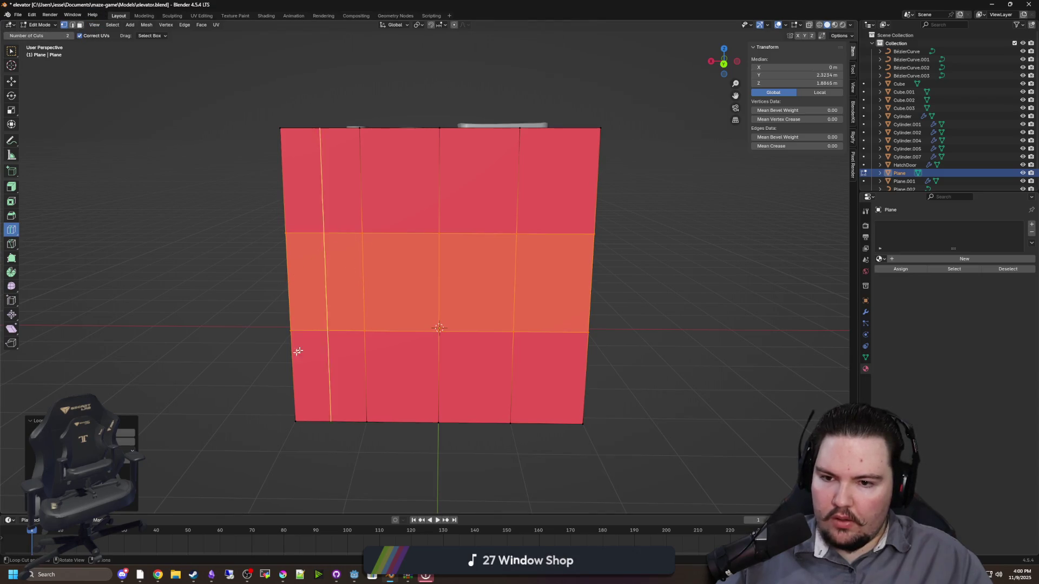
click(80, 25)
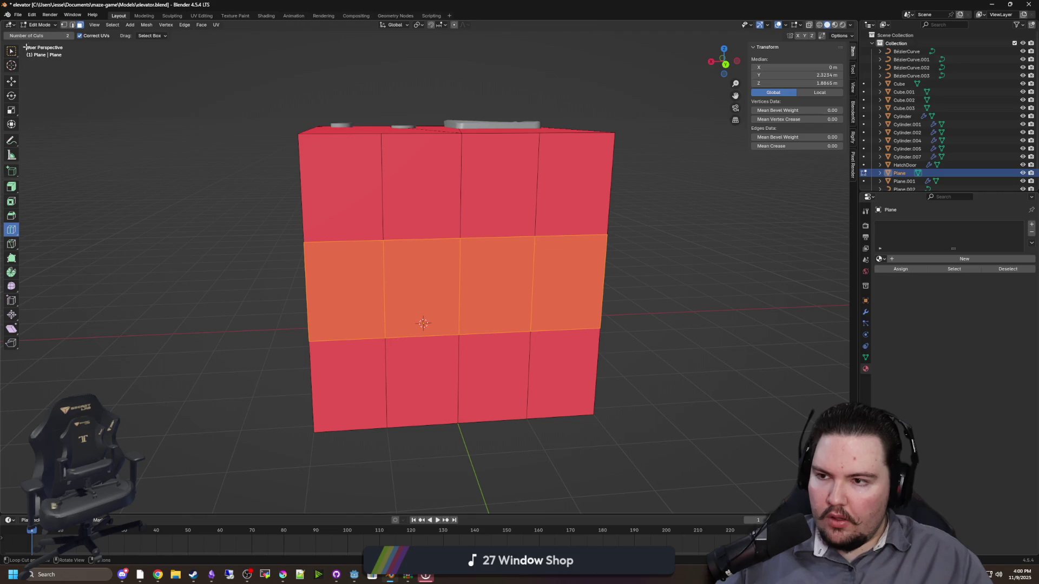
click(11, 51)
click(493, 300)
key(x)
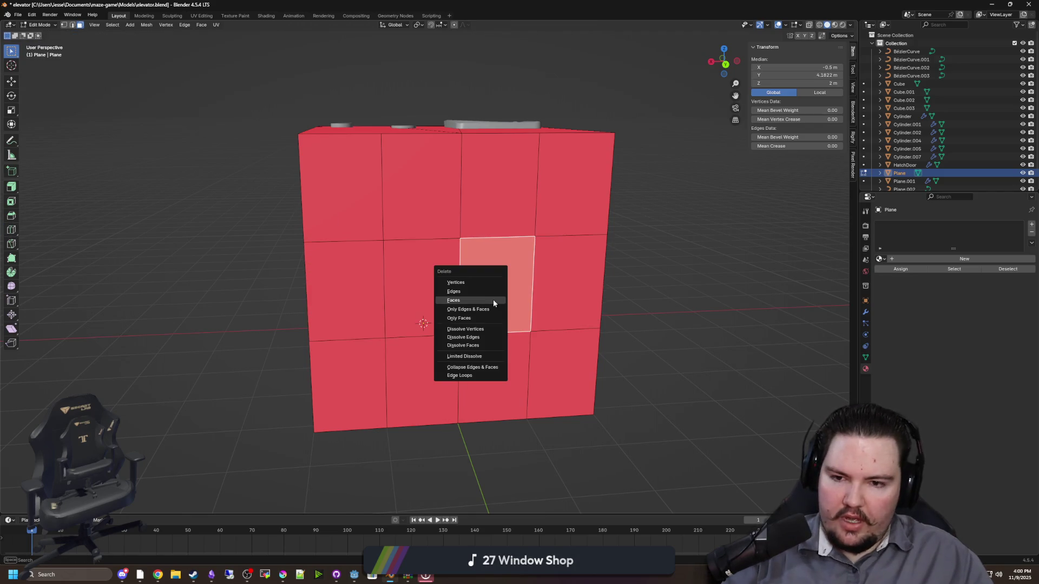
click(493, 300)
click(444, 294)
key(x)
click(444, 295)
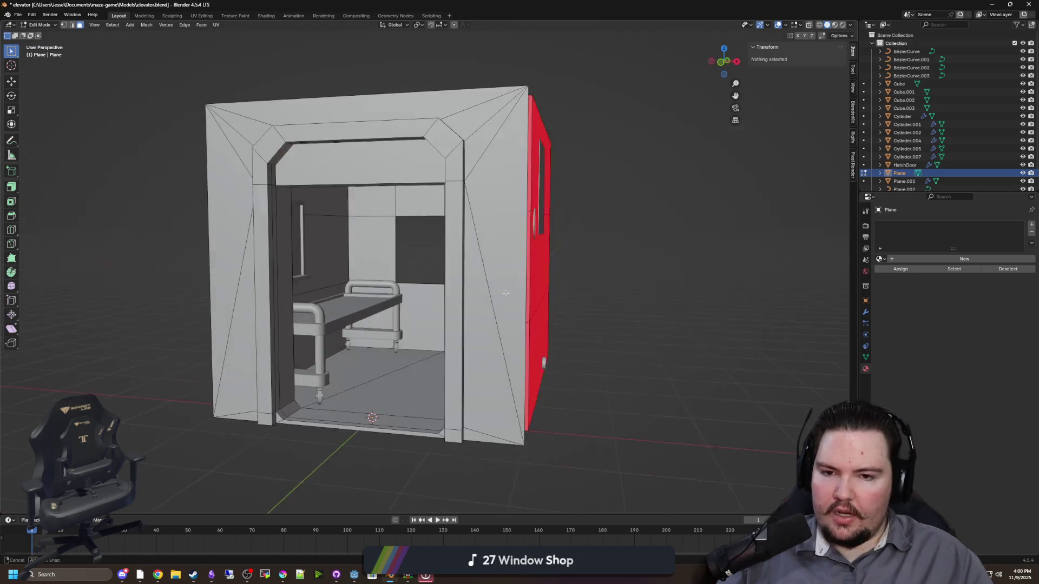
scroll(422, 283, up, 10)
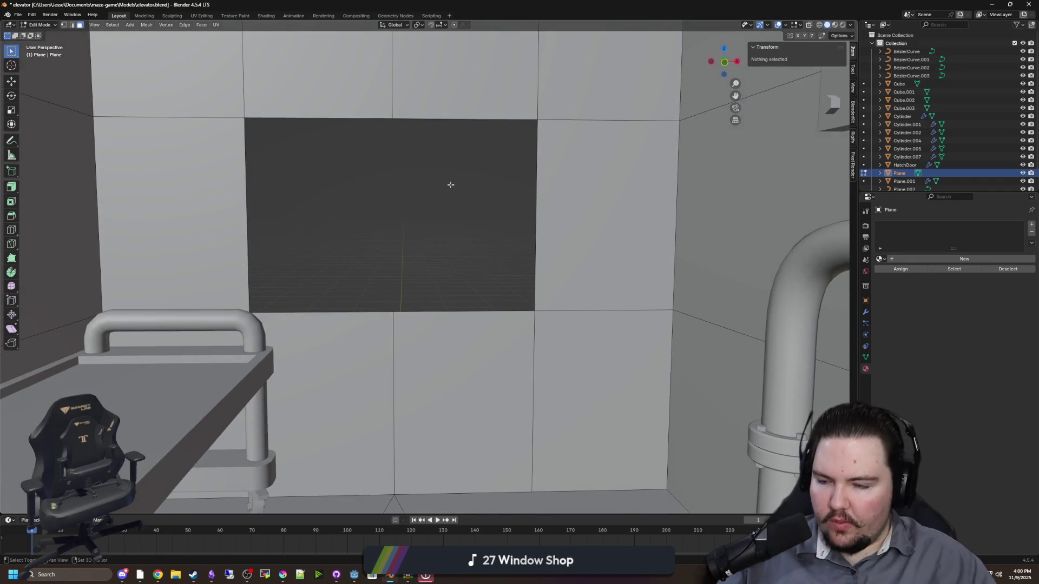
scroll(494, 238, left, 5)
scroll(493, 244, down, 8)
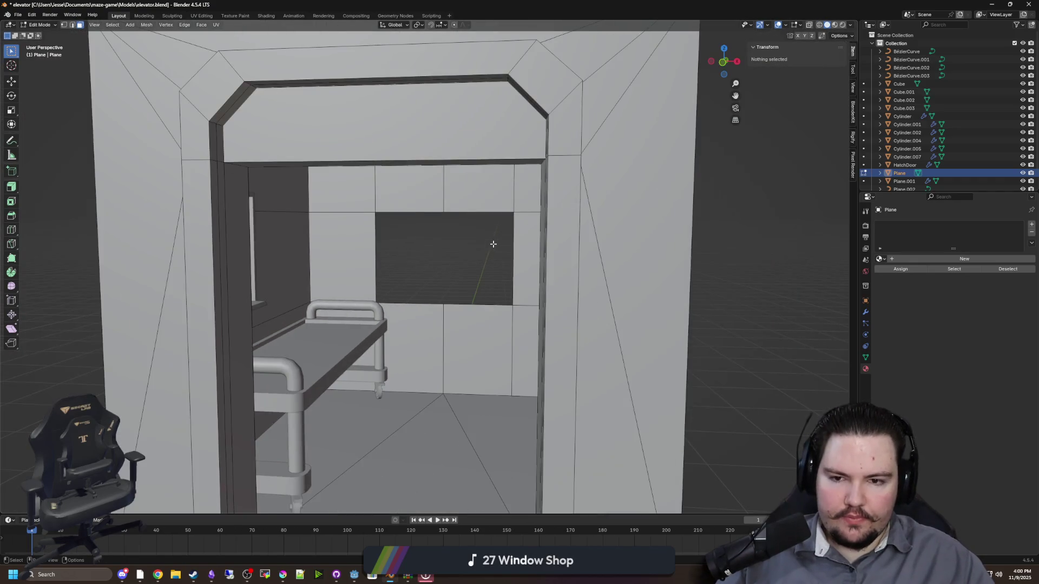
scroll(495, 244, up, 5)
scroll(502, 244, down, 8)
scroll(494, 276, right, 15)
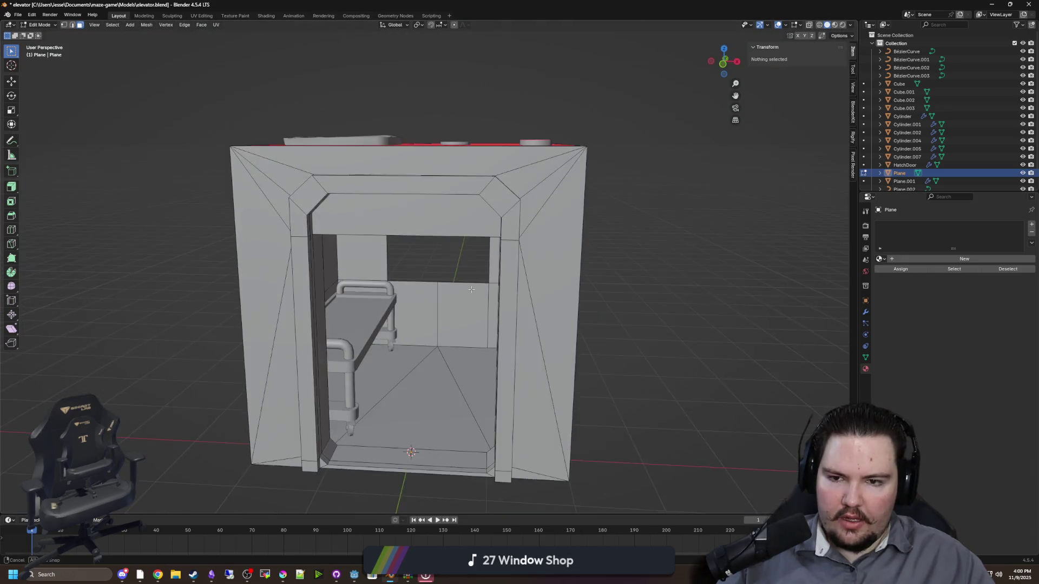
scroll(404, 290, right, 10)
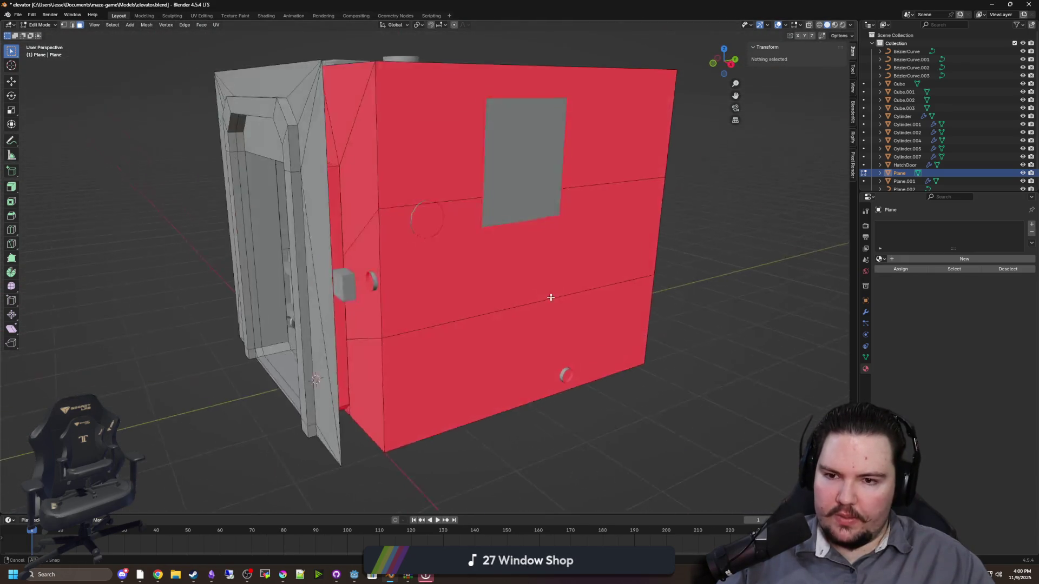
scroll(482, 297, up, 10)
scroll(479, 292, up, 5)
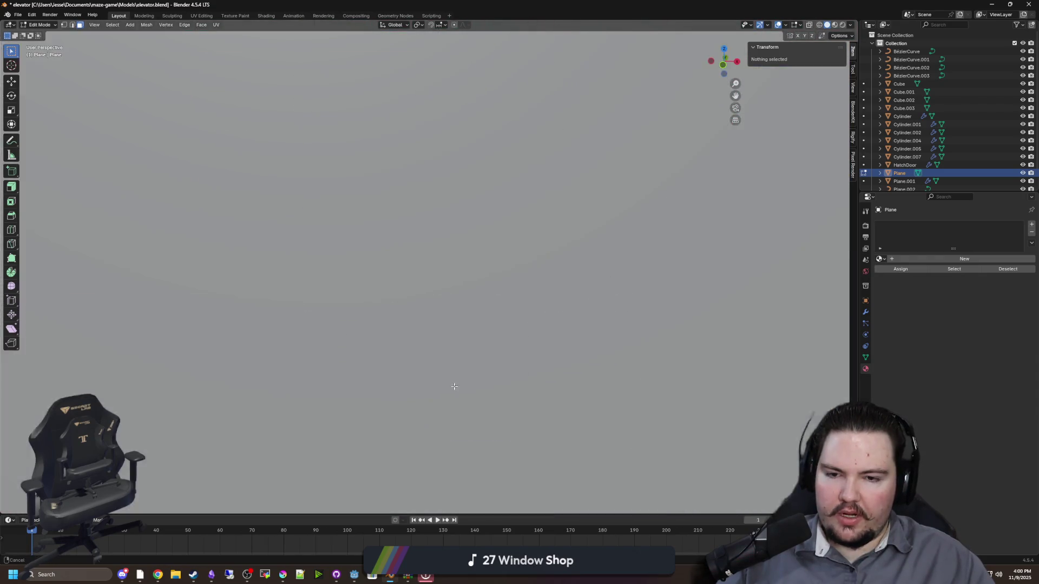
scroll(465, 325, down, 6)
scroll(456, 355, up, 3)
scroll(448, 357, right, 5)
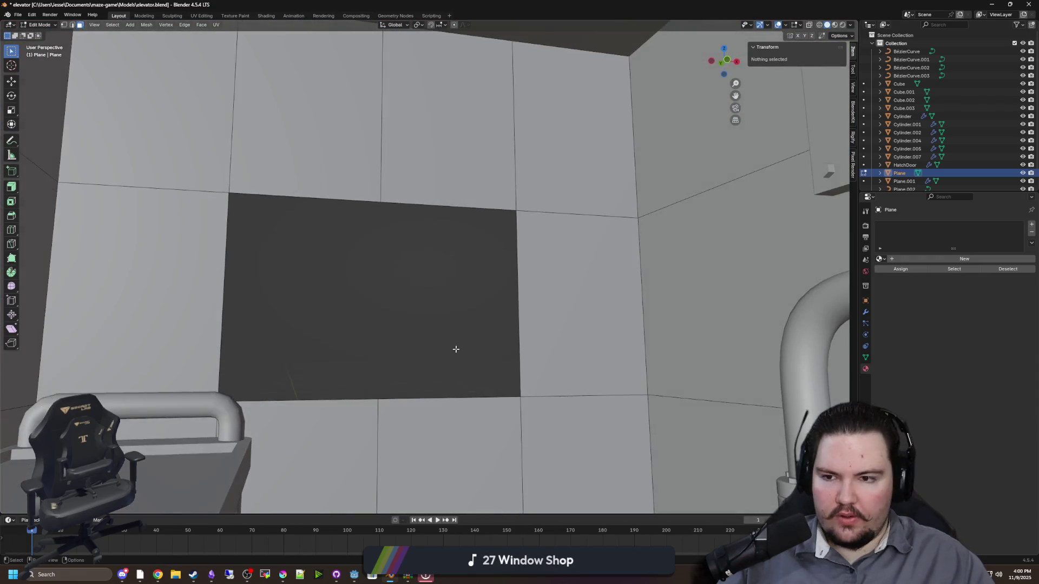
scroll(454, 351, left, 5)
scroll(467, 329, left, 2)
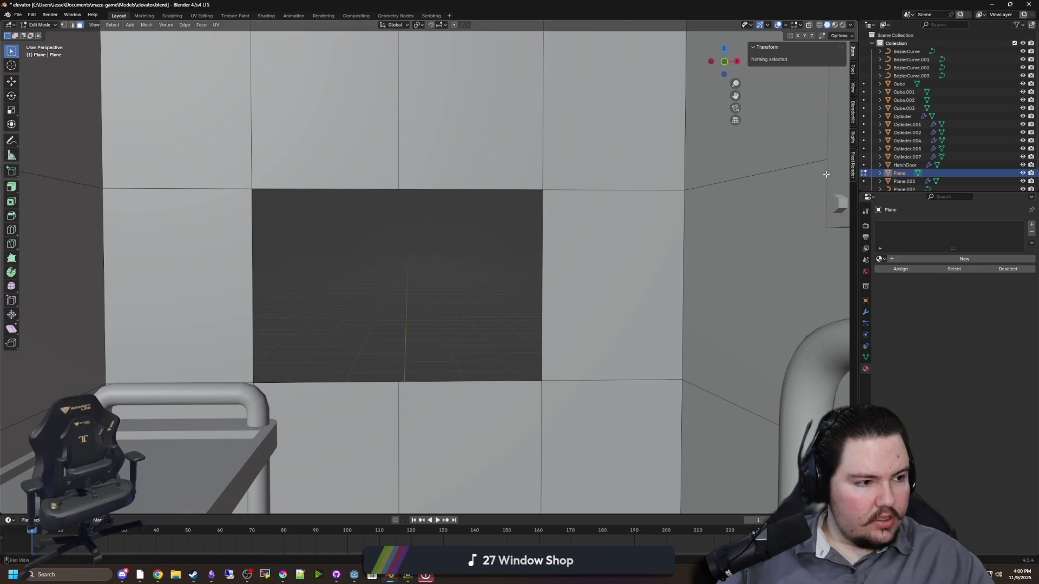
scroll(455, 319, left, 3)
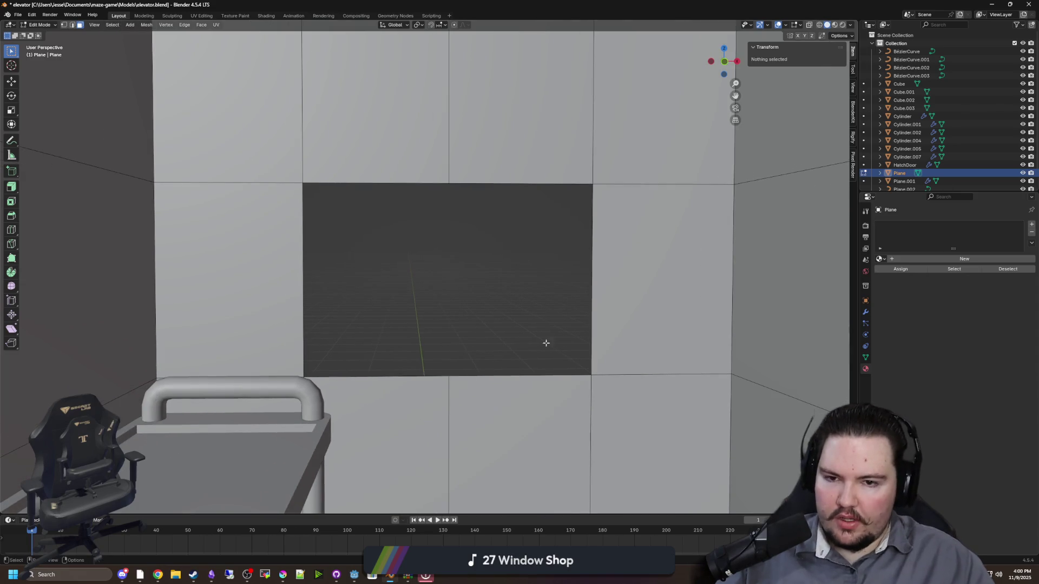
scroll(535, 349, right, 2)
scroll(495, 352, down, 3)
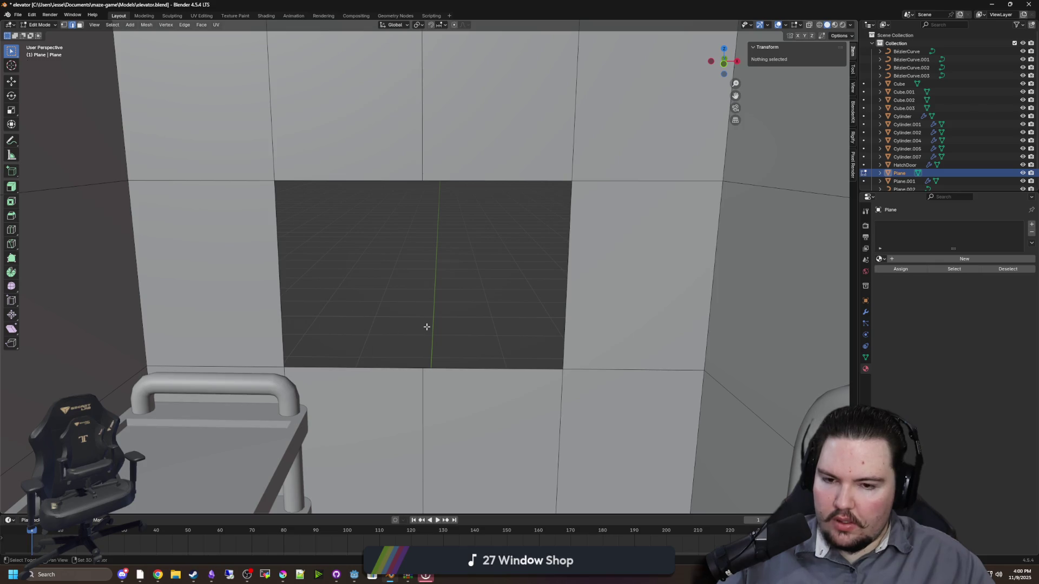
Move the opening's right edge outward along X to 1.25 m
drag(426, 327, 419, 313)
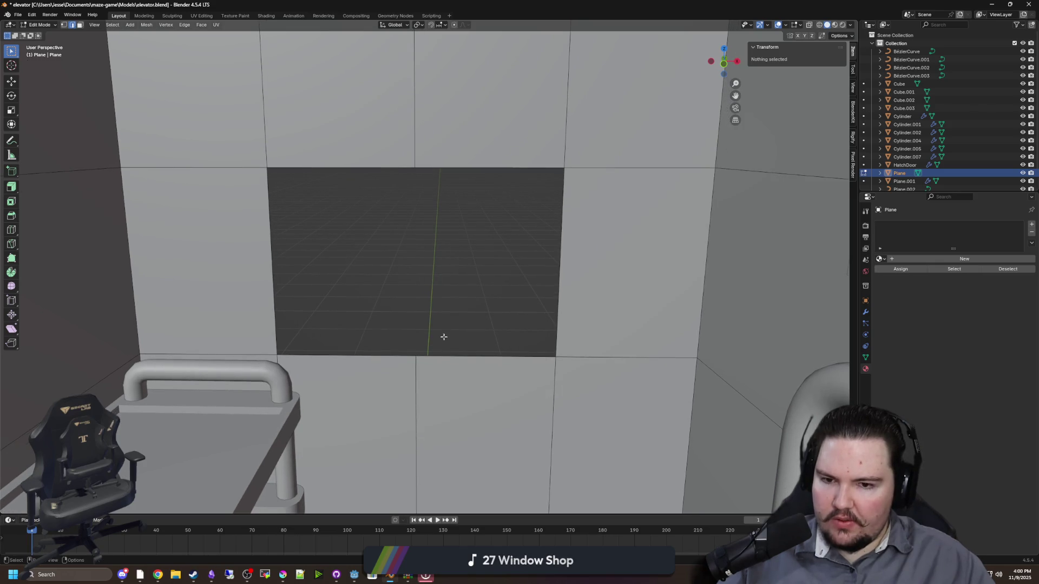
click(564, 250)
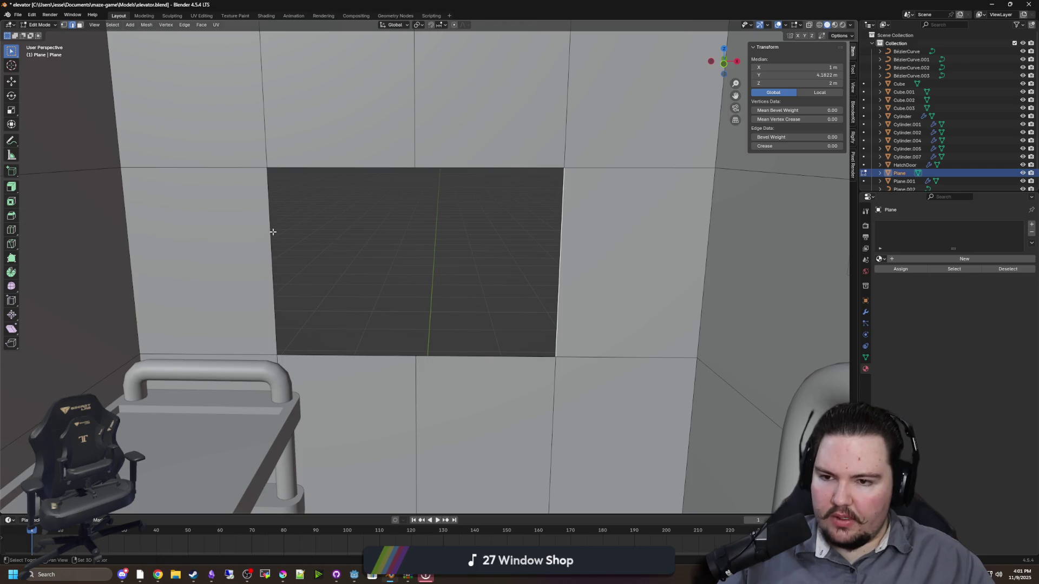
click(12, 81)
drag(596, 266, 695, 267)
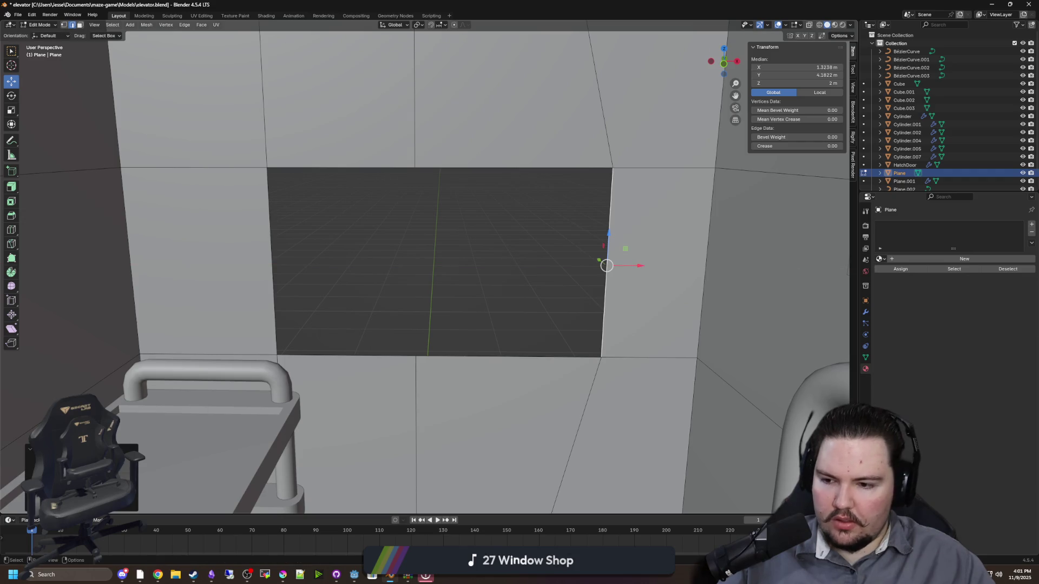
drag(606, 265, 596, 264)
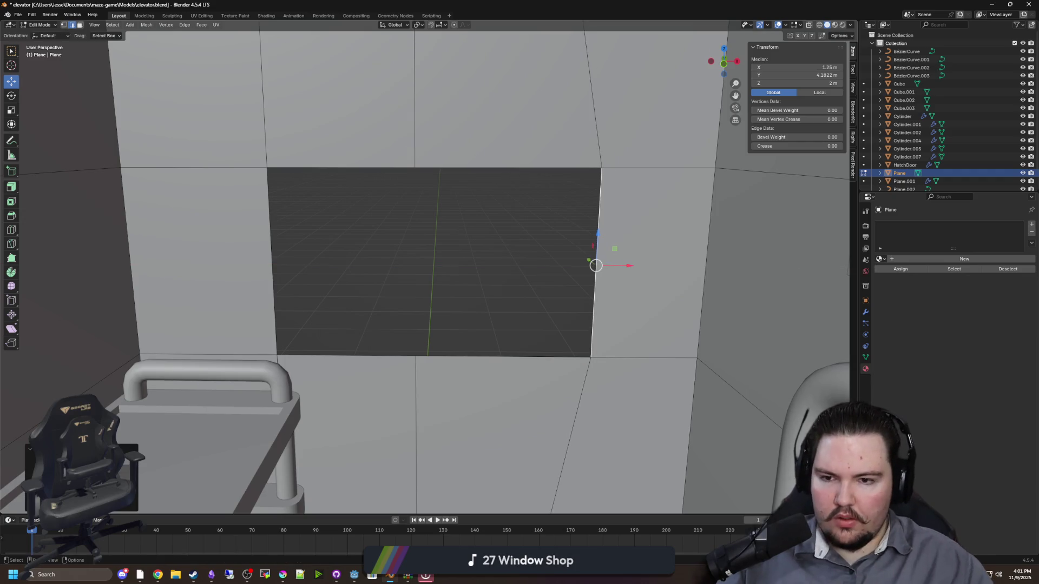
Move the opening's left edge outward along X to -1.25 m
click(271, 233)
drag(301, 265, 292, 264)
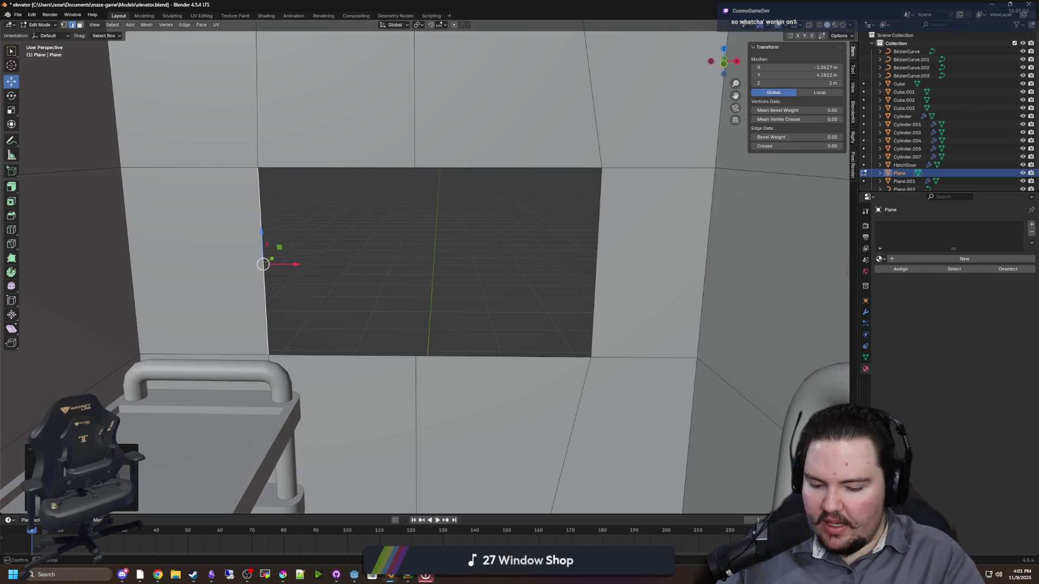
drag(297, 264, 270, 264)
key(alt+a)
Fly the view closer to the wall and check an edge of the opening
key(shift+grave)
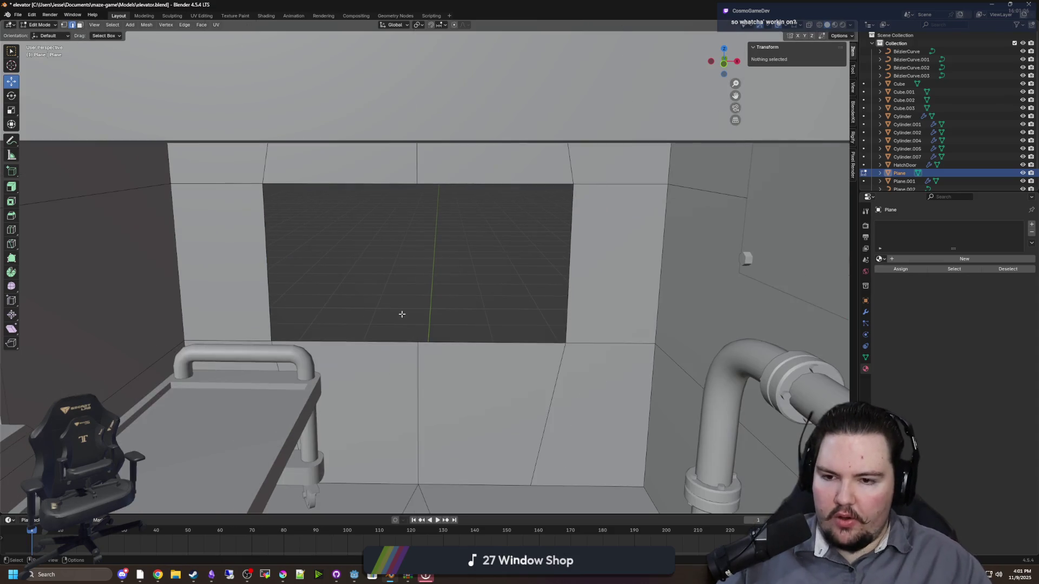
key(w)
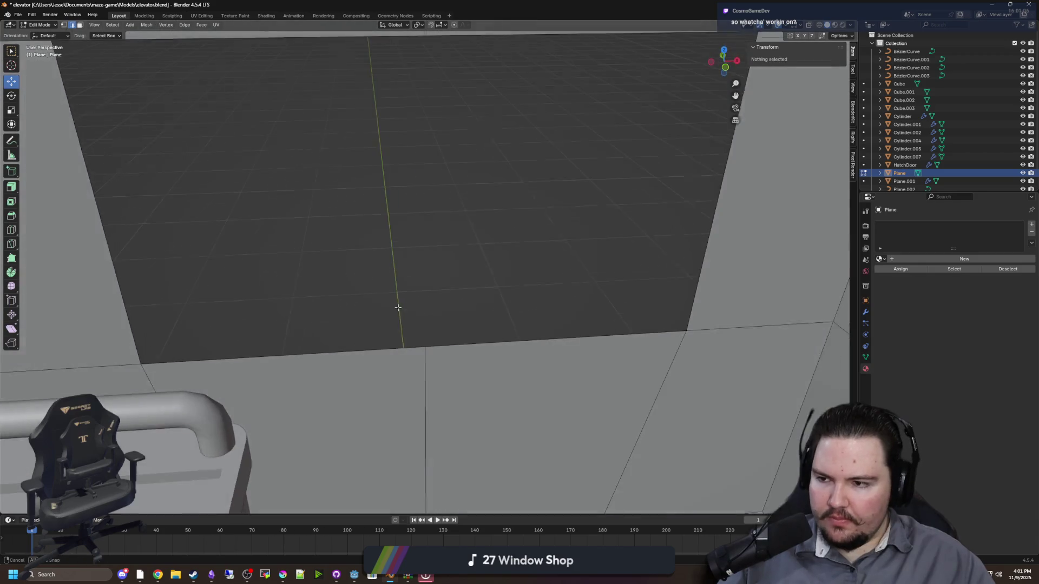
click(386, 306)
scroll(386, 306, down, 5)
click(395, 319)
key(alt+a)
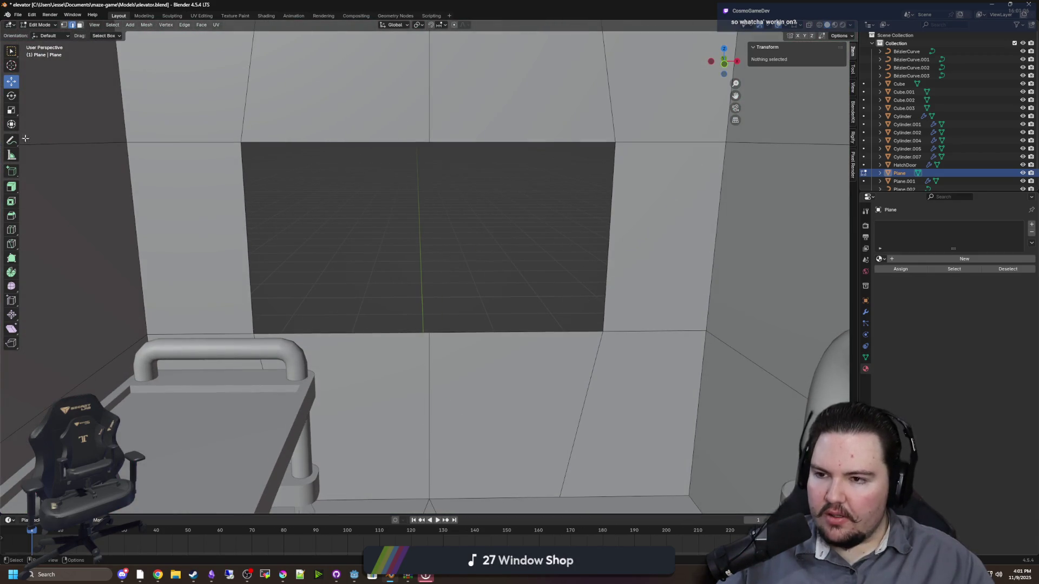
Knife a vertical cut from the opening's top edge to its bottom edge
click(13, 231)
click(11, 244)
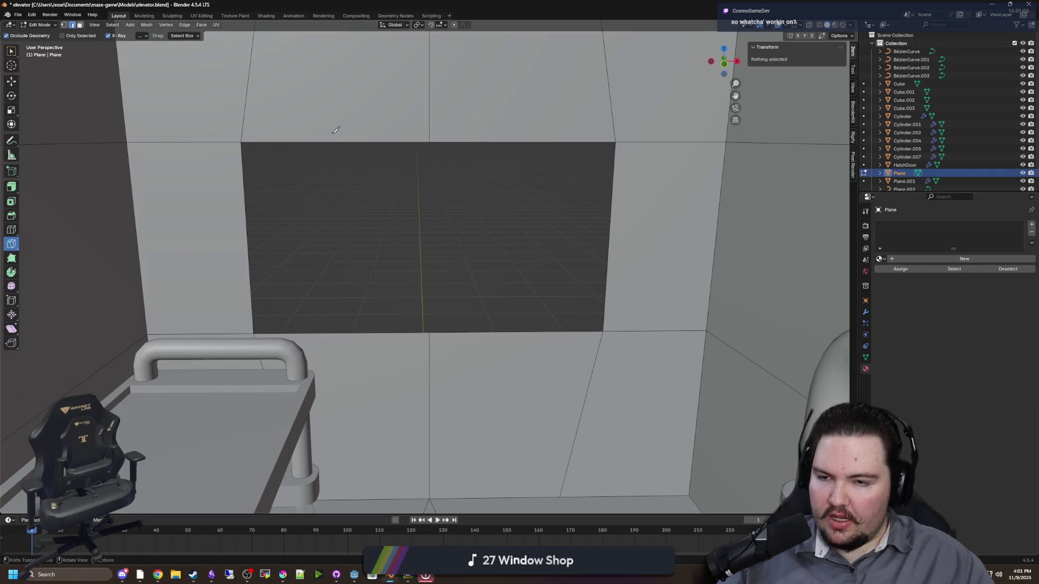
click(336, 142)
click(337, 333)
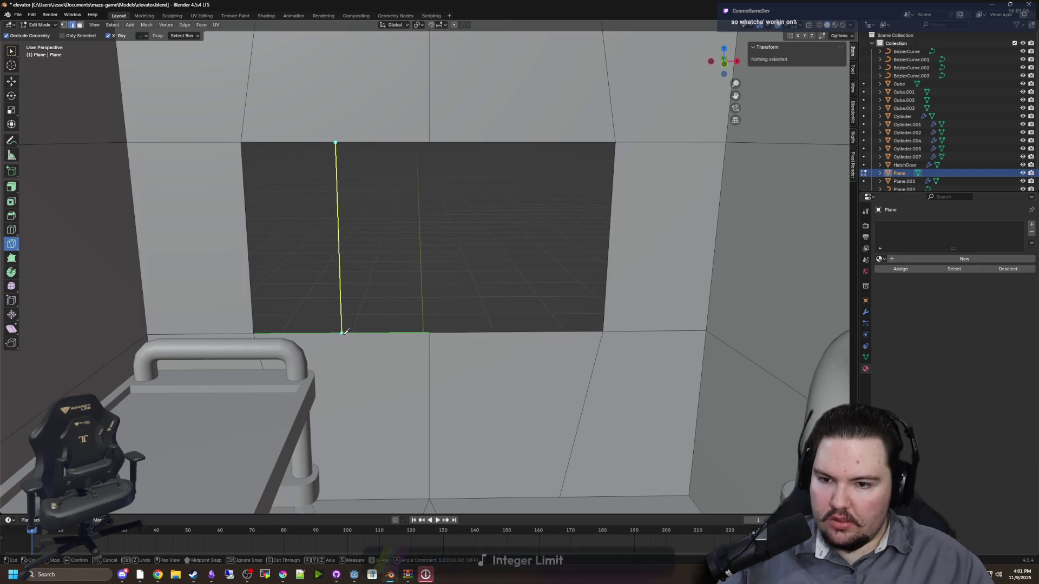
key(Return)
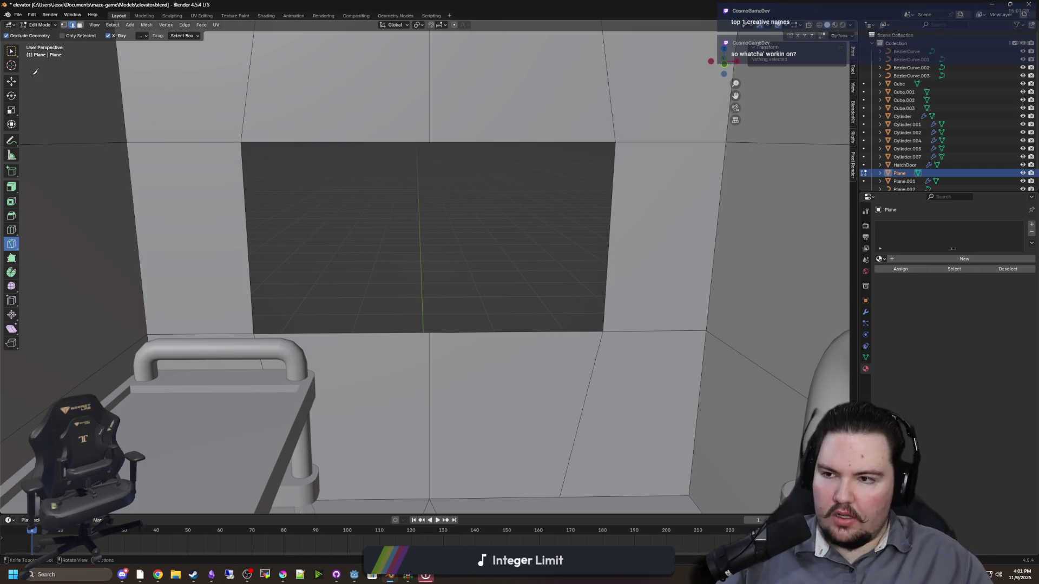
key(w)
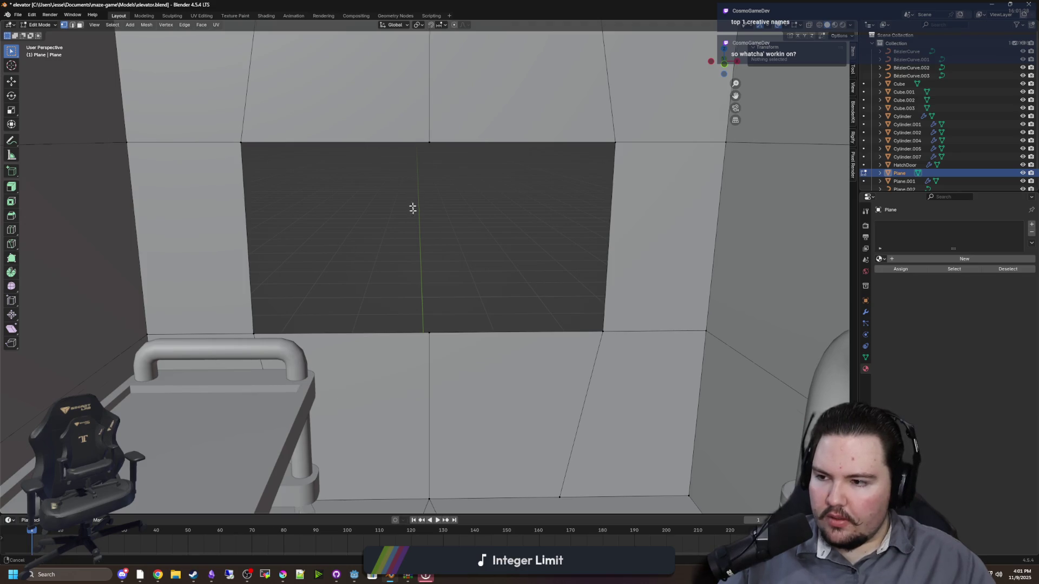
scroll(430, 204, up, 2)
click(460, 368)
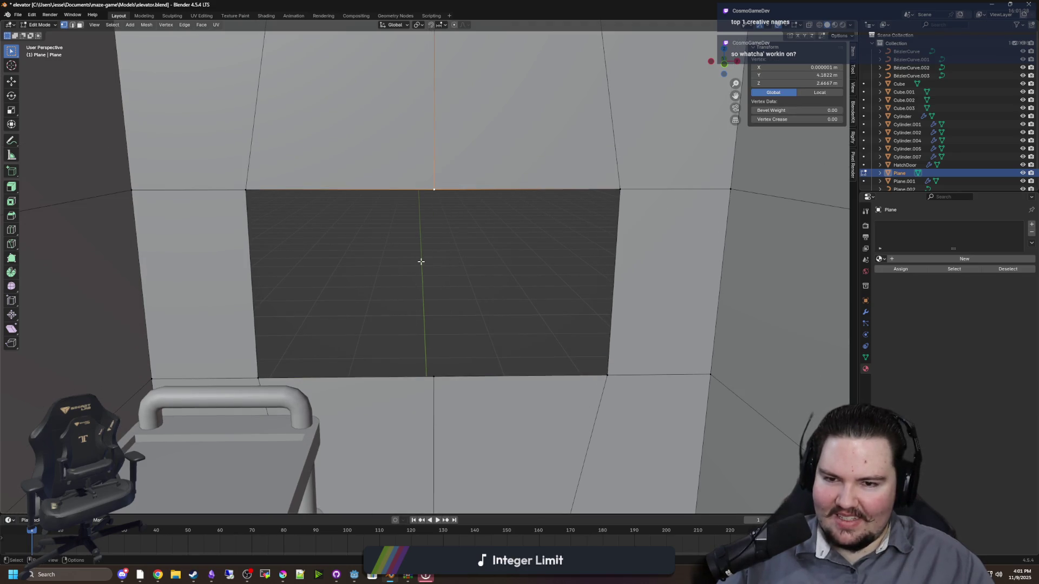
click(425, 320)
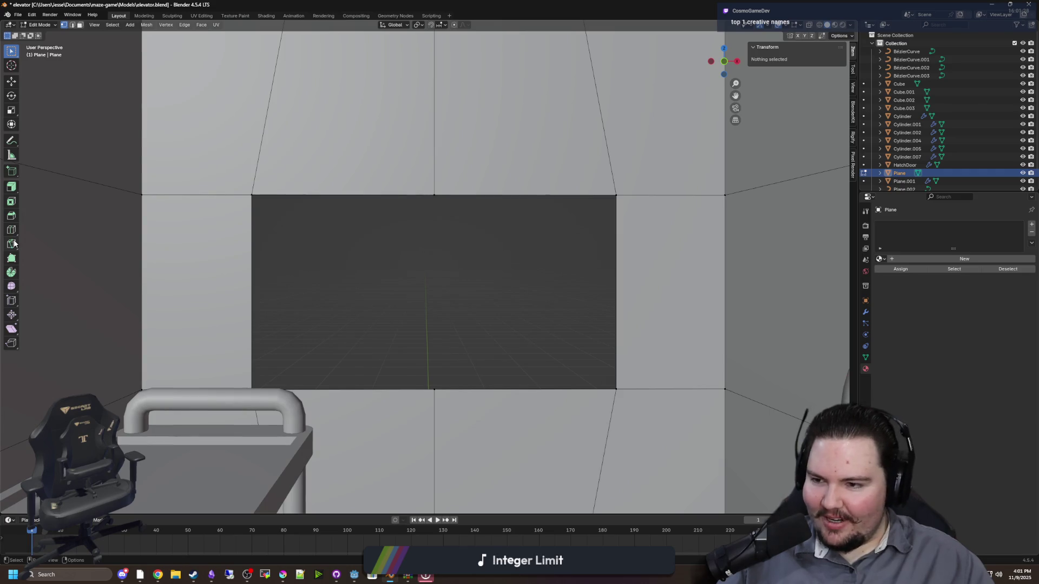
Add single vertical loop cuts to the lower right and left wall panels
click(11, 230)
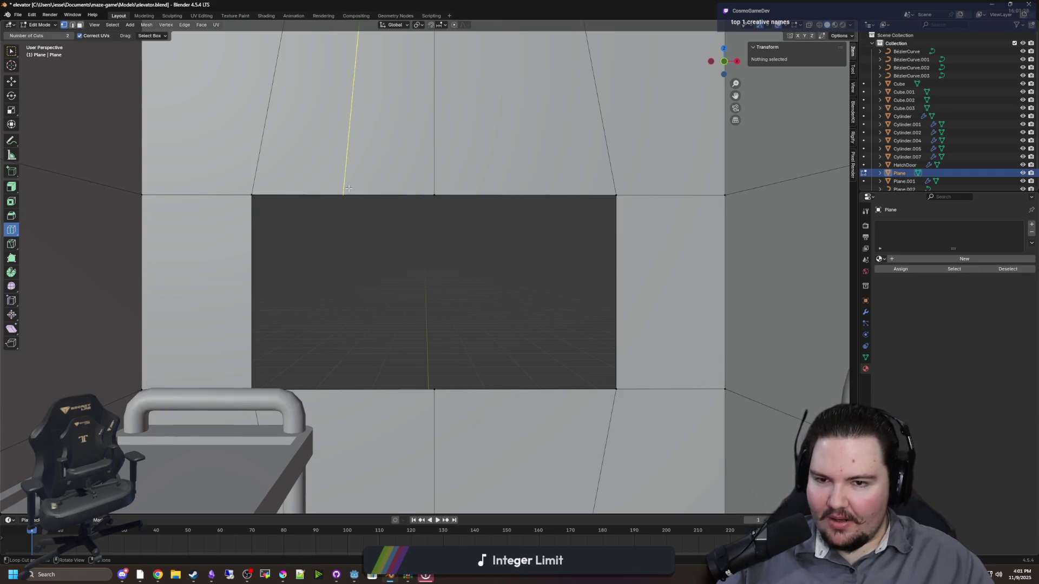
scroll(348, 188, down, 3)
click(375, 351)
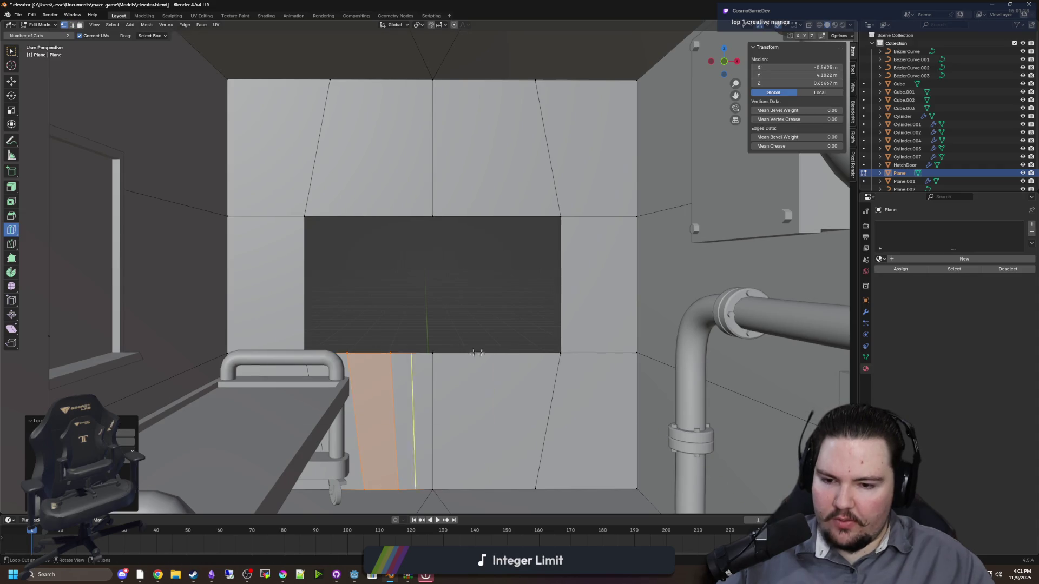
key(ctrl+z)
drag(49, 35, 38, 35)
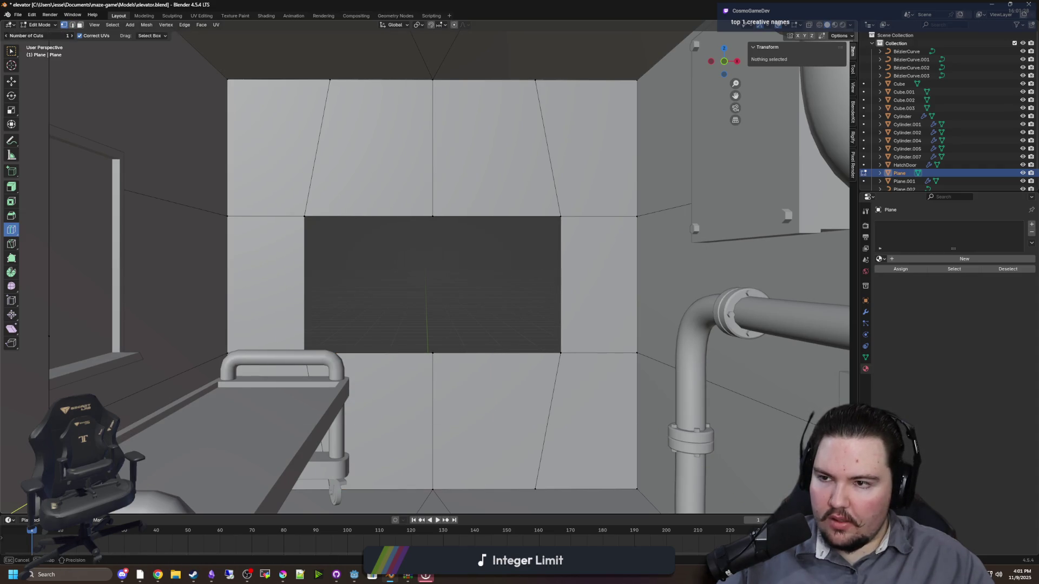
click(385, 359)
click(472, 368)
Loop-cut the upper left and right panels, then fill the opening's middle section with a face
click(485, 205)
click(374, 205)
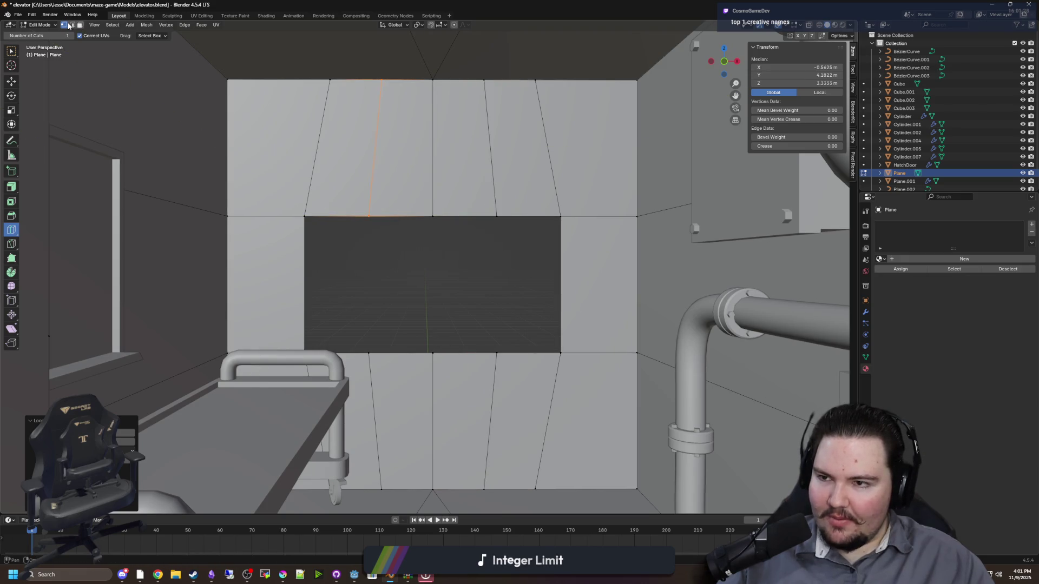
click(12, 51)
scroll(438, 365, up, 2)
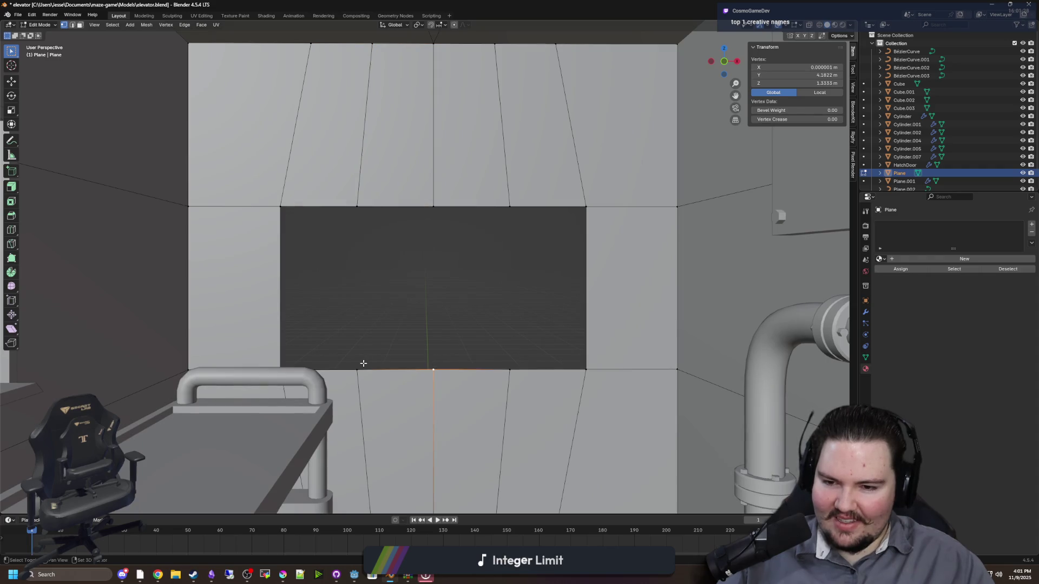
alt+click(349, 211)
alt+shift+click(431, 205)
click(513, 212)
click(509, 207)
shift+click(509, 370)
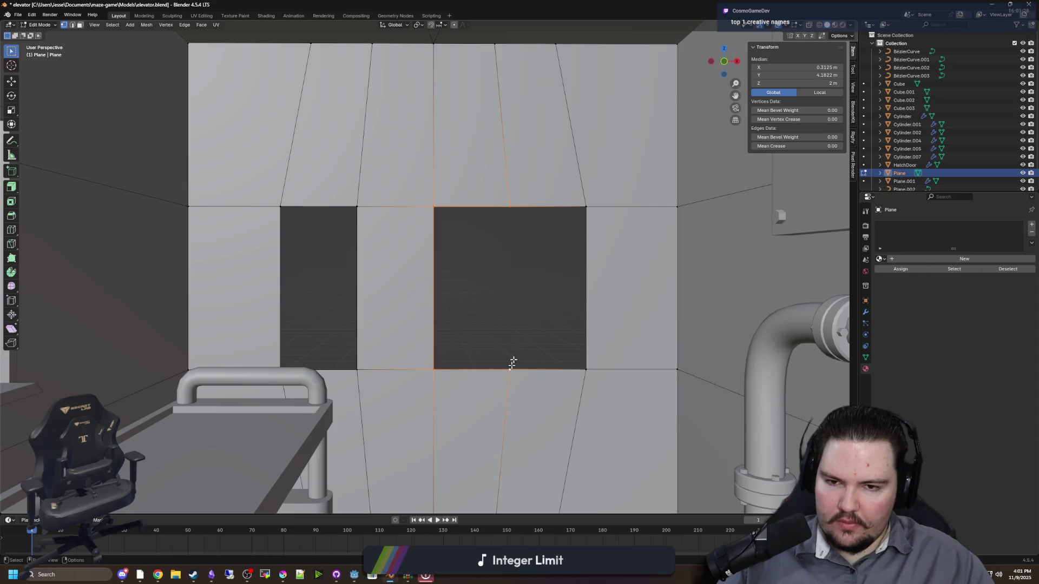
key(f)
Select the vertical edge loop beside the right opening and move it
key(alt+a)
alt+click(507, 372)
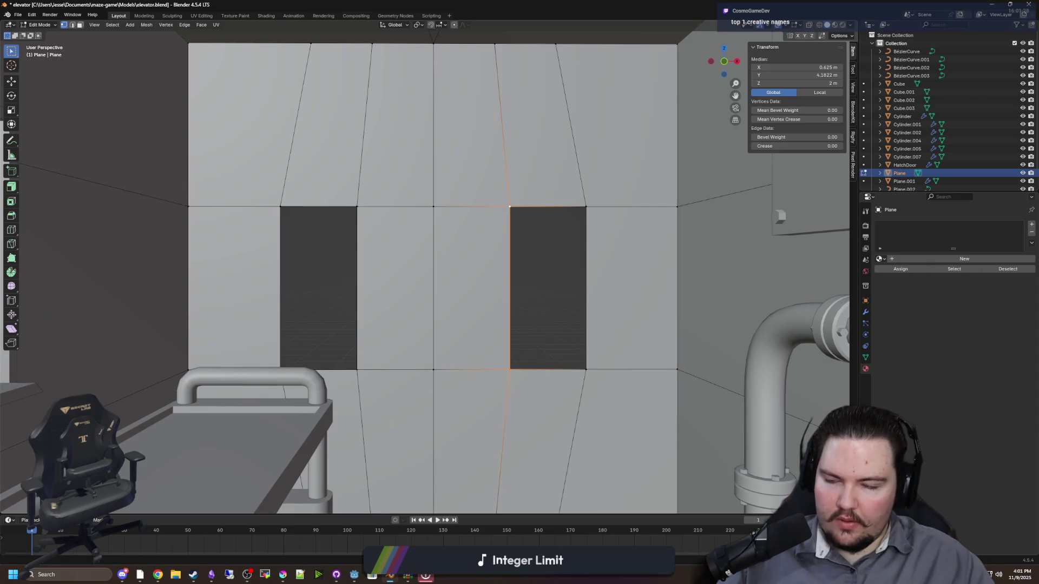
click(10, 82)
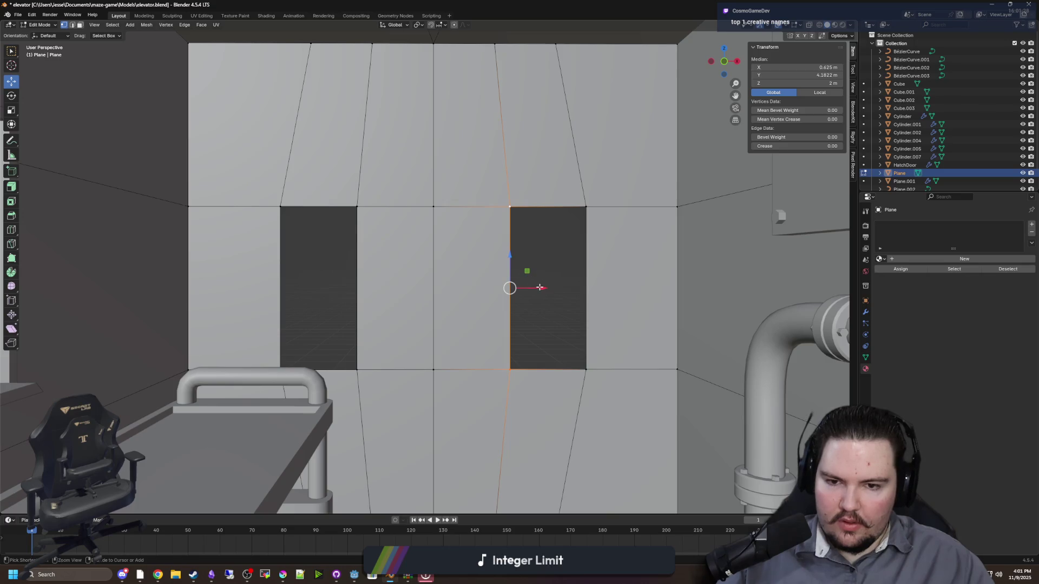
key(alt+a)
scroll(519, 217, up, 5)
scroll(452, 214, down, 8)
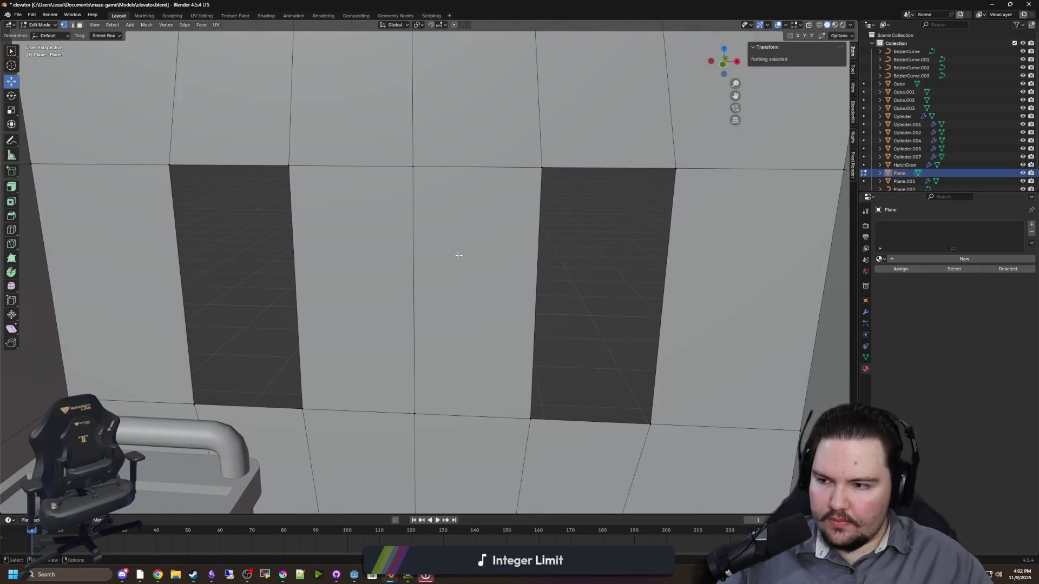
scroll(459, 256, down, 2)
Shift the vertical edge loop beside the left opening sideways along X
click(10, 229)
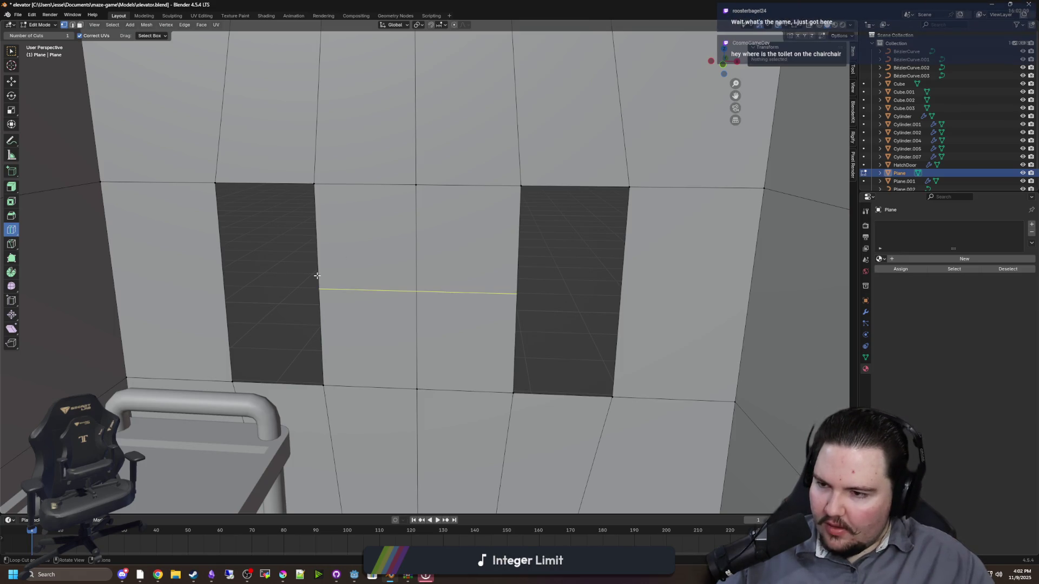
scroll(355, 287, up, 5)
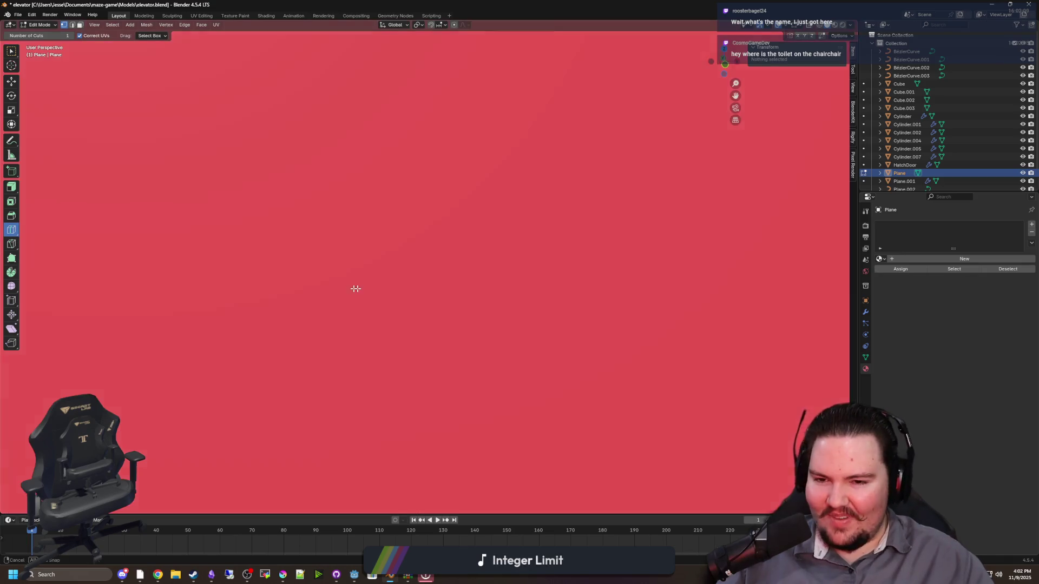
scroll(372, 293, down, 5)
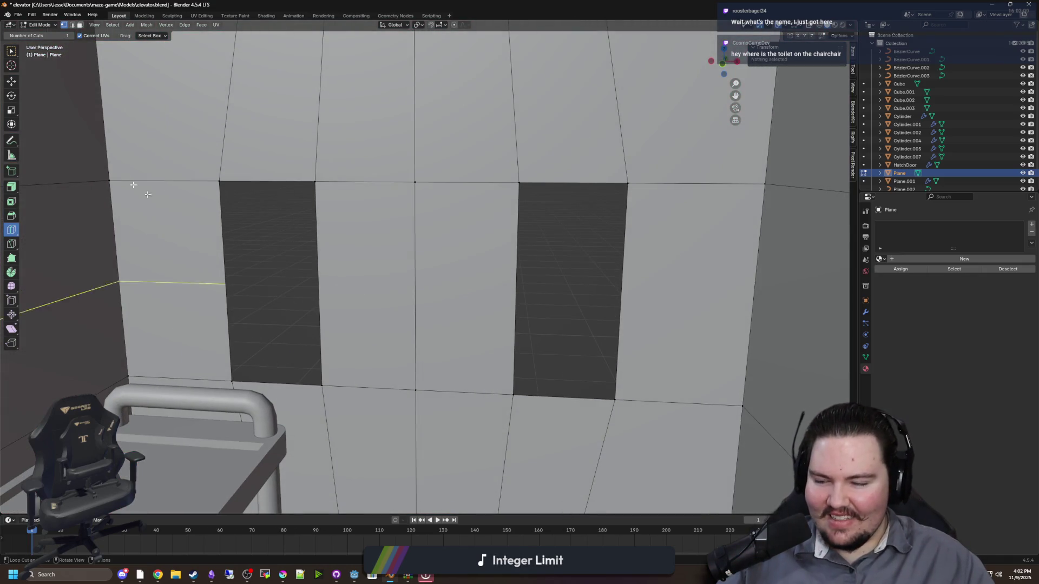
click(4, 52)
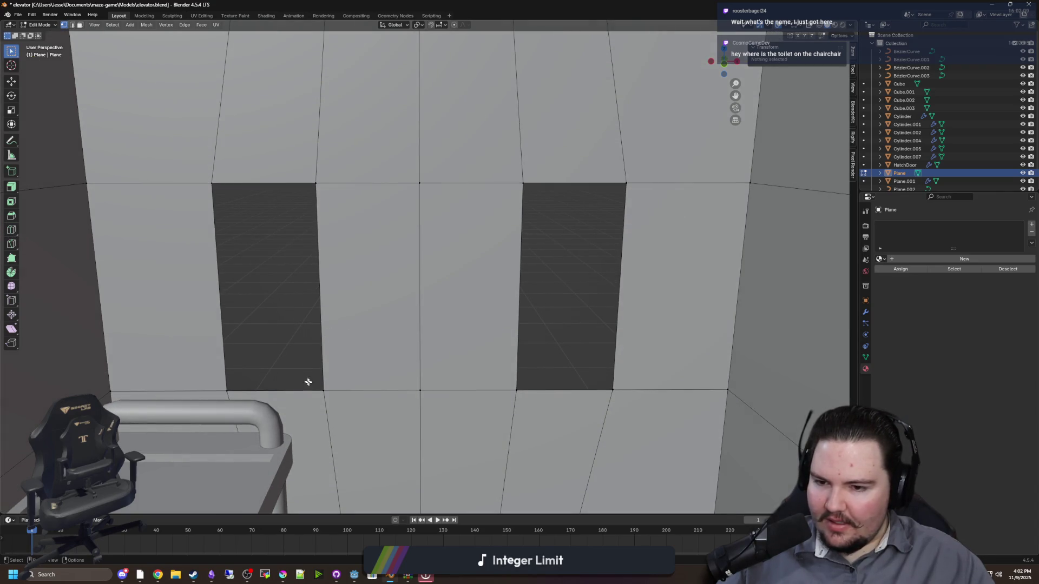
alt+click(323, 388)
click(12, 81)
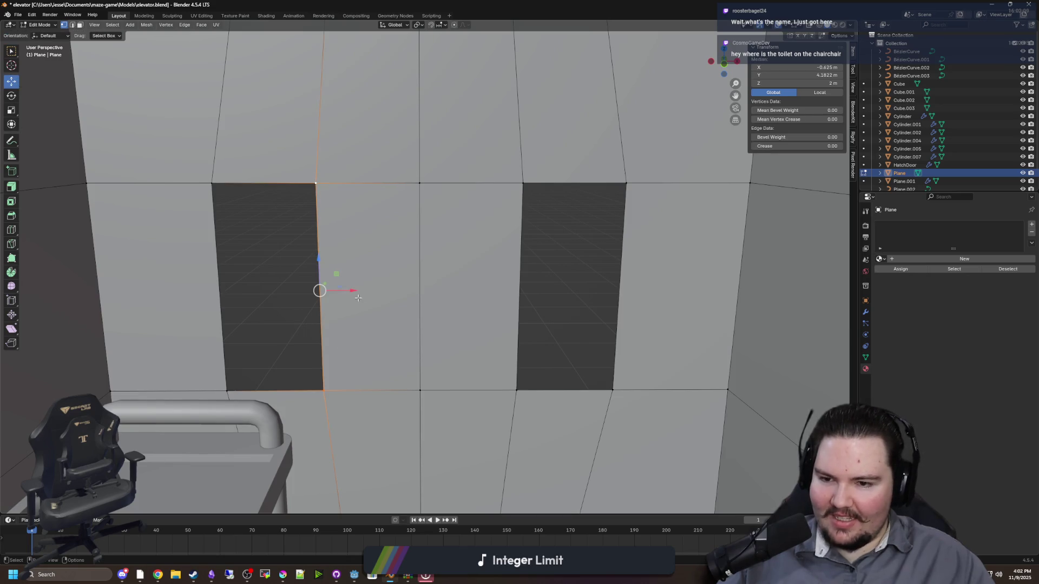
drag(360, 290, 424, 289)
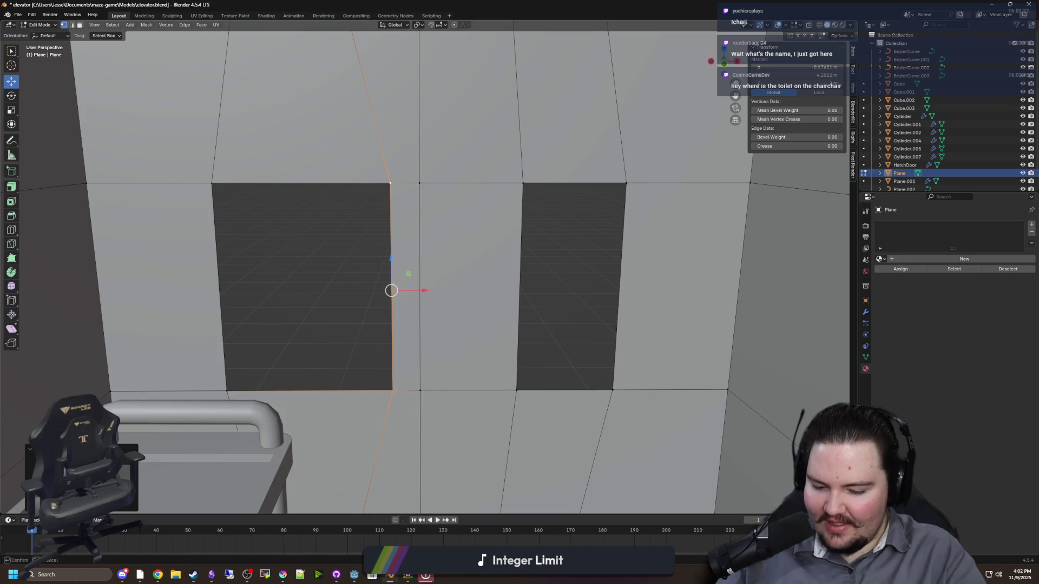
click(279, 206)
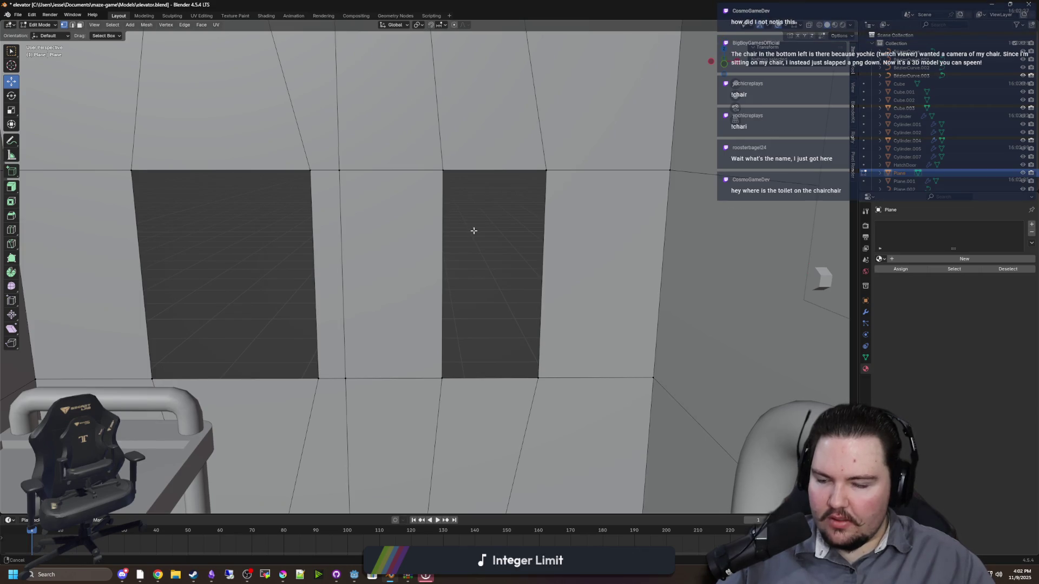
Delete the wall face between the two openings
drag(473, 231, 461, 231)
drag(445, 270, 488, 236)
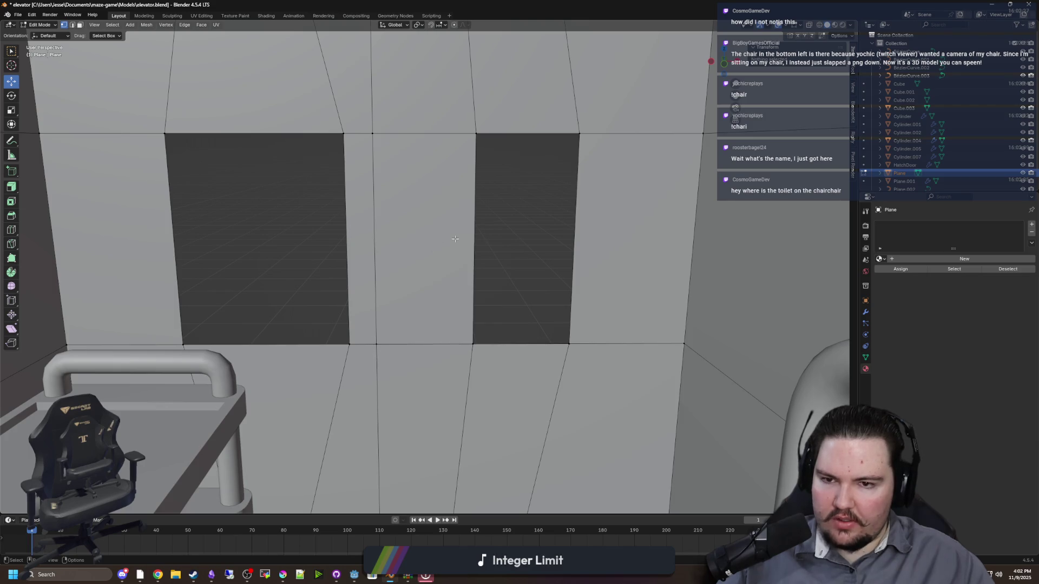
click(12, 50)
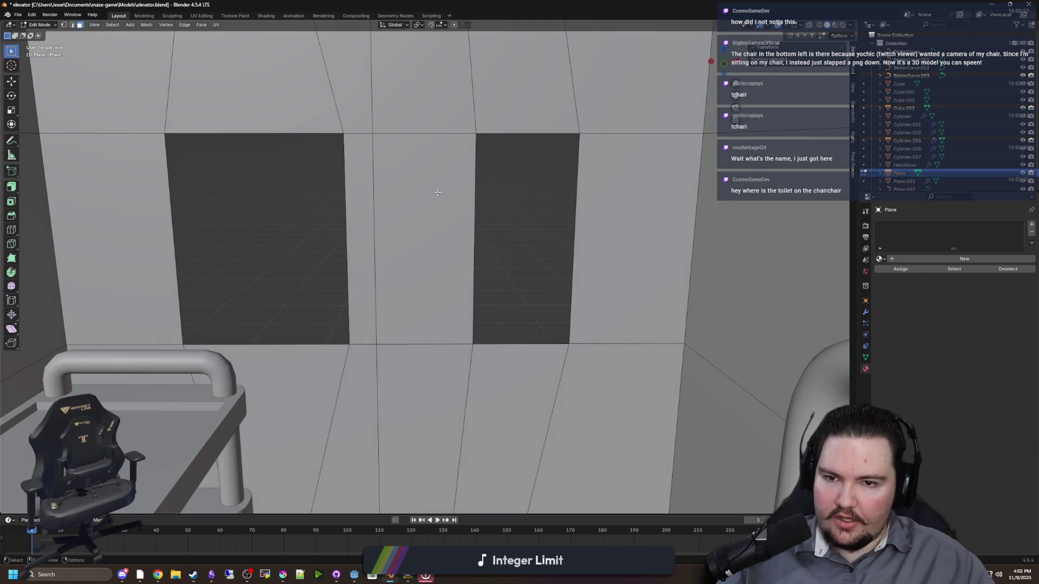
click(438, 192)
key(x)
click(437, 192)
Select the opening's right-edge vertices and move them right to widen the opening
mouse_move(437, 191)
mouse_down()
mouse_move(404, 225)
mouse_move(424, 225)
mouse_move(62, 31)
mouse_up()
click(64, 25)
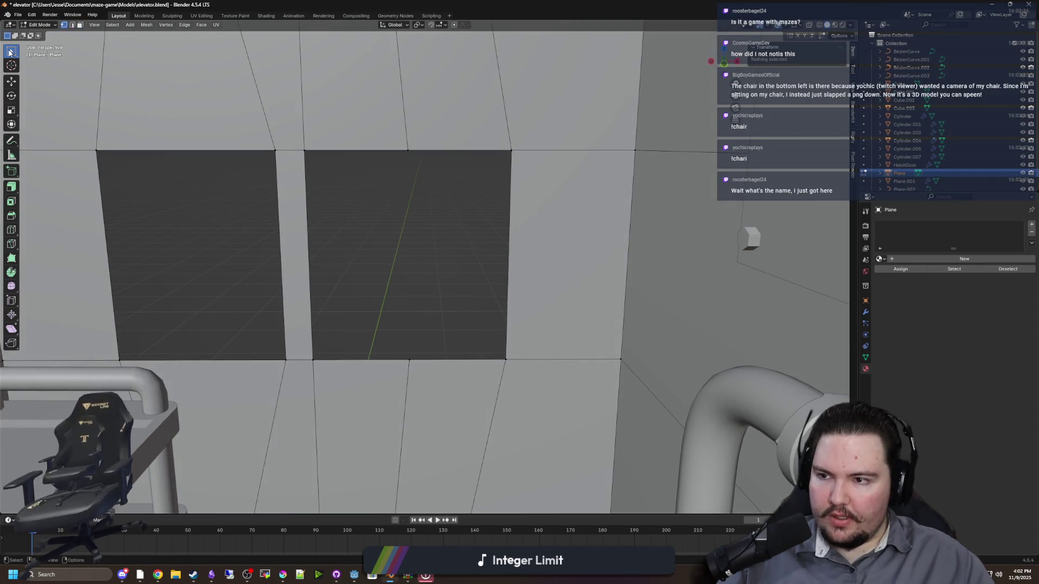
drag(316, 343, 397, 336)
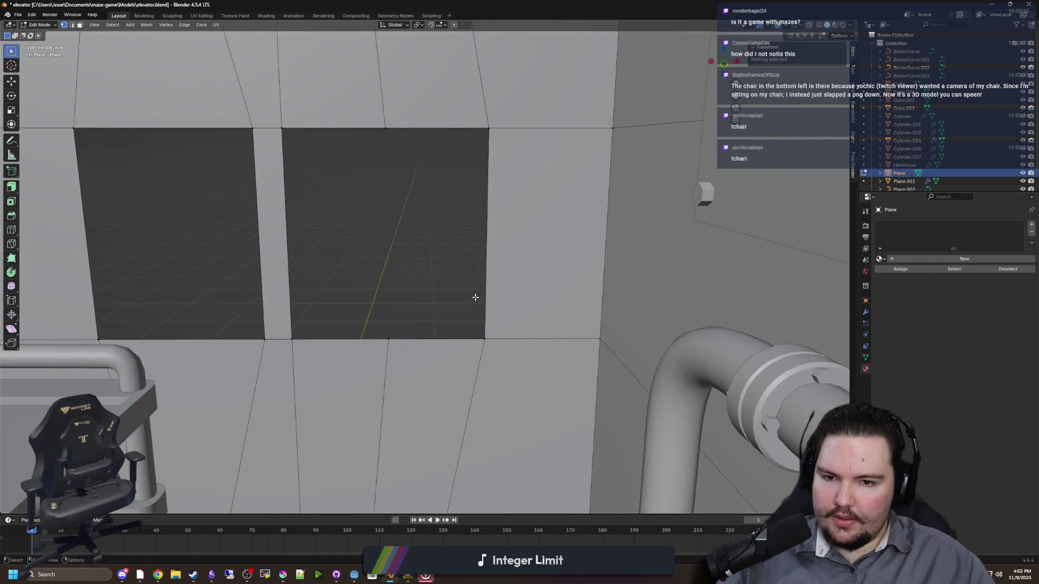
click(487, 327)
shift+click(487, 122)
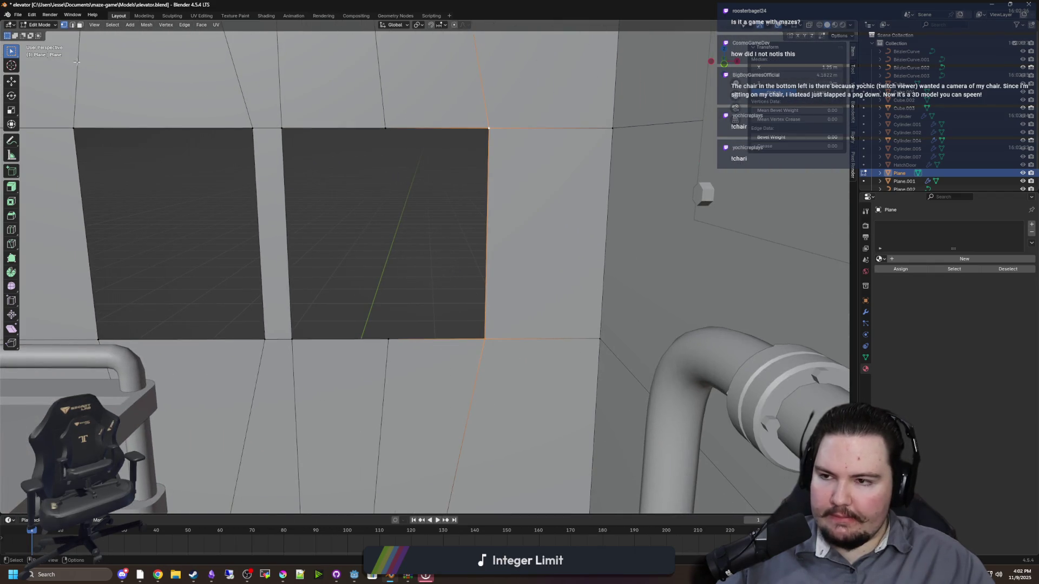
click(10, 83)
drag(509, 241, 543, 240)
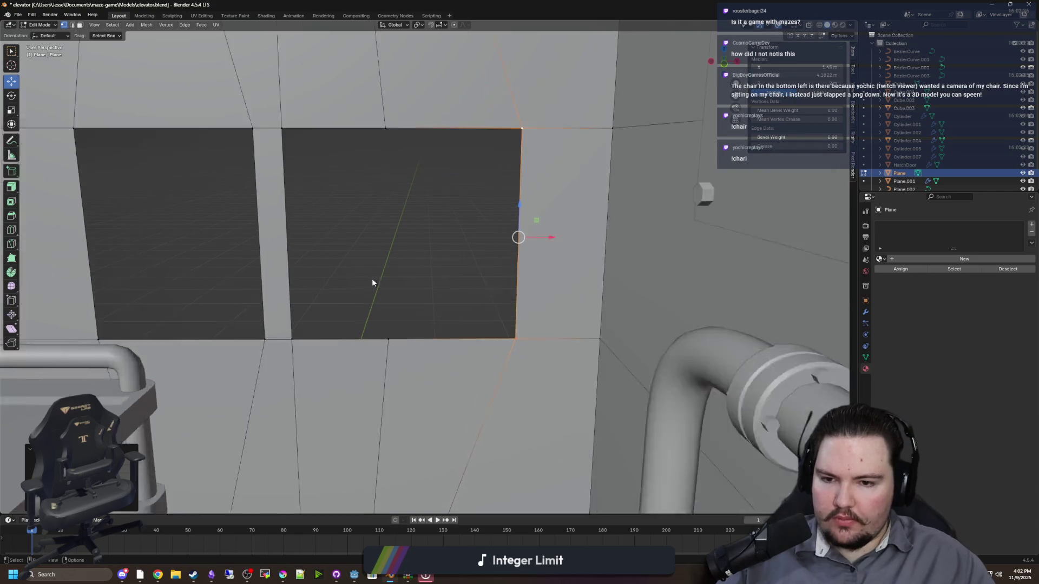
Merge two bottom-edge vertices and slide the bottom edge along X
scroll(372, 282, up, 2)
click(276, 344)
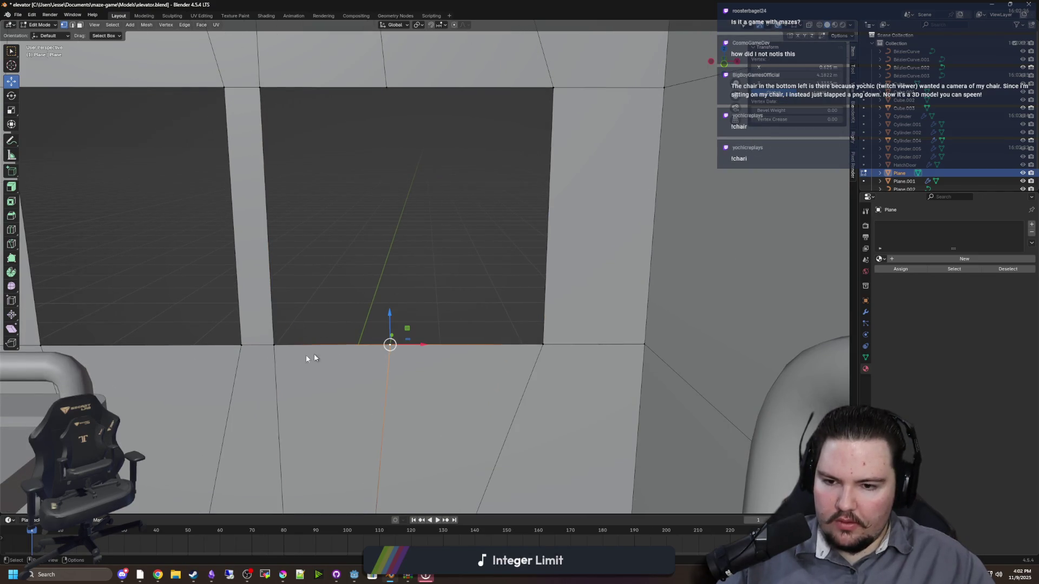
shift+click(277, 343)
key(m)
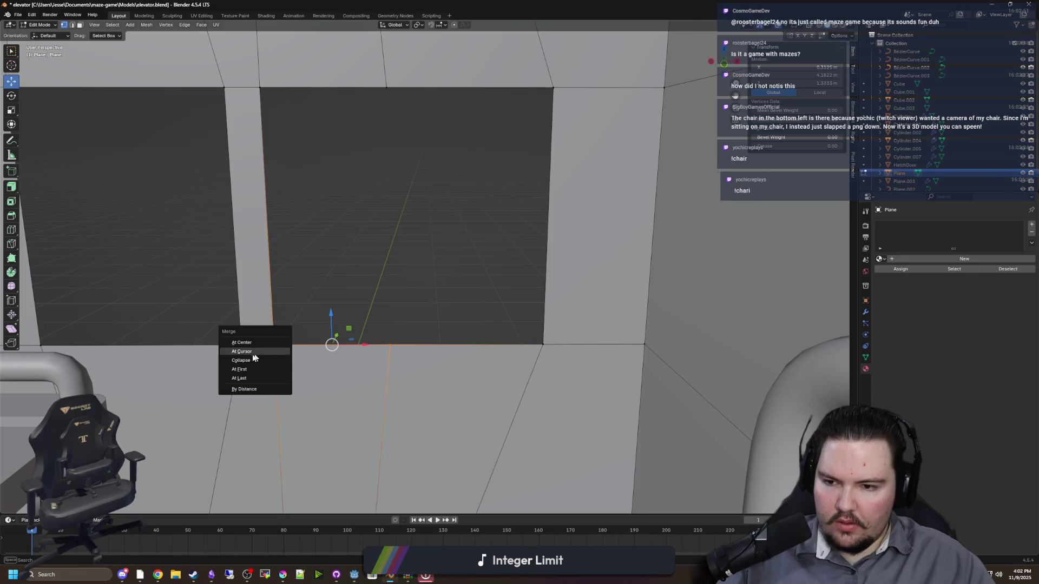
click(239, 389)
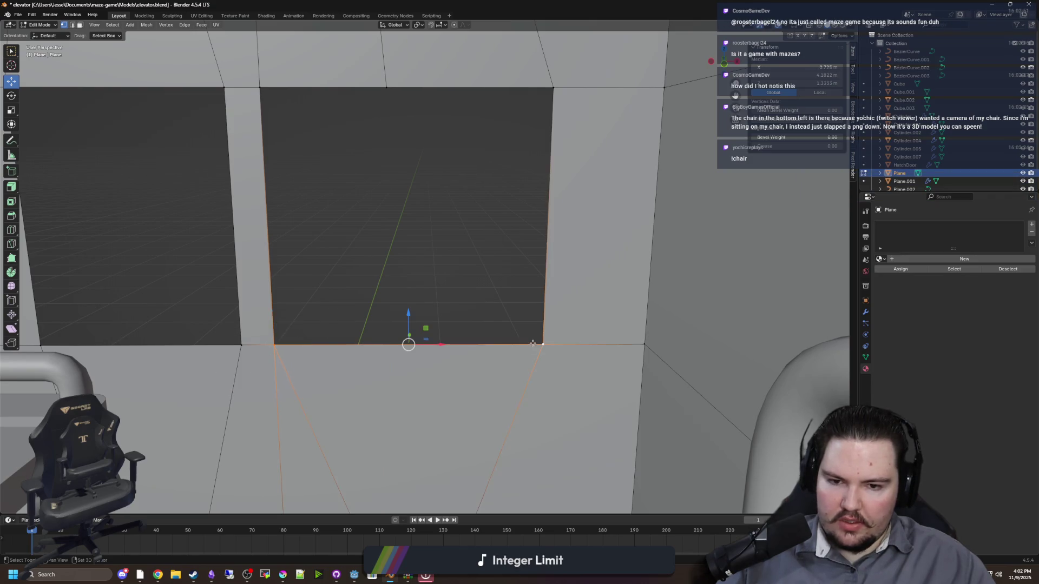
key(g)
key(x)
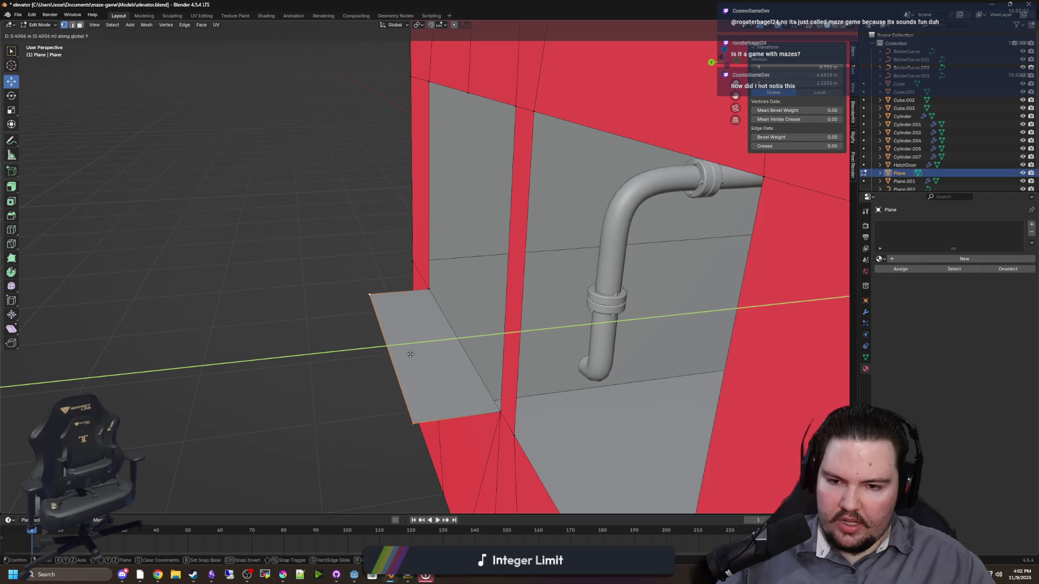
click(362, 349)
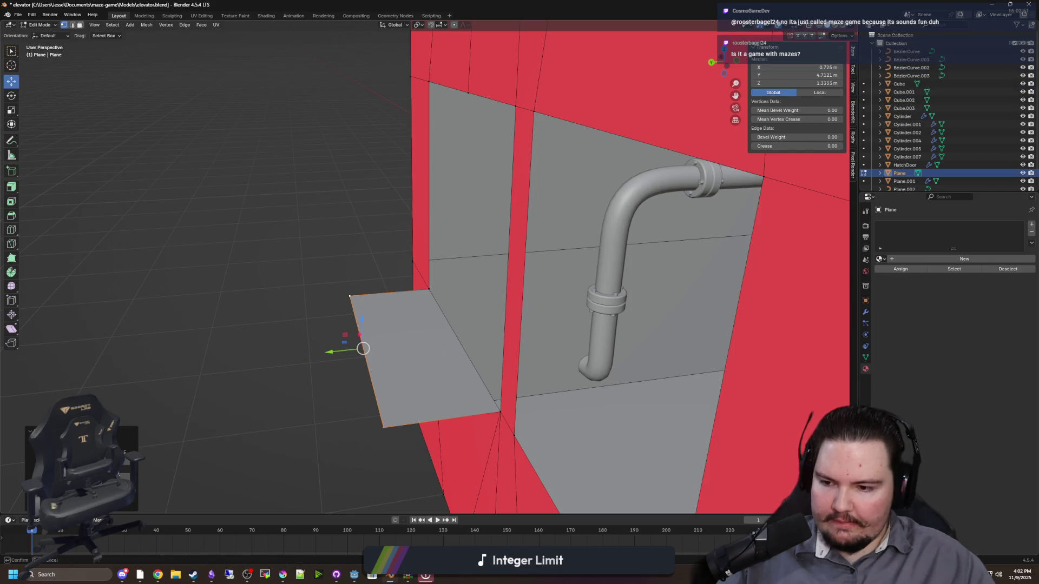
key(alt+a)
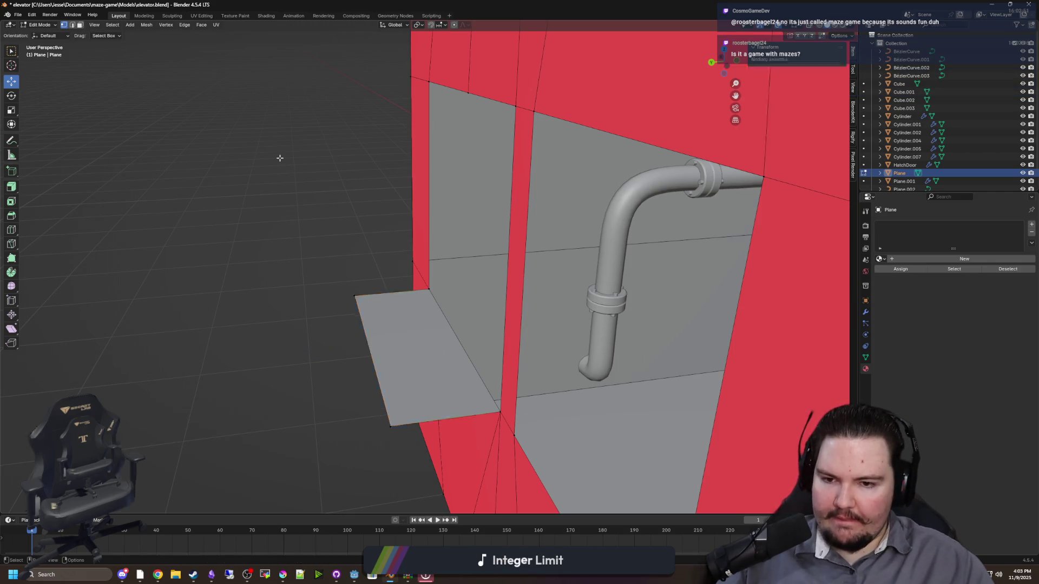
Extrude the opening's front bottom edge straight up along Z into a sill face
scroll(328, 259, up, 5)
click(289, 318)
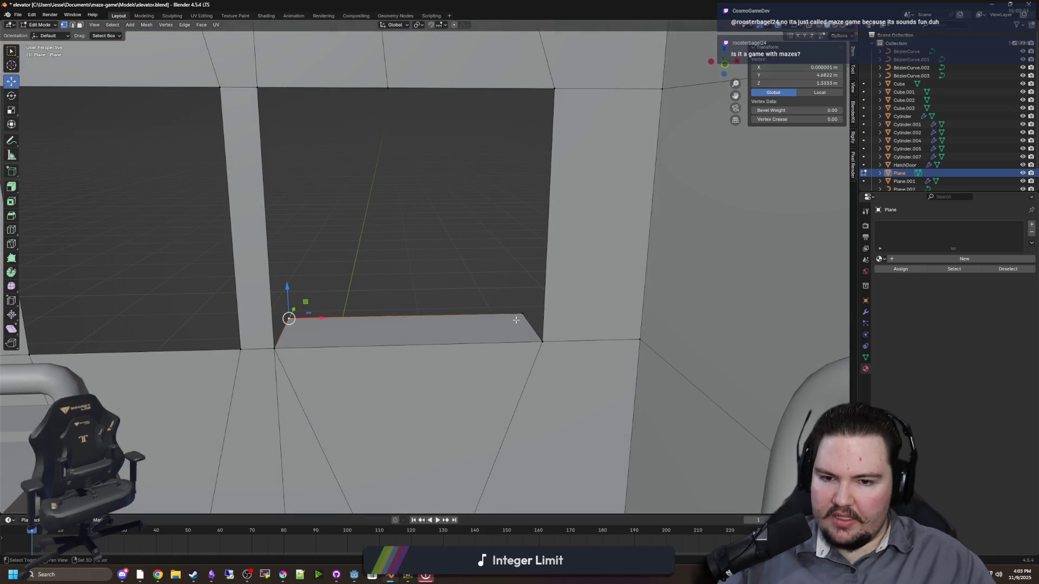
shift+click(516, 320)
key(e)
key(z)
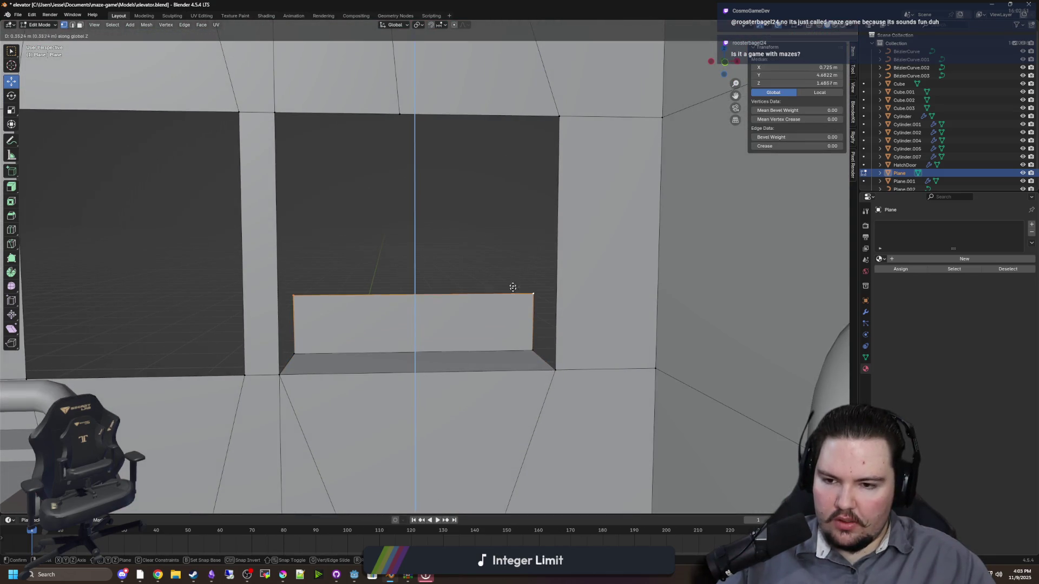
click(540, 170)
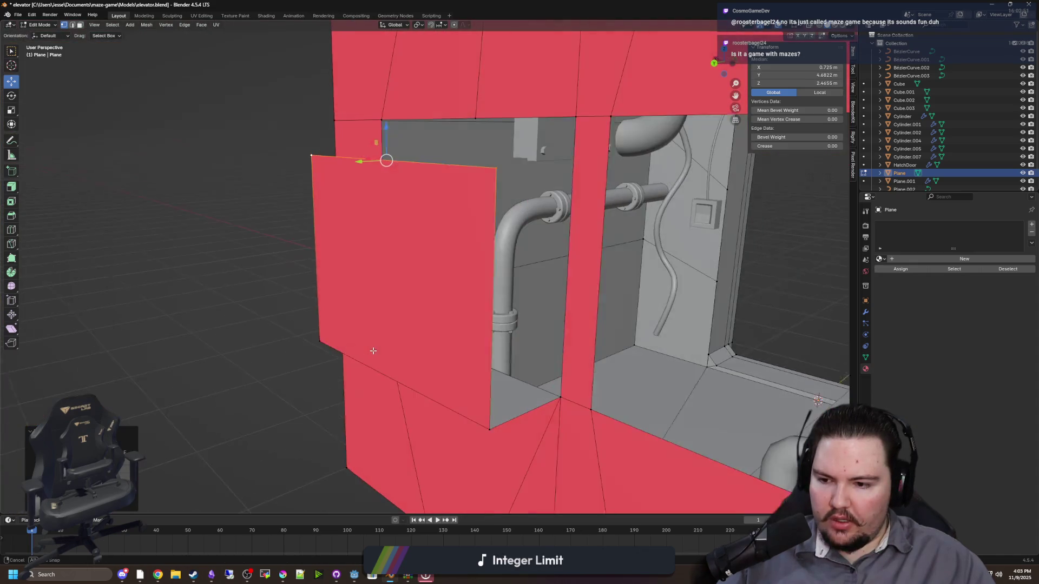
Merge the new face's corner vertex At Last and fill the remaining hole with a face
click(285, 163)
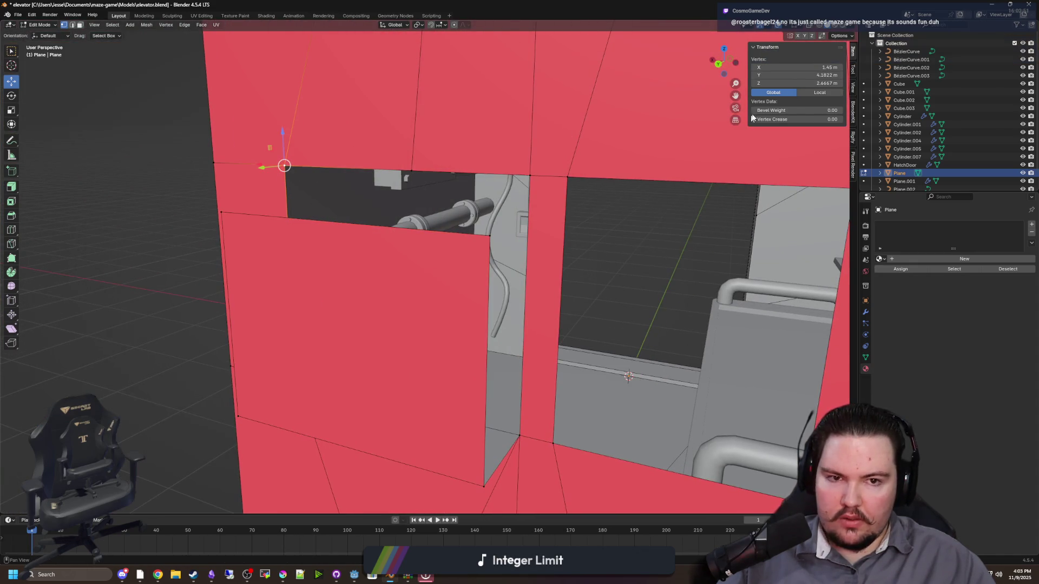
key(Return)
text(gy0.5)
key(Return)
key(ctrl+z)
key(ctrl+z)
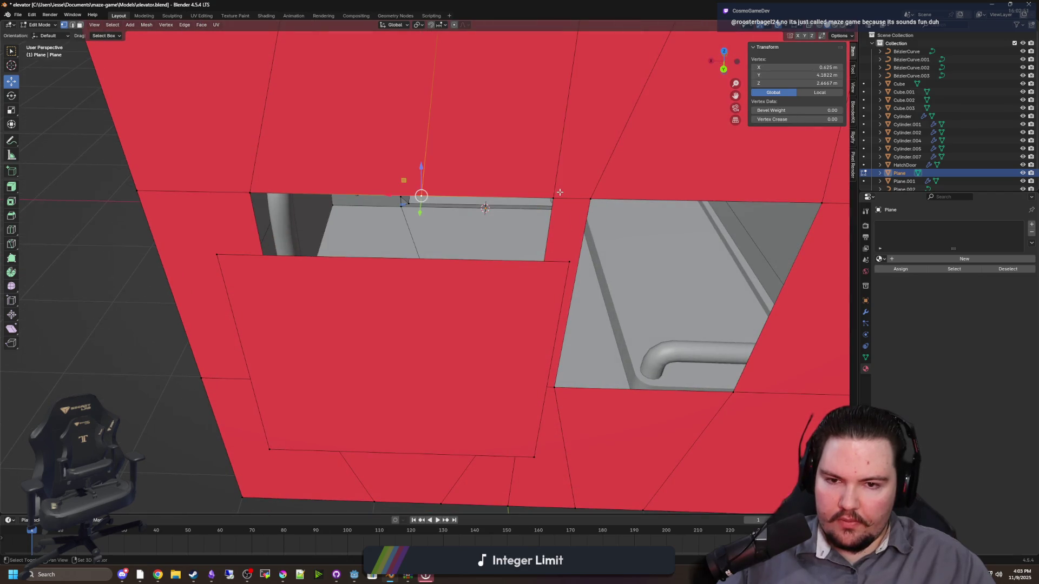
shift+click(558, 193)
key(m)
click(558, 192)
shift+click(569, 262)
shift+click(217, 255)
key(f)
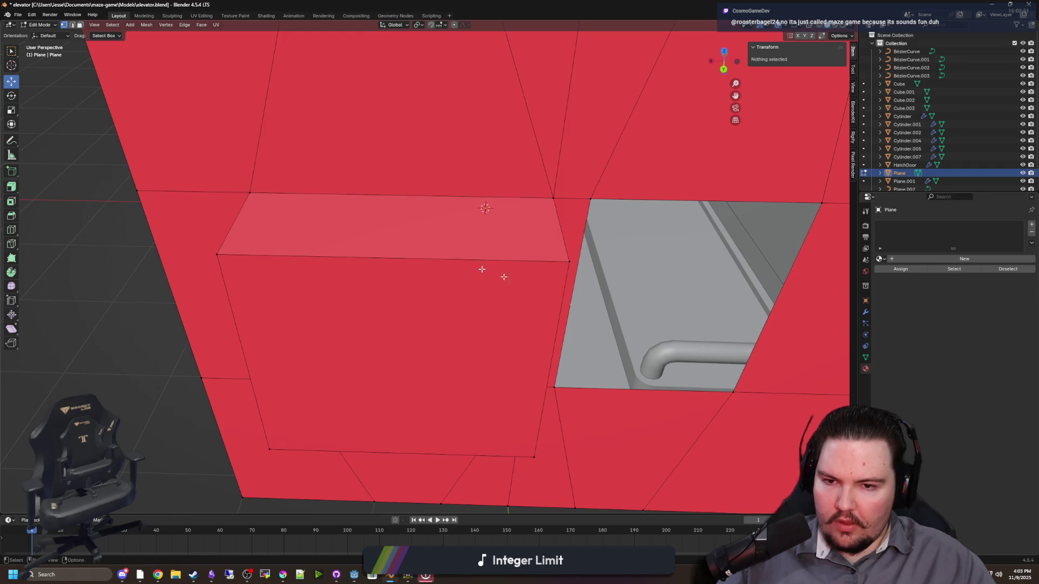
Reposition the hole's right-edge vertices and select the left inner face to form the recess
scroll(519, 304, up, 5)
key(alt+a)
scroll(449, 307, down, 4)
click(524, 341)
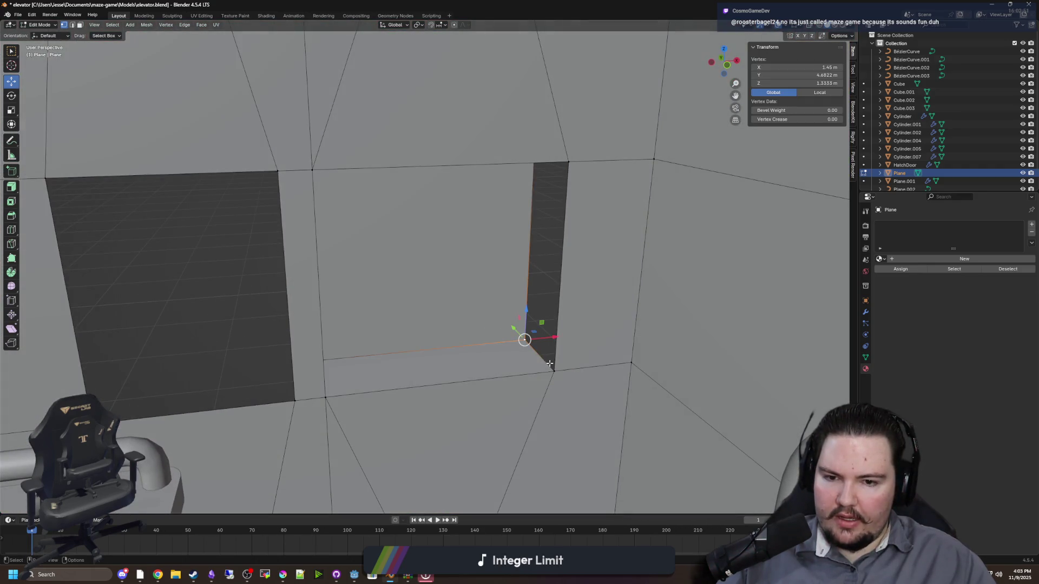
shift+click(553, 371)
shift+click(568, 163)
key(g)
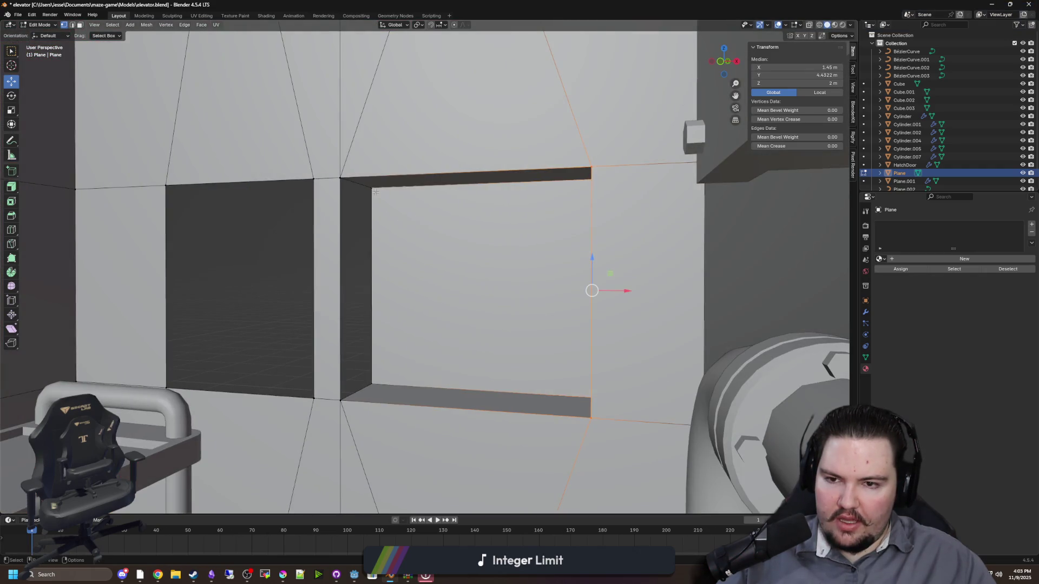
click(340, 179)
shift+click(372, 187)
shift+click(372, 384)
shift+click(340, 400)
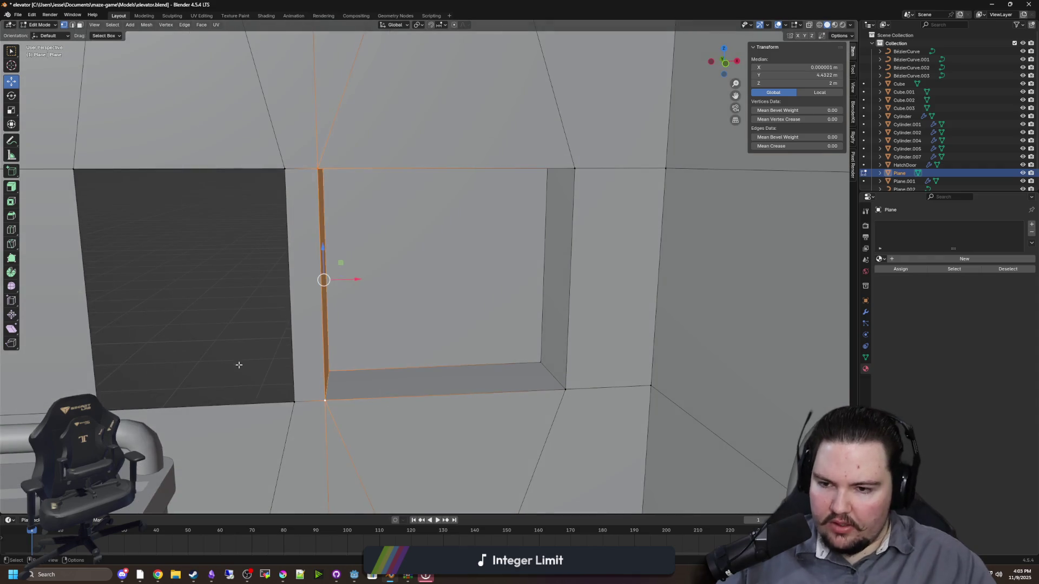
key(alt+a)
mouse_move(301, 315)
mouse_down()
mouse_move(364, 325)
mouse_move(331, 318)
mouse_move(364, 311)
mouse_move(364, 294)
mouse_move(342, 291)
mouse_up()
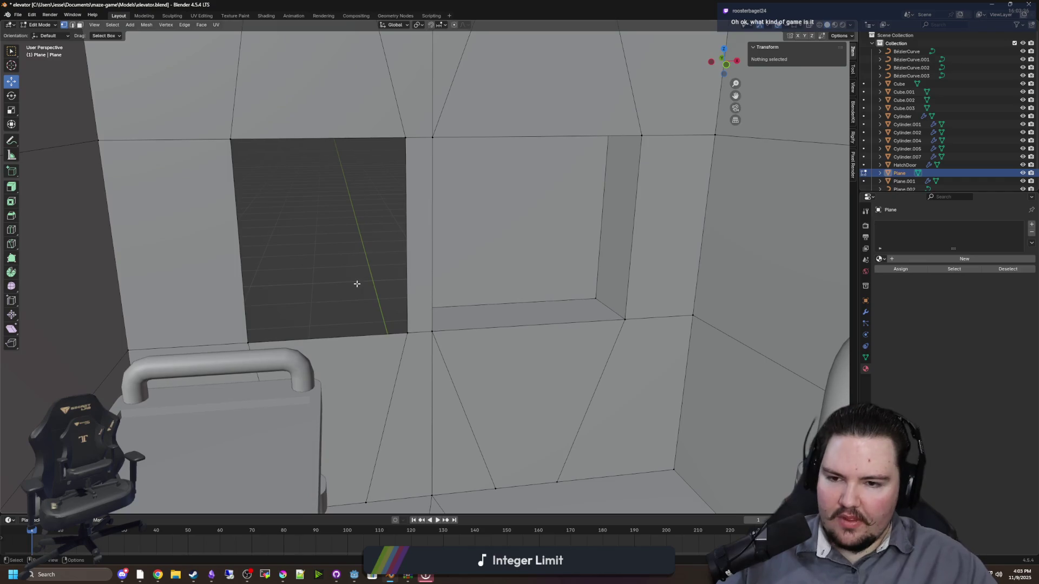
Zoom around the elevator interior to inspect its two window openings
scroll(383, 281, up, 5)
scroll(421, 298, down, 5)
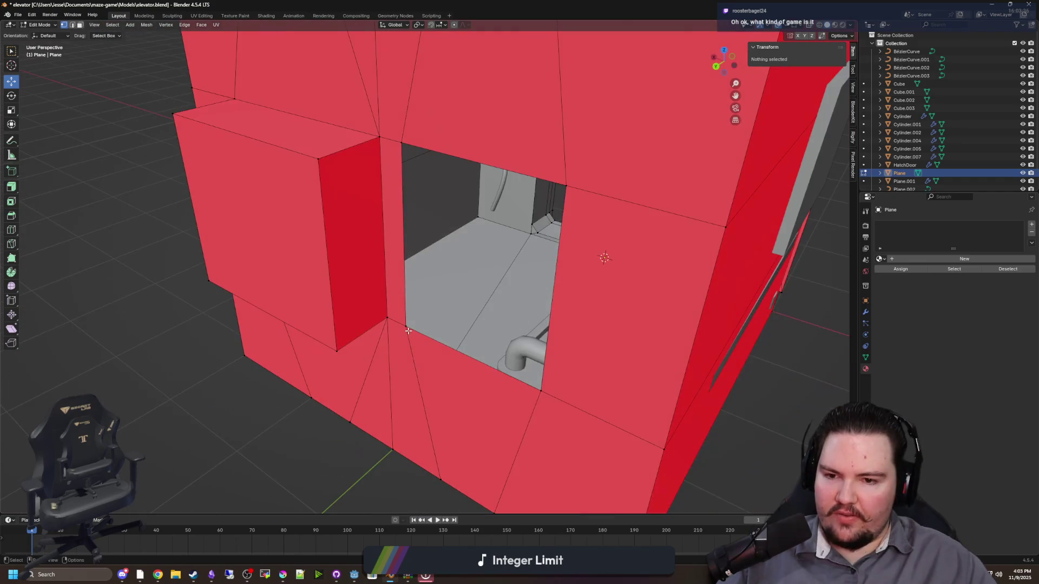
click(407, 333)
scroll(494, 344, up, 2)
scroll(440, 350, down, 4)
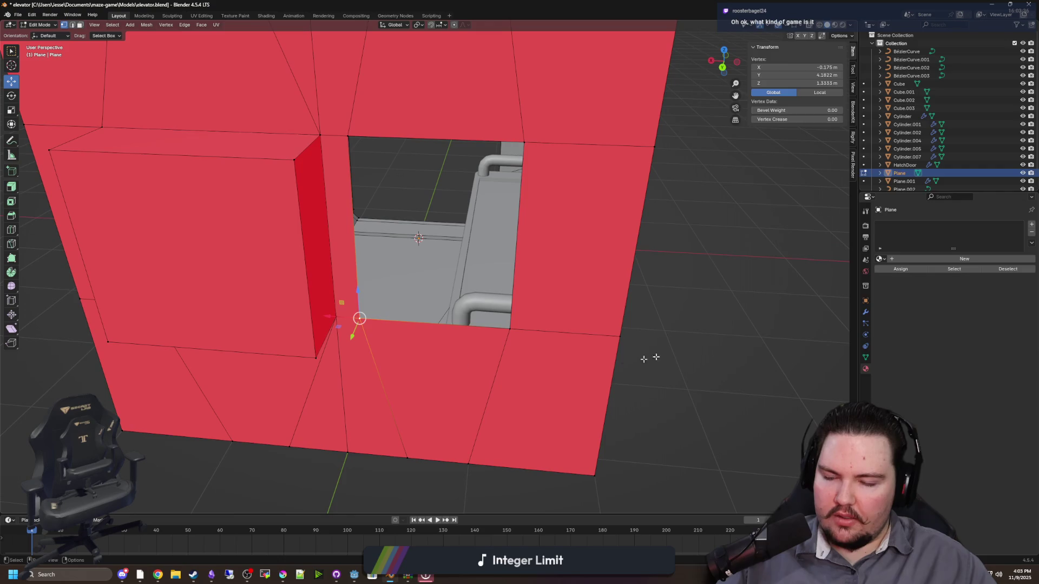
click(650, 359)
scroll(540, 318, up, 5)
scroll(424, 310, down, 6)
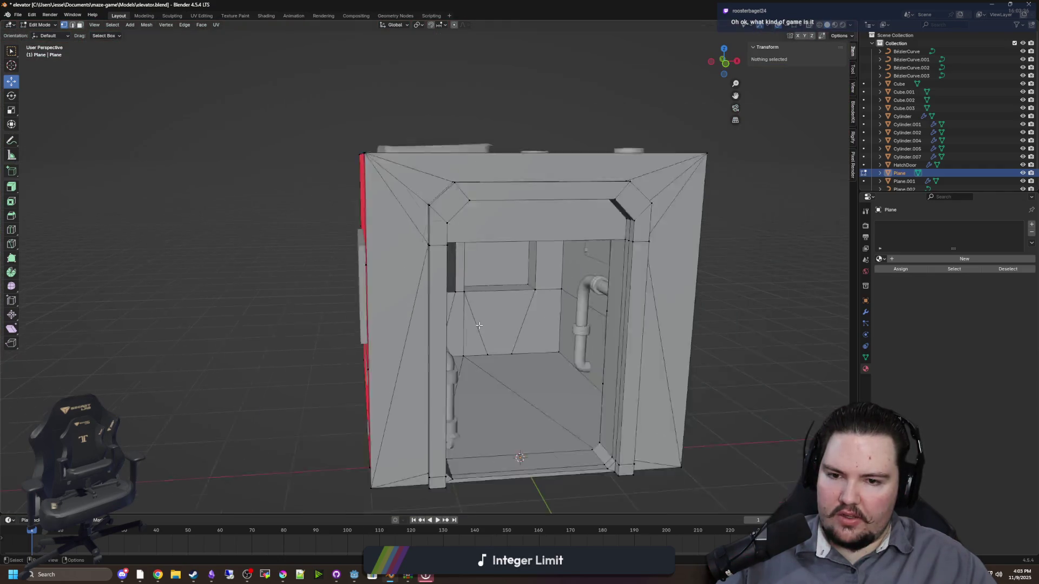
scroll(464, 414, up, 5)
scroll(463, 414, down, 6)
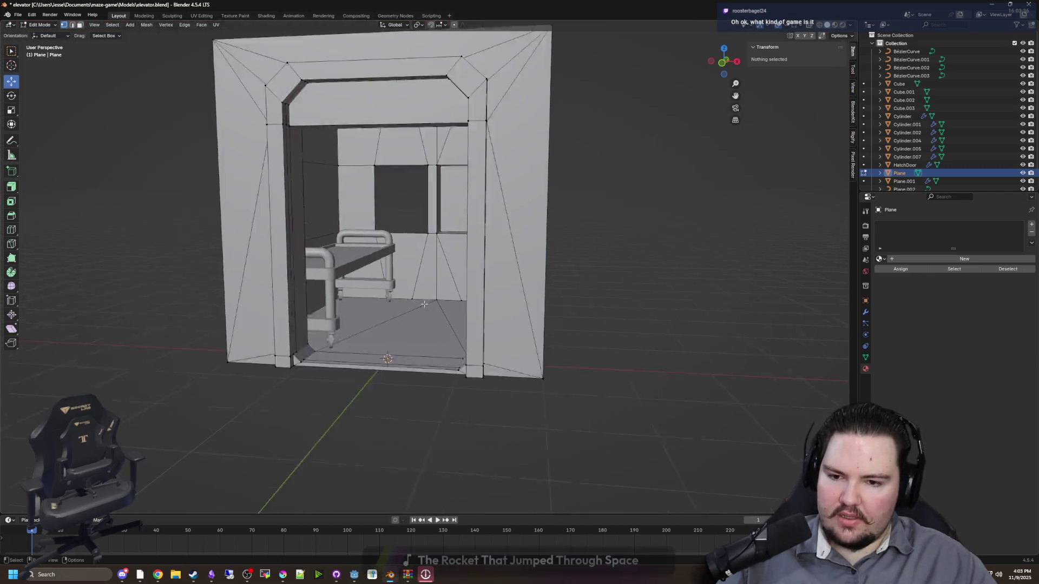
scroll(437, 370, up, 2)
scroll(464, 378, down, 3)
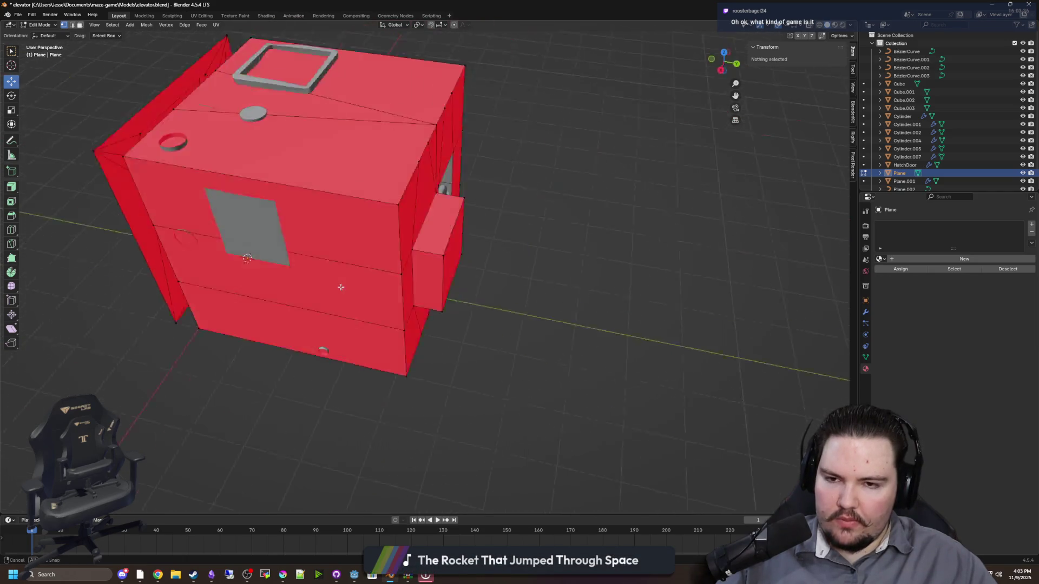
Switch to the Godot editor, which starts reimporting elevator.blend
scroll(478, 310, up, 4)
scroll(479, 310, down, 4)
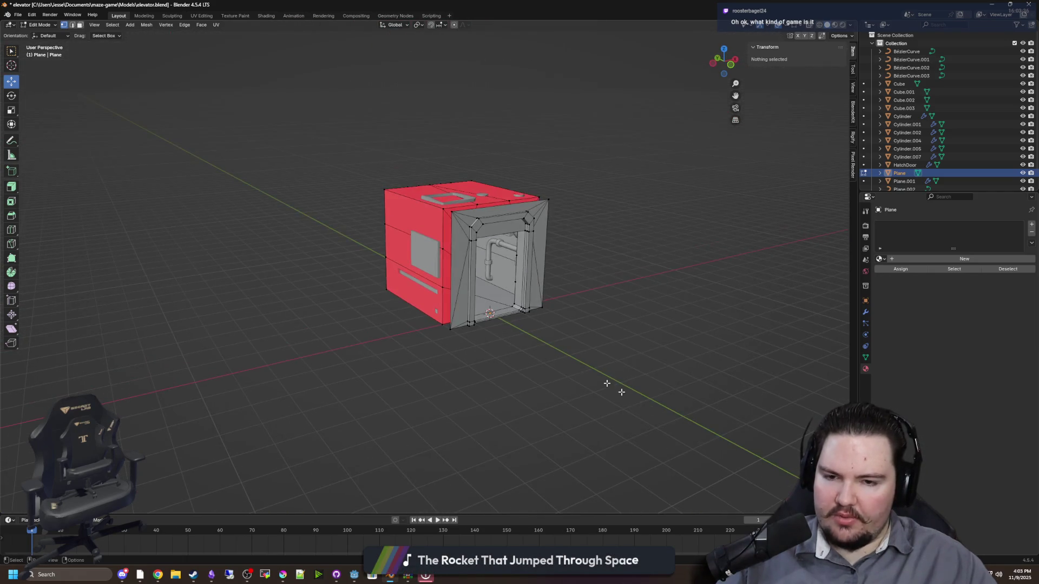
scroll(626, 296, up, 6)
scroll(626, 296, up, 10)
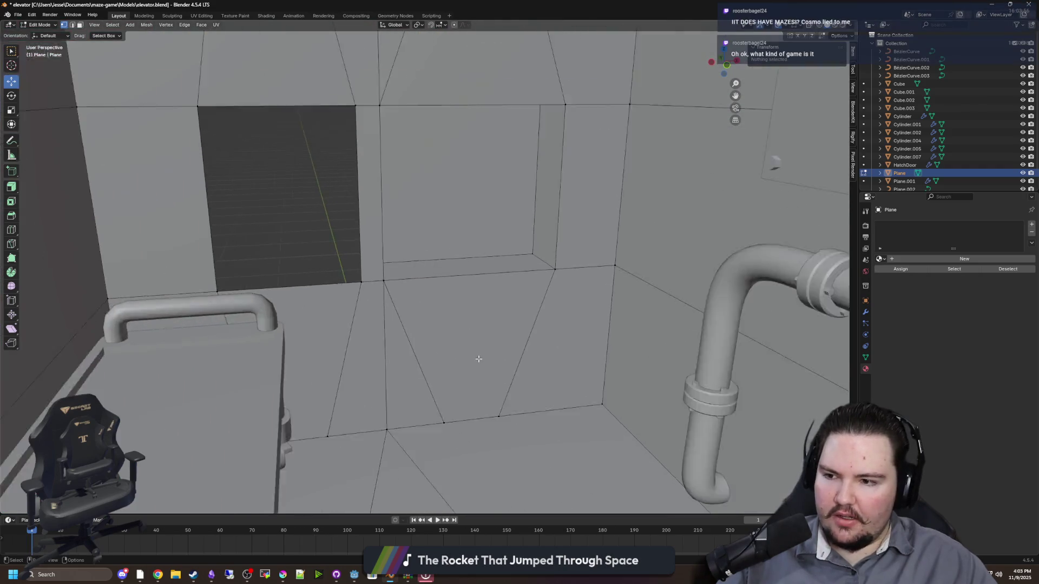
scroll(463, 333, down, 3)
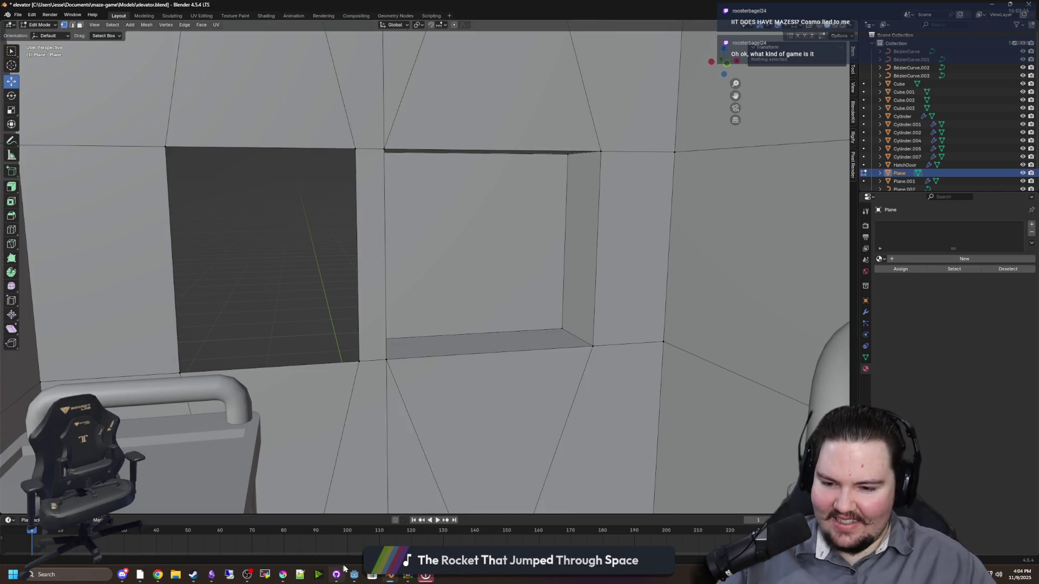
mouse_move(351, 573)
click(349, 533)
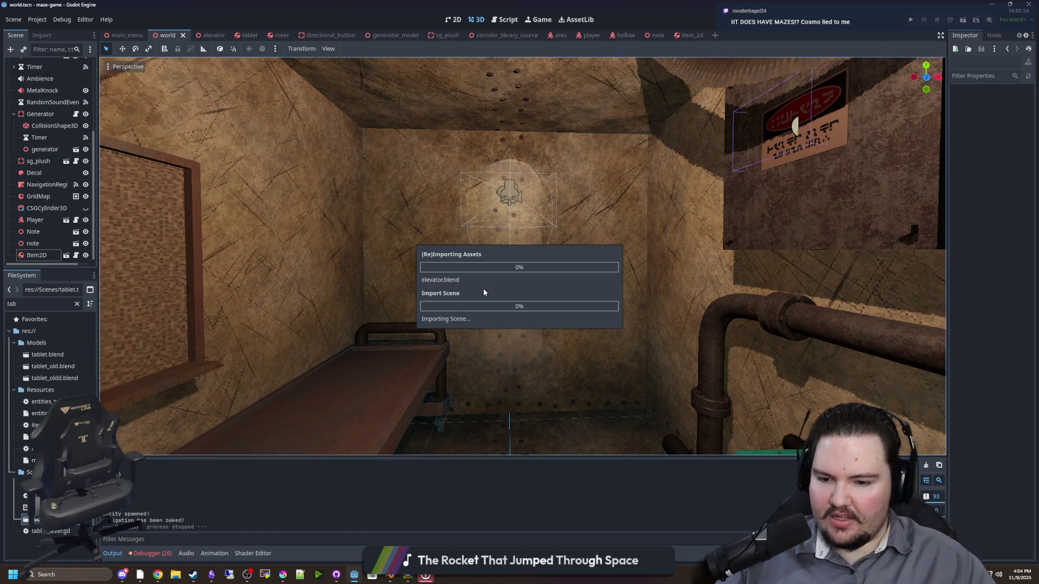
Return to Blender and orbit out of the mesh to view the elevator from outside
mouse_move(395, 577)
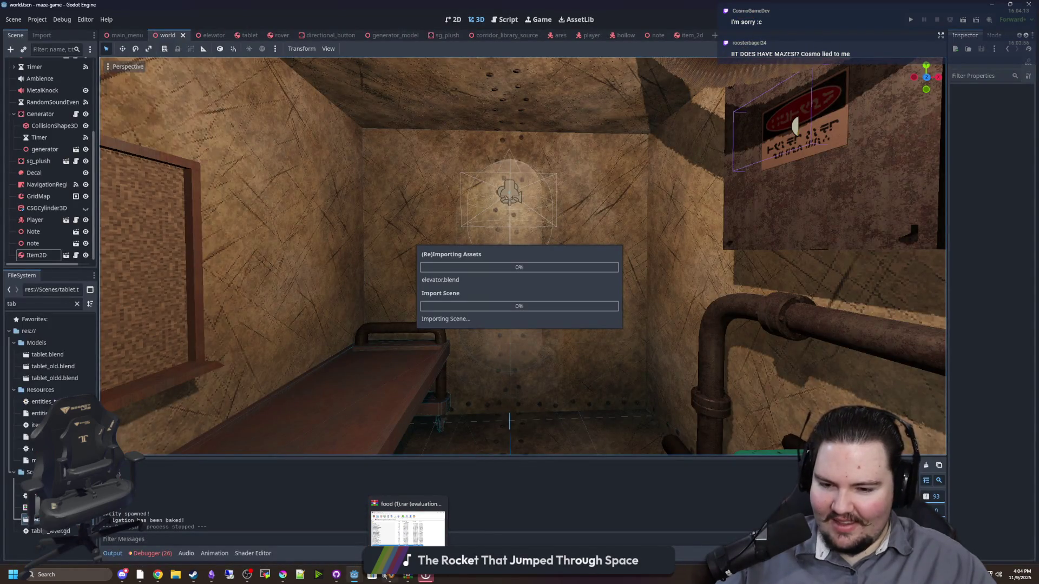
click(388, 577)
mouse_move(408, 331)
mouse_down()
mouse_move(355, 325)
mouse_move(424, 344)
mouse_move(618, 342)
mouse_move(635, 318)
mouse_move(387, 348)
mouse_move(422, 352)
mouse_move(312, 332)
mouse_move(387, 360)
mouse_move(480, 348)
mouse_move(535, 367)
mouse_move(439, 317)
mouse_move(450, 352)
mouse_move(487, 352)
mouse_move(399, 346)
mouse_up()
Merge the first two pairs of extra vertices on the front wall's bottom edge
drag(308, 348, 243, 353)
click(294, 354)
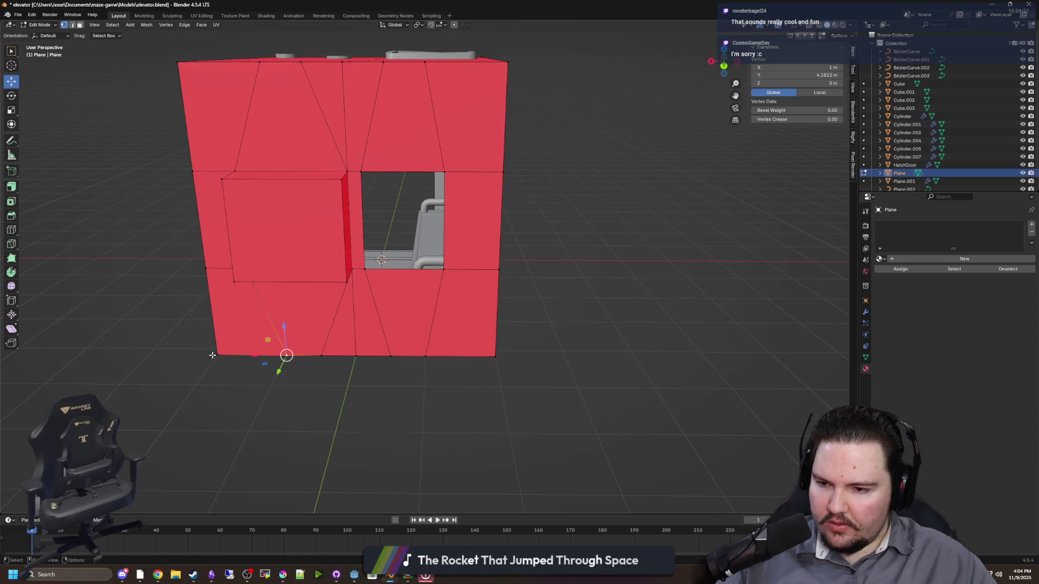
shift+click(212, 352)
key(m)
click(212, 351)
click(322, 354)
shift+click(361, 352)
key(m)
click(360, 350)
Merge the remaining stray bottom vertices into the right corner and their neighbours
click(390, 356)
shift+click(425, 355)
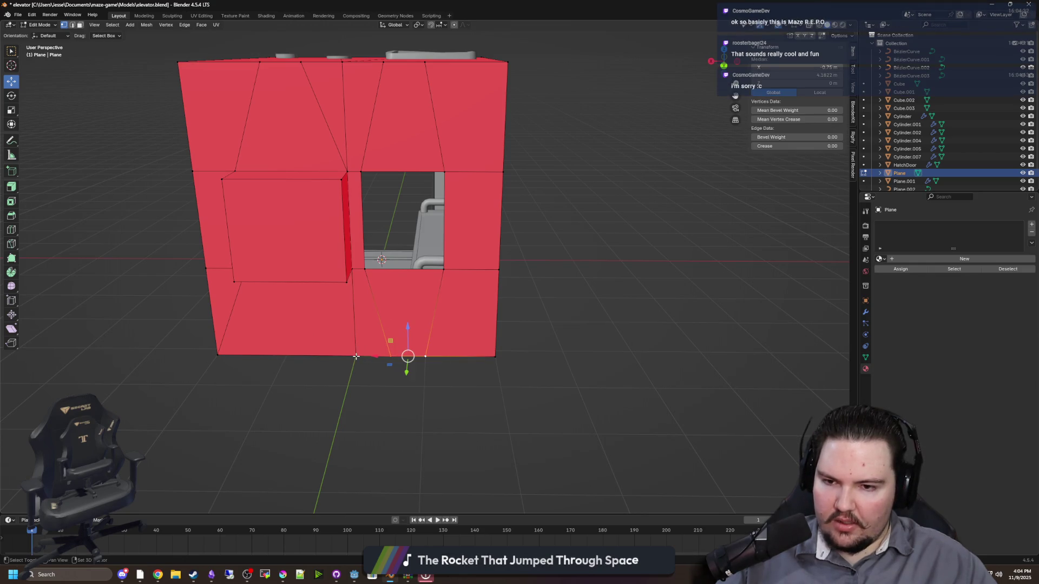
click(454, 353)
click(425, 356)
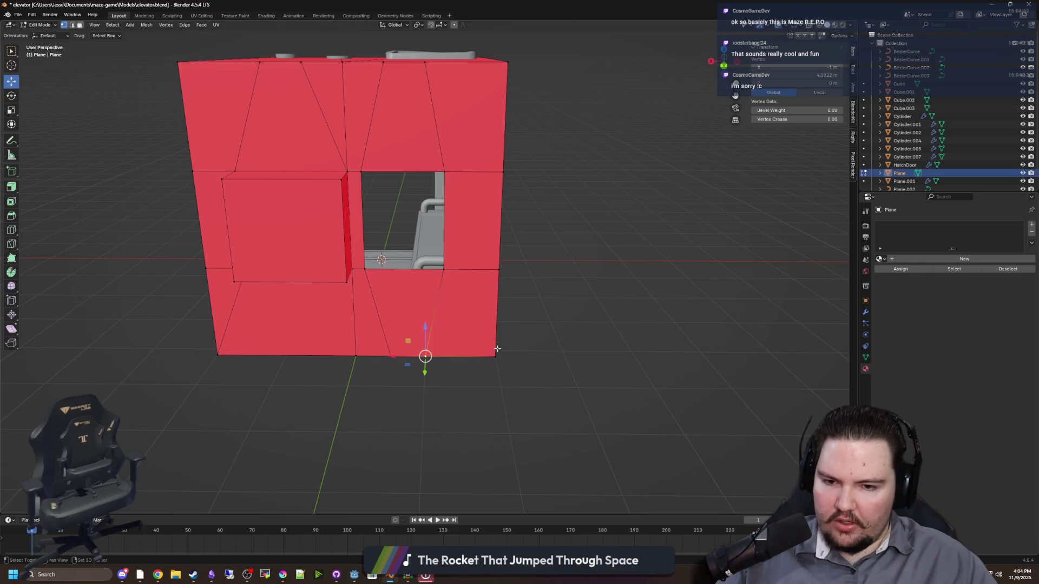
shift+click(494, 355)
key(m)
click(488, 346)
click(388, 356)
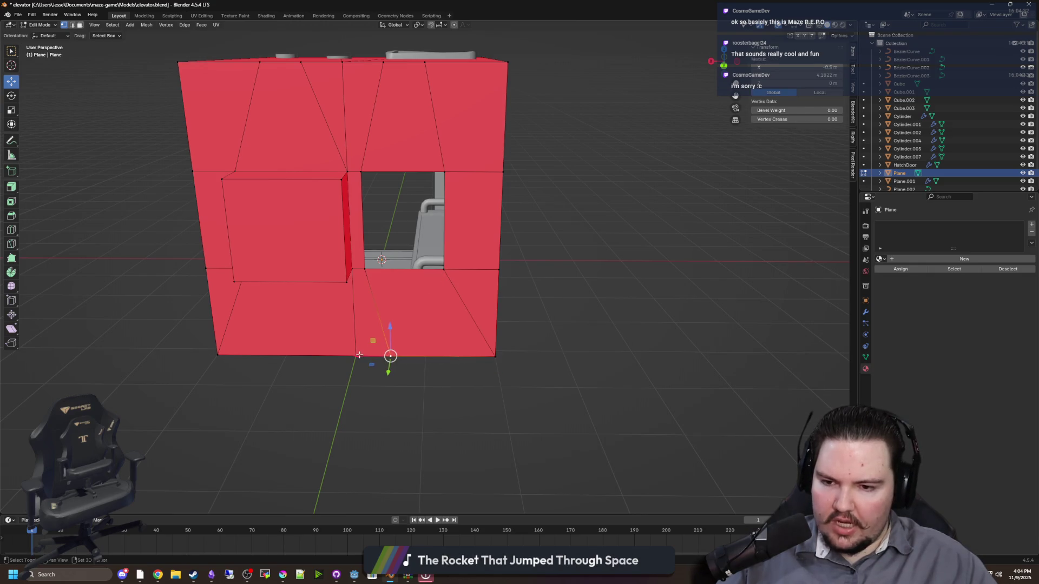
shift+click(355, 356)
key(m)
click(357, 355)
Select the whole bottom edge and orbit to review the simplified front wall
click(217, 356)
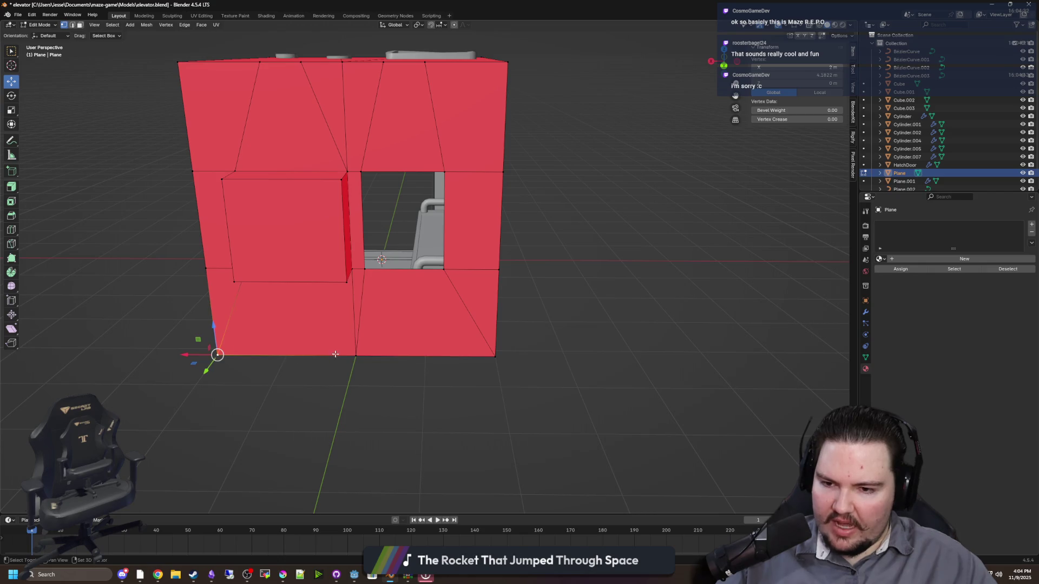
shift+click(356, 355)
shift+click(494, 357)
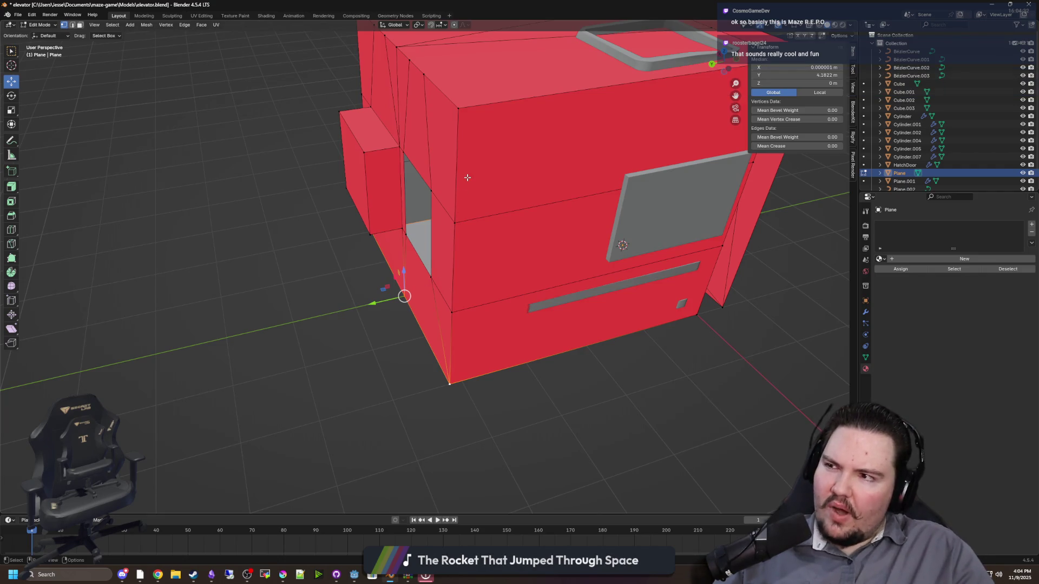
drag(468, 177, 453, 208)
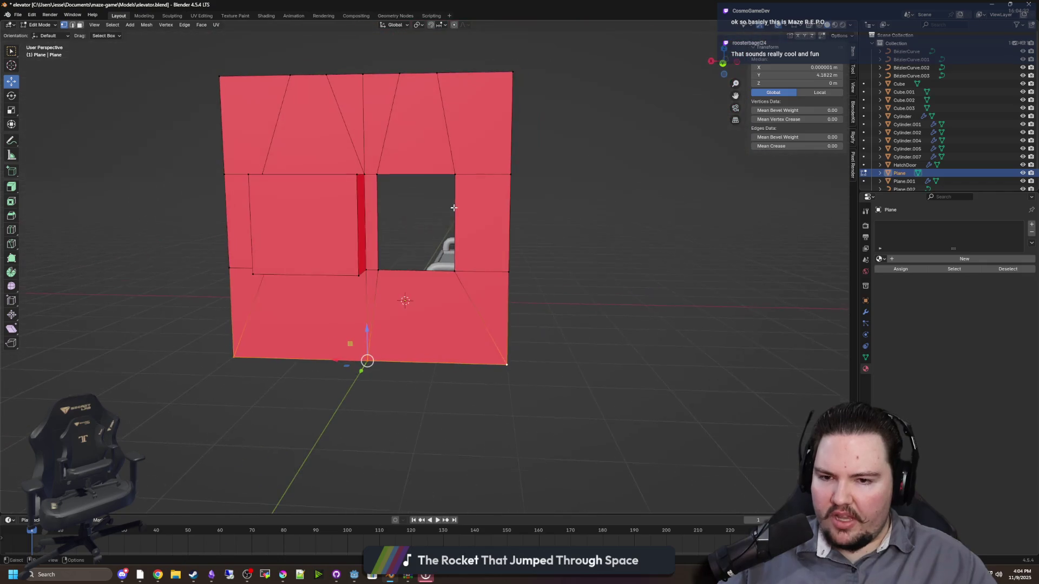
scroll(552, 311, up, 4)
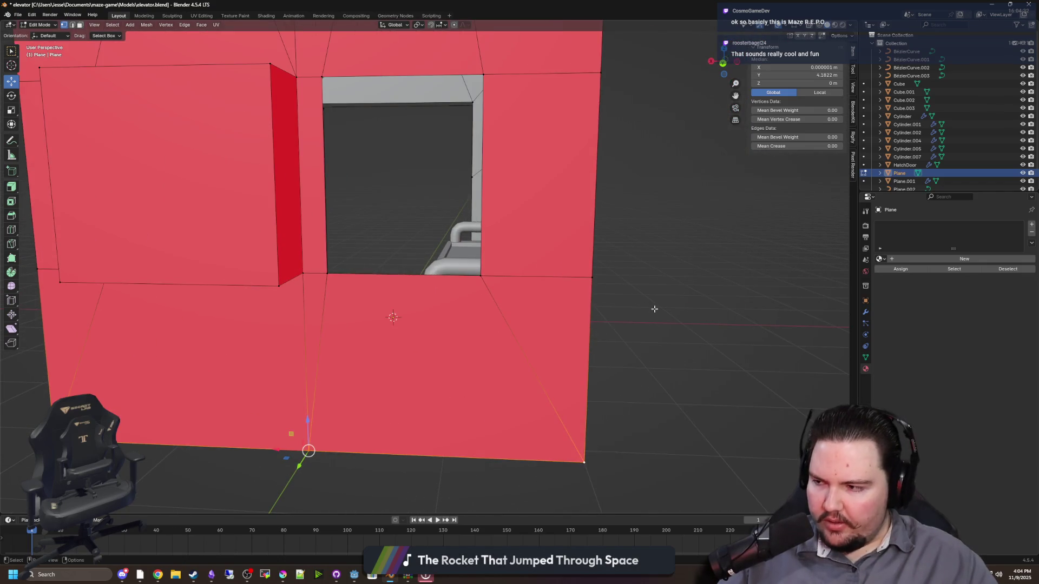
drag(520, 308, 519, 360)
click(639, 351)
mouse_move(639, 351)
mouse_down()
mouse_move(556, 359)
mouse_move(529, 343)
mouse_move(530, 332)
mouse_up()
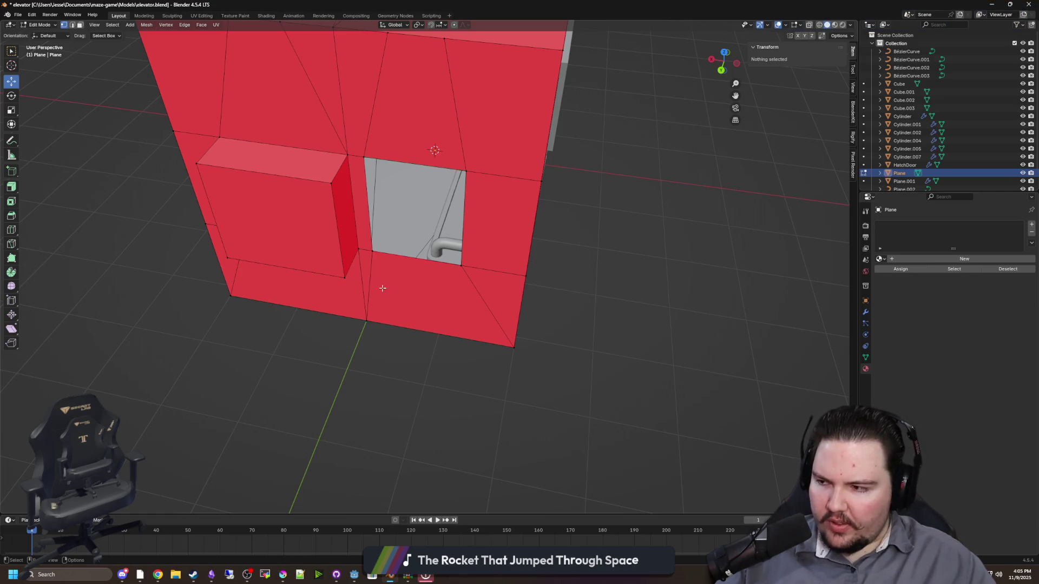
Select the elevator's bottom edge and extend it outward along X into a floor
scroll(383, 288, down, 3)
click(397, 250)
scroll(451, 269, up, 3)
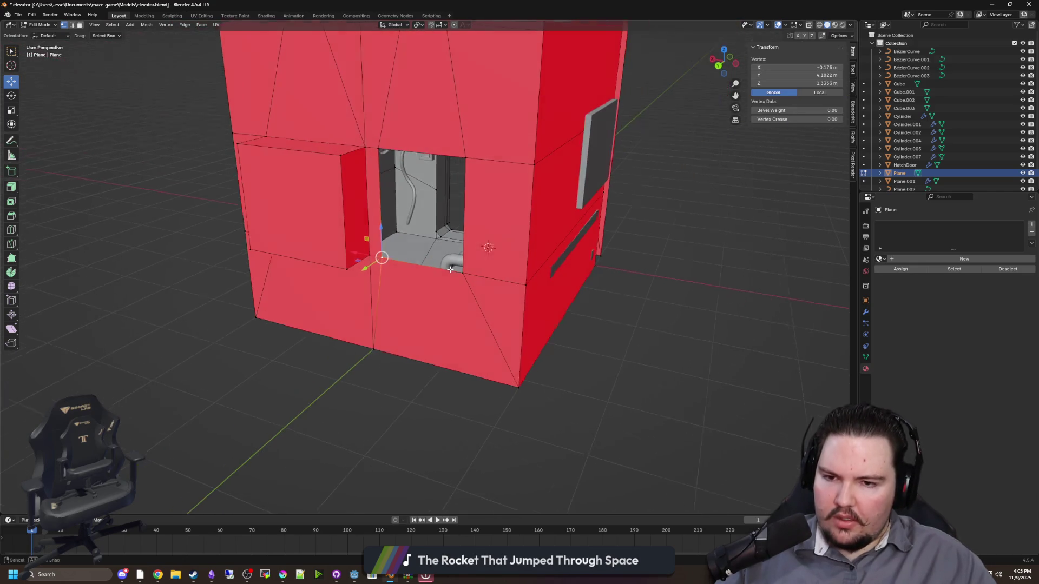
click(356, 348)
shift+click(209, 353)
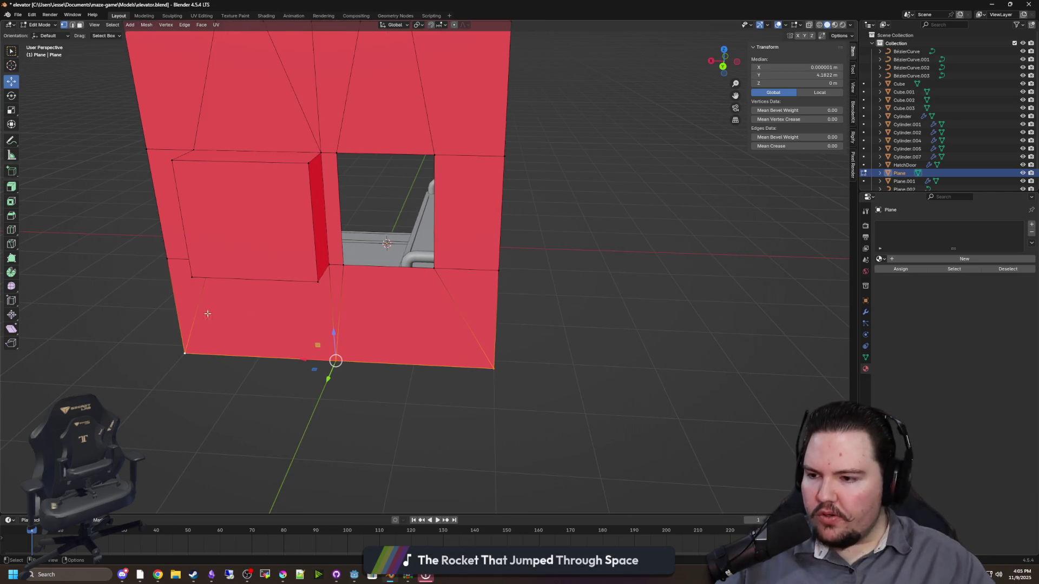
scroll(308, 302, down, 3)
scroll(452, 306, up, 6)
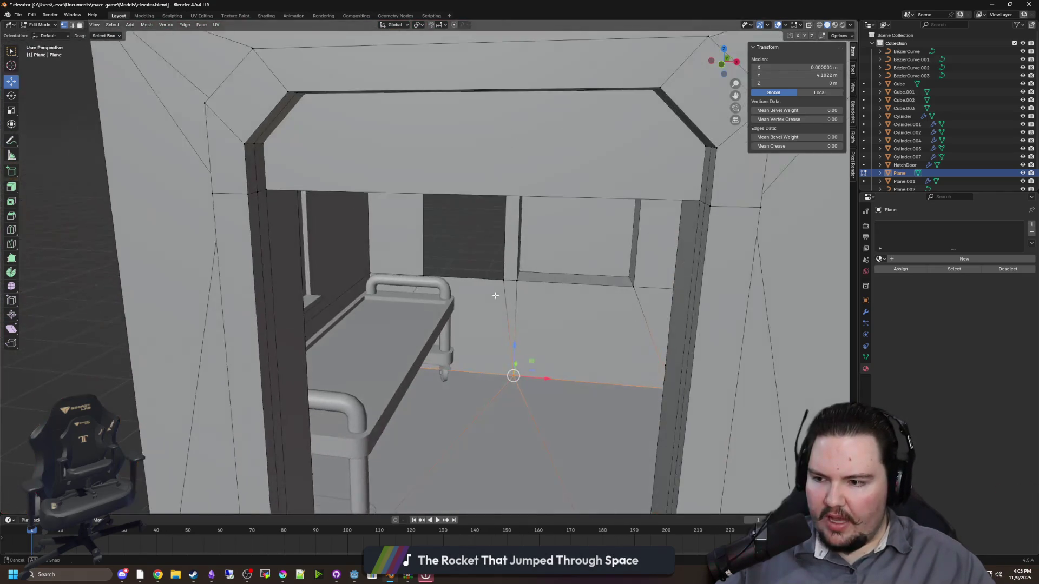
scroll(499, 290, down, 6)
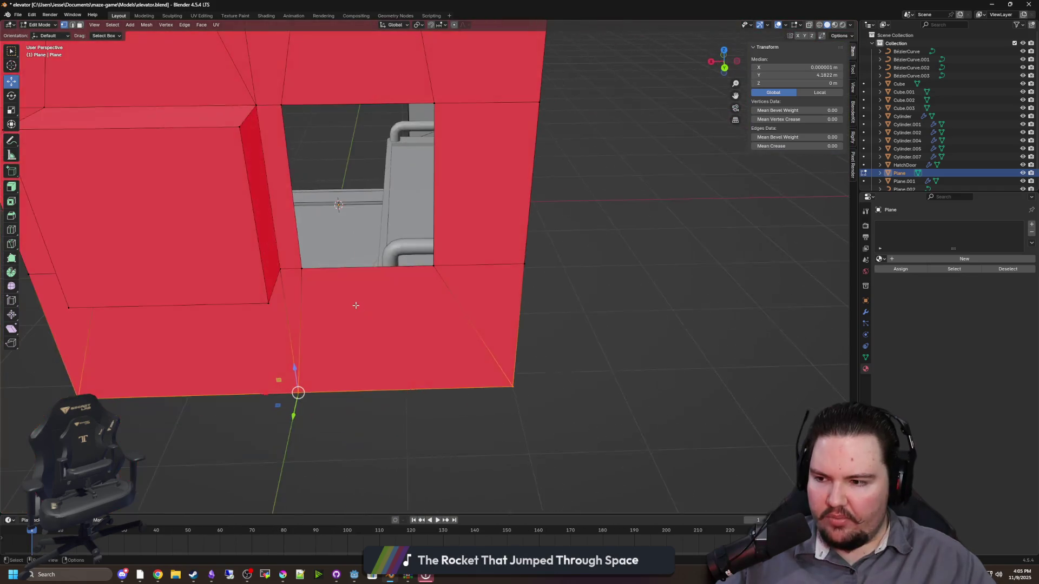
key(g)
key(x)
click(308, 353)
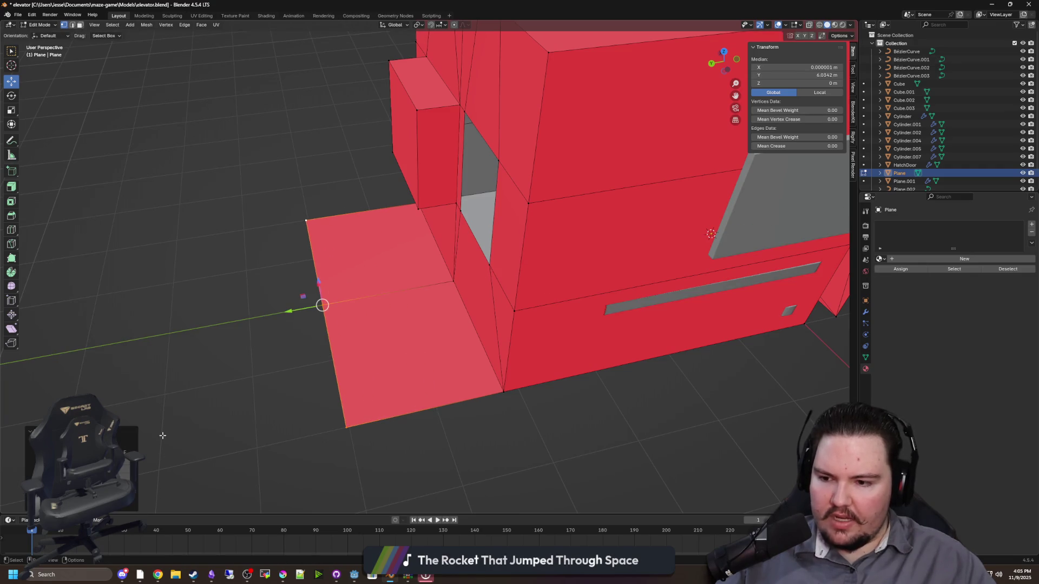
click(249, 355)
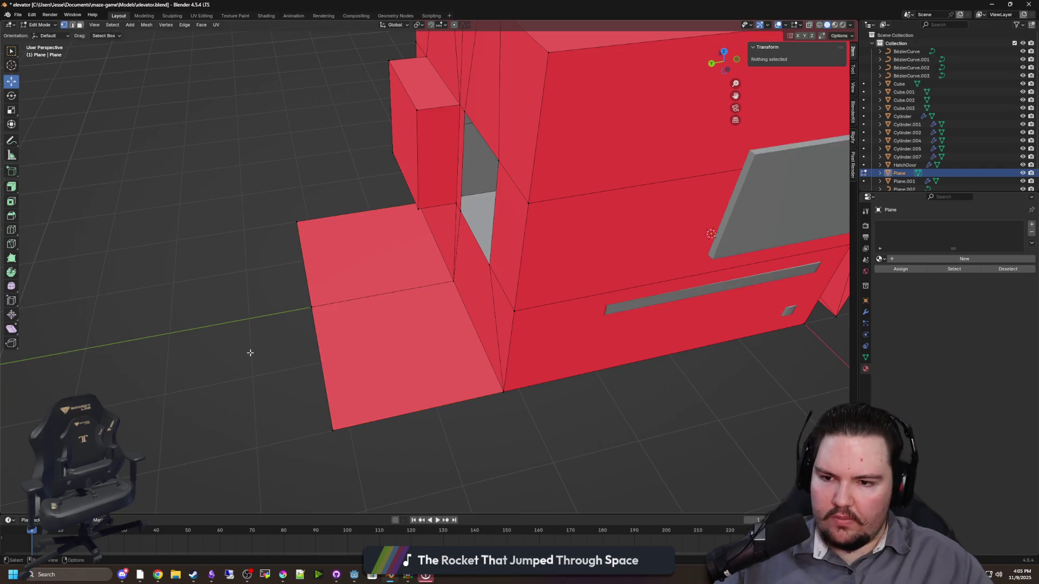
Raise the new floor's outer edge along Z to about 4 m, forming a wall
click(172, 367)
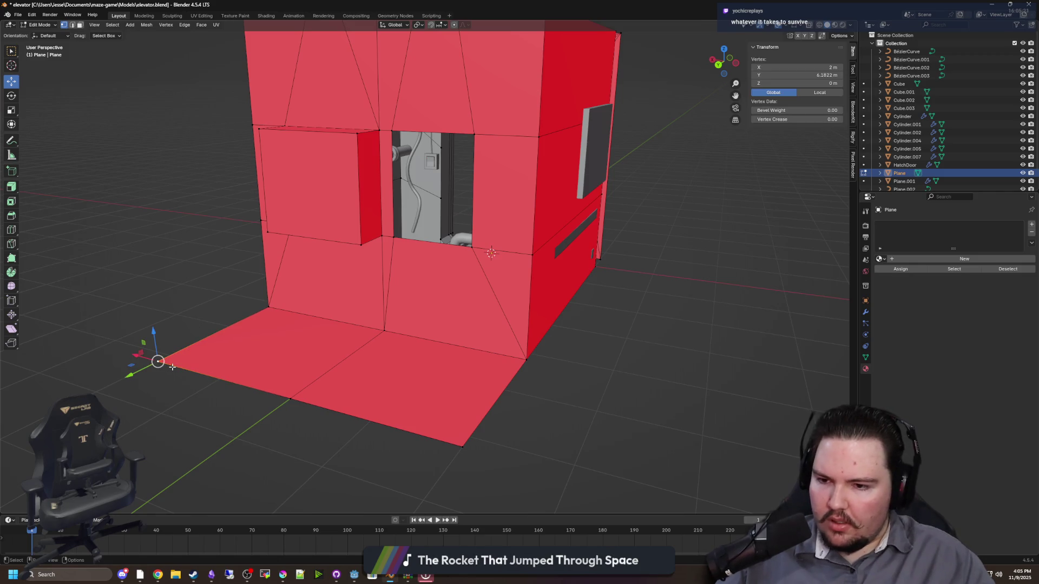
shift+click(290, 399)
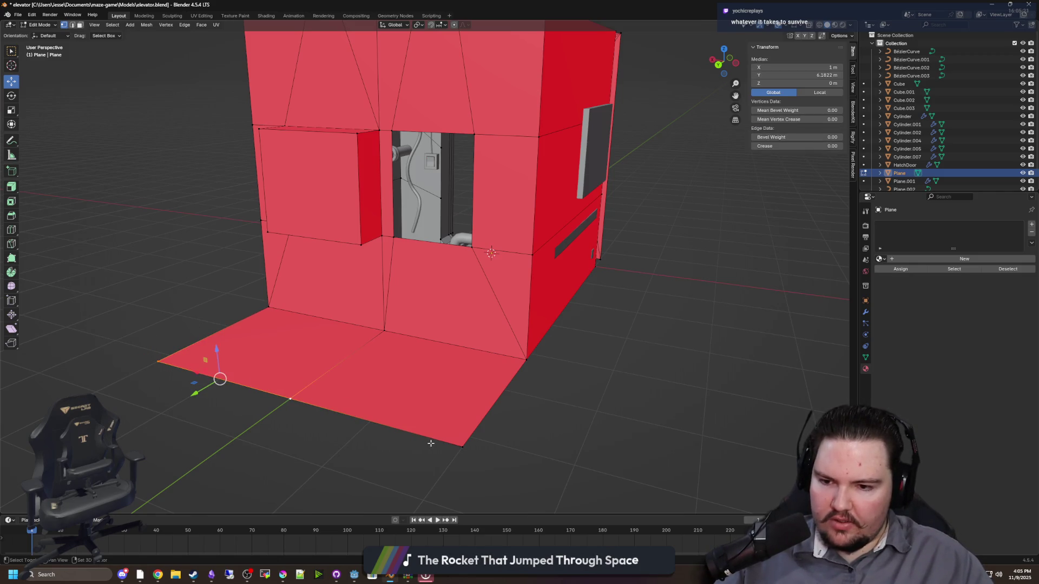
shift+click(476, 452)
key(g)
key(z)
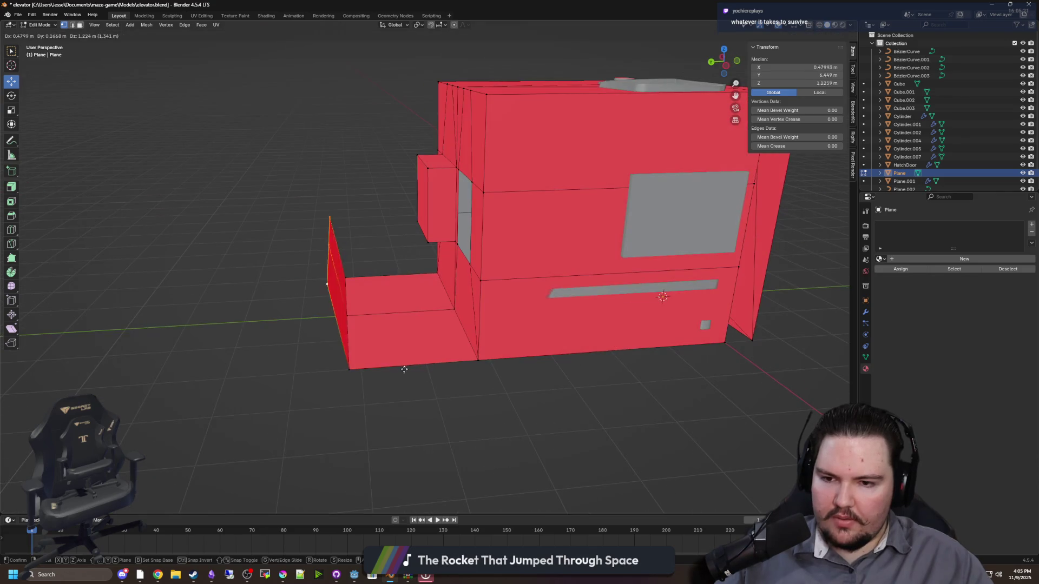
click(411, 227)
Select the new wall's top vertices and the roof's front-edge vertices for merging
mouse_move(245, 407)
mouse_down()
mouse_move(301, 364)
mouse_move(308, 169)
mouse_move(471, 98)
mouse_up()
click(496, 111)
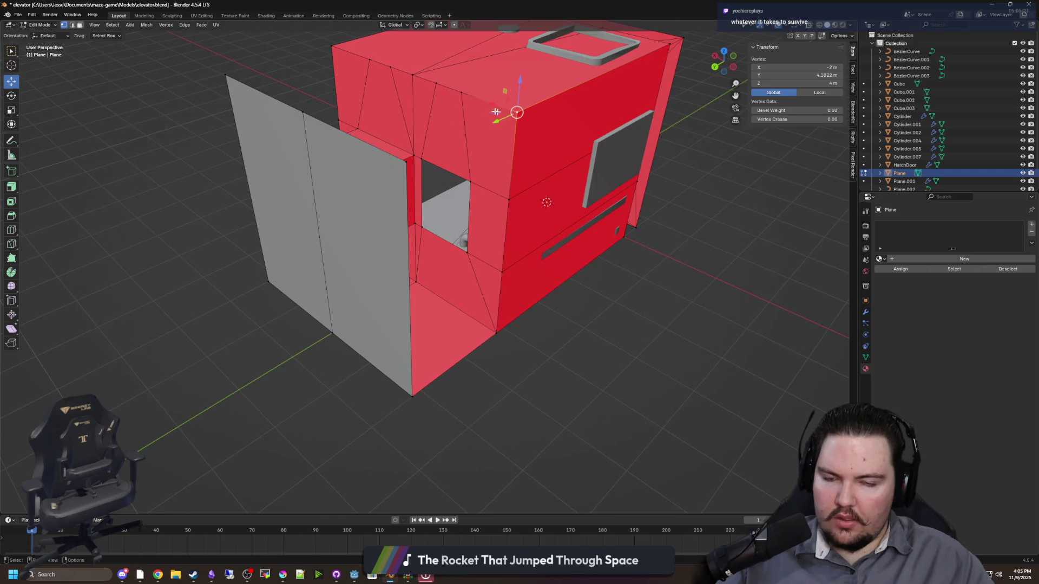
shift+click(462, 93)
drag(413, 75, 430, 281)
click(430, 281)
shift+click(442, 277)
right_click(409, 280)
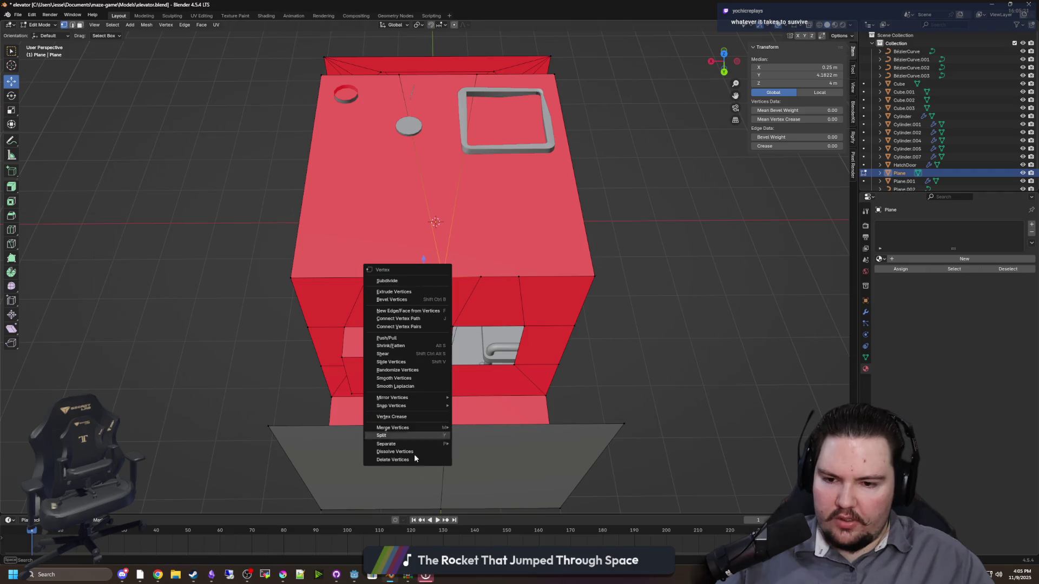
Merge the new wall's top vertices into the roof edge's centre, right and left corner vertices
key(m)
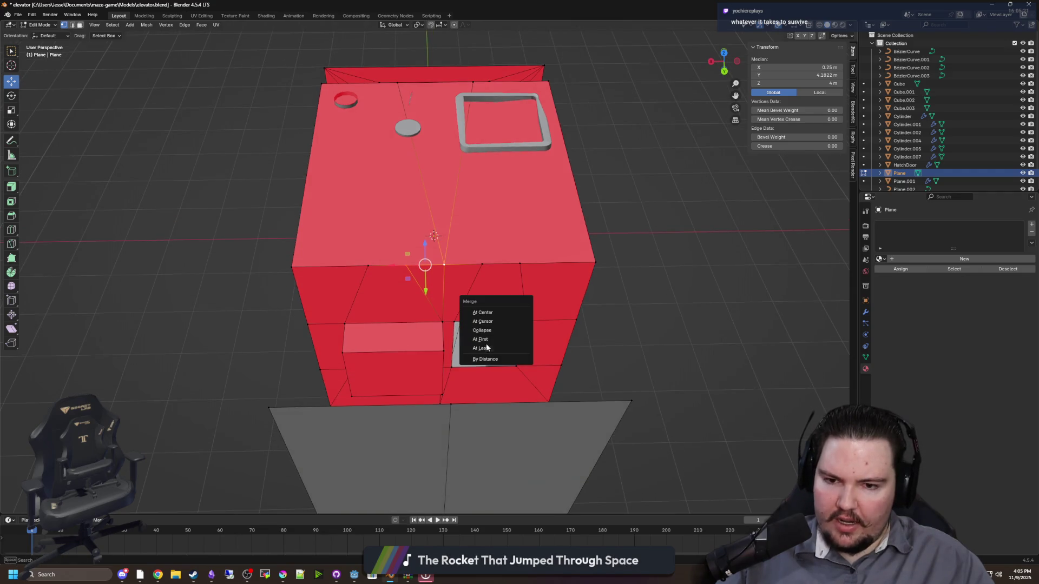
click(486, 343)
shift+click(482, 264)
key(m)
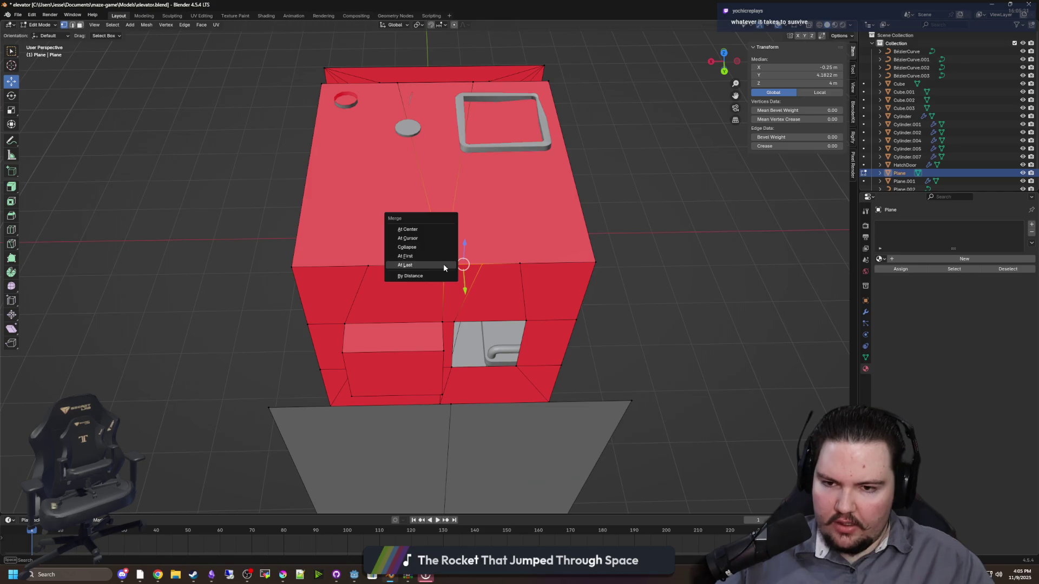
click(443, 264)
click(525, 264)
shift+click(595, 263)
key(m)
click(594, 258)
click(368, 266)
shift+click(293, 267)
key(m)
click(295, 274)
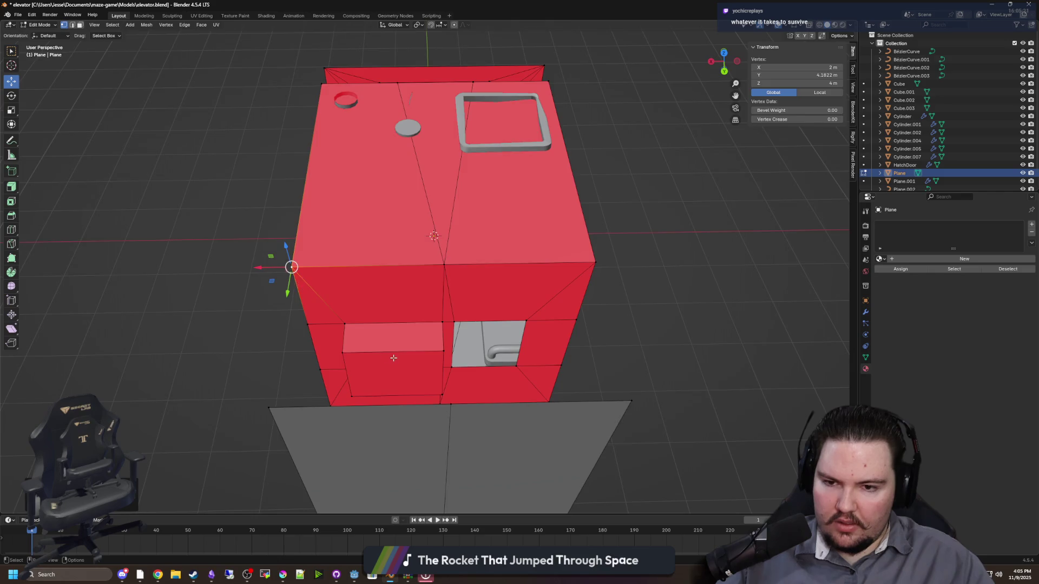
Fill the gap between the left wall top and the roof edge with a new face
drag(295, 274, 294, 331)
click(335, 247)
shift+click(164, 251)
shift+click(211, 188)
shift+click(348, 185)
key(f)
click(356, 144)
shift+click(212, 186)
key(alt+a)
mouse_move(212, 185)
mouse_down()
mouse_move(209, 279)
mouse_move(396, 396)
mouse_move(346, 374)
mouse_up()
scroll(347, 374, up, 5)
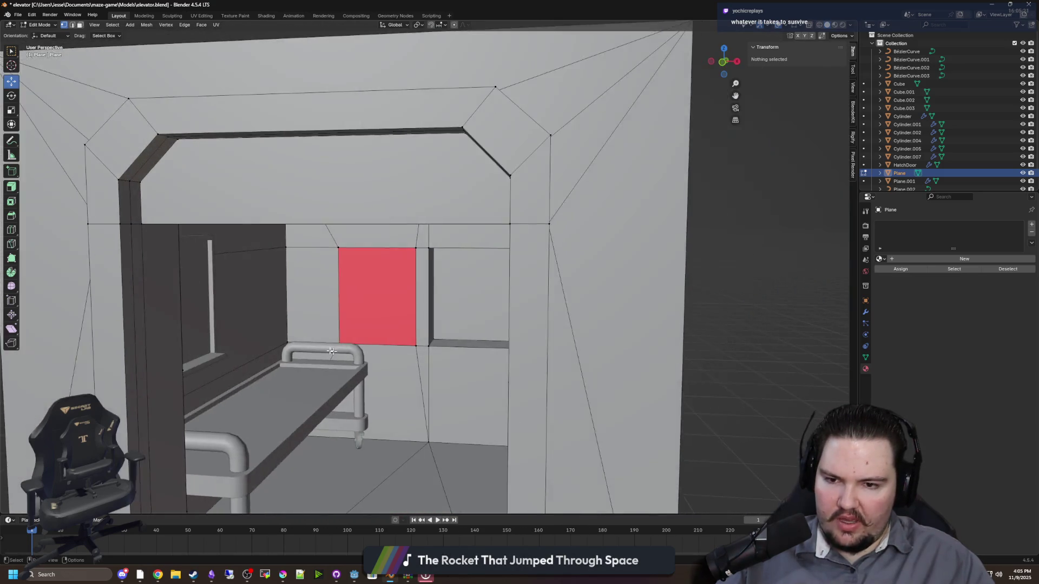
In face select mode, select all faces of the new extended wall section
scroll(336, 362, down, 4)
scroll(315, 341, up, 5)
scroll(315, 341, down, 5)
scroll(343, 355, up, 4)
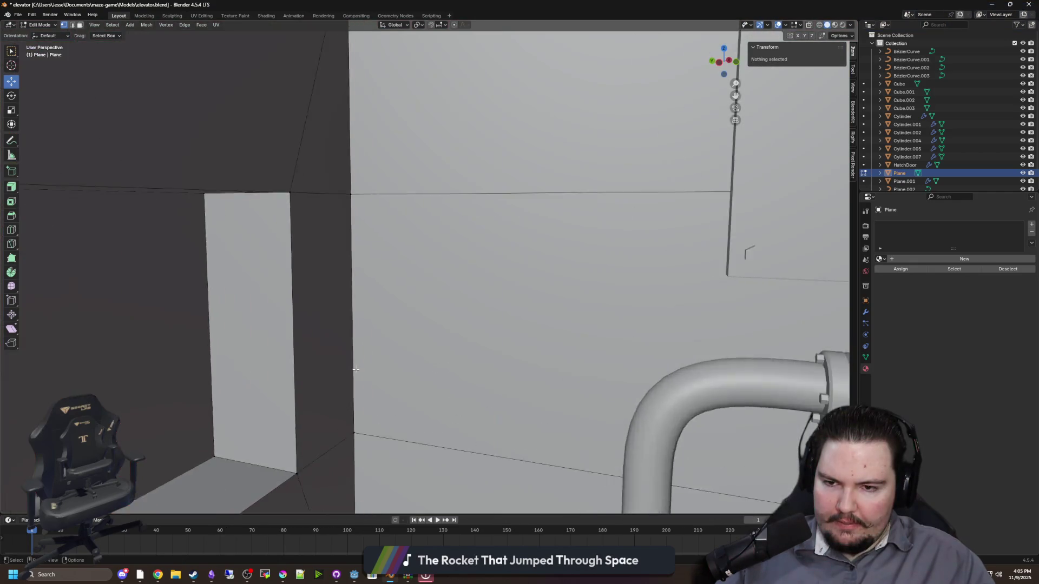
scroll(352, 363, down, 5)
mouse_move(353, 367)
mouse_down()
mouse_move(340, 294)
mouse_move(56, 36)
mouse_up()
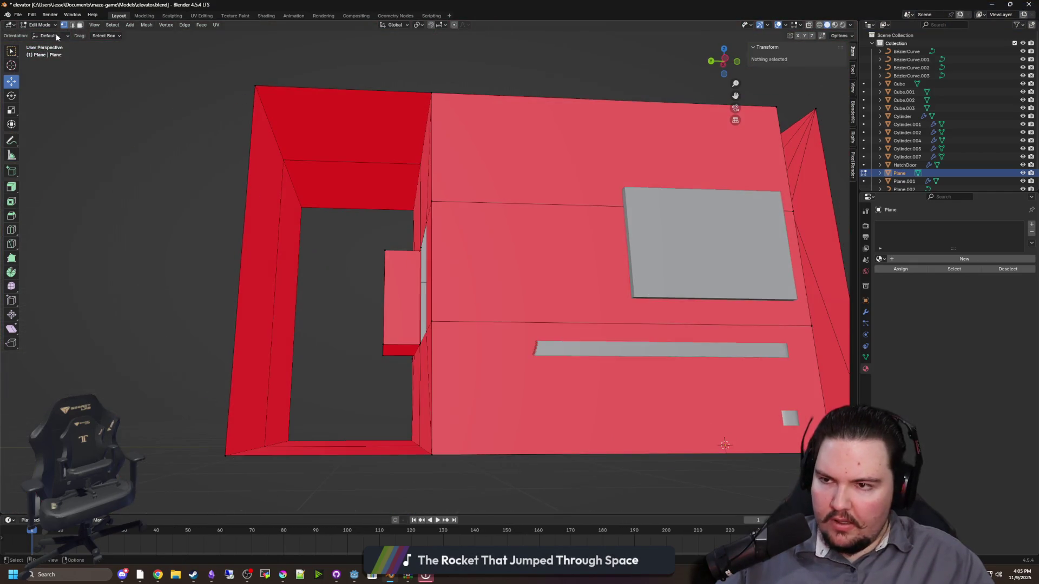
click(81, 25)
click(12, 52)
click(336, 184)
shift+click(270, 217)
mouse_move(270, 216)
mouse_down()
mouse_move(321, 364)
mouse_move(372, 437)
mouse_move(355, 459)
mouse_move(36, 268)
mouse_up()
shift+click(371, 435)
shift+click(372, 437)
Flip the normals of the selected faces so they match the inward-facing shell
click(142, 25)
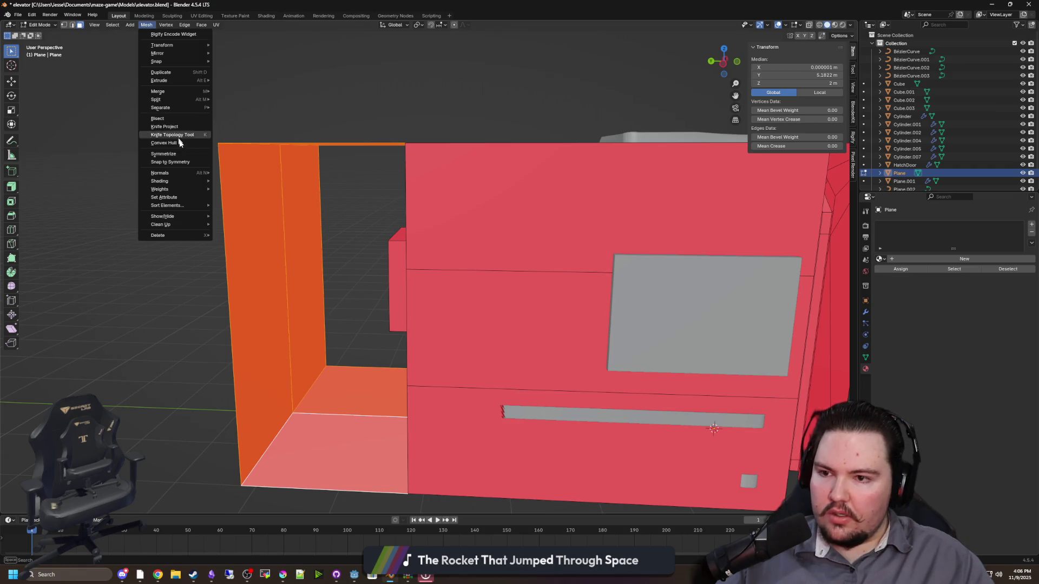
mouse_move(190, 173)
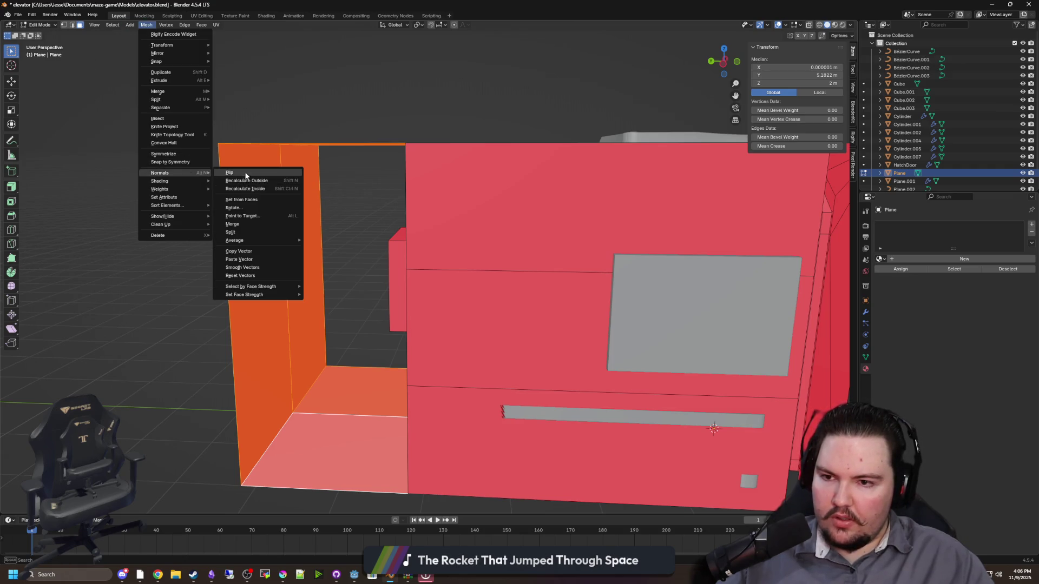
click(246, 172)
key(alt+a)
Save elevator.blend and return to the Godot editor
scroll(525, 410, down, 3)
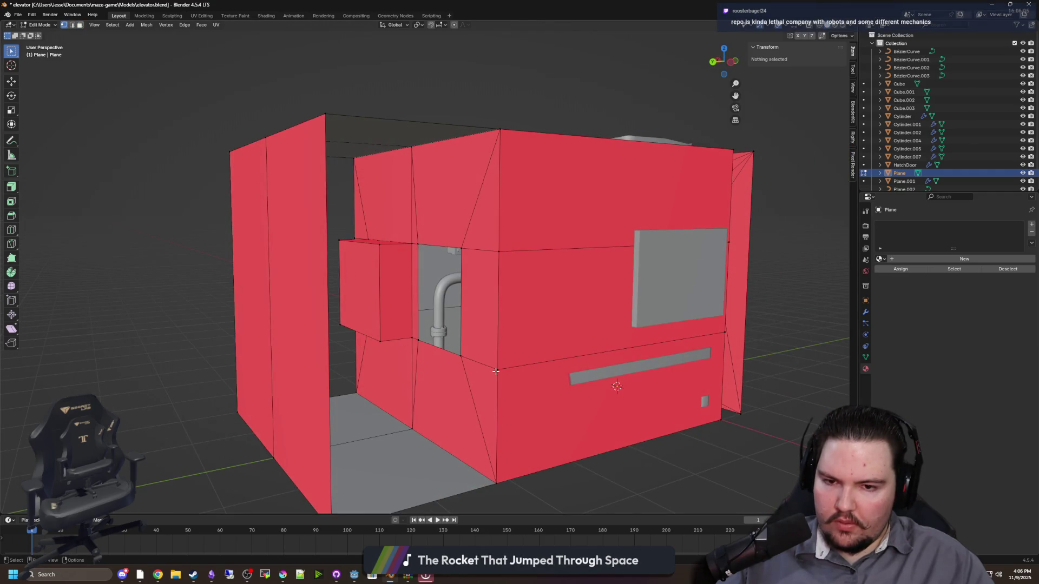
scroll(496, 372, up, 5)
key(ctrl+s)
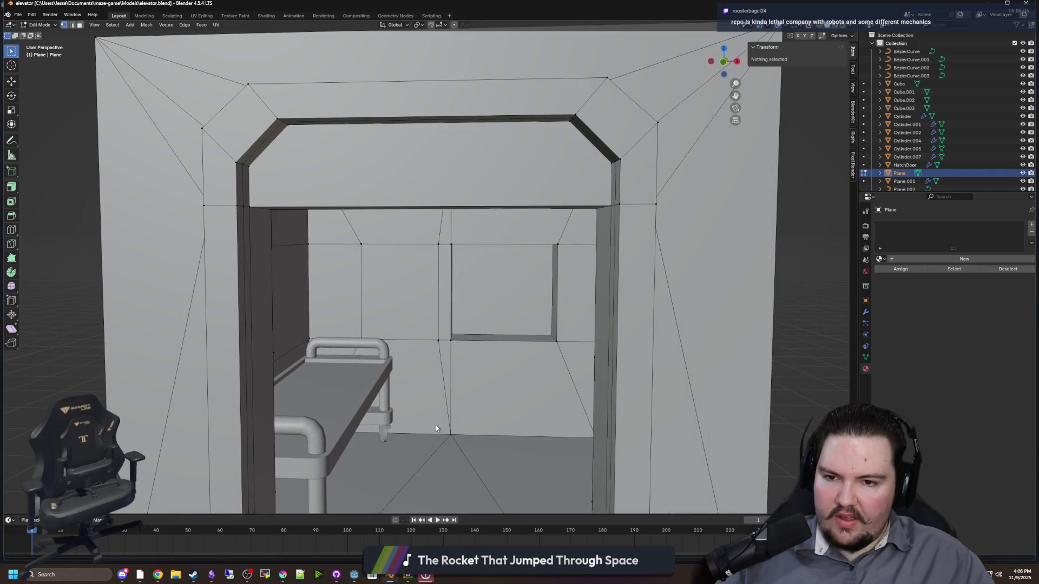
key(alt+Tab)
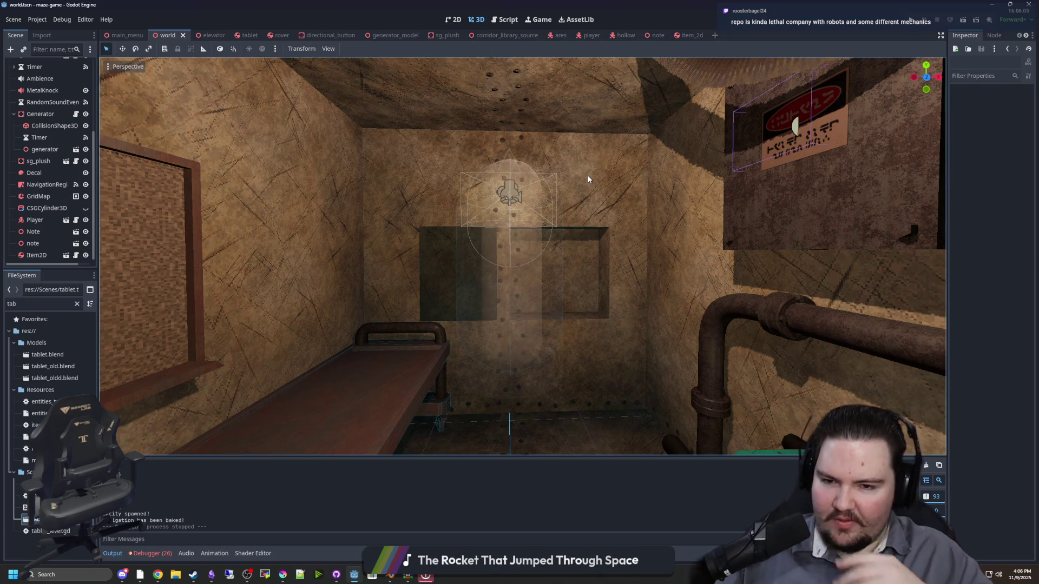
Inspect the reimported elevator walls, then save the world scene and run the game
scroll(557, 234, up, 5)
mouse_move(557, 234)
mouse_down()
mouse_move(485, 234)
mouse_move(532, 249)
mouse_move(503, 270)
mouse_move(464, 239)
mouse_move(596, 250)
mouse_move(470, 241)
mouse_up()
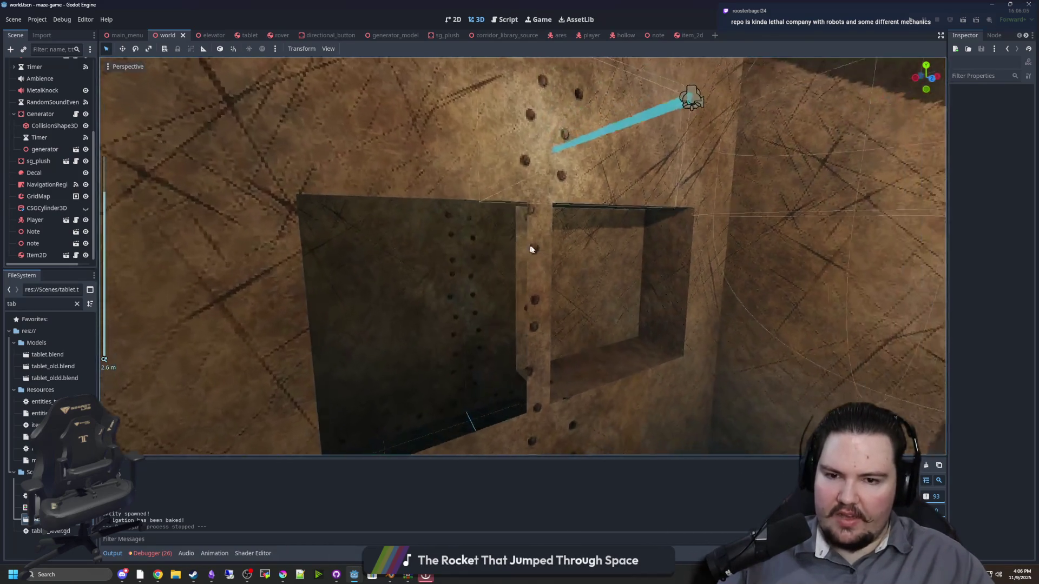
key(ctrl+s)
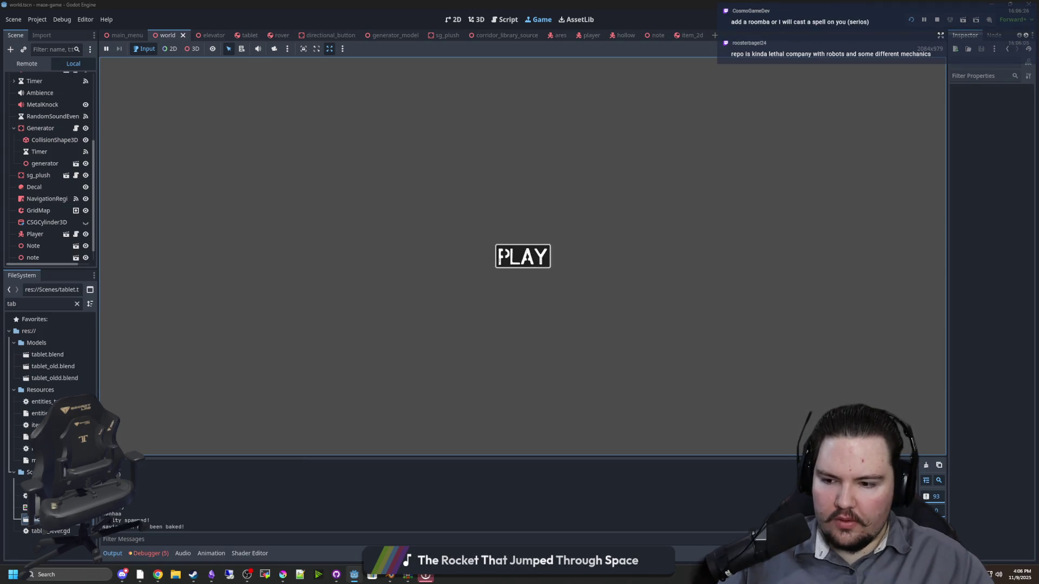
Start the game from PLAY, use the tablet's camera feed, and bring up the in-game menu
click(502, 256)
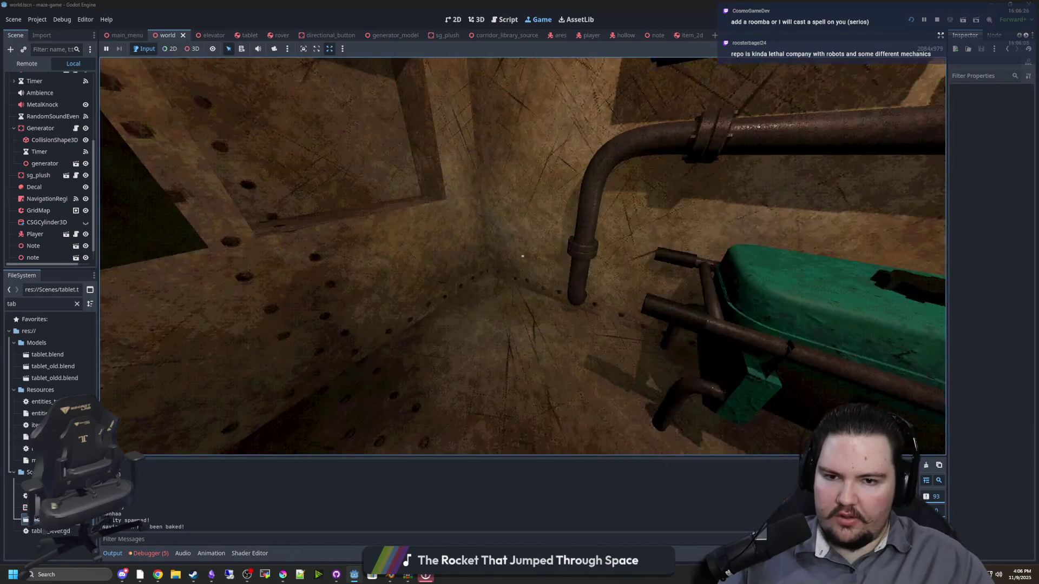
key(w)
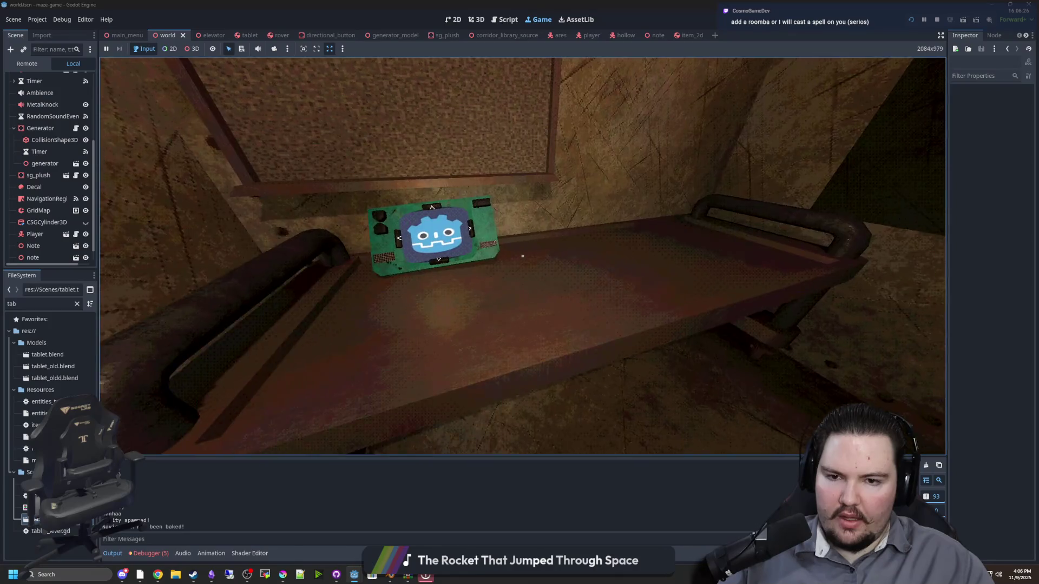
click(523, 256)
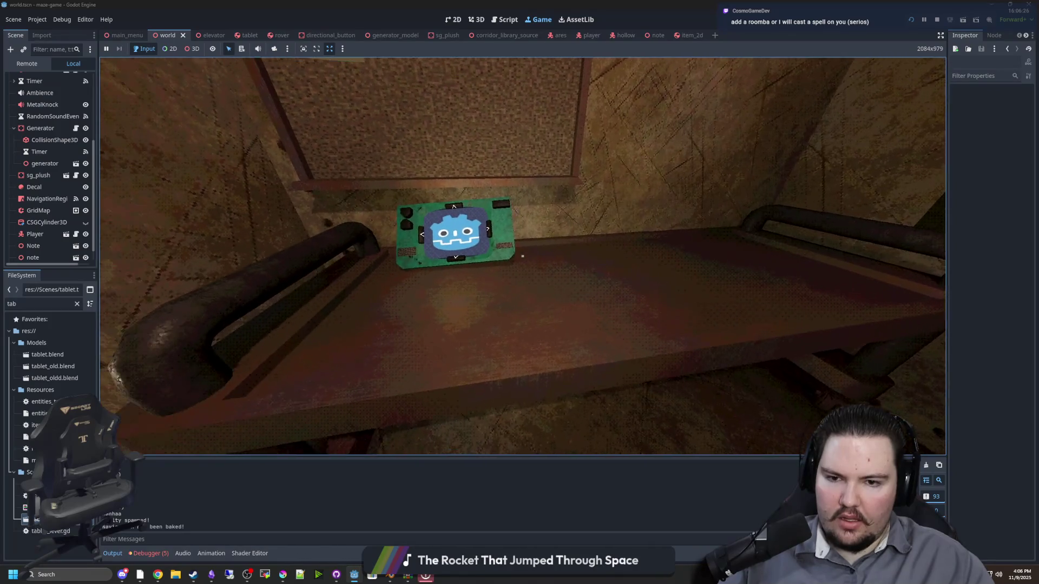
key(w)
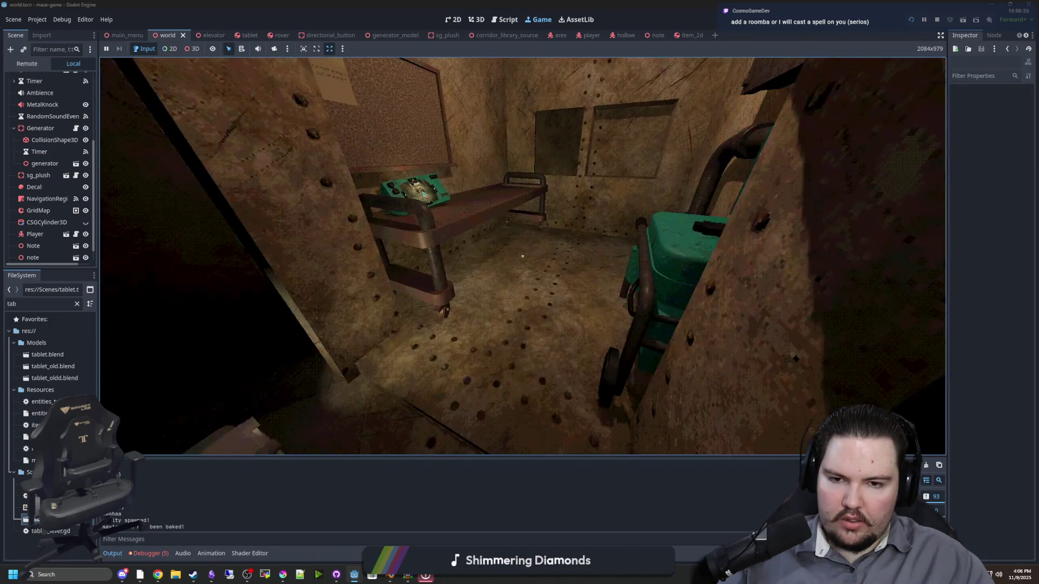
key(super)
Start recording frame timings in the debugger's Profiler
click(464, 495)
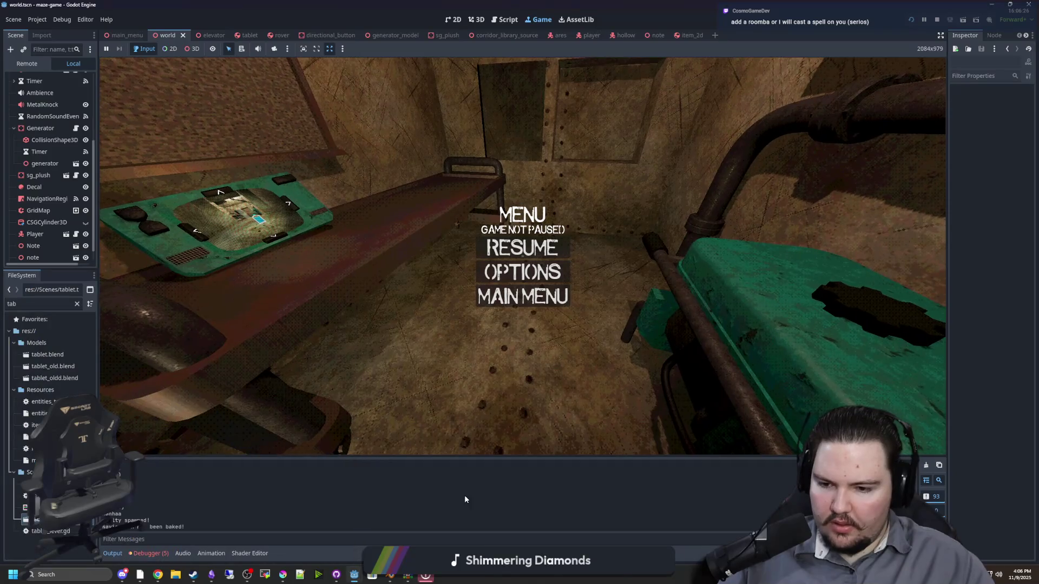
click(153, 554)
click(124, 466)
Enlarge the debugger panel over the game view and clear the collected Profiler data
scroll(174, 496, down, 3)
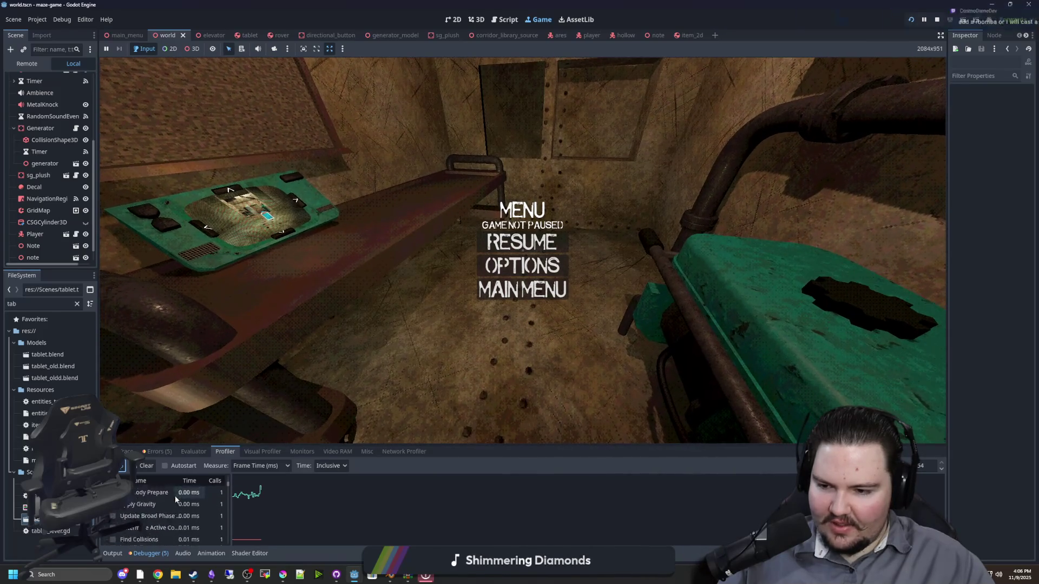
scroll(175, 496, down, 2)
mouse_move(361, 444)
mouse_down()
mouse_move(341, 433)
mouse_move(281, 260)
mouse_move(227, 161)
mouse_up()
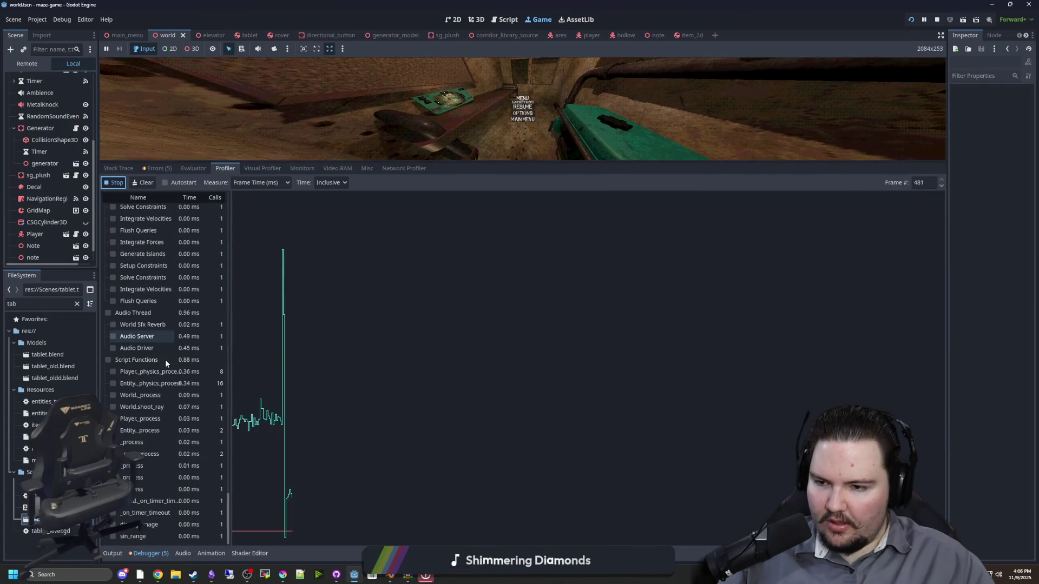
scroll(172, 341, up, 5)
scroll(176, 339, up, 4)
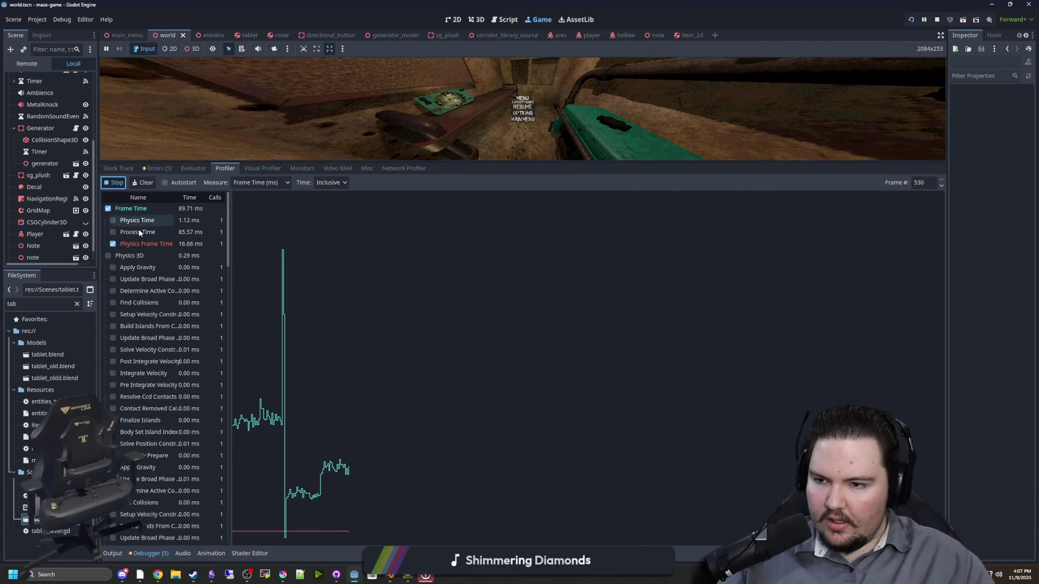
click(154, 186)
Review CPU and GPU render timings in the Visual Profiler, then shrink the debugger panel
click(274, 172)
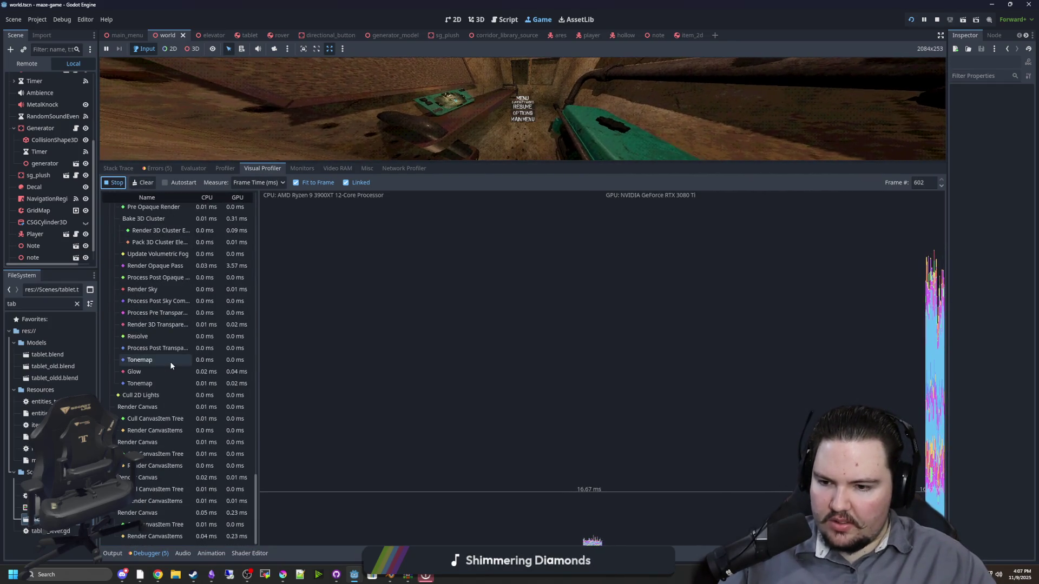
scroll(223, 382, up, 5)
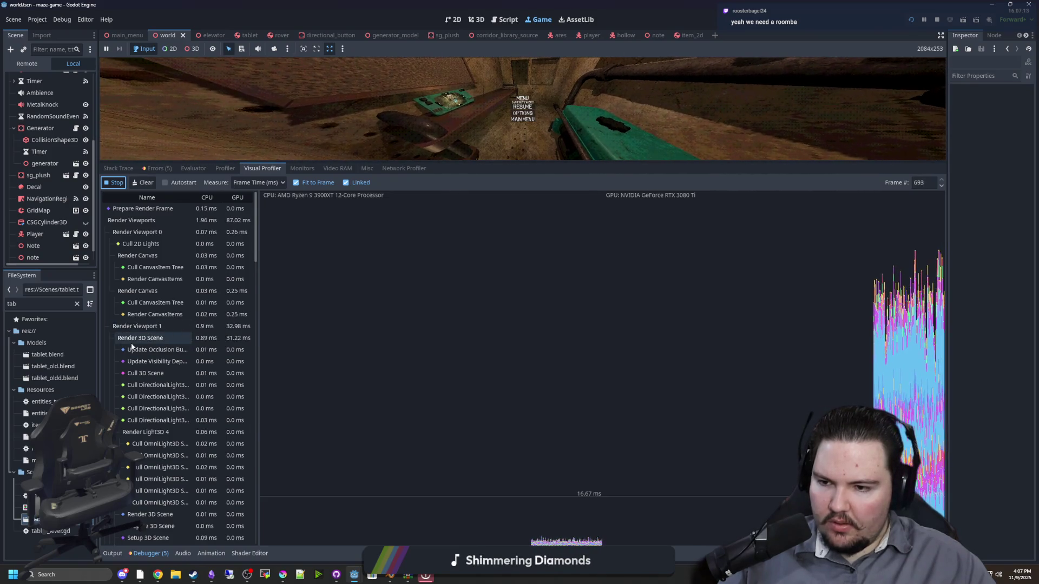
scroll(182, 404, down, 6)
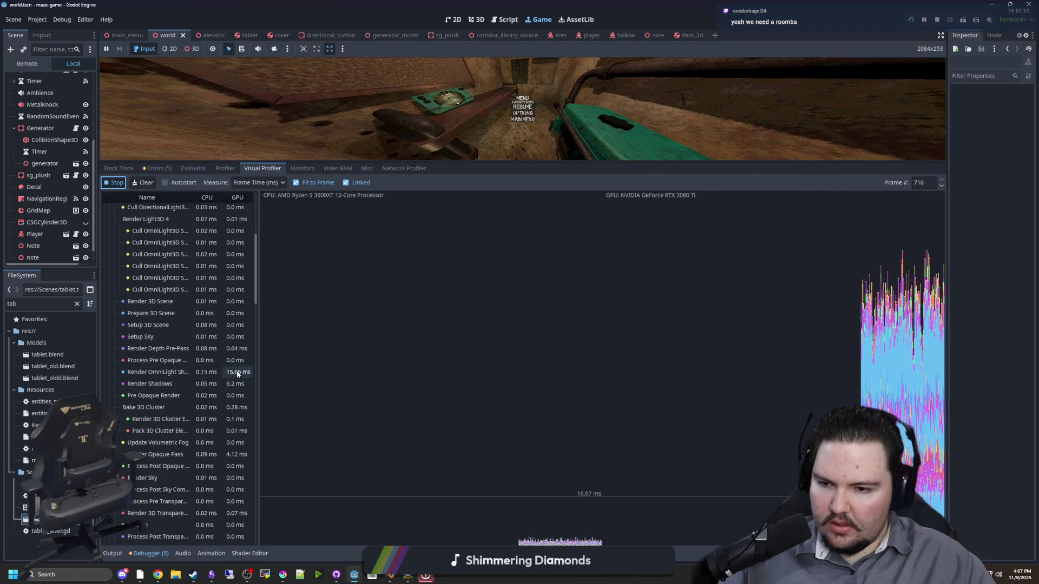
scroll(145, 374, up, 1)
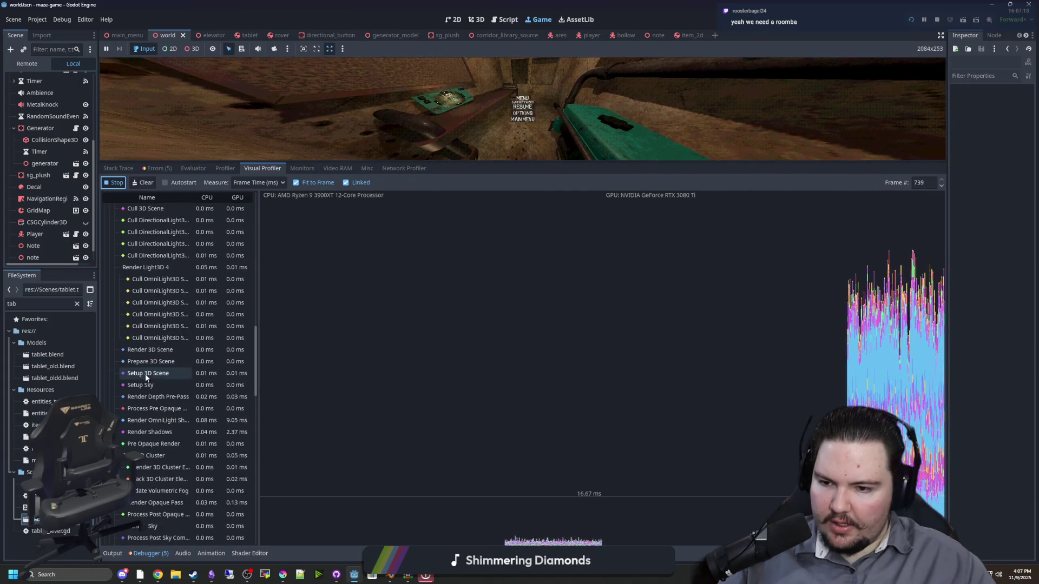
scroll(170, 373, down, 7)
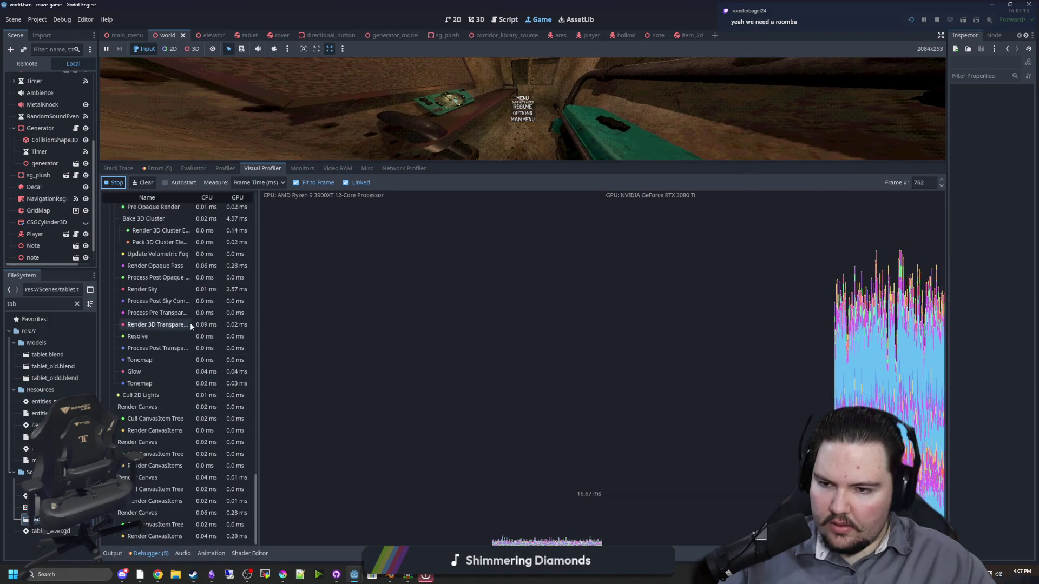
scroll(189, 293, up, 2)
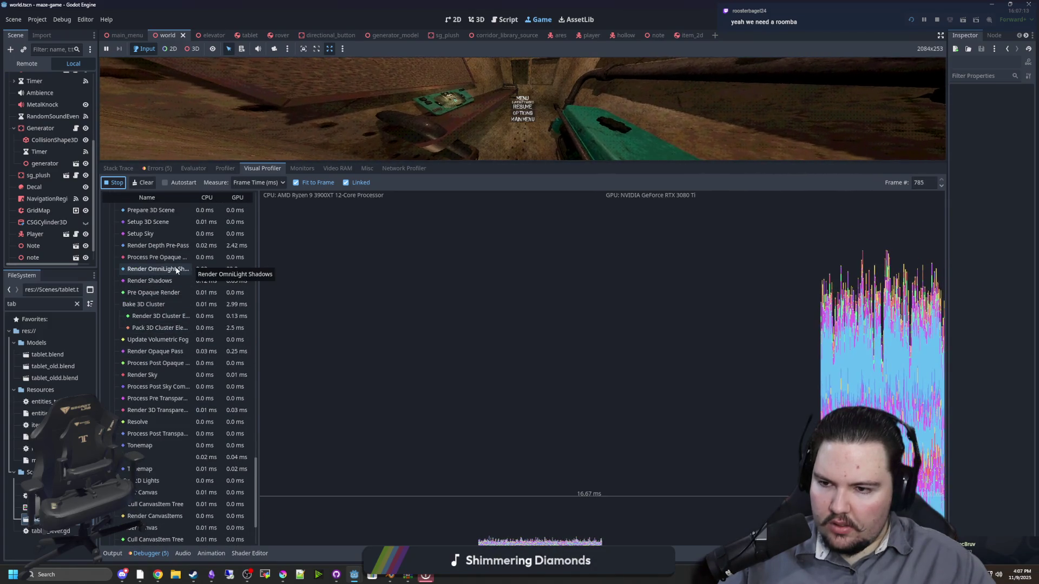
mouse_move(575, 162)
mouse_down()
mouse_move(547, 276)
mouse_move(630, 379)
mouse_up()
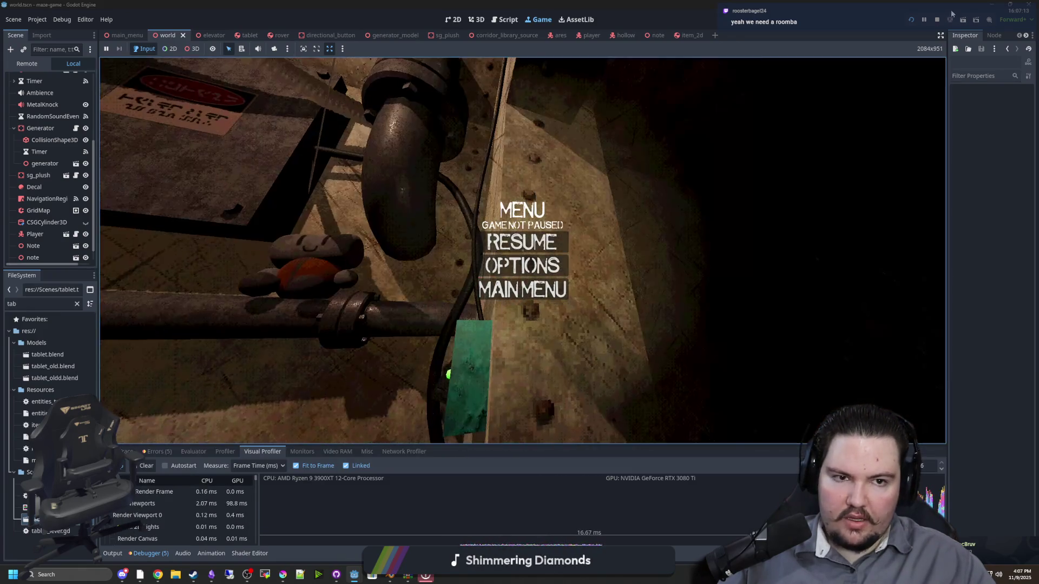
Stop the game, set Application > Run > Max FPS to 1000, and run the project again
key(F8)
click(36, 20)
click(49, 33)
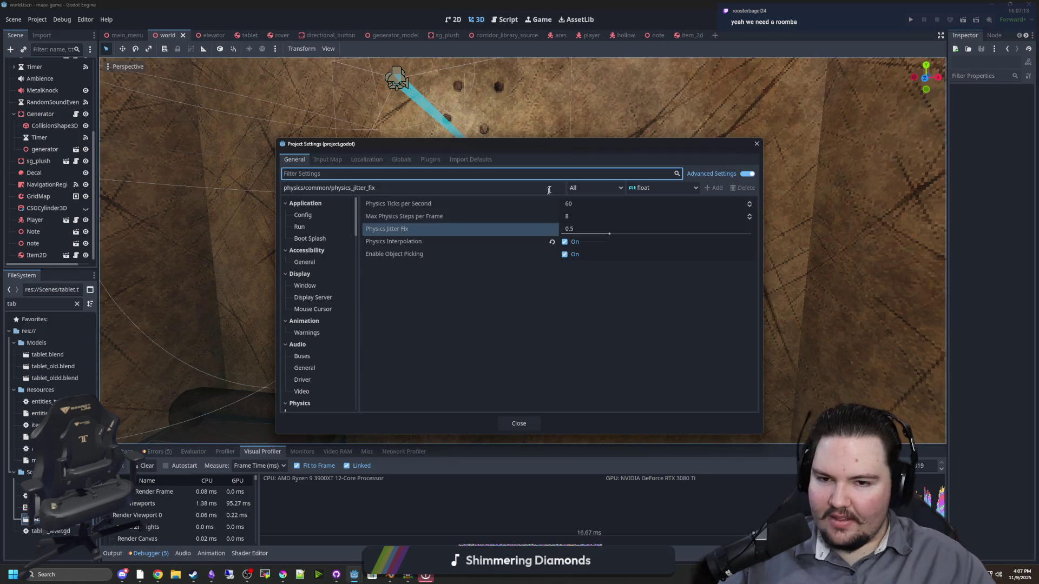
text(f)
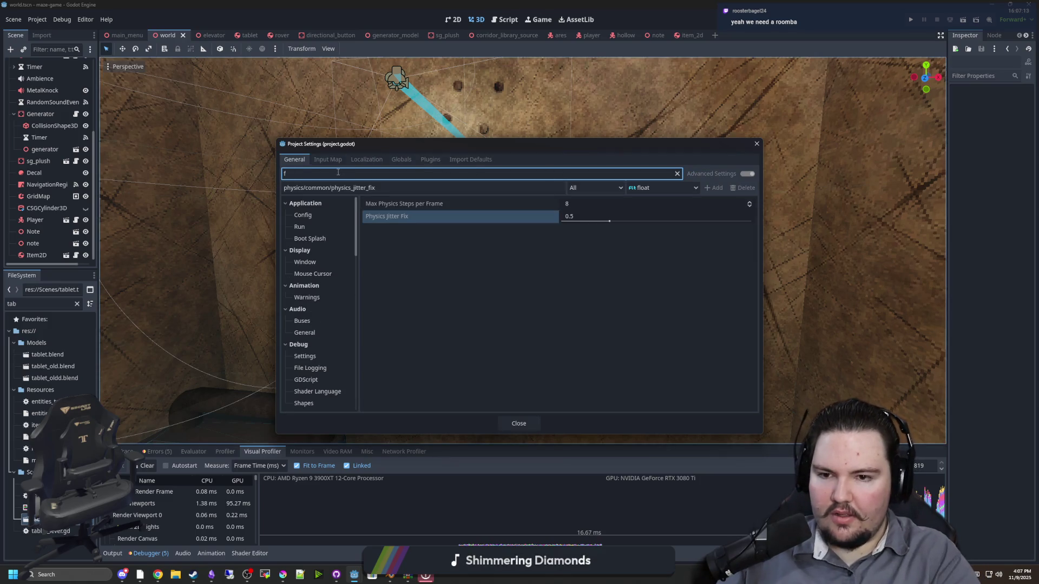
text(ps)
click(300, 216)
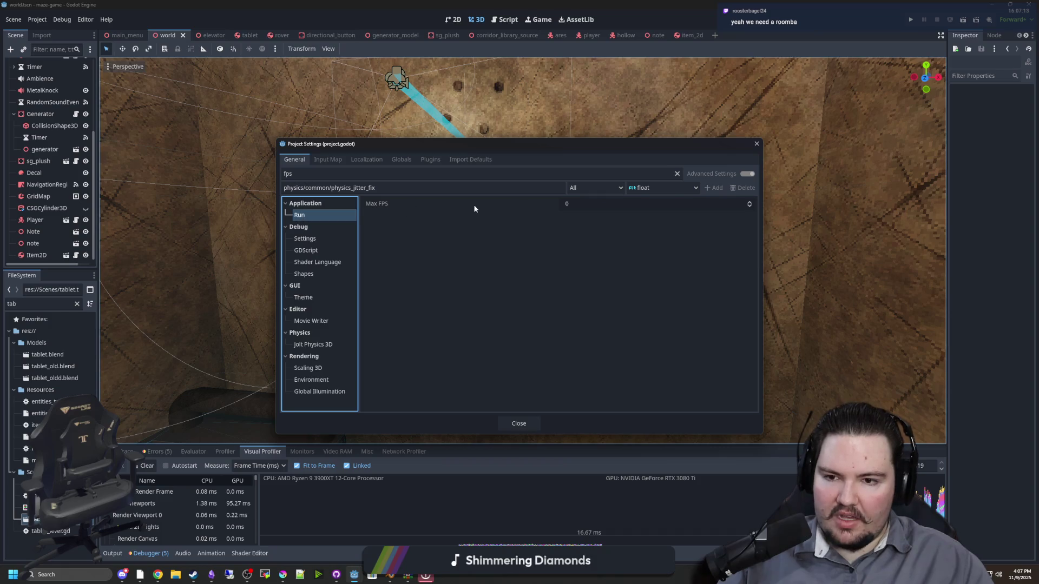
click(600, 208)
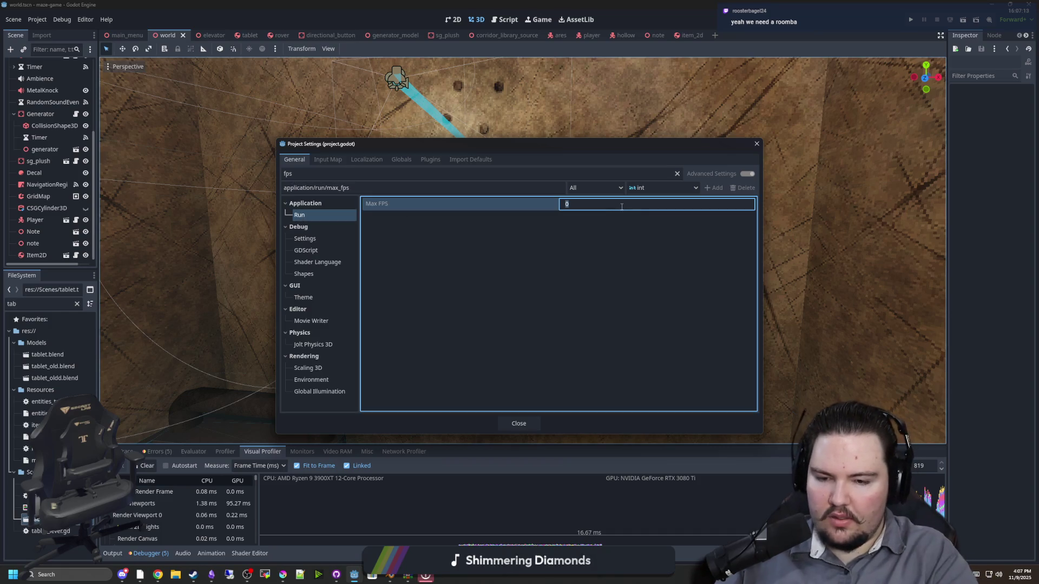
click(516, 422)
click(910, 20)
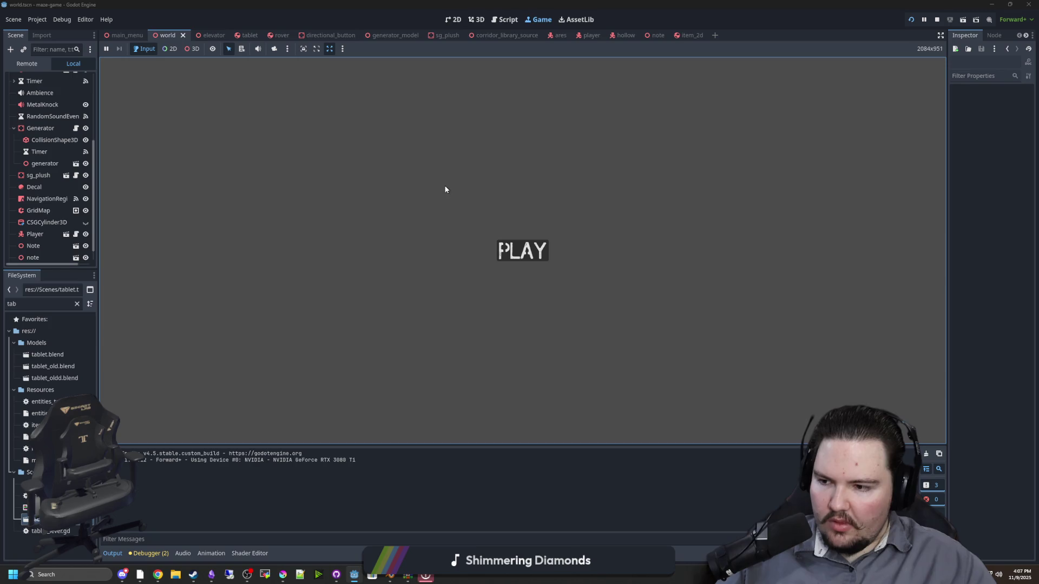
Start the game and drive the rover left and forward from the tablet
click(523, 251)
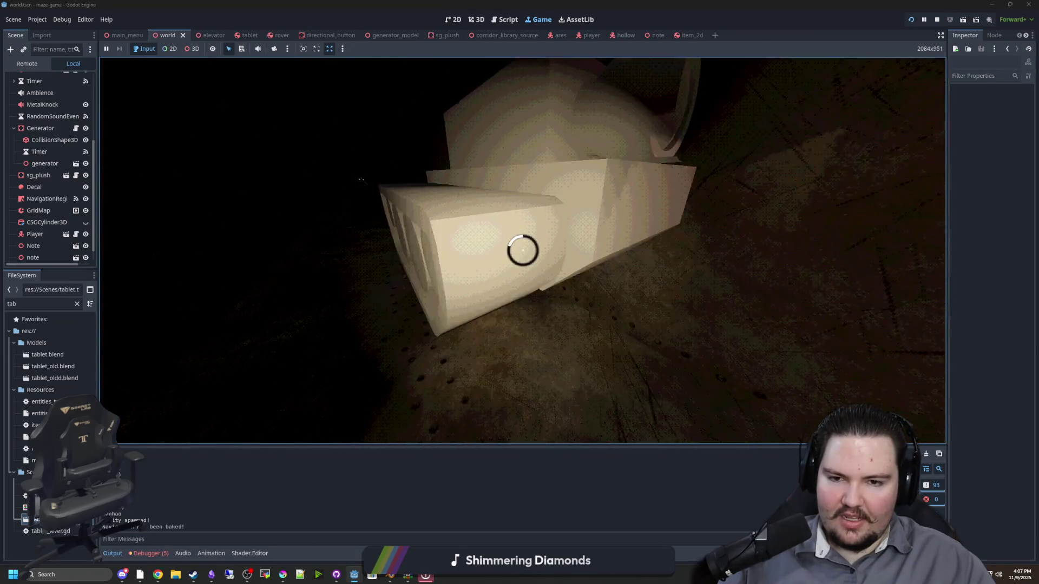
key(e)
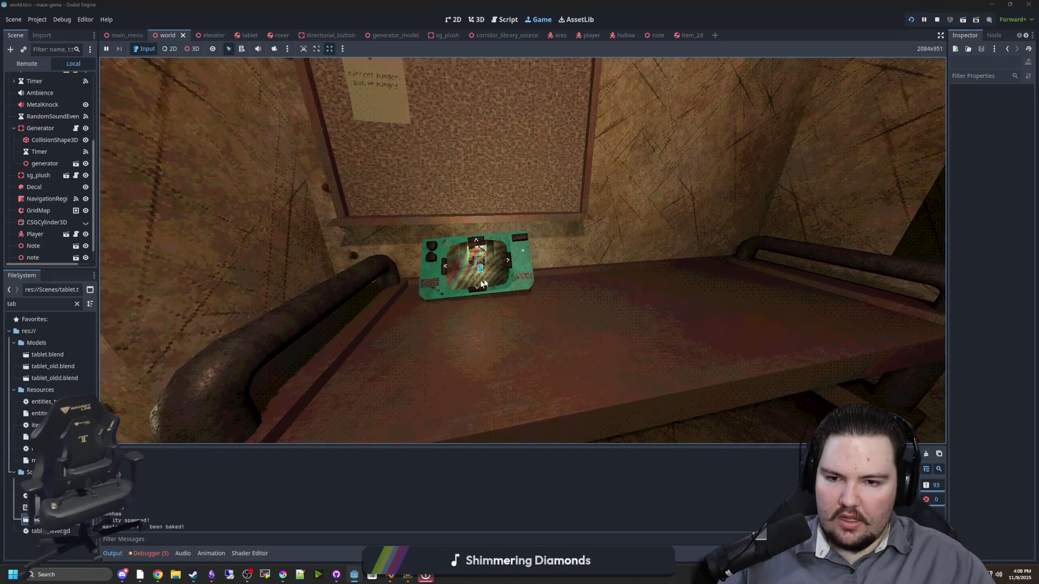
click(447, 264)
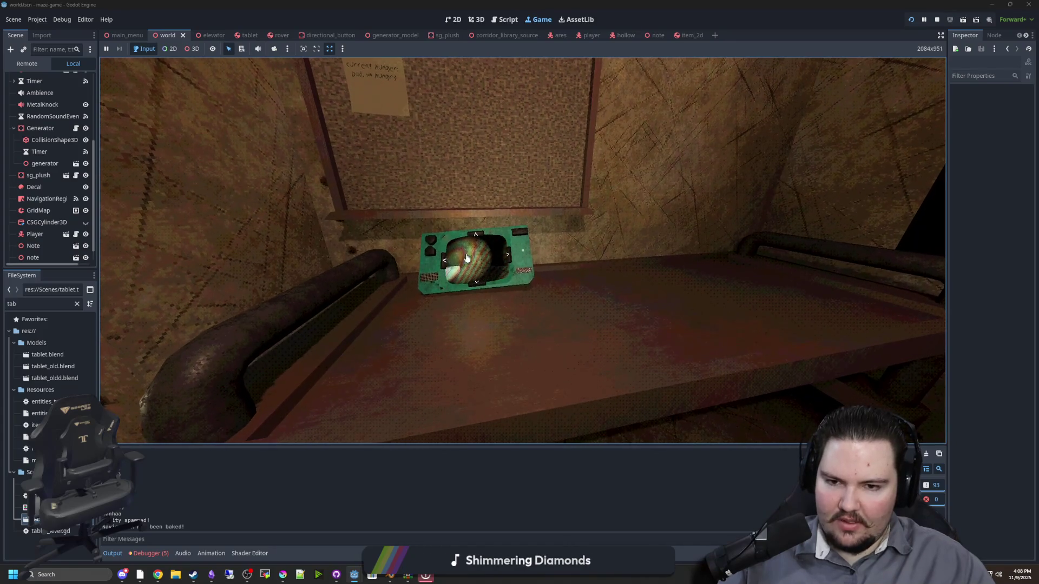
click(476, 240)
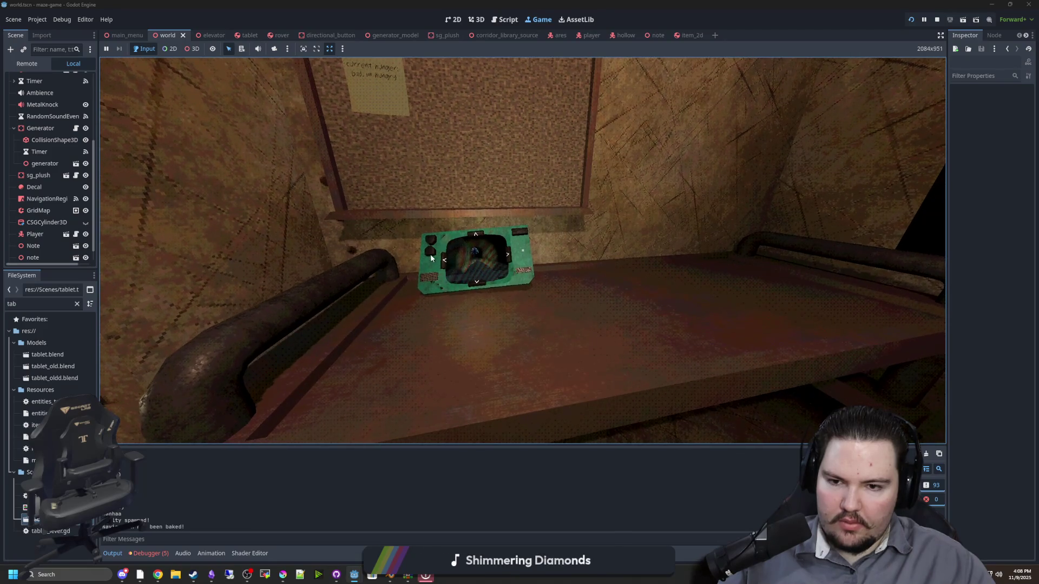
key(Escape)
key(Escape)
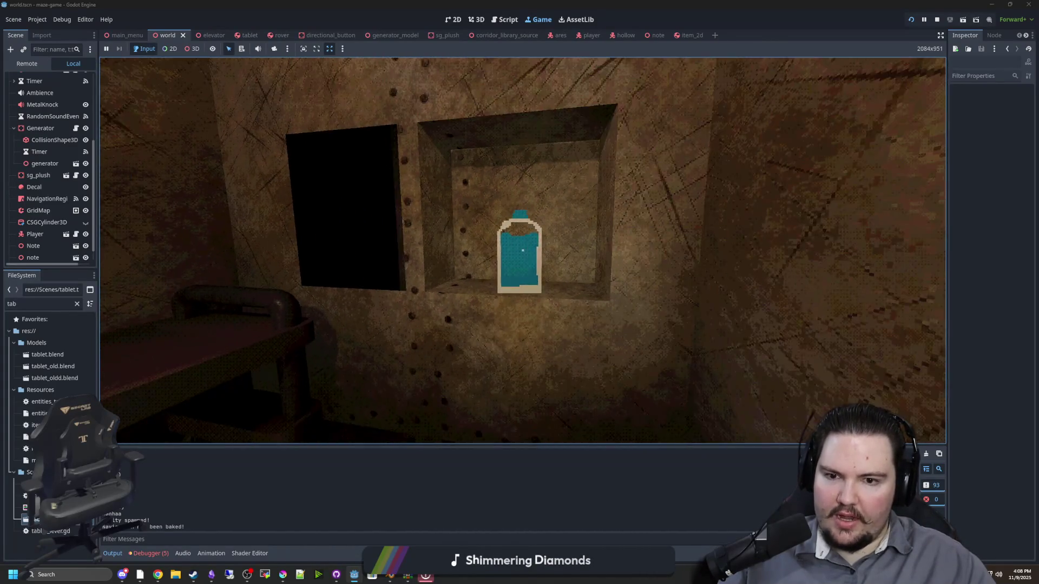
Walk past the niche and generator to the corkboard, then pause and stop the game
key(s)
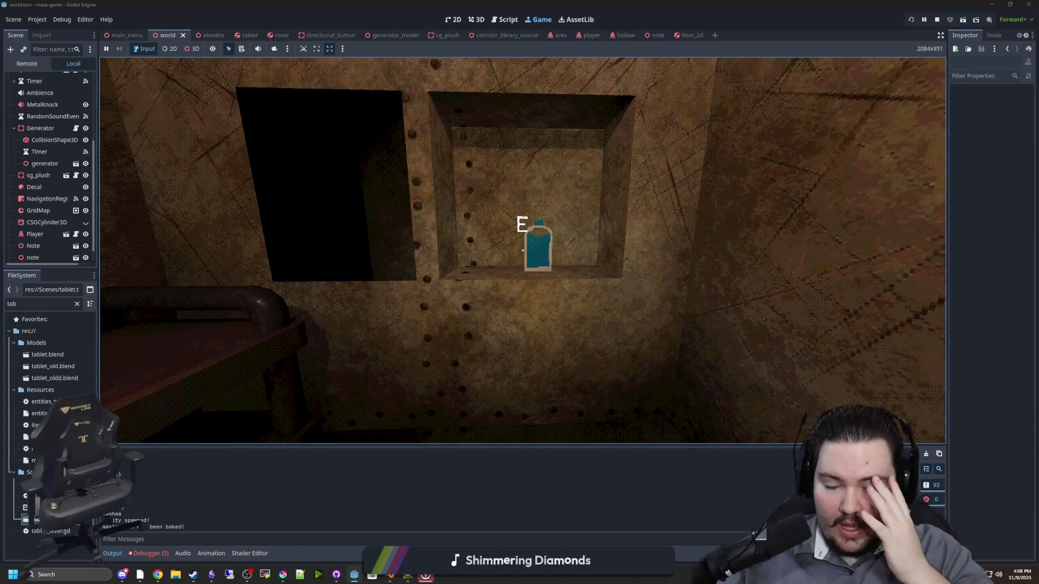
key(a)
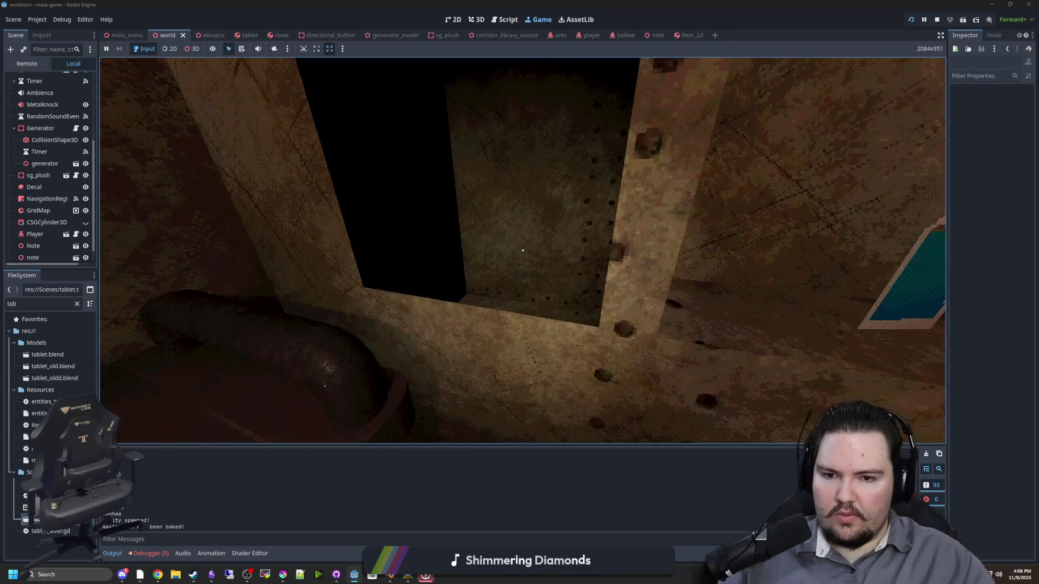
key(w)
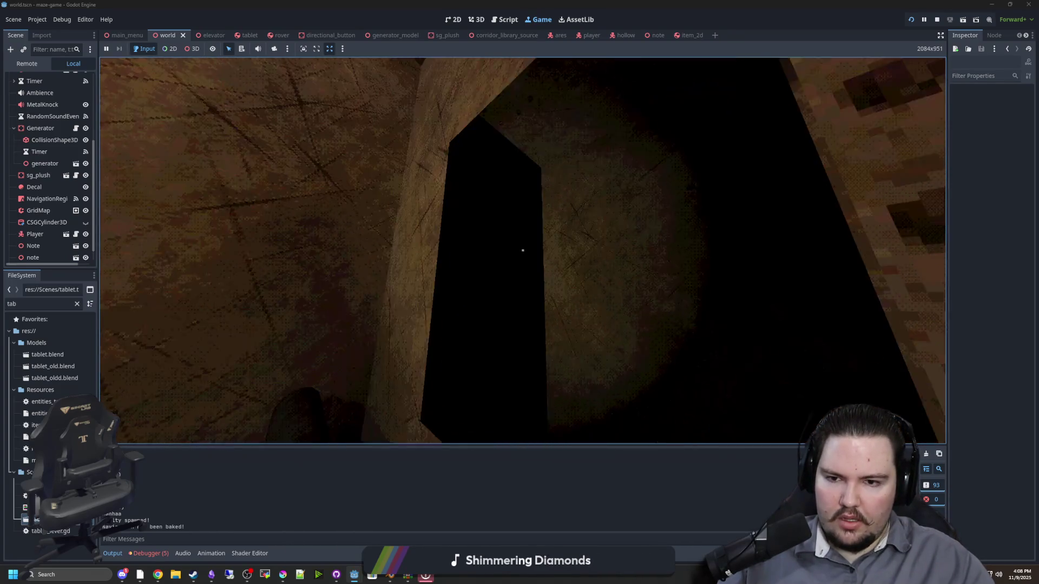
key(w)
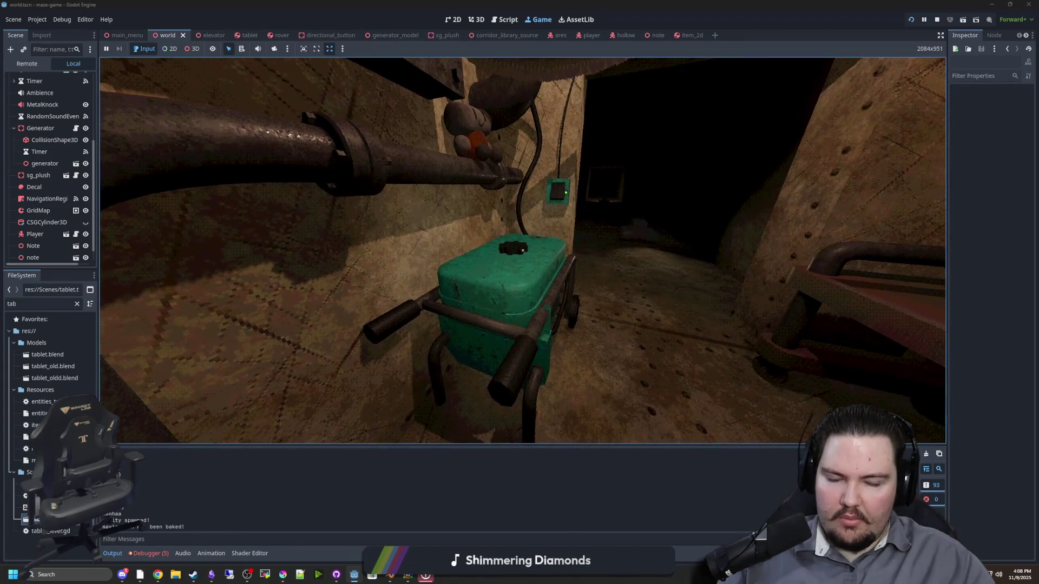
key(w)
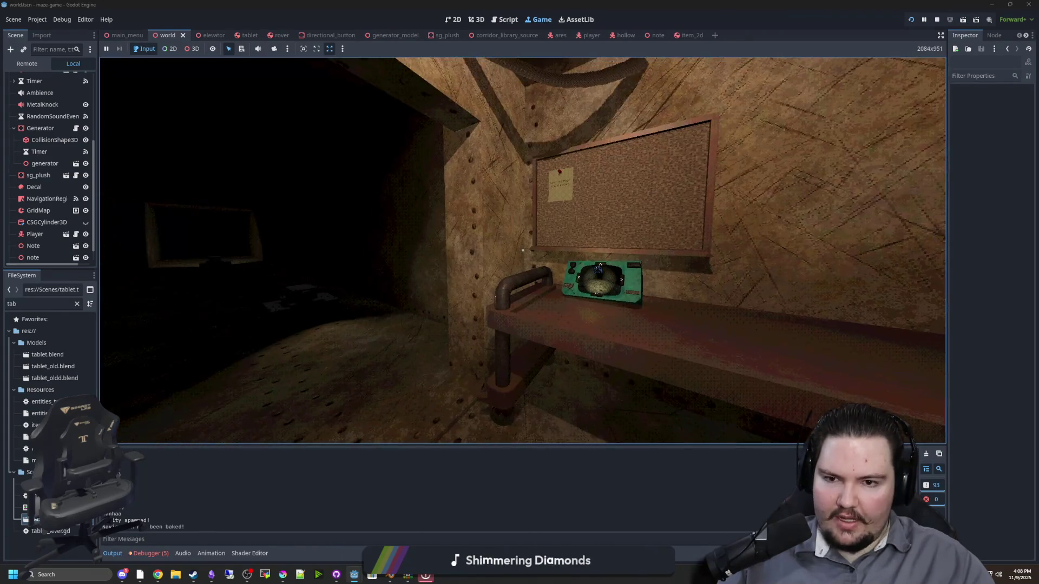
key(Escape)
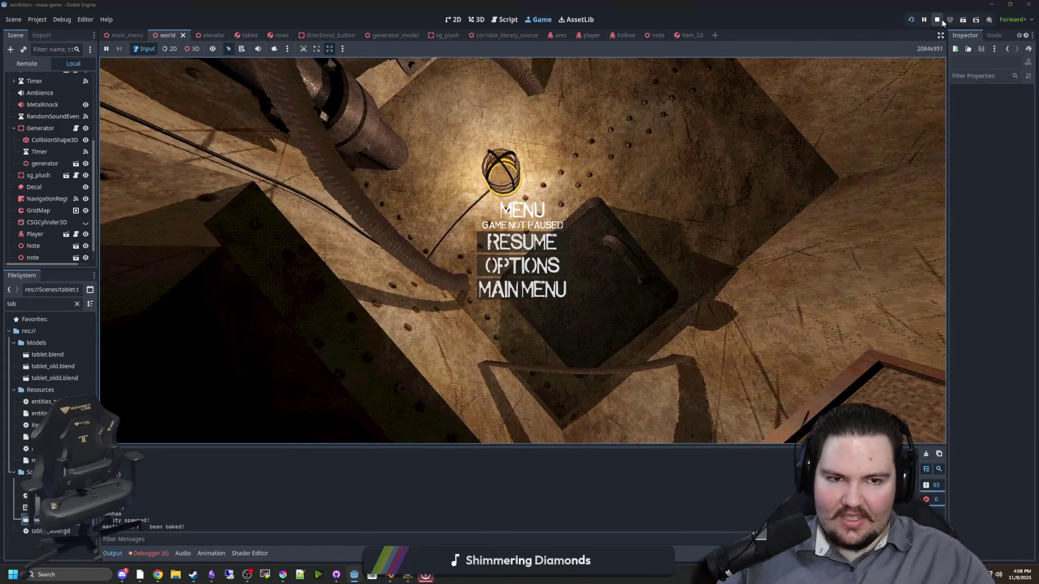
key(F8)
Open the elevator scene and select the corkboard panel mesh Cube_003
mouse_move(320, 262)
mouse_down()
mouse_move(282, 191)
mouse_move(341, 293)
mouse_move(440, 232)
mouse_move(437, 294)
mouse_move(463, 257)
mouse_up()
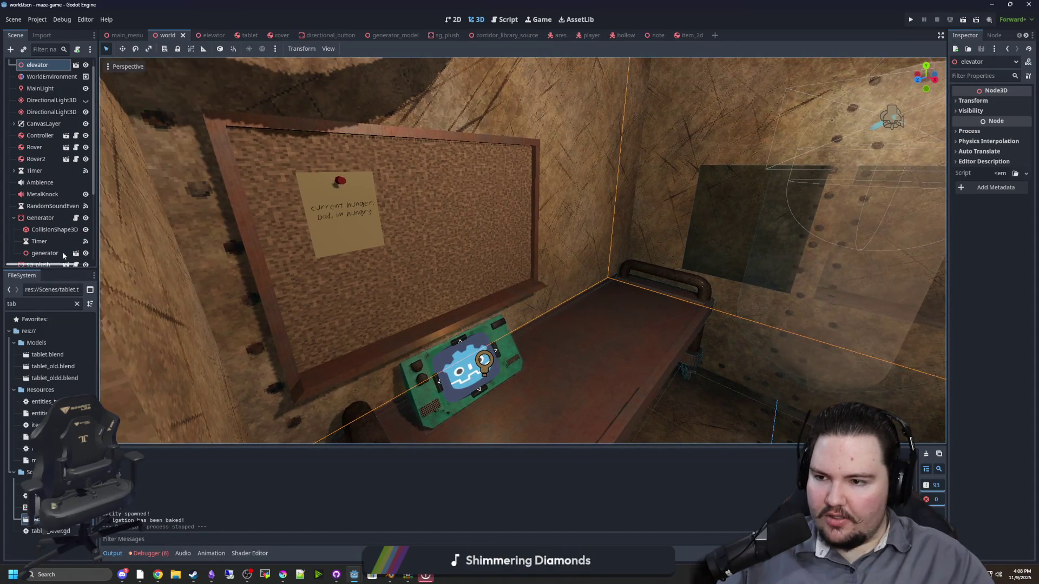
drag(98, 146, 127, 157)
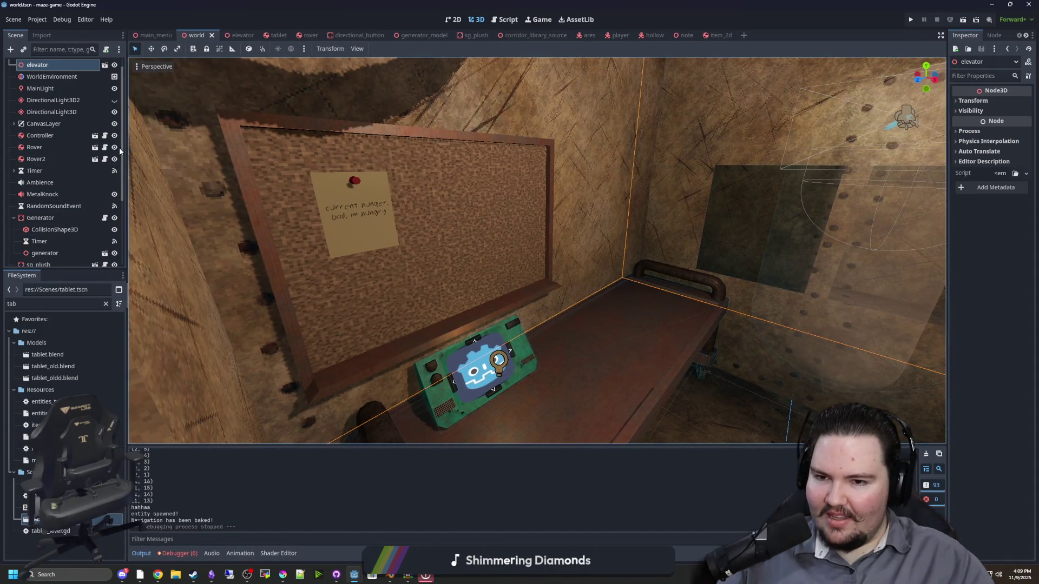
scroll(36, 184, down, 4)
scroll(46, 200, up, 5)
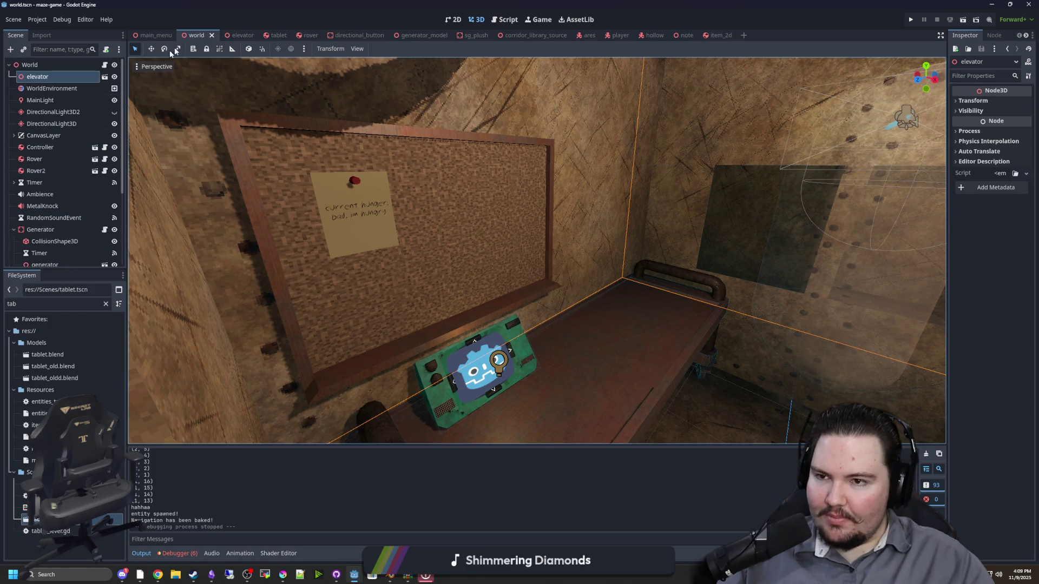
click(234, 35)
mouse_move(542, 244)
mouse_down()
mouse_move(577, 248)
mouse_move(516, 268)
mouse_move(538, 246)
mouse_up()
click(408, 218)
Filter FileSystem for 'mater' and expand the Surface Material Override slot 0 properties
scroll(409, 244, up, 3)
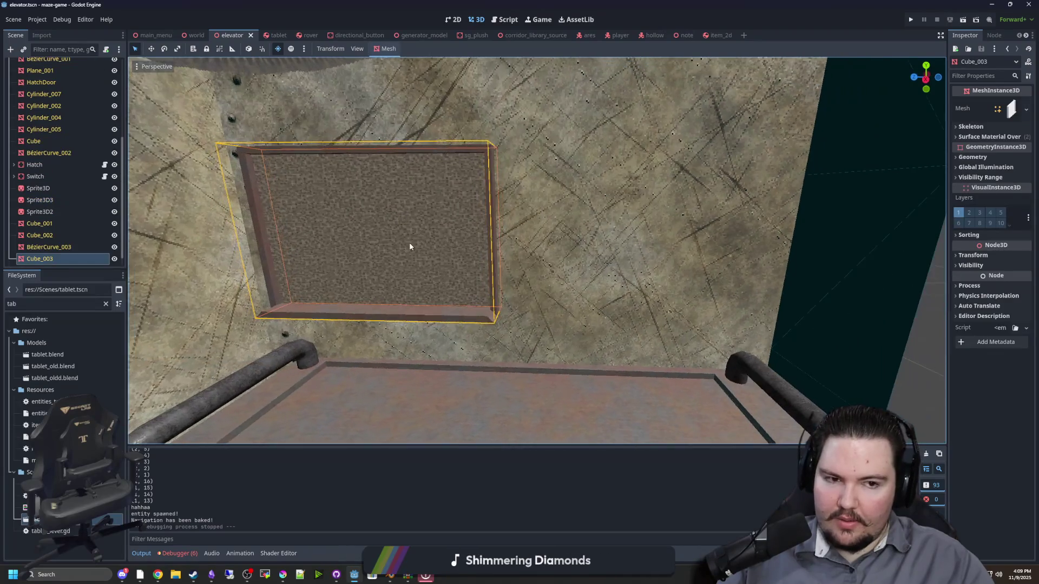
scroll(350, 279, up, 3)
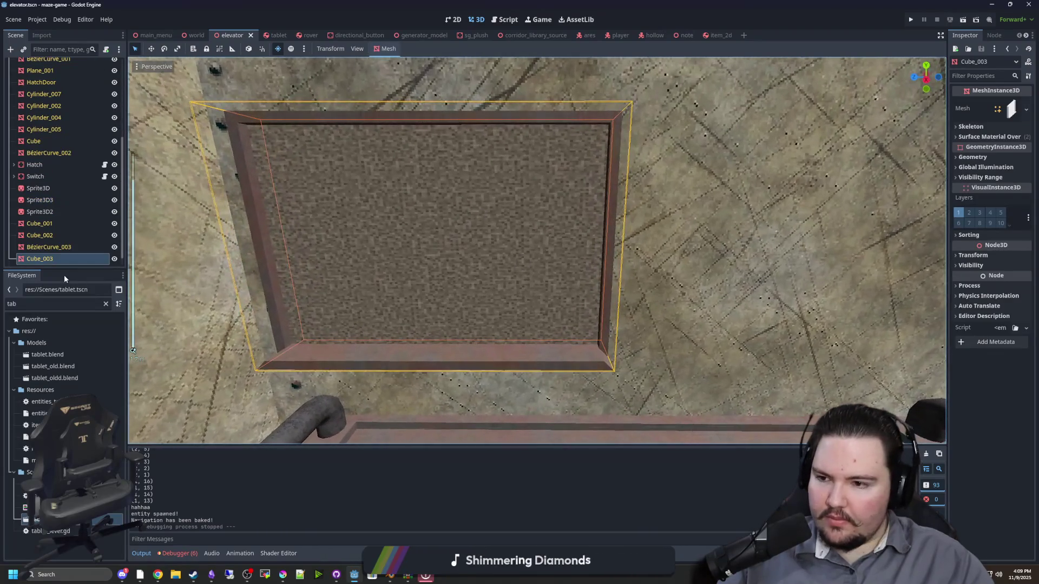
click(105, 301)
text(mater)
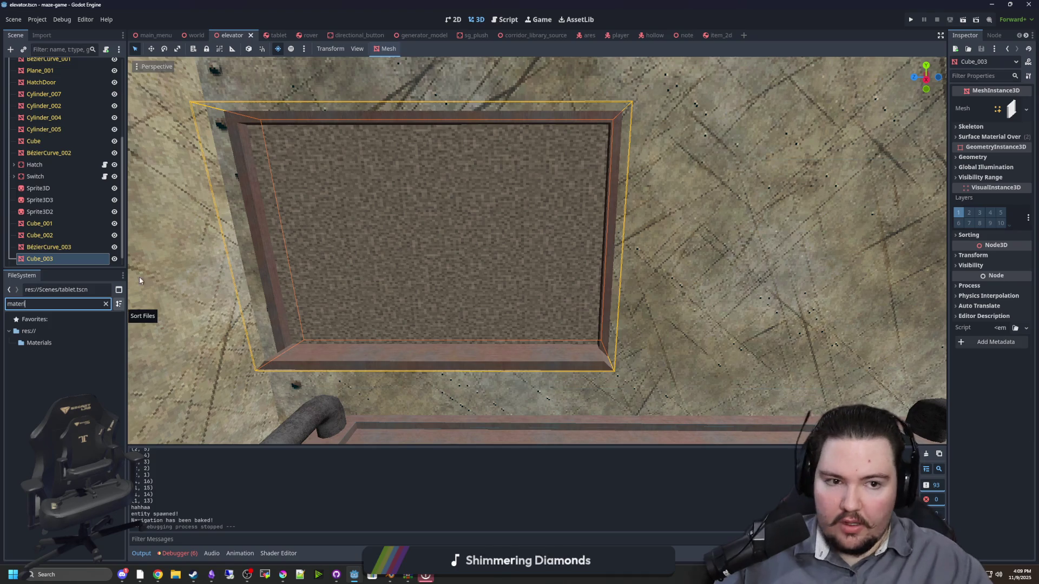
click(973, 137)
click(968, 163)
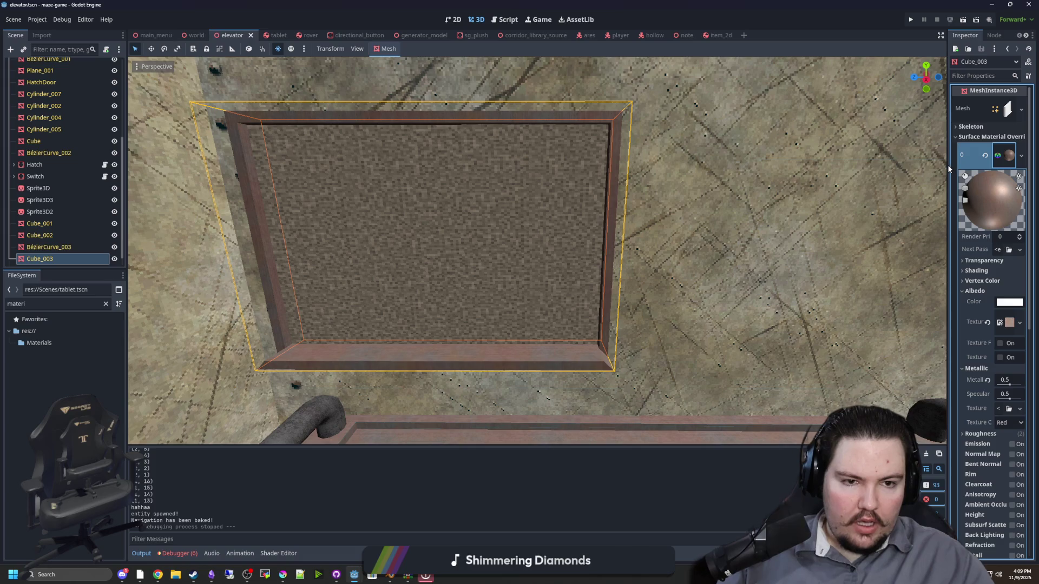
drag(946, 165, 767, 165)
Save slot 0's material as corkboard.tres, then clear slot 0's material override
right_click(943, 153)
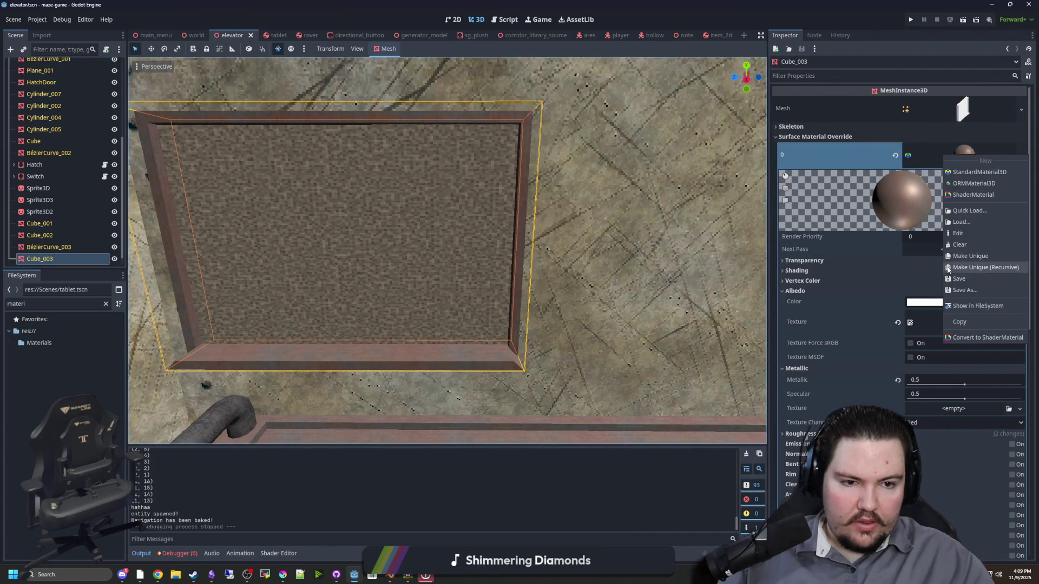
click(973, 291)
text(corkboard)
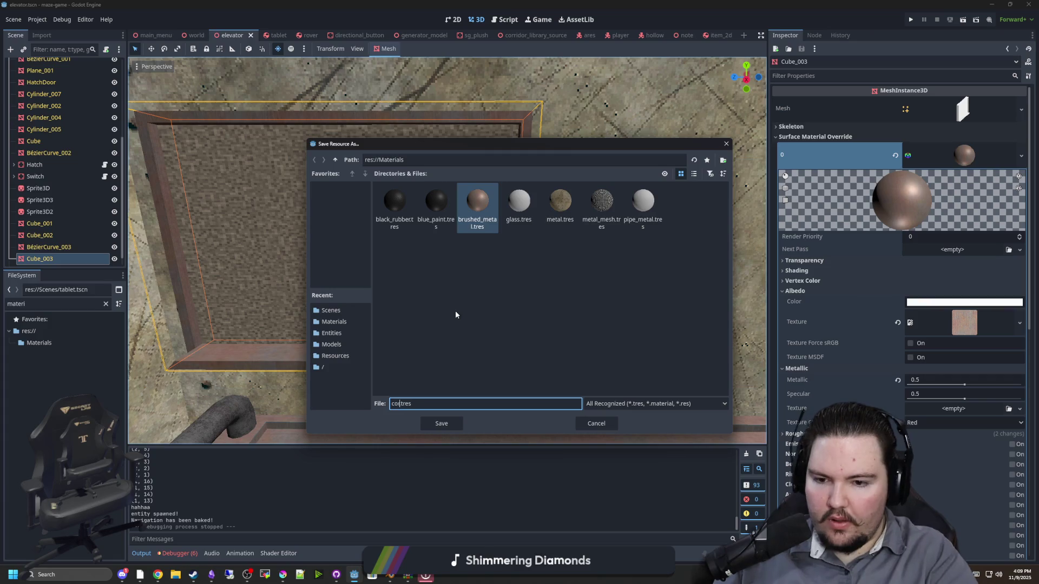
click(446, 425)
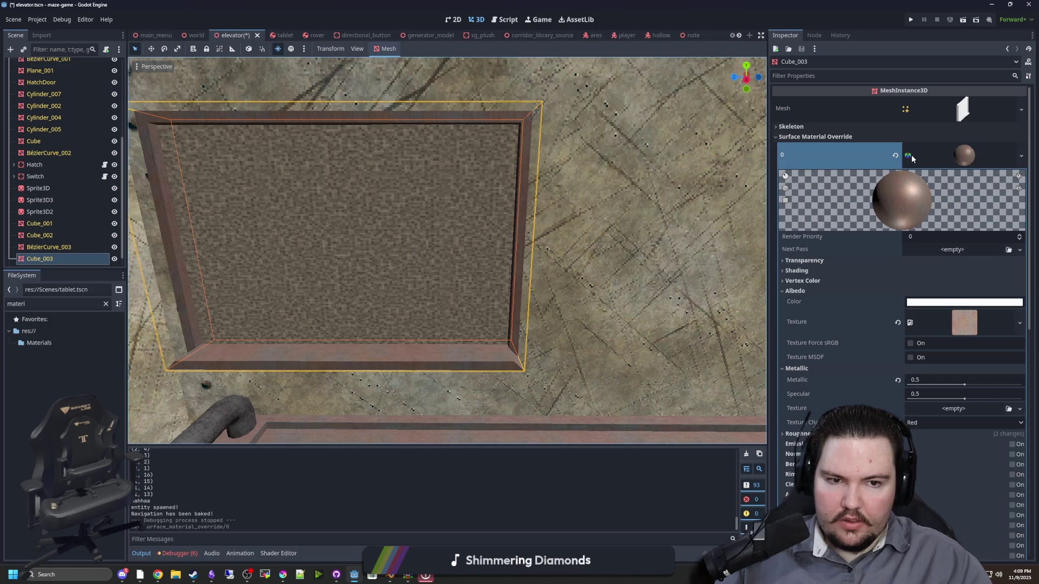
click(895, 155)
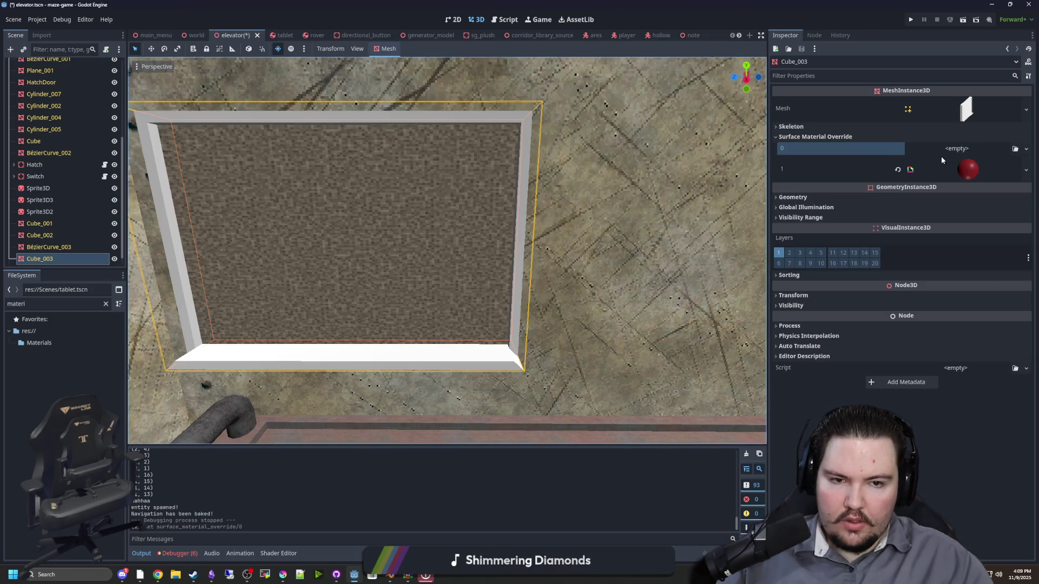
Save slot 1's cork shader material over res://Materials/corkboard.tres, clear its override, and start a play-test
click(965, 171)
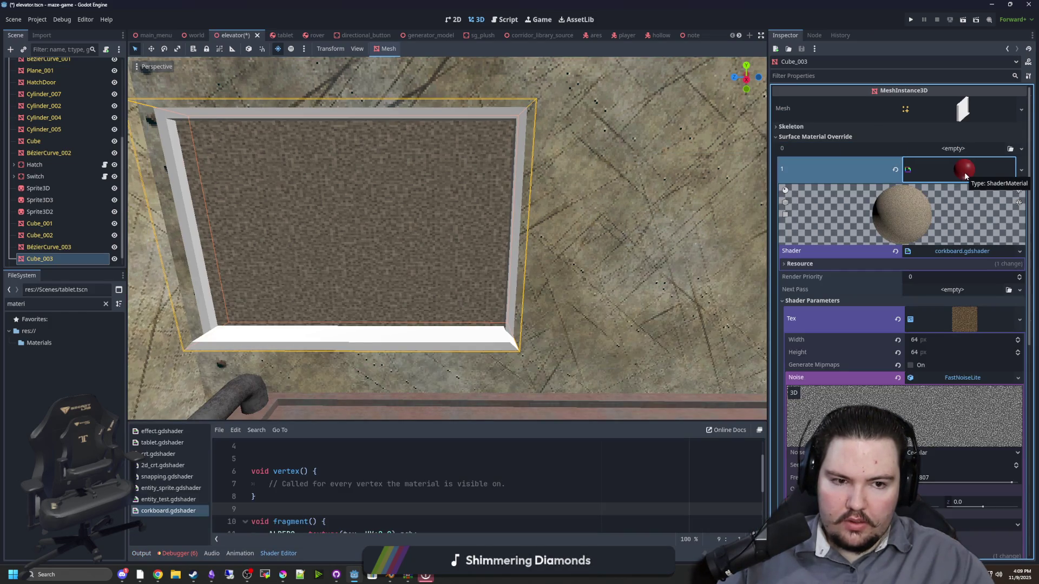
right_click(972, 172)
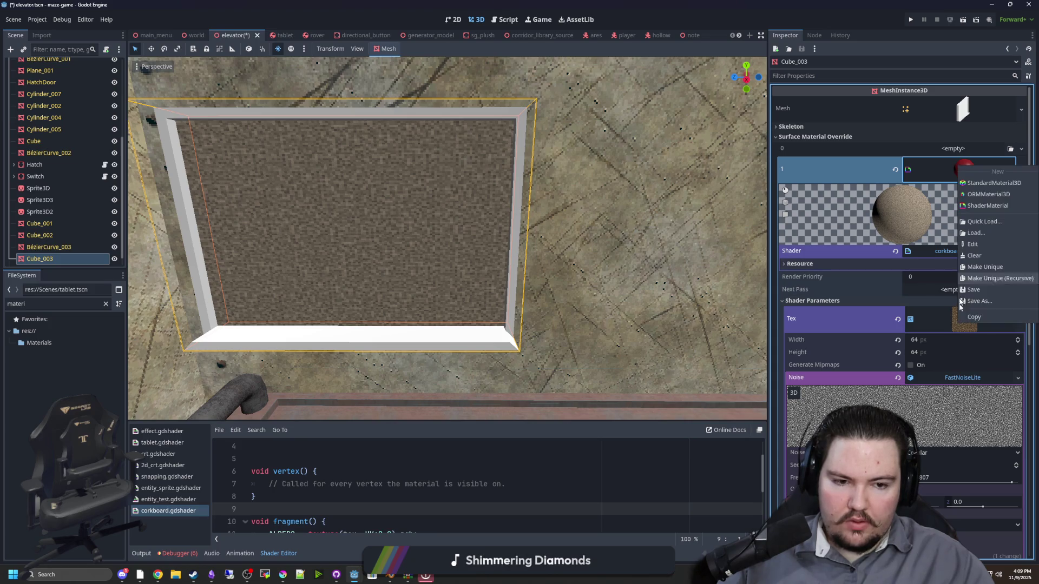
click(979, 302)
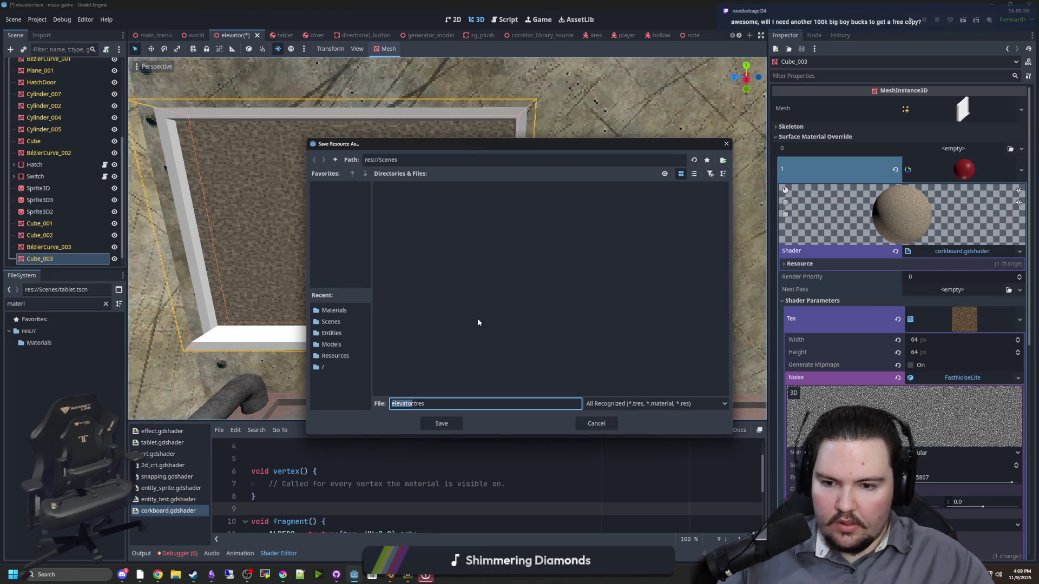
text(corkboard)
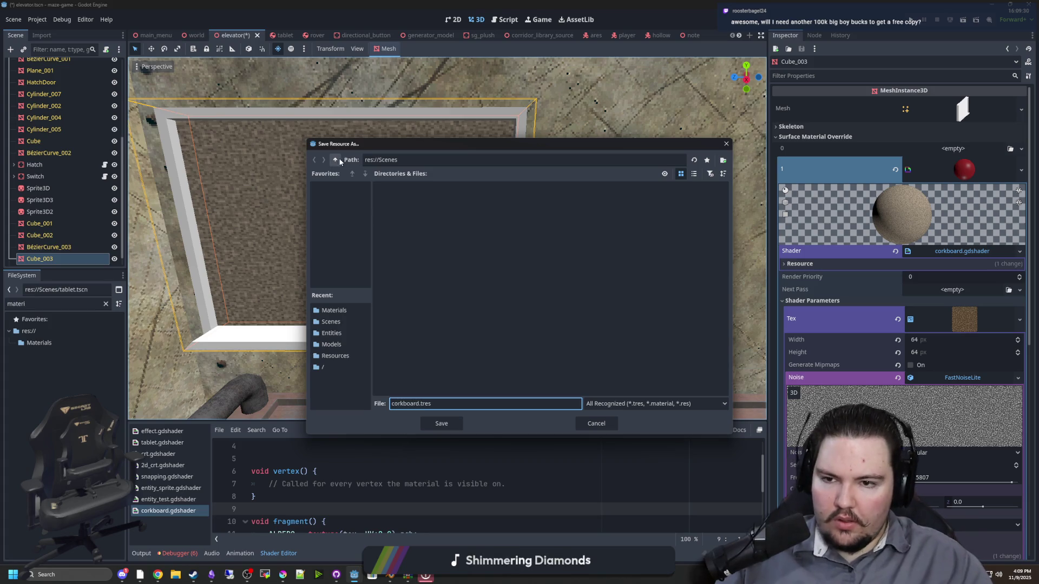
click(335, 160)
double_click(437, 208)
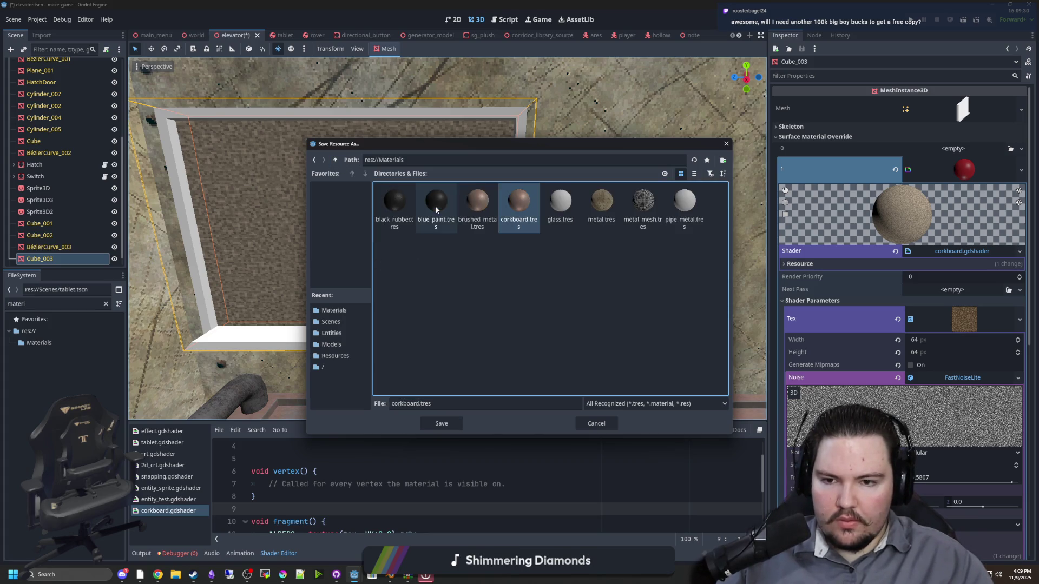
click(439, 424)
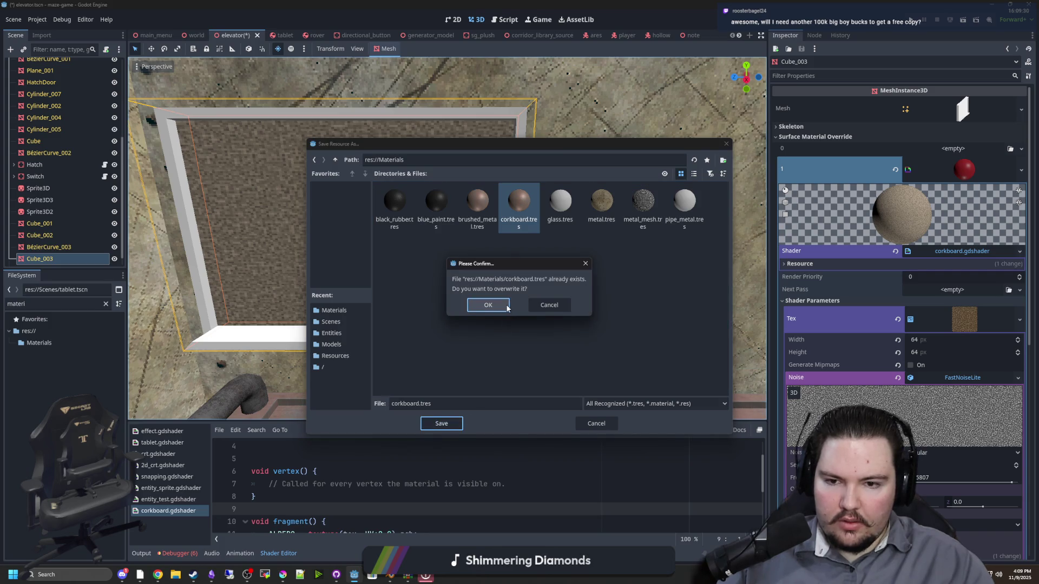
click(507, 309)
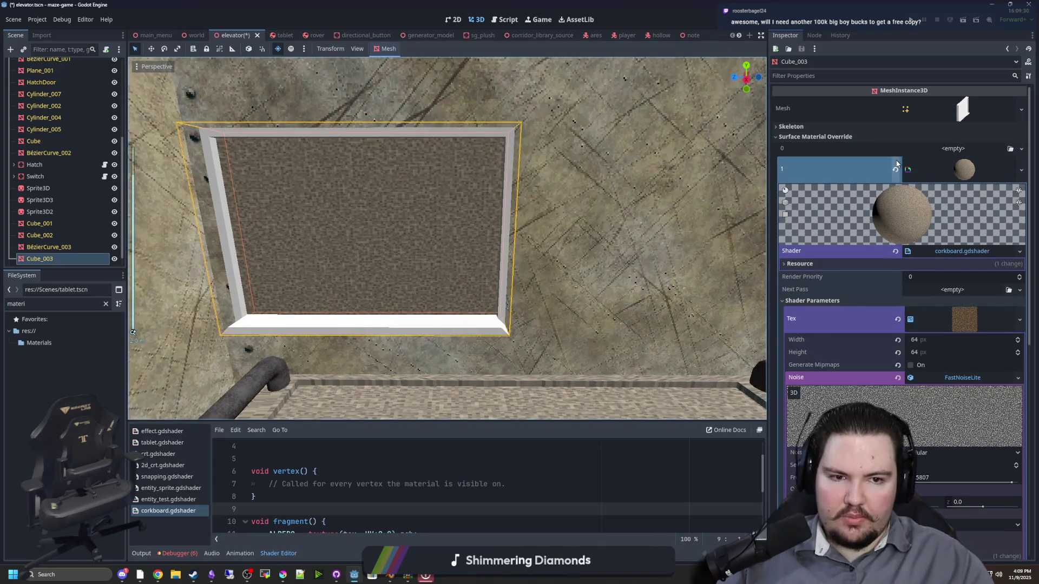
click(895, 168)
click(915, 19)
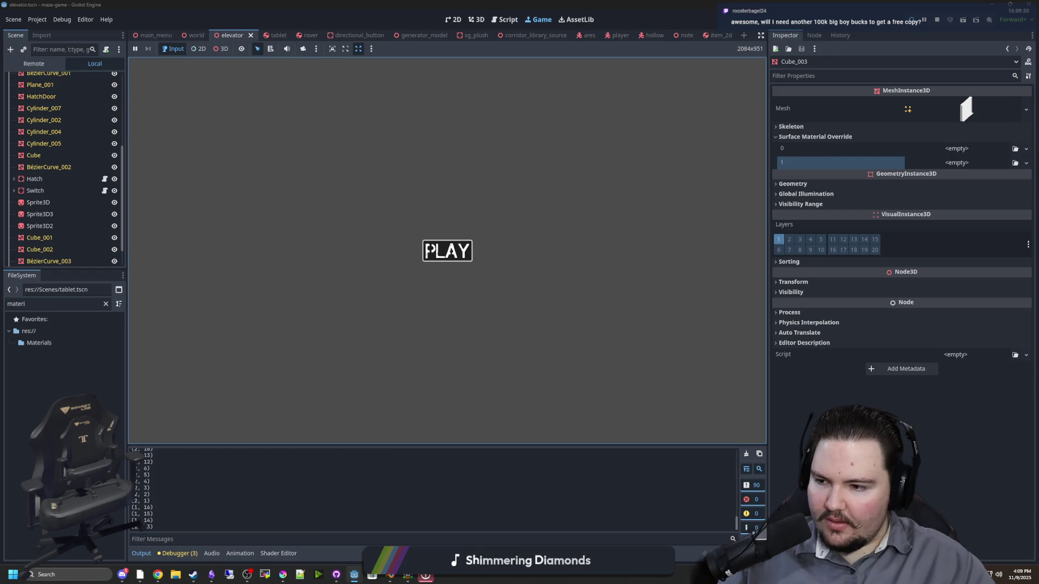
Start the game, walk toward the bench to view the tablet, then pause and stop it
click(427, 250)
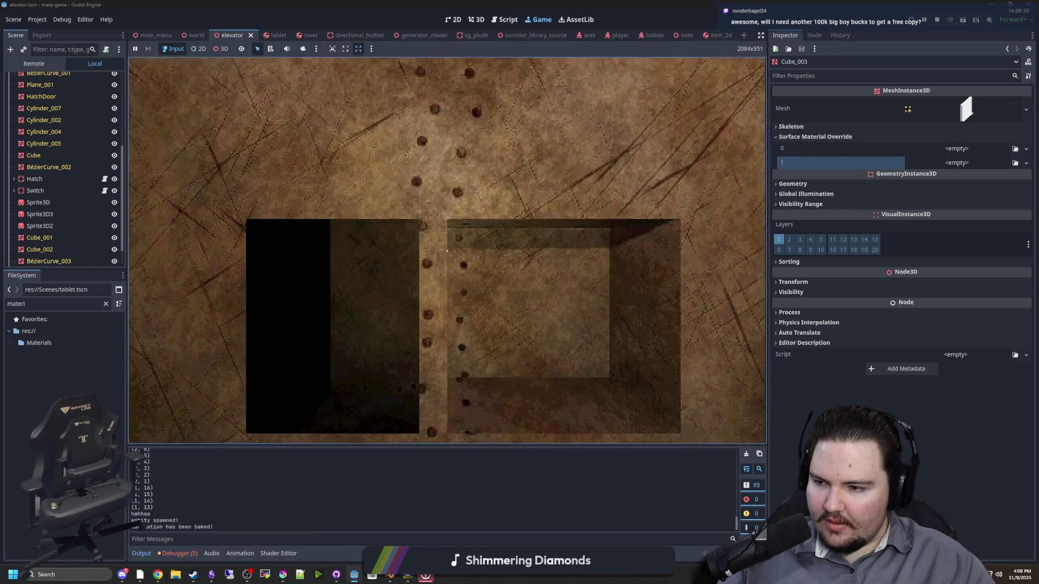
key(s)
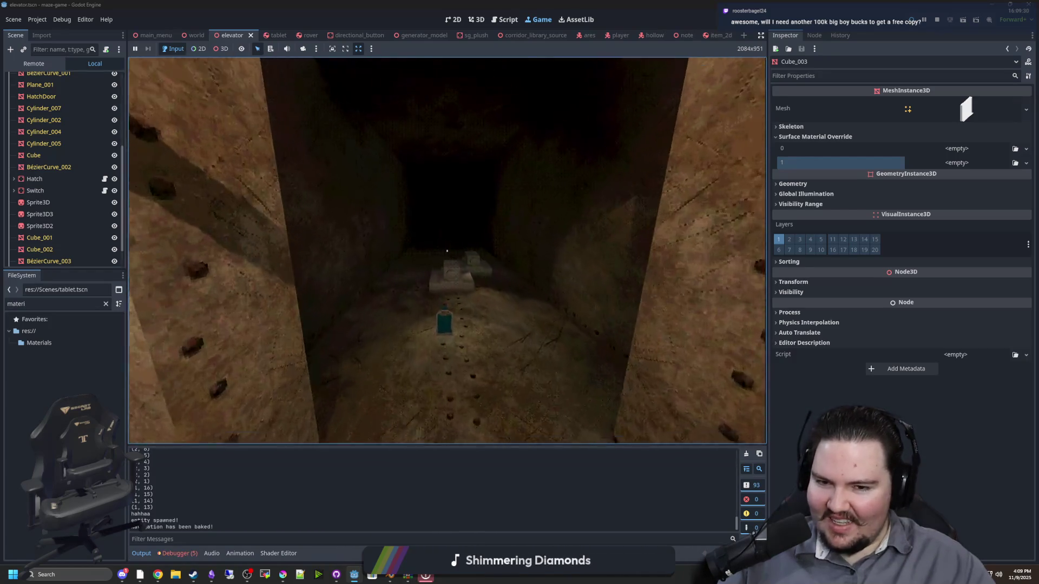
key(w)
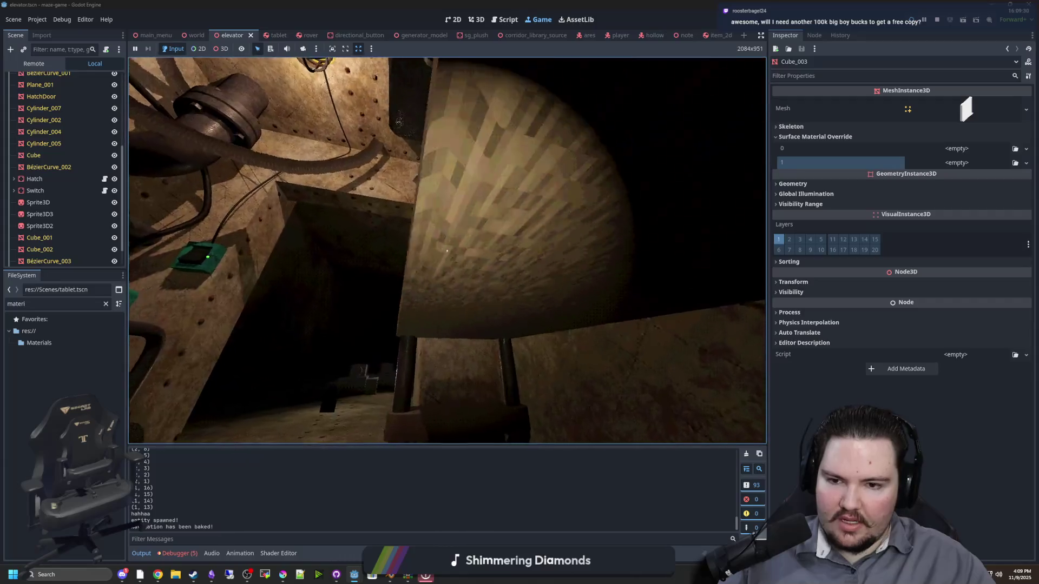
key(w)
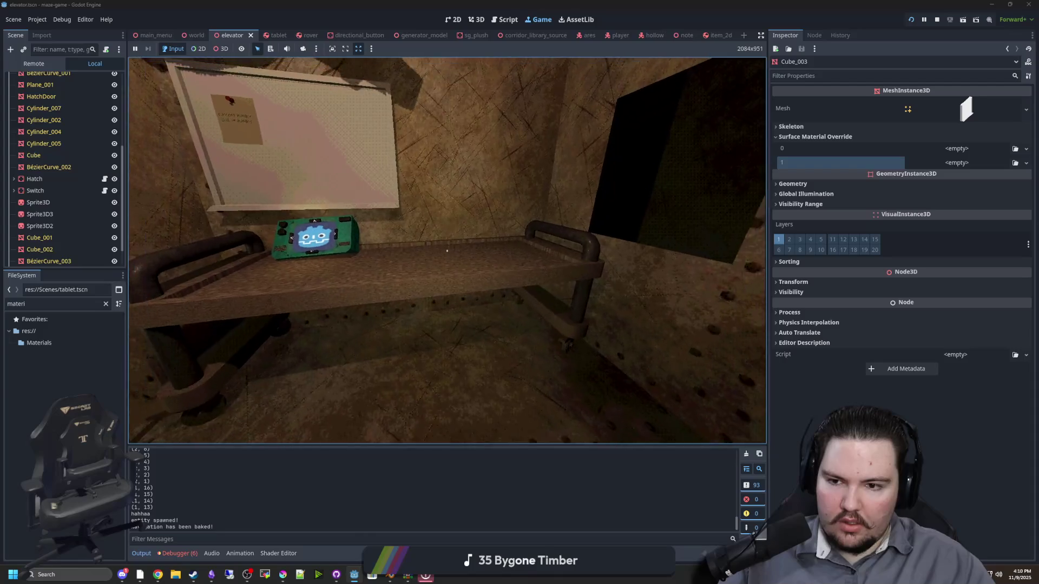
key(Escape)
key(super)
click(937, 20)
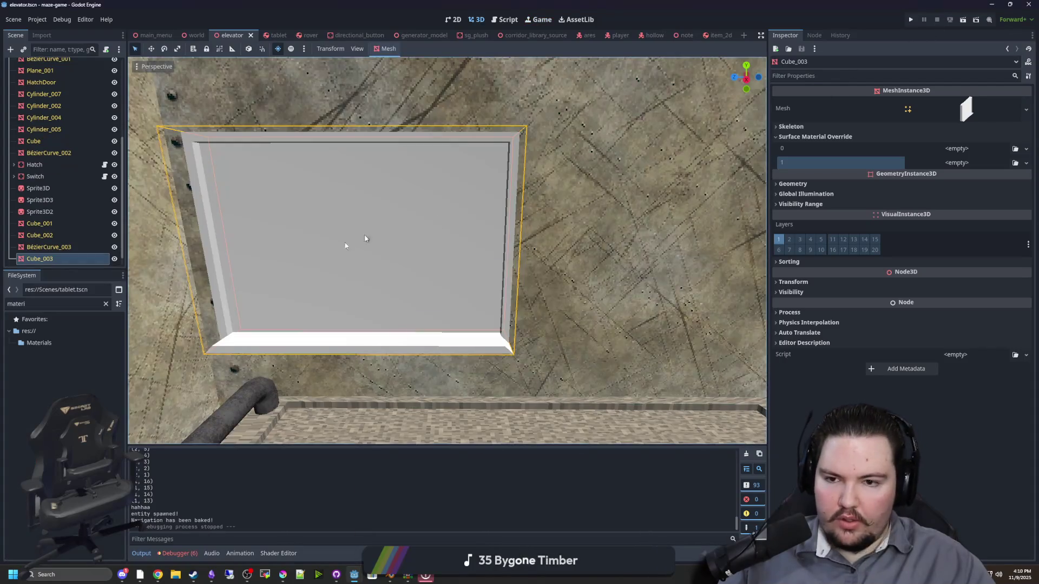
click(106, 303)
Drop brushed_metal.tres onto the corkboard panel, save the elevator scene, and run the game
text(brushewd)
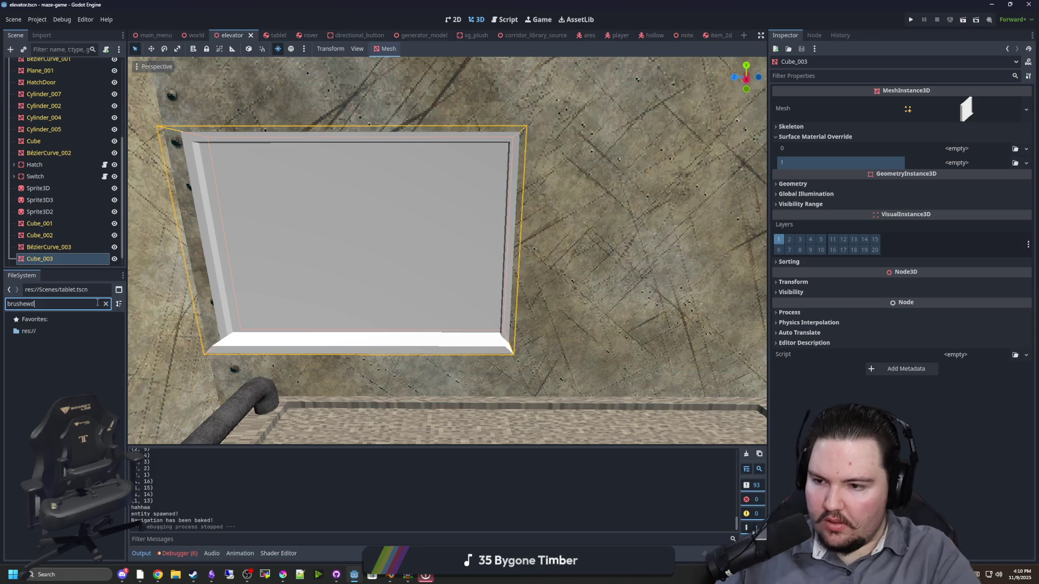
key(BackSpace)
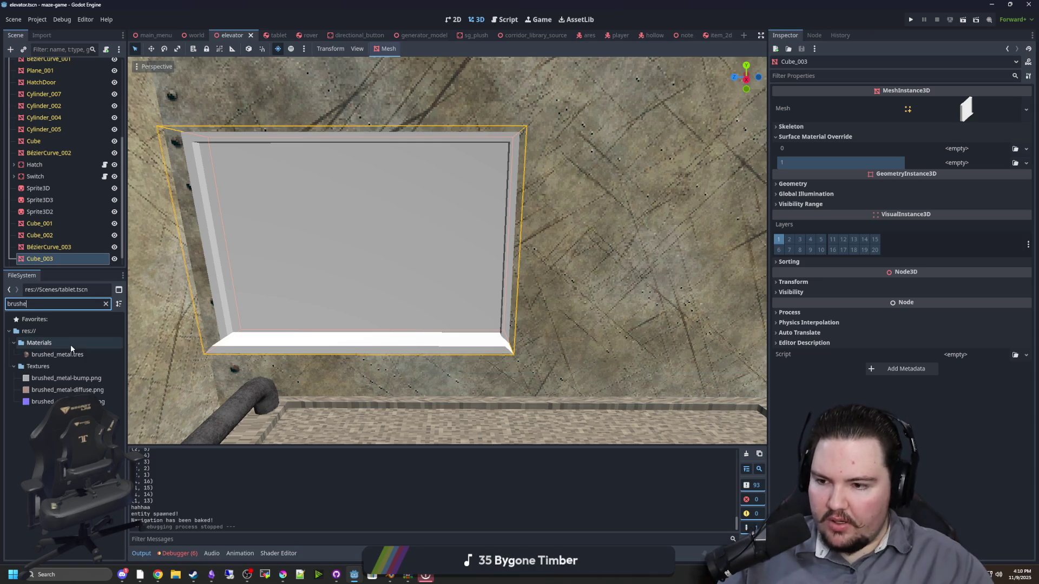
click(57, 354)
scroll(311, 312, down, 2)
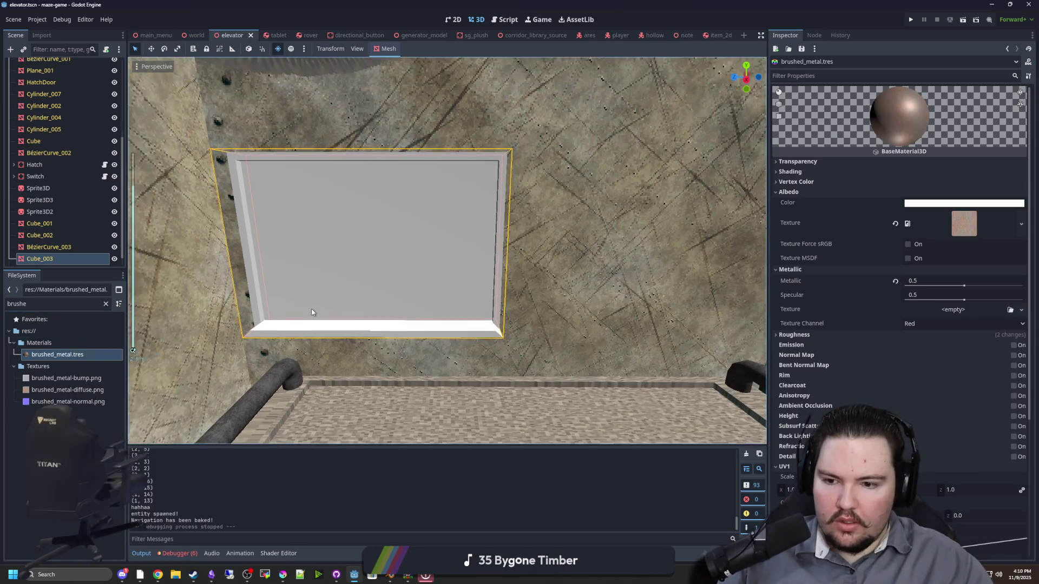
scroll(312, 312, down, 2)
drag(57, 355, 317, 279)
scroll(434, 299, down, 3)
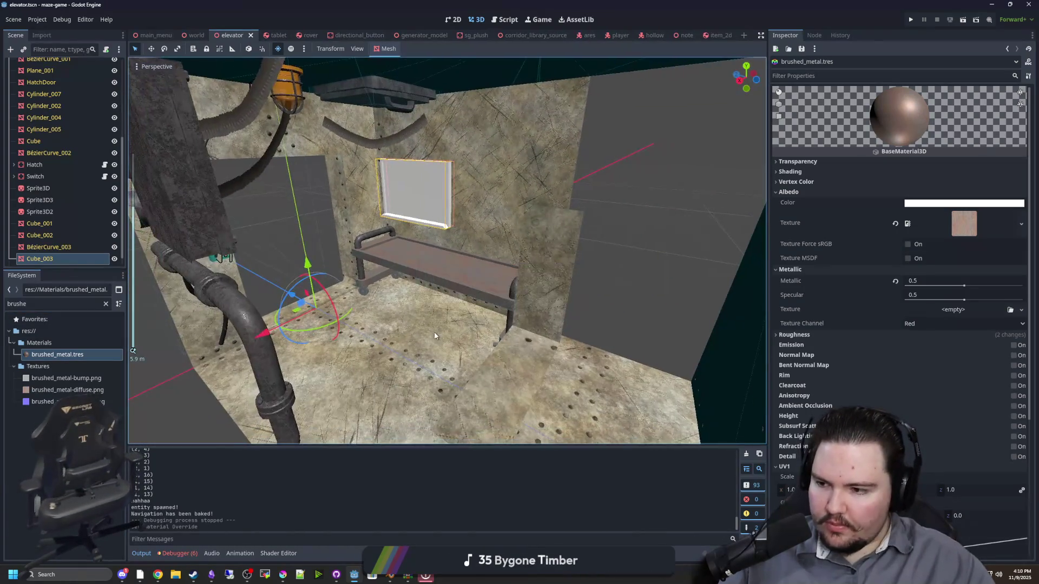
key(ctrl+s)
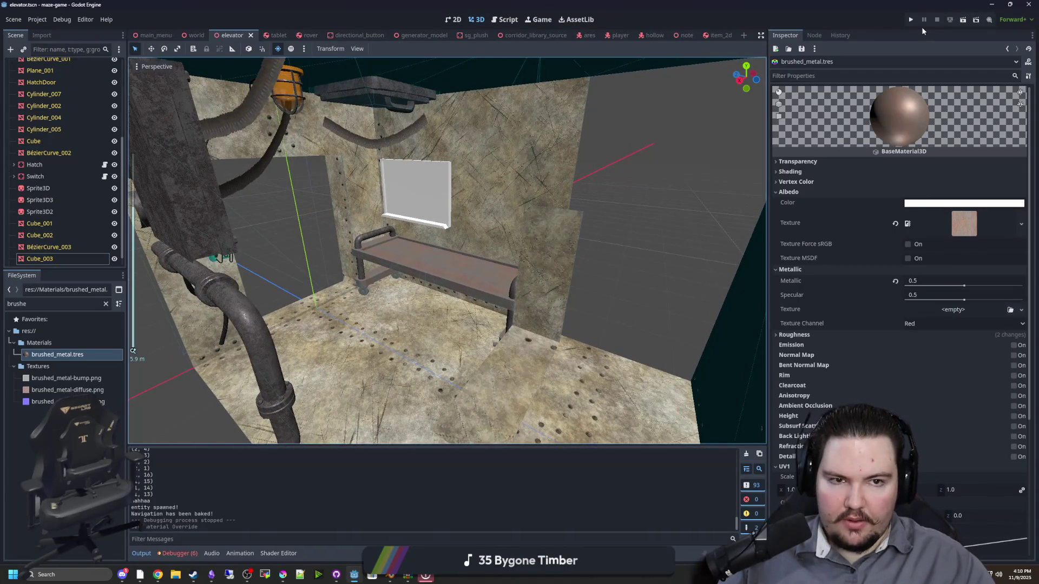
click(911, 19)
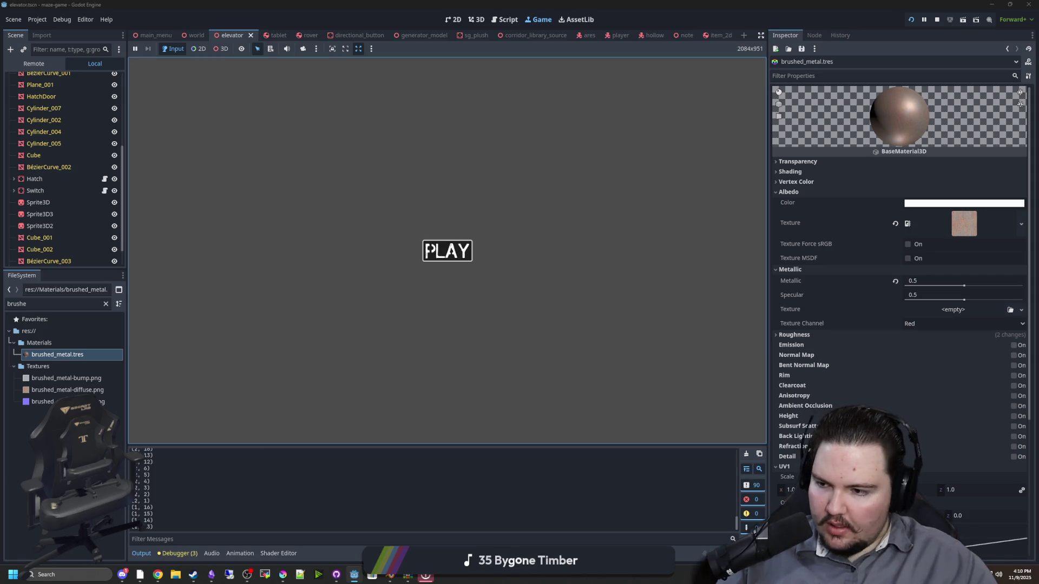
Play from the title screen, pause and restart the game, then stop the play-test
click(447, 251)
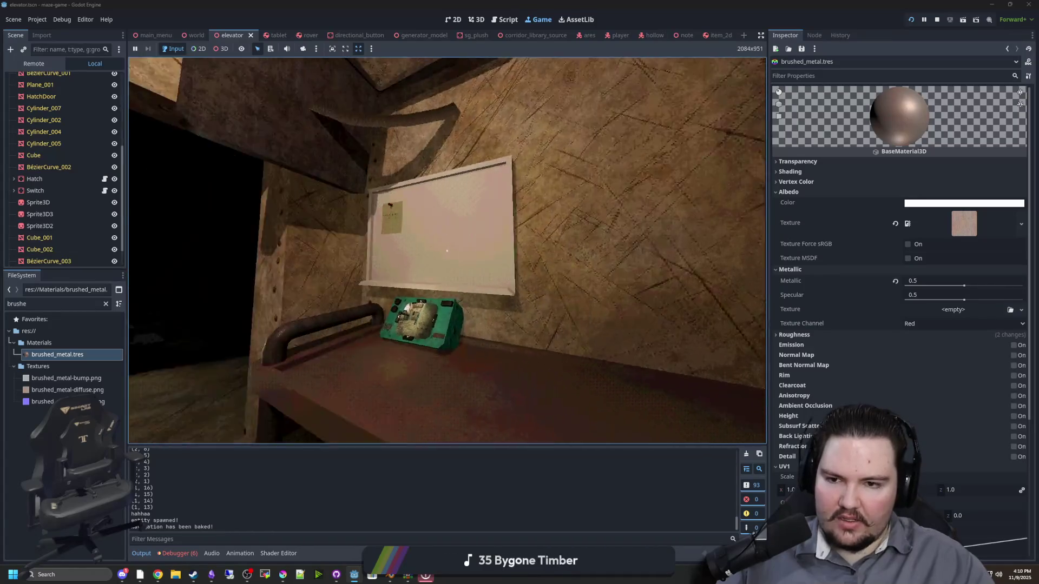
key(Escape)
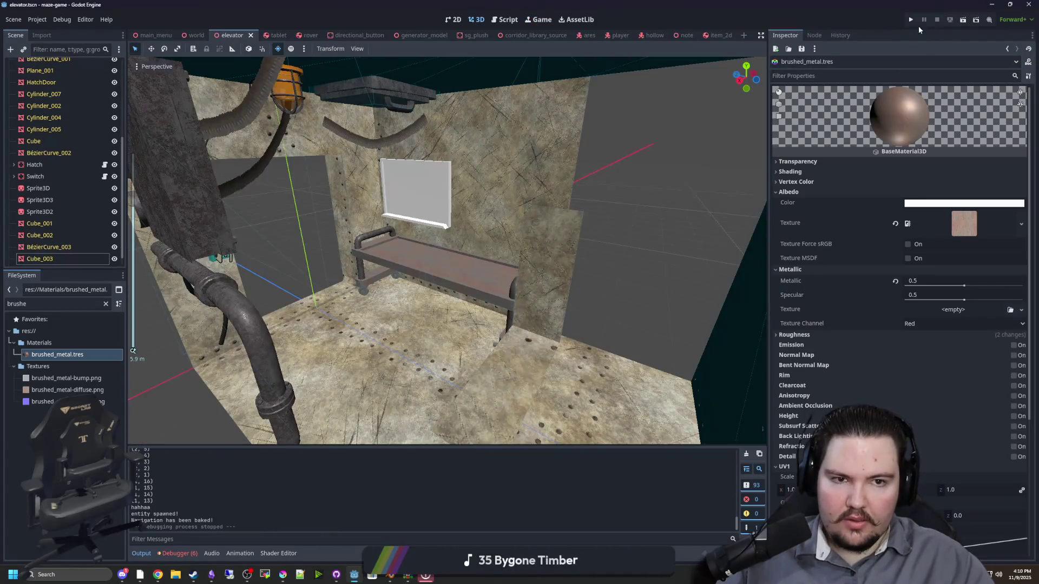
click(911, 20)
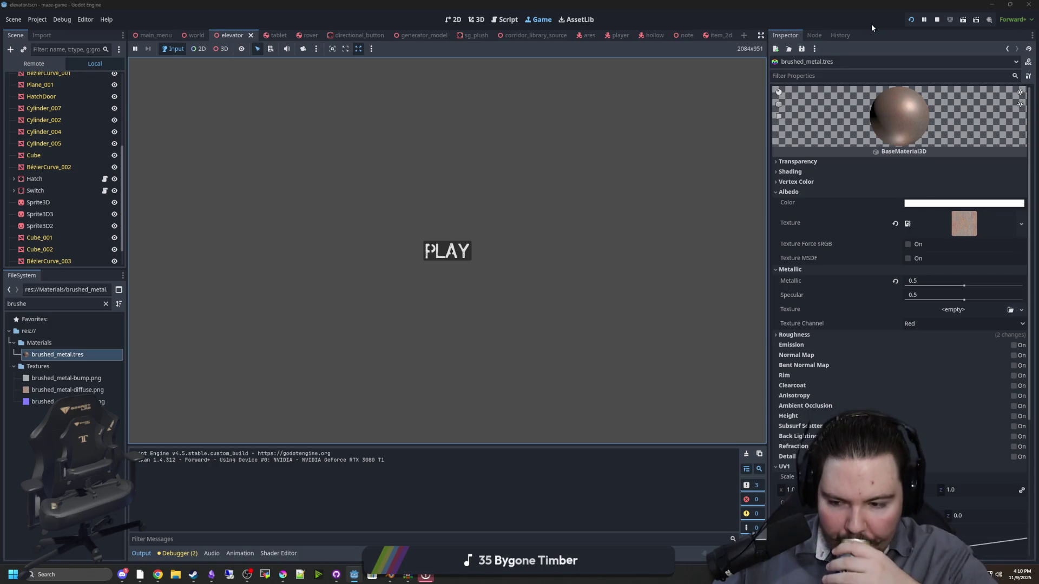
click(444, 251)
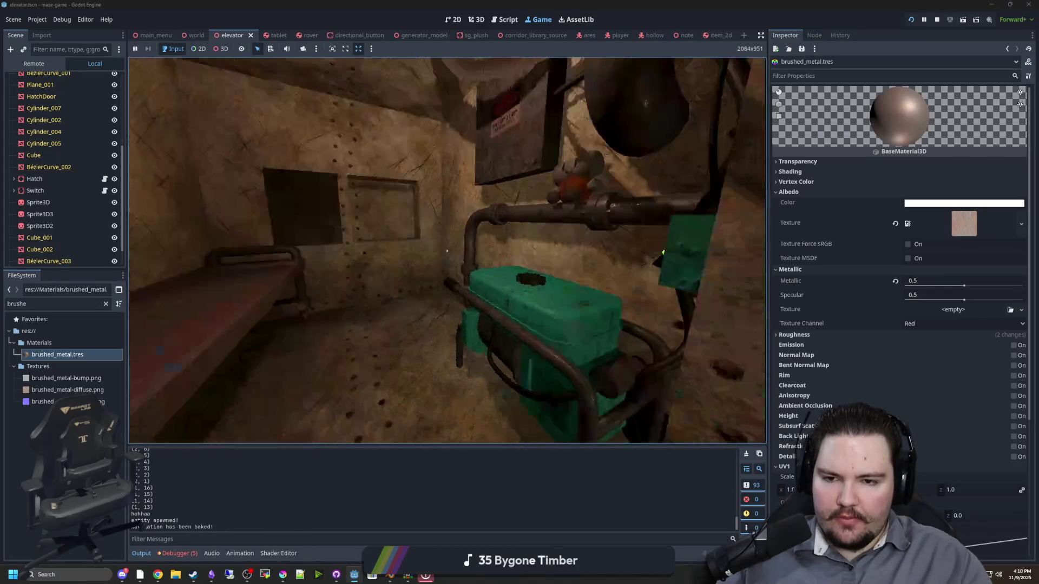
key(super)
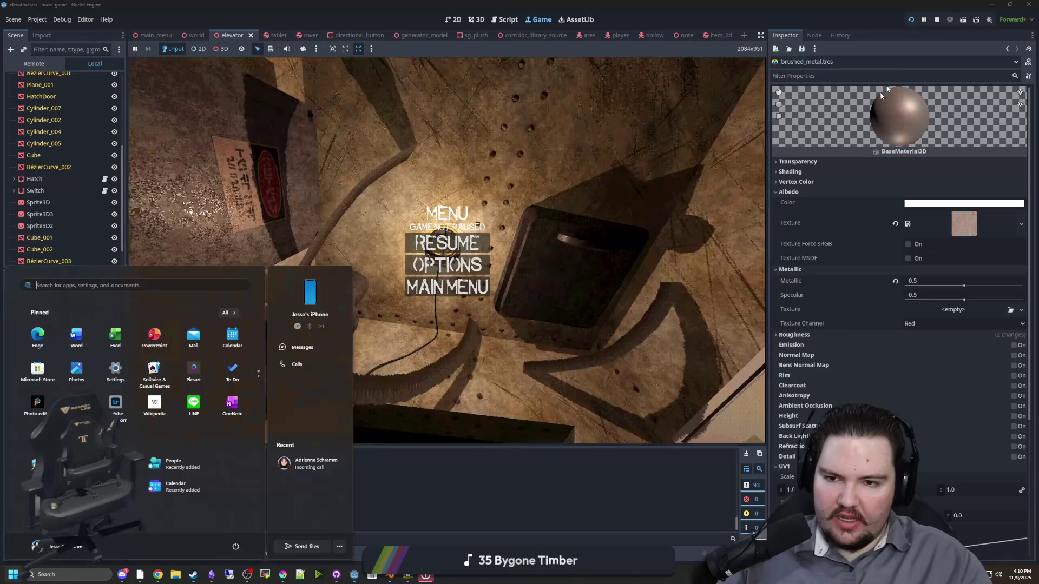
click(937, 21)
scroll(357, 241, up, 5)
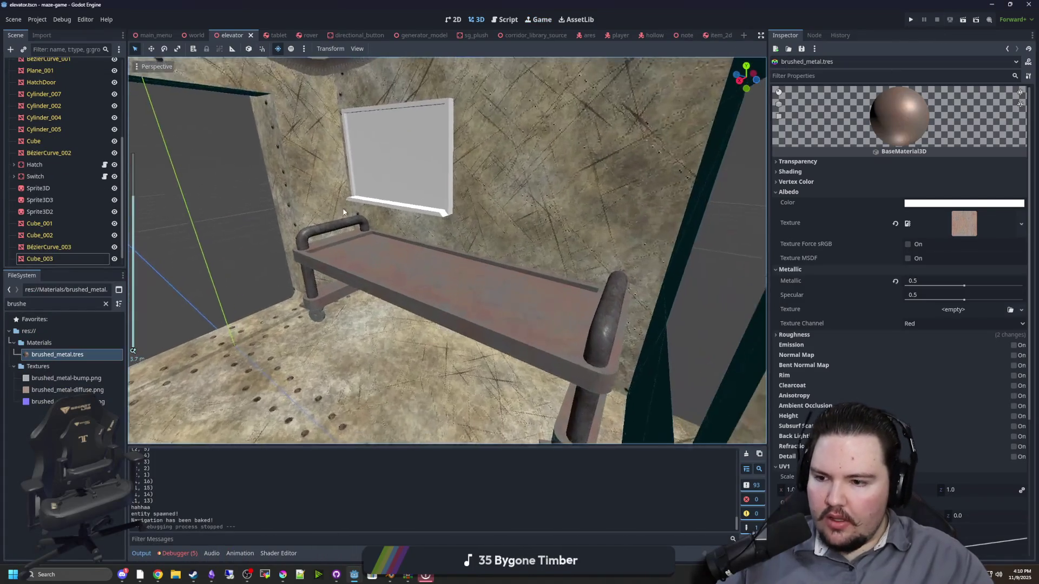
Select the board panel Cube_003 and give its first surface the brushed_metal material
drag(58, 354, 943, 248)
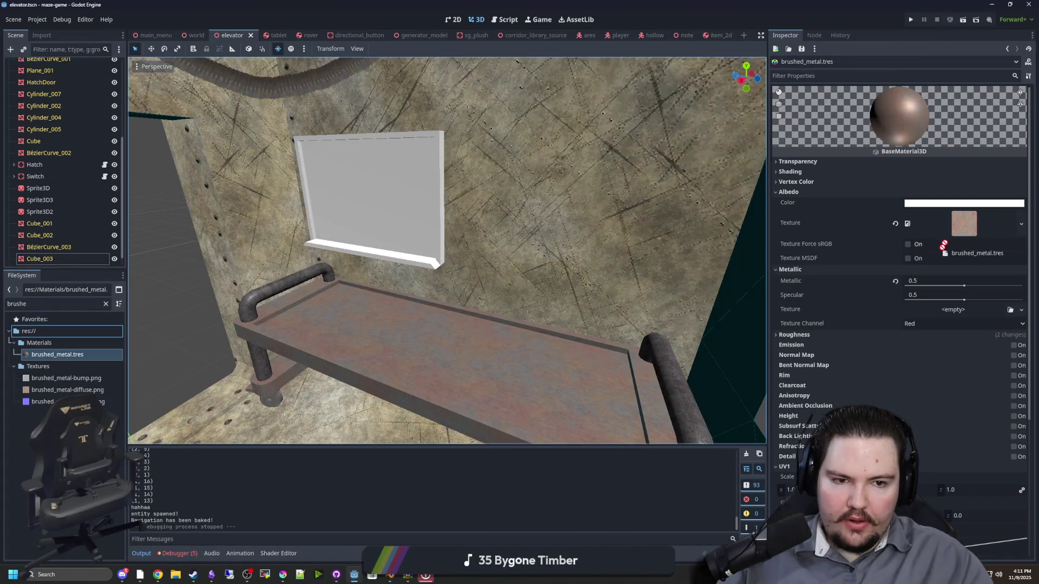
click(382, 181)
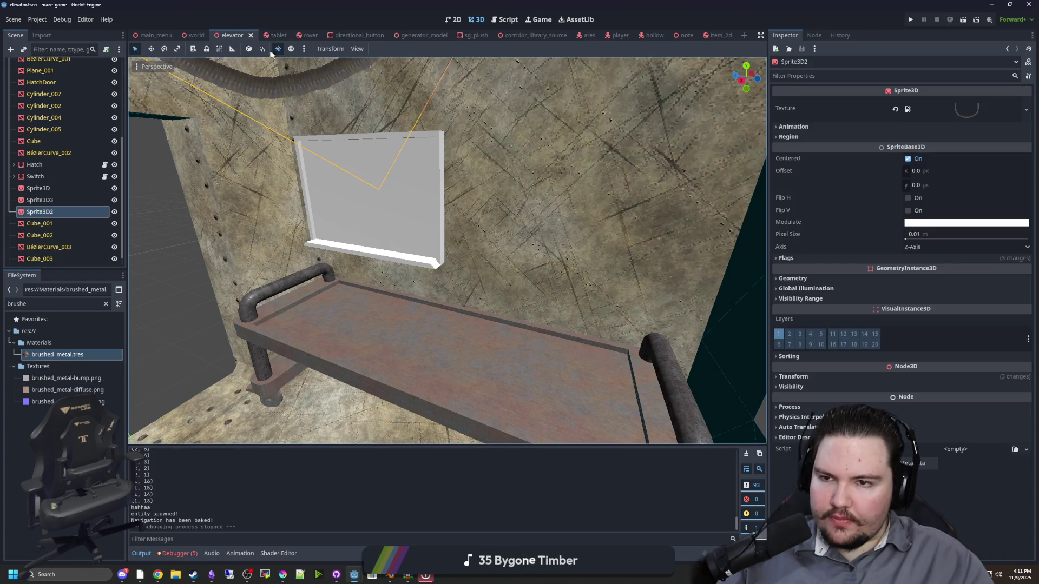
click(381, 199)
mouse_move(57, 354)
mouse_down()
mouse_move(924, 184)
mouse_move(959, 164)
mouse_move(958, 149)
mouse_up()
Give Cube_003's second surface the corkboard material, then save and relaunch the game with F5
click(105, 304)
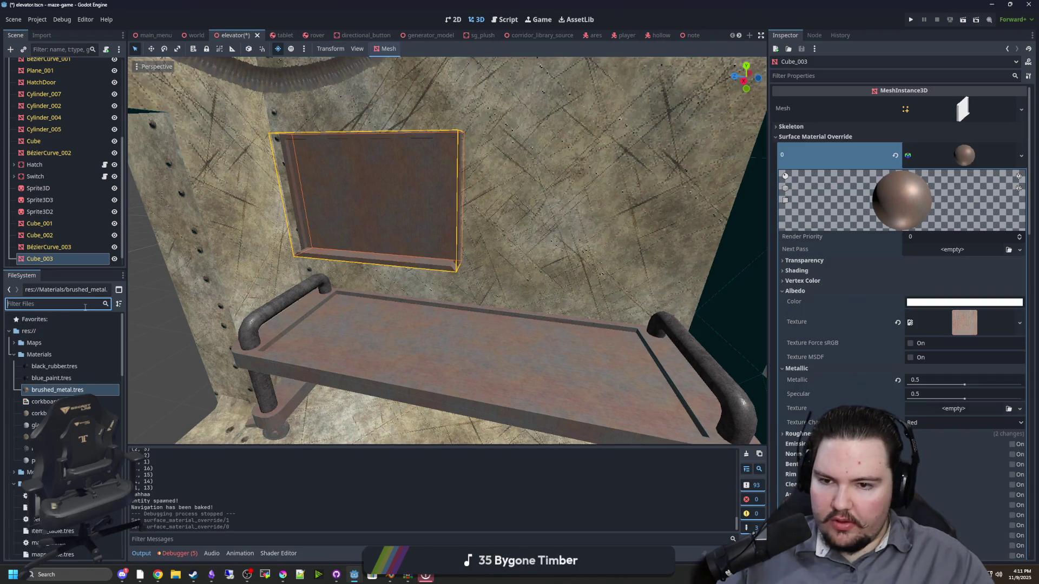
text(cork)
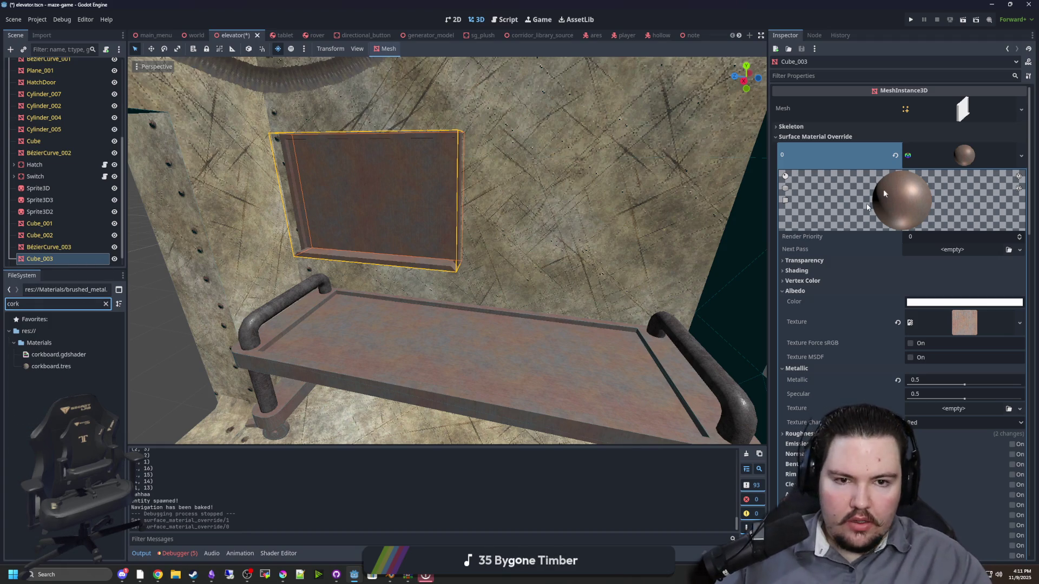
click(962, 152)
click(940, 180)
mouse_move(46, 366)
mouse_down()
mouse_move(956, 170)
mouse_move(963, 181)
mouse_up()
key(F5)
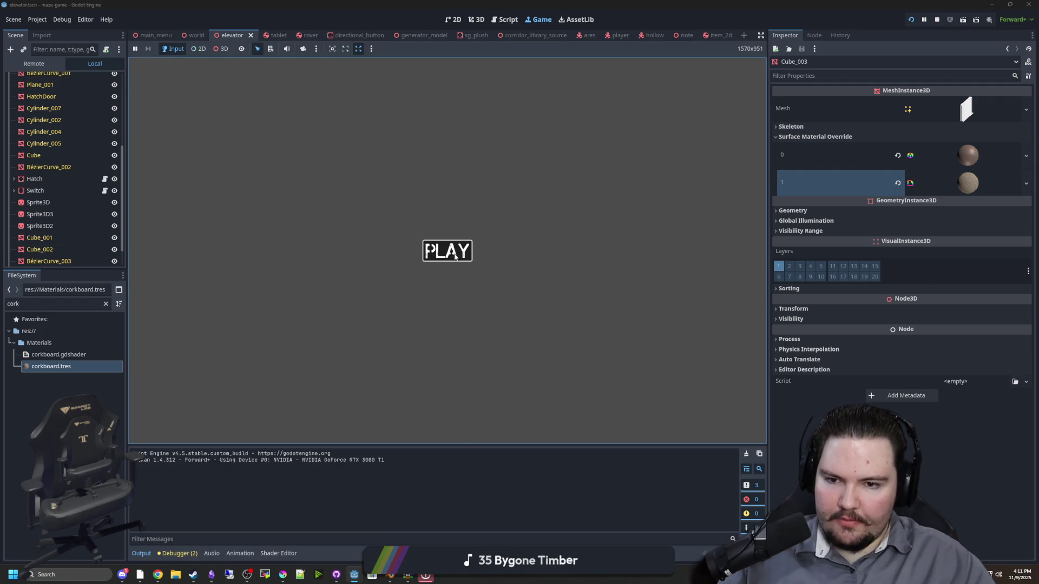
Start the game, pause it, and begin a fresh Visual Profiler recording of frame times
click(447, 250)
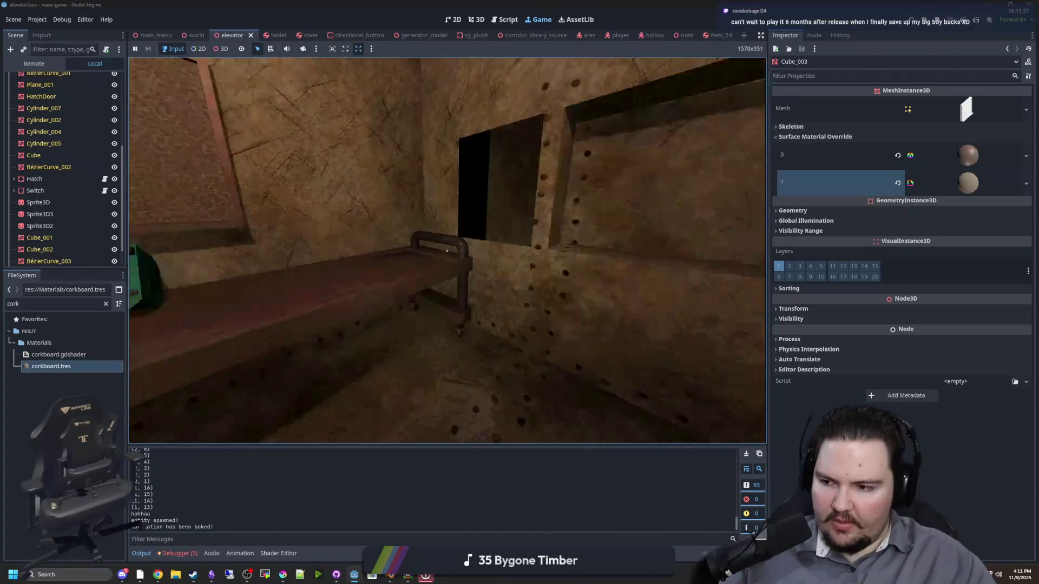
key(super)
key(super)
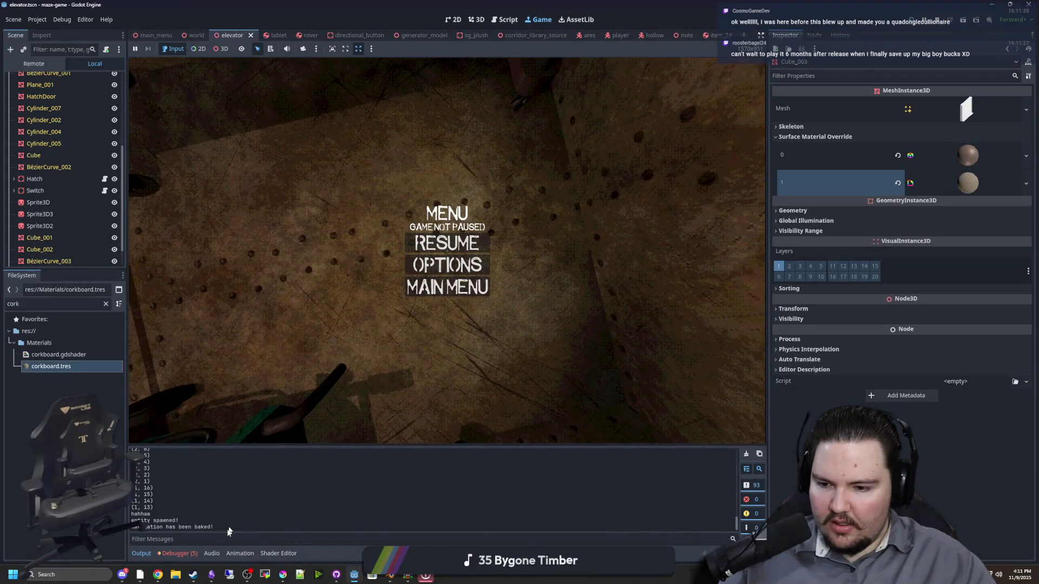
click(198, 555)
mouse_move(454, 445)
mouse_down()
mouse_move(461, 309)
mouse_move(458, 327)
mouse_up()
click(171, 335)
click(150, 334)
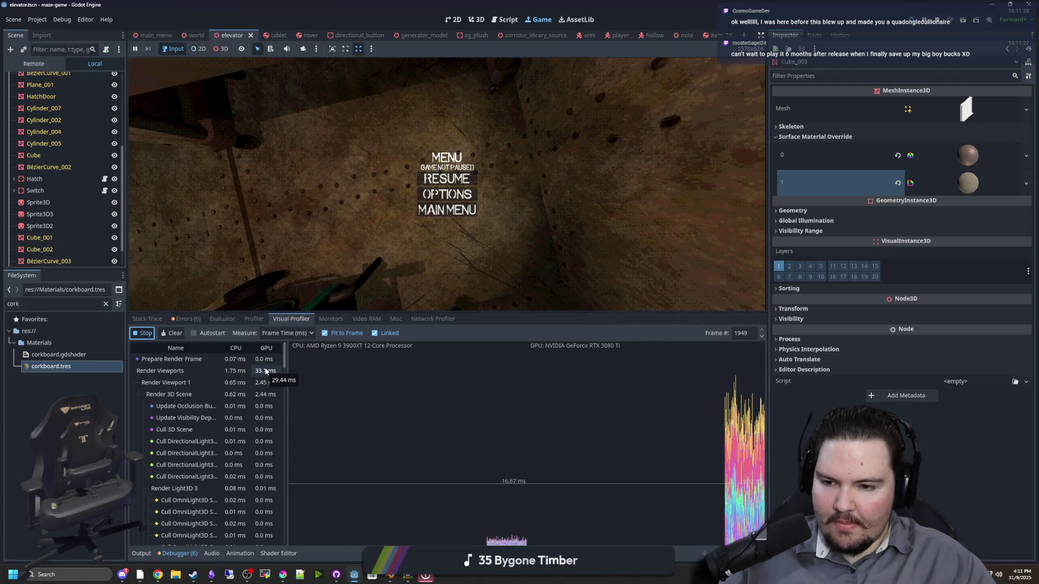
Review the profiler graph, then shrink the profiler panel to enlarge the game view
scroll(231, 443, down, 10)
scroll(231, 444, up, 5)
scroll(229, 442, up, 5)
drag(406, 314, 405, 445)
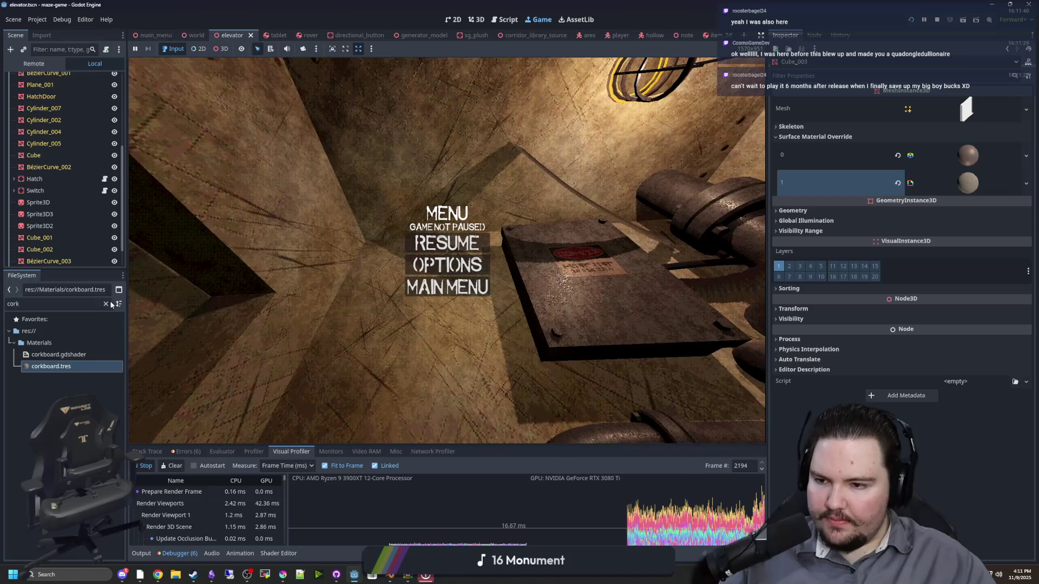
click(106, 304)
Open rover.tscn, set its SubViewport's Update Mode to When Visible, then stop the game
text(rover)
double_click(43, 390)
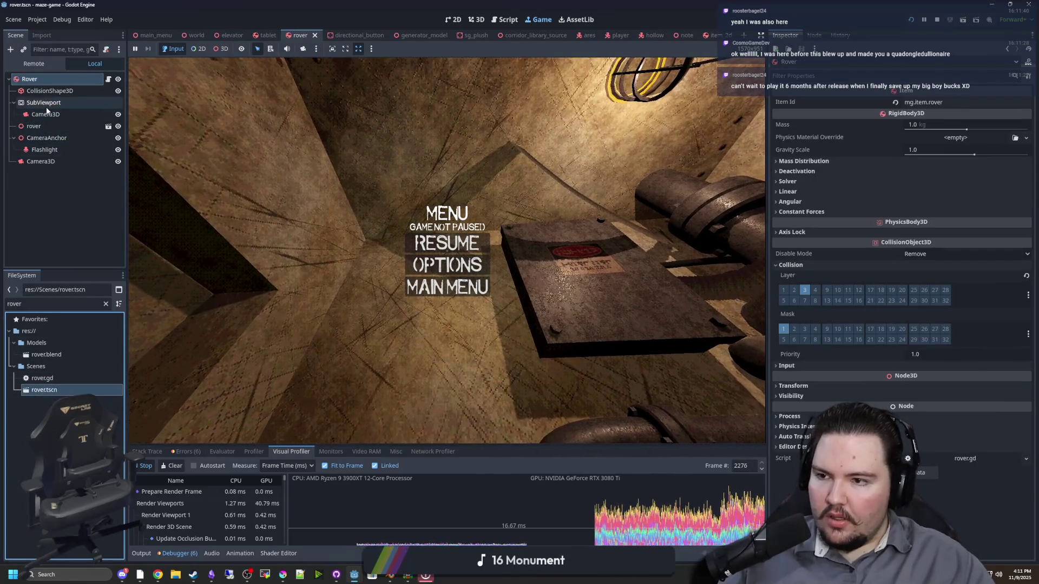
click(43, 102)
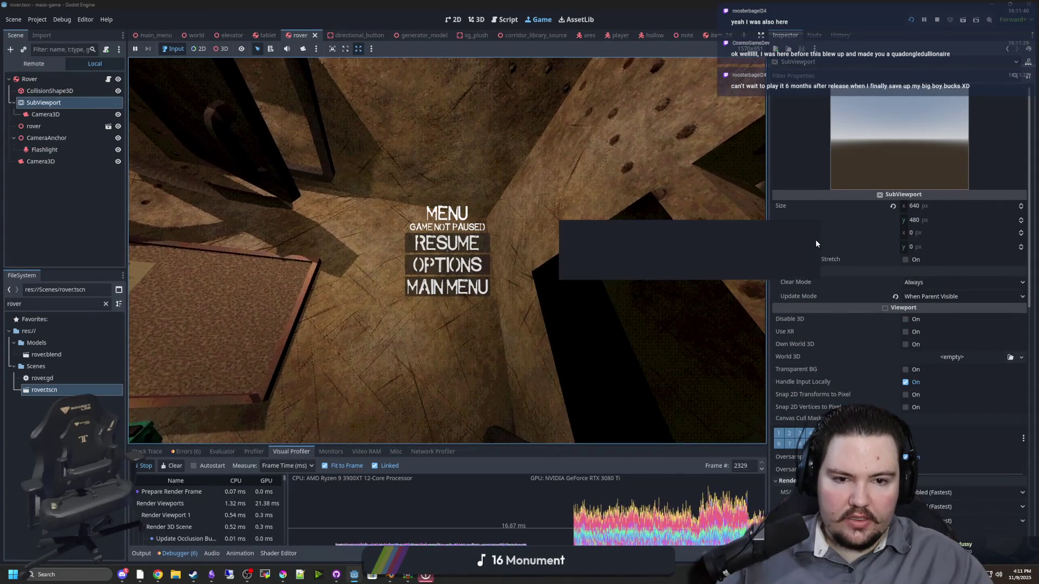
click(924, 297)
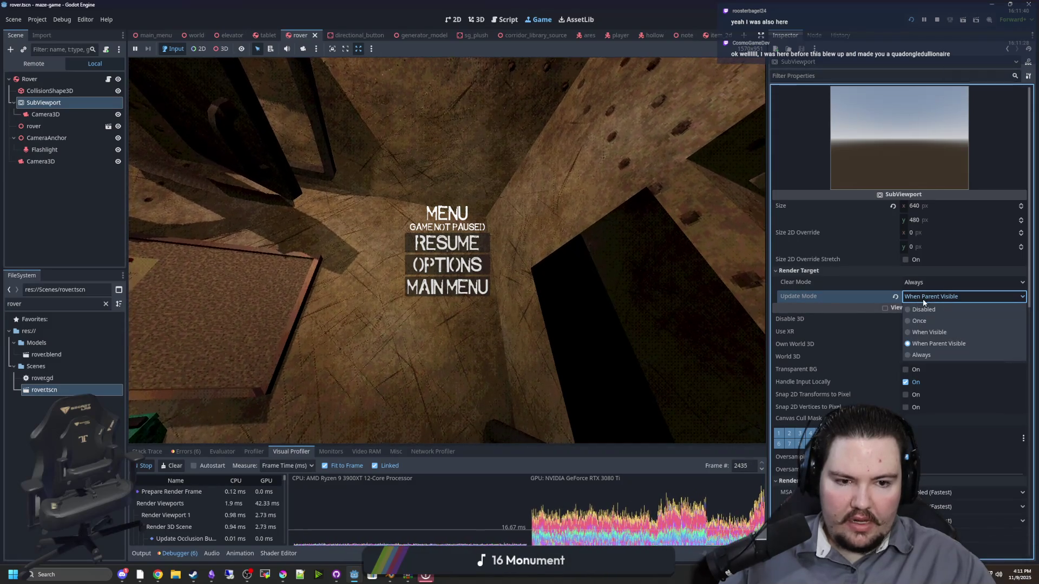
click(923, 301)
click(923, 299)
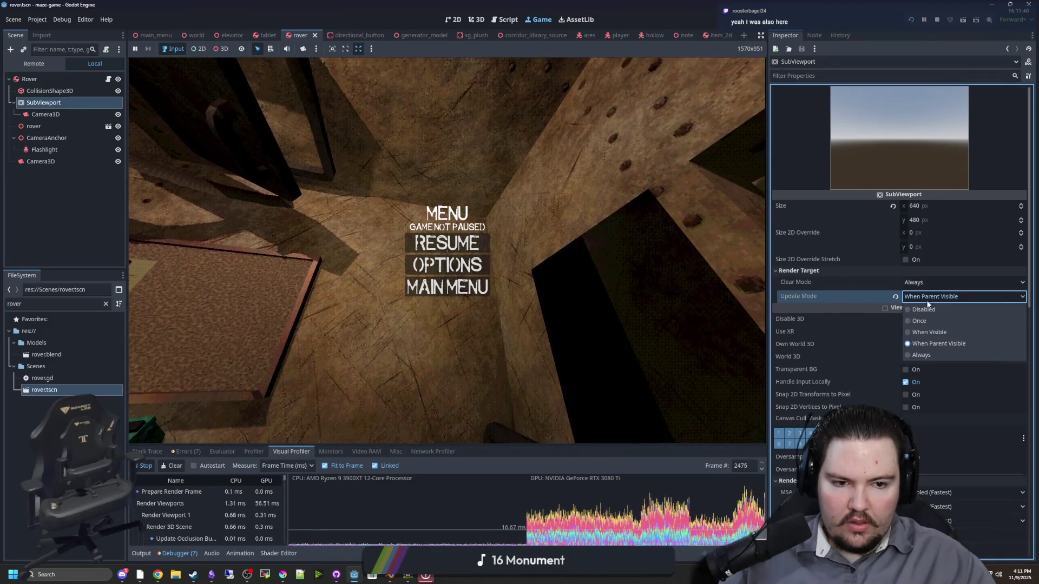
click(938, 331)
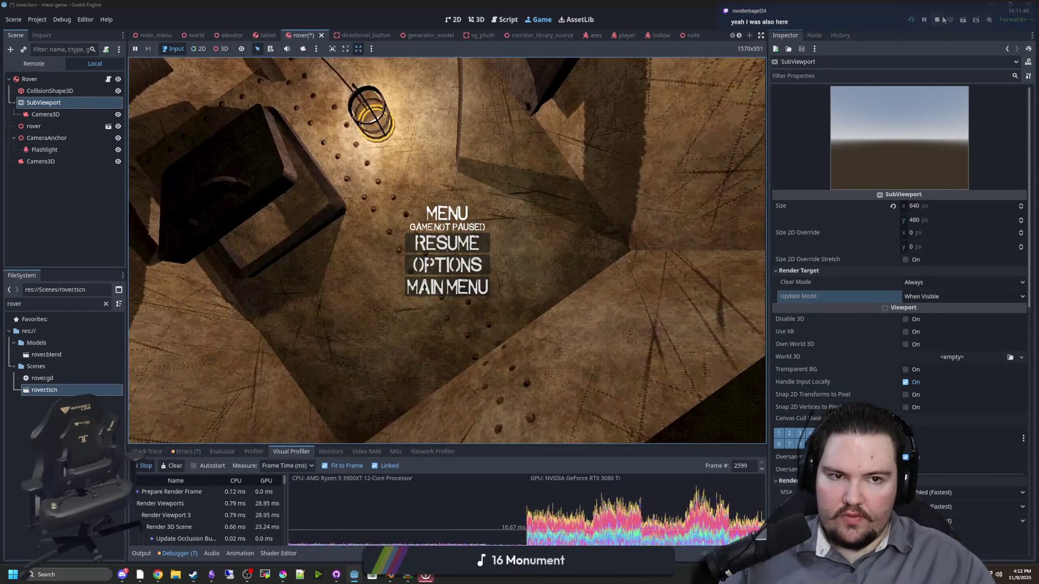
key(F8)
In rover.gd's _process, add line 40 reading '$SubViewport.visible =' using the dragged SubViewport node
click(108, 65)
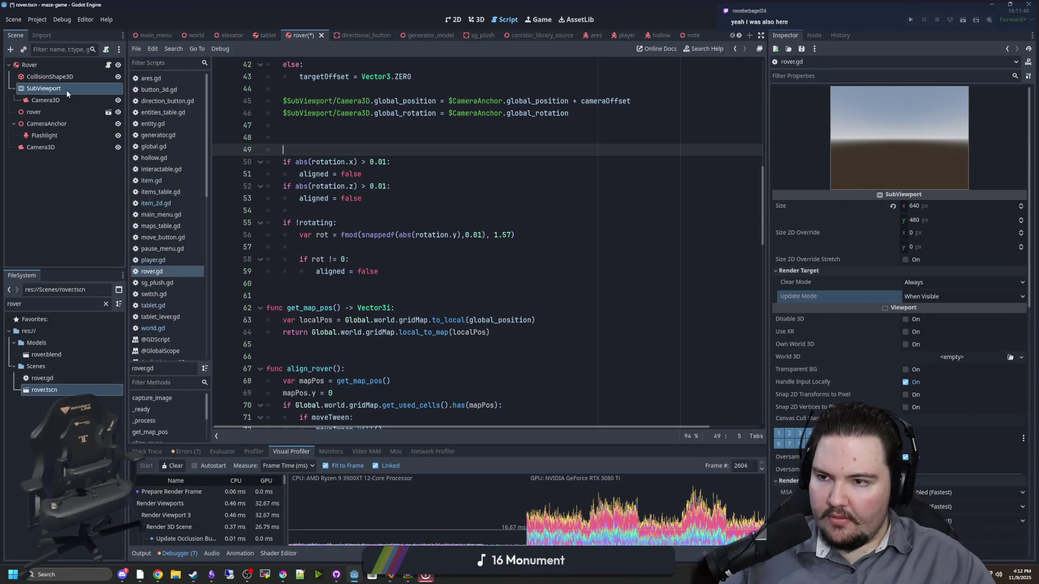
mouse_move(44, 88)
mouse_down()
mouse_move(400, 246)
mouse_move(309, 249)
mouse_up()
key(Home)
key(Return)
key(End)
key(Return)
double_click(366, 260)
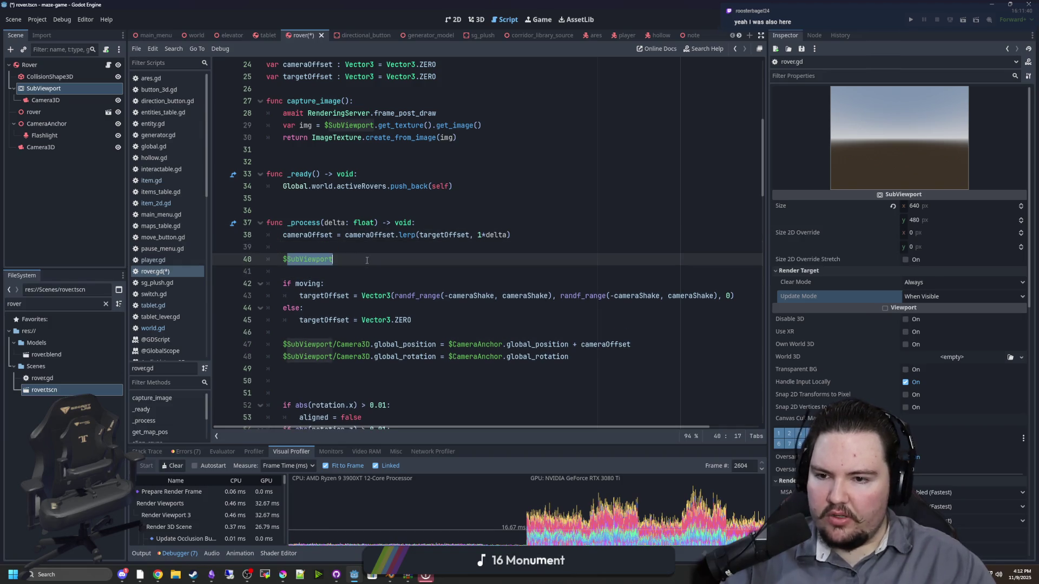
click(395, 262)
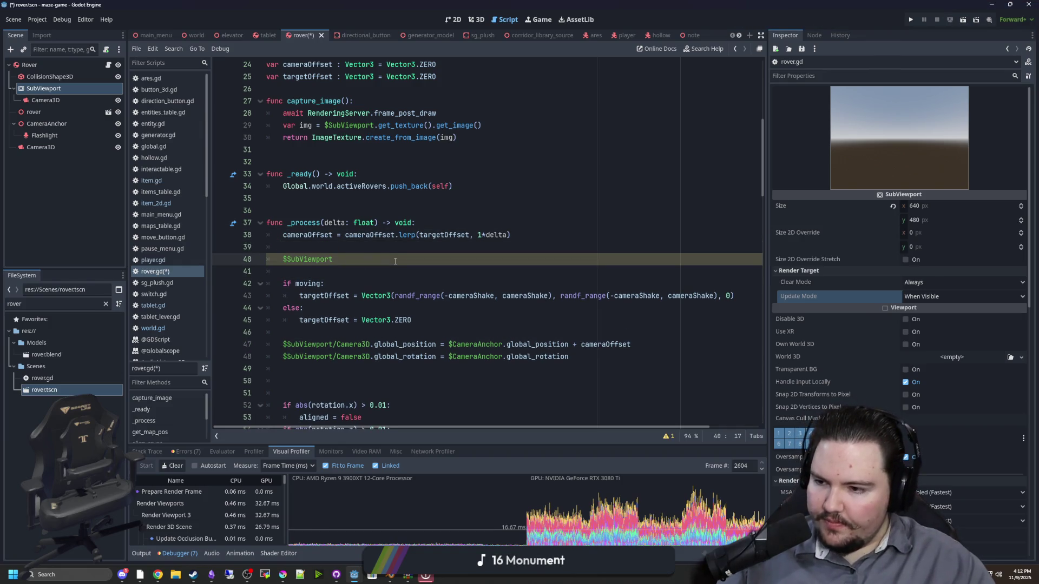
text(.visible =)
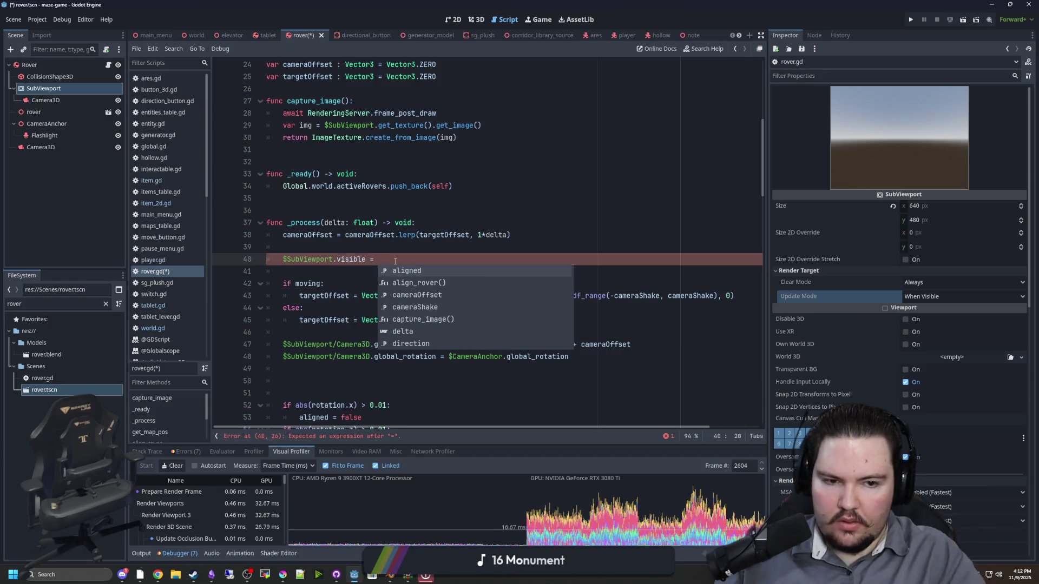
click(74, 86)
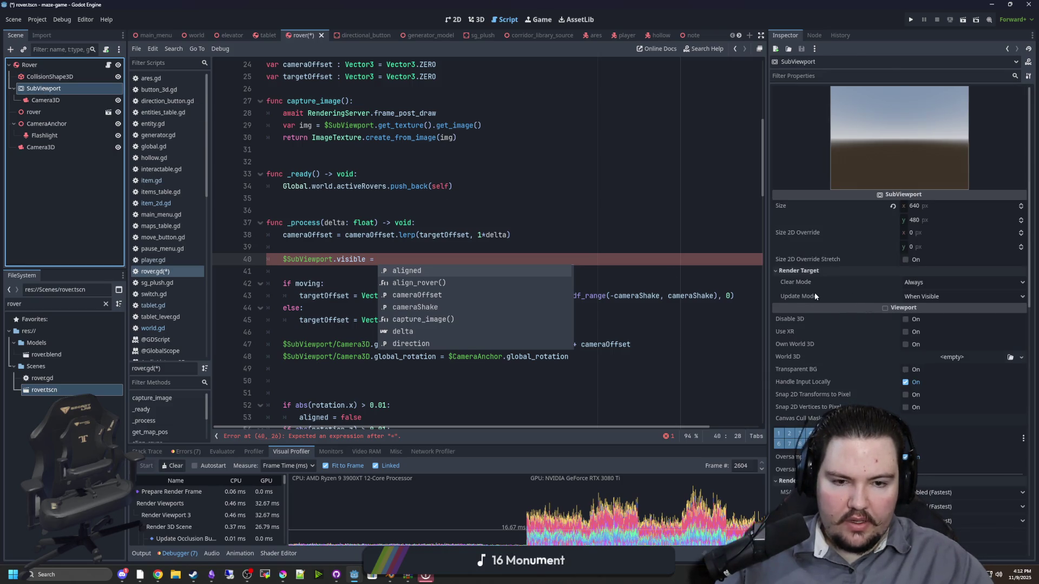
mouse_move(814, 295)
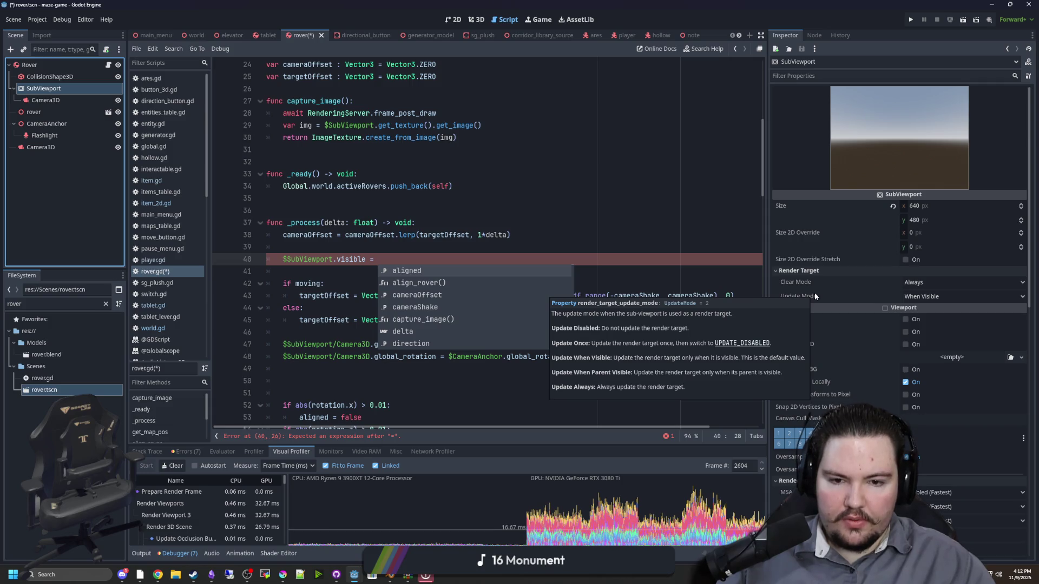
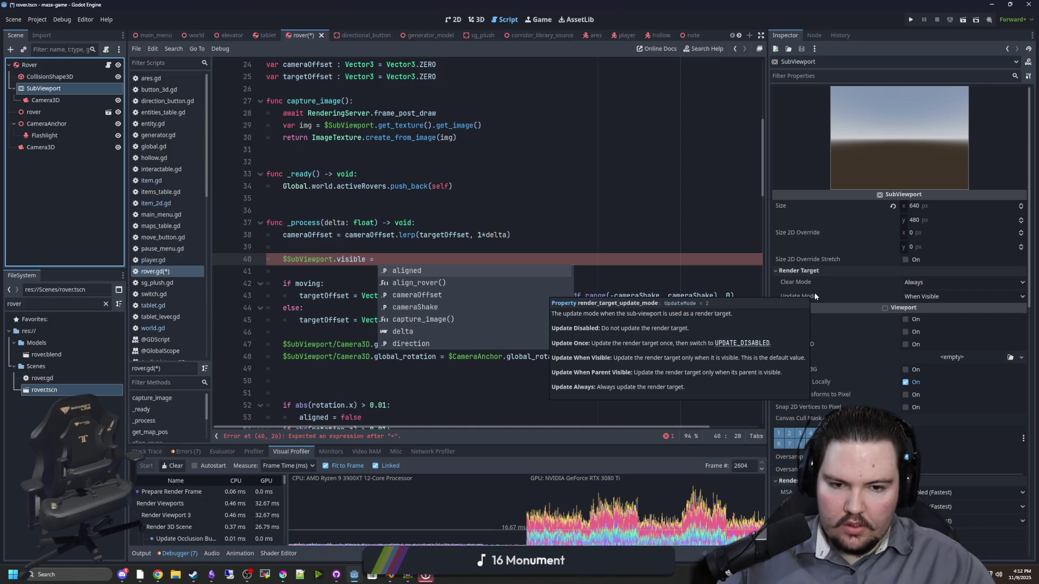
Set SubViewport Update Mode to When Parent Visible, comment out the $SubViewport.visible line, and save
click(921, 295)
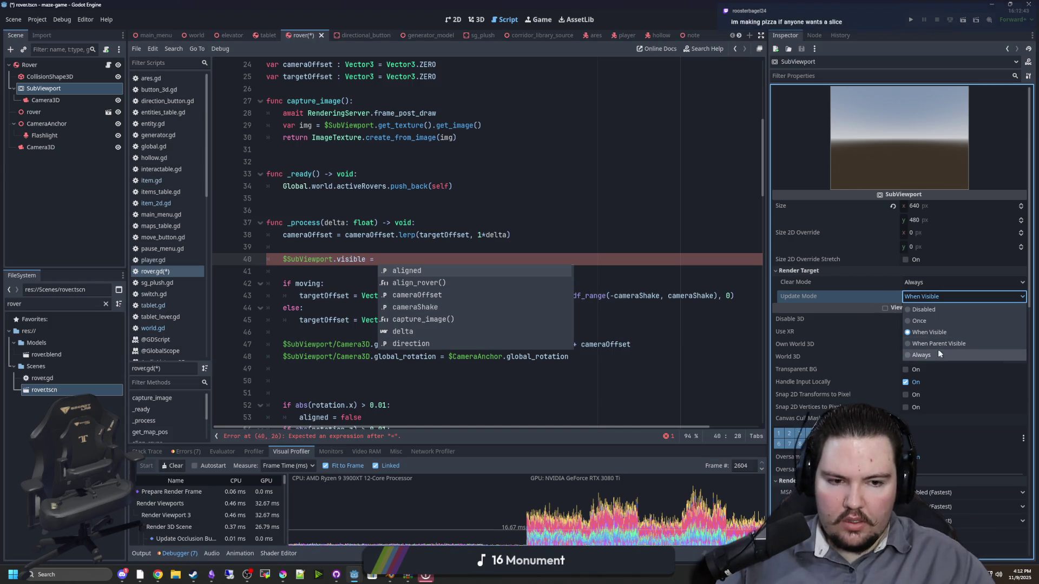
click(335, 223)
click(379, 259)
key(ctrl+k)
click(303, 248)
key(ctrl+s)
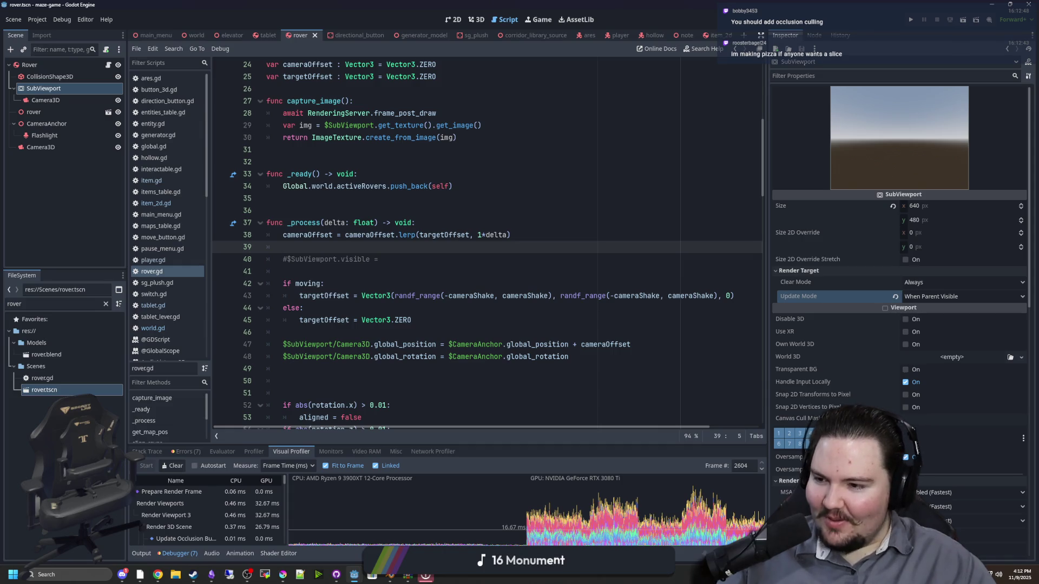
click(376, 275)
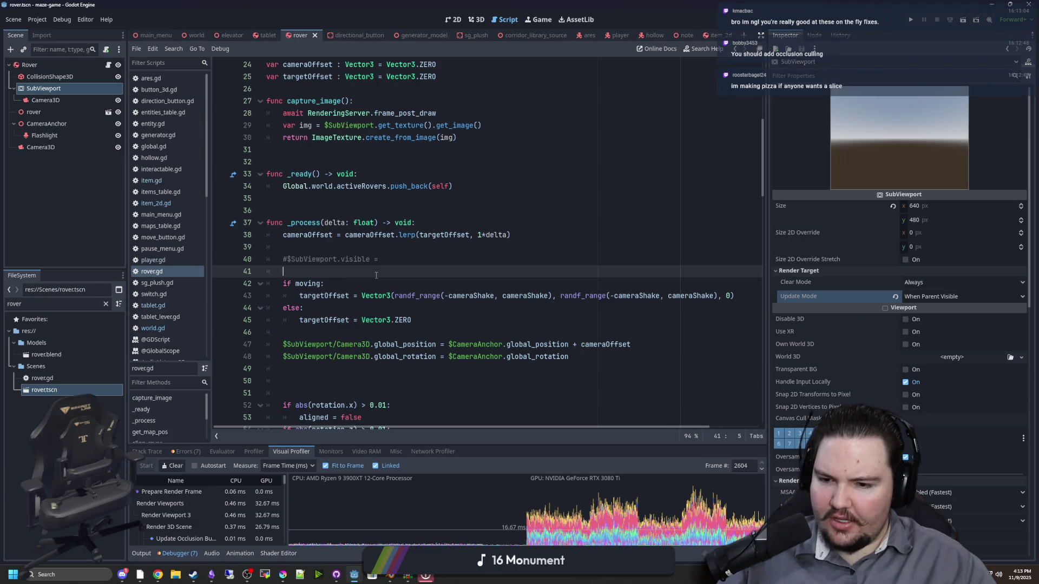
click(364, 249)
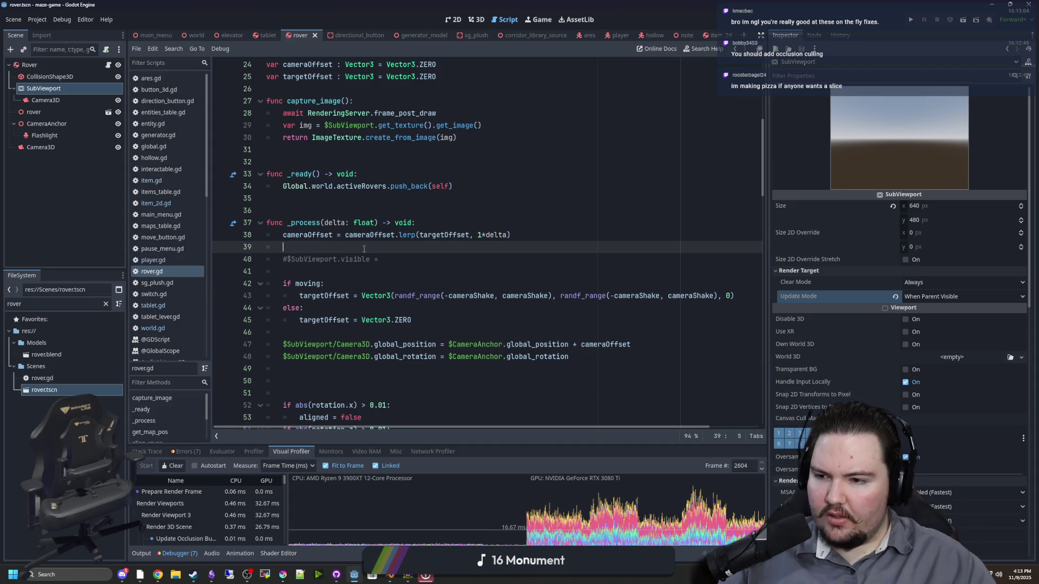
Look up Use Occlusion Culling in Project Settings by filtering for 'occlus'
click(43, 19)
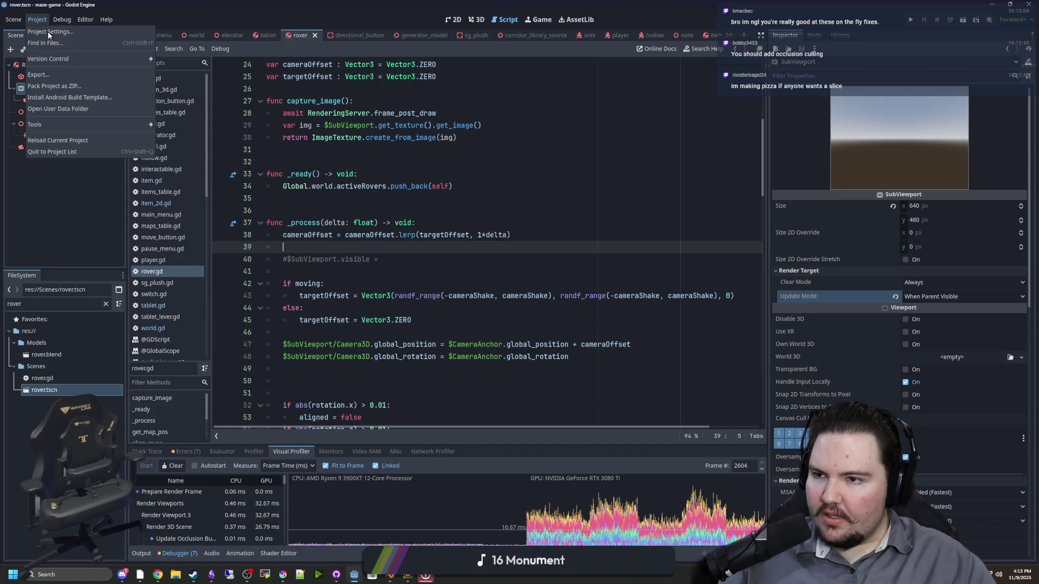
click(48, 32)
text(occlus)
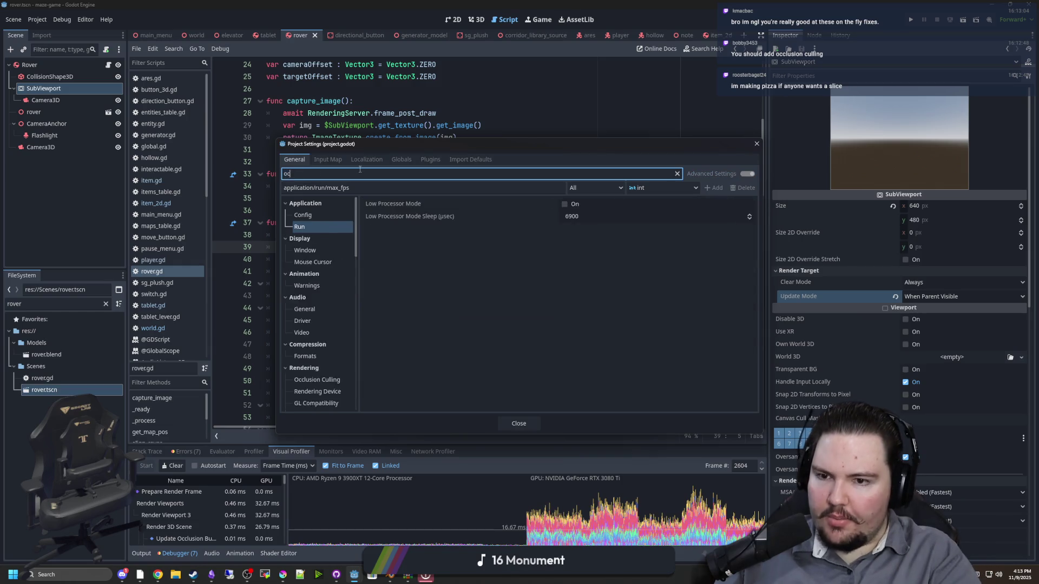
click(319, 215)
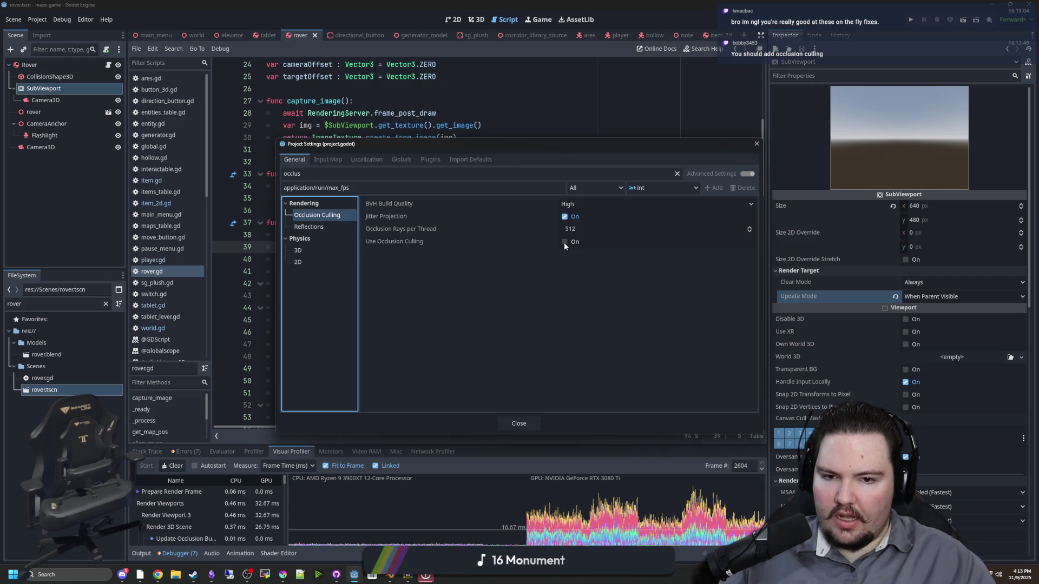
click(407, 241)
mouse_move(391, 244)
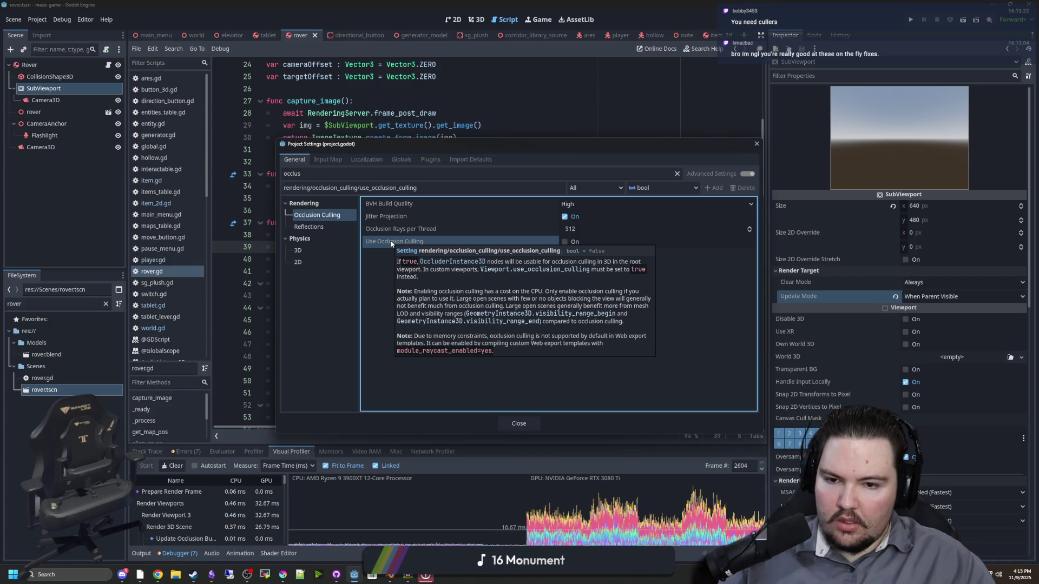
Close Project Settings, save the scene, and run the project
click(518, 423)
click(283, 381)
key(ctrl+s)
click(911, 19)
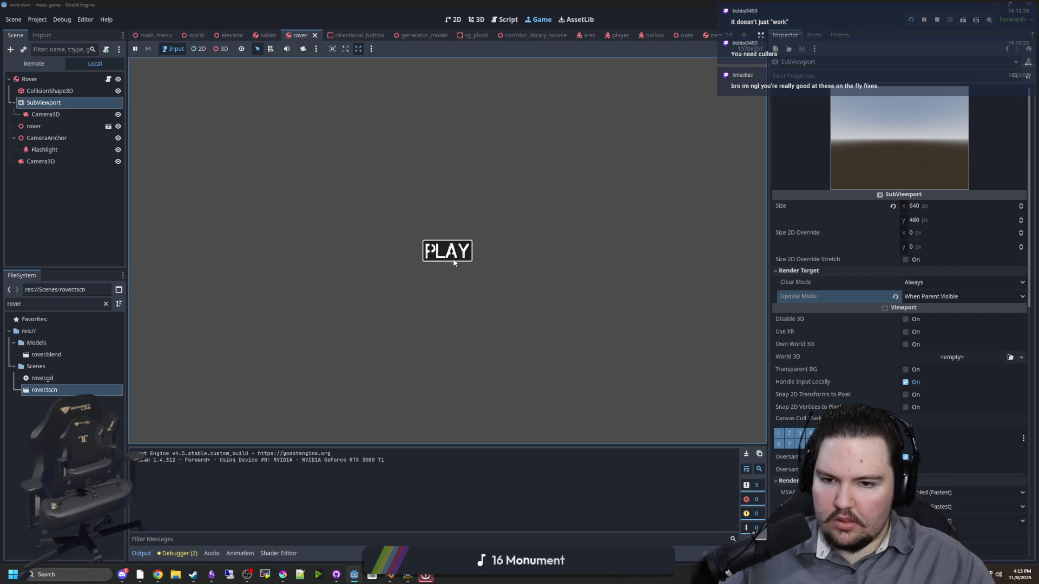
Start the maze game, bring up the pause menu, and dismiss a stray Create New Node dialog
click(452, 255)
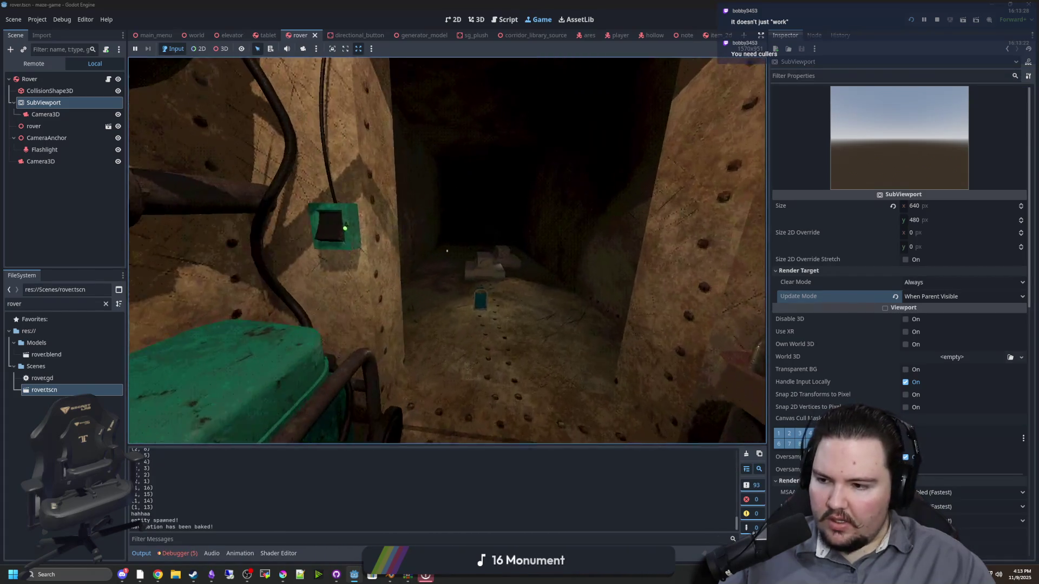
key(super)
click(35, 68)
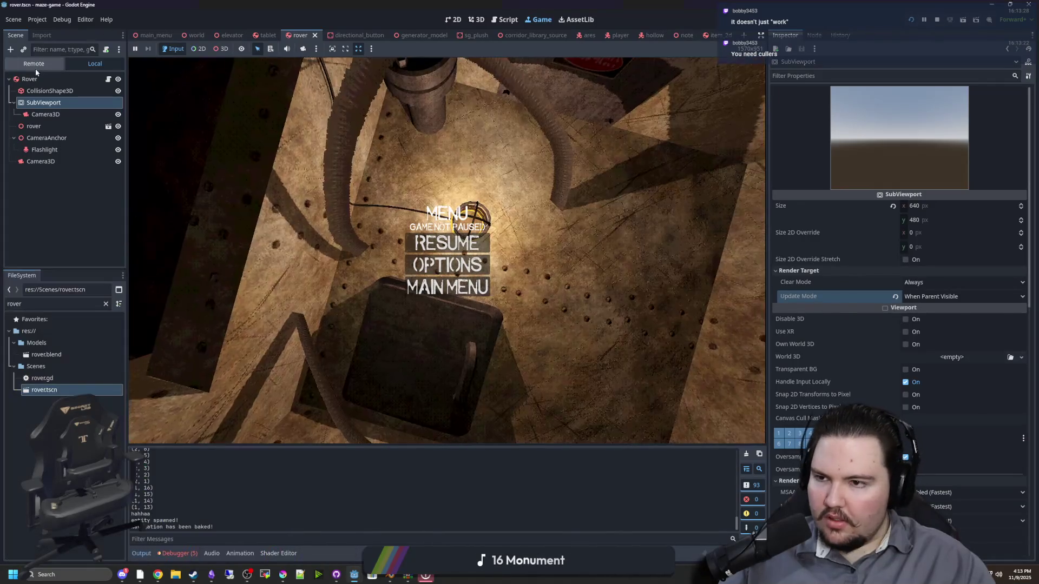
right_click(30, 79)
click(69, 104)
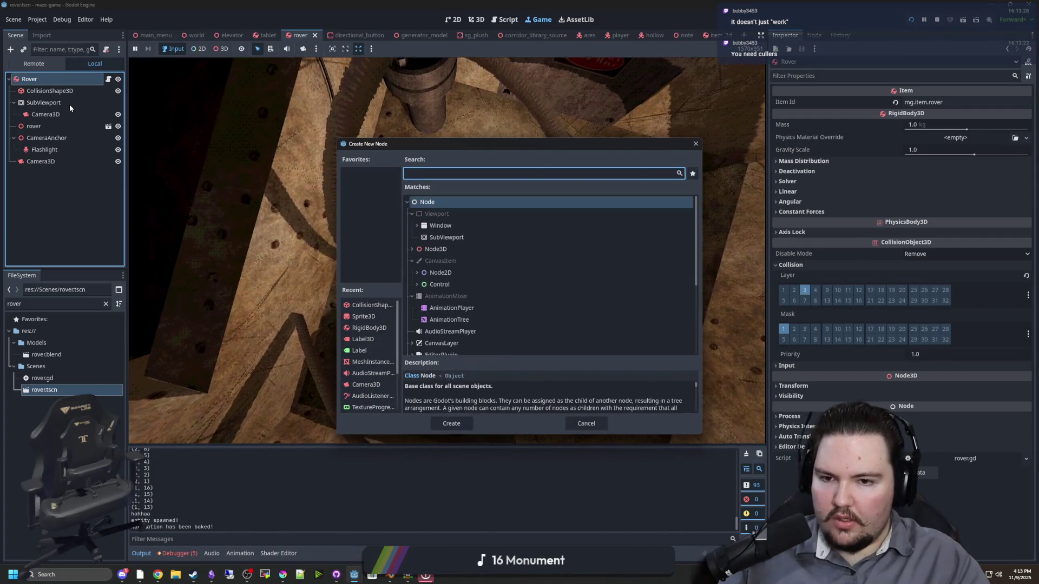
click(696, 144)
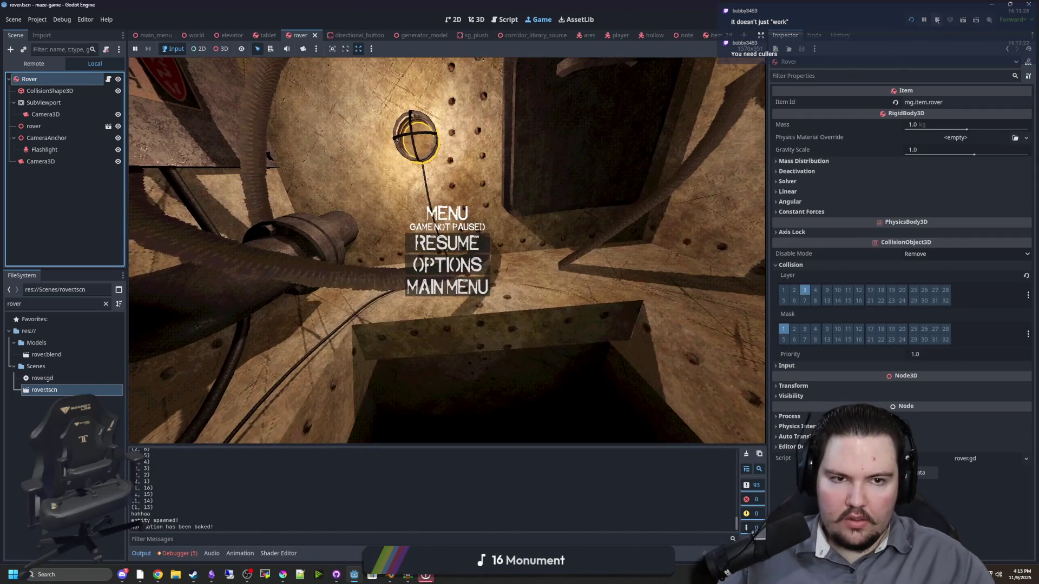
Stop the game and reopen Project Settings at Use Occlusion Culling
click(937, 20)
click(40, 36)
mouse_move(424, 242)
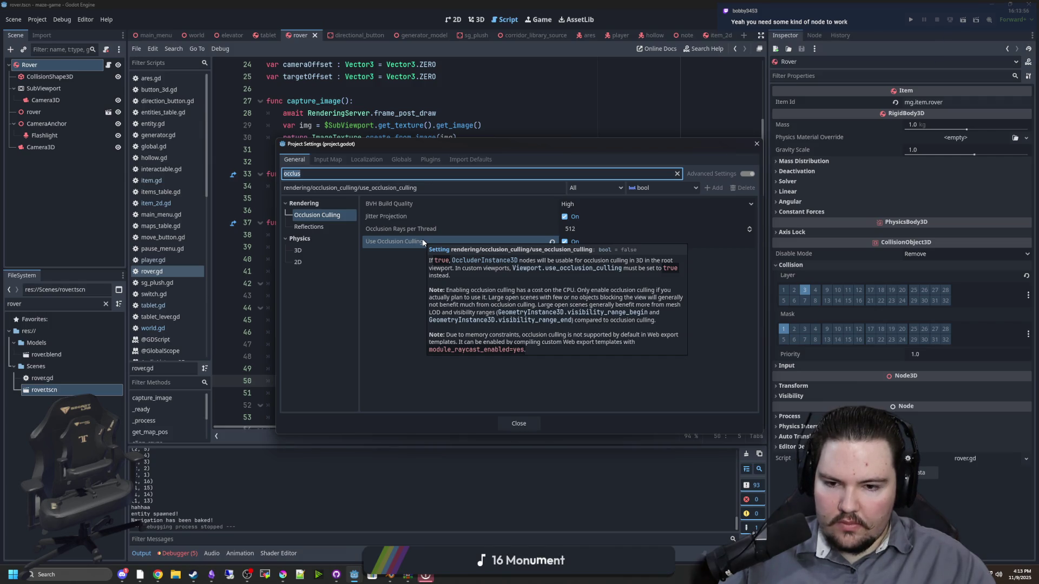
Close Project Settings and uncomment the $SubViewport.visible line 40 in rover.gd
click(521, 424)
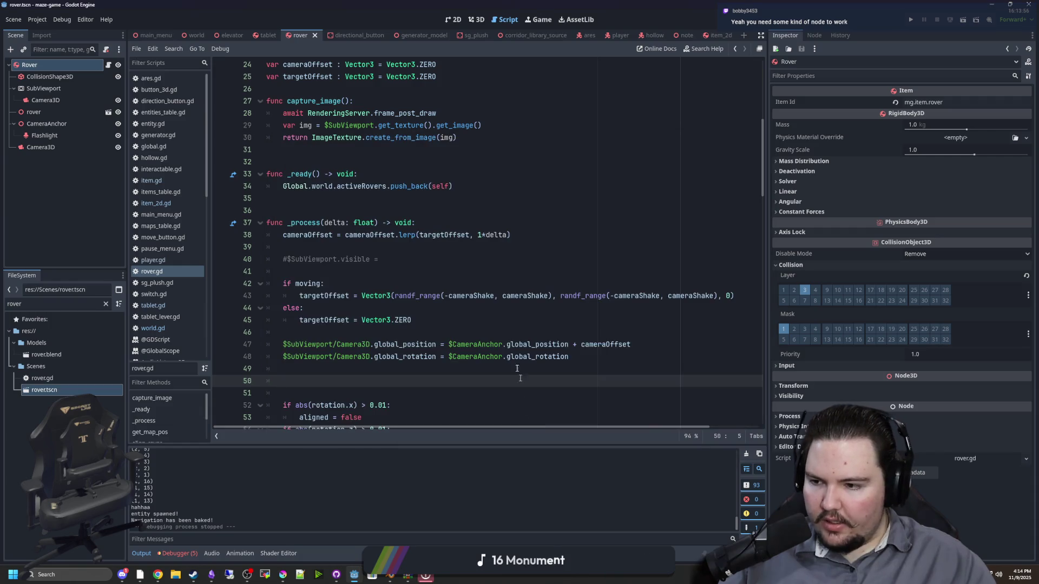
click(455, 225)
click(323, 272)
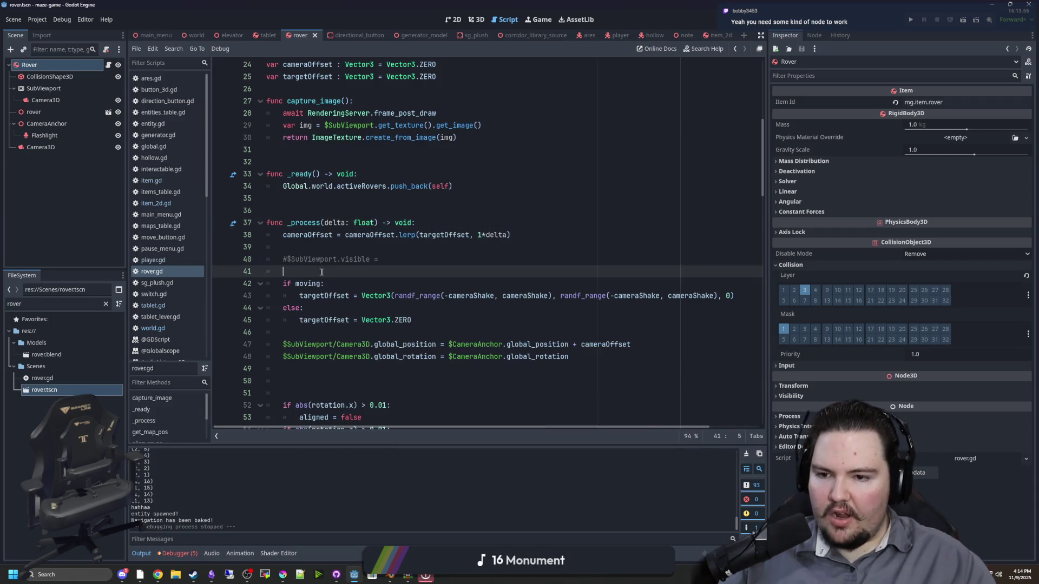
click(288, 260)
key(BackSpace)
key(Up)
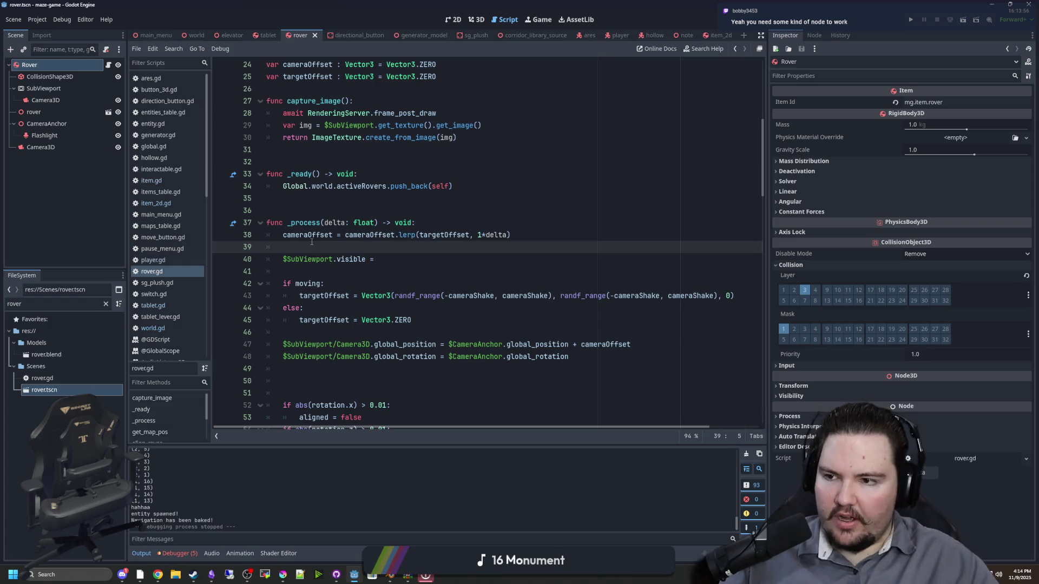
click(17, 81)
Read the SubViewport UpdateMode documentation, then select the visible assignment on line 40
click(40, 88)
click(1028, 62)
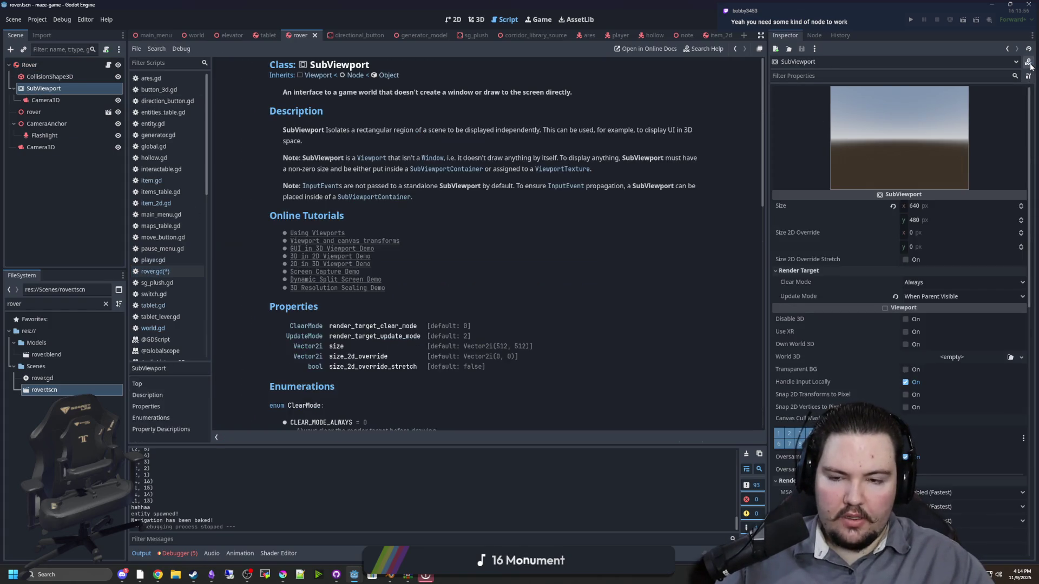
scroll(448, 237, down, 2)
scroll(358, 263, down, 10)
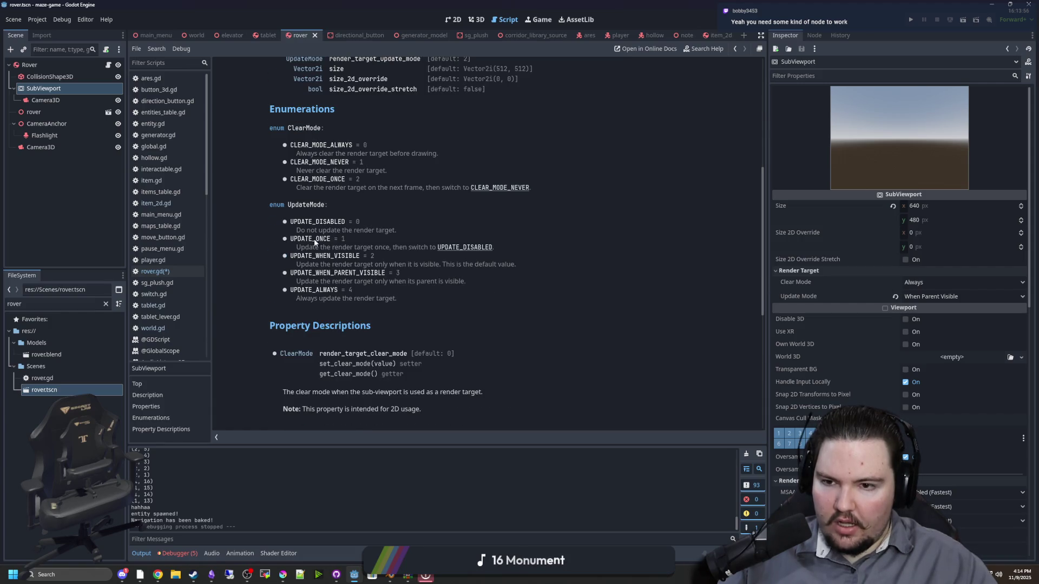
key(alt+Left)
drag(385, 262, 279, 260)
Replace line 40 with an 'if selected:' block in _process
text(if active)
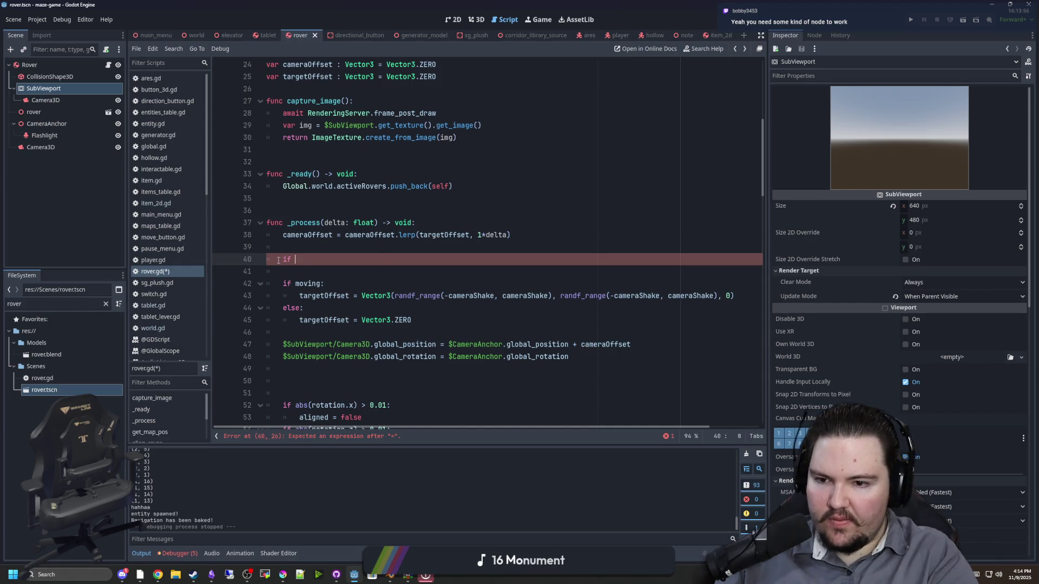
key(BackSpace)
key(BackSpace)
key(BackSpace)
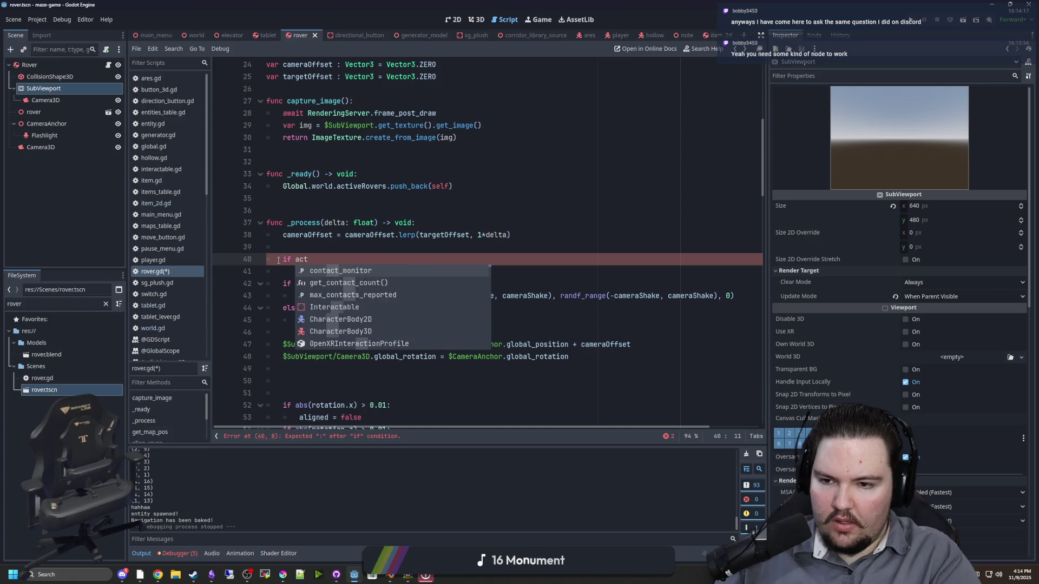
scroll(484, 157, up, 2)
scroll(466, 159, up, 5)
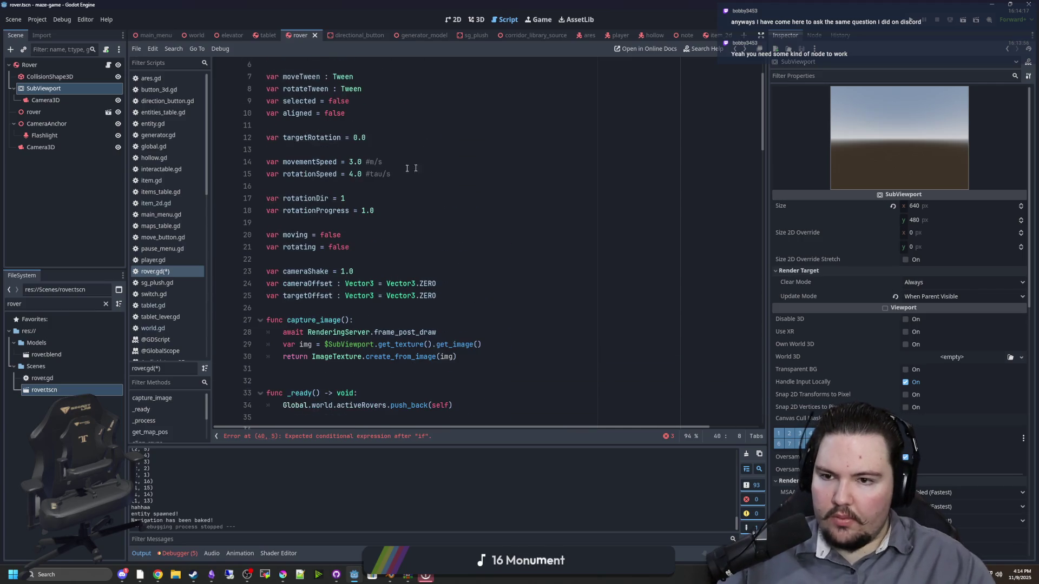
scroll(341, 235, up, 2)
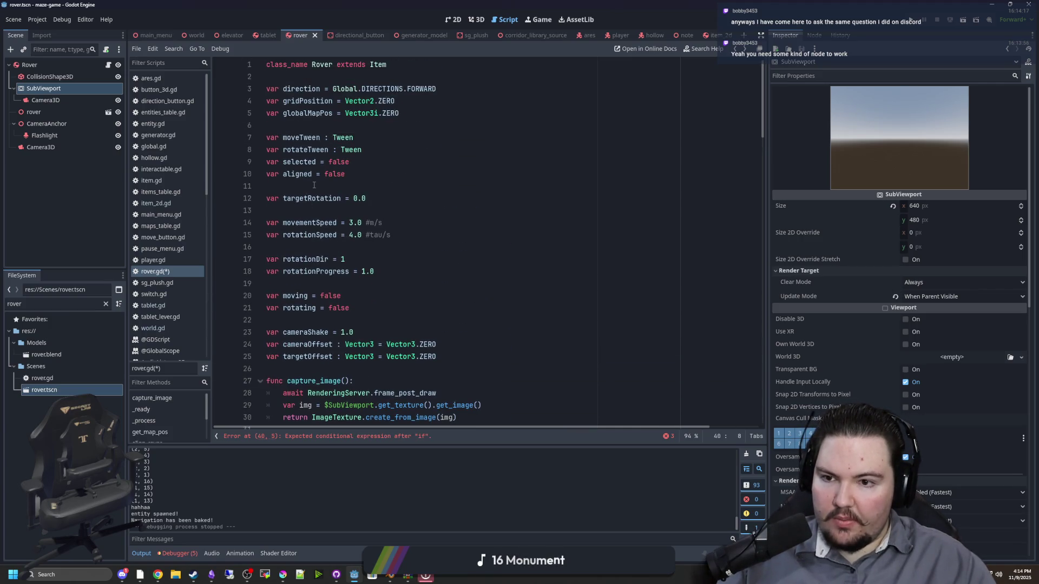
text(selected:)
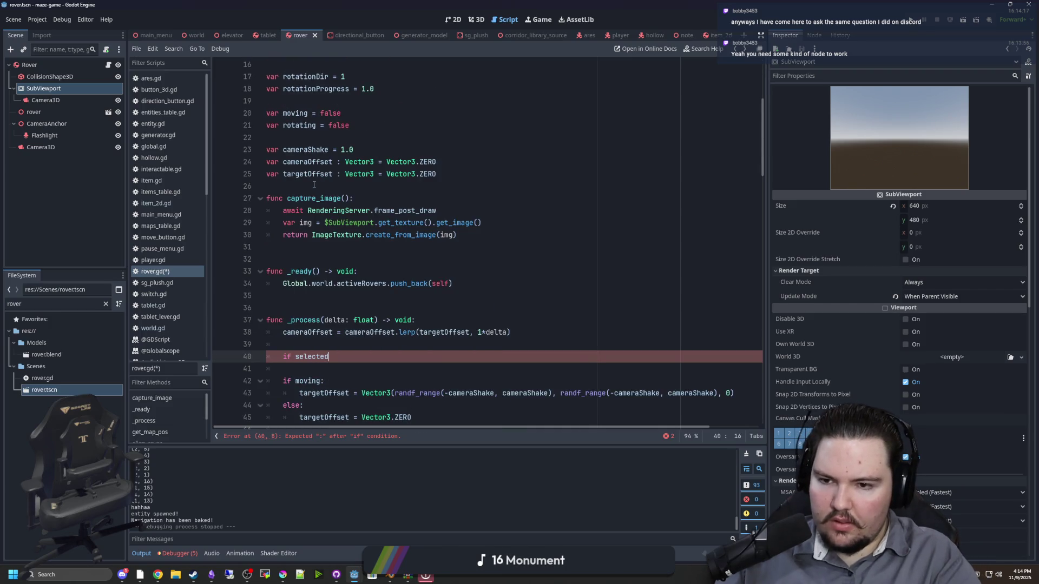
key(Return)
Insert a $SubViewport reference and copy the set_update_mode setter name from its help
mouse_move(44, 88)
mouse_down()
mouse_move(272, 208)
mouse_move(324, 373)
mouse_move(379, 366)
mouse_up()
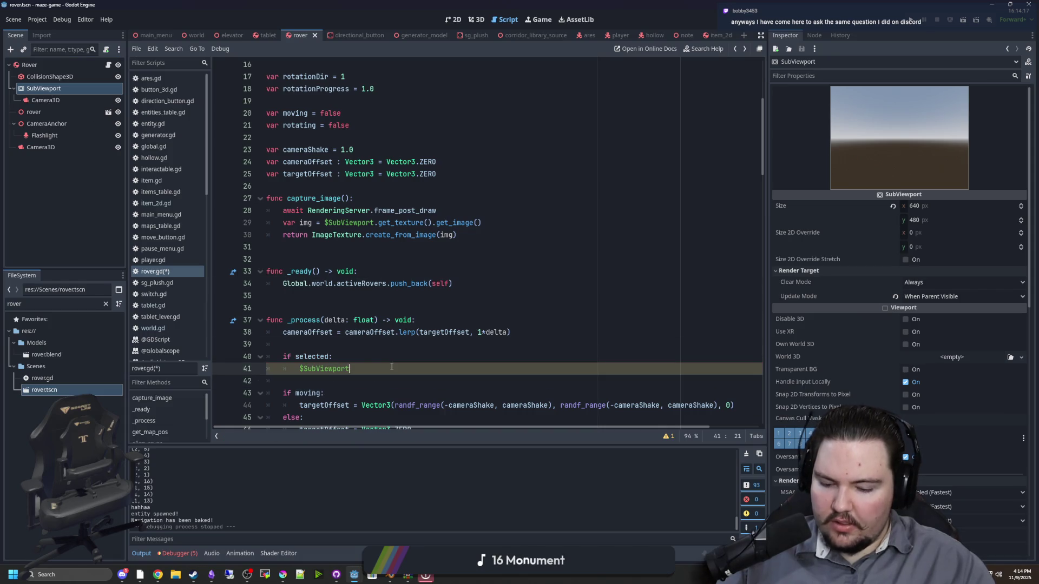
text(.update+)
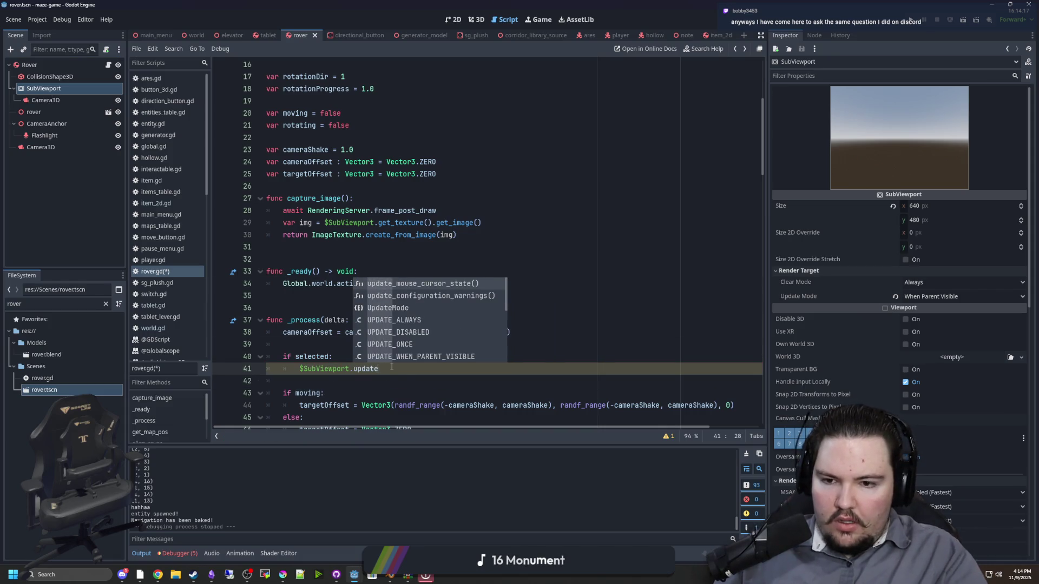
text(ode)
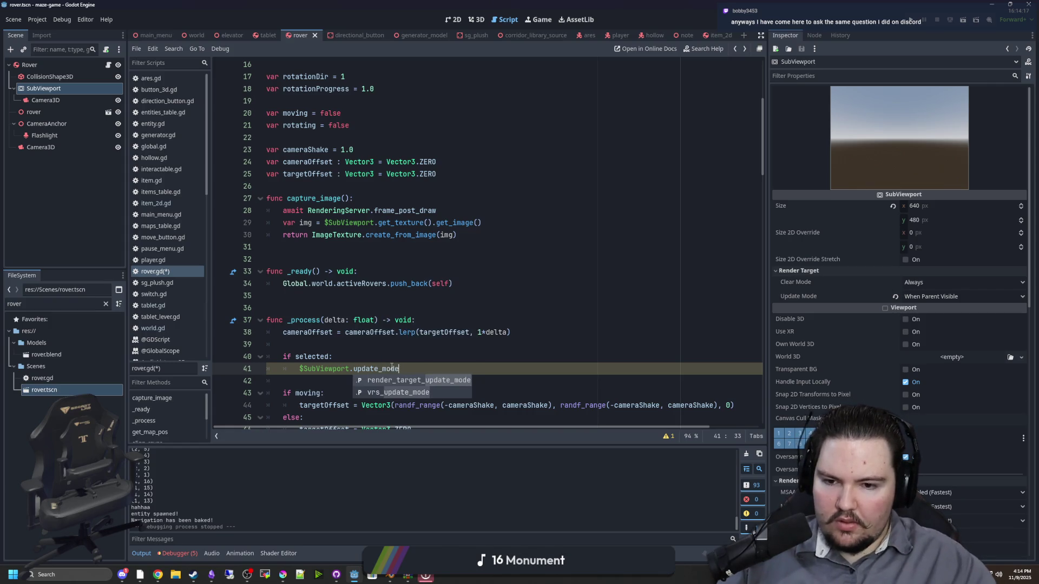
key(Return)
ctrl+click(409, 369)
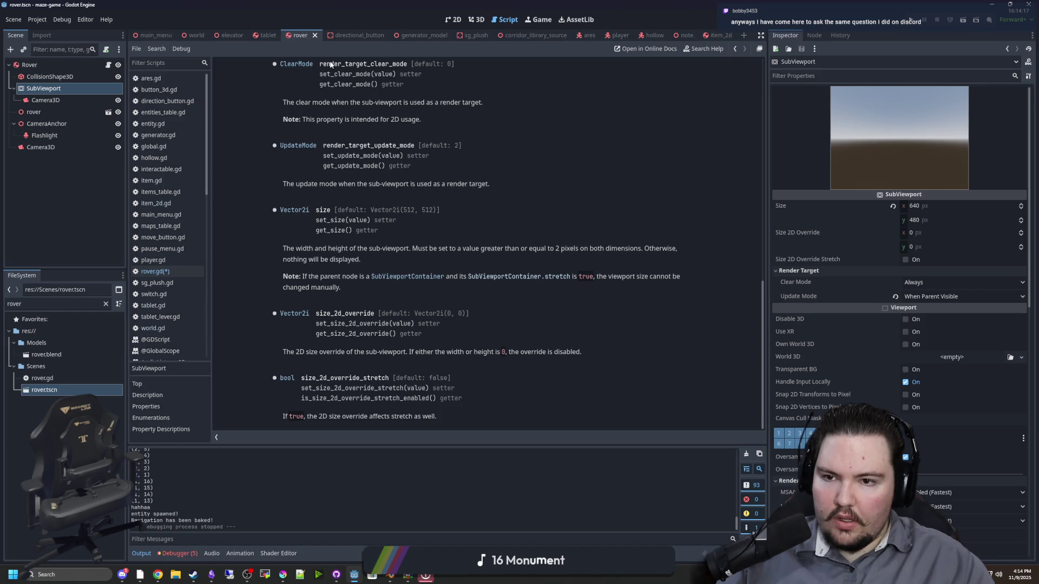
double_click(375, 145)
double_click(360, 157)
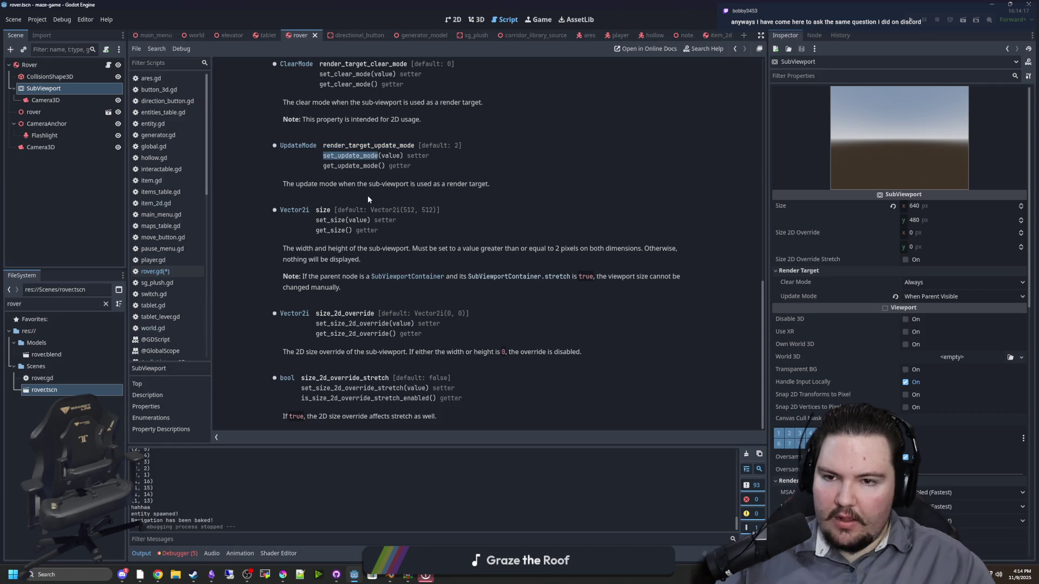
key(ctrl+c)
Write $SubViewport.set_update_mode(UPDATE_DISABLED) on line 41
click(155, 271)
double_click(379, 368)
key(ctrl+v)
click(429, 368)
text(()
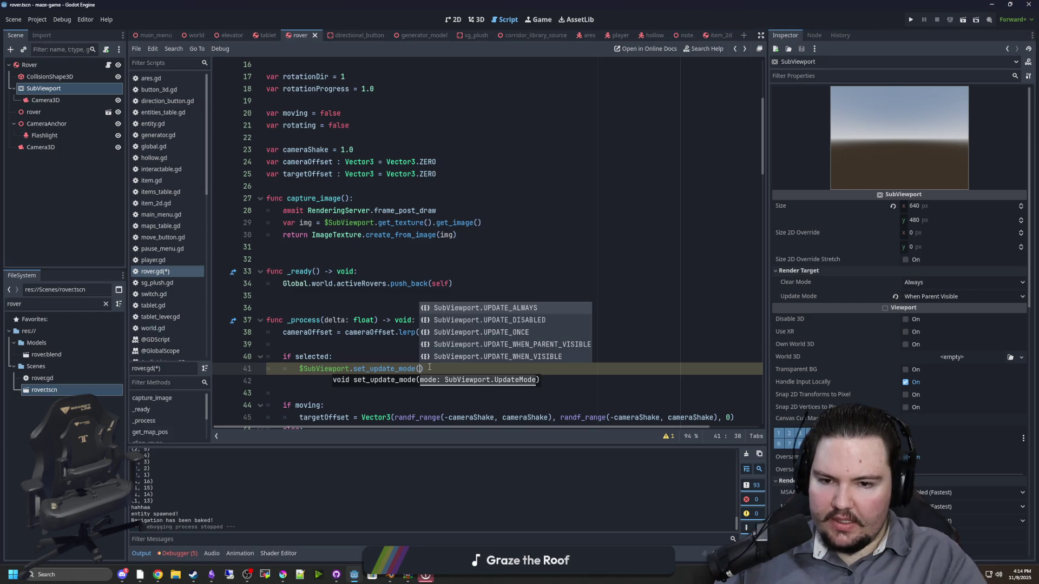
key(Down)
key(Return)
drag(569, 377, 299, 368)
Add an else branch and paste a copy of the set_update_mode call
click(342, 360)
key(Return)
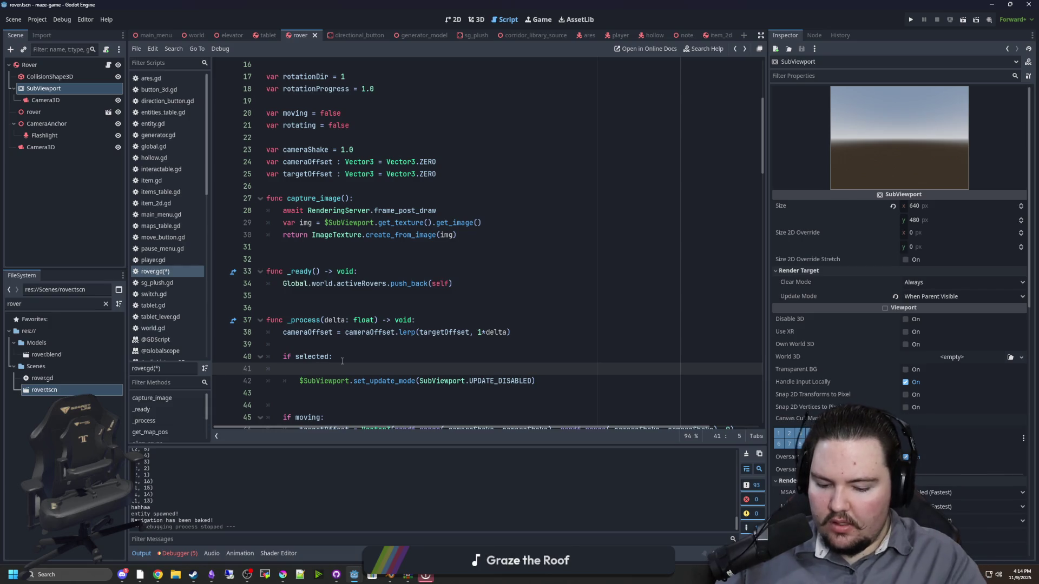
key(Return)
text(else:)
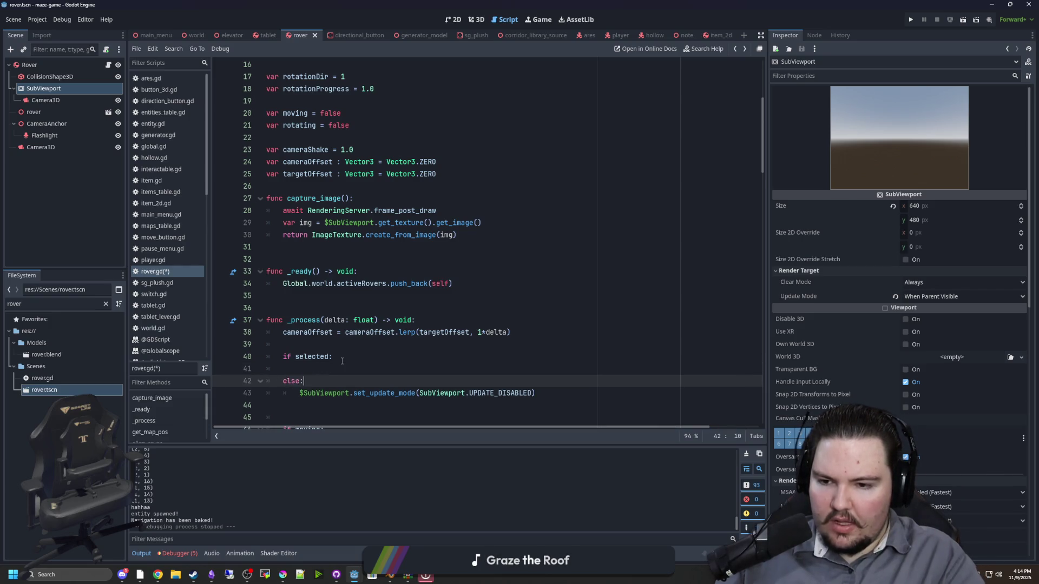
key(Up)
key(ctrl+v)
Make the if-selected call use UPDATE_WHEN_PARENT_VISIBLE, fix indentation, and run the project
double_click(493, 369)
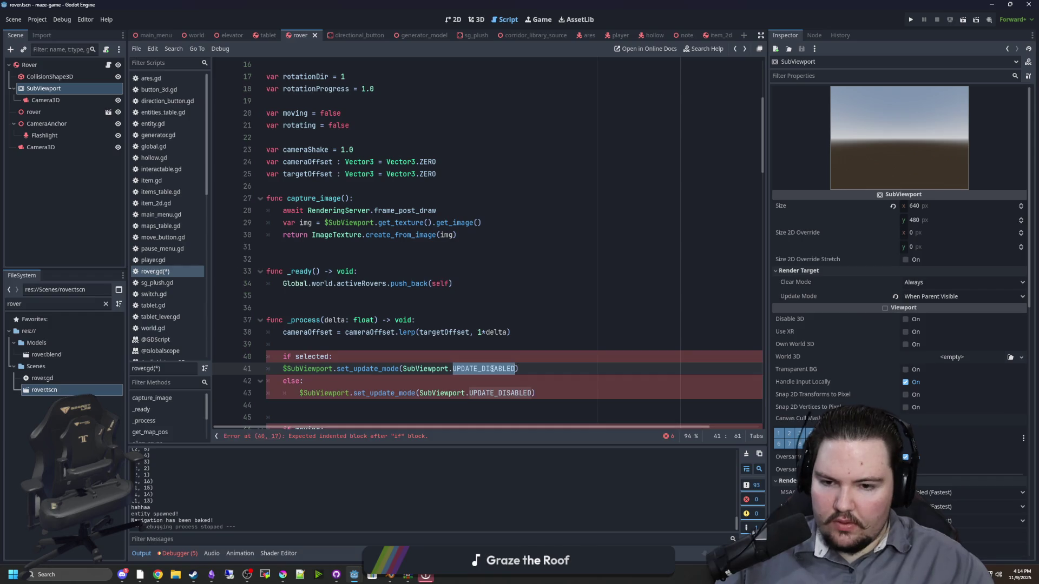
key(BackSpace)
text(W)
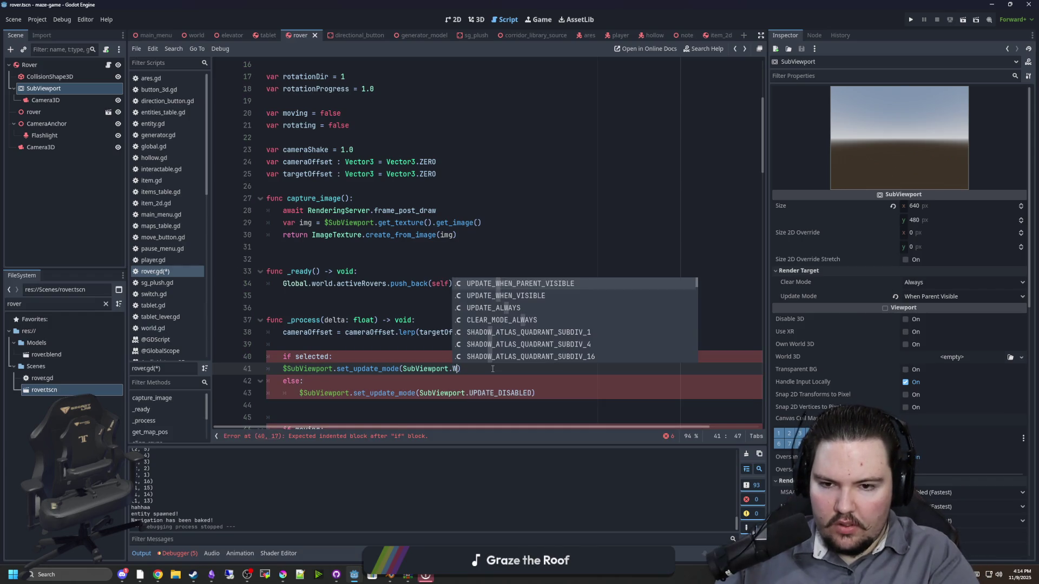
key(Return)
key(Tab)
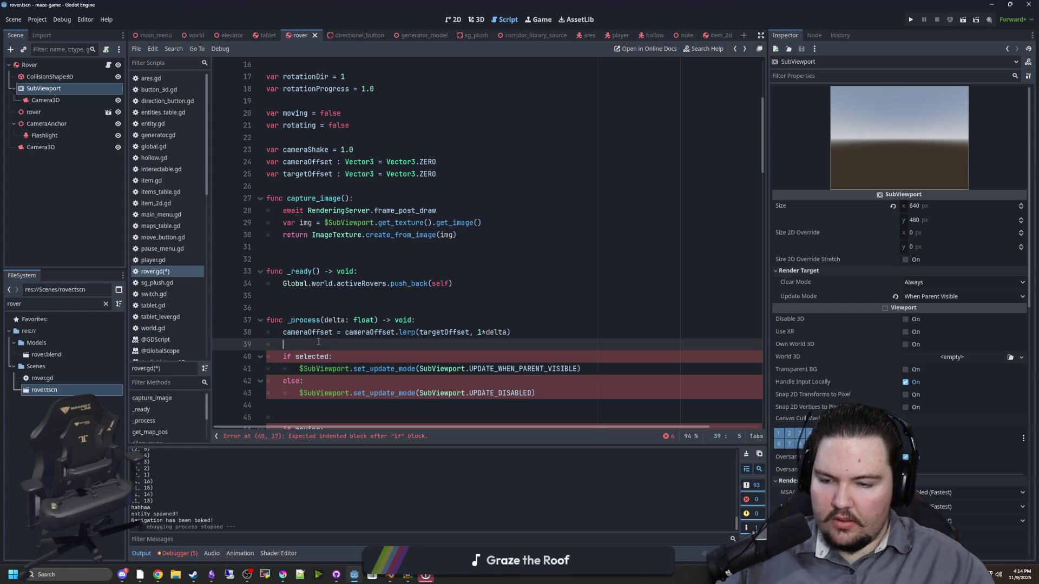
scroll(369, 329, down, 1)
key(Down)
key(Down)
key(End)
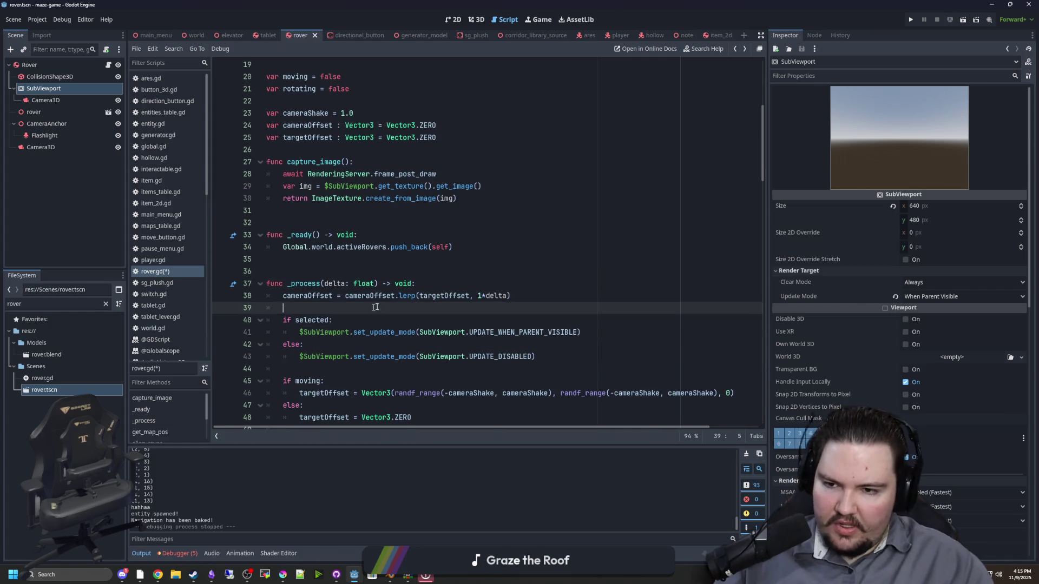
click(911, 20)
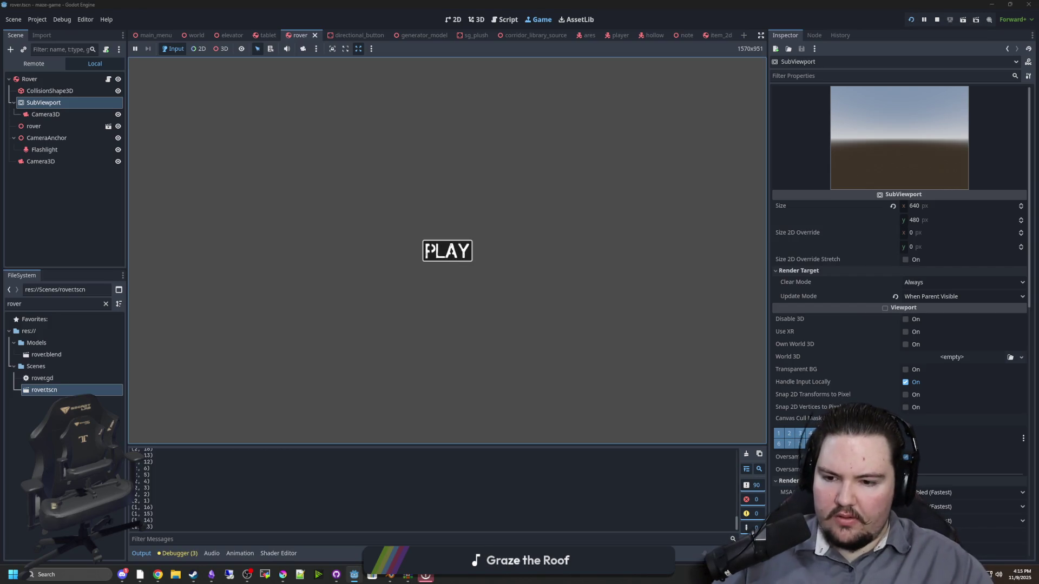
Start playing and drive the rover to the tablet on the bench, then pause
click(447, 249)
key(w)
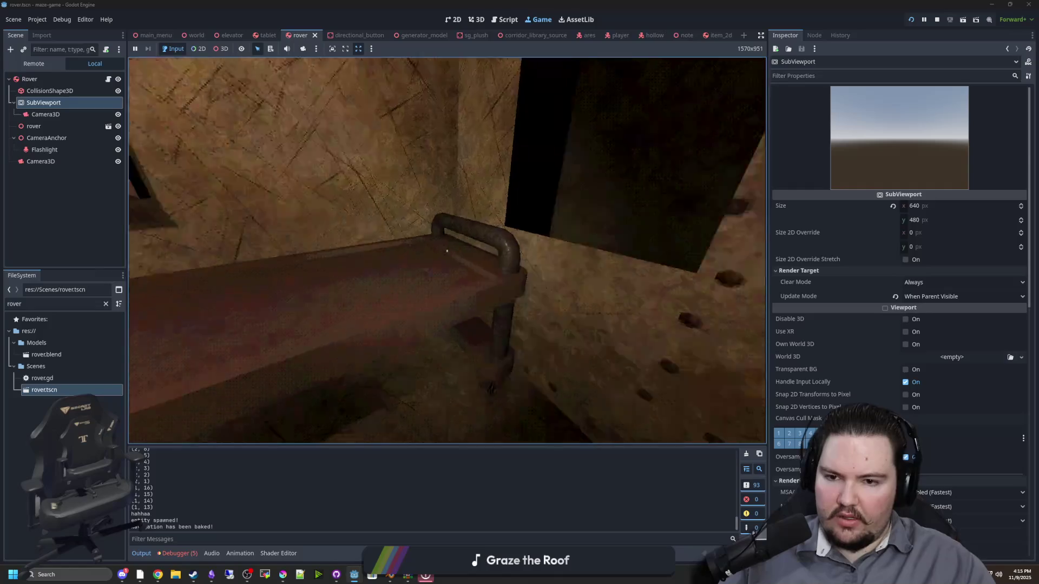
key(w)
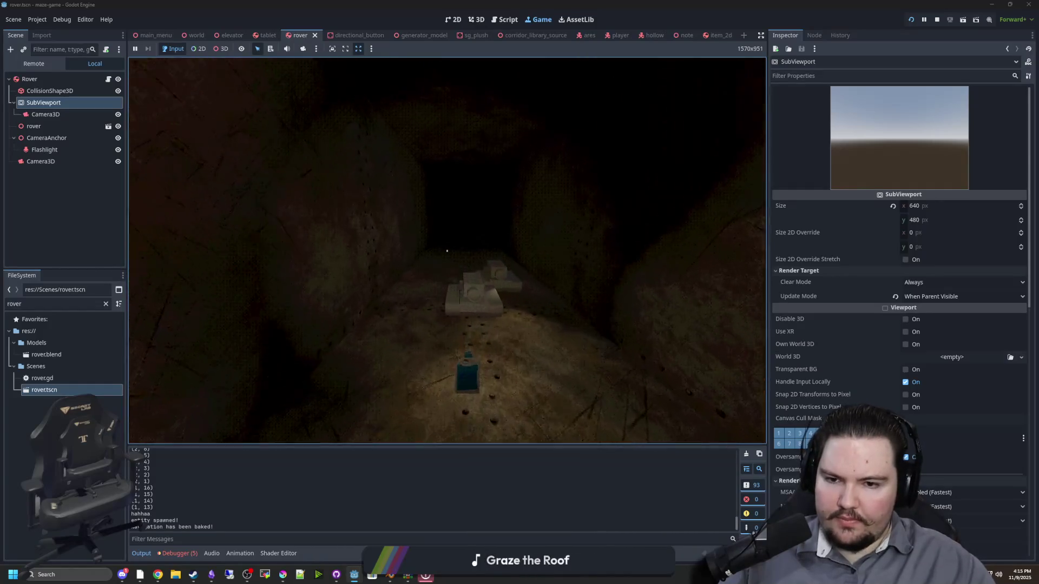
key(w)
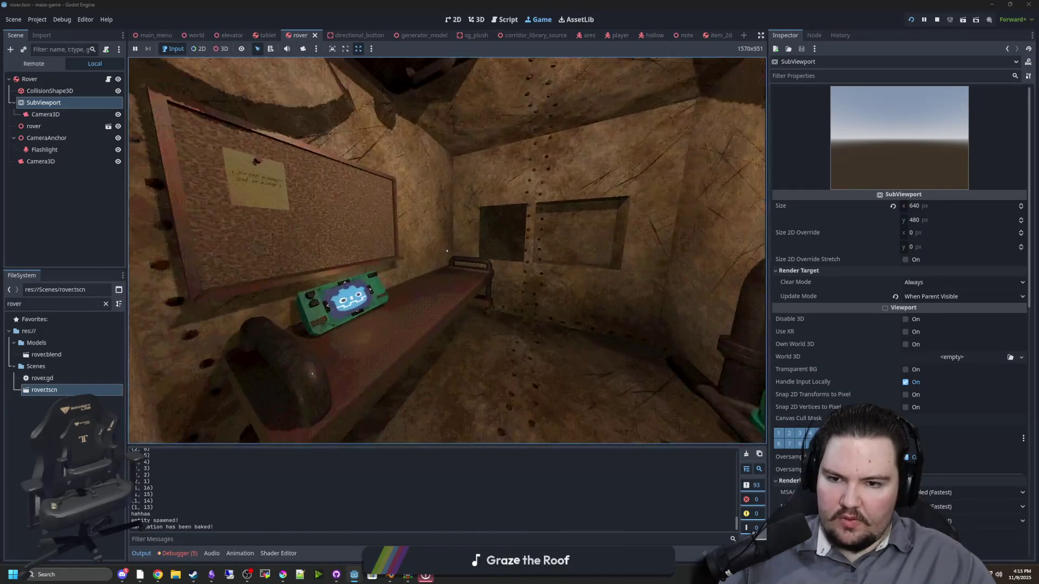
key(super)
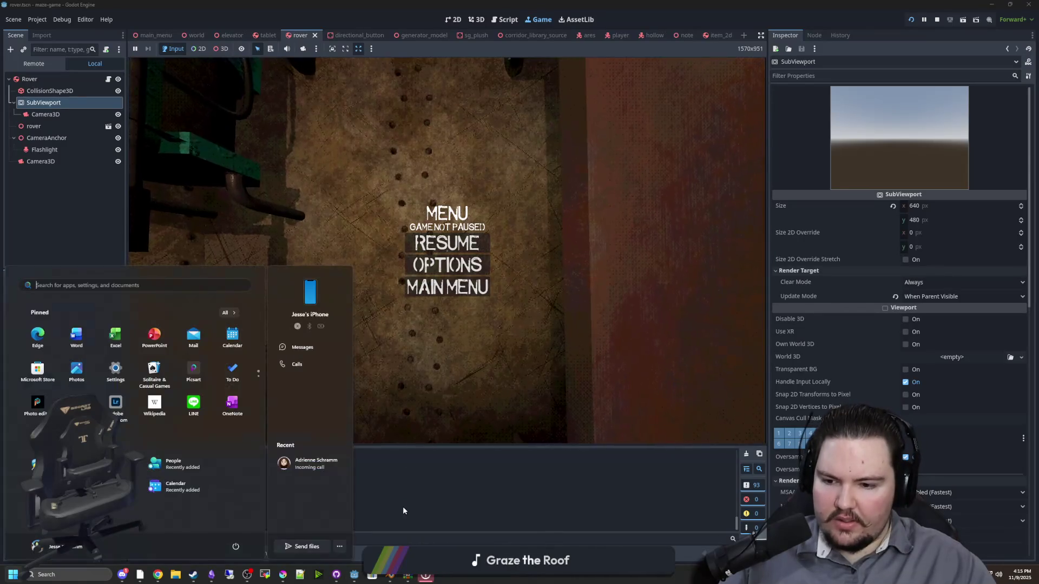
key(super)
Record frame timings in the Visual Profiler and inspect the Render Viewports row
click(177, 553)
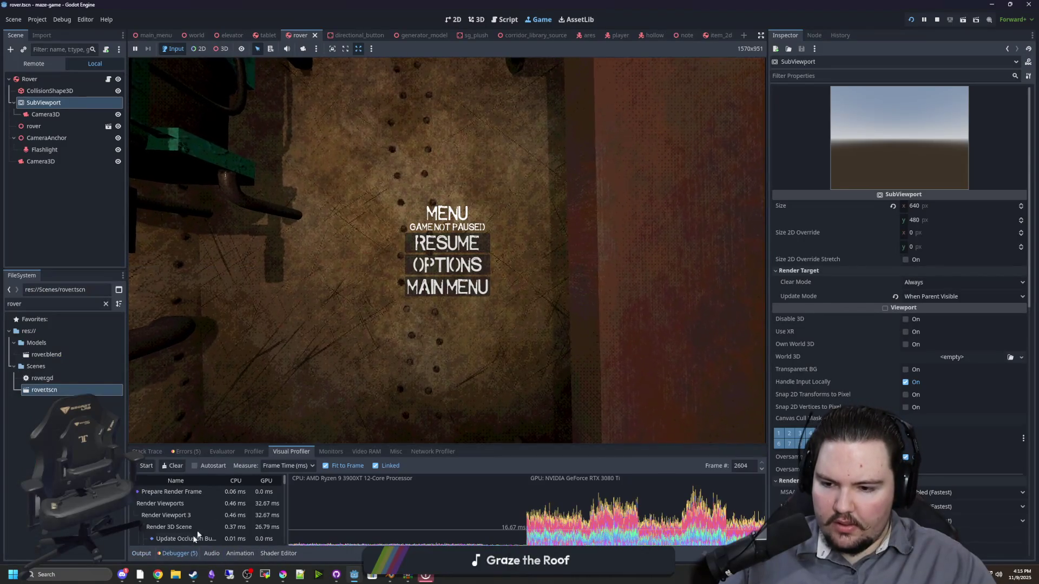
click(146, 466)
mouse_move(529, 444)
mouse_down()
mouse_move(515, 378)
mouse_move(519, 275)
mouse_up()
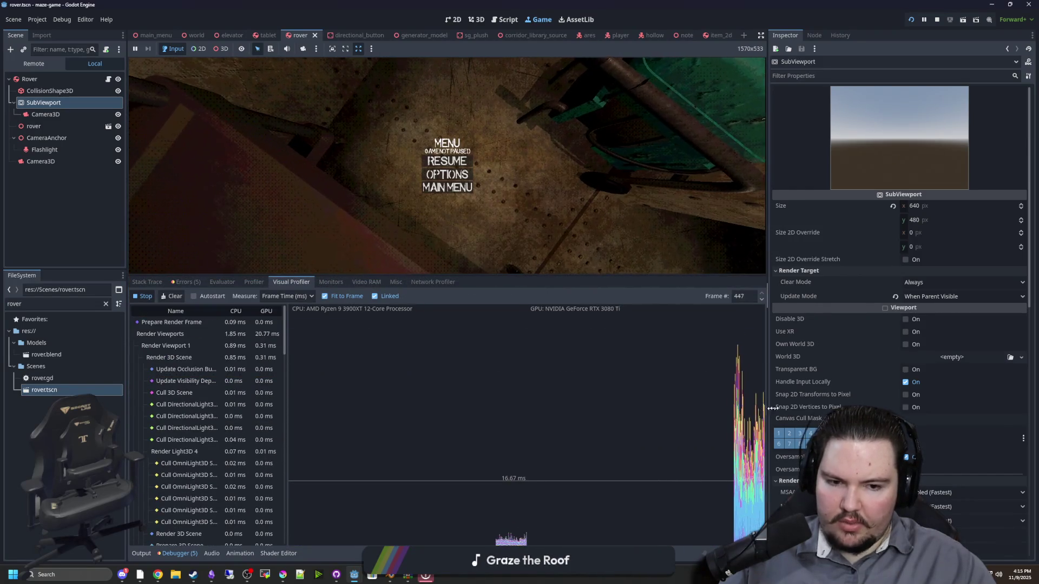
drag(768, 413, 795, 413)
click(172, 364)
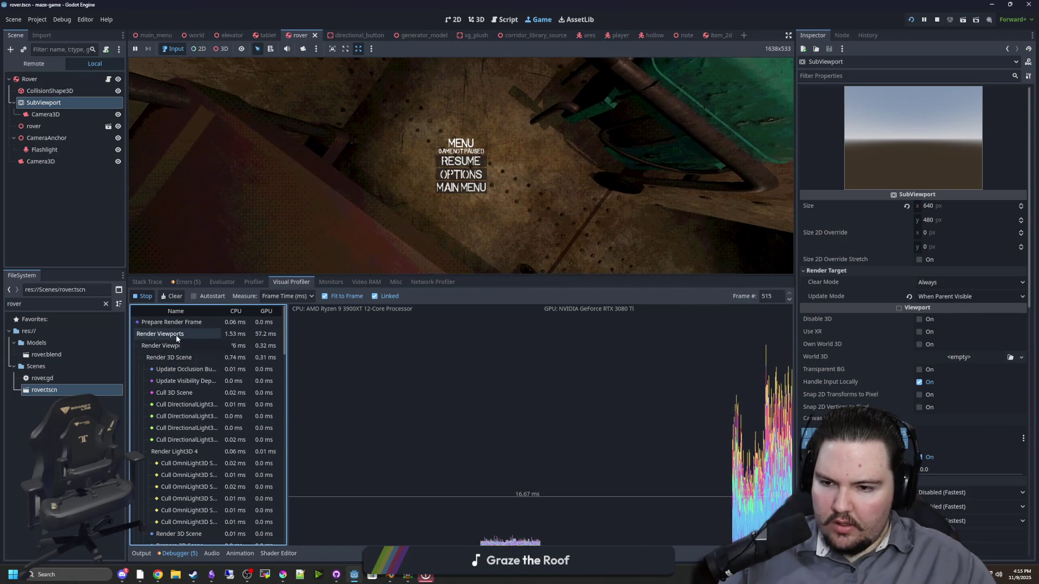
scroll(252, 386, down, 5)
scroll(259, 388, down, 10)
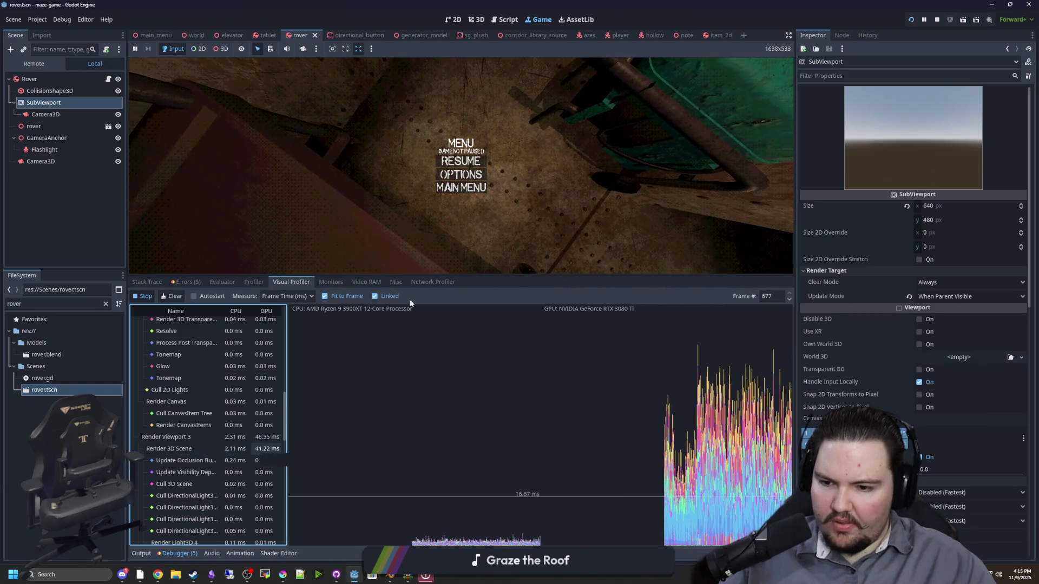
Shrink the profiler, resume briefly, then pause and stop the game
drag(431, 277, 440, 521)
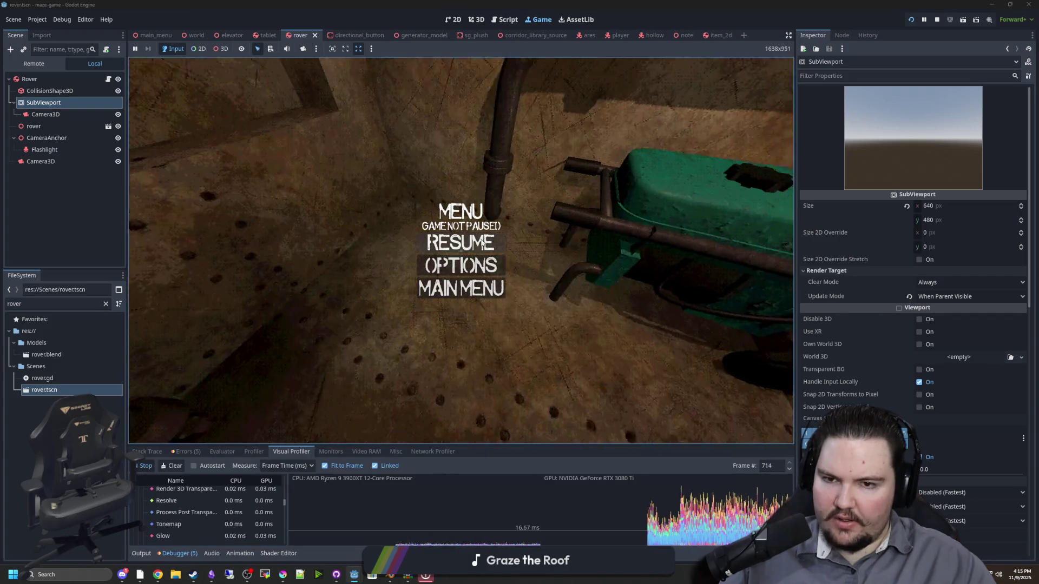
key(Escape)
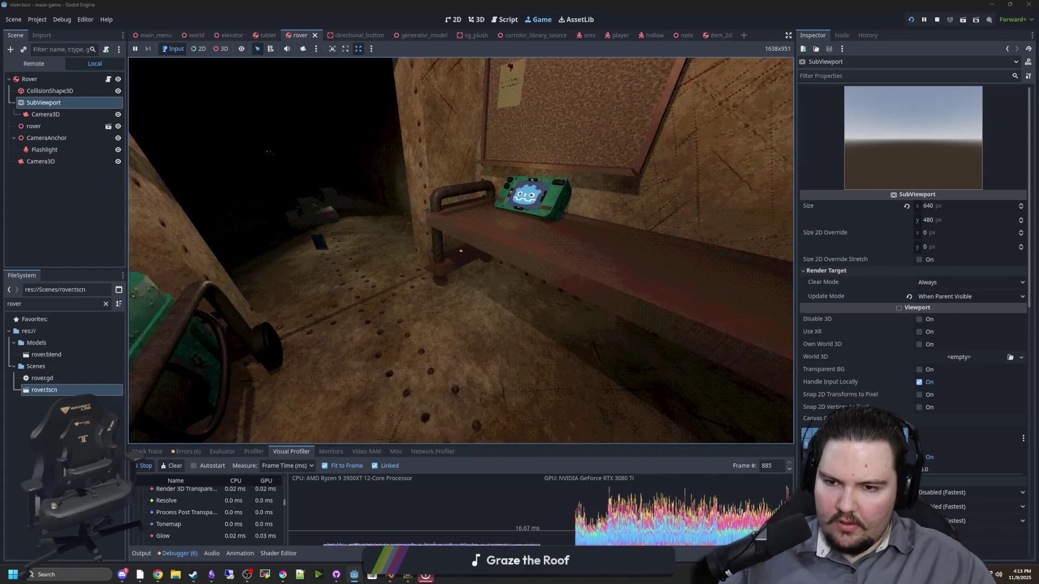
key(super)
click(938, 20)
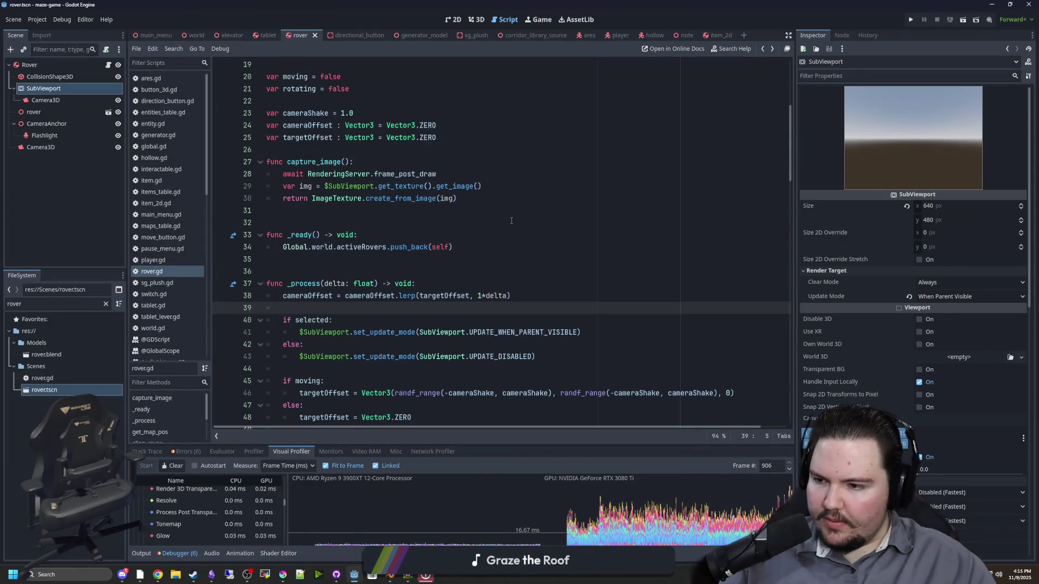
Read the SubViewport docs for UPDATE_WHEN_PARENT_VISIBLE and return to rover.gd
click(511, 220)
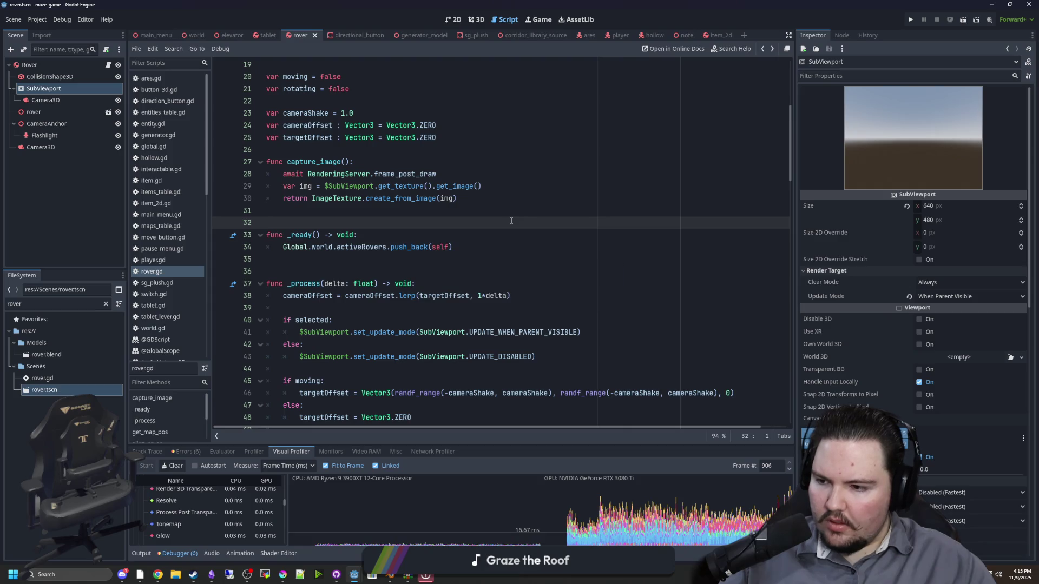
click(449, 213)
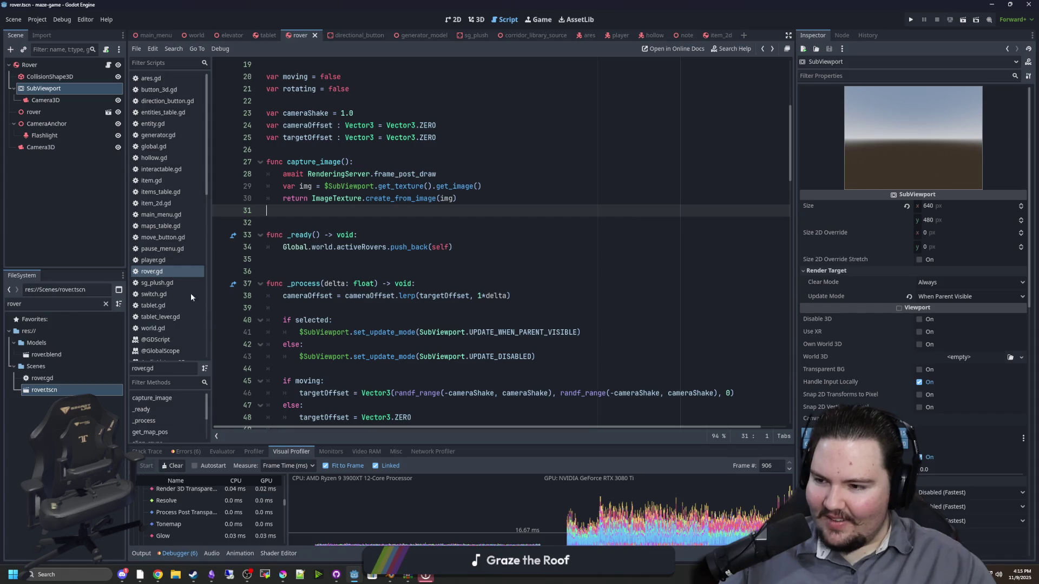
click(388, 308)
click(387, 260)
scroll(387, 305, down, 1)
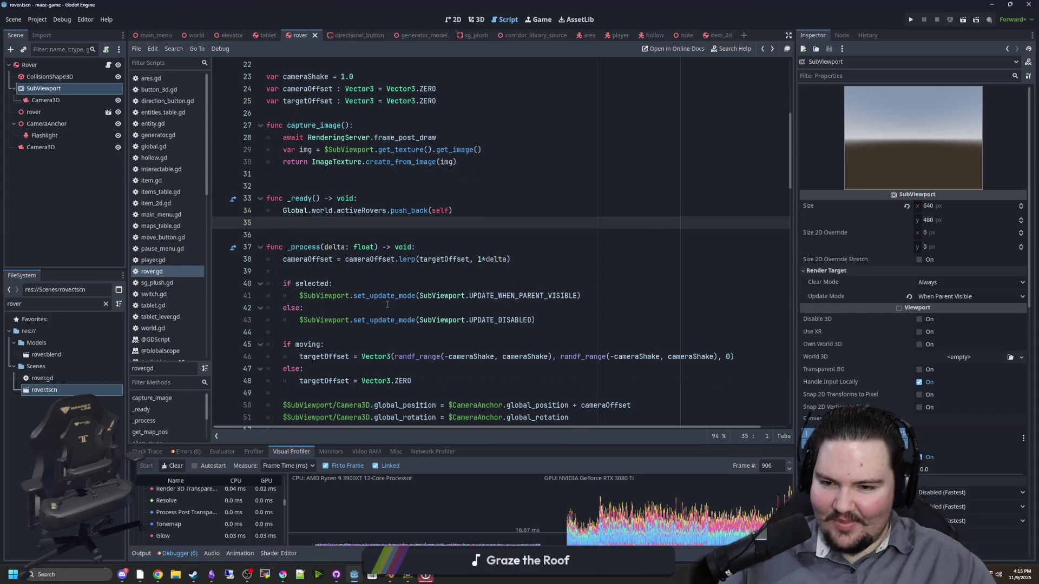
ctrl+click(502, 293)
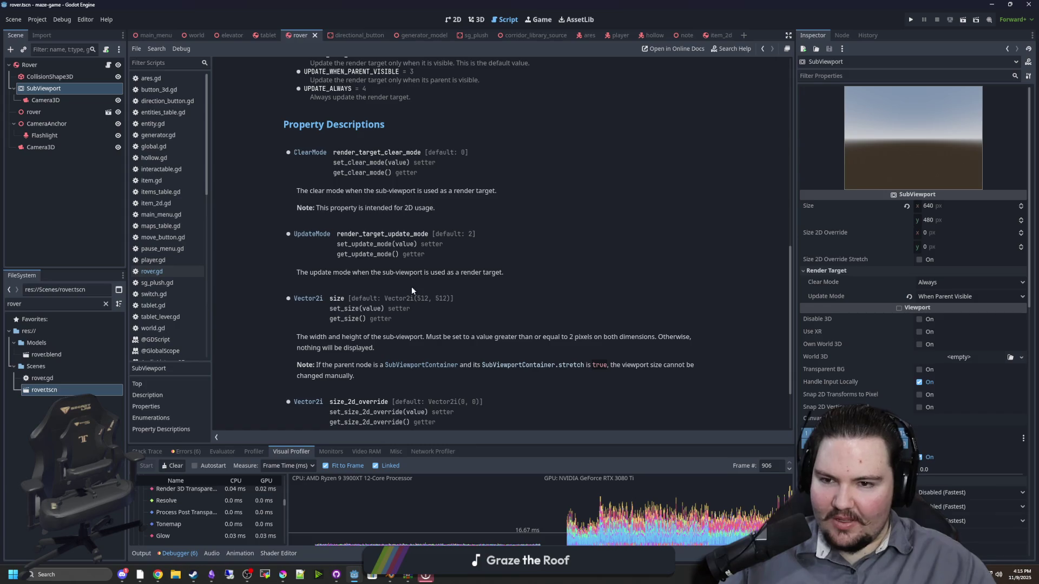
scroll(410, 287, up, 2)
scroll(410, 287, up, 5)
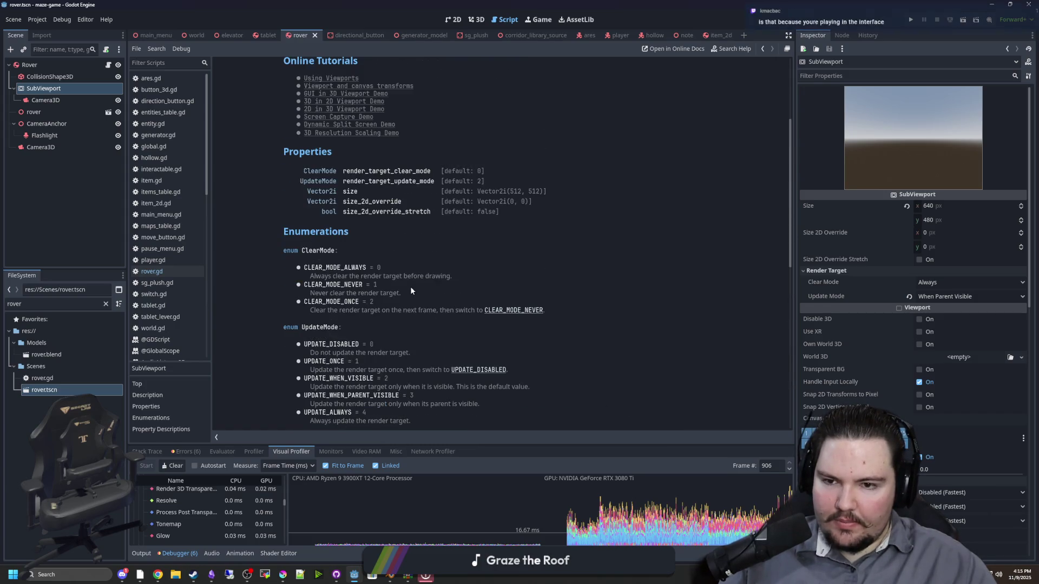
scroll(343, 279, up, 3)
key(alt+Left)
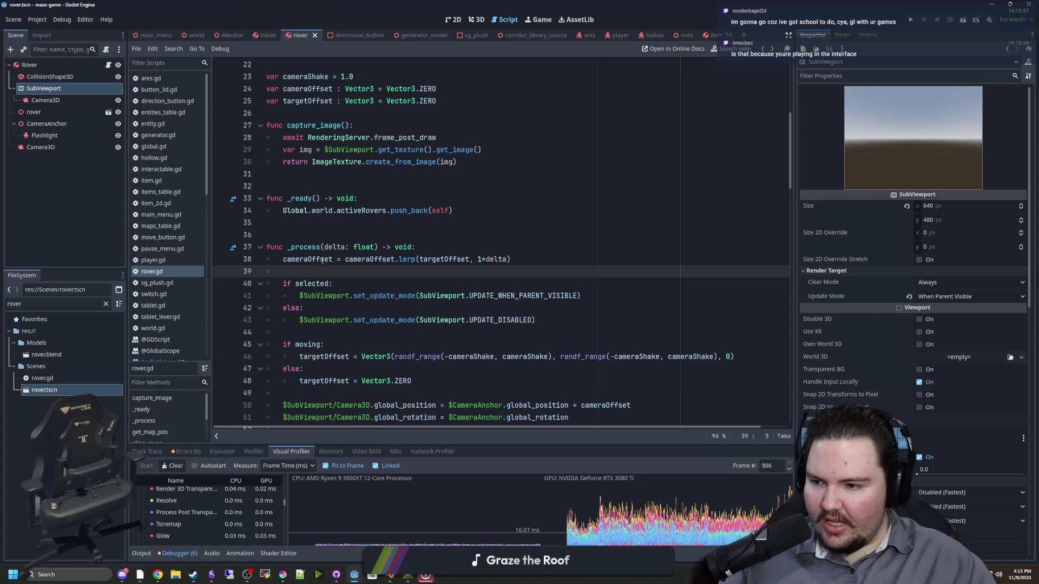
Review the parent-visible update statement in the if branch and run the game again
click(400, 296)
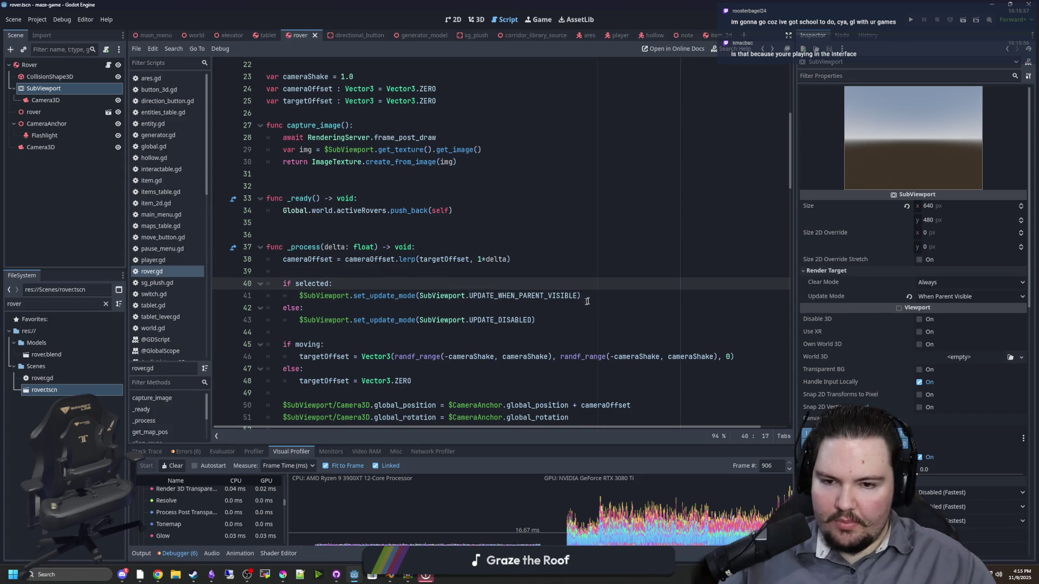
drag(581, 296, 283, 296)
click(363, 273)
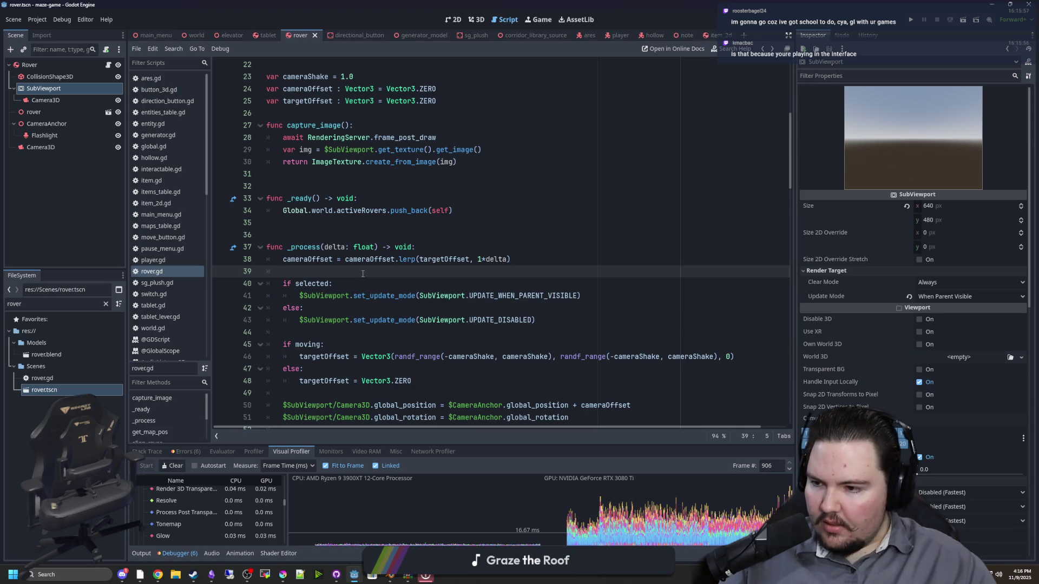
click(916, 20)
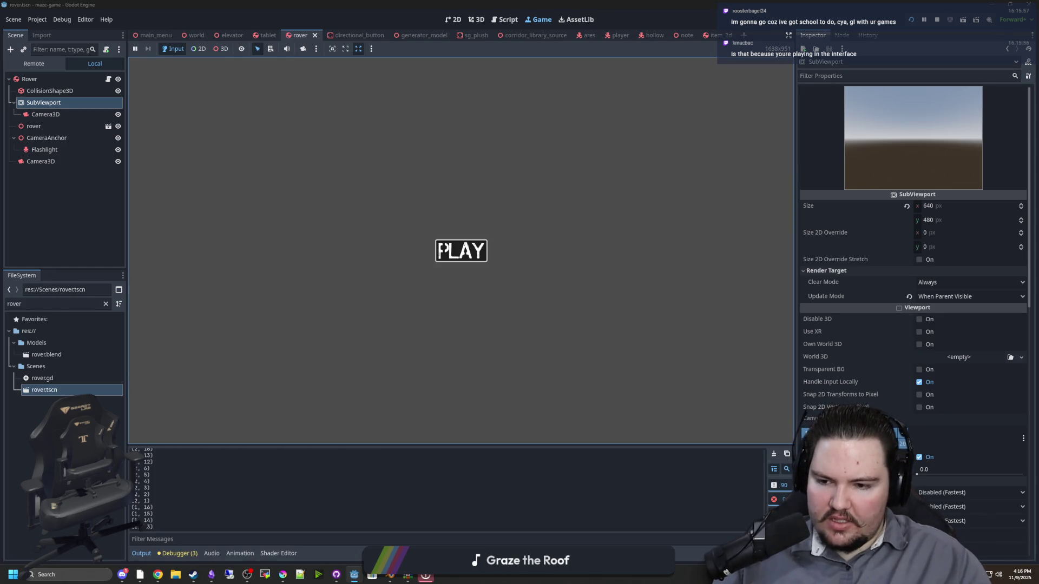
Play into the bench room, use the tablet, then pause and switch to Discord
click(461, 251)
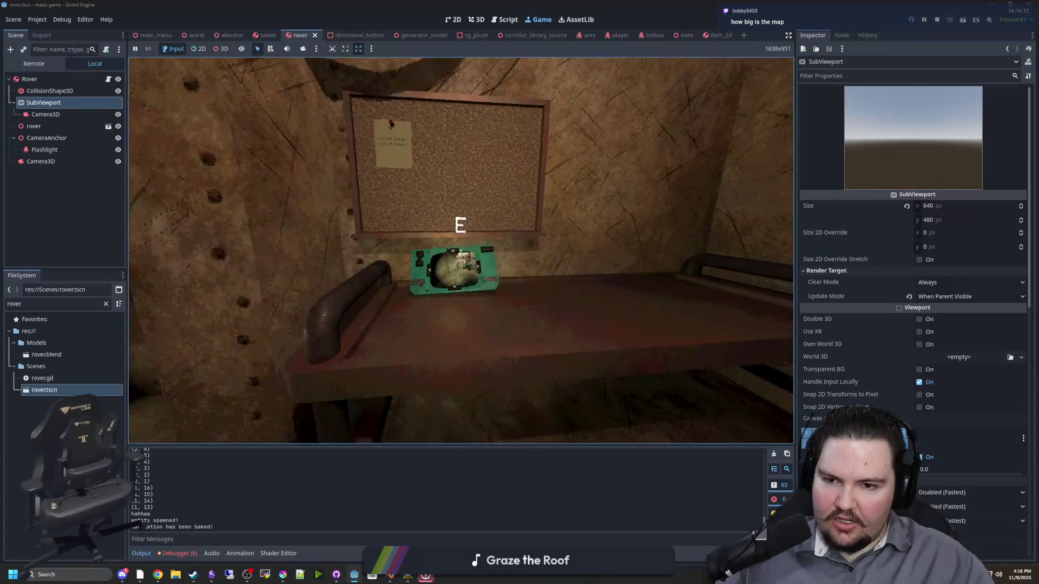
key(e)
key(e)
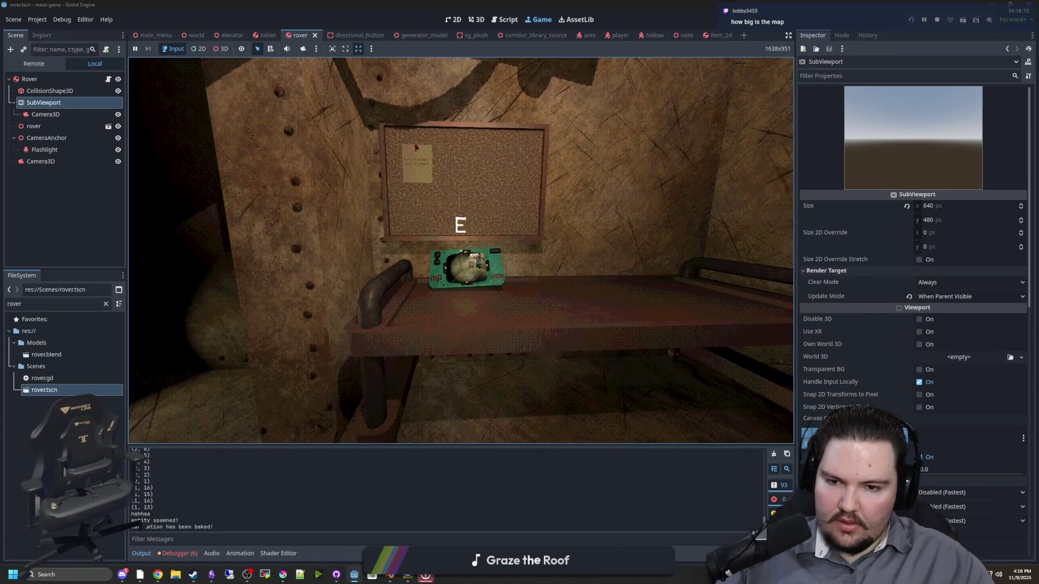
key(w)
key(w)
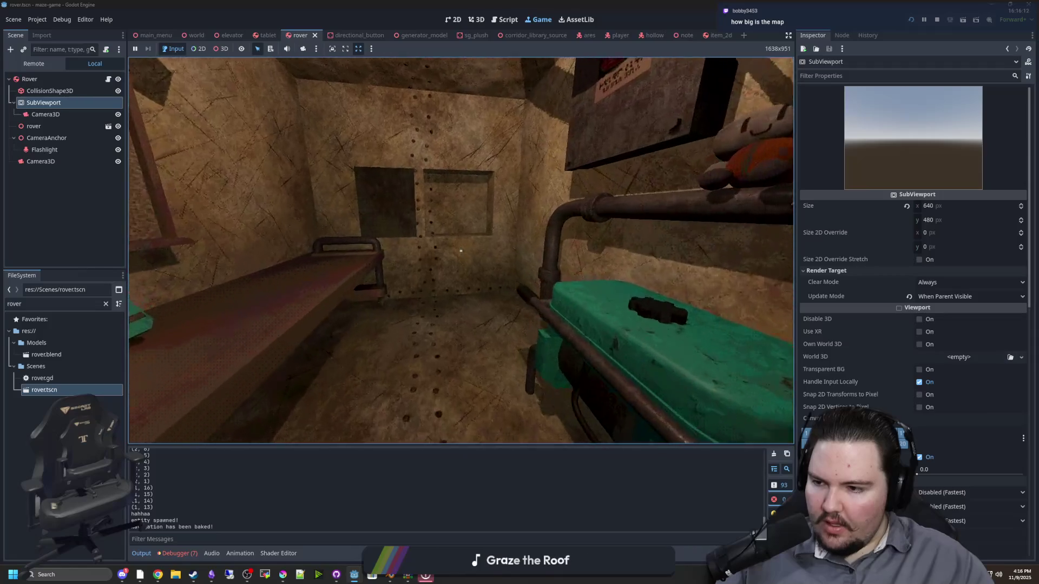
key(super)
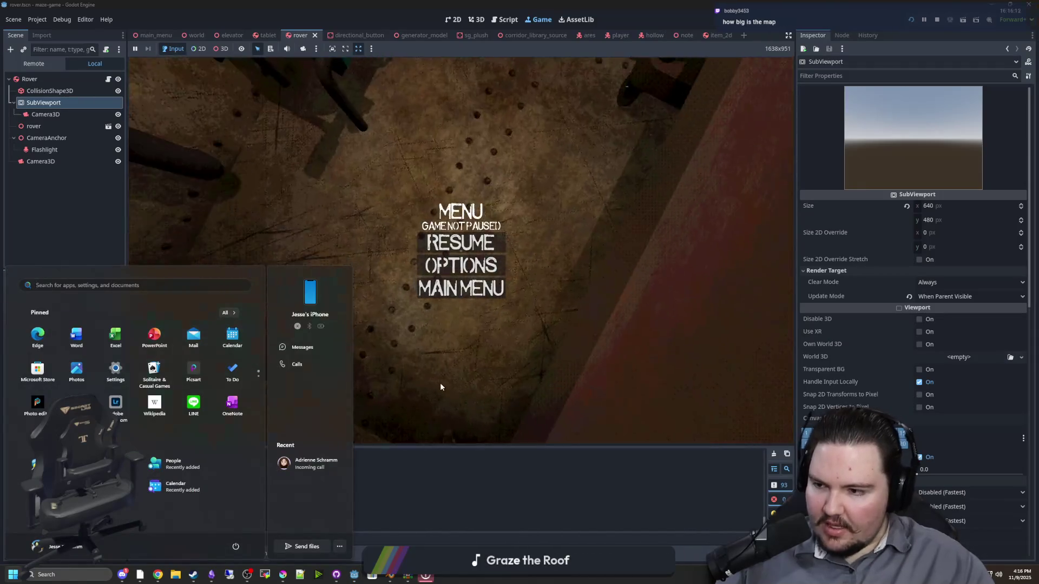
click(485, 482)
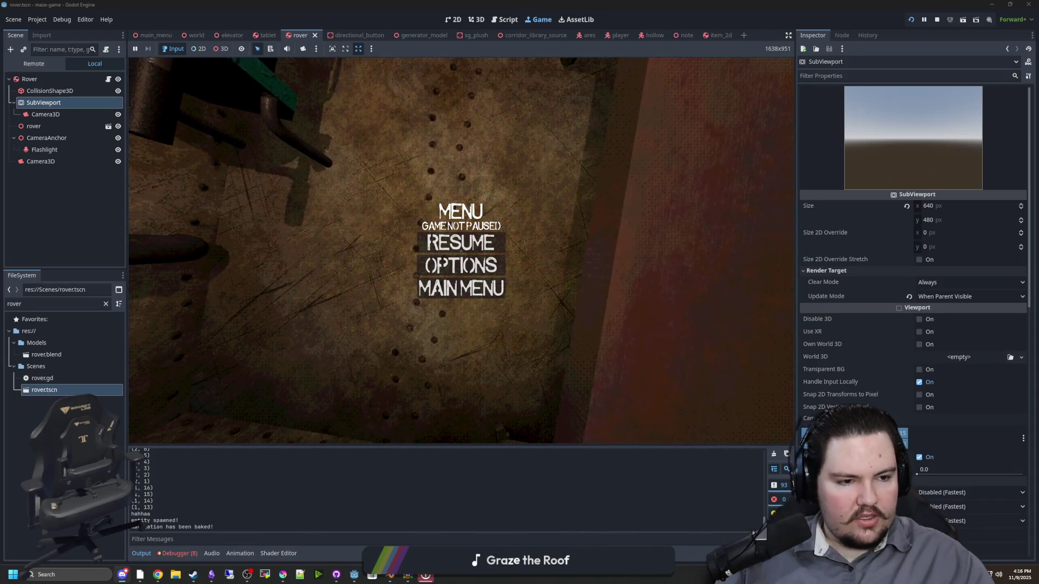
key(alt+Tab)
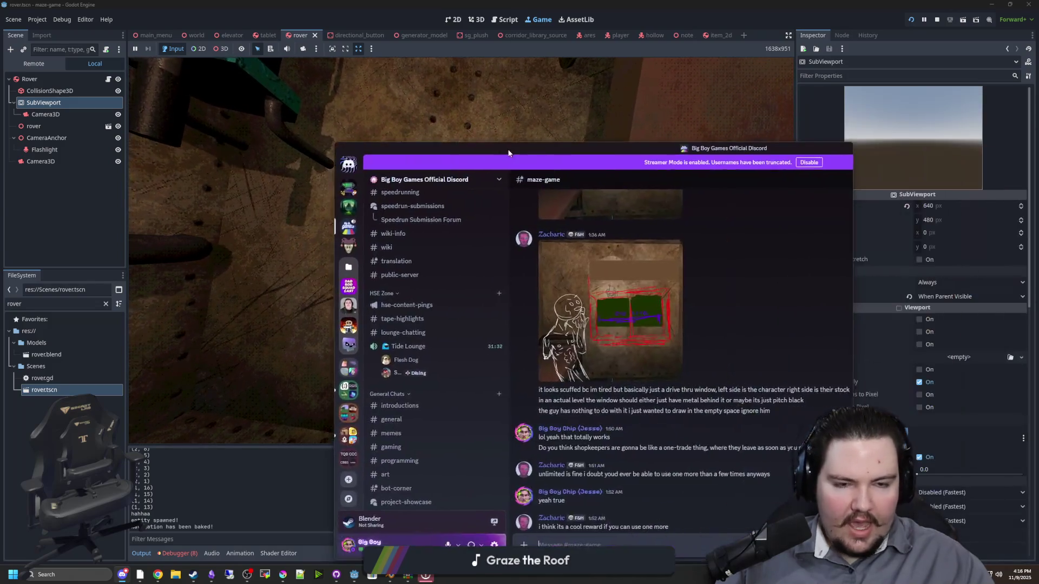
mouse_move(434, 89)
mouse_down()
mouse_move(398, 90)
mouse_move(417, 112)
mouse_move(440, 95)
mouse_up()
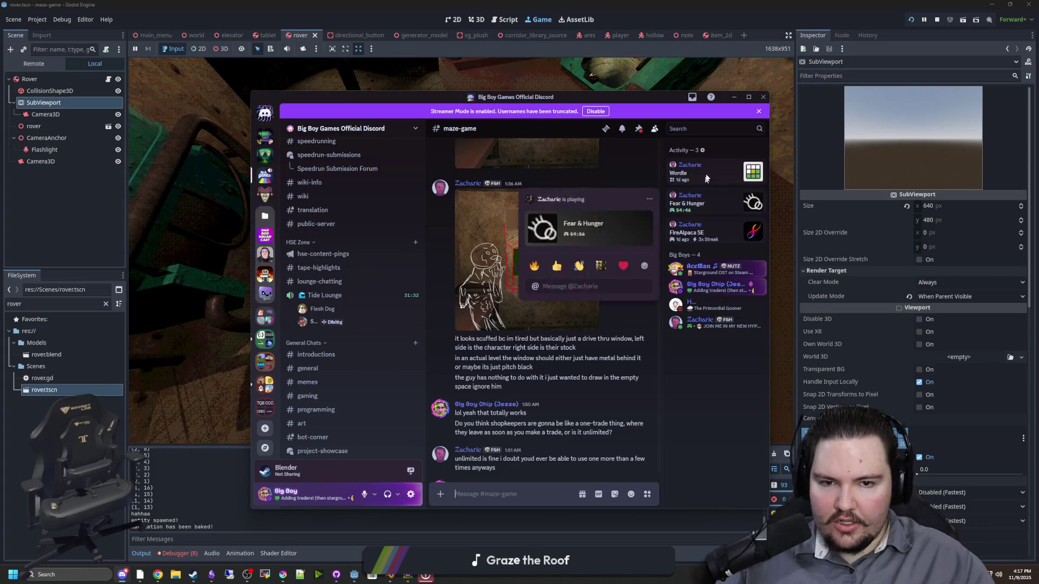
click(706, 303)
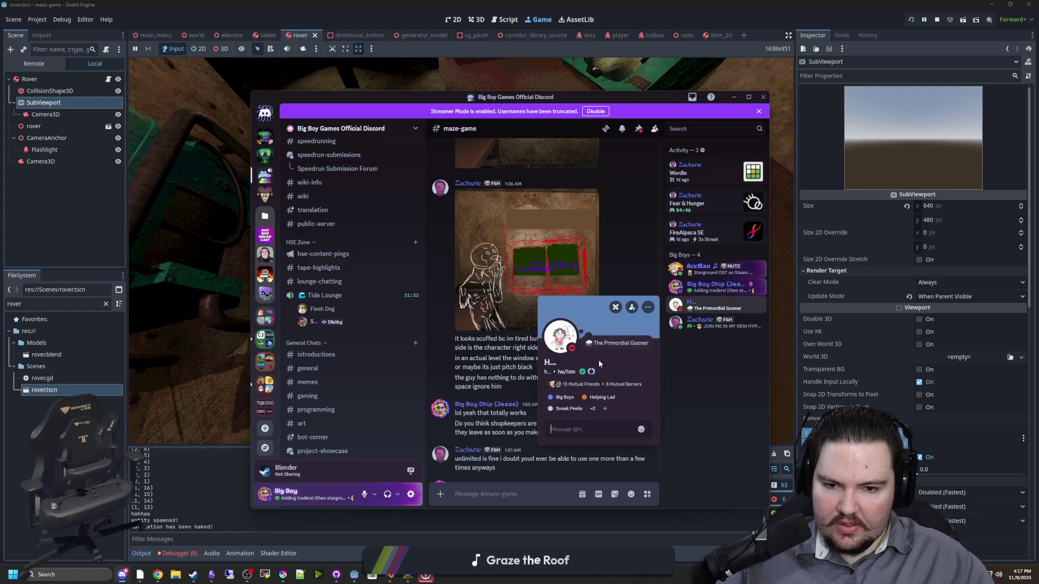
click(690, 380)
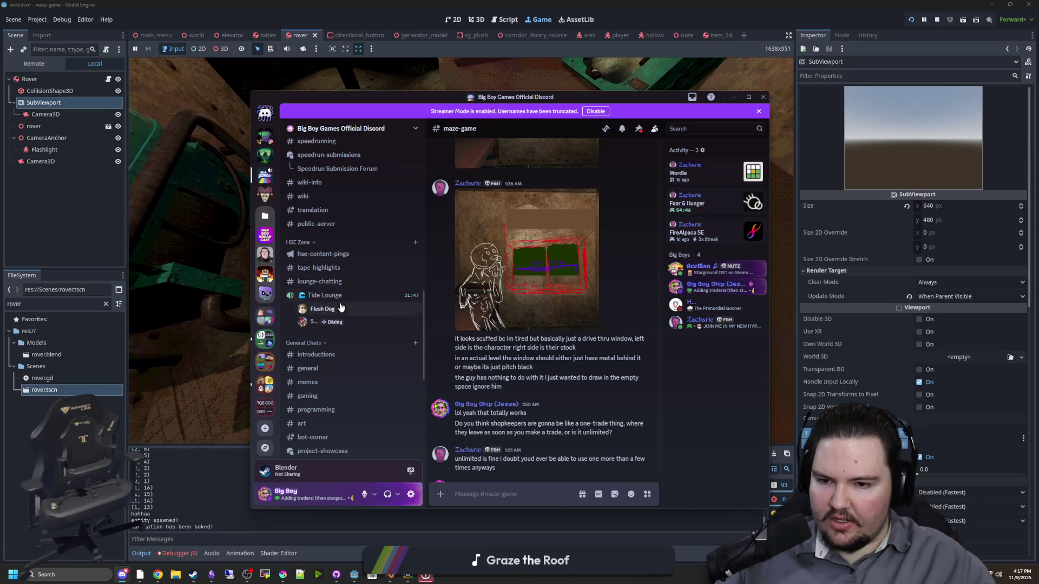
click(734, 97)
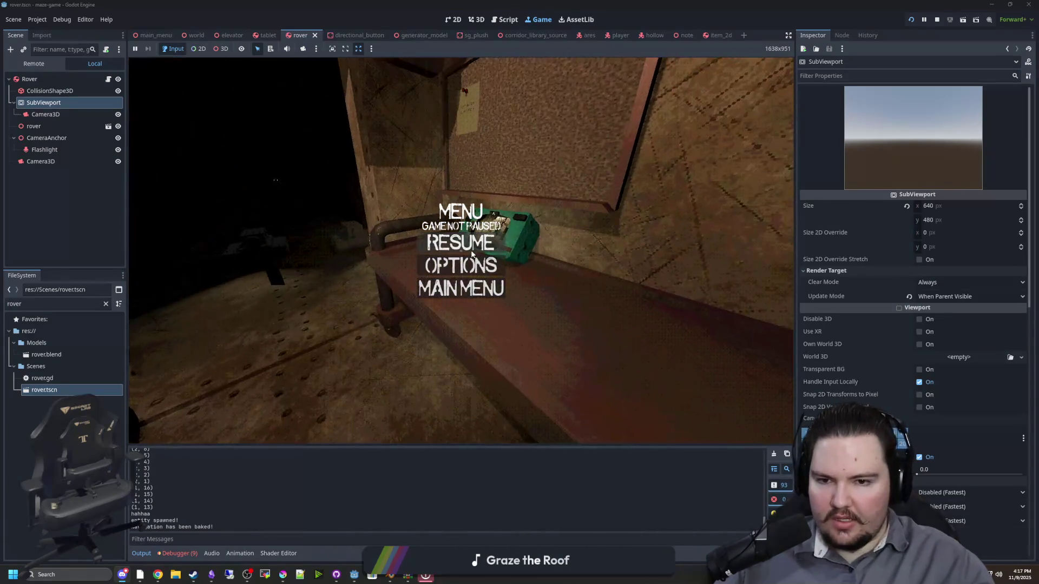
Resume and walk around the bench, viewing the tablet from several angles
key(Escape)
key(w)
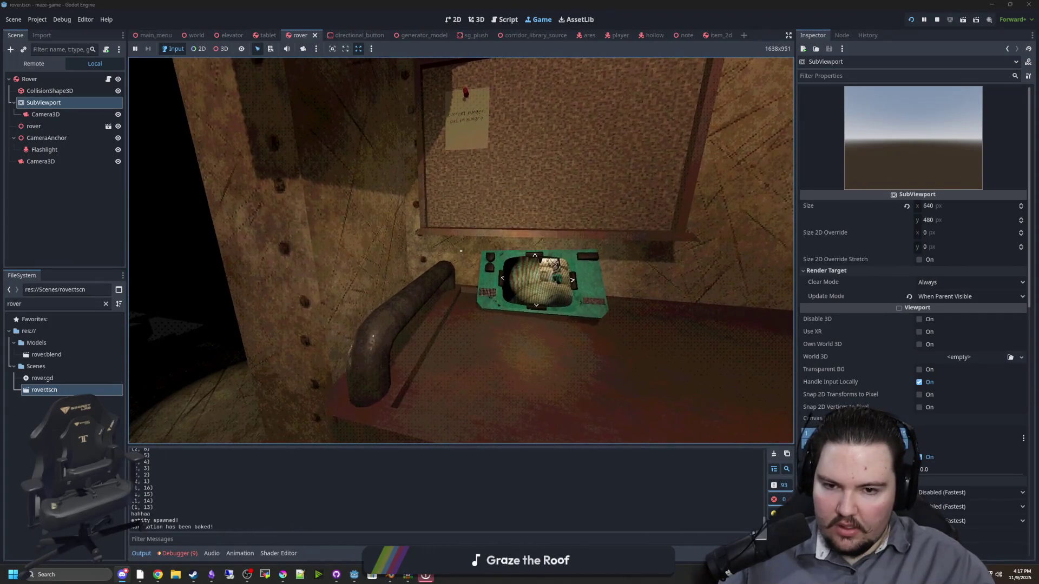
mouse_move(461, 251)
key(a)
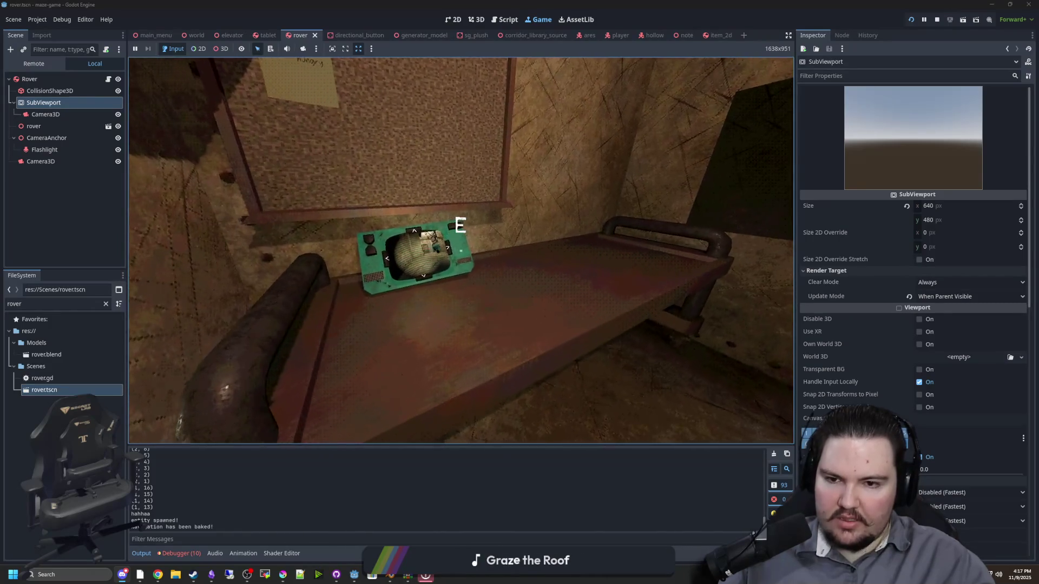
key(s)
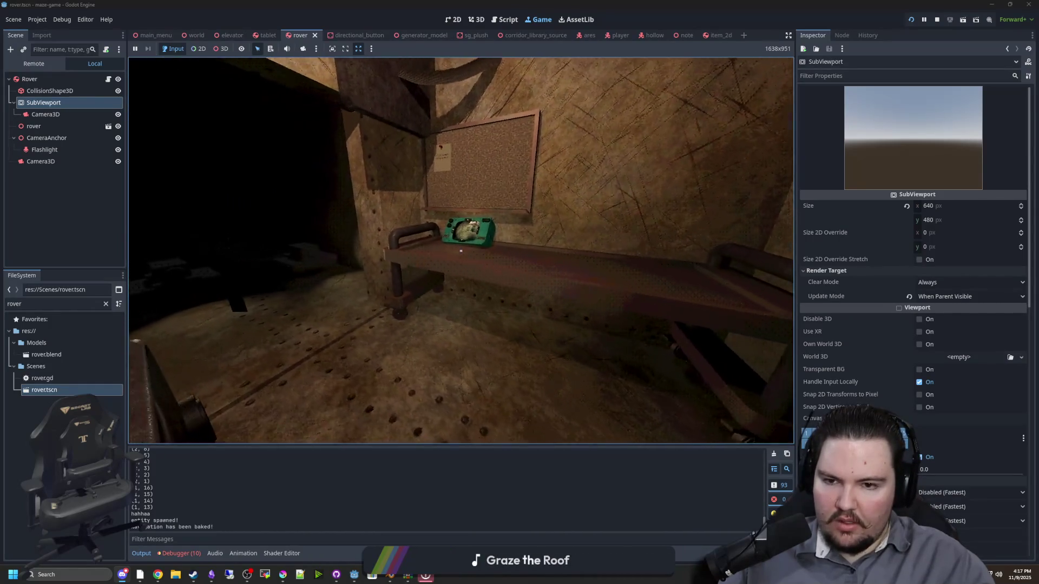
key(w)
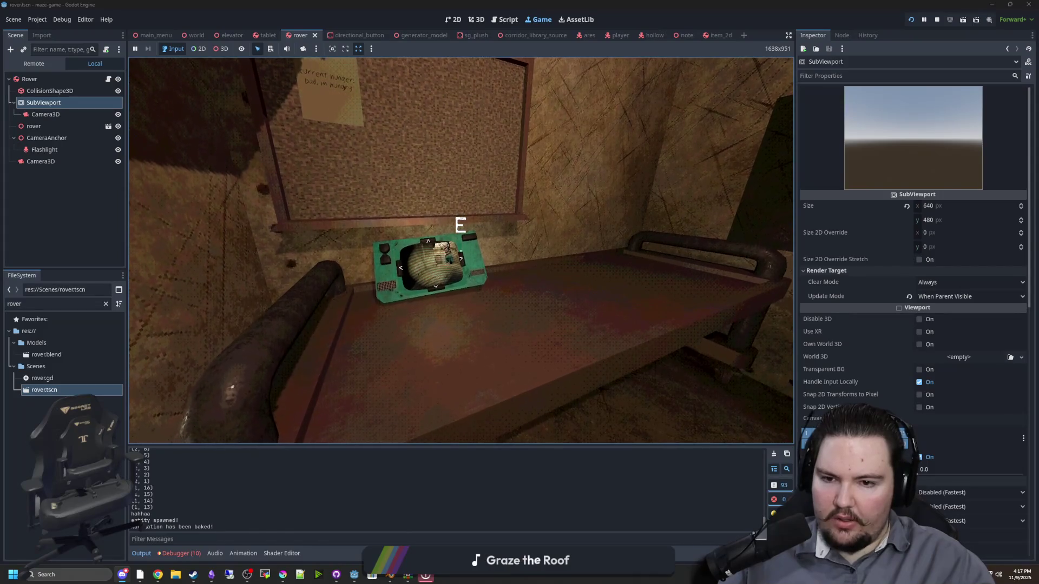
key(w)
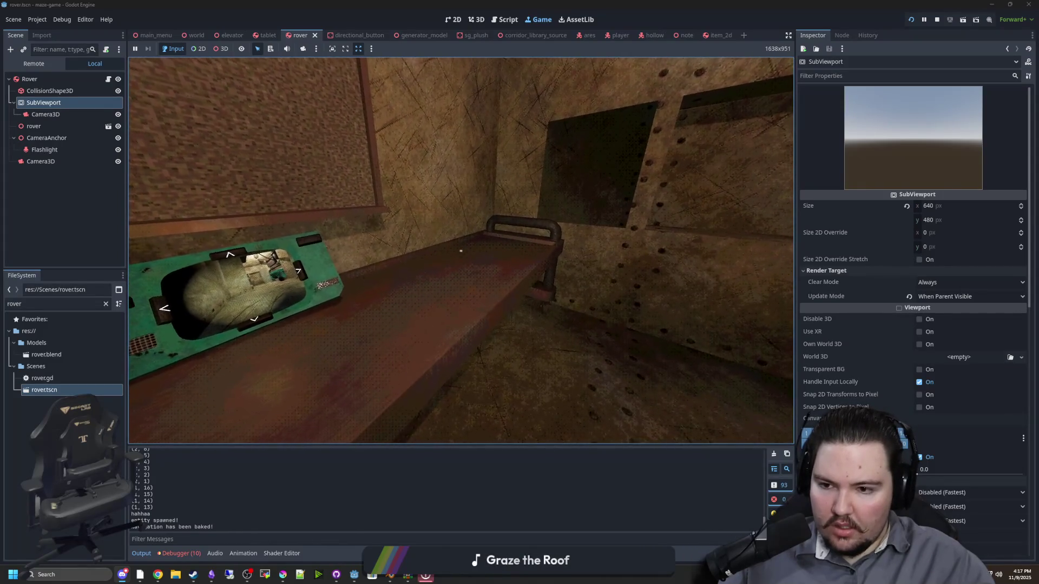
key(s)
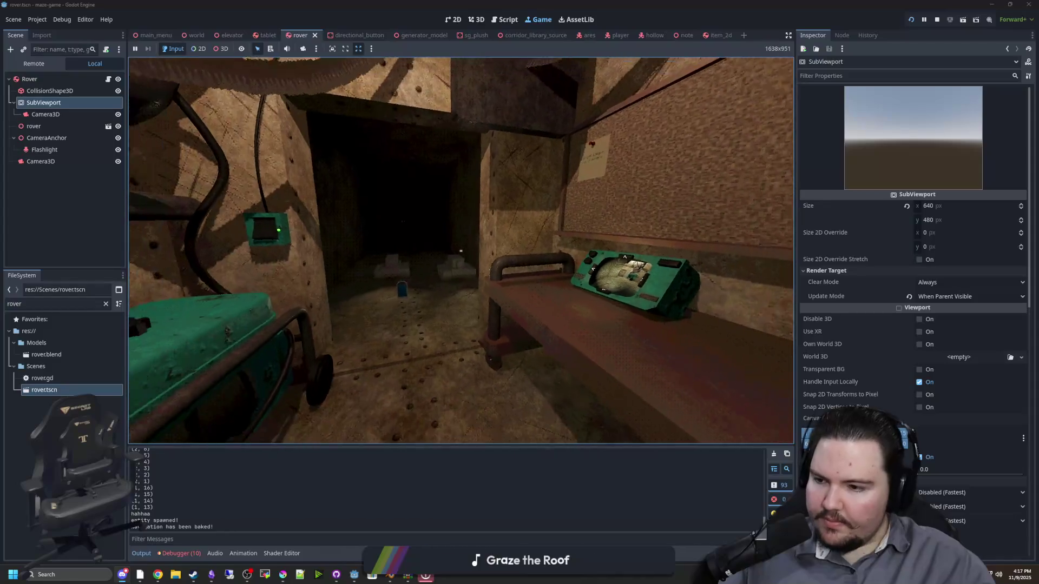
Pause and stop the game, returning to the rover.gd script
key(Escape)
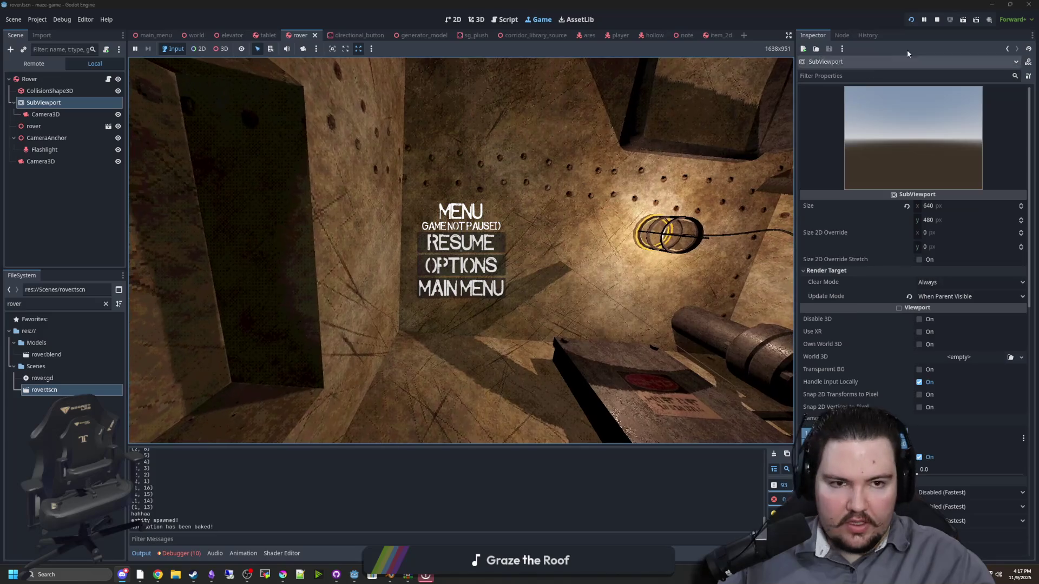
click(940, 20)
click(326, 228)
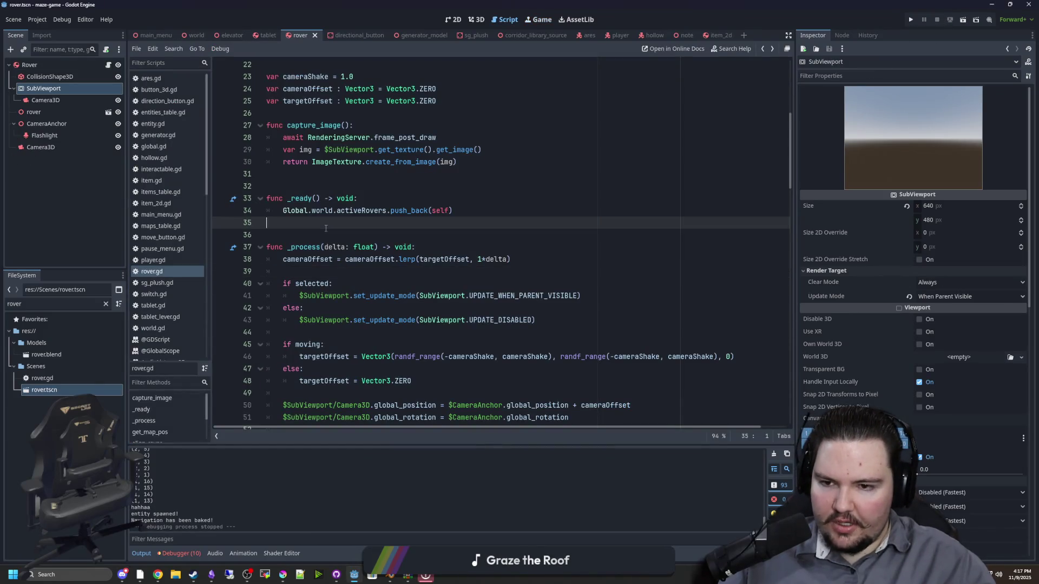
Filter the FileSystem for MAP, preview the 19×19 map_2.png, and widen the Inspector
click(311, 330)
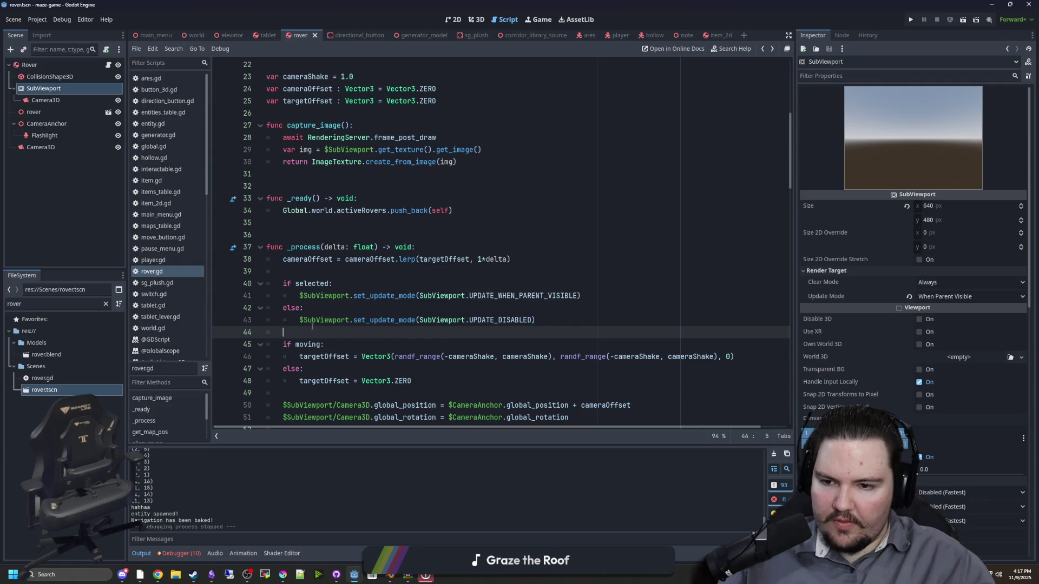
click(314, 268)
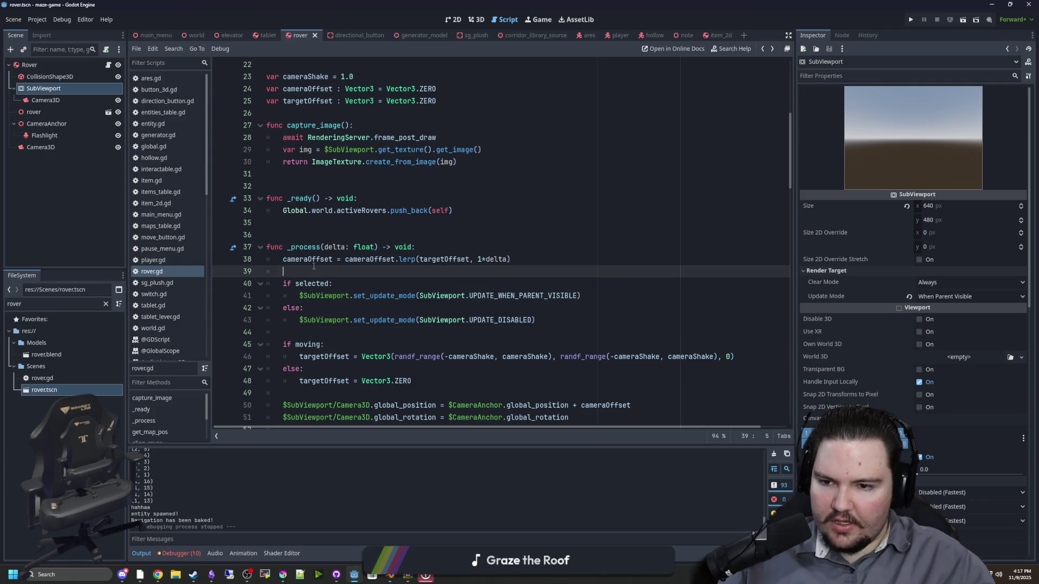
click(303, 331)
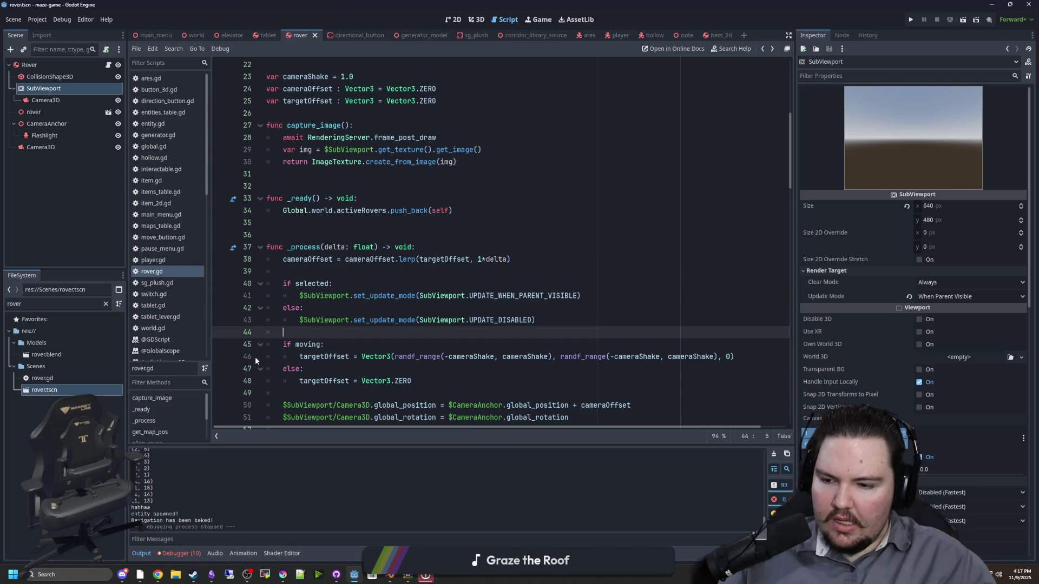
click(106, 305)
text(MAP)
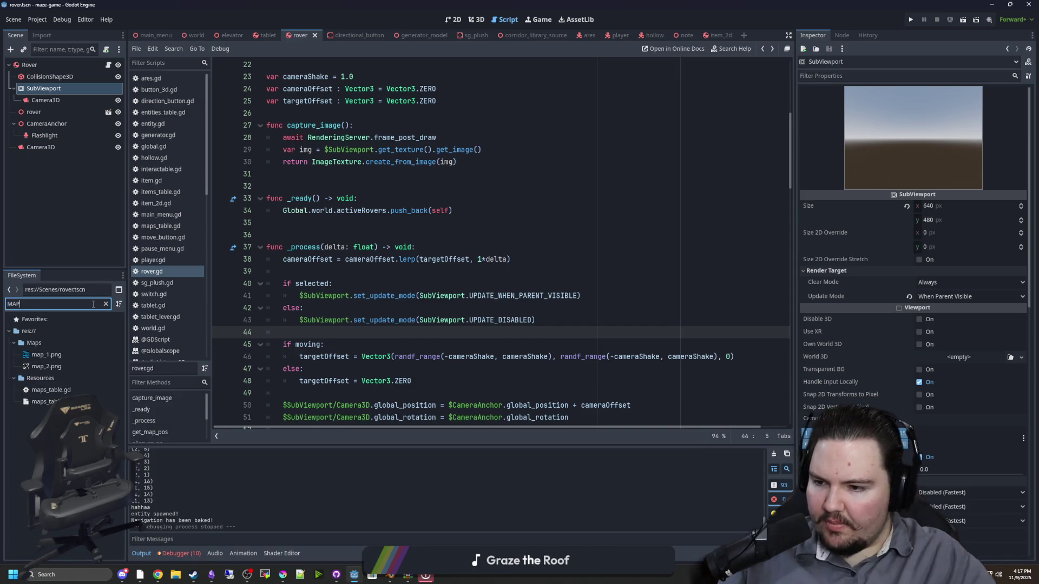
click(41, 368)
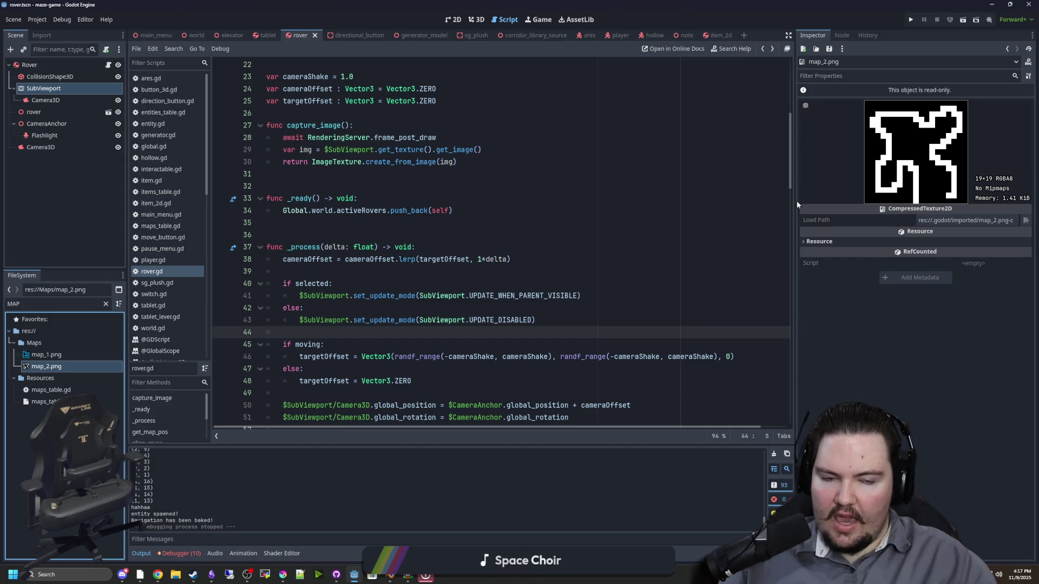
drag(793, 200, 652, 185)
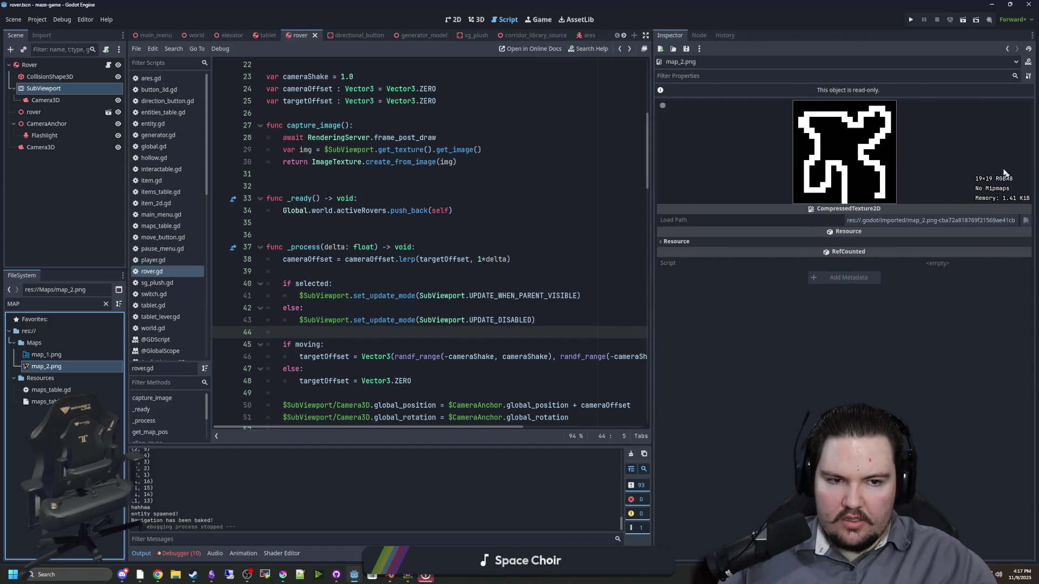
click(62, 577)
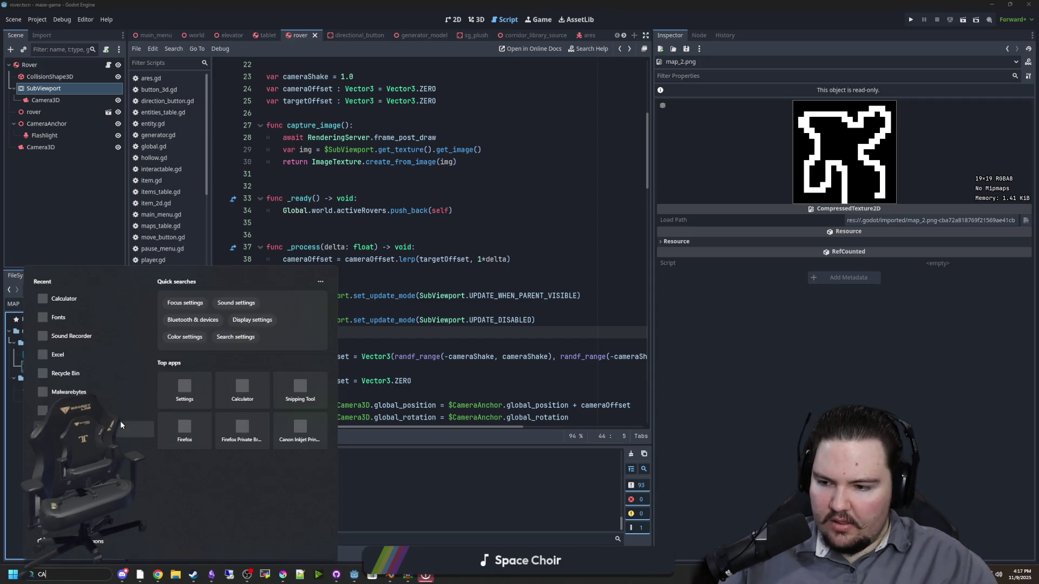
Compute 19 × 8 = 152 in Calculator, then clear it and minimise it back to rover.gd
text(CA)
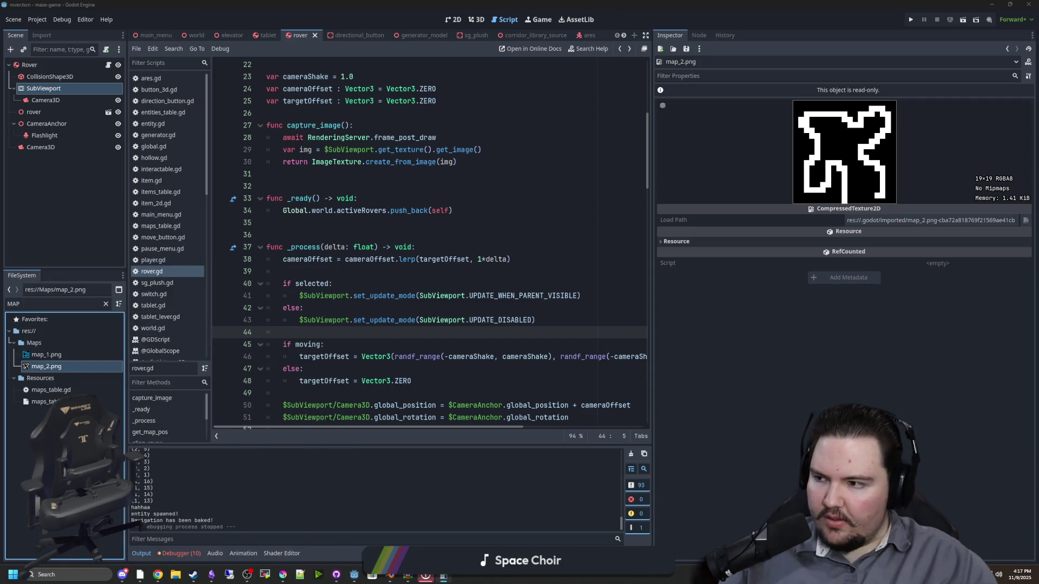
text(19*8)
key(Return)
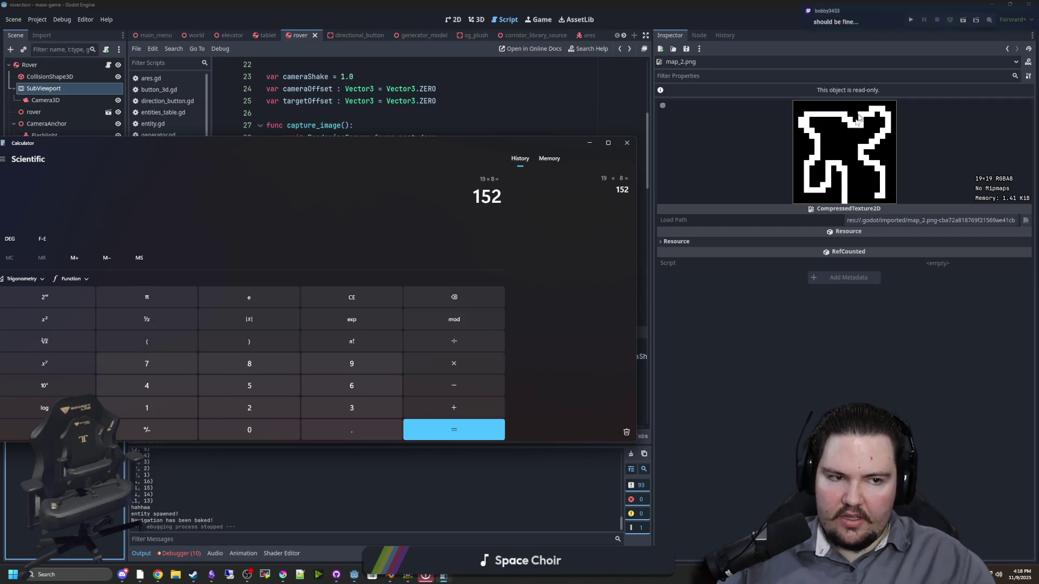
click(357, 295)
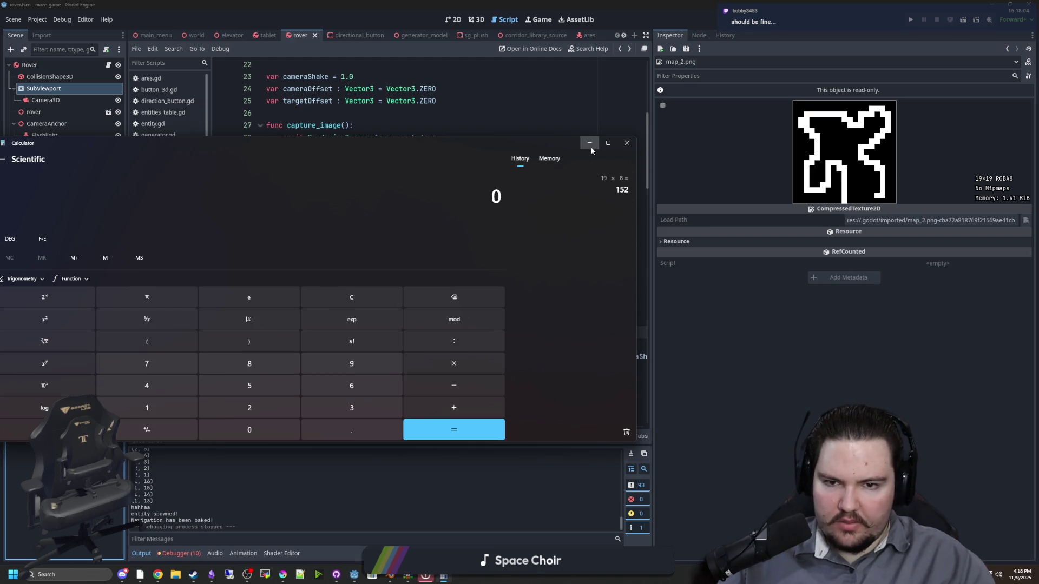
click(590, 143)
click(413, 210)
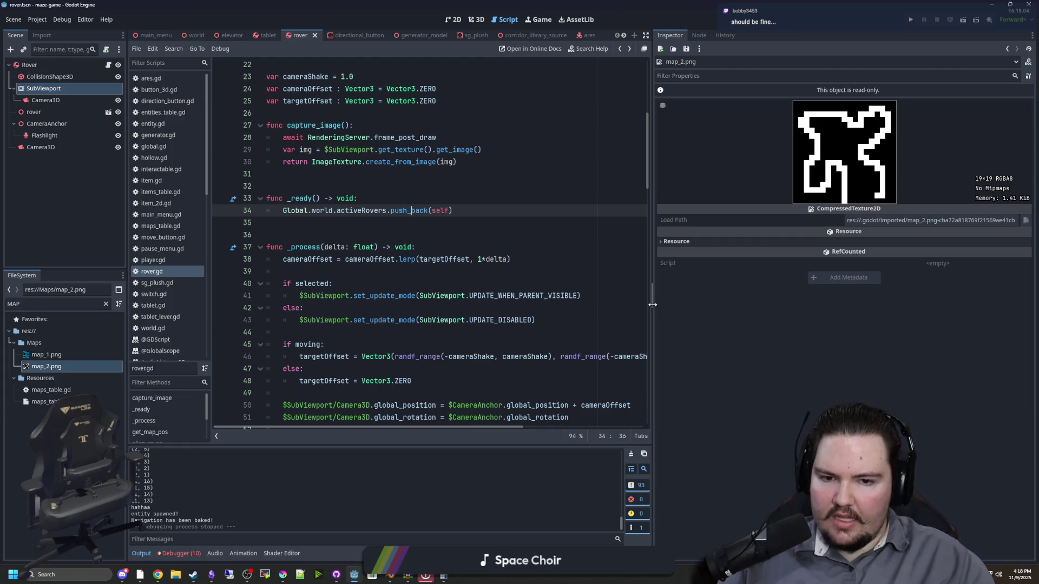
Narrow the Inspector and filter the FileSystem by 'material' to find the material files
drag(653, 304, 939, 305)
click(348, 223)
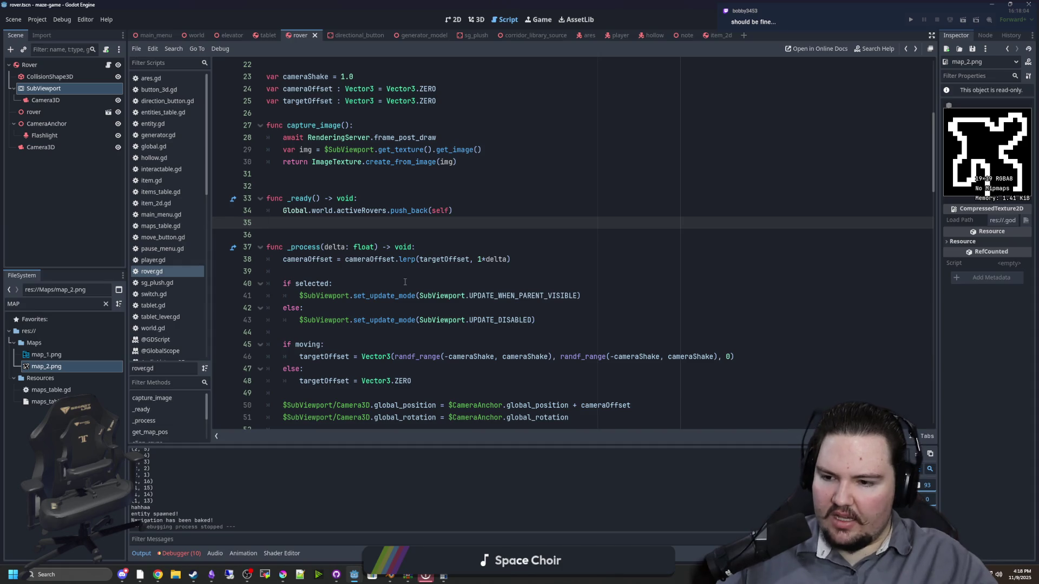
click(334, 232)
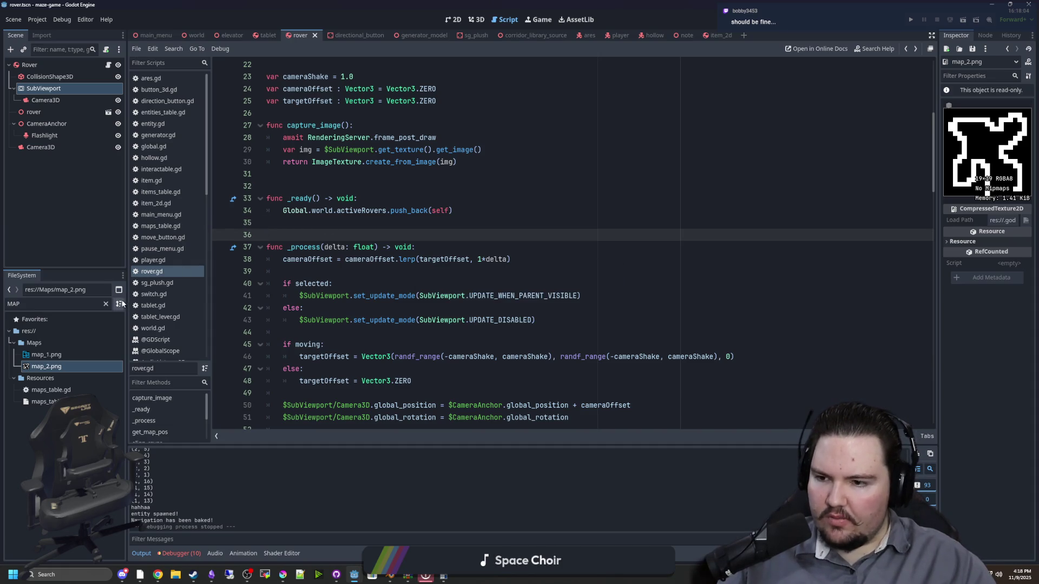
click(106, 304)
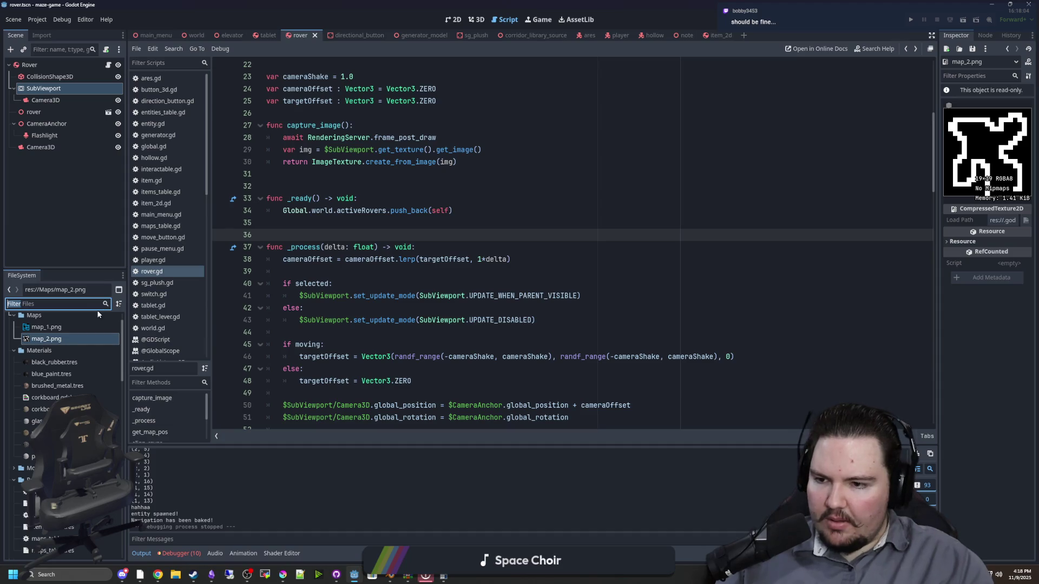
text(material)
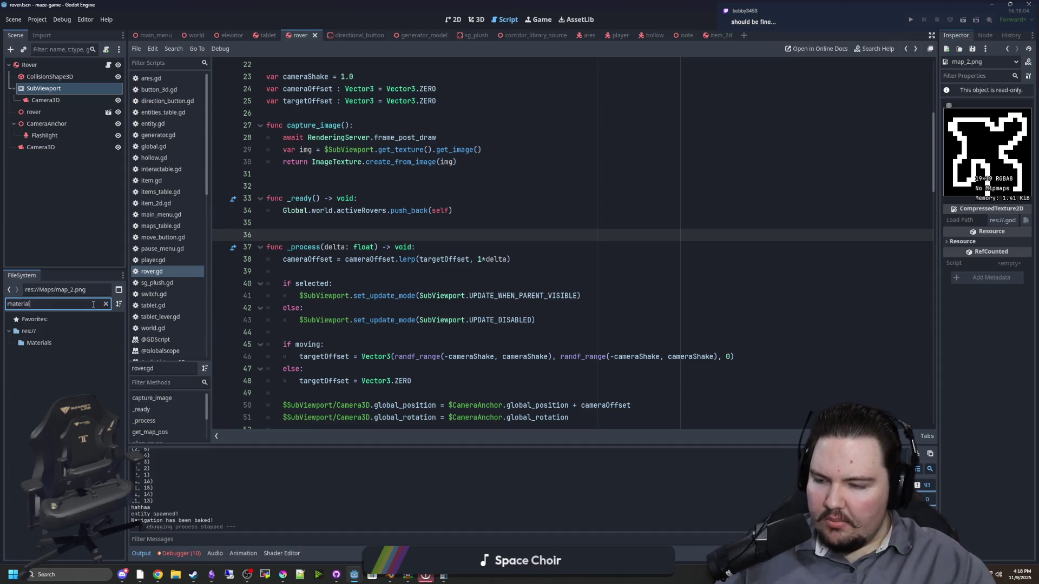
click(106, 304)
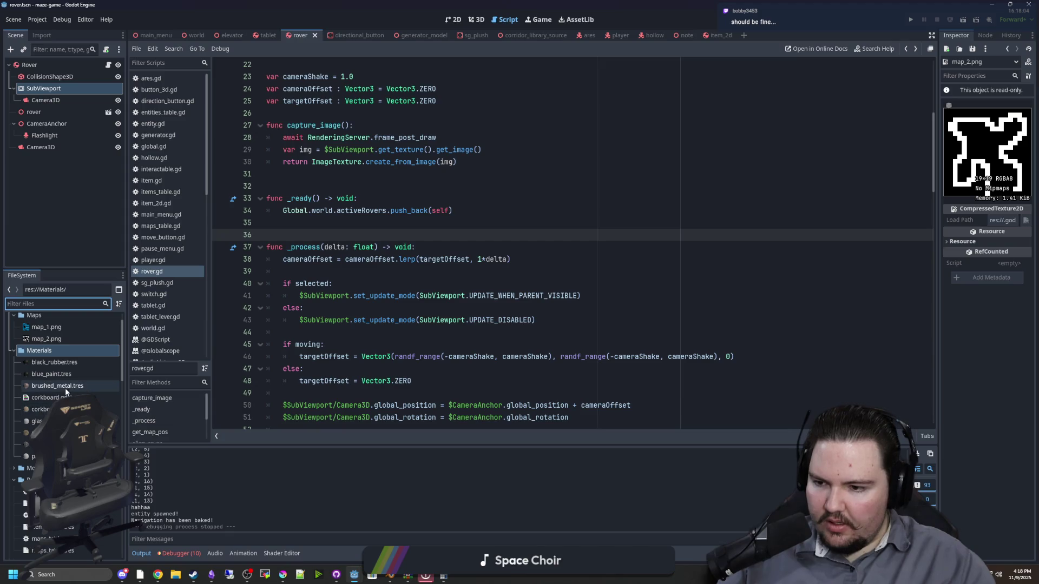
Inspect the metal.tres material's albedo, shading, transparency and shadow settings in a widened Inspector
click(49, 432)
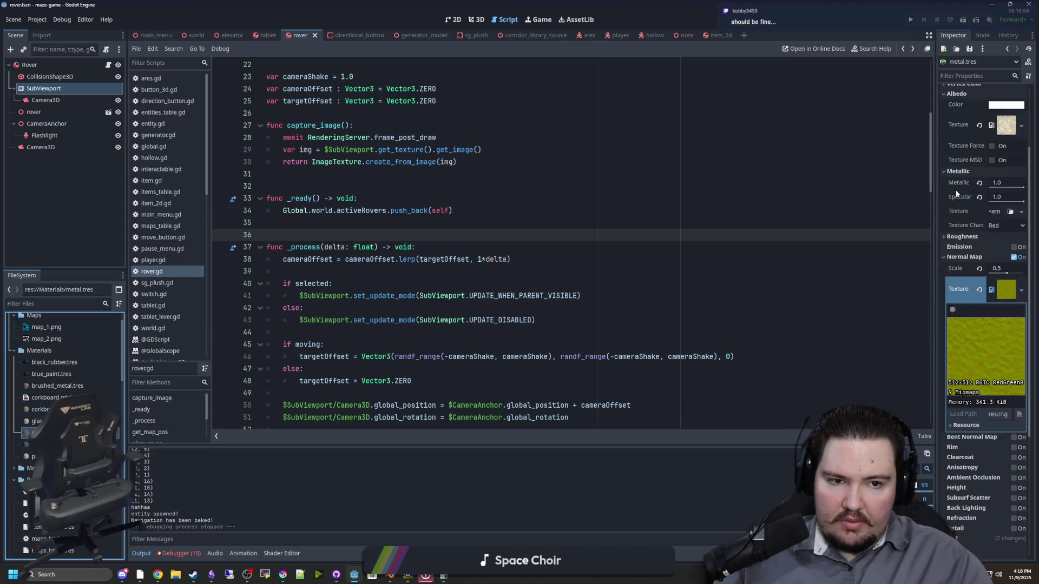
drag(936, 193, 450, 195)
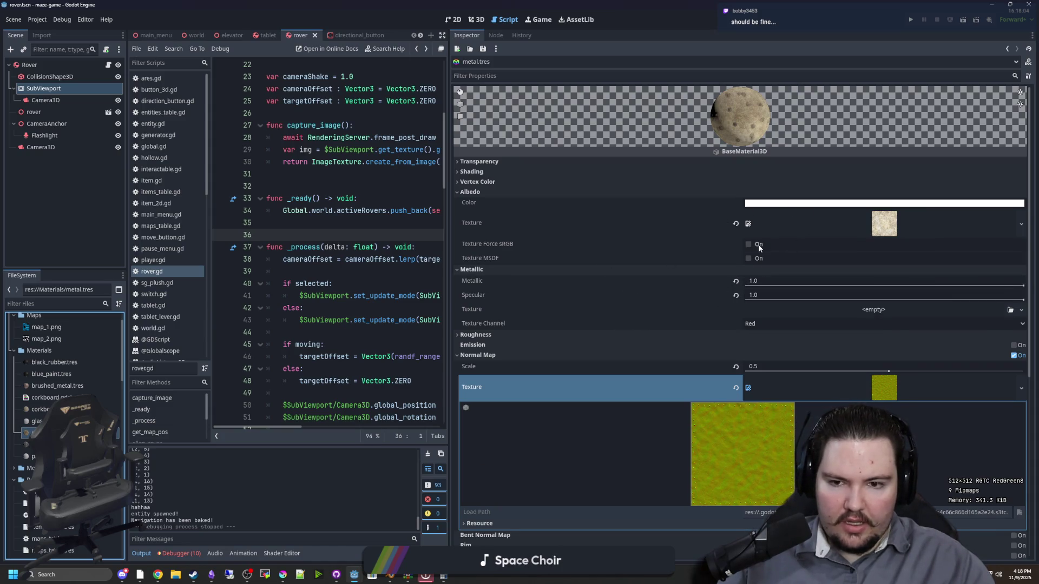
click(486, 193)
click(481, 172)
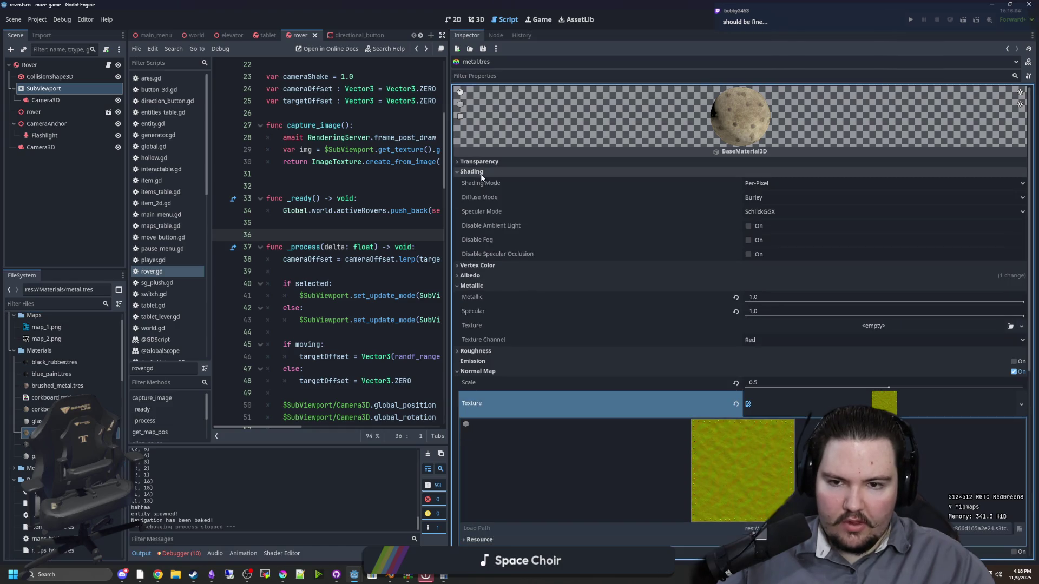
click(486, 171)
click(499, 162)
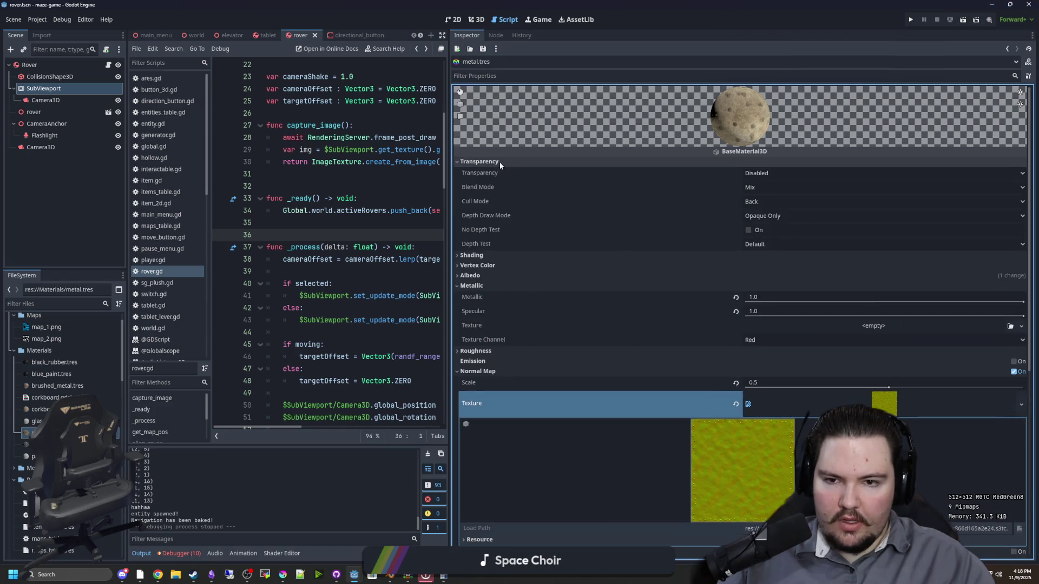
click(499, 161)
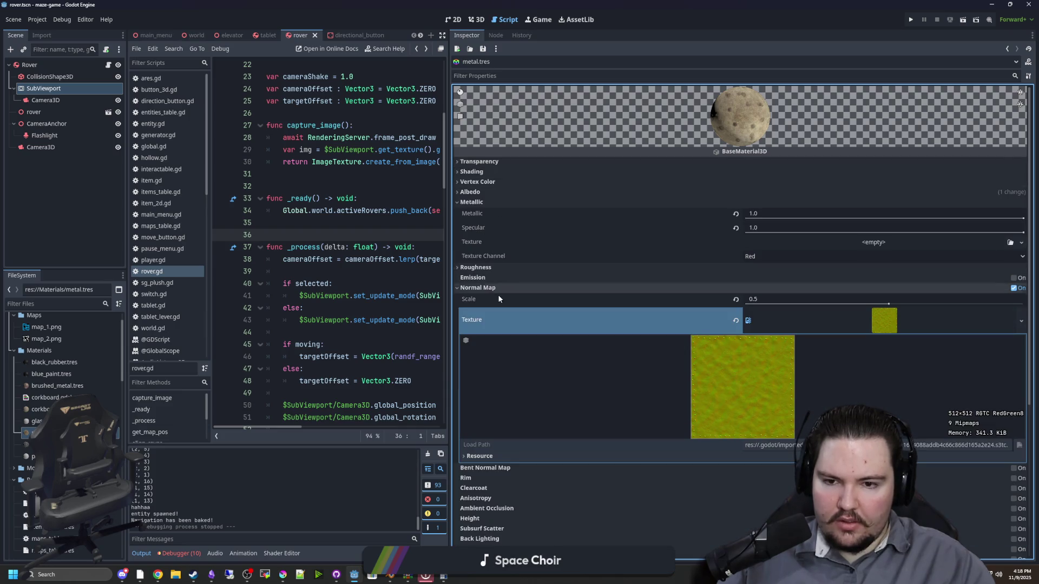
scroll(498, 295, down, 5)
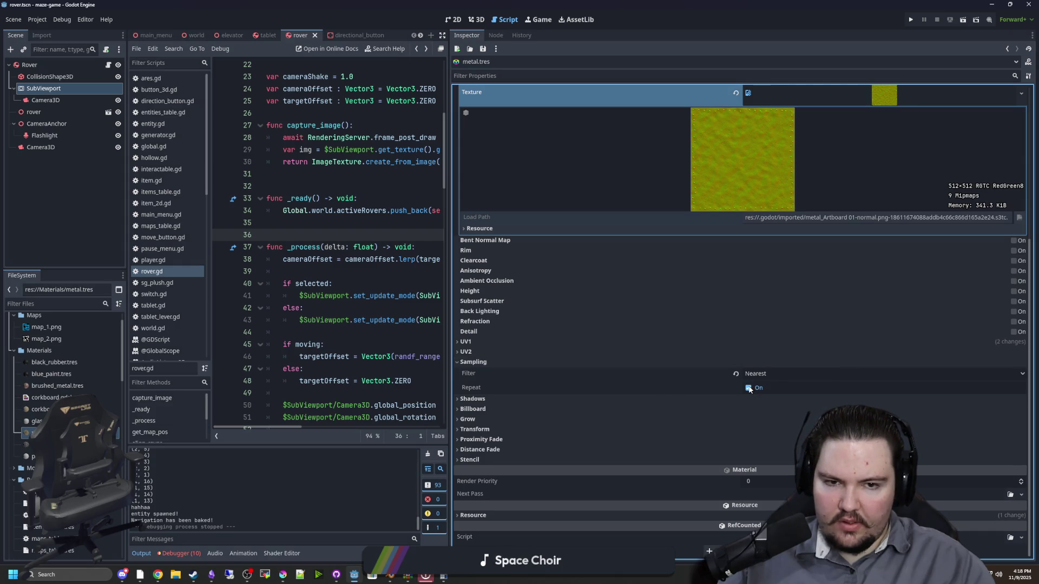
click(500, 399)
click(500, 399)
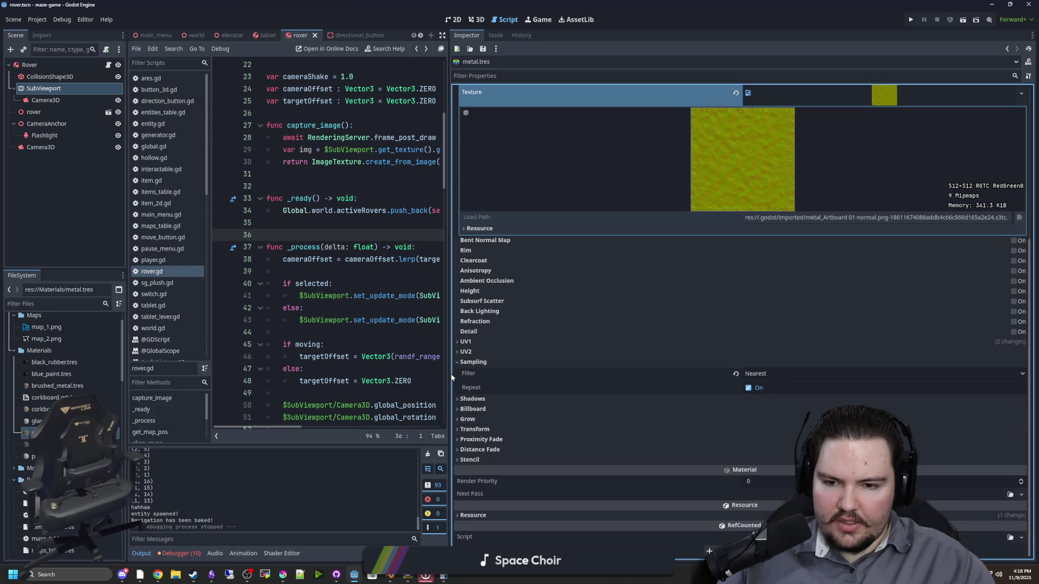
mouse_move(450, 374)
mouse_down()
mouse_move(965, 377)
mouse_move(939, 378)
mouse_up()
Save the rover scene with Ctrl+S
click(401, 332)
key(ctrl+s)
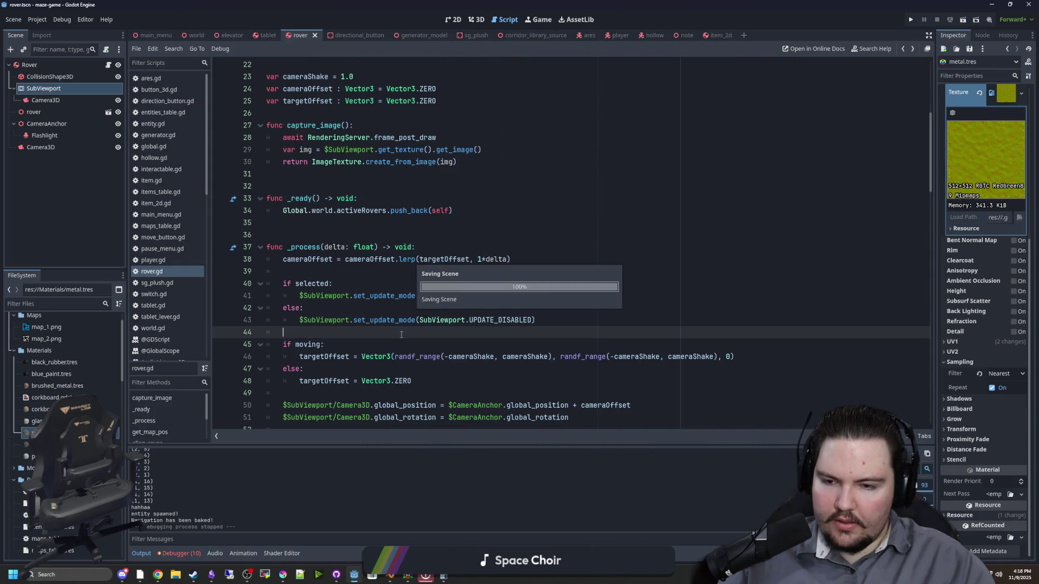
click(310, 272)
key(ctrl+s)
Scroll through rover.gd and place the caret on blank line 22
scroll(310, 273, down, 6)
scroll(429, 246, up, 4)
mouse_move(546, 242)
mouse_down()
mouse_move(292, 233)
mouse_move(281, 210)
mouse_up()
click(324, 197)
scroll(321, 244, up, 5)
scroll(320, 244, up, 2)
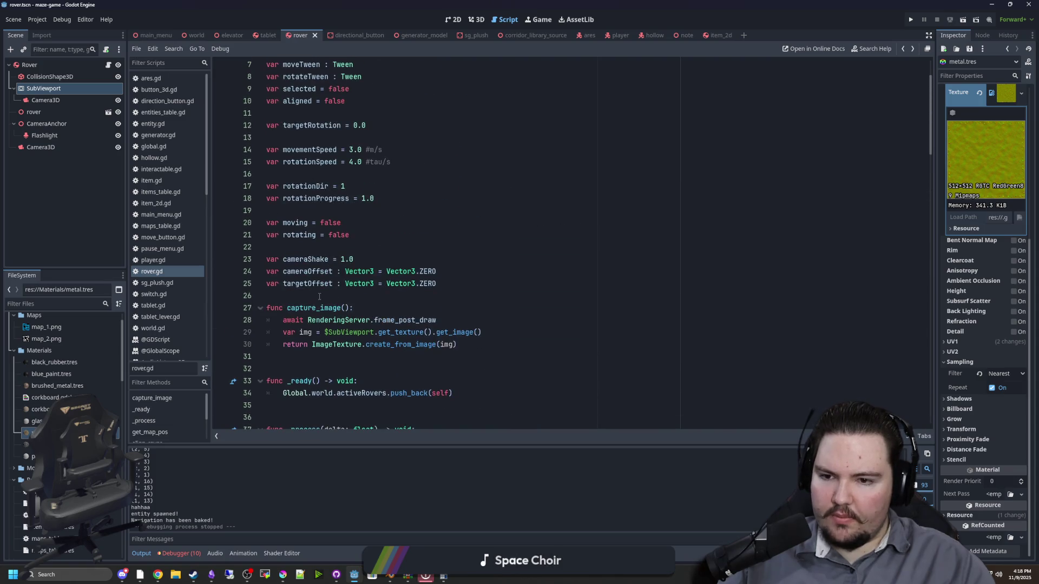
click(308, 344)
click(307, 247)
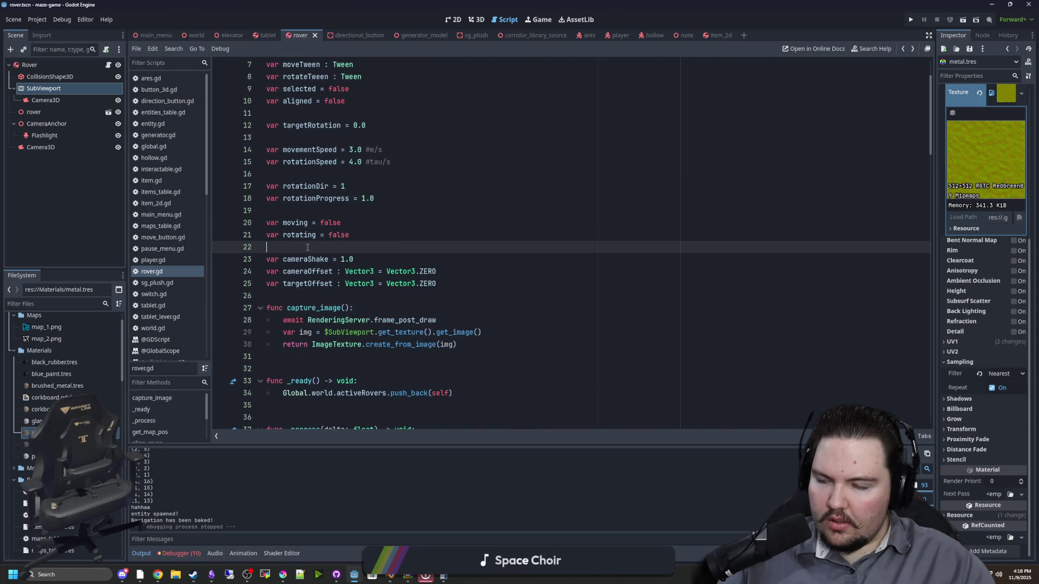
scroll(307, 247, up, 2)
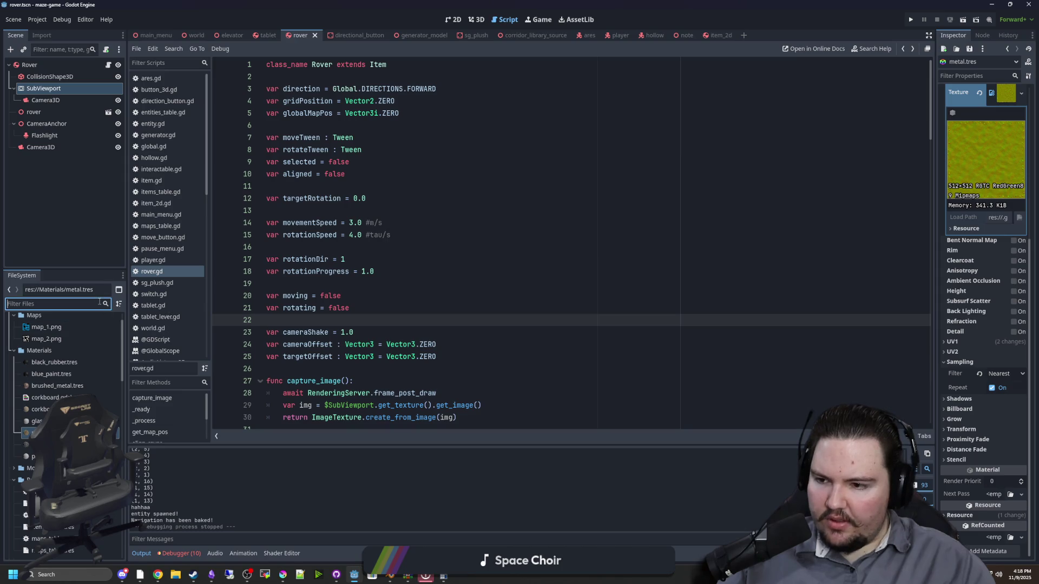
Filter files by 'tablet', open tablet.tscn in 3D, and inspect ColorRect's 2d_crt.gdshader material
text(tablet)
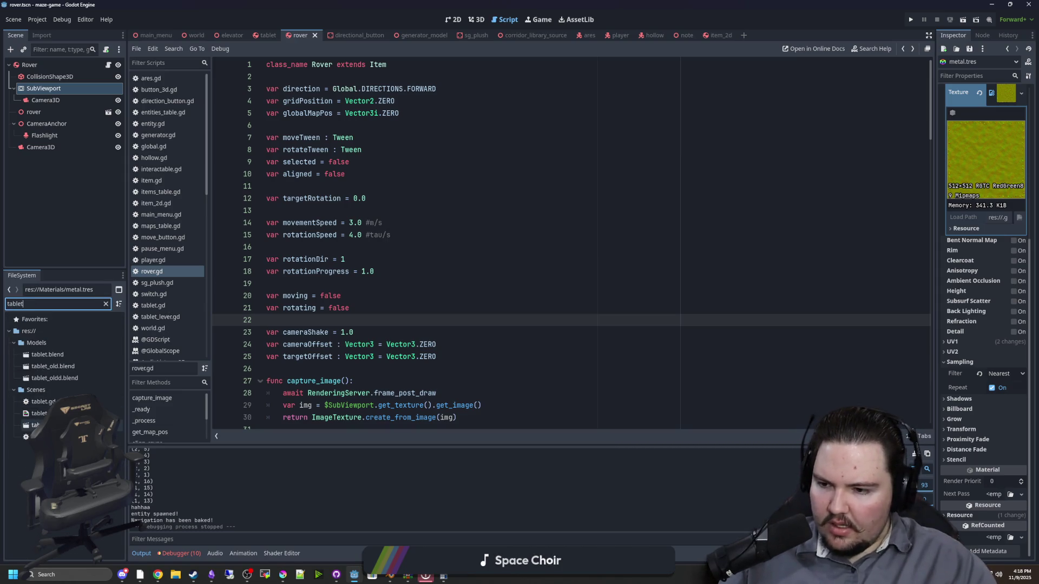
double_click(37, 425)
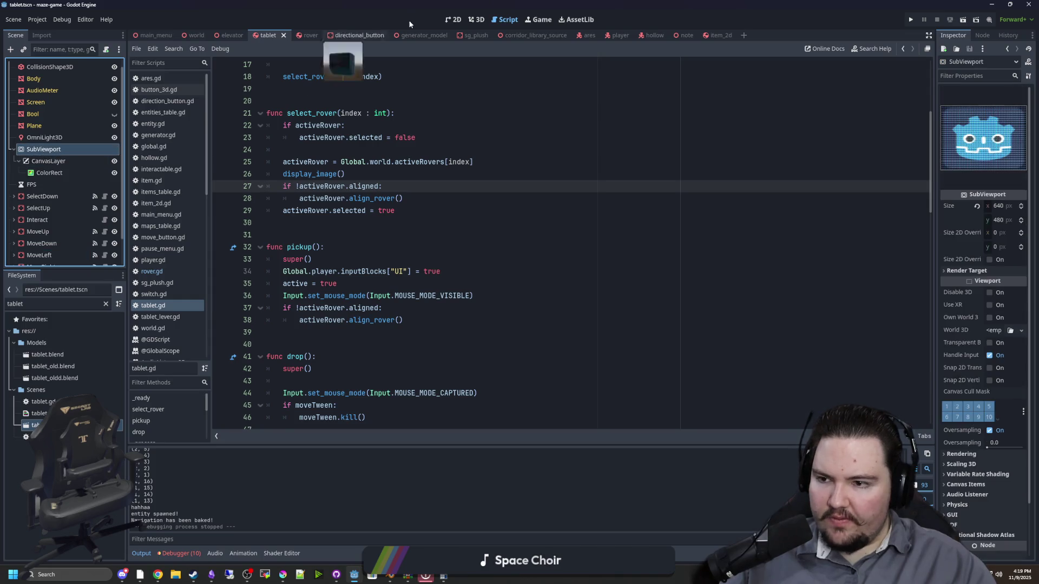
click(468, 20)
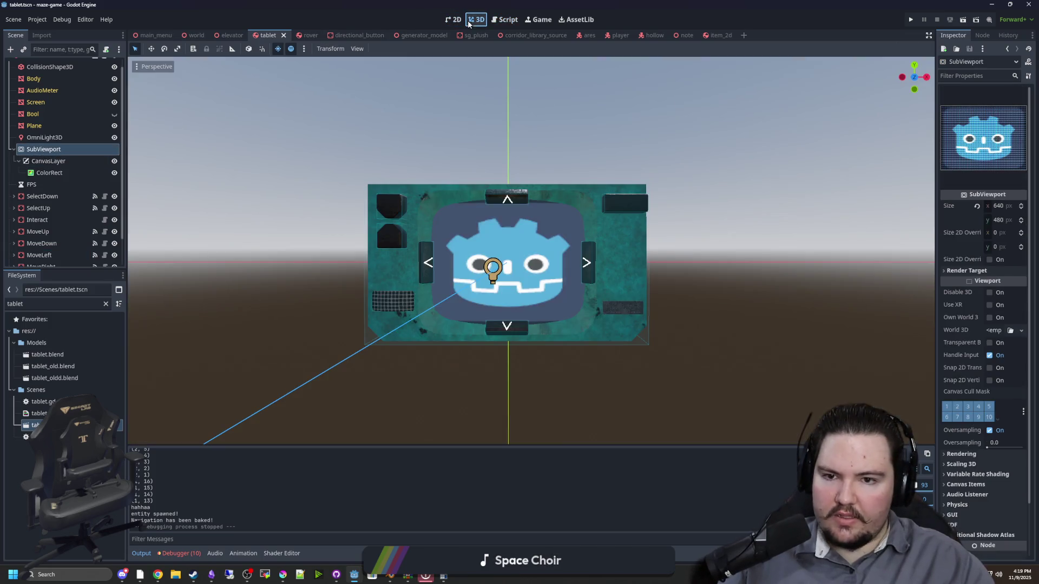
drag(935, 151, 698, 160)
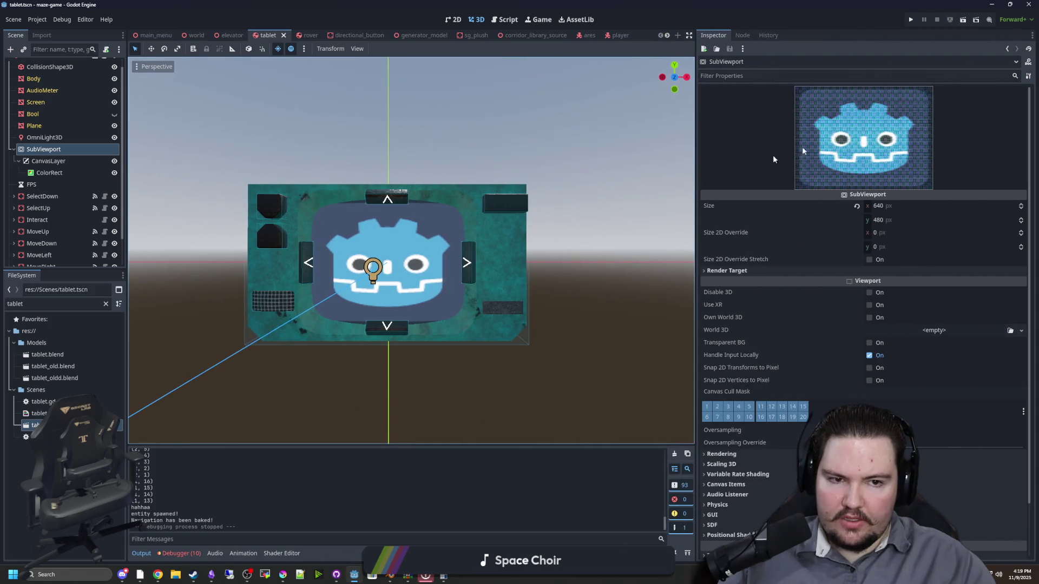
click(48, 160)
click(51, 174)
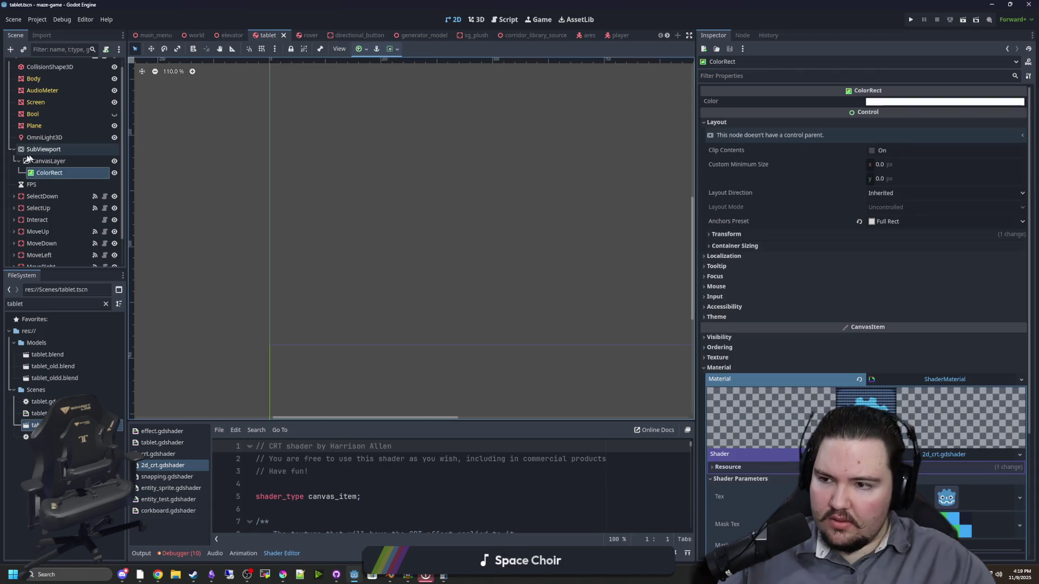
scroll(779, 359, down, 3)
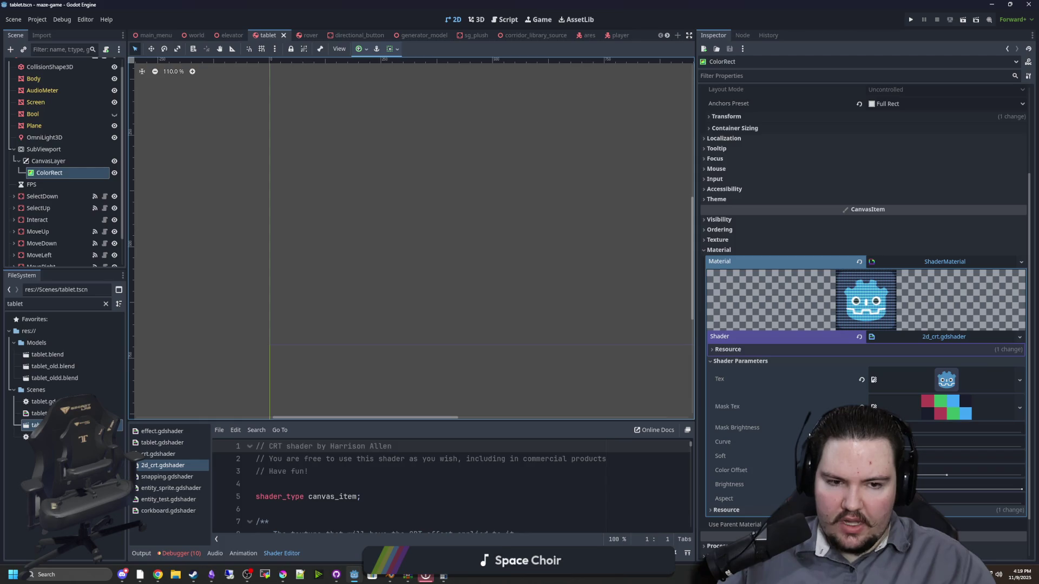
Inspect the 640×480 SubViewport's render target settings and toggle its Oversampling option
click(44, 149)
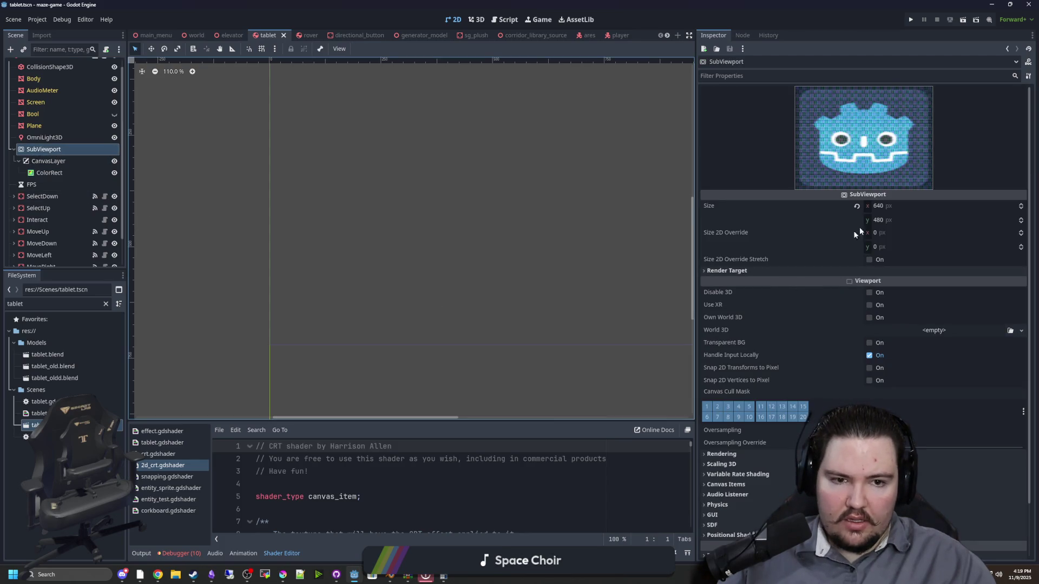
click(782, 271)
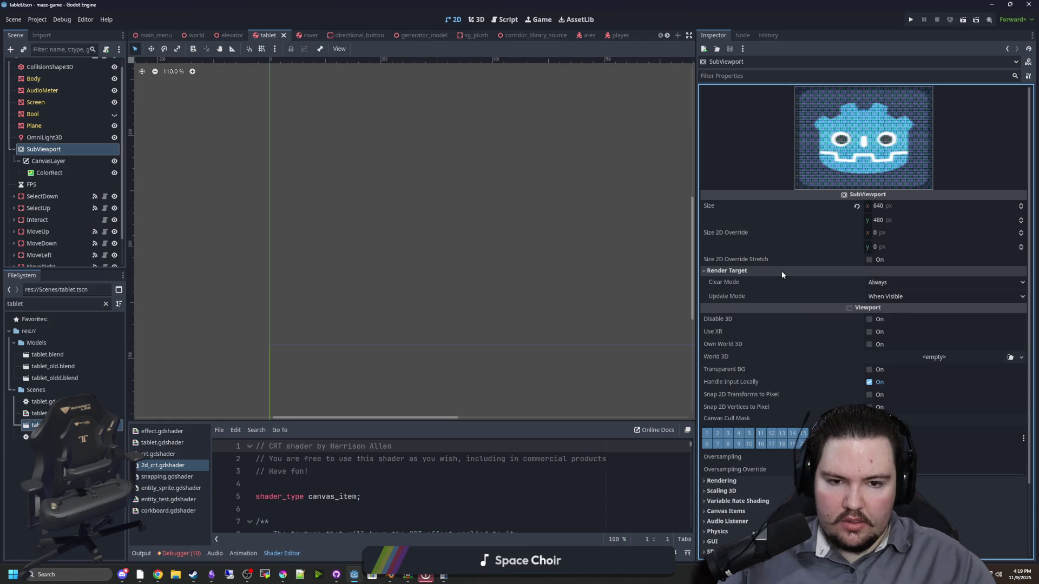
click(782, 272)
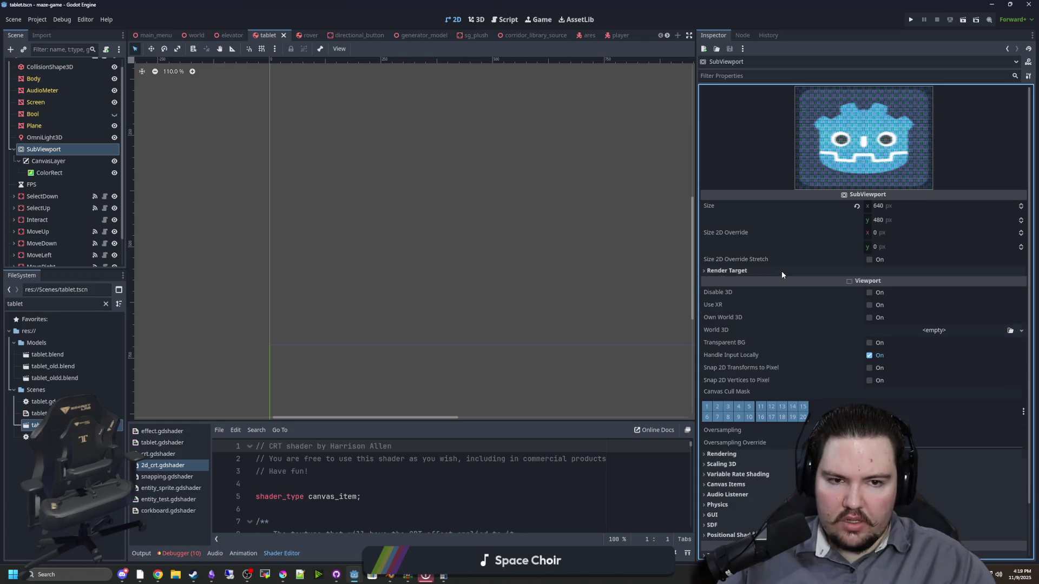
click(781, 271)
click(782, 271)
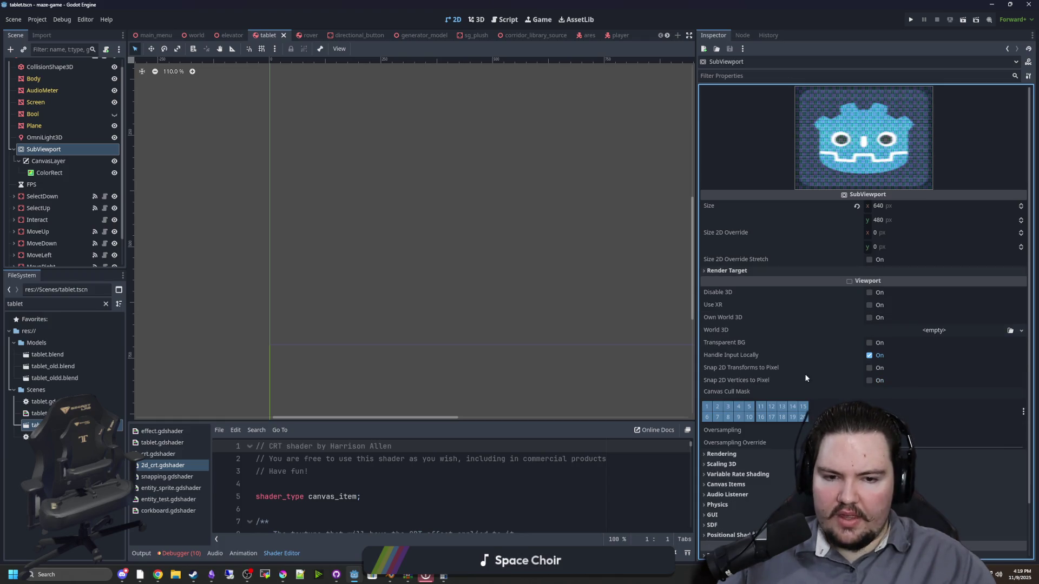
scroll(804, 379, down, 3)
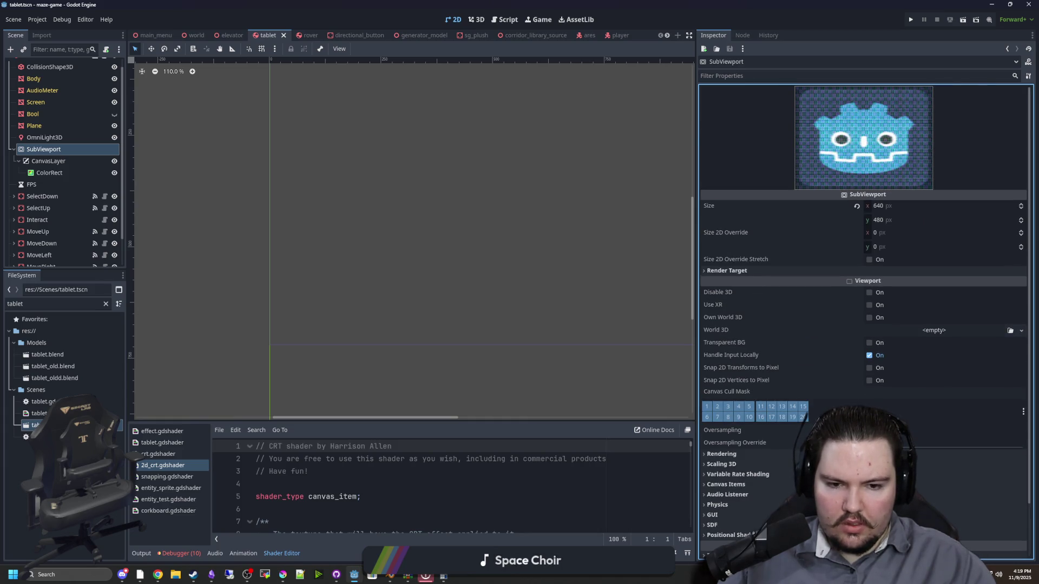
click(869, 430)
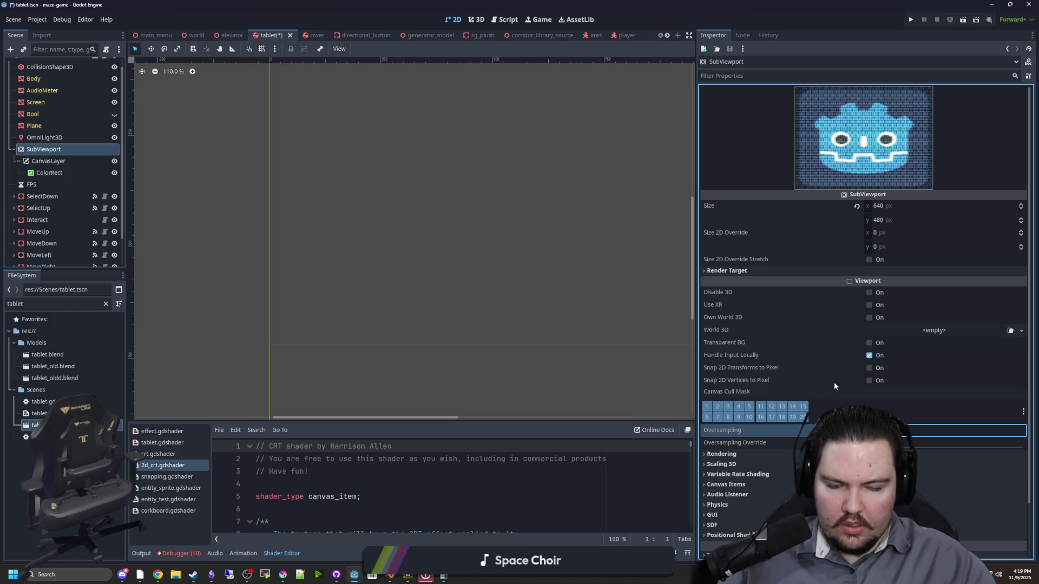
Inspect the OmniLight3D's transform and shadow mode settings, orbiting the view around the tablet
click(63, 162)
click(66, 137)
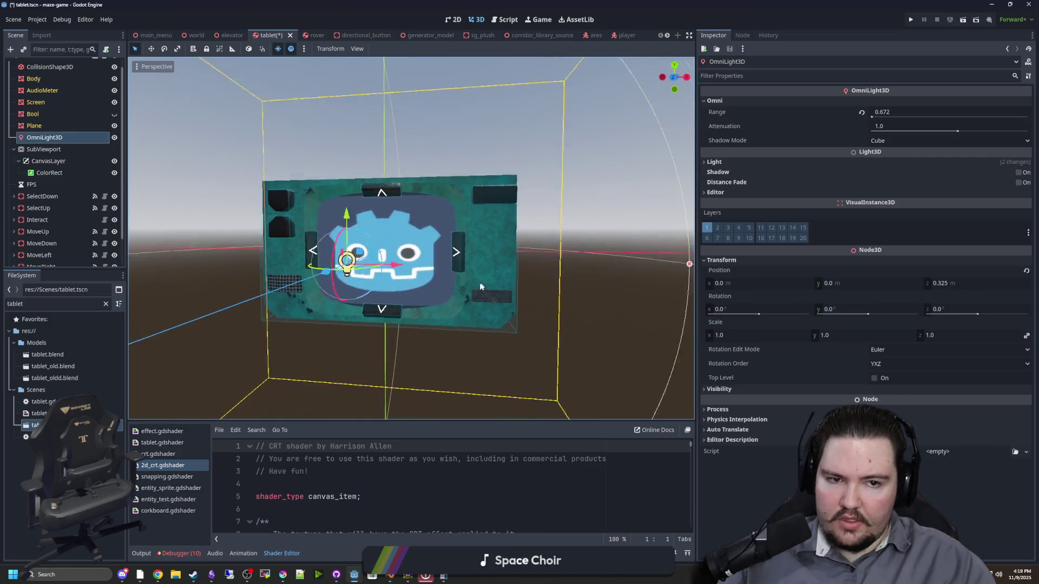
click(726, 260)
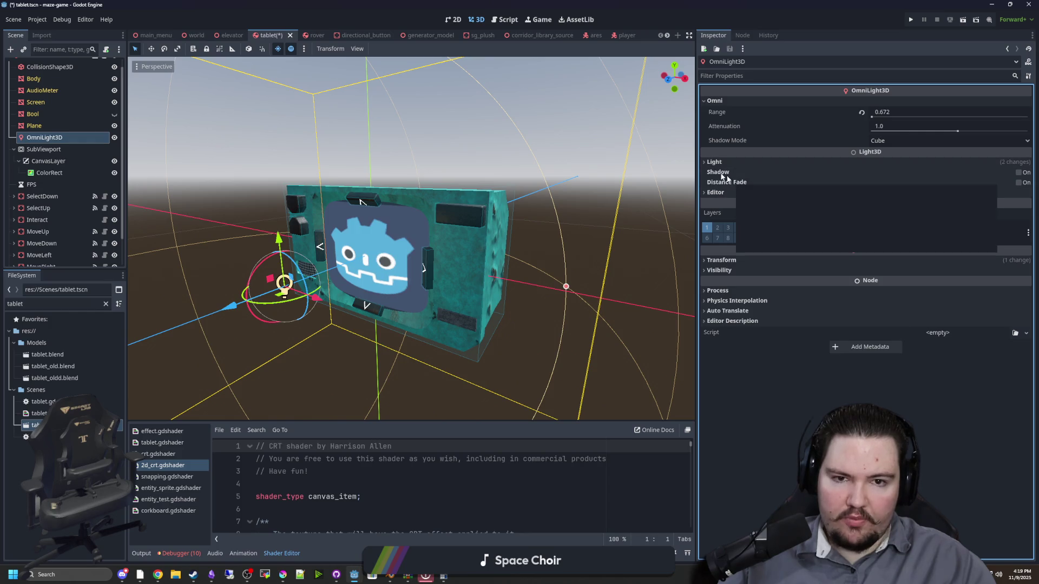
scroll(443, 221, down, 3)
mouse_move(443, 221)
mouse_down()
mouse_move(552, 202)
mouse_move(521, 224)
mouse_move(536, 217)
mouse_up()
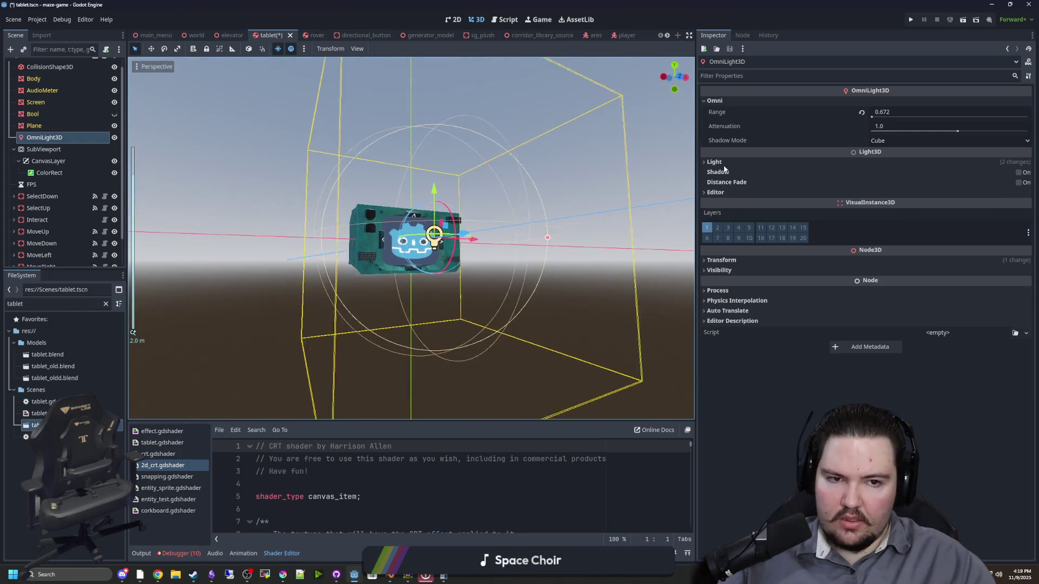
click(897, 141)
click(897, 141)
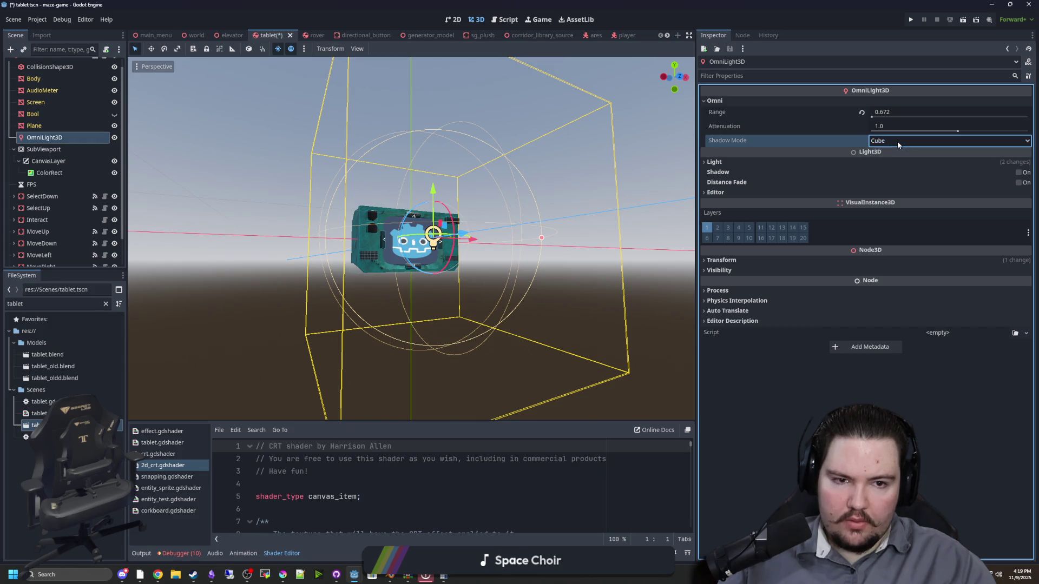
click(537, 248)
scroll(537, 248, up, 5)
scroll(481, 288, up, 5)
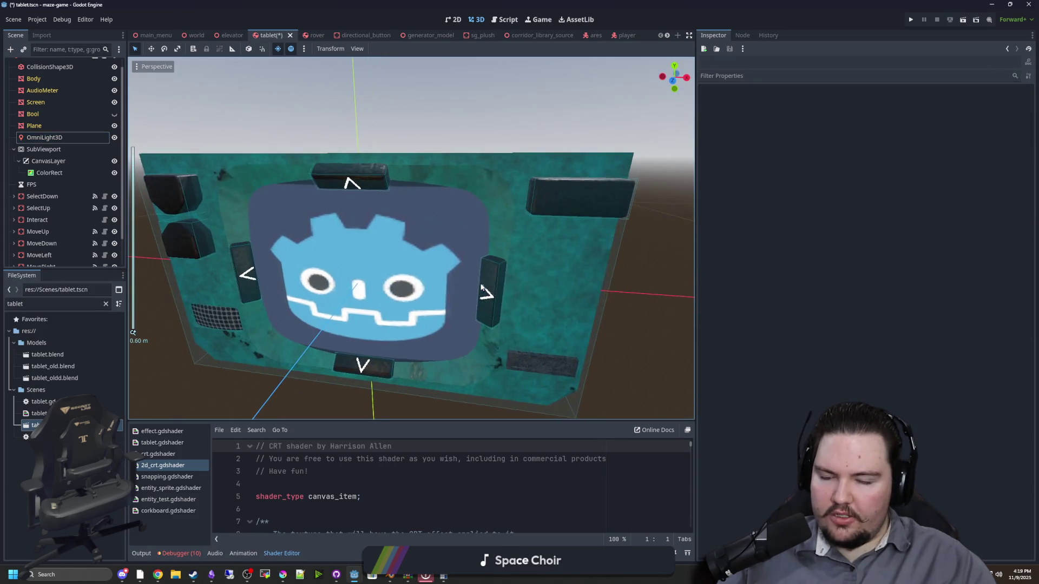
Save the tablet scene and open the Tablet node's tablet.gd script
key(ctrl+s)
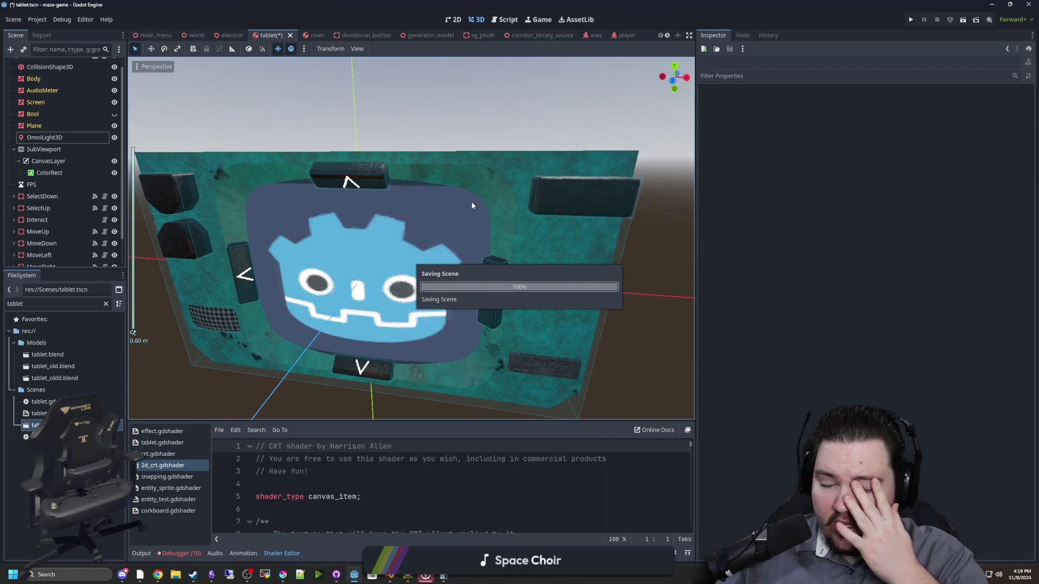
scroll(472, 205, up, 3)
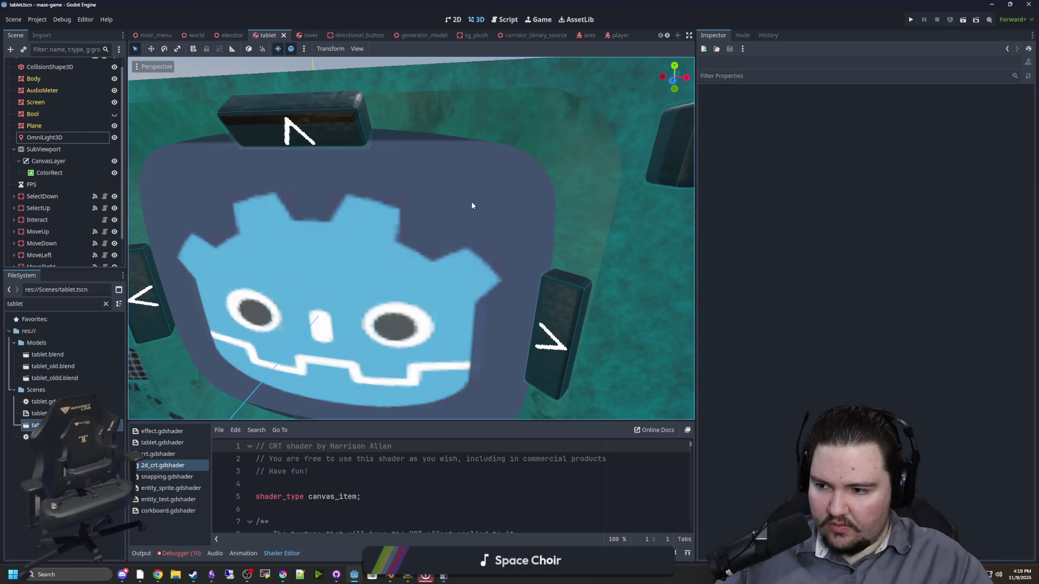
scroll(471, 206, down, 5)
drag(561, 176, 422, 249)
key(ctrl+s)
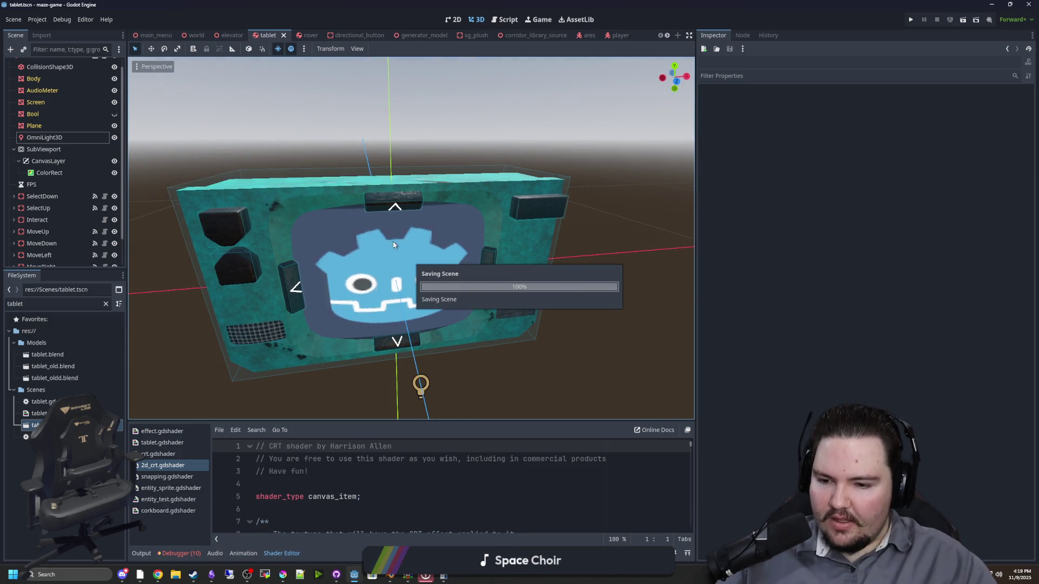
click(96, 65)
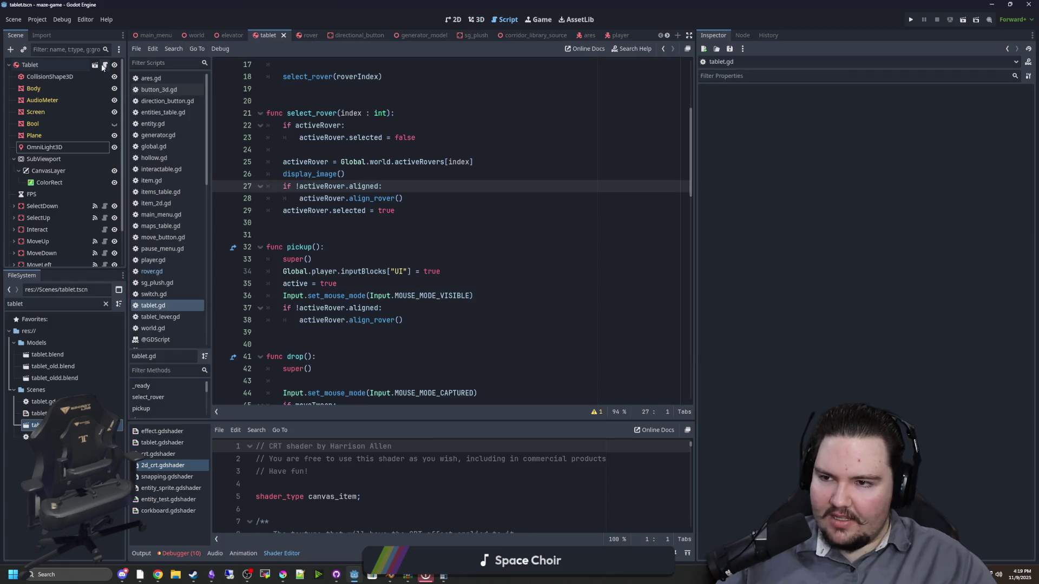
Save the tablet scene, open player.gd, and review the held-item block around line 227
key(Down)
key(Down)
key(Down)
key(ctrl+s)
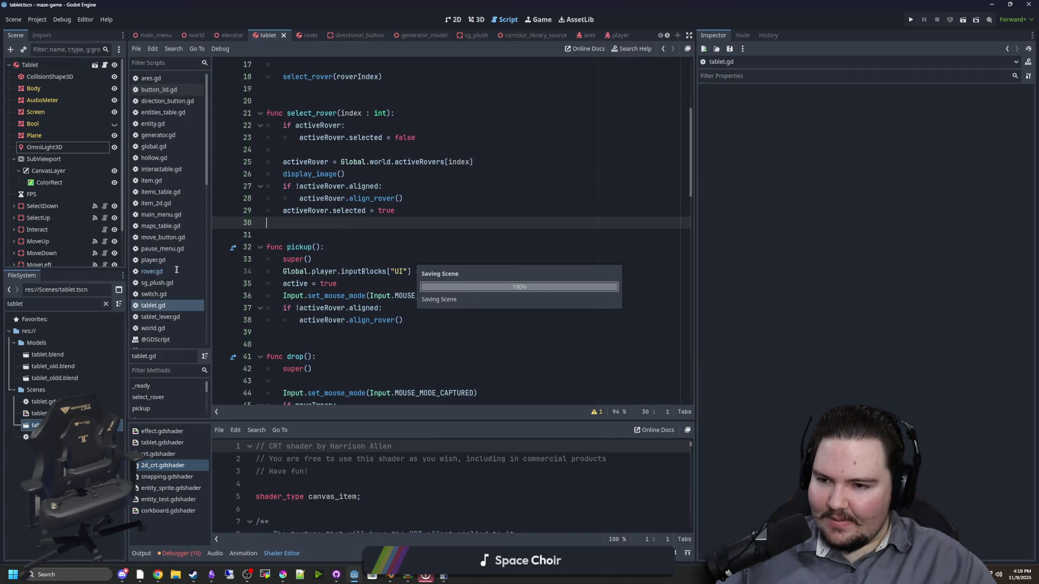
click(159, 260)
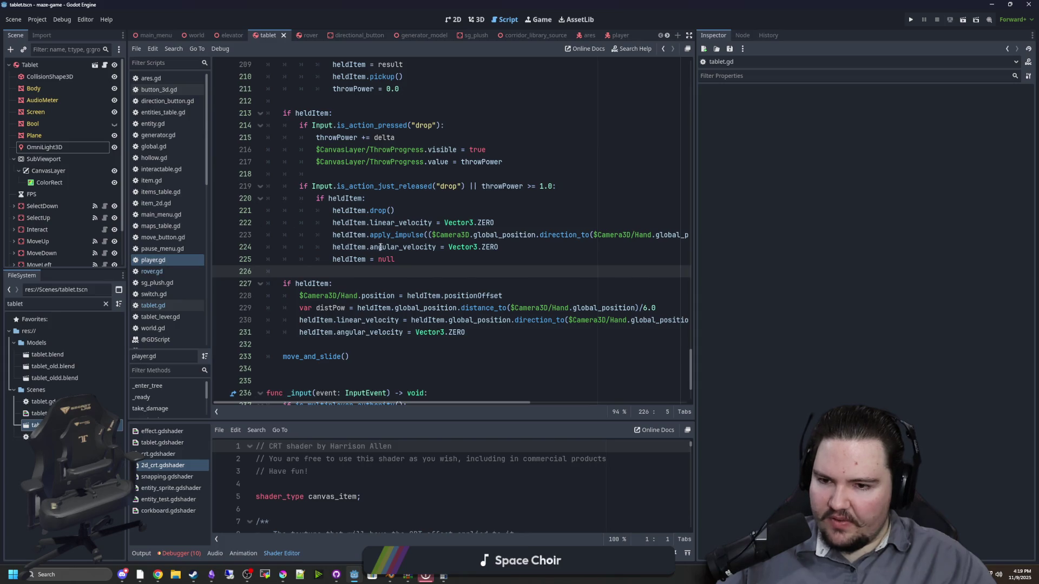
drag(697, 231, 927, 233)
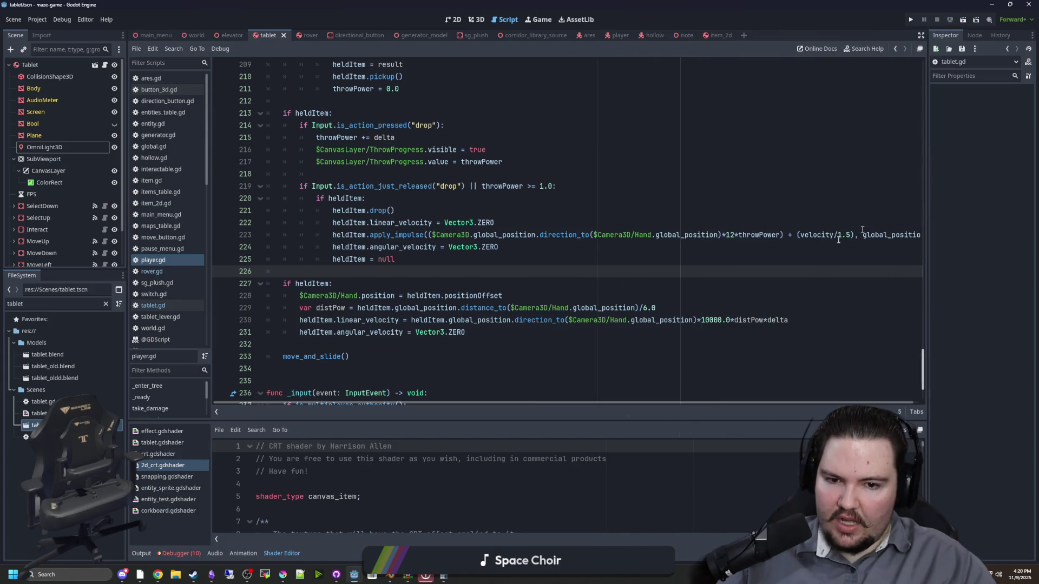
click(703, 308)
click(438, 285)
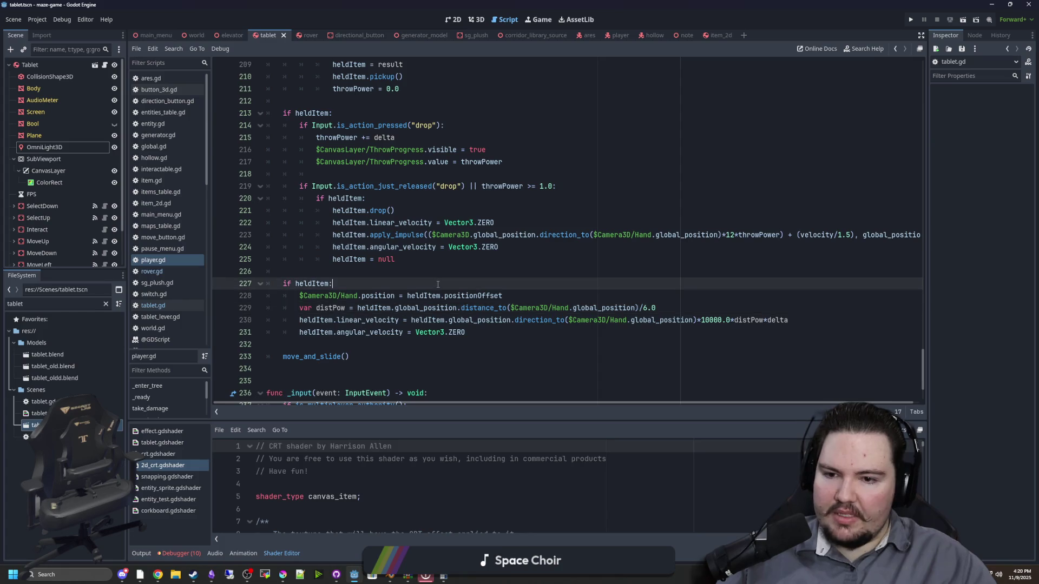
mouse_move(385, 322)
mouse_down()
mouse_move(427, 320)
mouse_move(346, 332)
mouse_move(790, 320)
mouse_up()
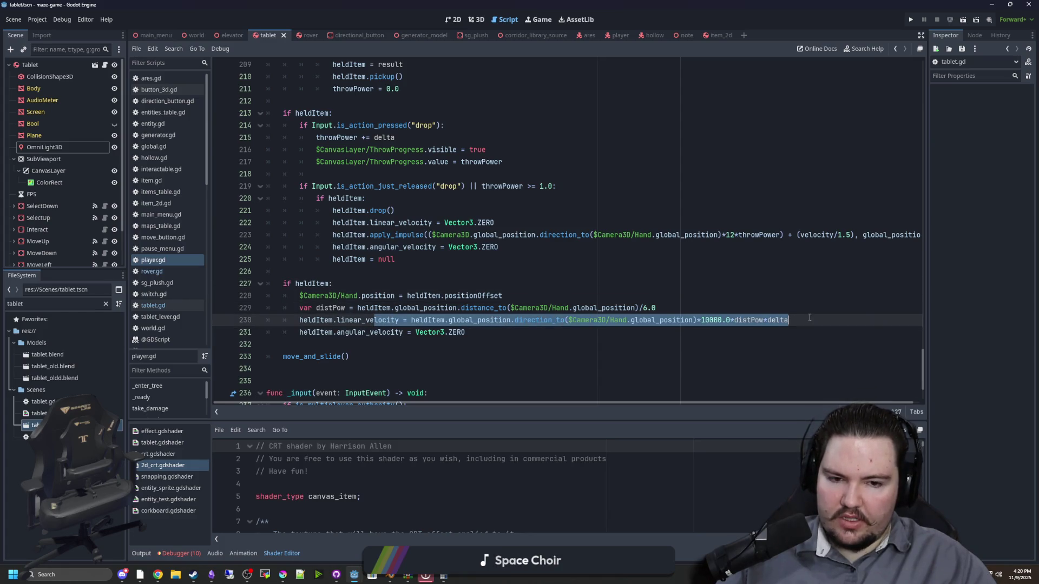
click(810, 317)
click(659, 309)
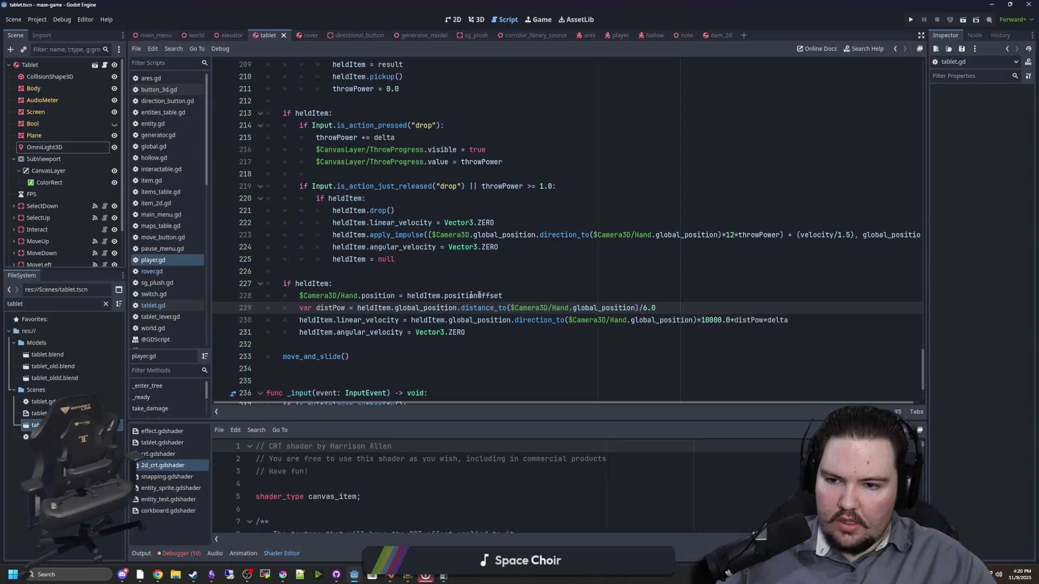
click(370, 284)
Add 'if heldItem.disable_mode' under 'if heldItem:' using autocomplete, then select the Tablet node
key(Return)
key(Return)
key(Up)
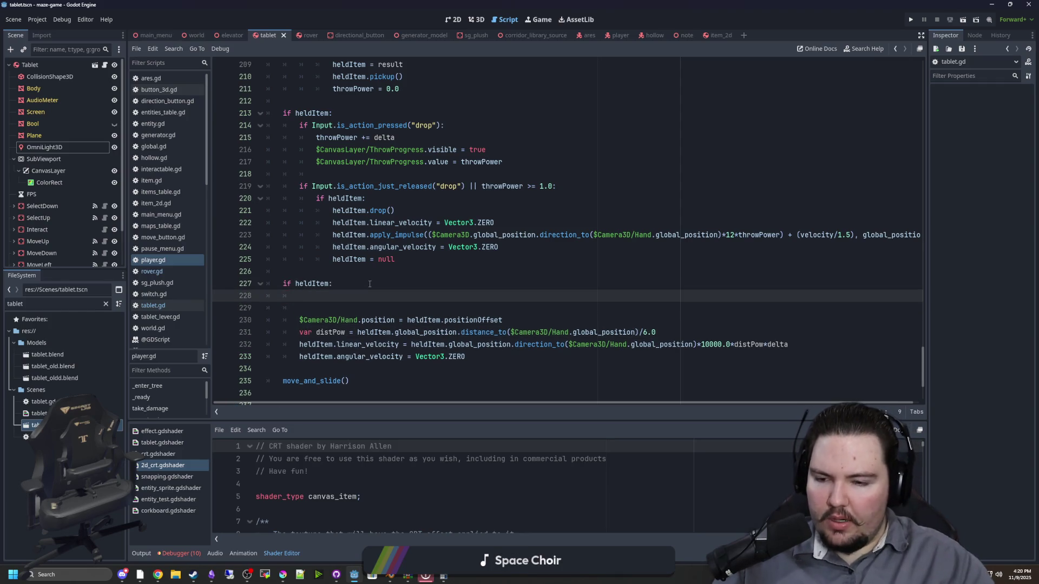
text(if heldItem)
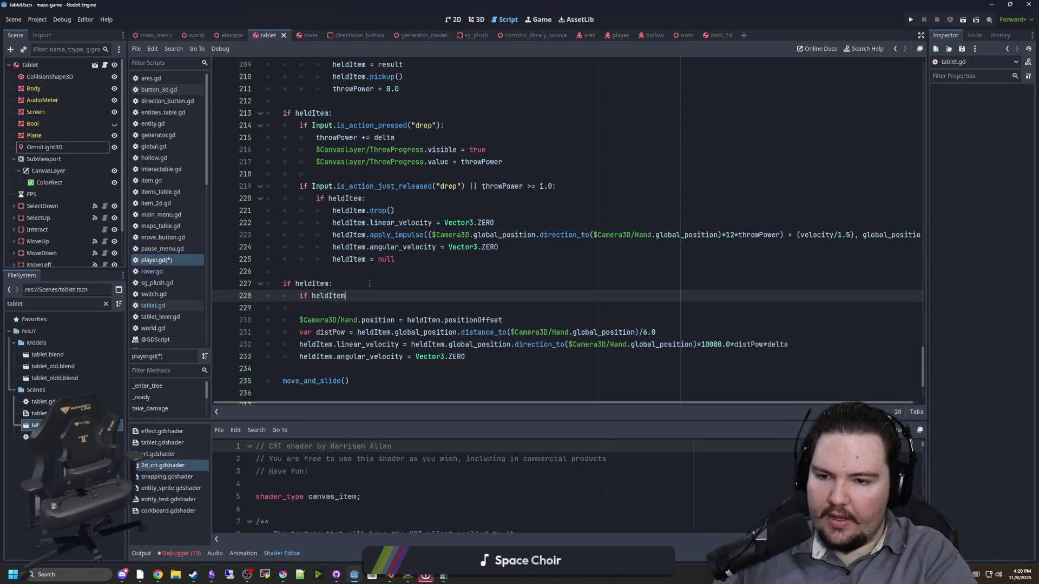
text(.dis)
key(Return)
click(344, 259)
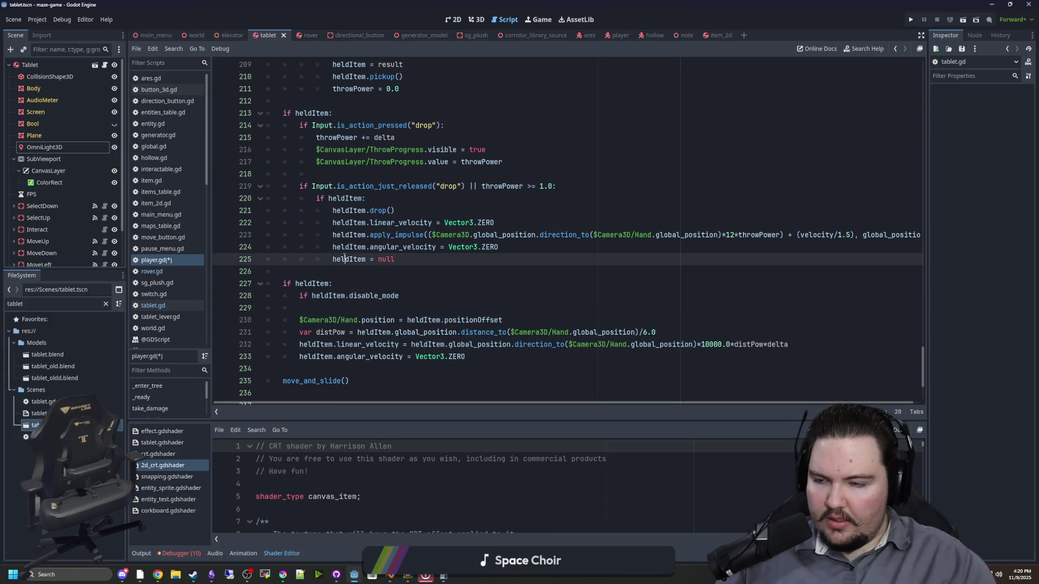
click(41, 64)
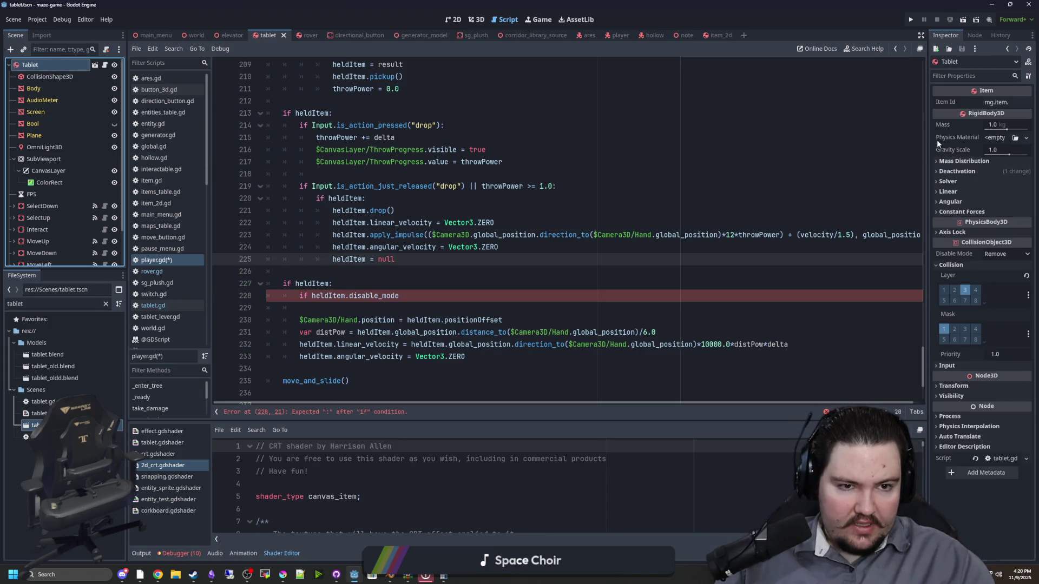
Expand the Tablet's Deactivation section to check Freeze with Static mode, then select disable_mode on line 228
drag(927, 135, 799, 145)
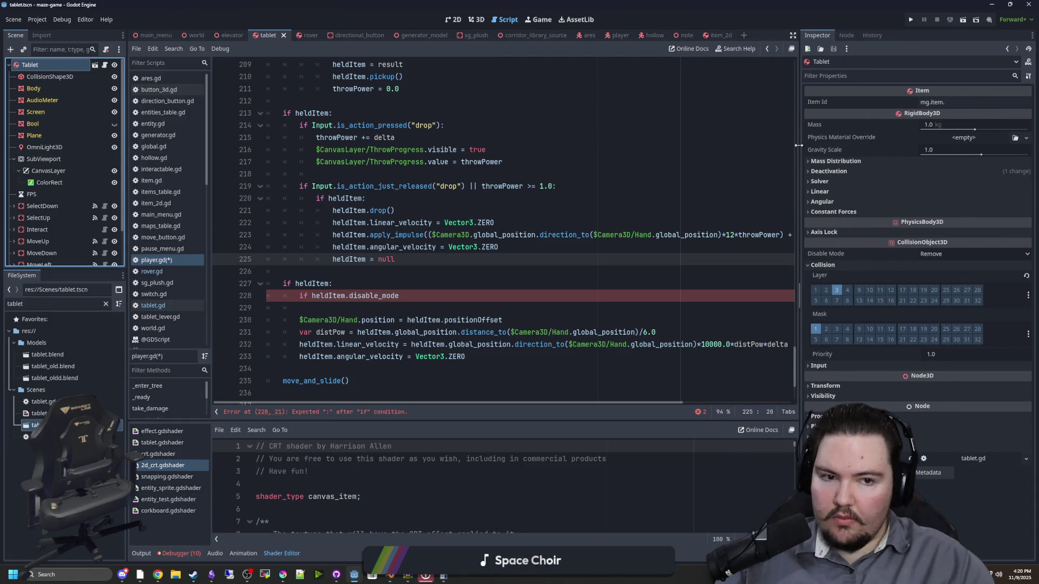
click(853, 171)
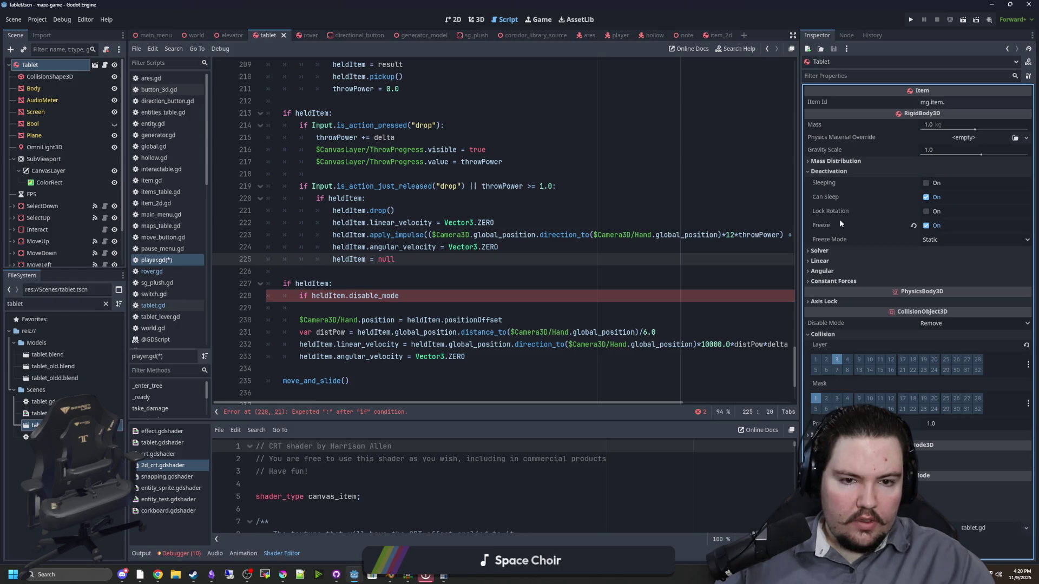
mouse_move(827, 231)
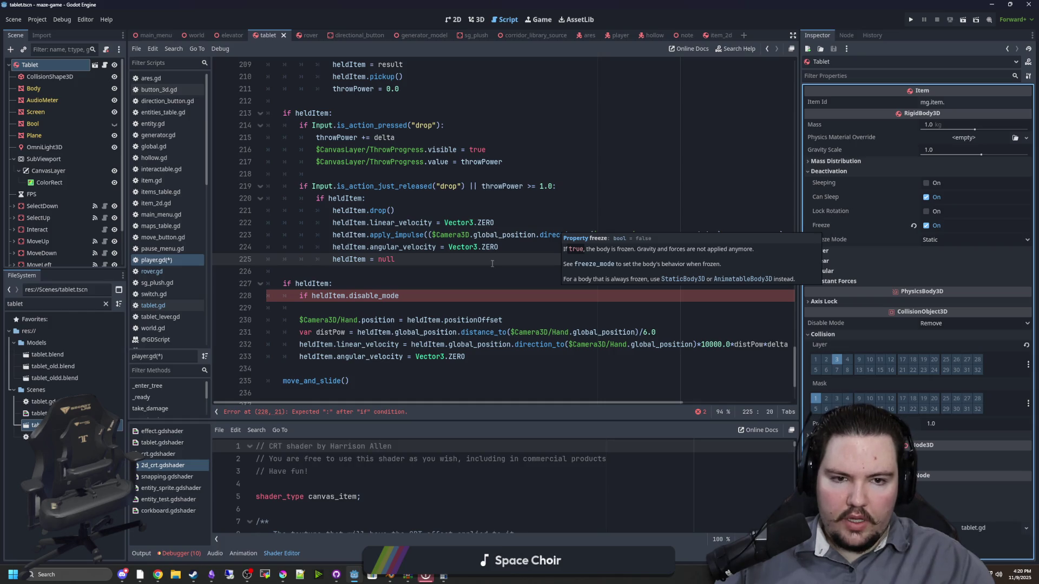
drag(400, 296, 349, 301)
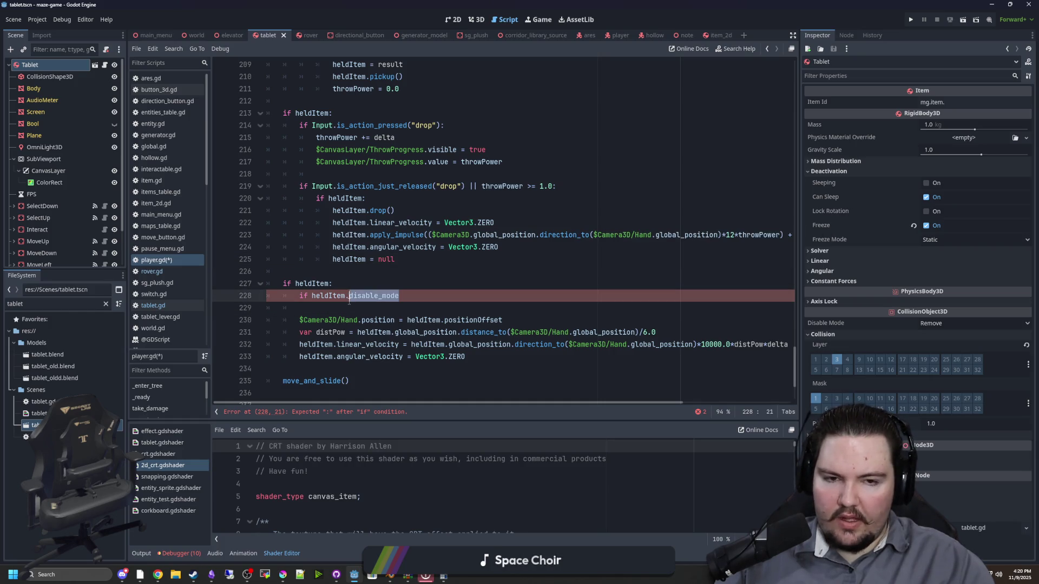
Change the check to 'if heldItem.freeze:' and move the existing hand-follow lines into an else: block
text(freeze)
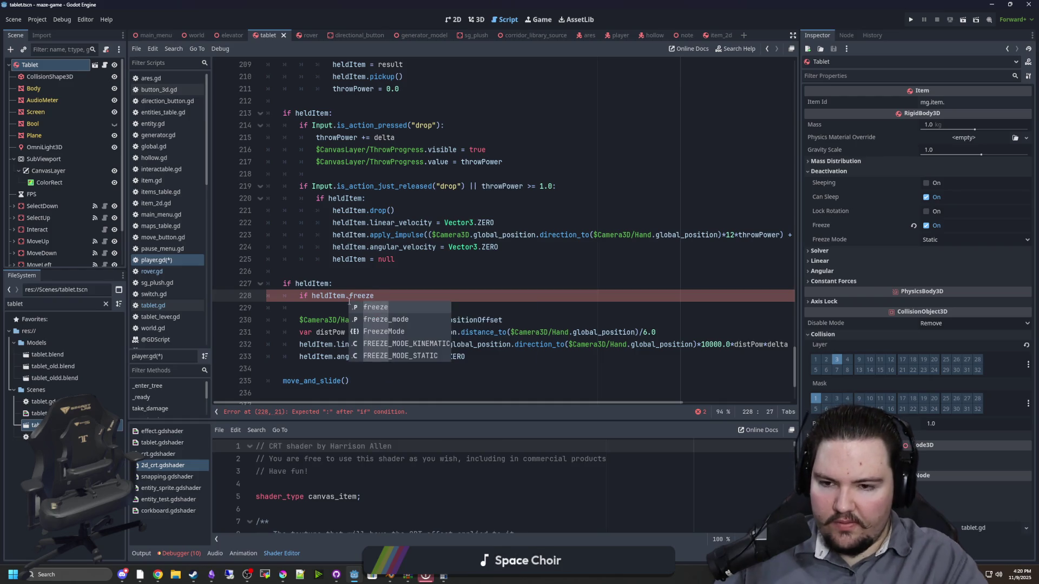
text(:)
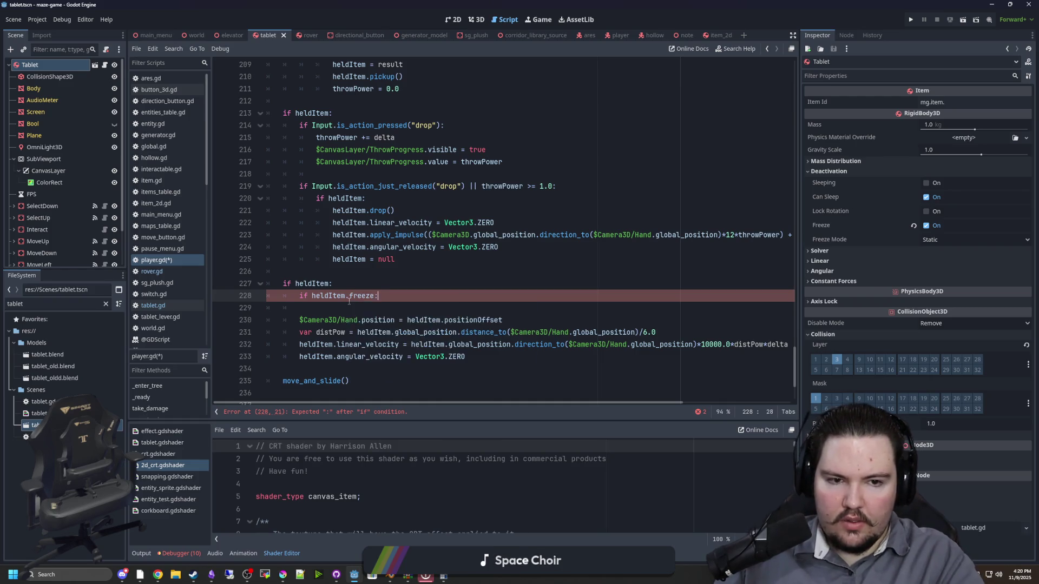
key(Return)
scroll(324, 305, down, 1)
mouse_move(476, 332)
mouse_down()
mouse_move(400, 322)
mouse_move(332, 292)
mouse_up()
key(Tab)
click(331, 285)
text(else:)
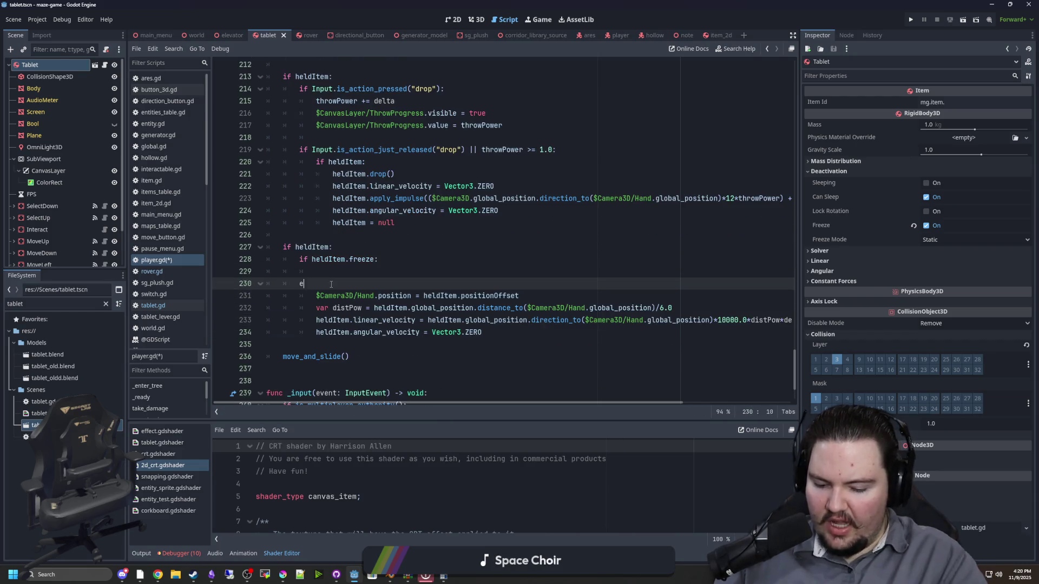
click(399, 270)
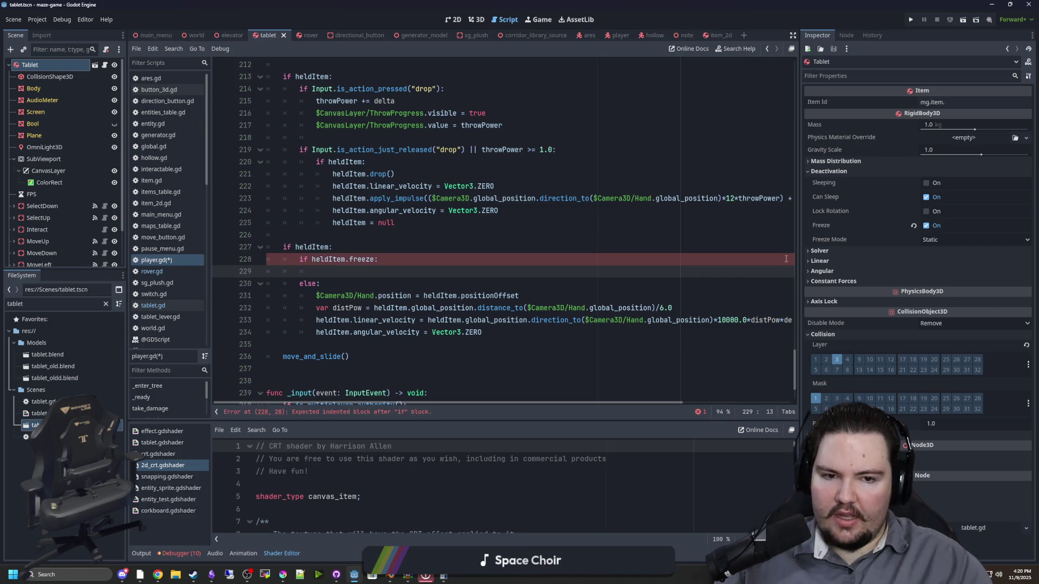
On line 229, lerp heldItem.global_position toward the copied $Camera3D/Hand.global_position
drag(799, 254, 892, 254)
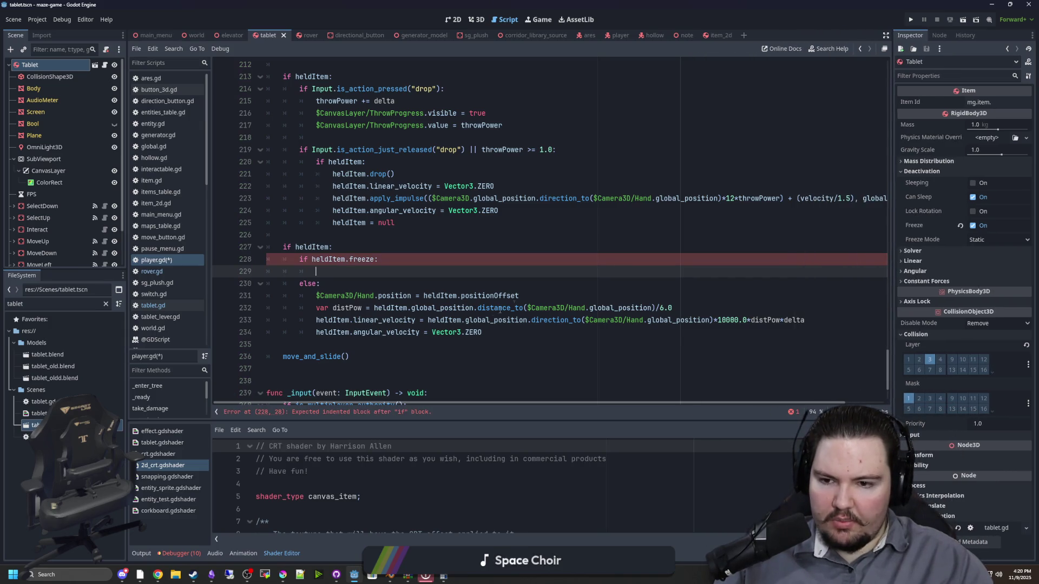
click(520, 331)
click(432, 320)
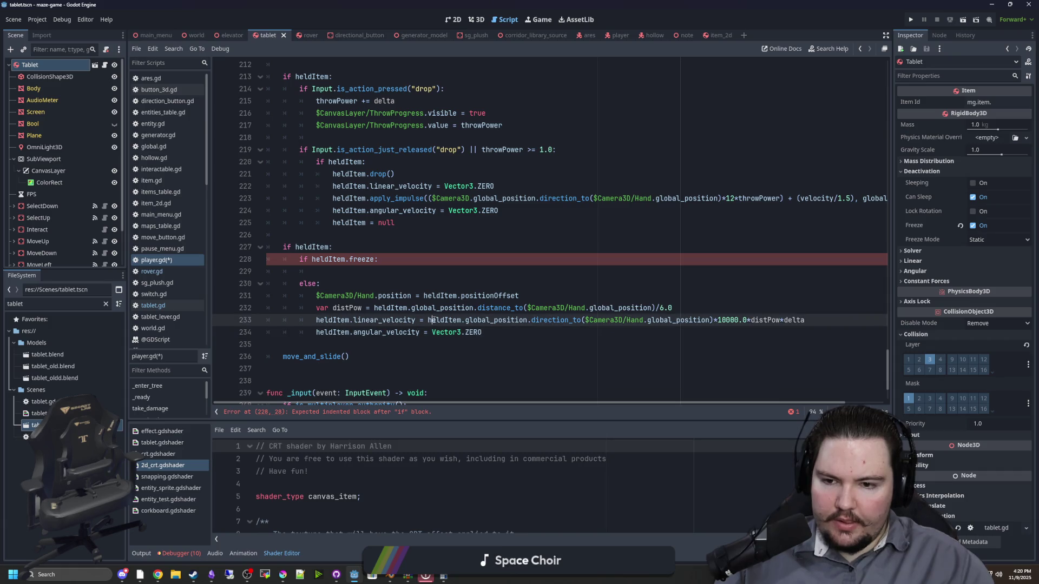
click(495, 326)
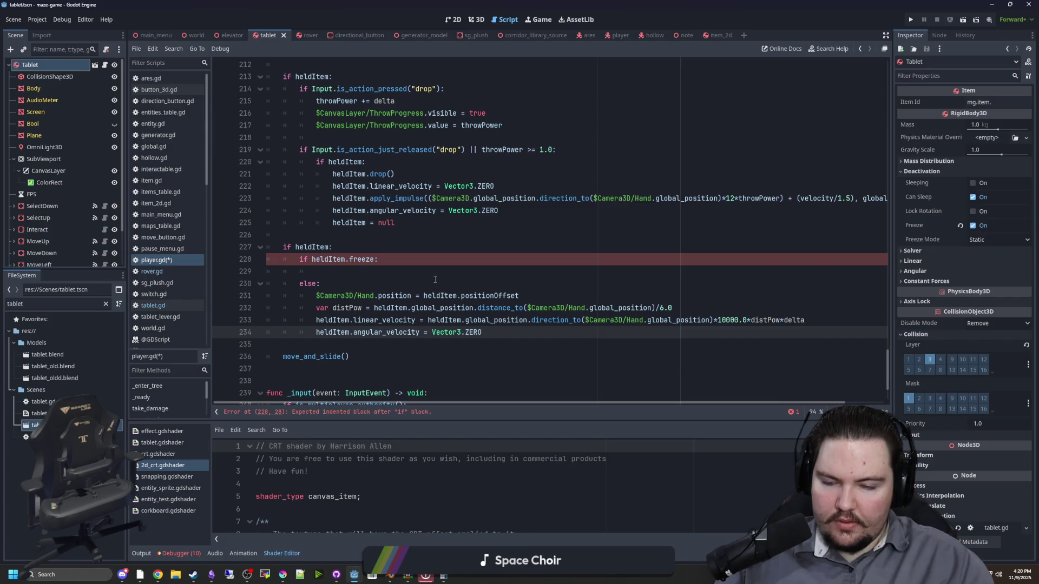
click(407, 274)
text(heldItem.global_)
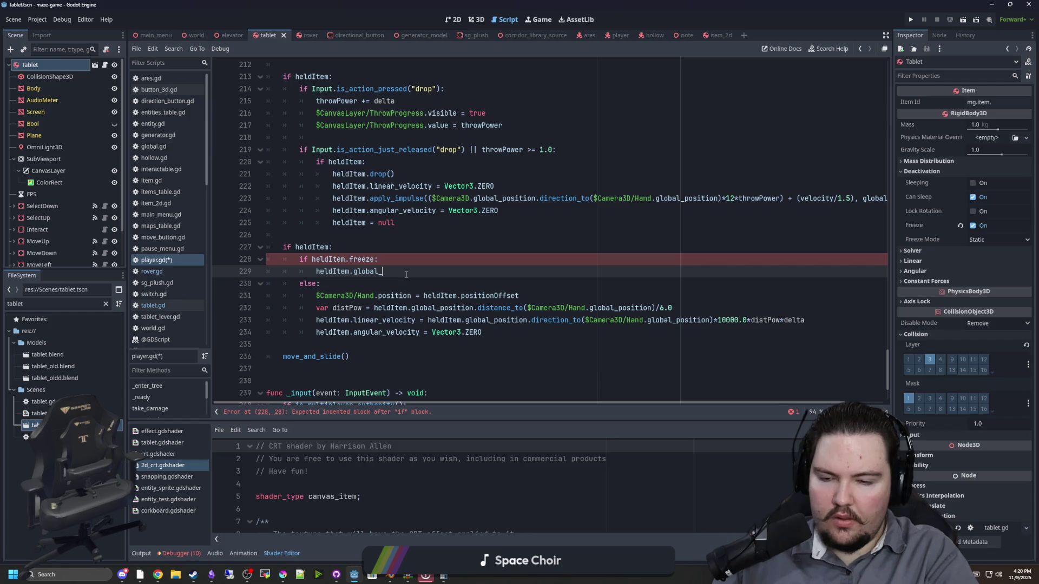
text(position =)
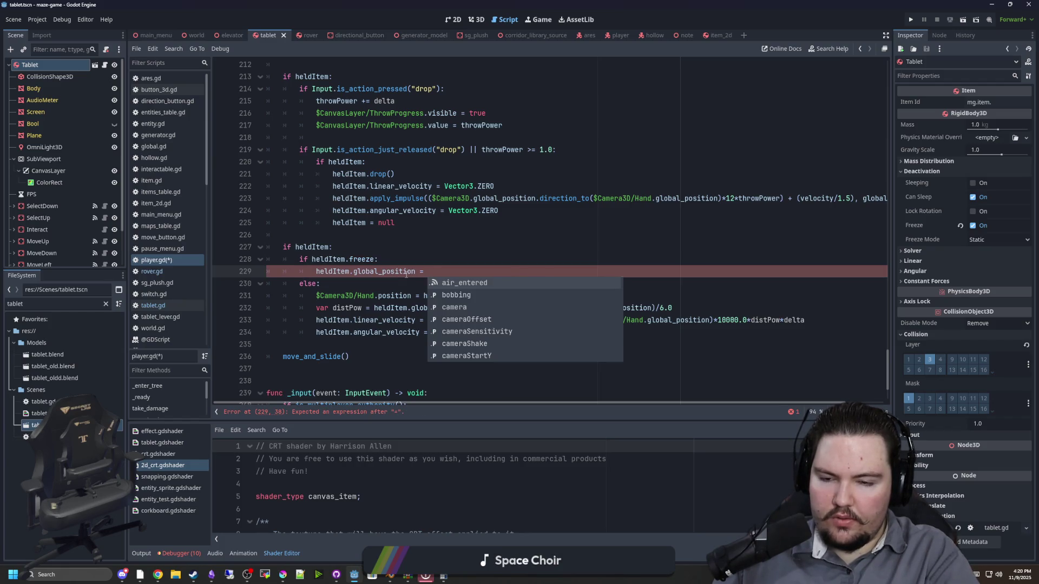
text( heldItem)
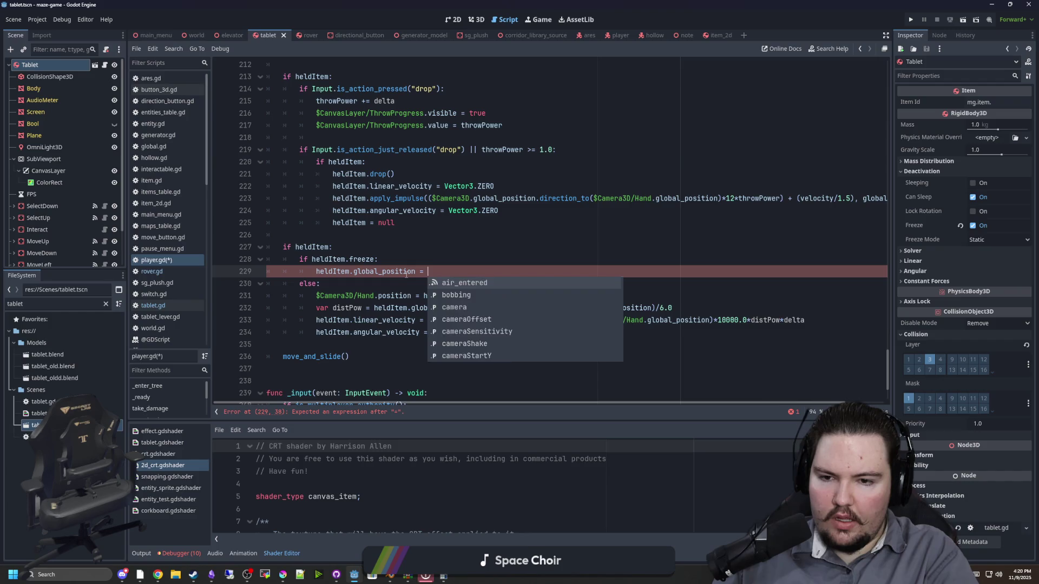
text(.global_position.lerp()
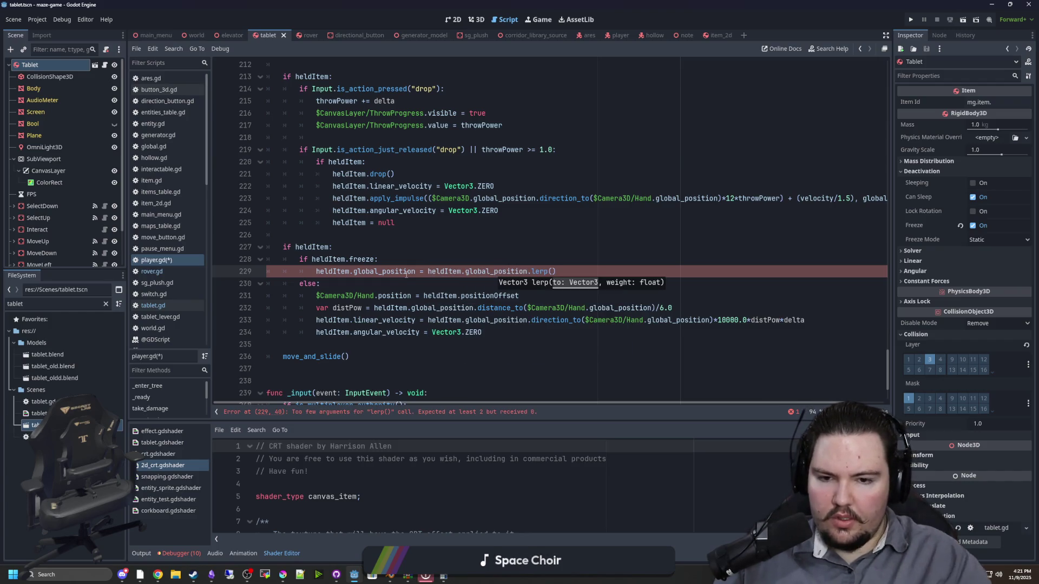
drag(652, 308, 527, 308)
key(ctrl+c)
click(551, 271)
key(ctrl+v)
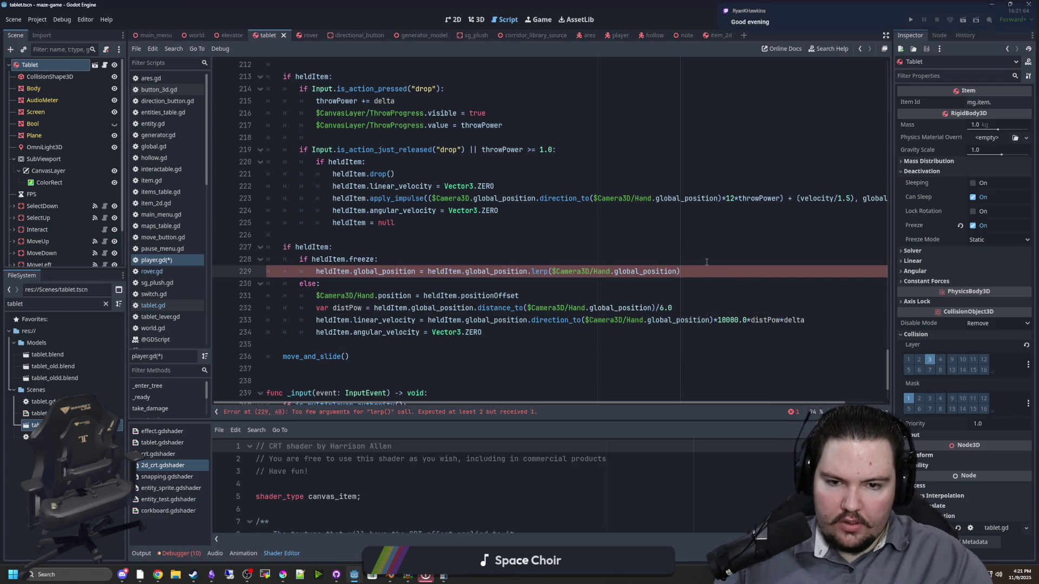
click(482, 247)
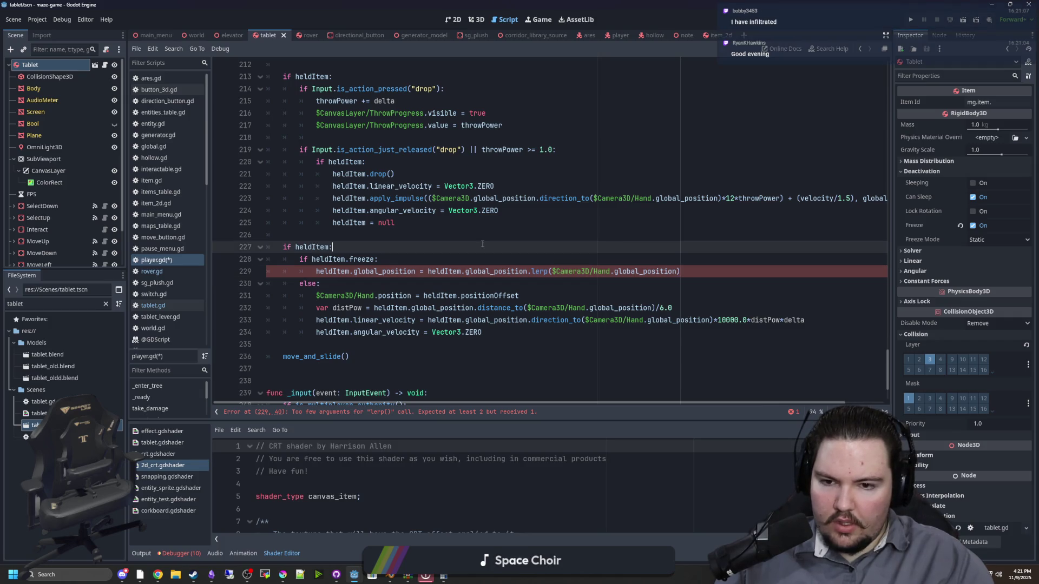
Give the lerp call a 1*delta weight, save, and run the project
click(677, 272)
text(, 1*delta)
click(640, 259)
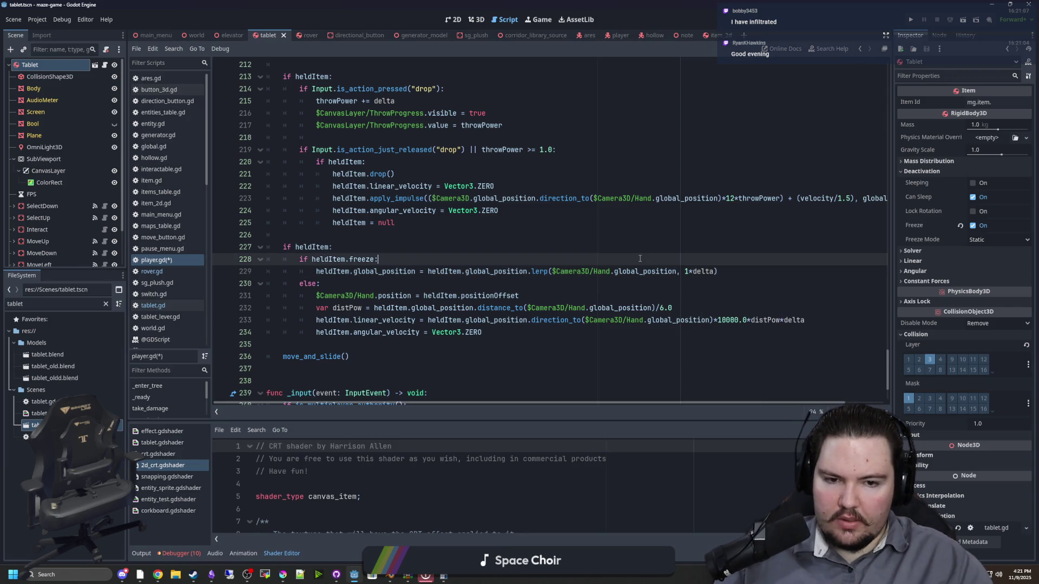
click(535, 233)
key(ctrl+s)
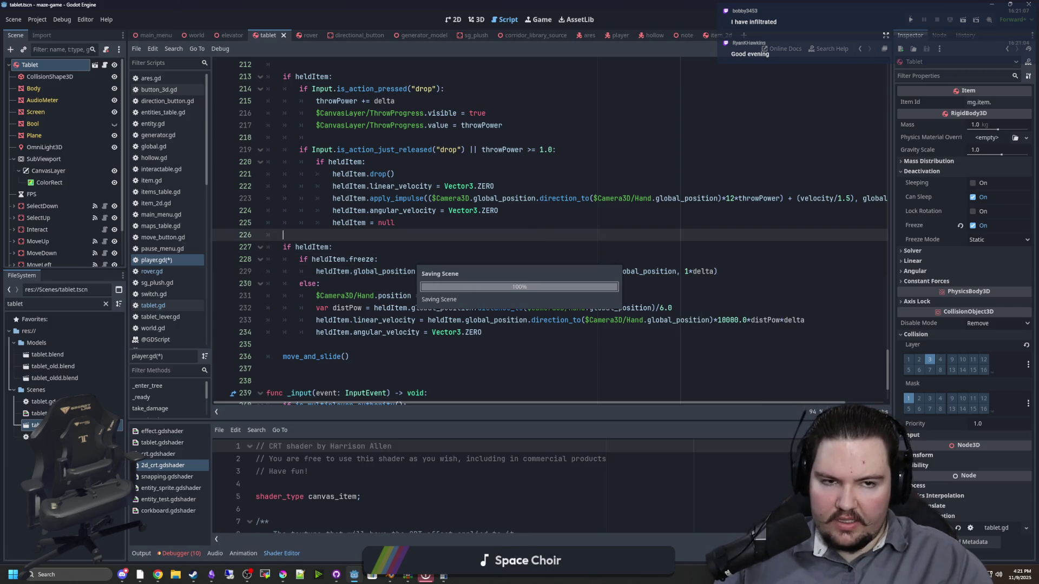
key(F5)
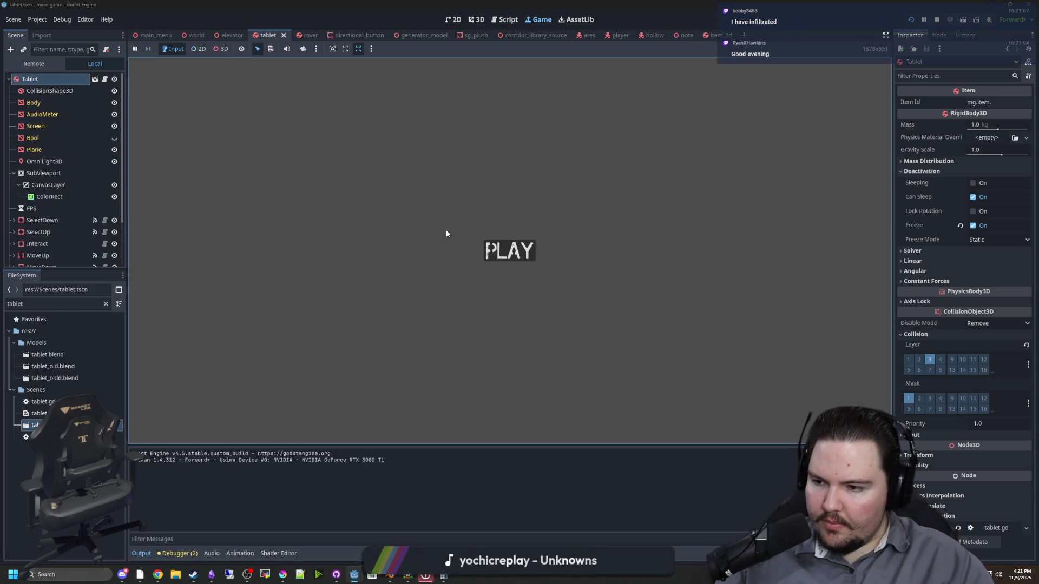
Play the game past its PLAY menu into the maze, then stop it with F8
click(510, 251)
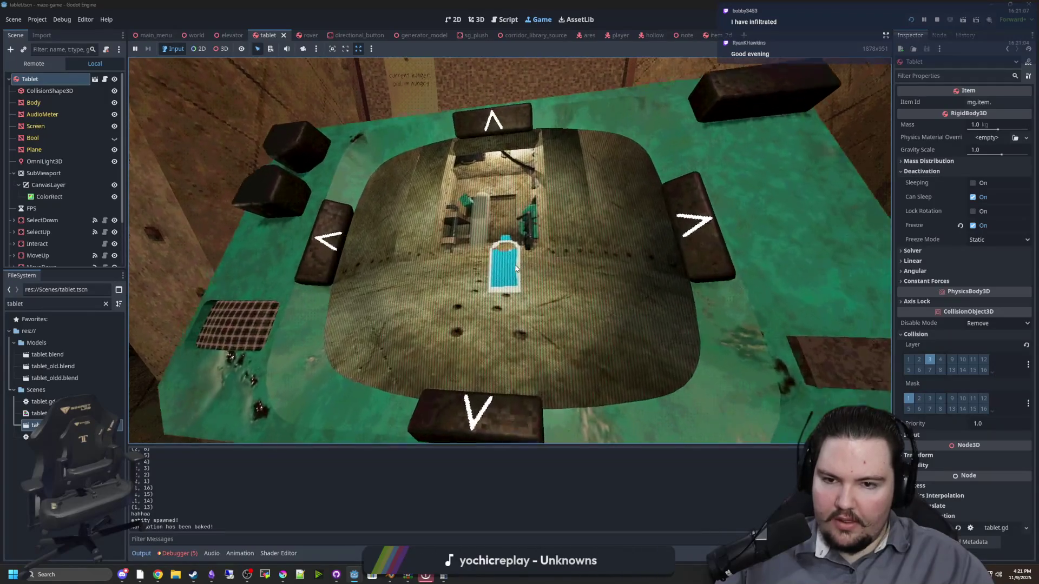
key(F8)
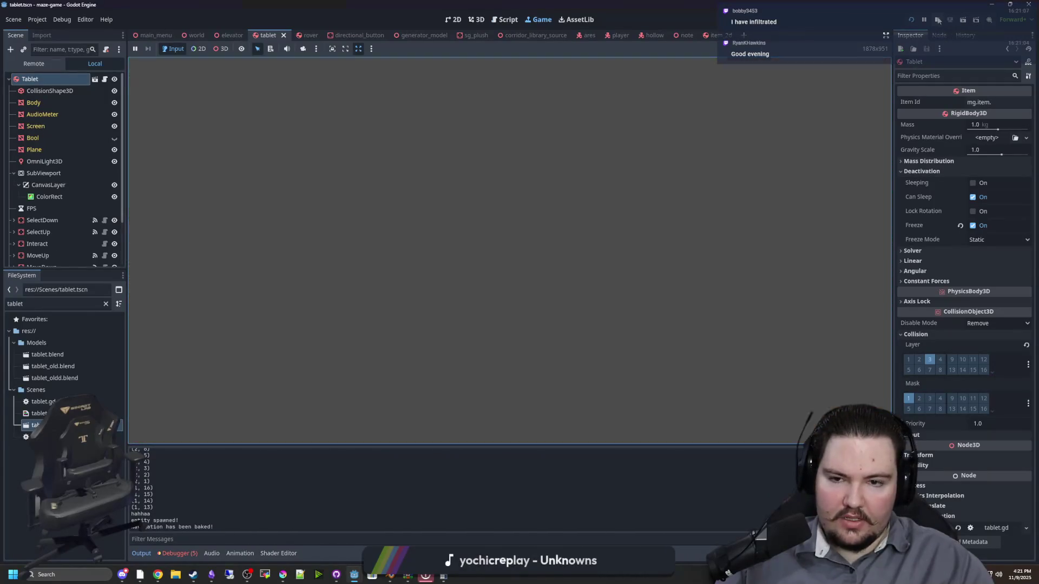
click(712, 287)
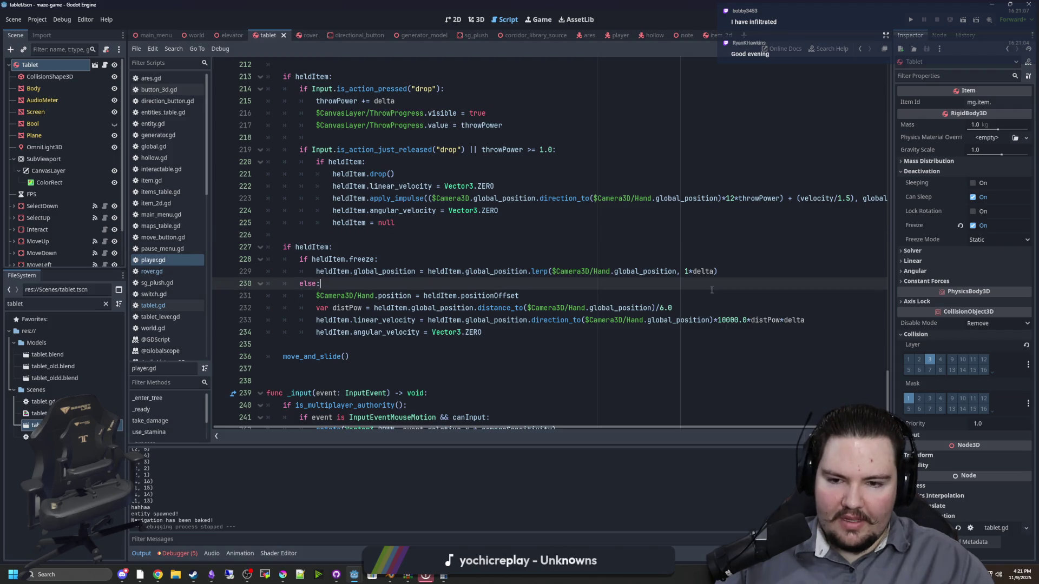
Review the Hand references in player.gd's held-item code and save
double_click(600, 271)
click(615, 262)
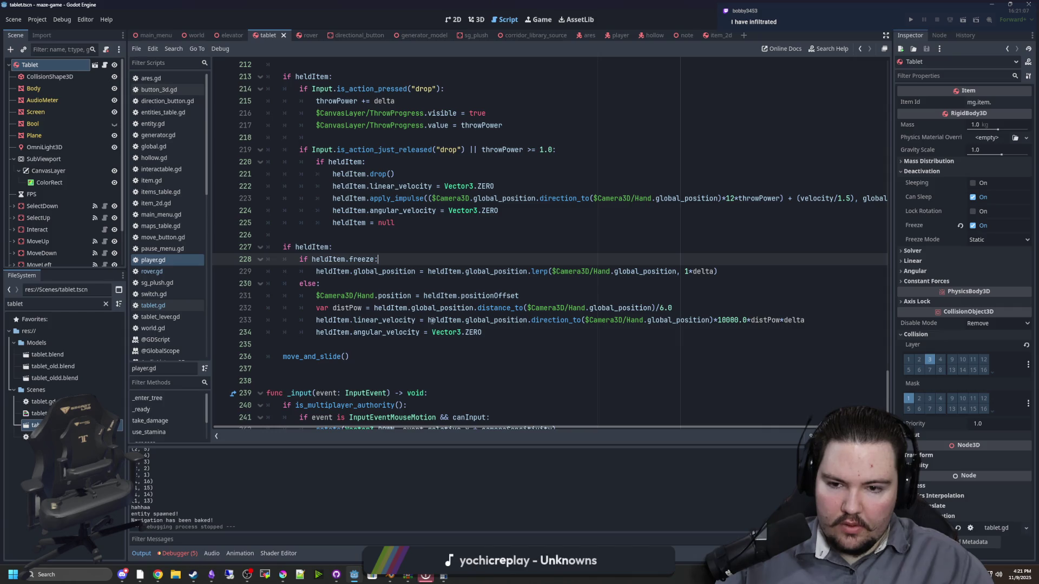
click(567, 286)
click(438, 254)
click(401, 237)
click(377, 249)
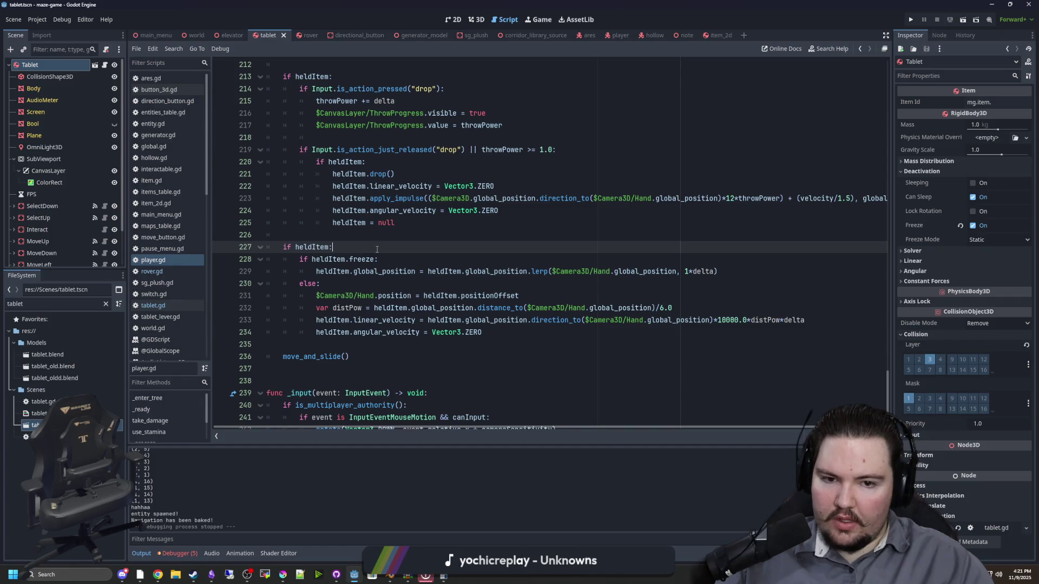
key(ctrl+s)
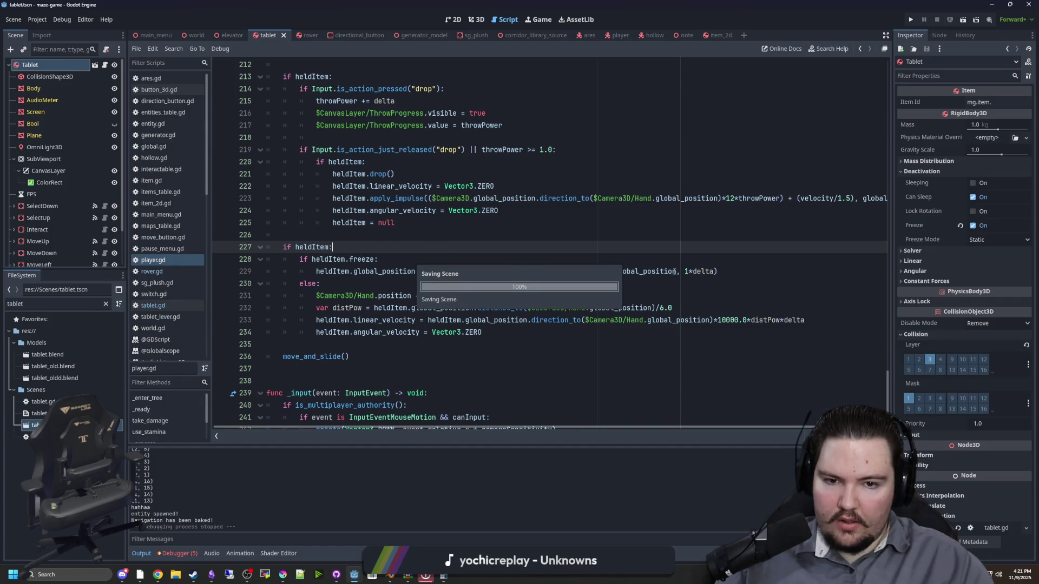
click(674, 271)
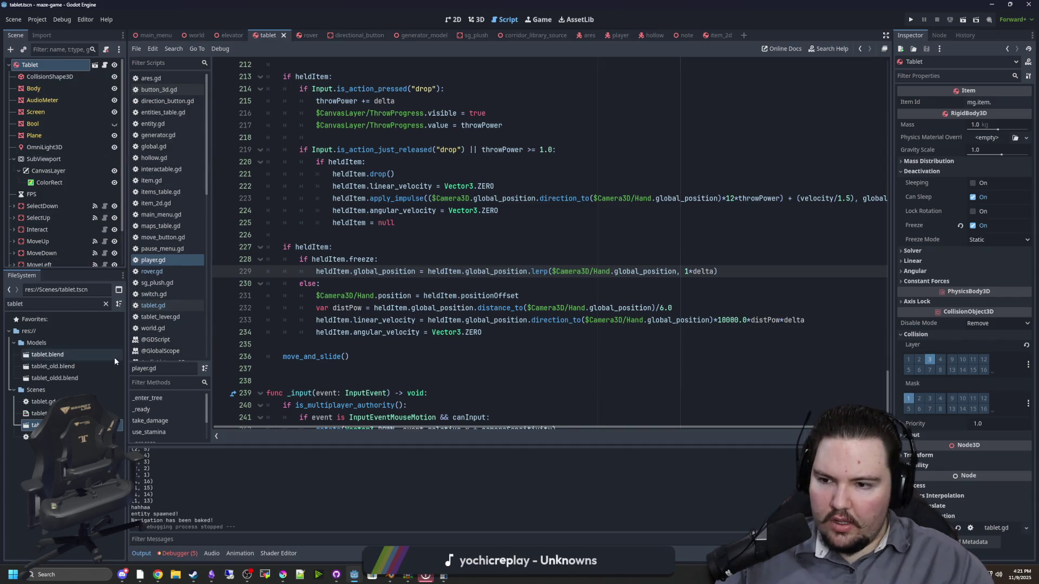
Filter the FileSystem by 'item' and open item.gd
click(107, 305)
text(item)
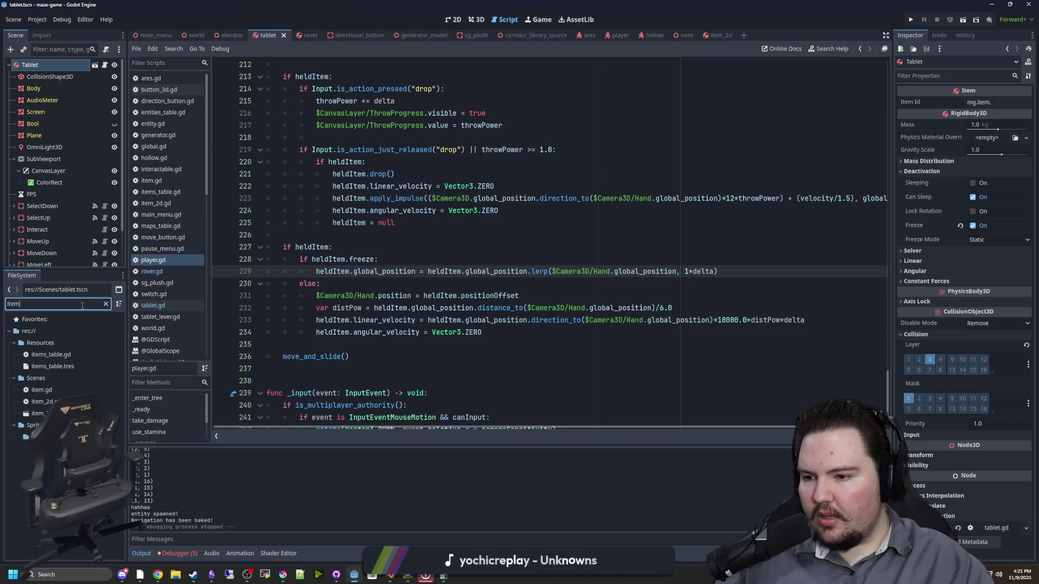
double_click(52, 389)
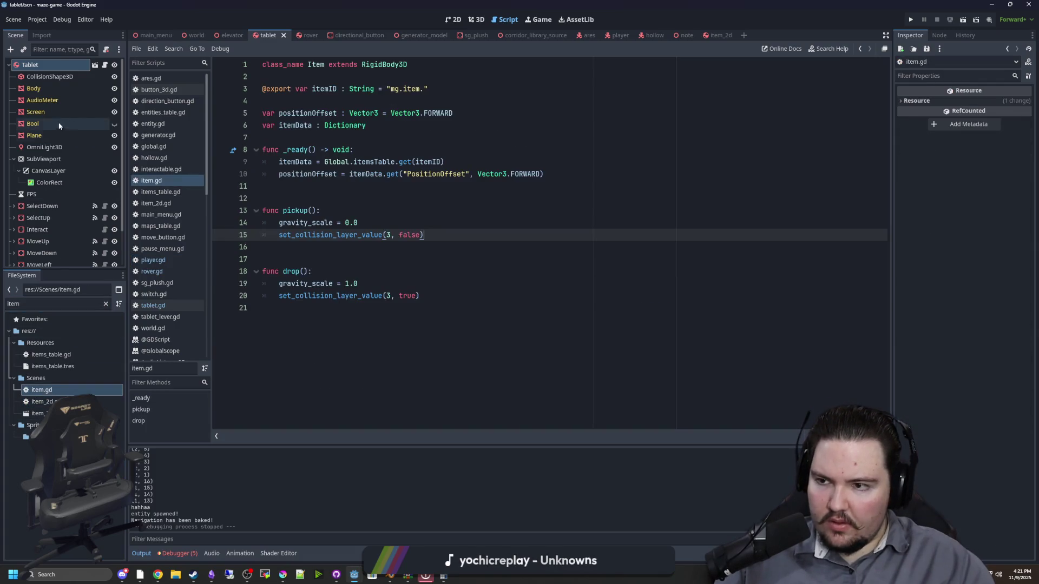
Check the positionOffset variable's uses in item.gd
click(357, 101)
double_click(317, 114)
click(314, 102)
Add '+ heldItem.positionOffset' to the lerp target, change the weight to 10*delta, save, and run
click(158, 261)
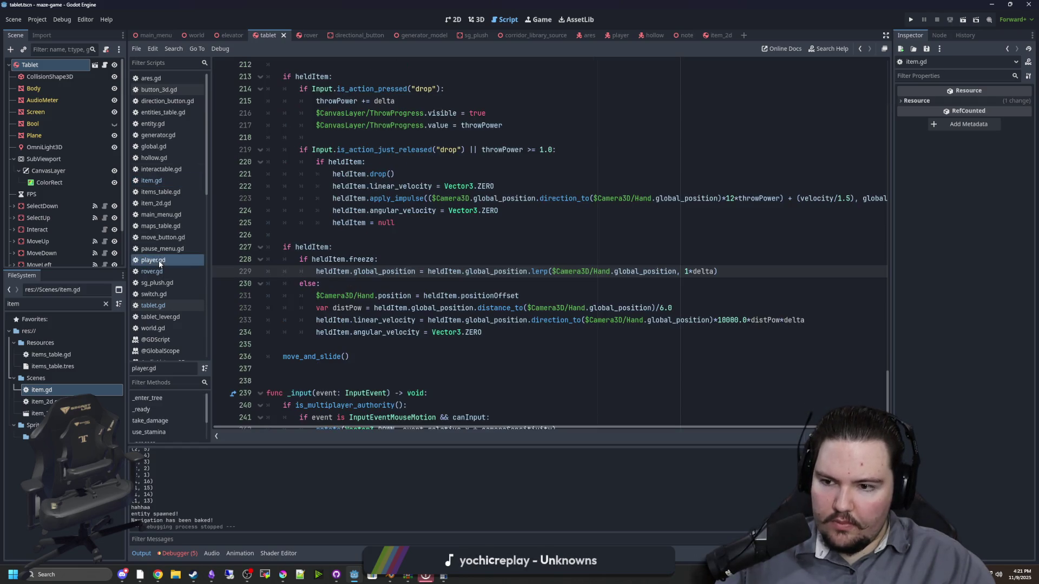
text(+ heldItem)
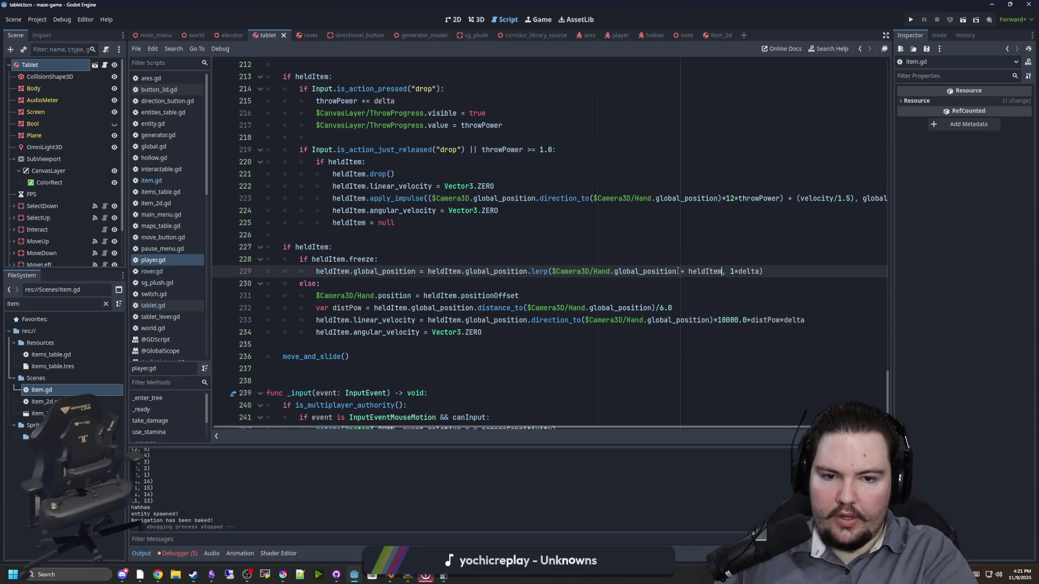
text(.position)
key(BackSpace)
text(Offset, 1)
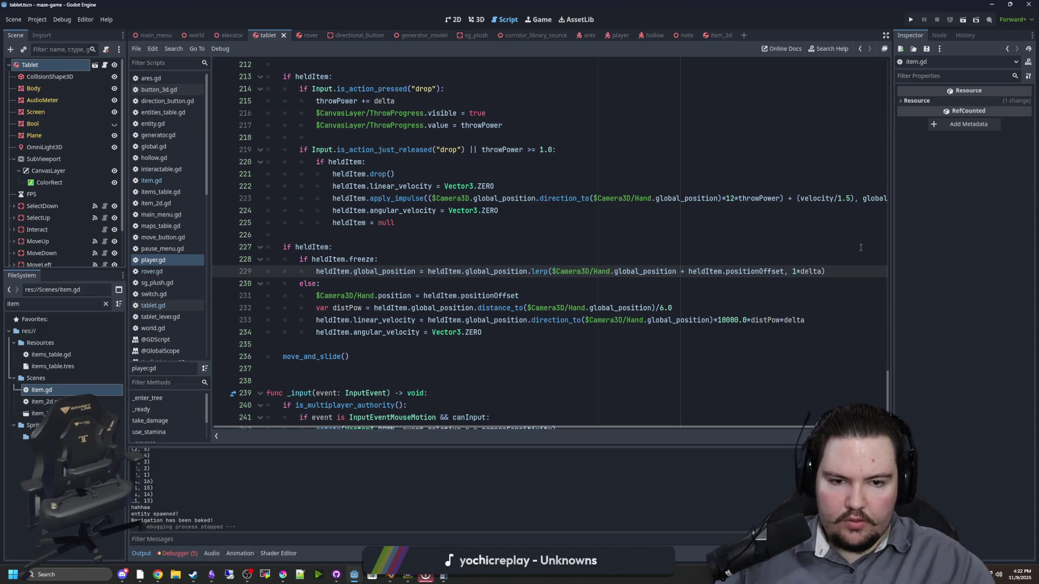
text(0)
click(861, 247)
key(ctrl+s)
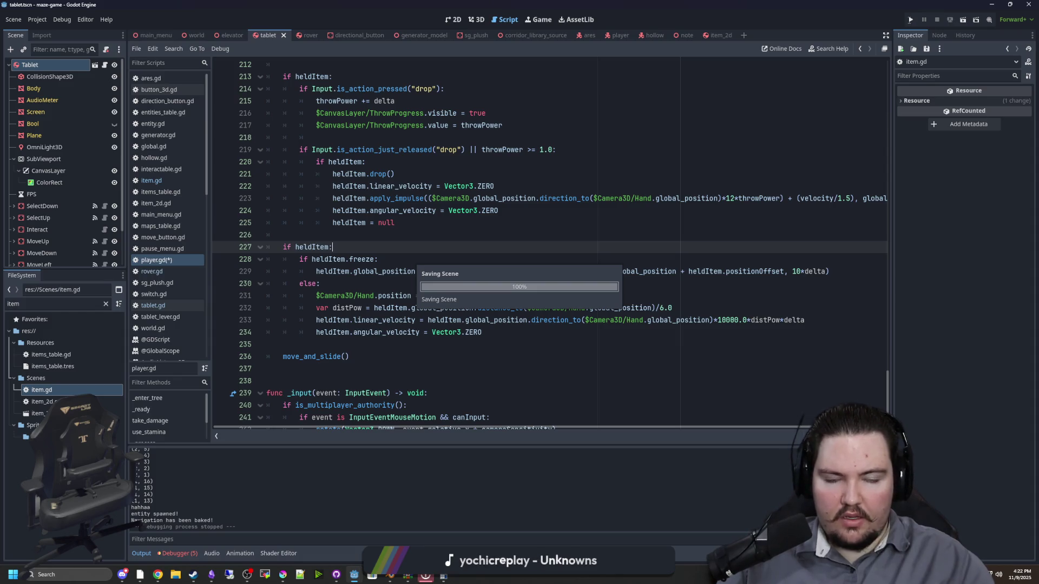
key(F5)
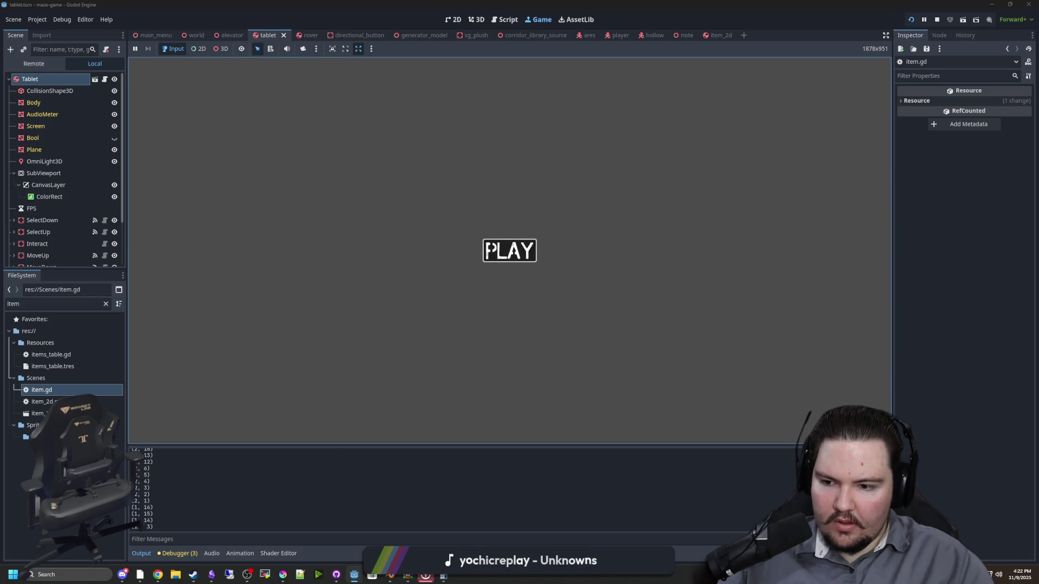
Test-run the game, pick up the green tablet with E, then stop the run and save
click(509, 250)
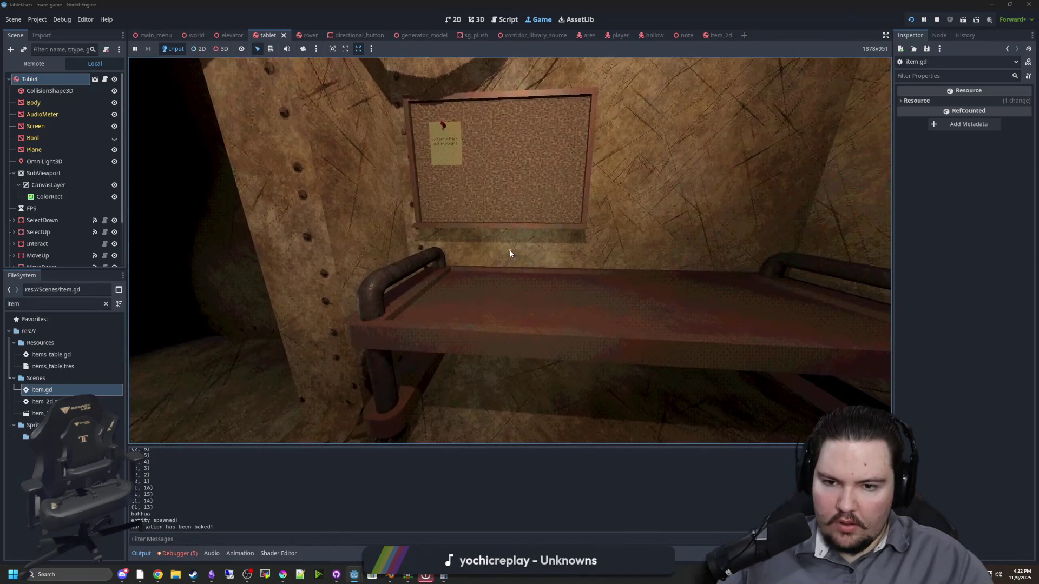
key(e)
key(e)
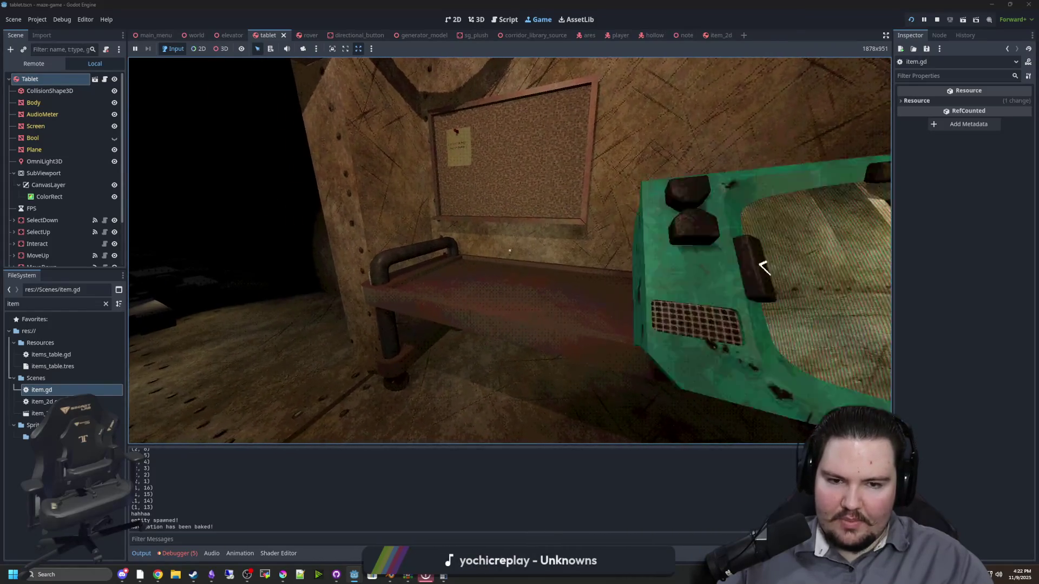
key(super)
click(541, 223)
key(ctrl+s)
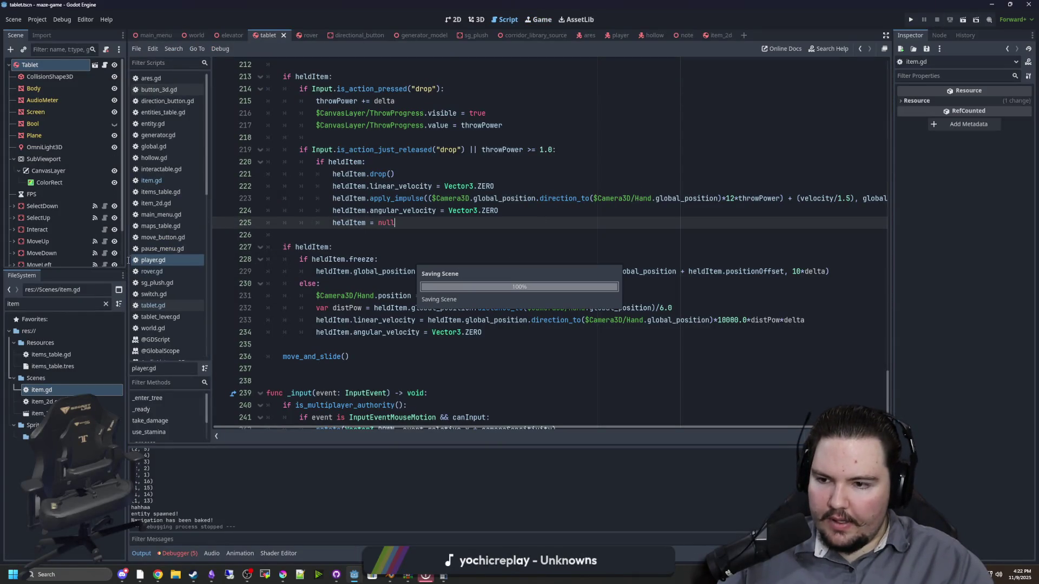
Narrow the Scene dock and change Hand.global_position to Hand.position on line 229
drag(127, 246, 74, 247)
click(596, 284)
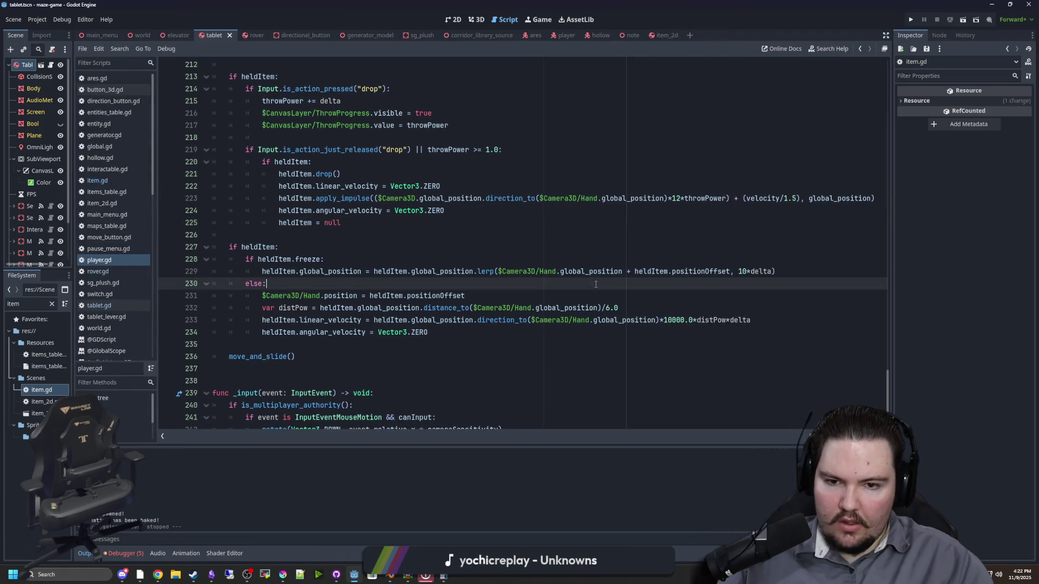
drag(593, 272, 563, 272)
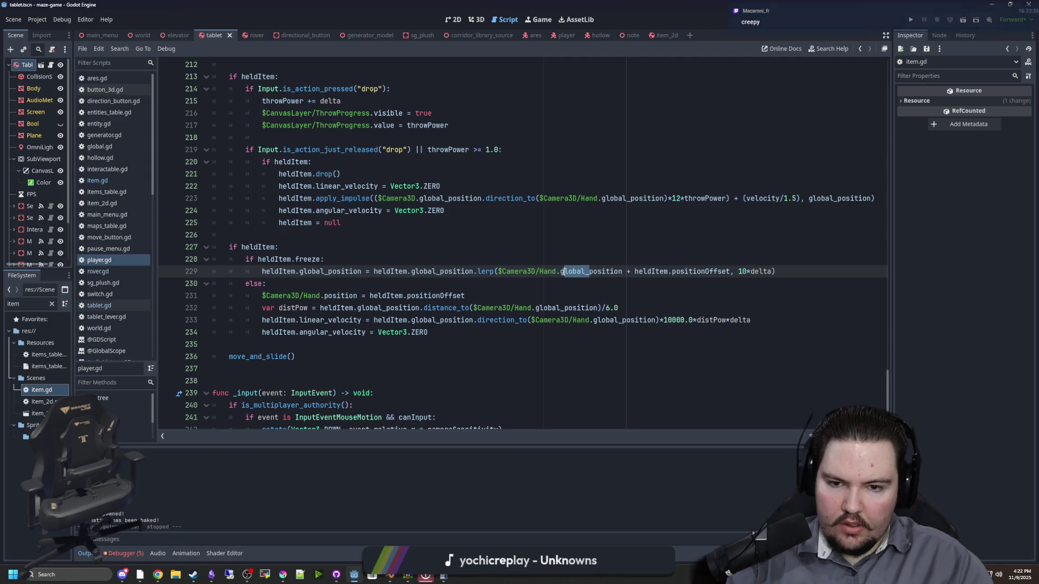
key(BackSpace)
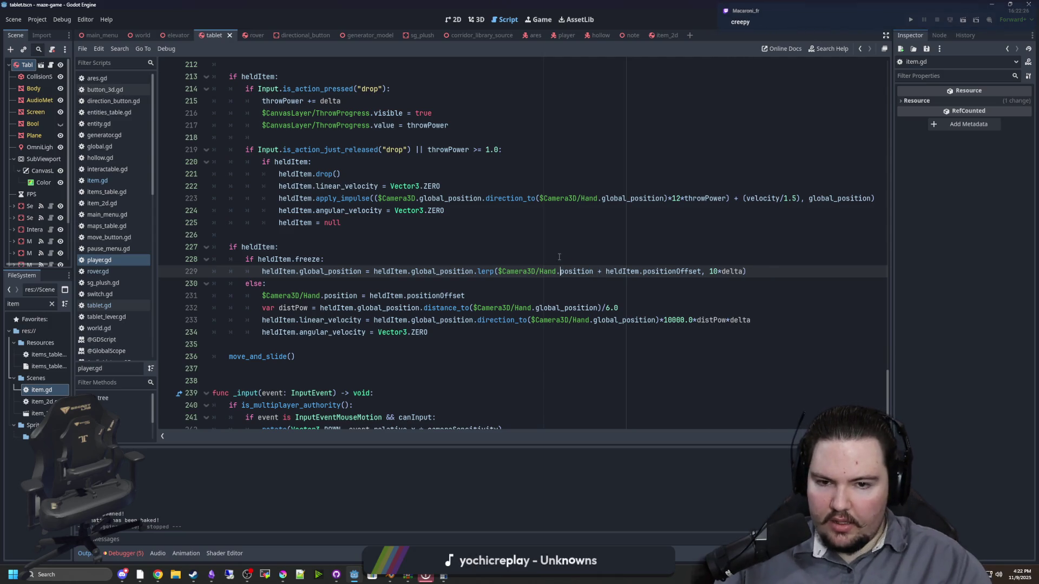
Wrap the lerp target in to_global(Hand.position + heldItem.positionOffset), save, and run the project
click(499, 270)
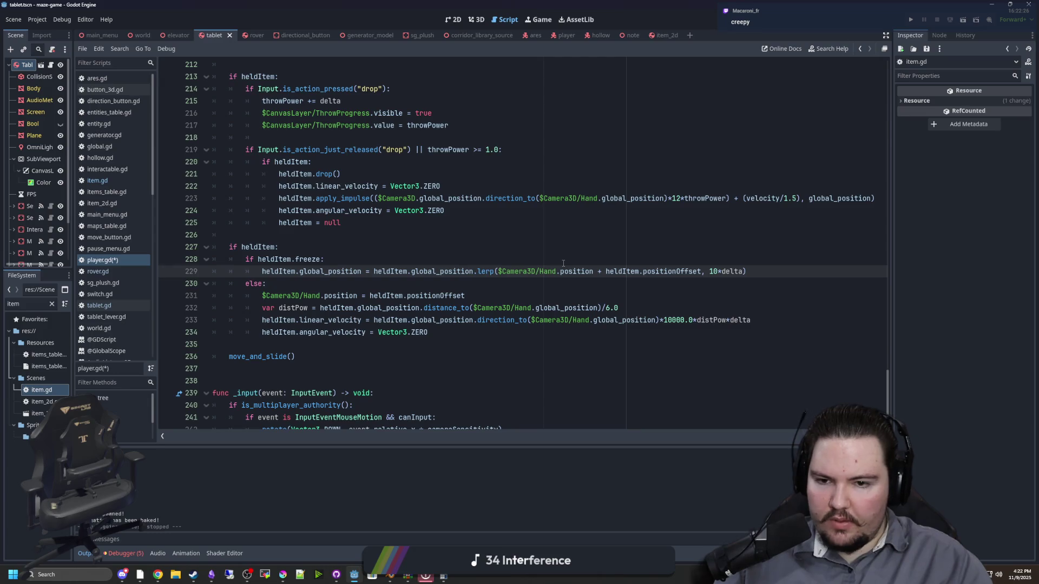
text(to_global()
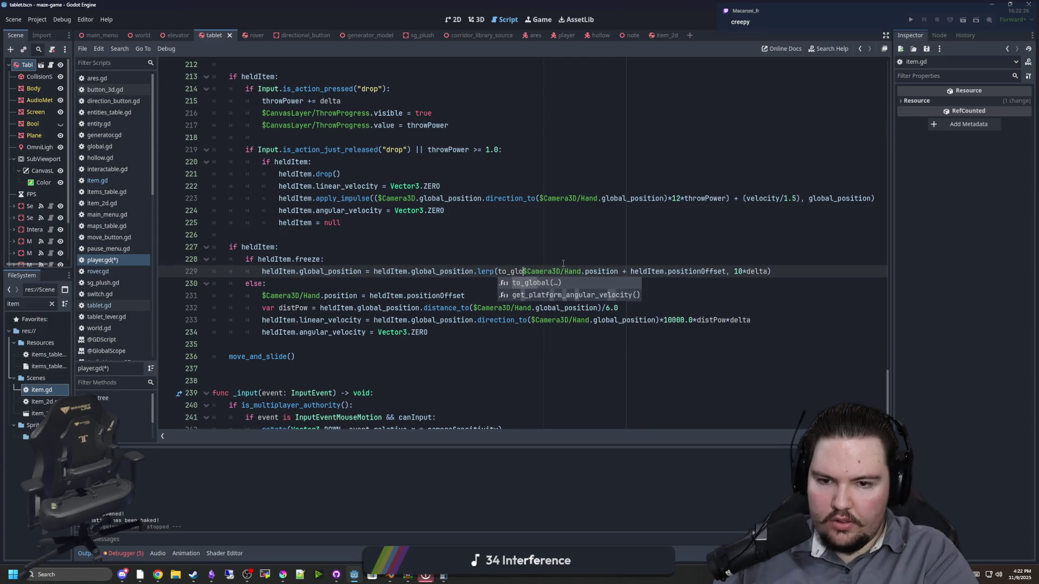
key(Delete)
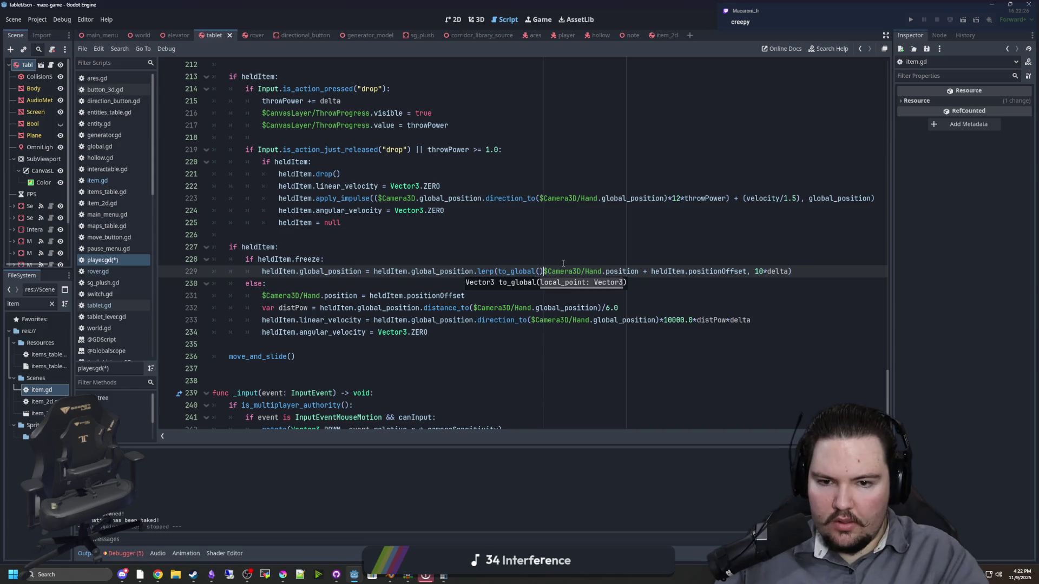
click(742, 271)
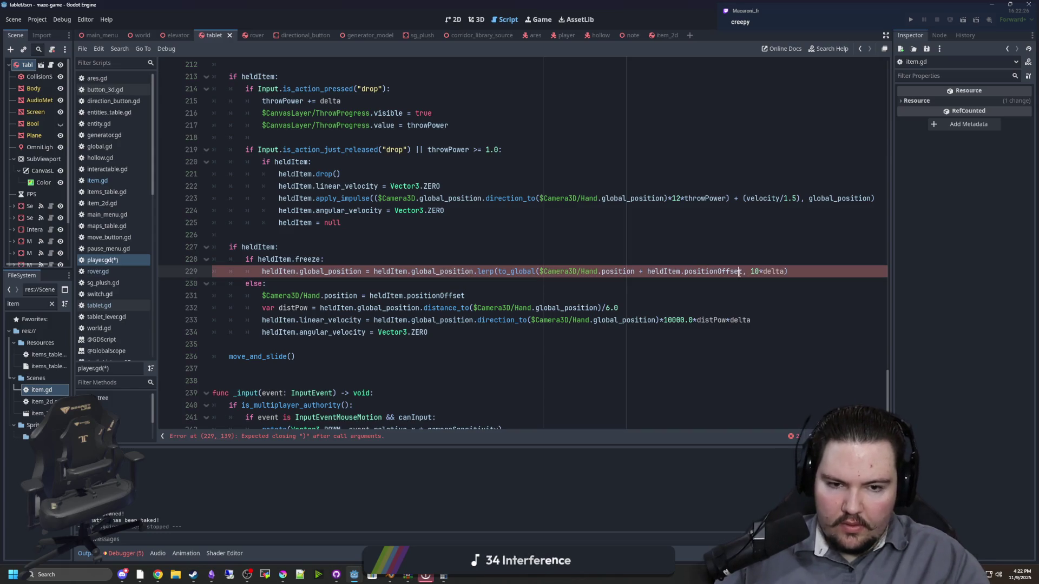
text())
click(724, 235)
key(ctrl+s)
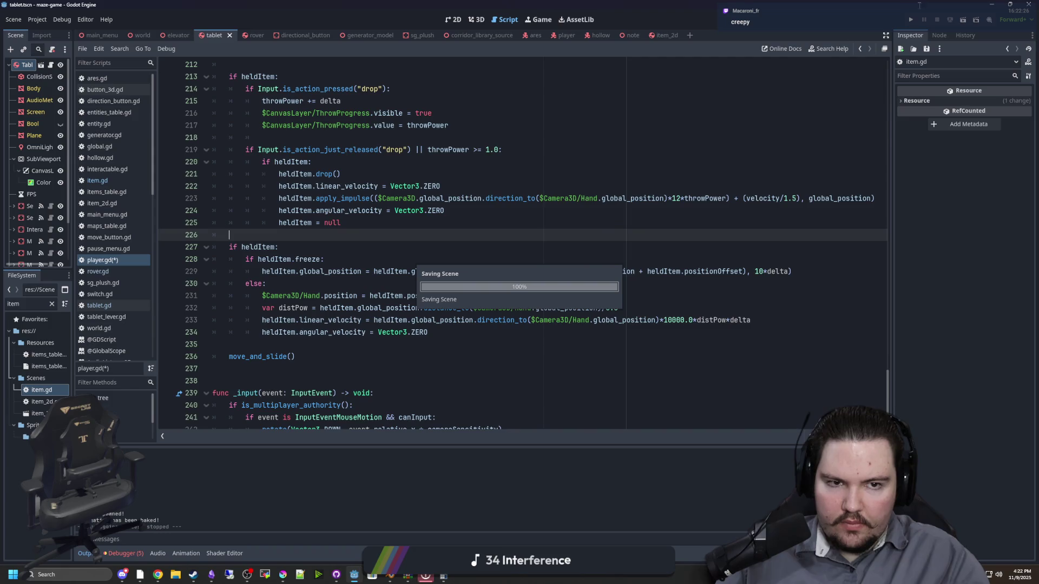
key(F5)
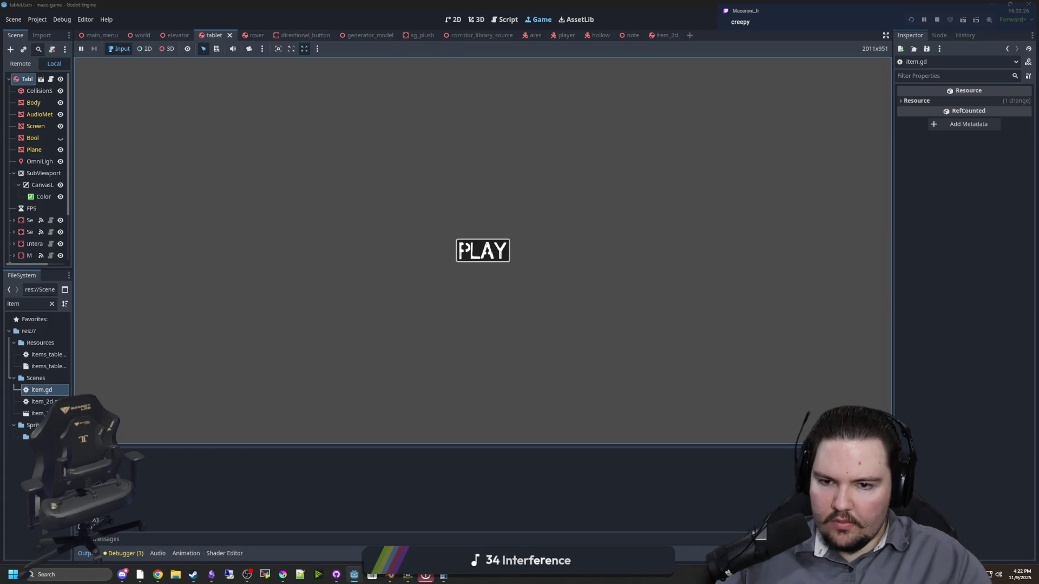
Start the game, walk up to the tablet on the bench, then pause and stop the run
click(480, 251)
key(e)
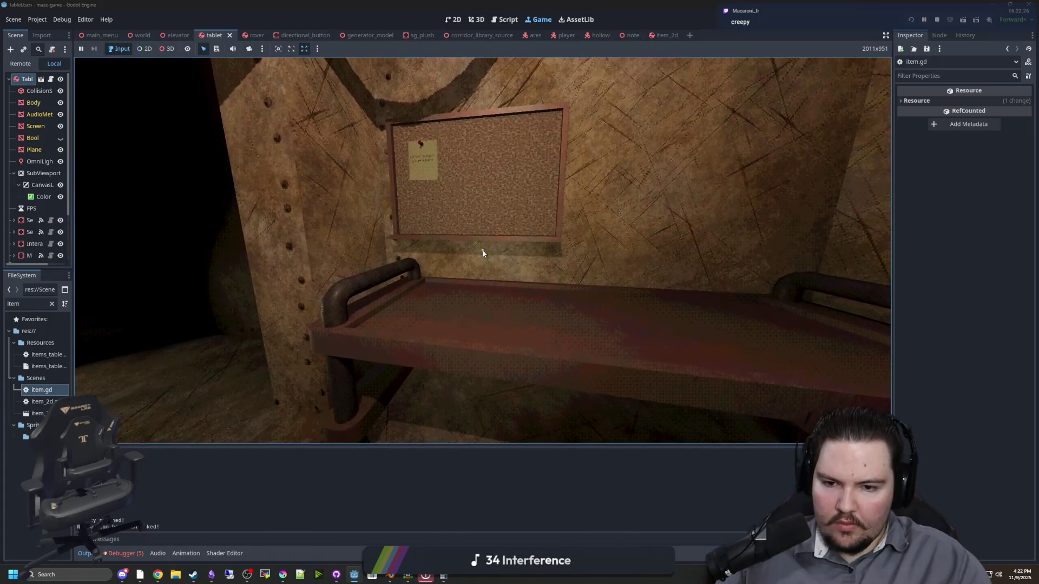
key(e)
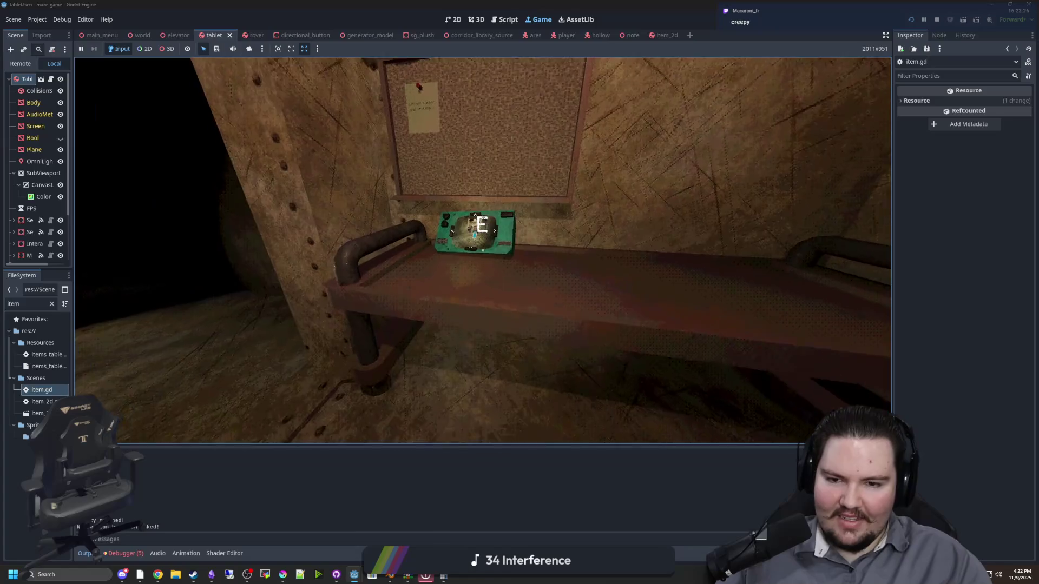
key(Escape)
click(939, 19)
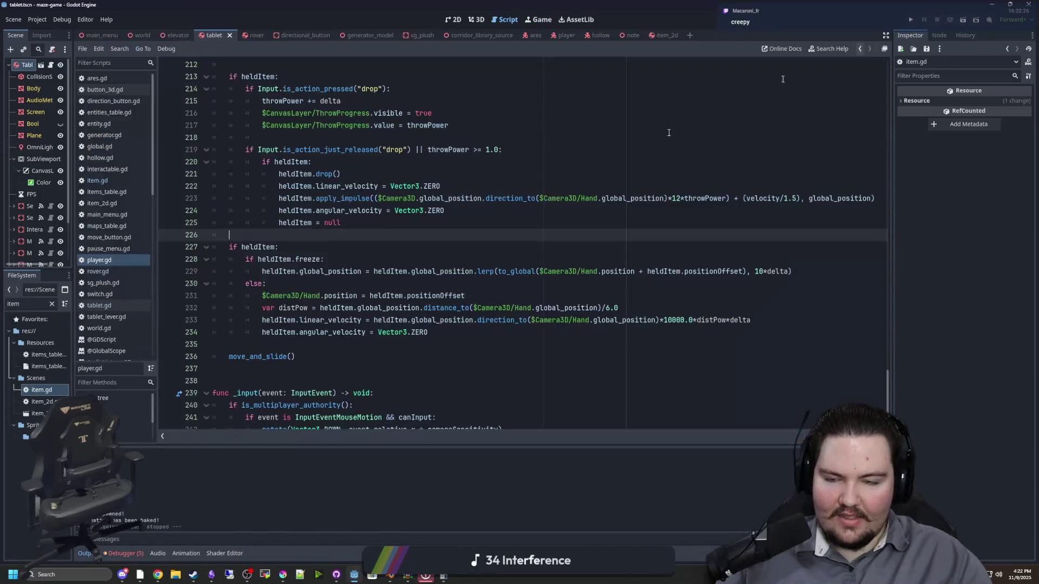
Review player.gd's drop input check on line 214 and the surrounding held-item code
click(368, 258)
scroll(368, 259, up, 3)
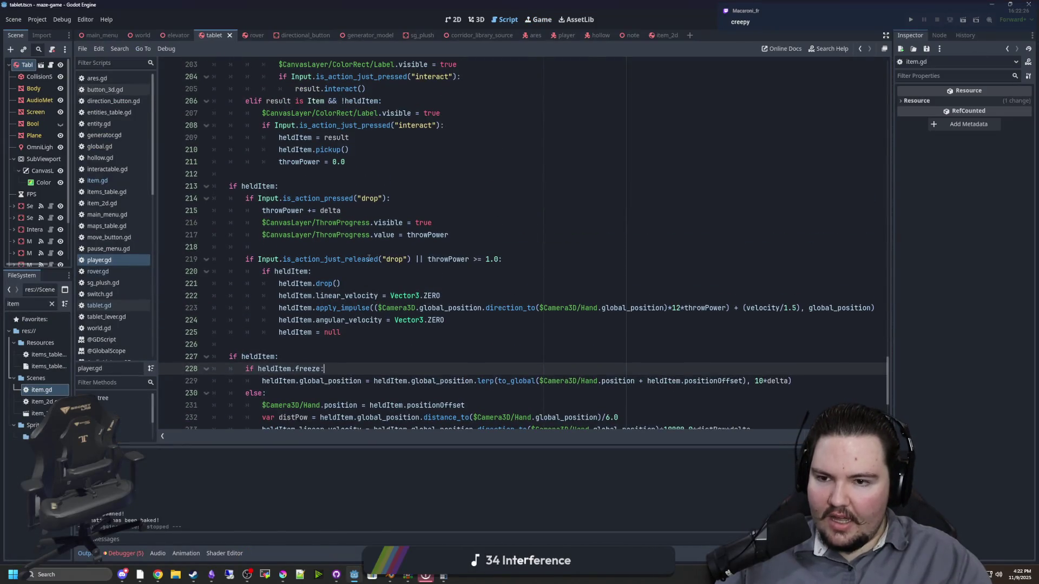
click(364, 199)
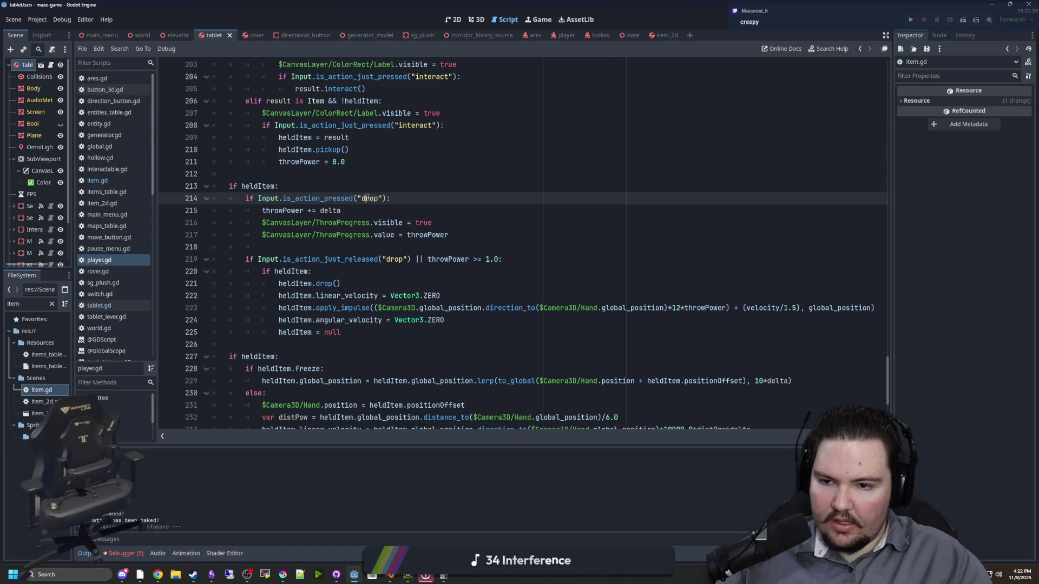
scroll(345, 372, down, 2)
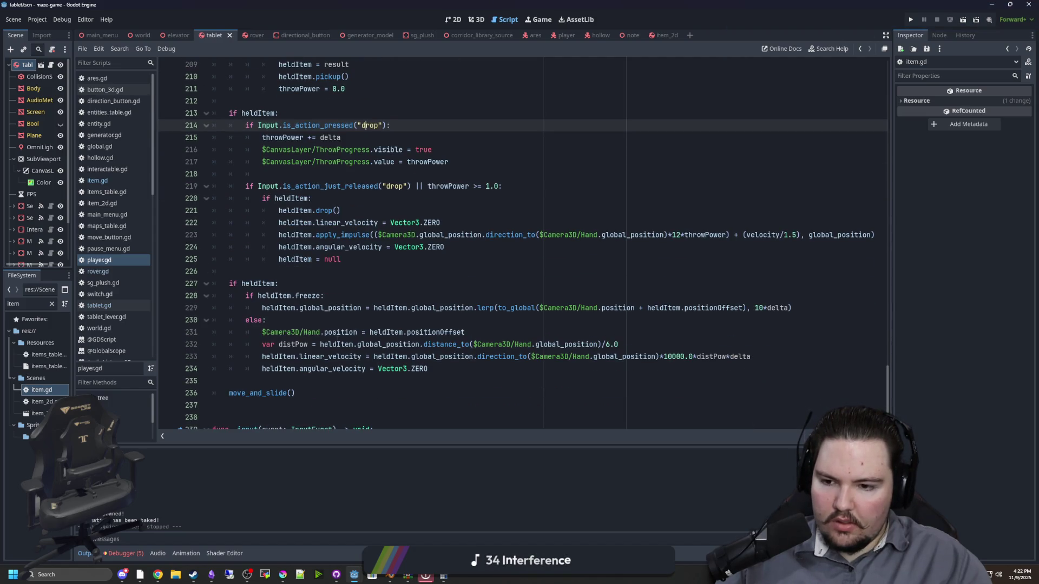
scroll(338, 339, up, 10)
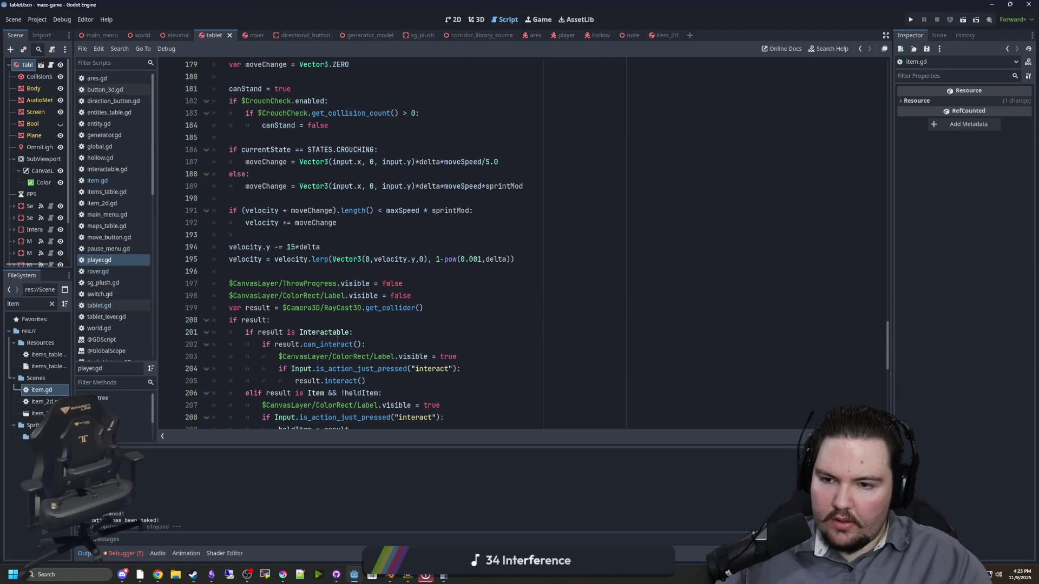
click(280, 272)
scroll(280, 272, up, 8)
scroll(280, 272, down, 15)
scroll(280, 272, down, 4)
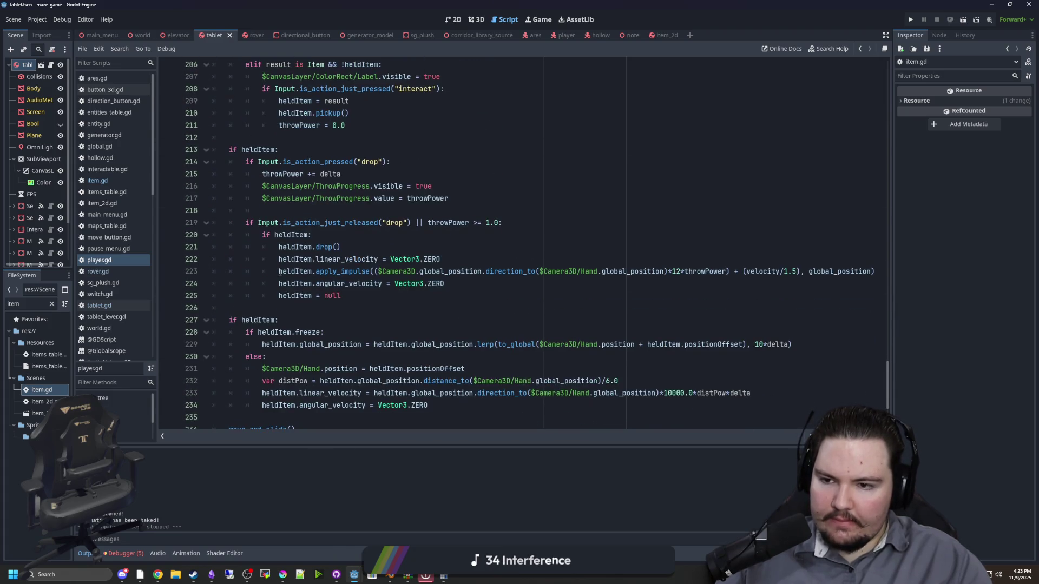
Look through tablet.gd, then jump from positionOffset on line 229 to its declaration in item.gd
click(319, 238)
key(alt+Left)
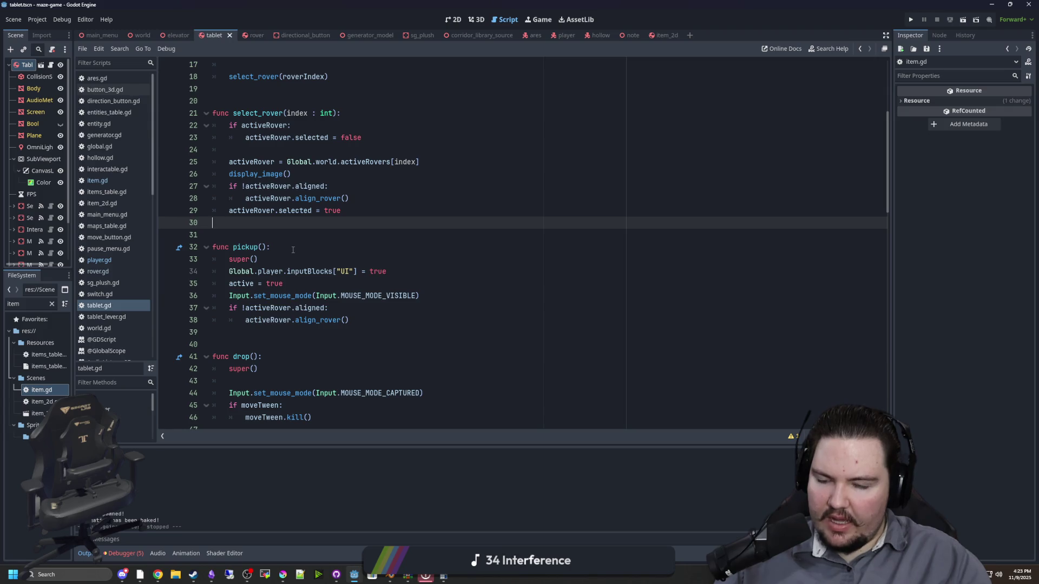
scroll(293, 250, down, 5)
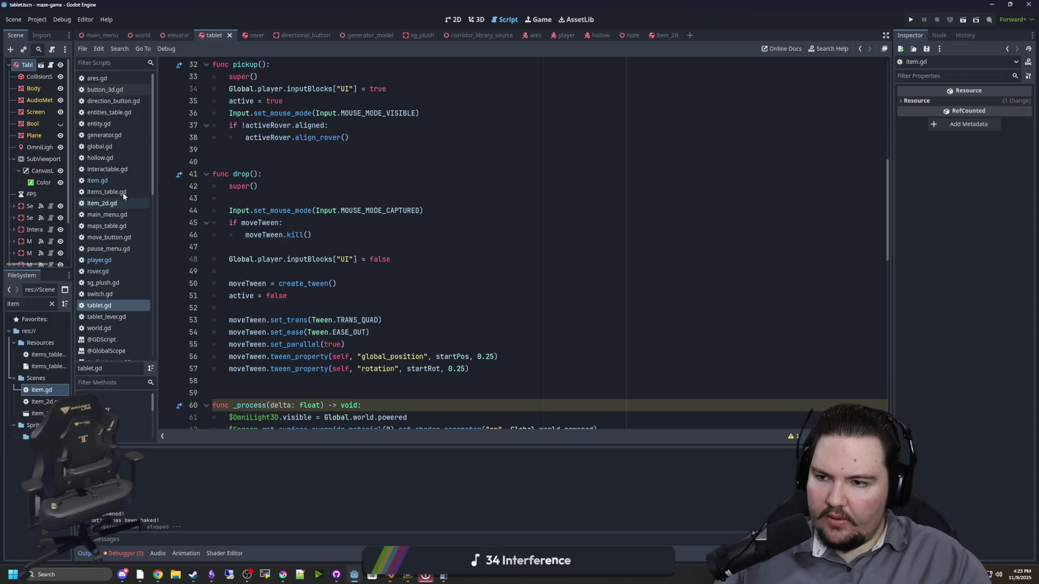
click(112, 180)
click(98, 261)
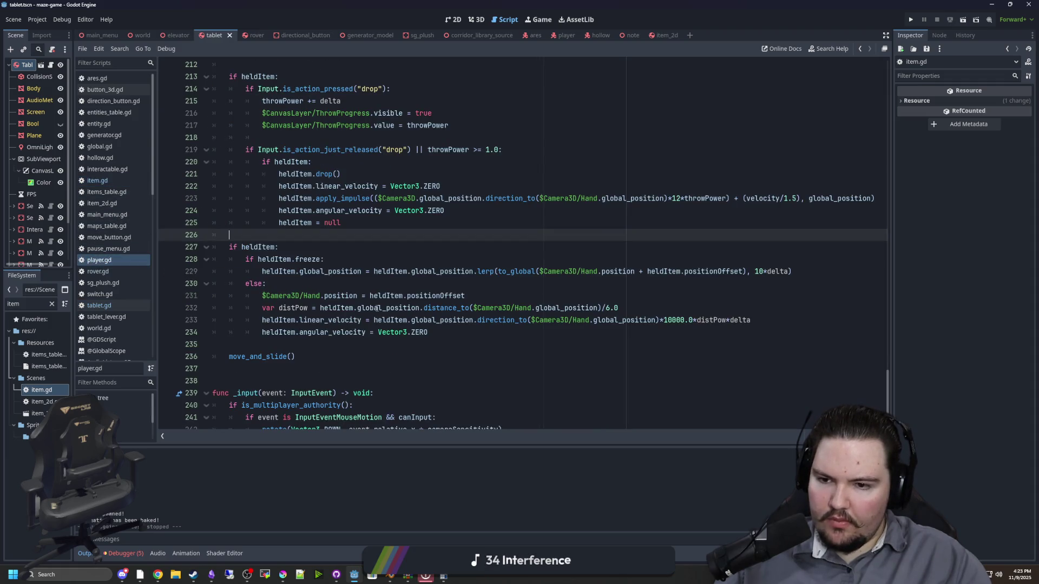
click(395, 293)
key(Up)
key(Up)
key(Up)
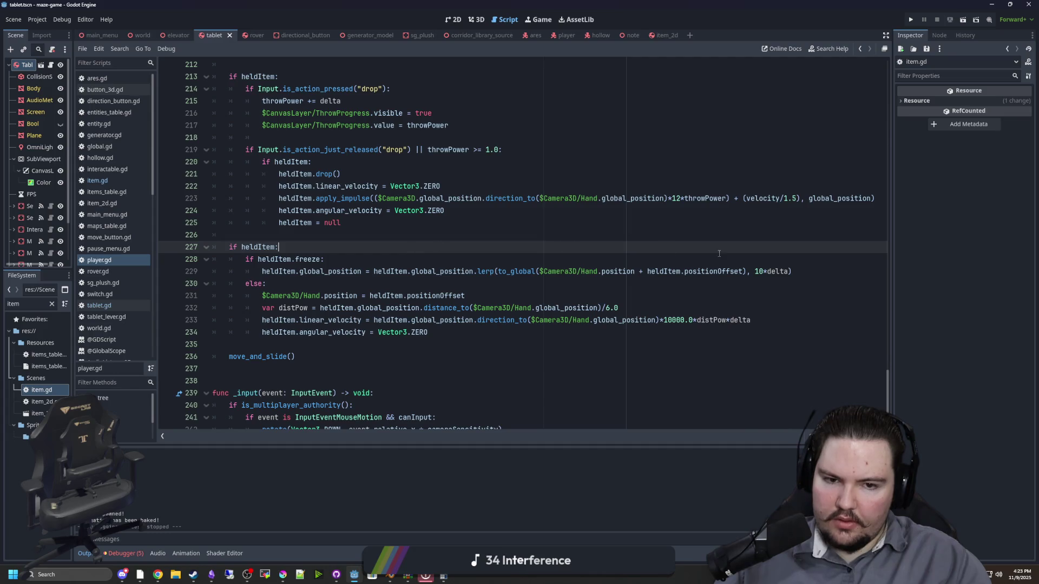
ctrl+click(710, 271)
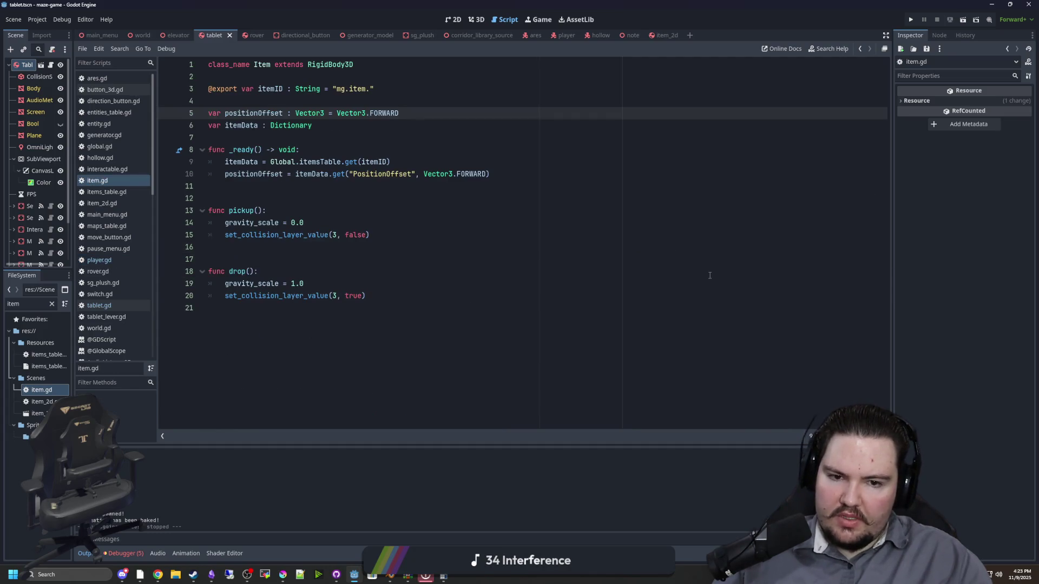
Check the Vector3 docs showing FORWARD is (0, 0, -1), then go back to player.gd
ctrl+click(379, 115)
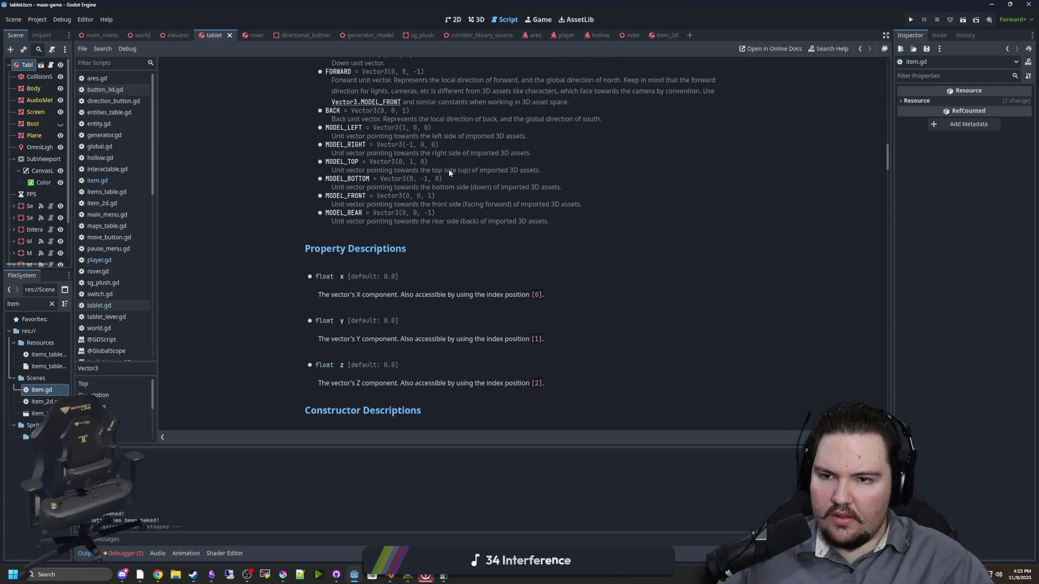
scroll(449, 168, up, 3)
key(alt+Left)
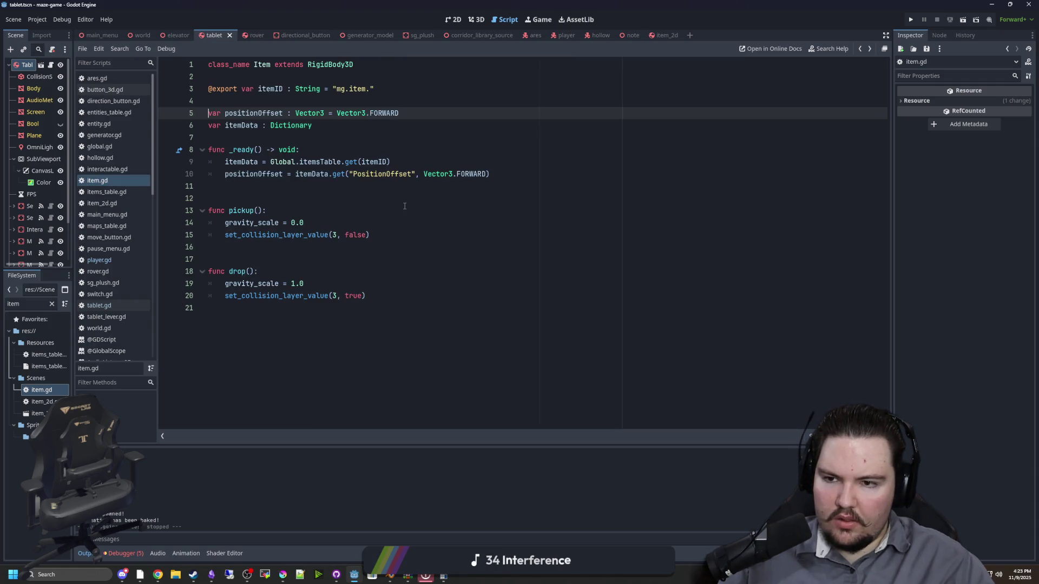
key(alt+Left)
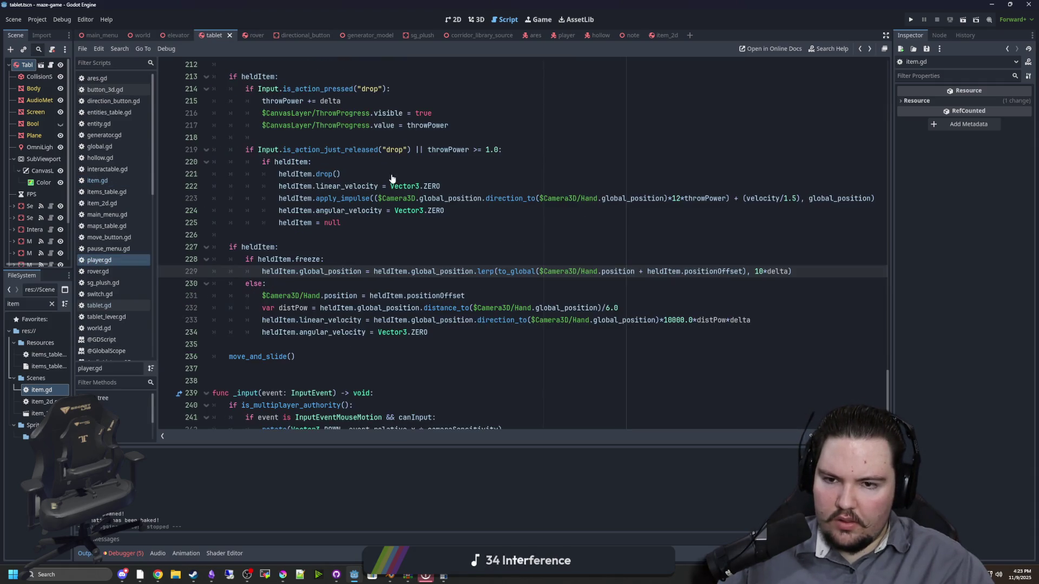
Strip to_global( and + heldItem.positionOffset from line 229's lerp, save, and run the project
key(Up)
key(Up)
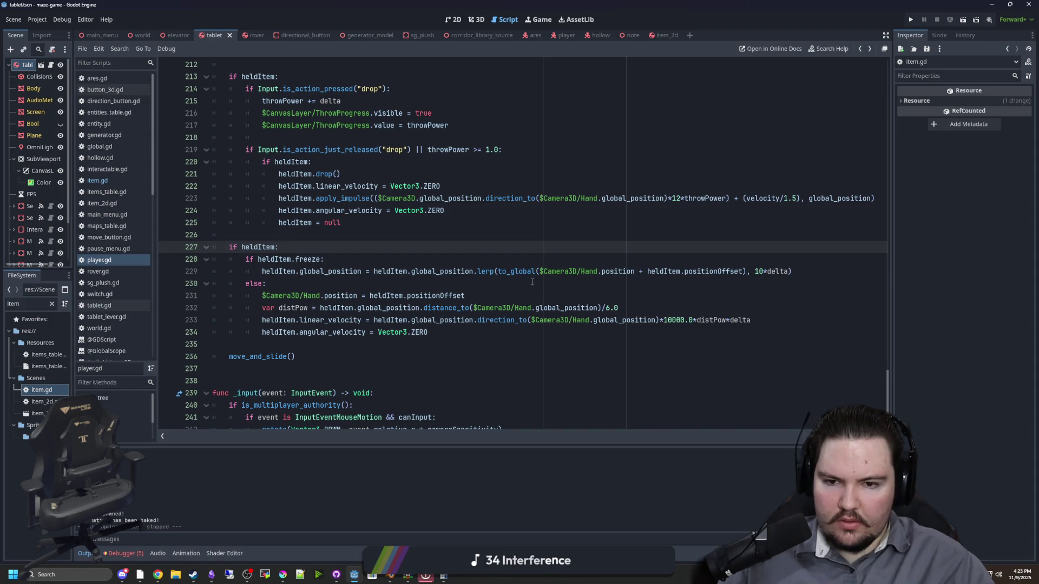
drag(539, 272, 498, 271)
key(BackSpace)
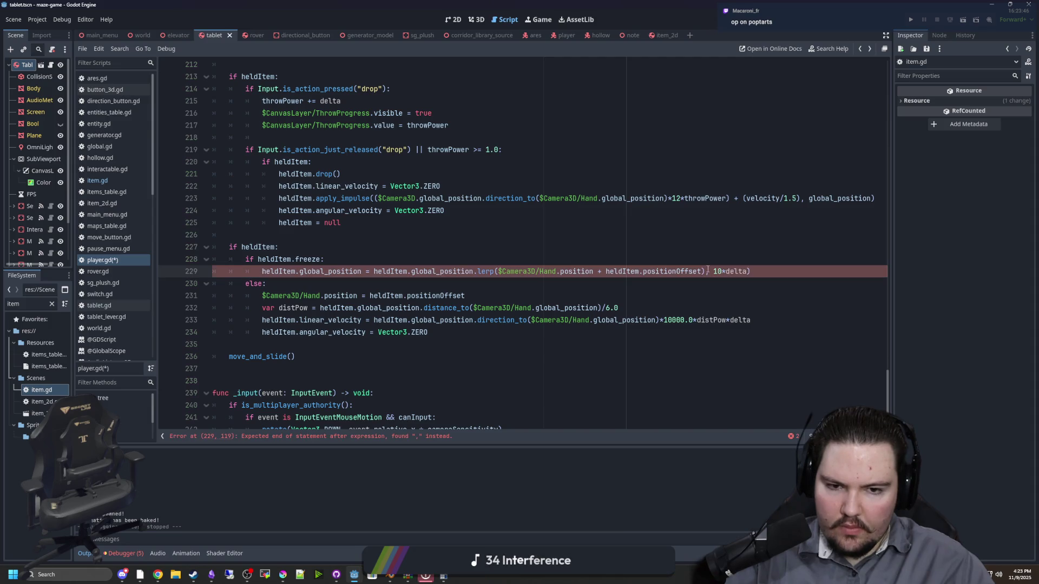
drag(705, 271, 596, 271)
key(BackSpace)
key(Up)
key(Up)
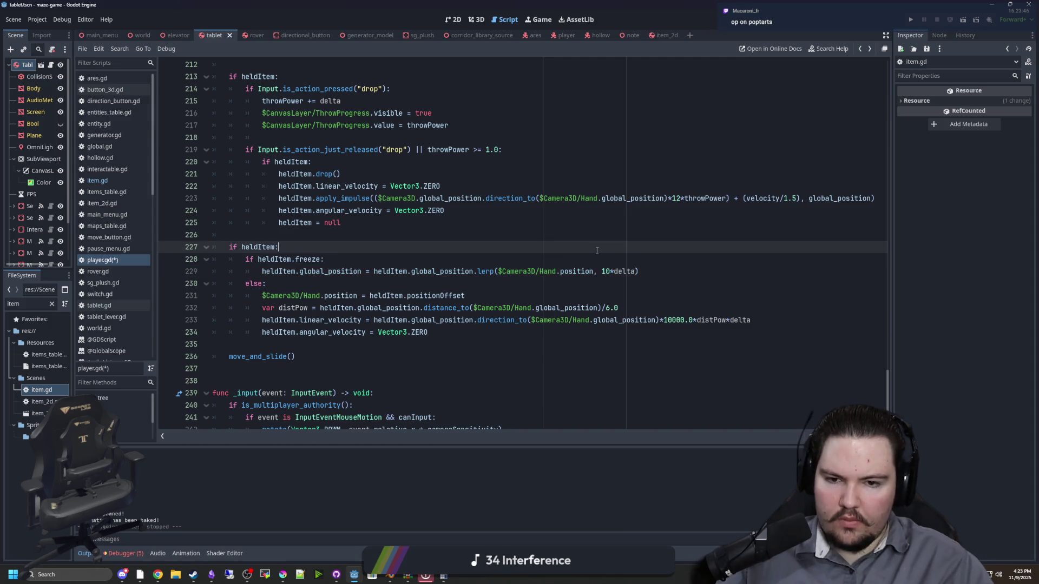
key(ctrl+s)
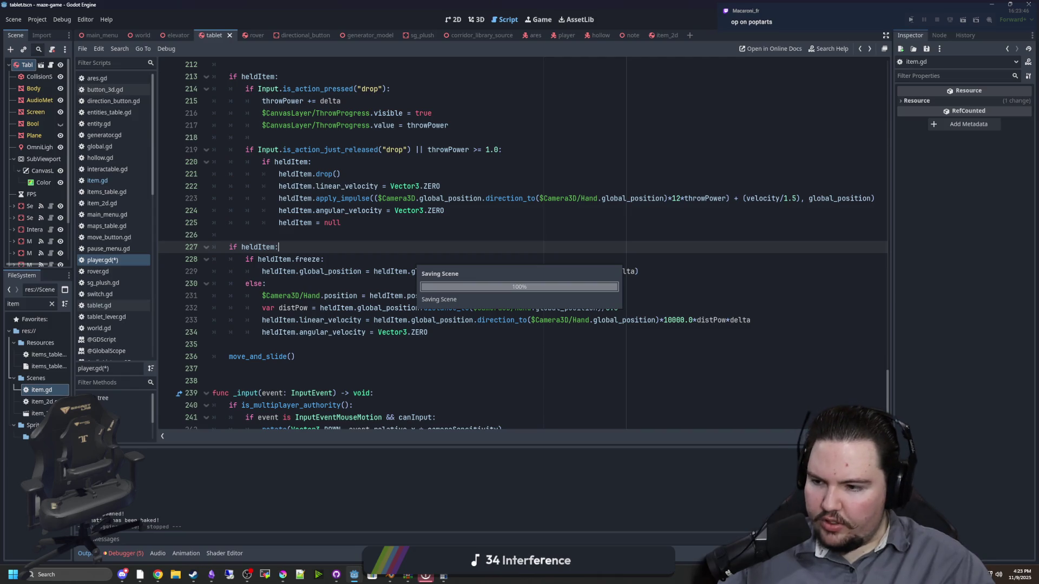
click(913, 21)
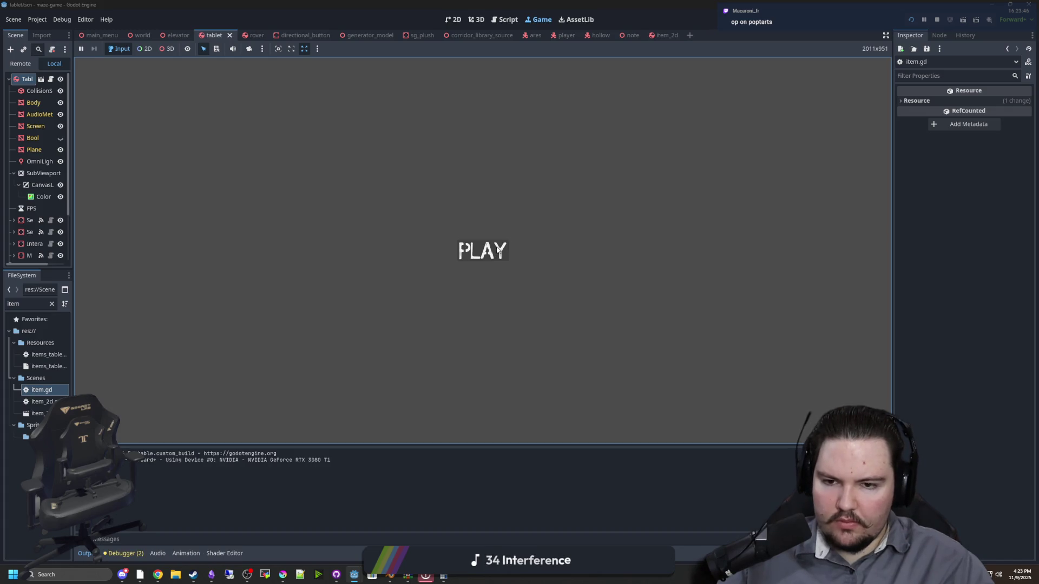
Play the test game to the tablet, then pause, stop it with F8, and save
click(460, 251)
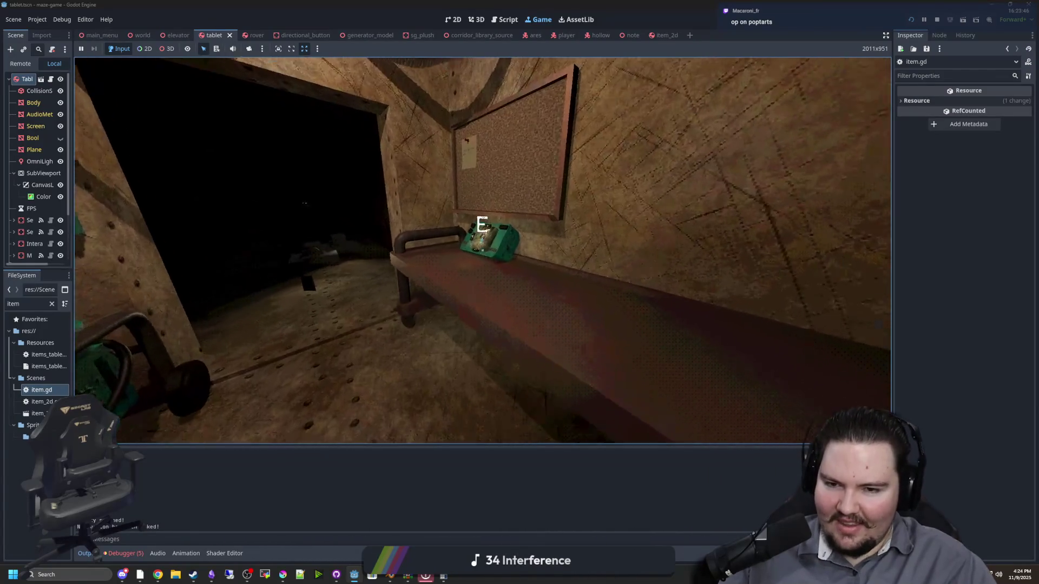
key(super)
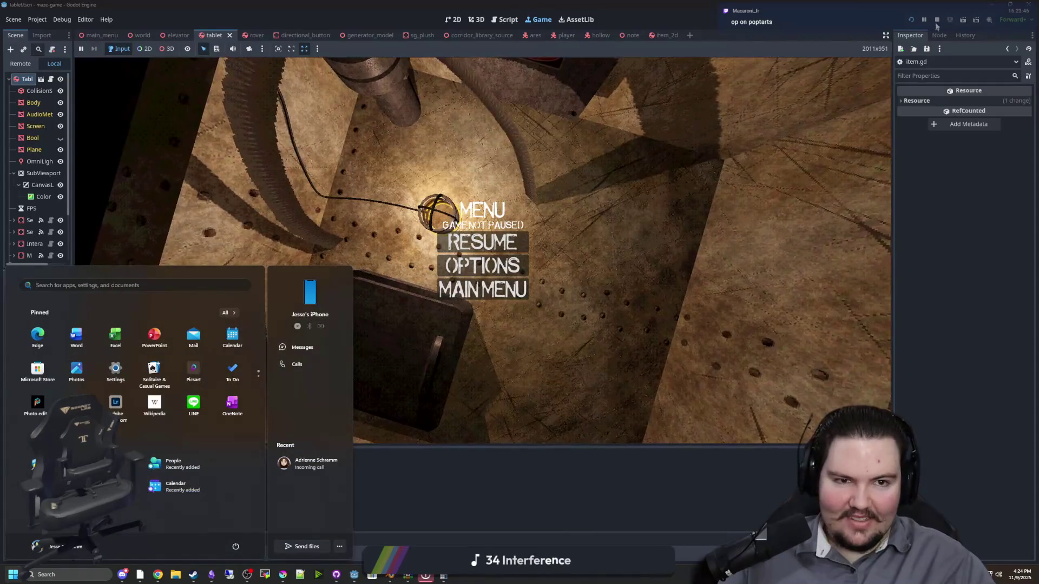
key(F8)
key(ctrl+s)
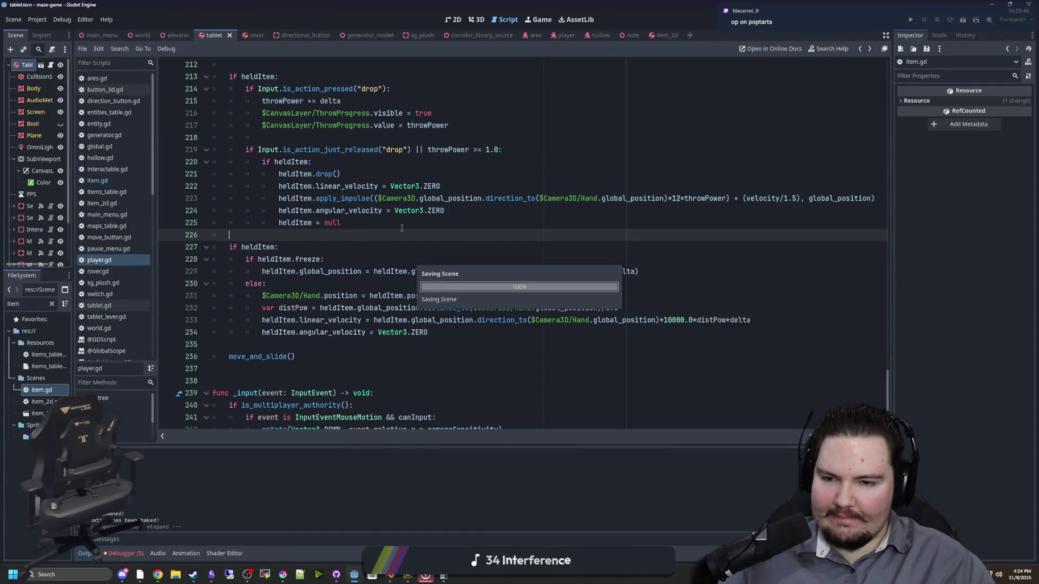
Change line 229's lerp target from Hand.position to Hand.global_position
click(369, 244)
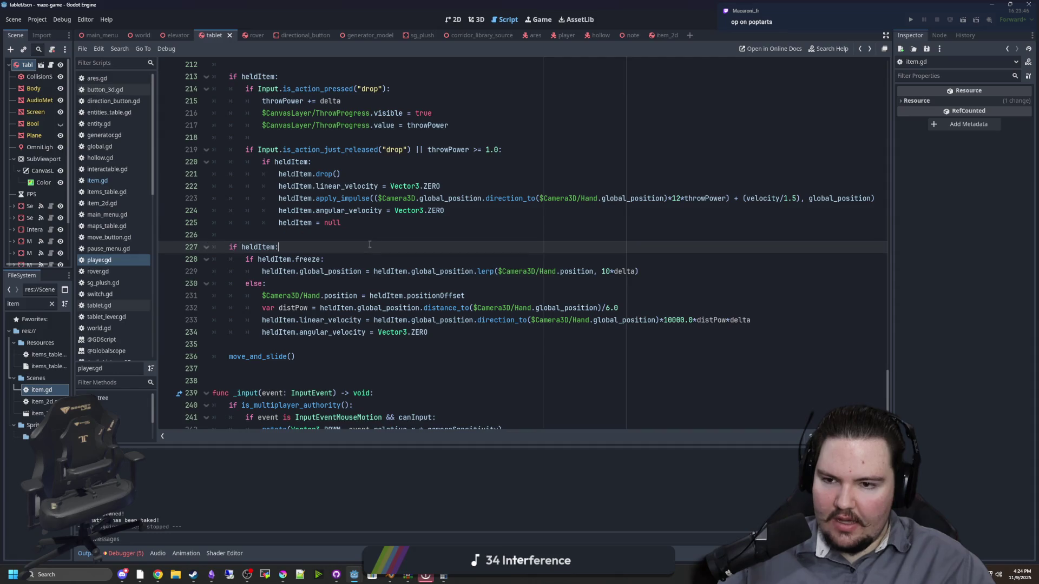
click(657, 273)
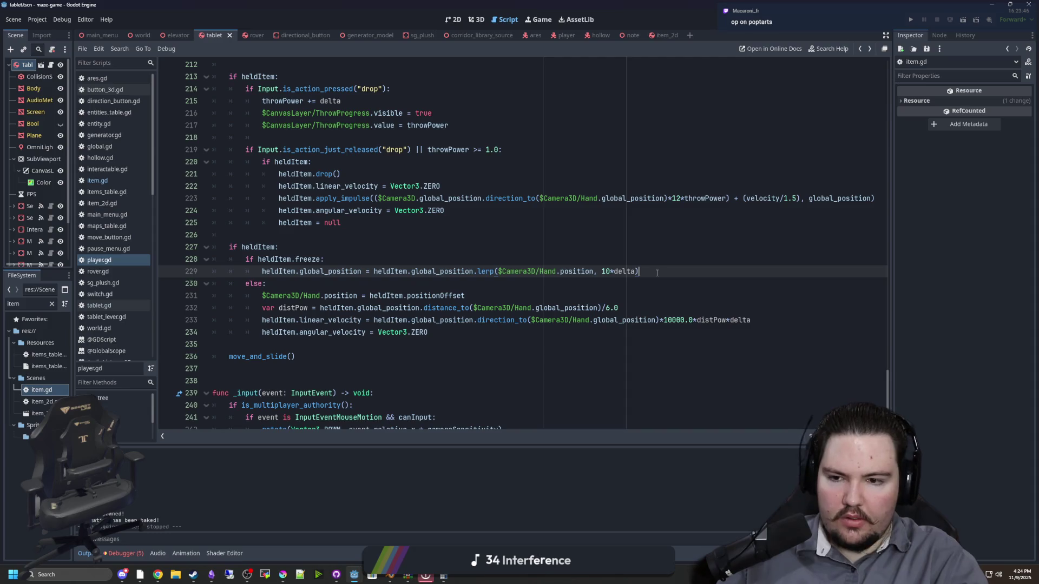
click(453, 259)
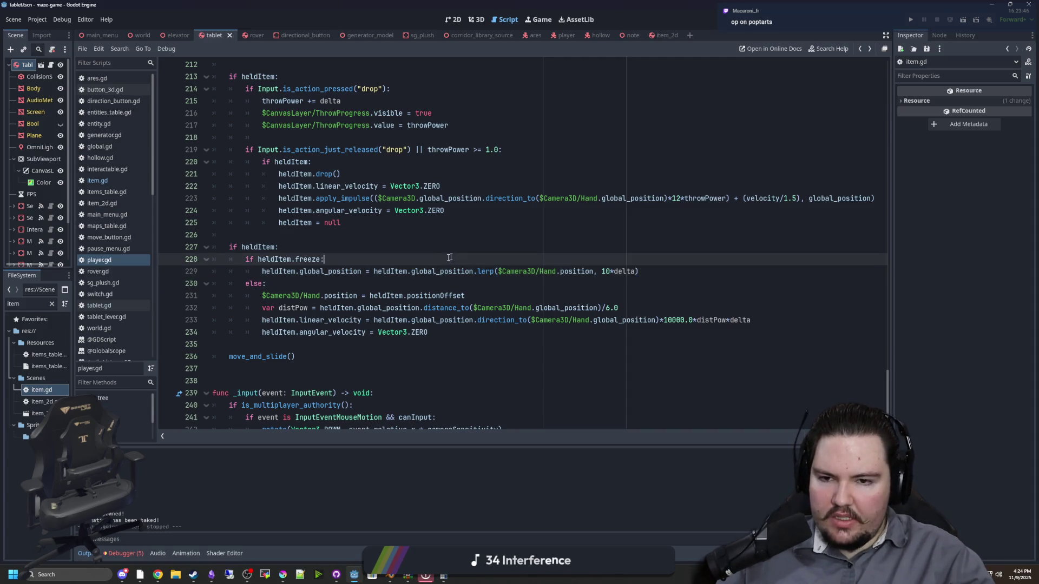
drag(425, 271, 385, 271)
click(440, 271)
drag(666, 269, 486, 271)
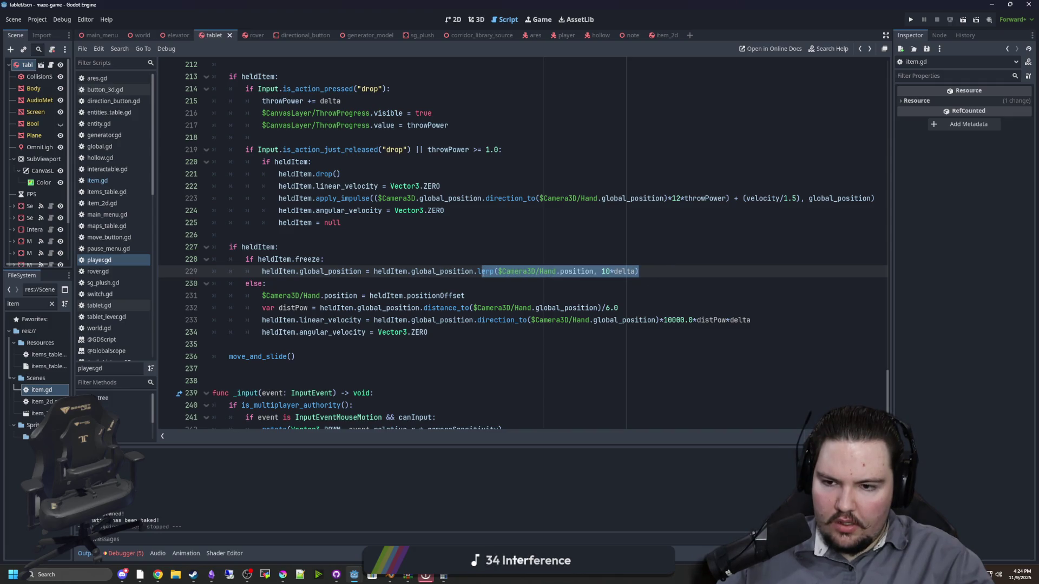
click(527, 271)
text(global_)
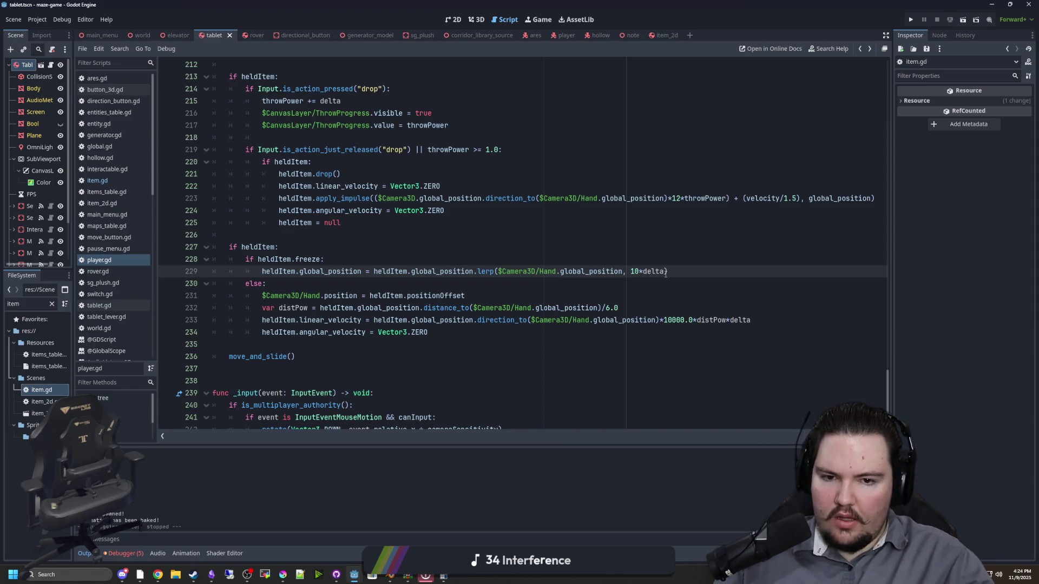
Duplicate line 229 as a global_rotation lerp toward the Hand's global_rotation, save, and run
drag(682, 276, 253, 271)
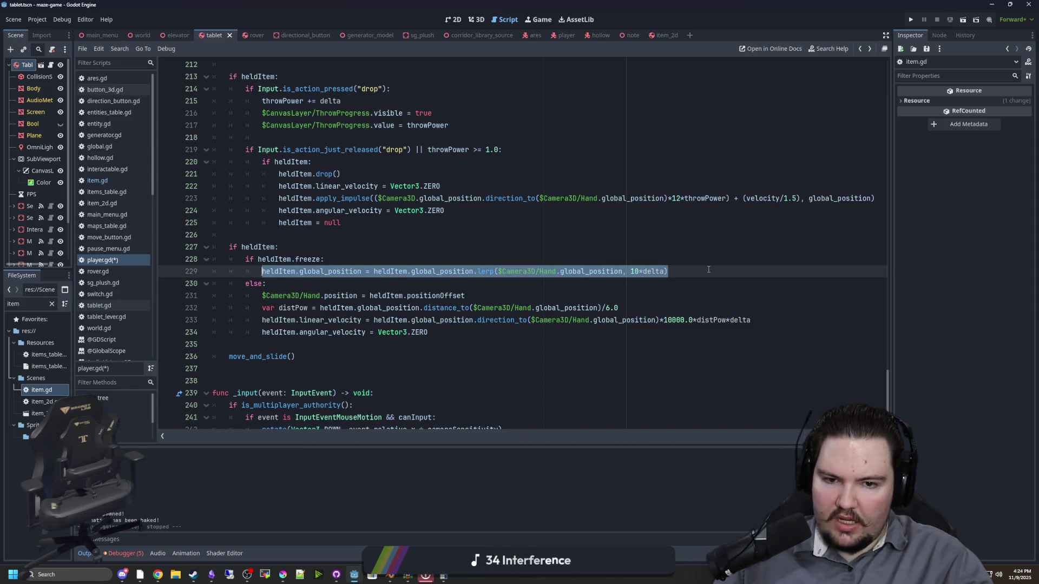
key(ctrl+shift+d)
double_click(331, 284)
text(global_rotation)
double_click(449, 284)
text(global_rotatio)
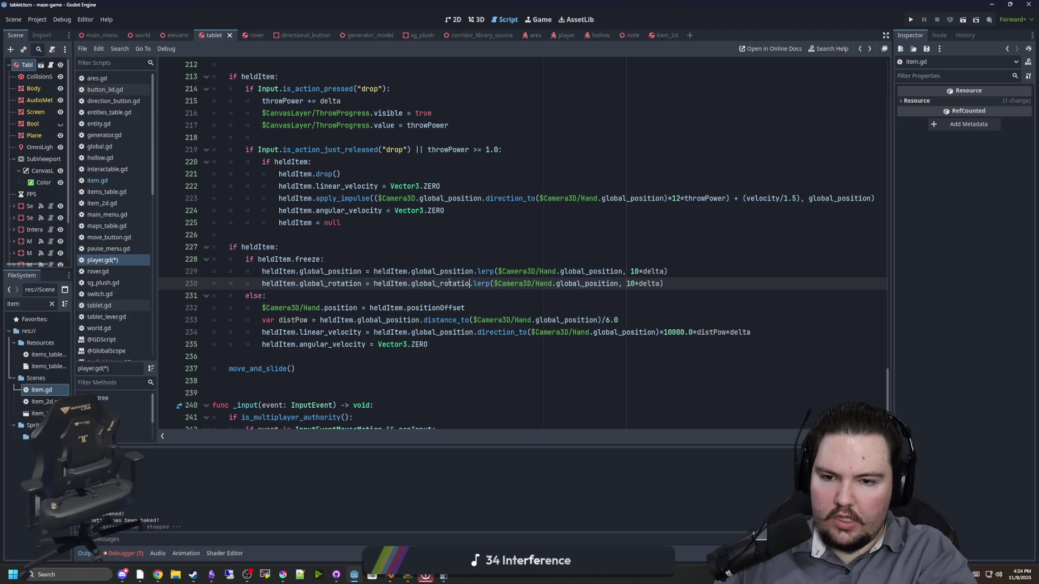
text(n)
double_click(609, 283)
text(global_r)
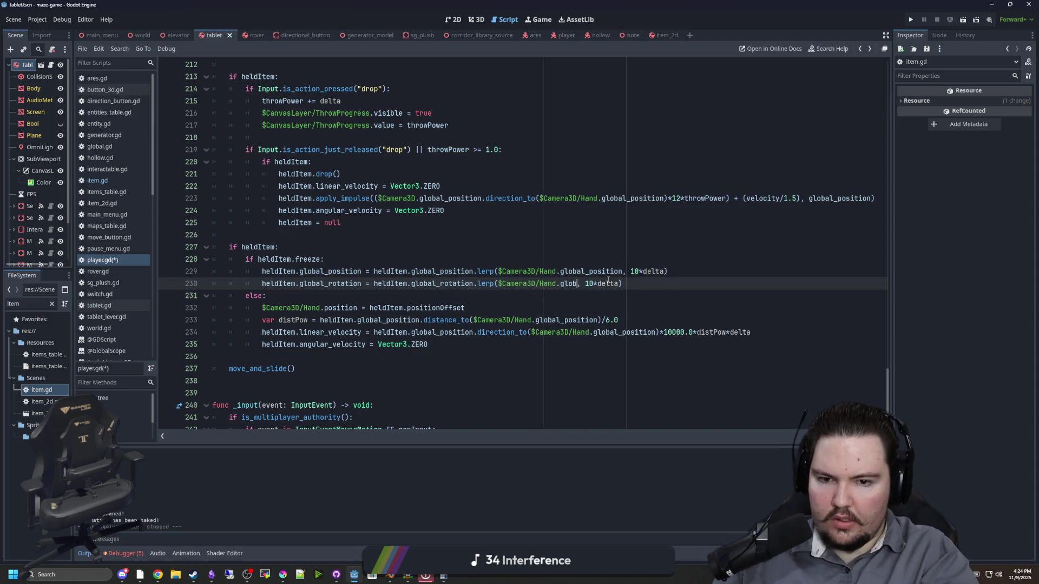
text(otatio)
click(560, 244)
key(ctrl+s)
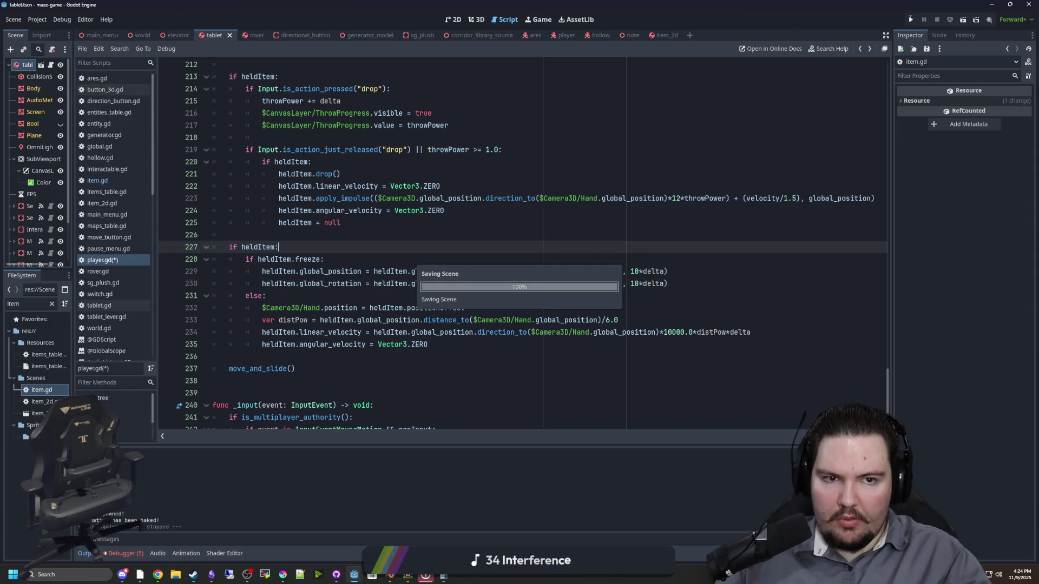
click(911, 20)
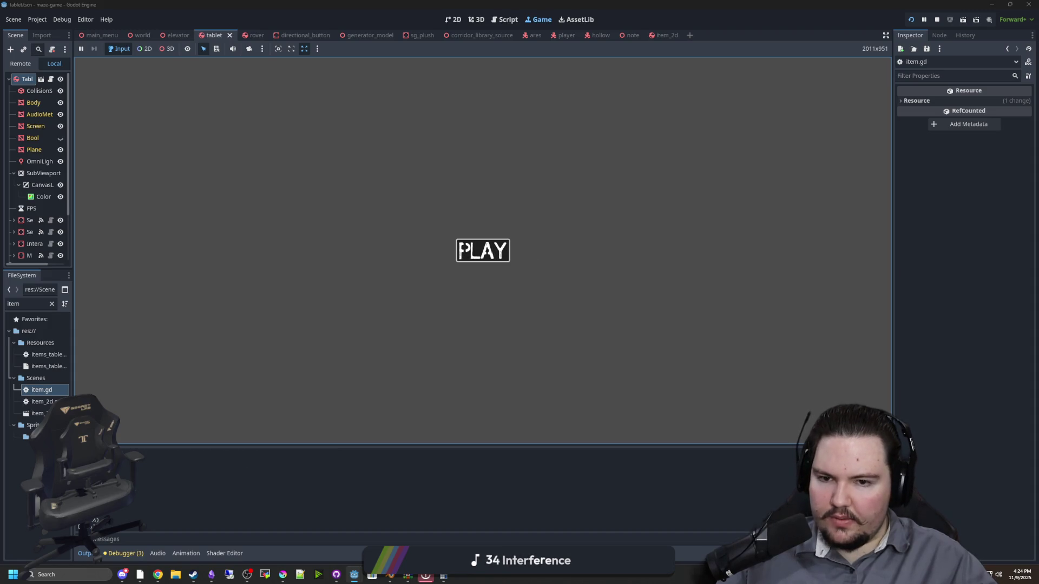
Playtest picking up, dropping and re-picking the tablet, then stop the game with F8 and save
click(479, 248)
key(e)
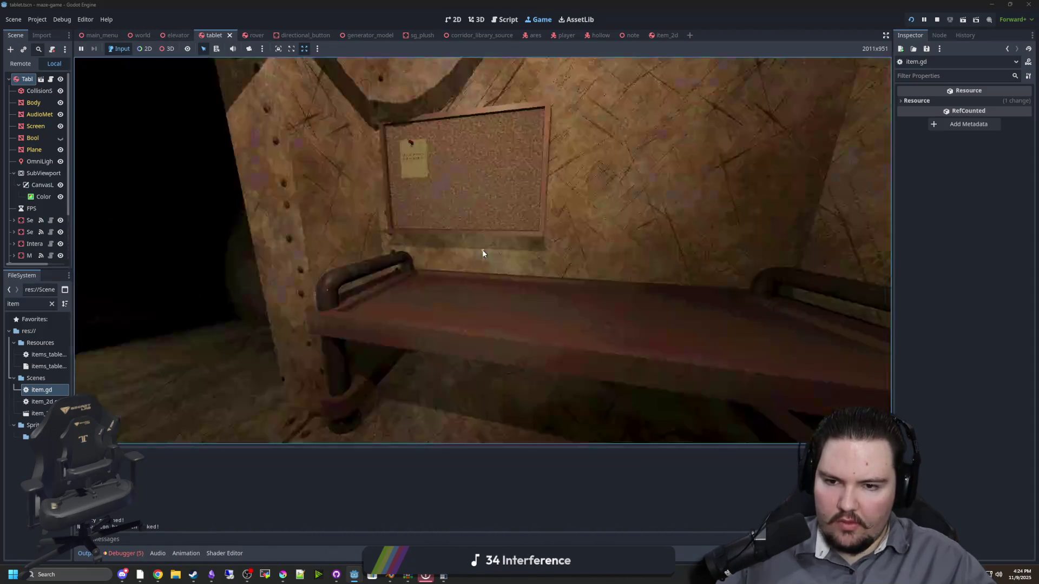
key(e)
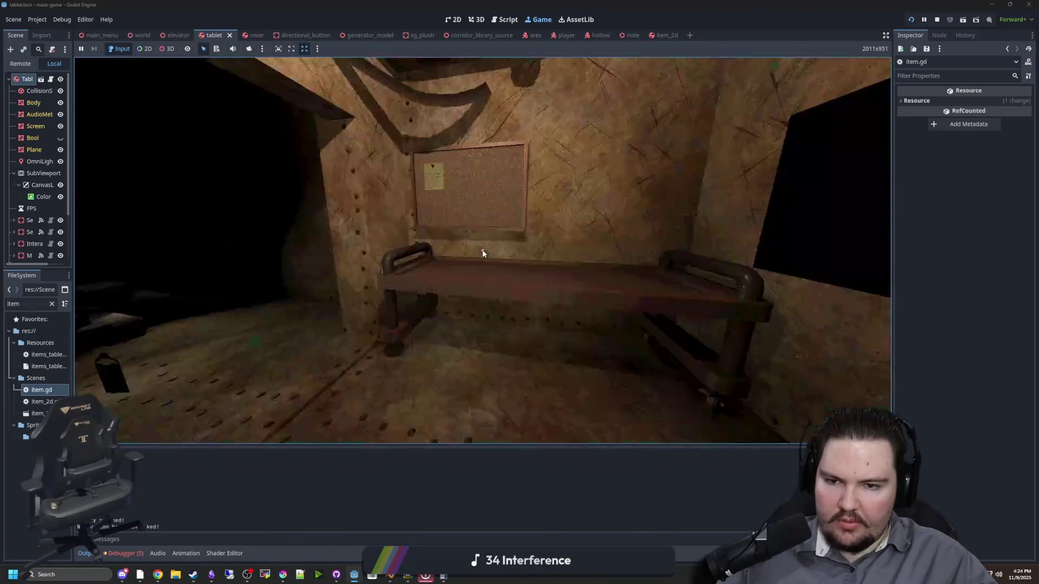
key(e)
key(e)
key(super)
click(914, 36)
key(F8)
key(ctrl+s)
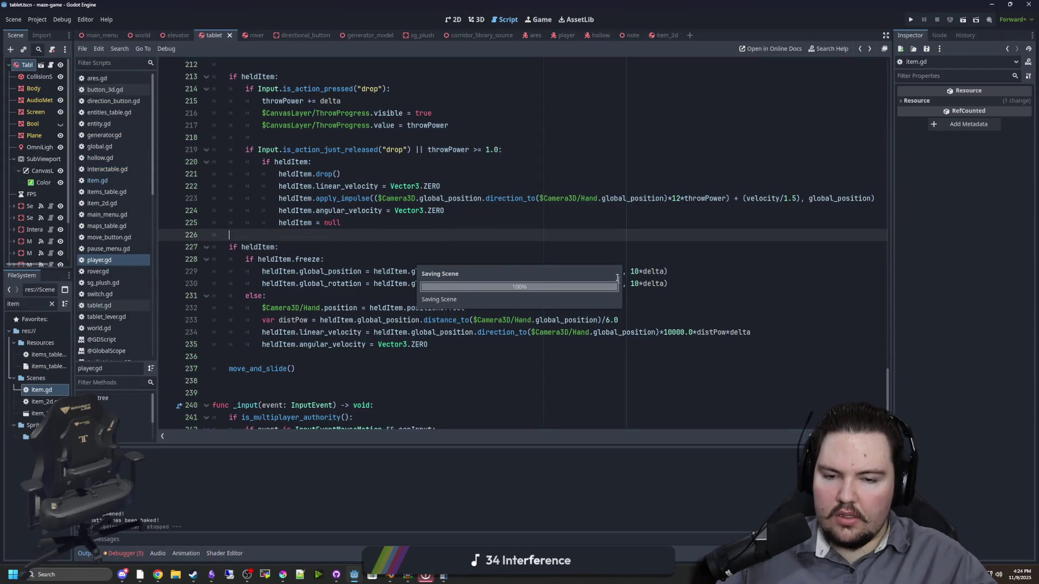
Filter the FileSystem dock for "player" and select player.gd
click(543, 293)
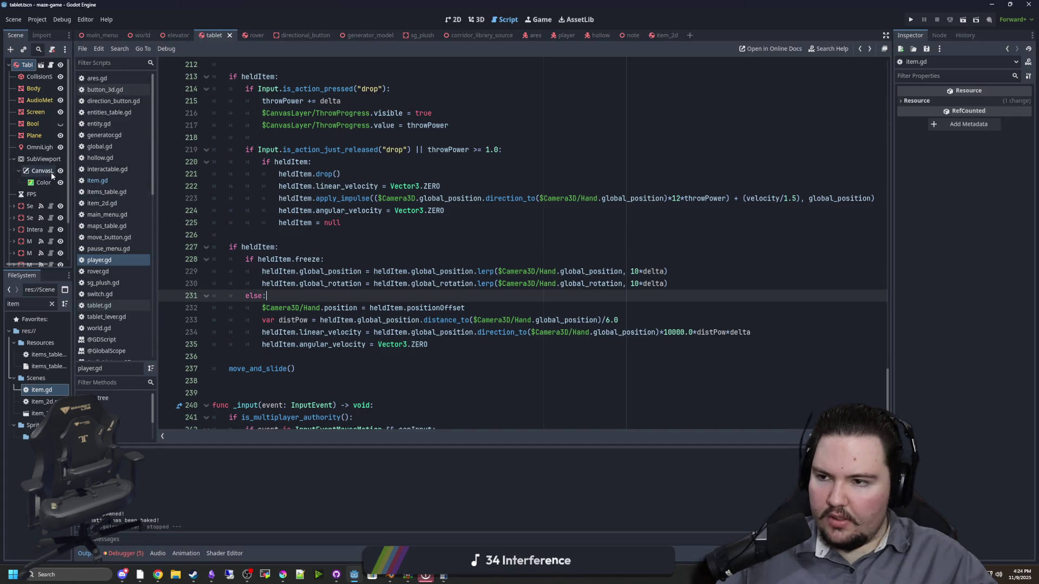
double_click(40, 301)
text(player)
click(38, 356)
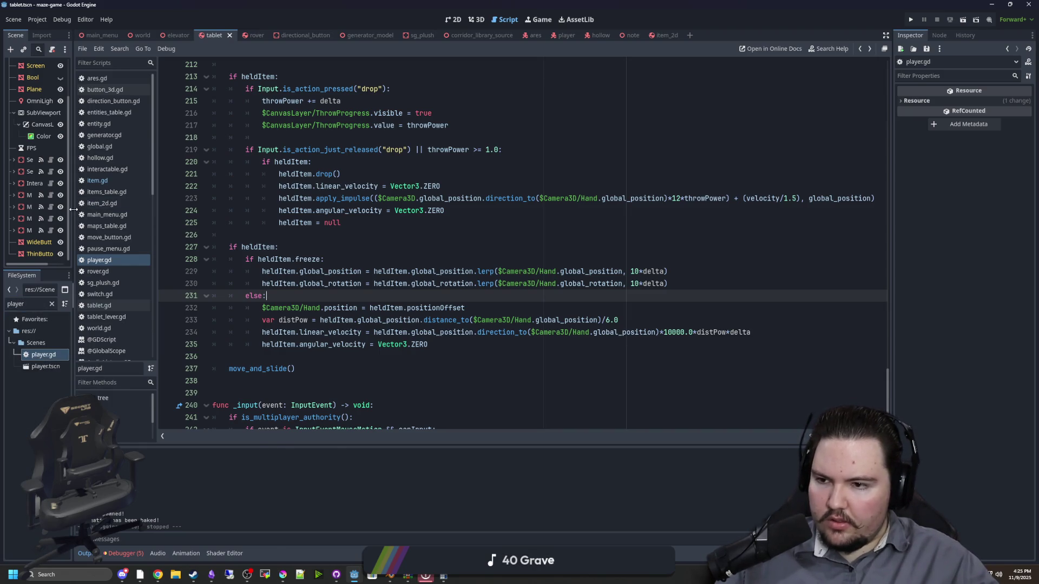
Widen the left dock and open player.tscn in its own tab
click(73, 181)
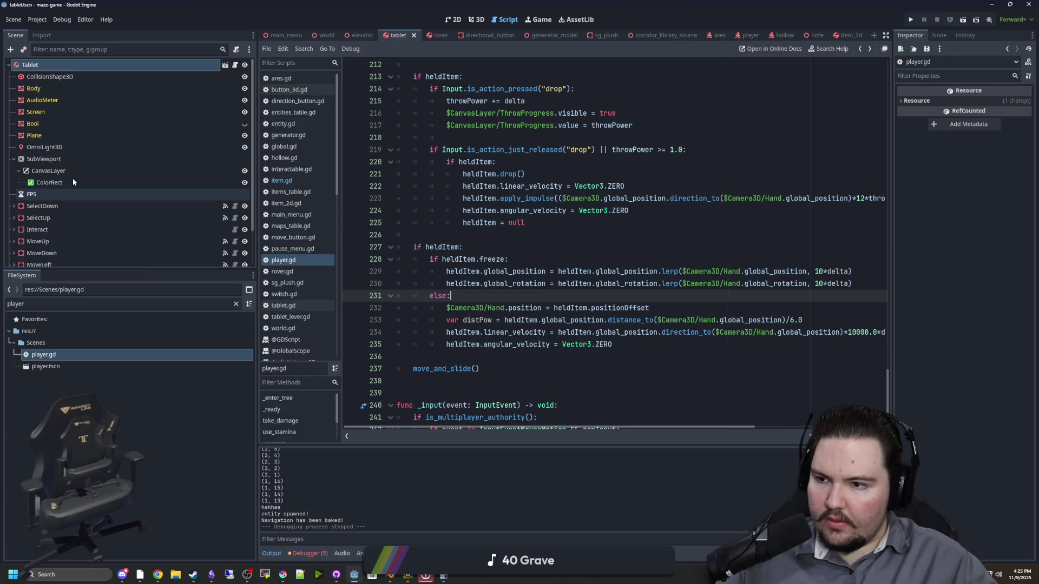
scroll(55, 257, down, 1)
click(46, 367)
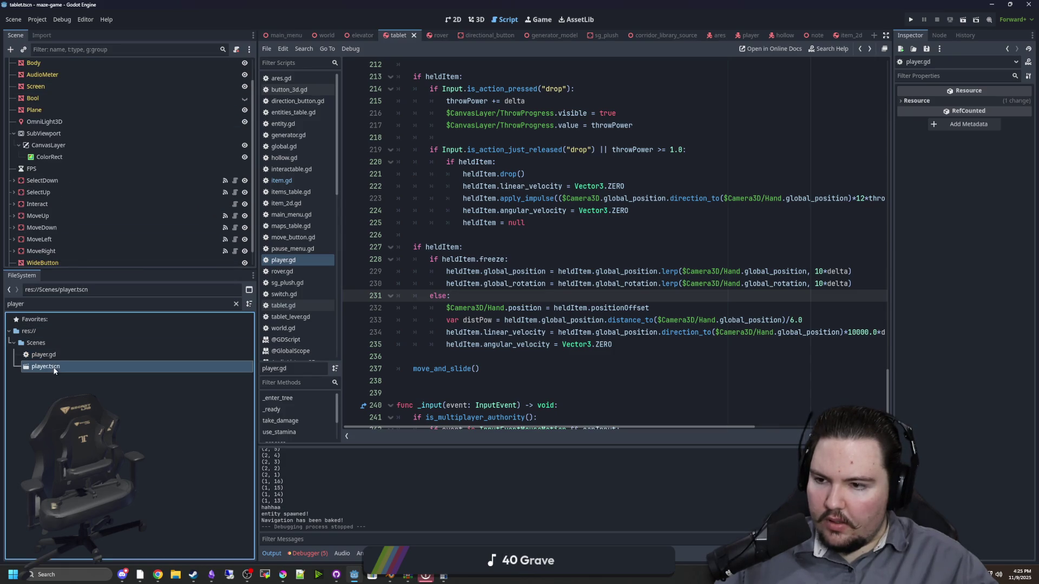
double_click(54, 369)
Try moving the Hand node along z in the 3D view, then undo to keep it at 0,0,0
click(55, 145)
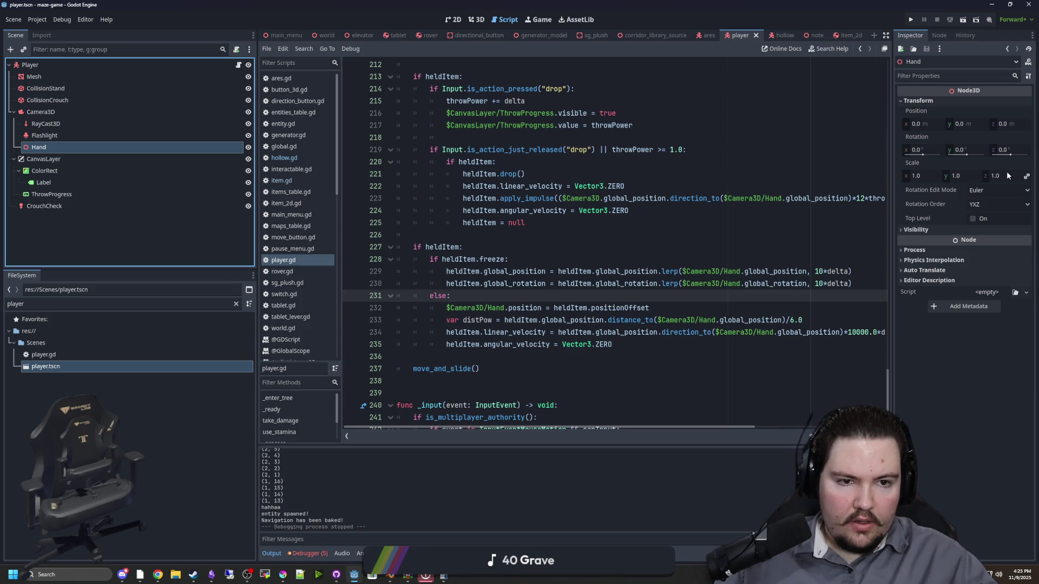
click(471, 20)
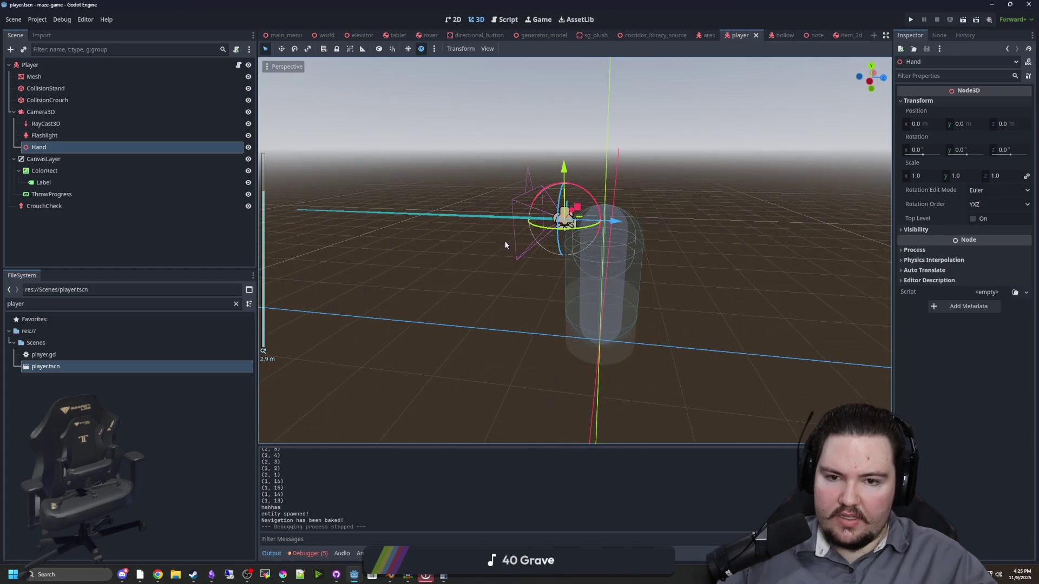
scroll(522, 248, up, 2)
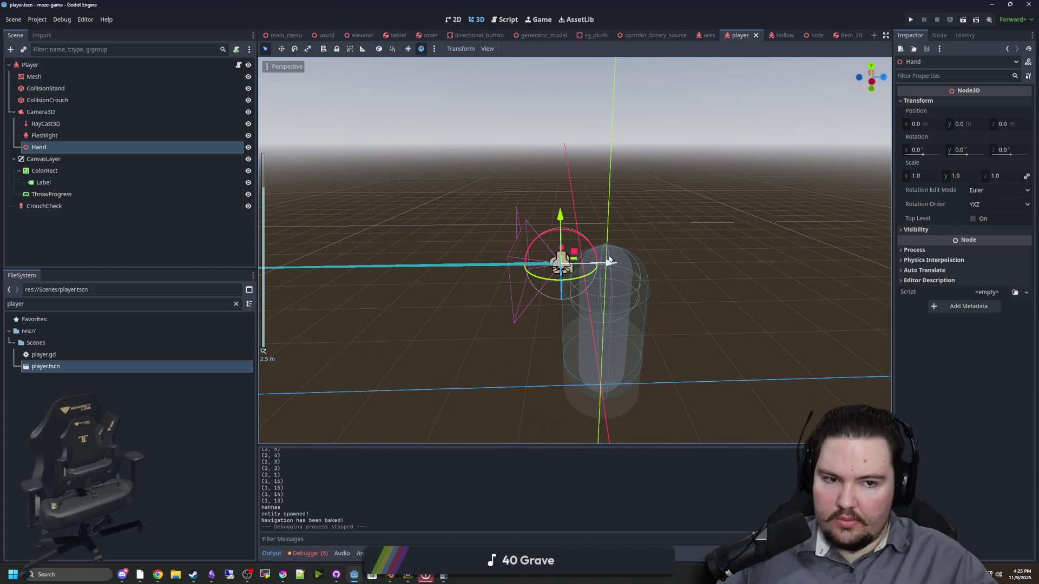
drag(610, 261, 533, 263)
click(1002, 123)
key(Return)
key(ctrl+z)
key(ctrl+z)
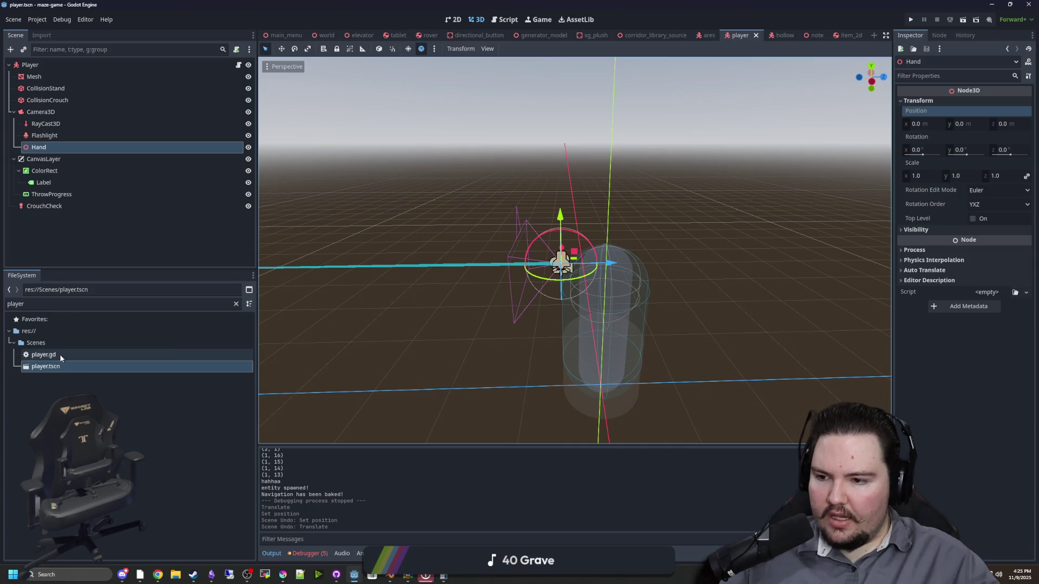
Reopen player.gd with the caret at the end of line 228
double_click(60, 355)
click(525, 234)
click(525, 258)
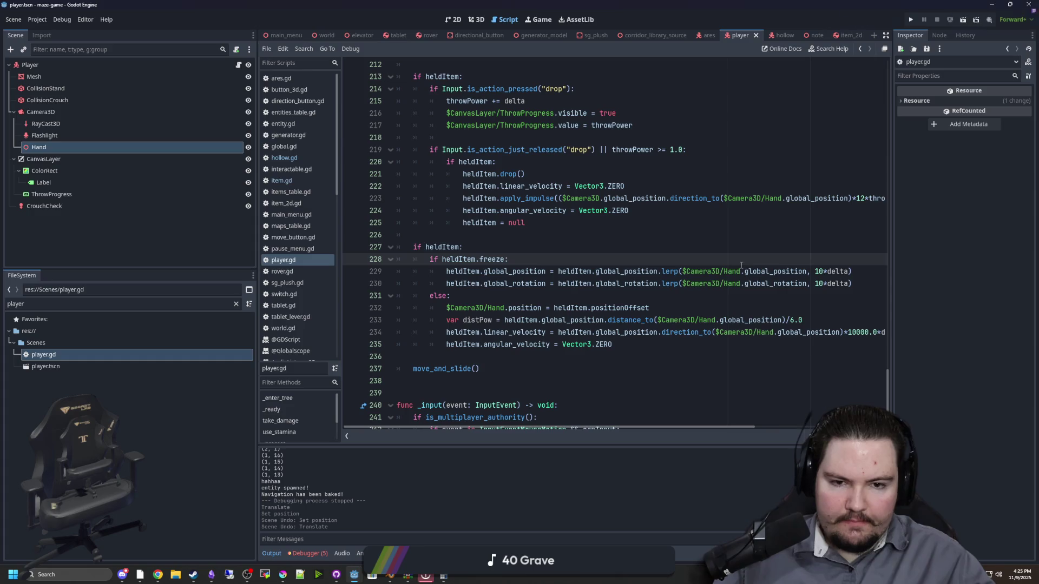
Start a new line 229 with the $Camera3D/Hand reference followed by heldItem
click(807, 272)
drag(737, 271, 683, 271)
key(ctrl+c)
key(ctrl+shift+Return)
key(ctrl+v)
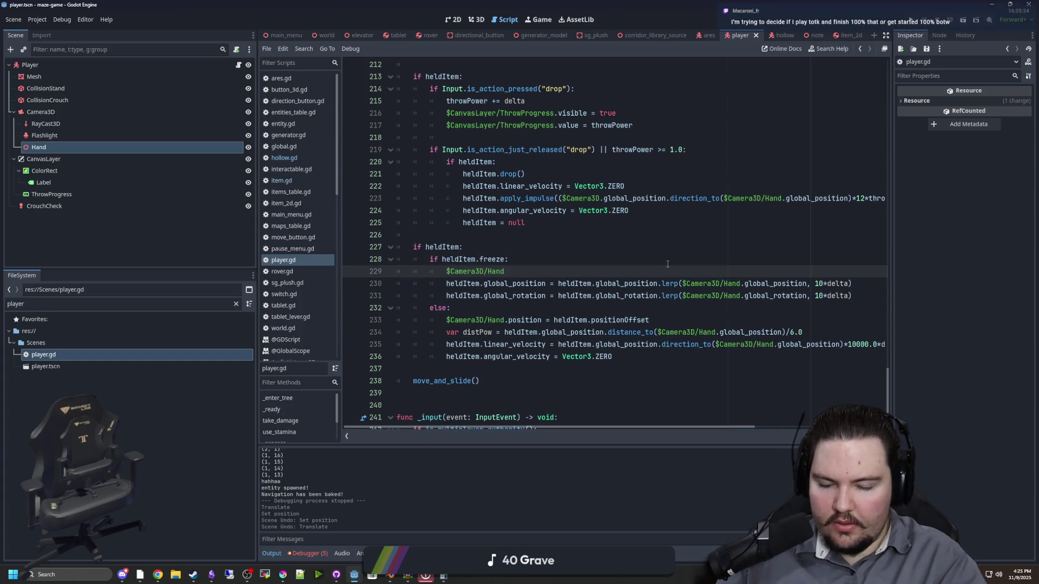
text(he)
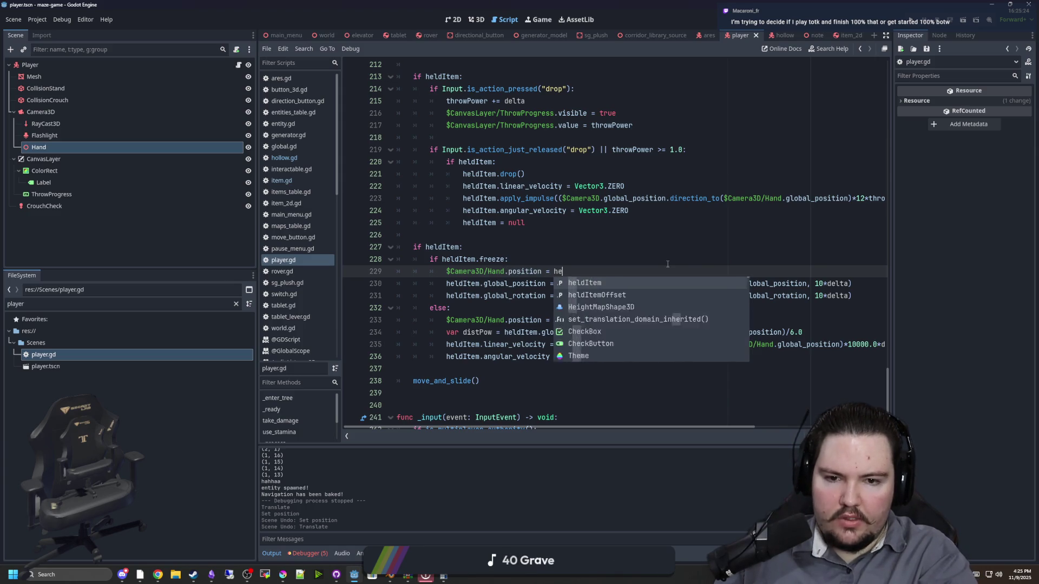
text(ldItem.int)
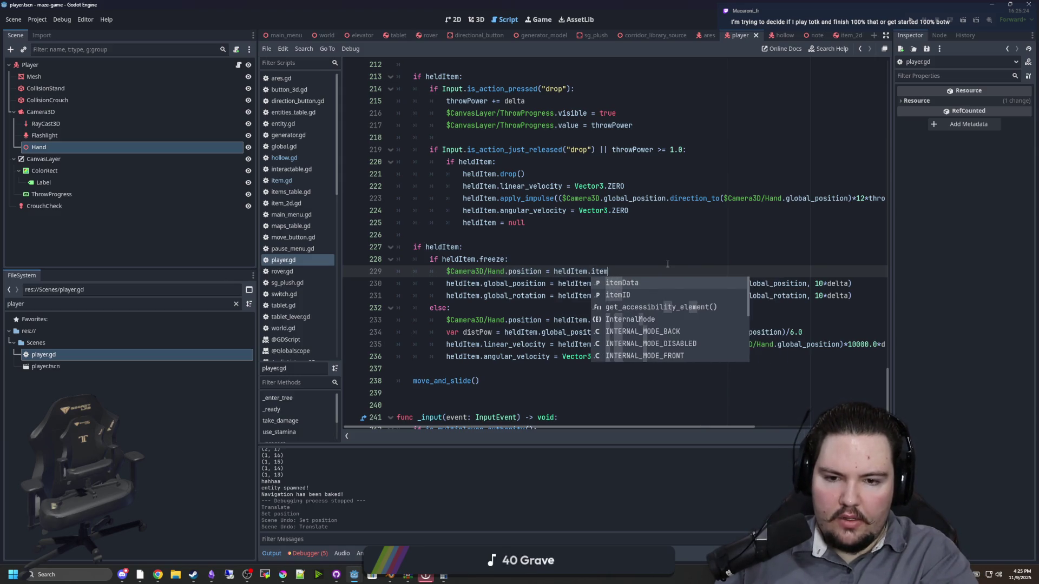
key(Return)
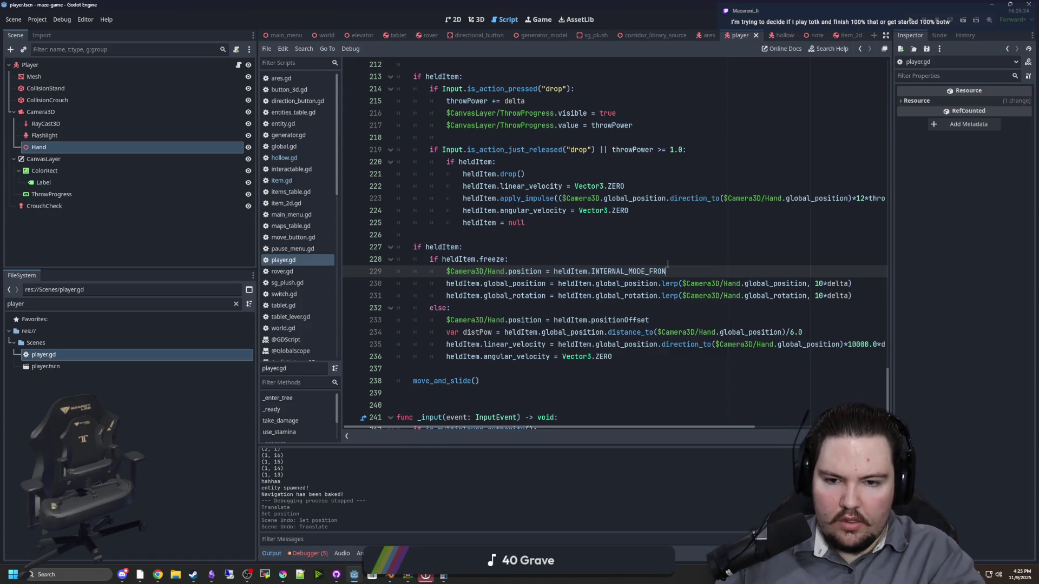
Finish the line as Hand.position = heldItem.positionOffset, save player.gd, and run the game
drag(659, 315, 548, 323)
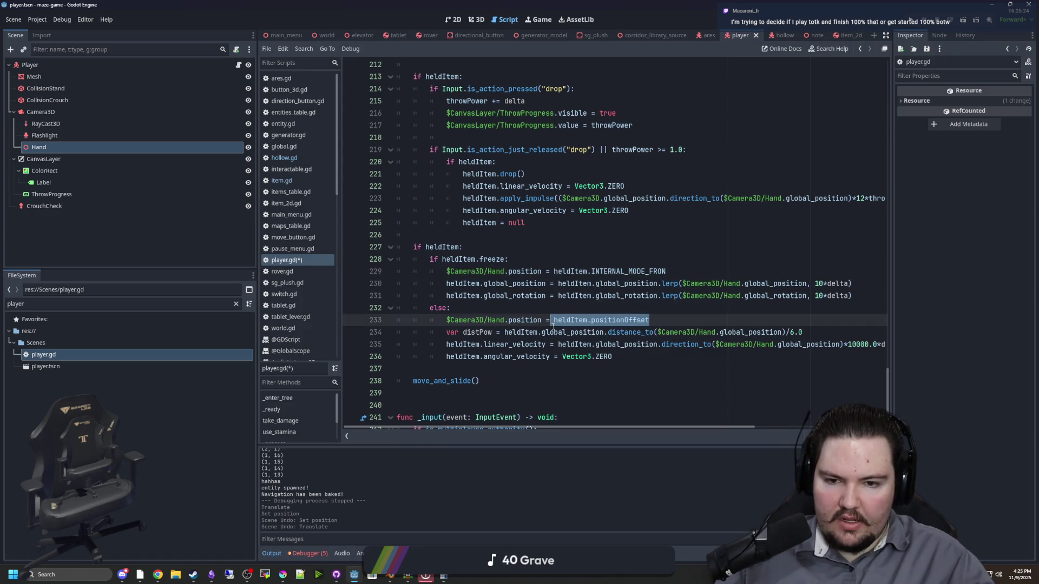
key(ctrl+c)
drag(667, 271, 547, 271)
key(ctrl+v)
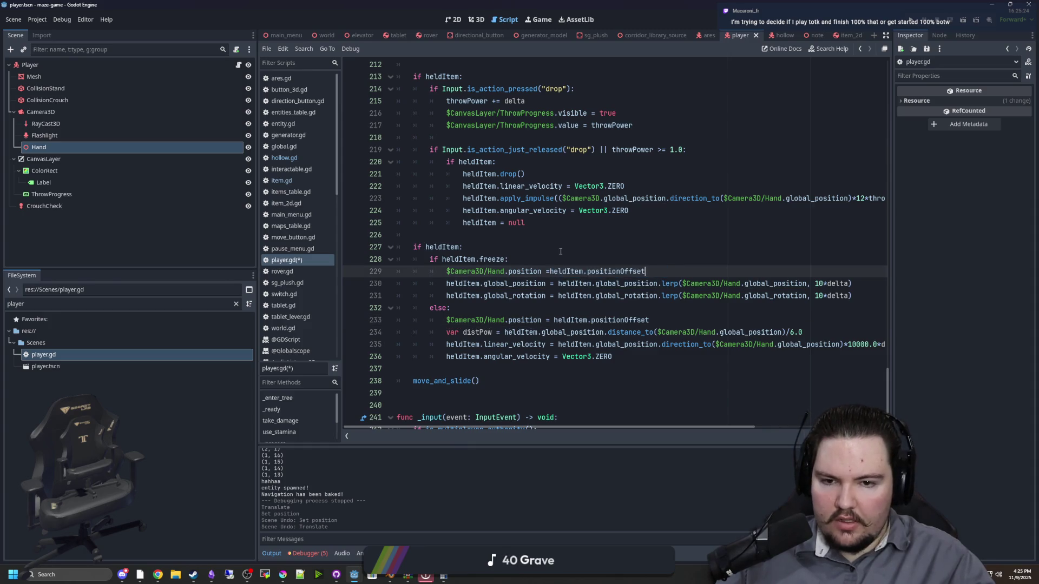
key(Up)
key(ctrl+s)
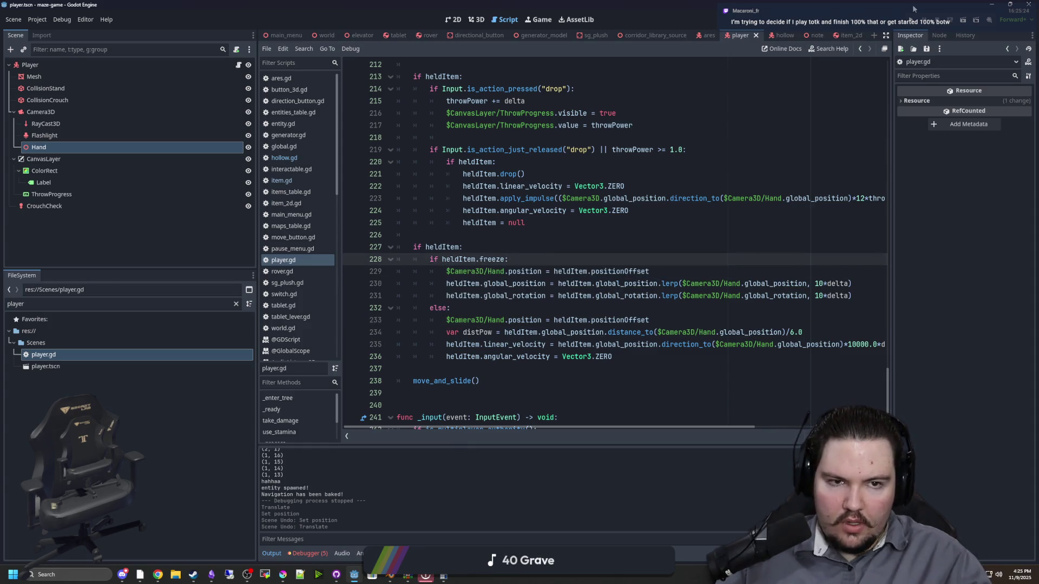
key(F5)
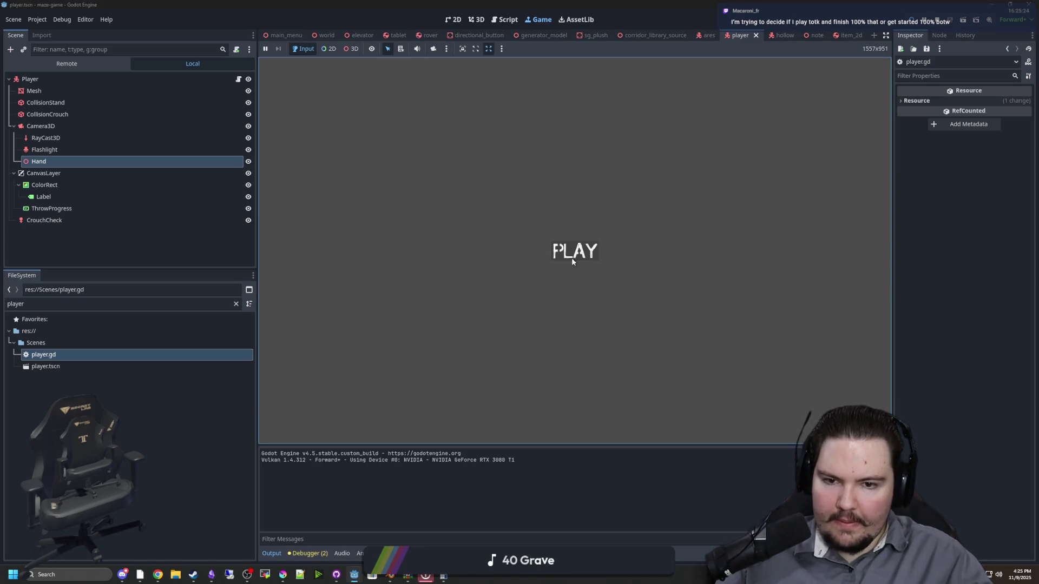
Start the game and pick up the tablet with E to check its hold, then stop the run
click(572, 261)
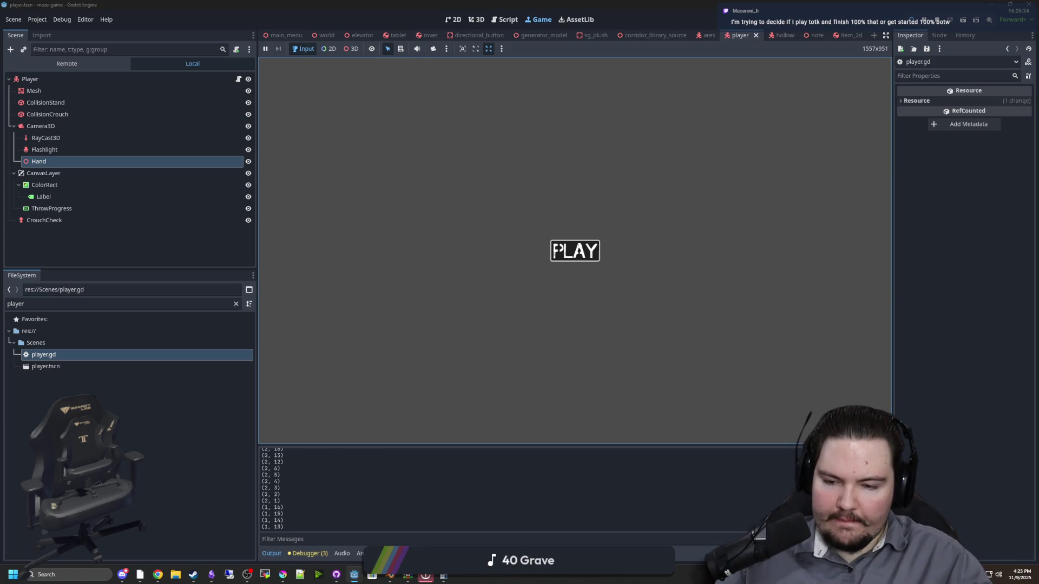
key(e)
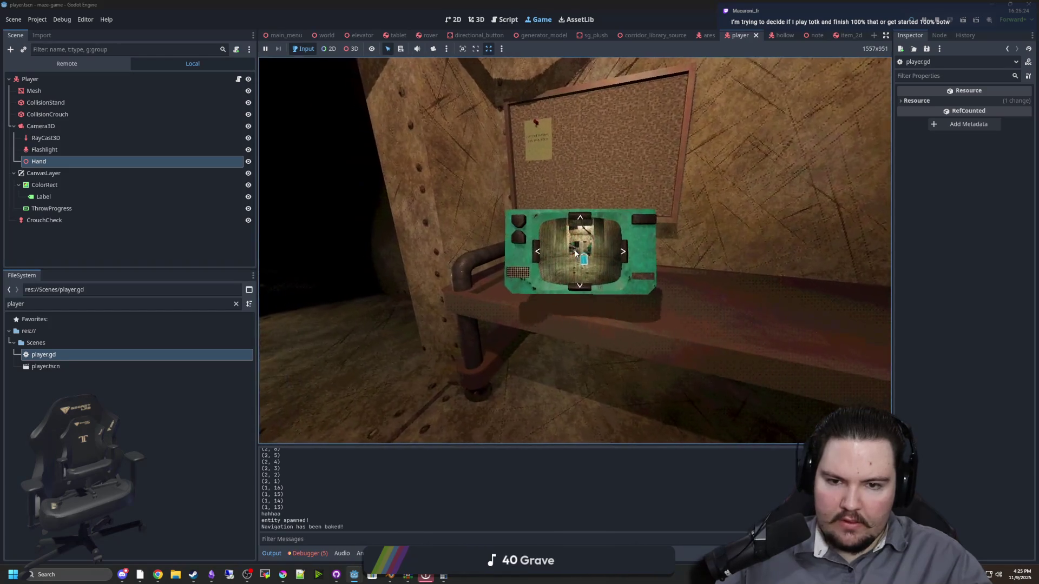
key(e)
key(e)
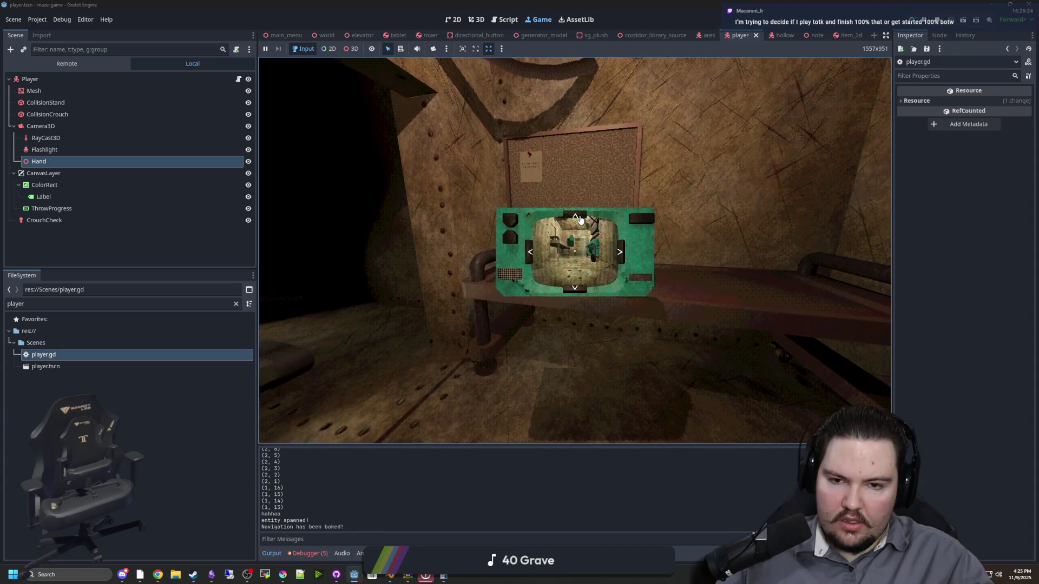
click(938, 20)
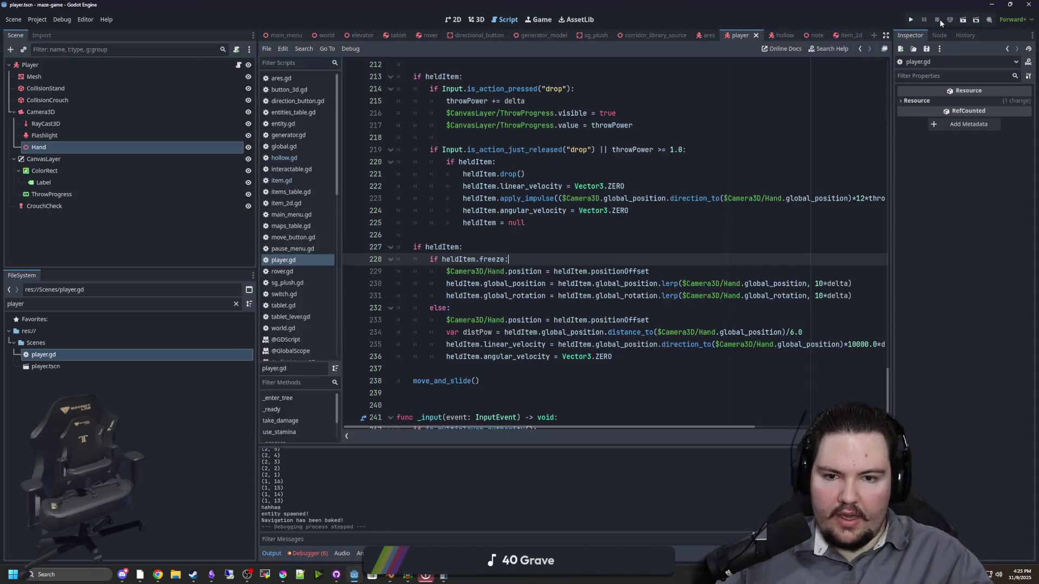
Filter the FileSystem for 'items' and open items_table.gd
click(545, 236)
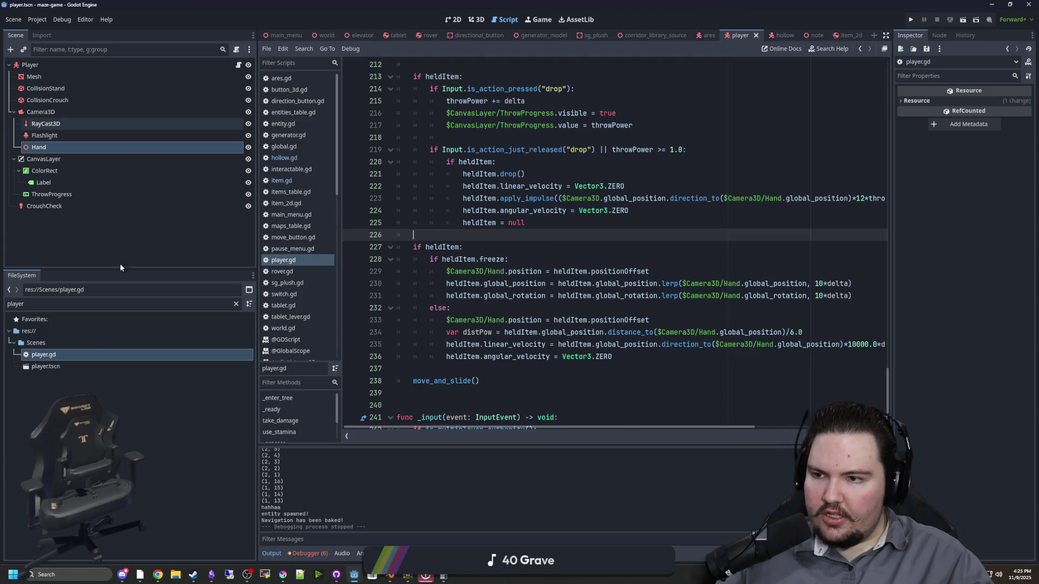
click(237, 304)
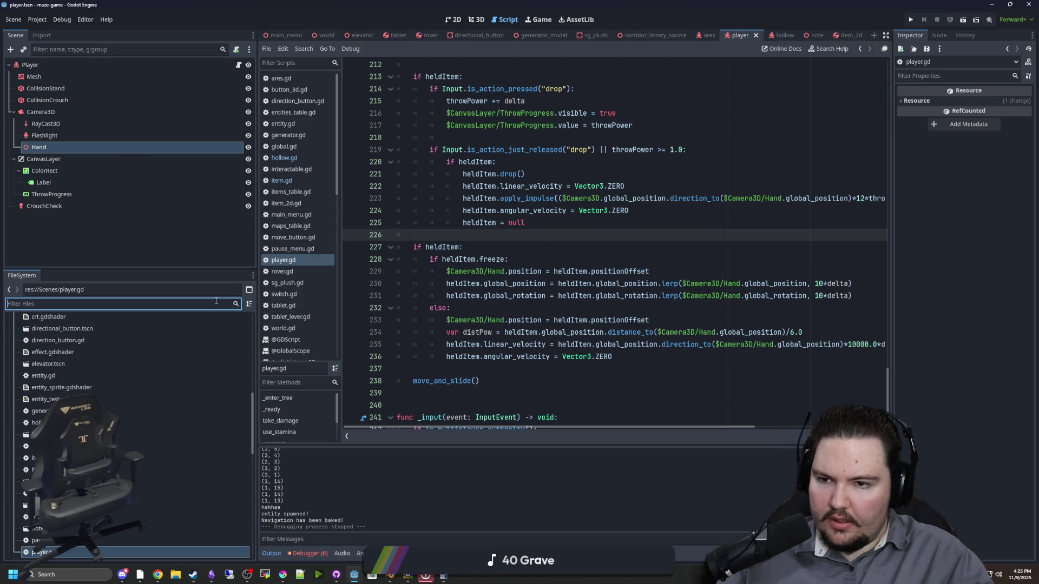
text(items)
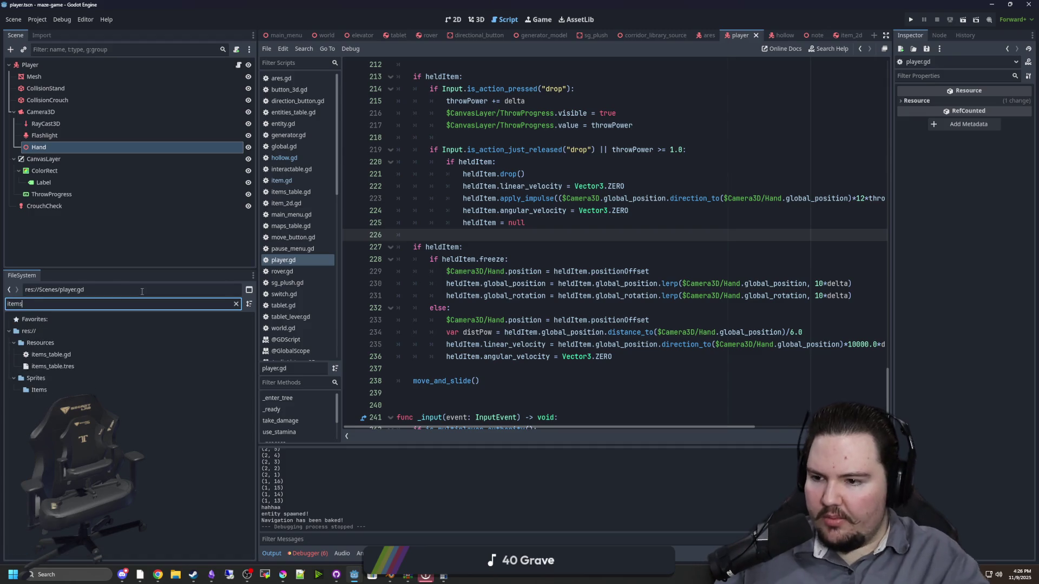
double_click(54, 354)
Add a "PositionOffset": Vector3.FORWARD default to the defaults dictionary
click(494, 191)
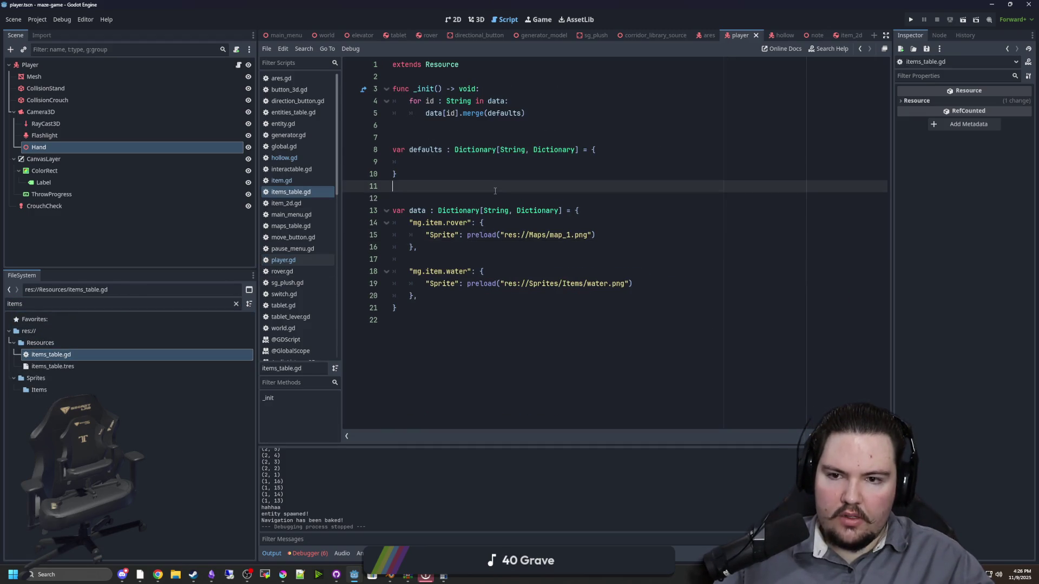
click(490, 160)
text("PositionOffset": Vector2)
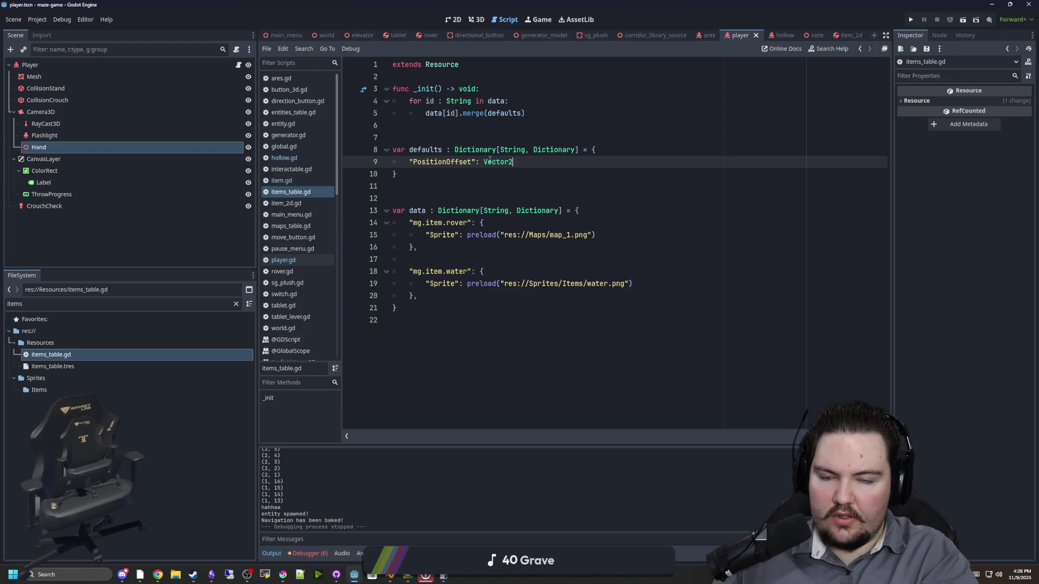
key(BackSpace)
text(3.FORWA)
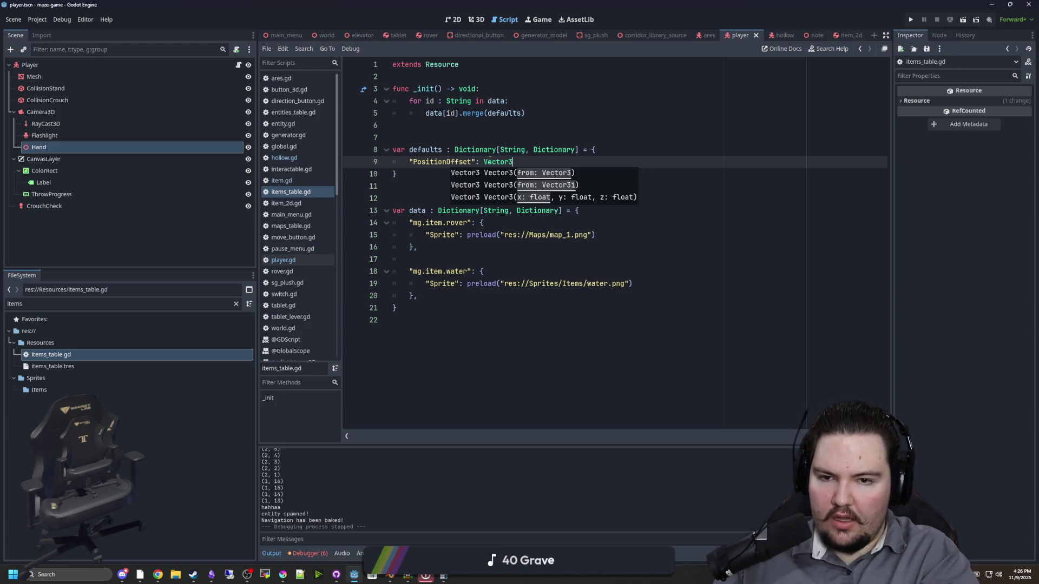
key(Return)
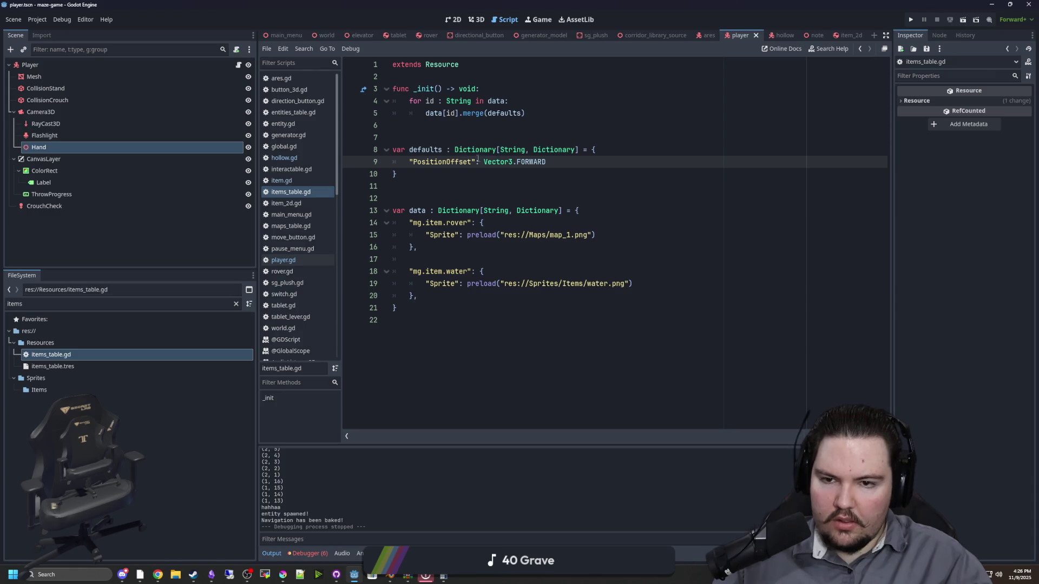
drag(476, 164, 428, 164)
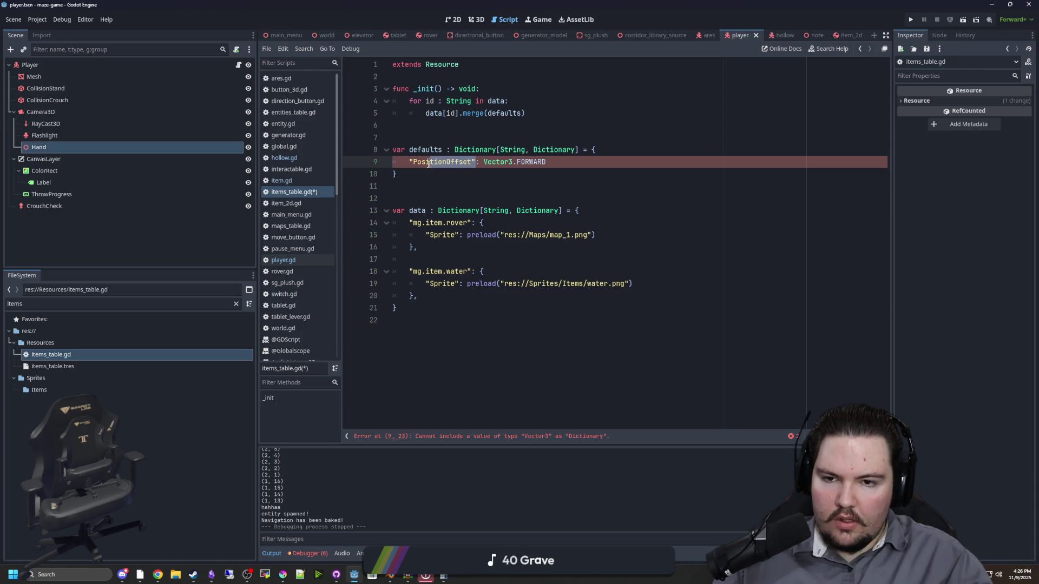
click(553, 165)
text(,)
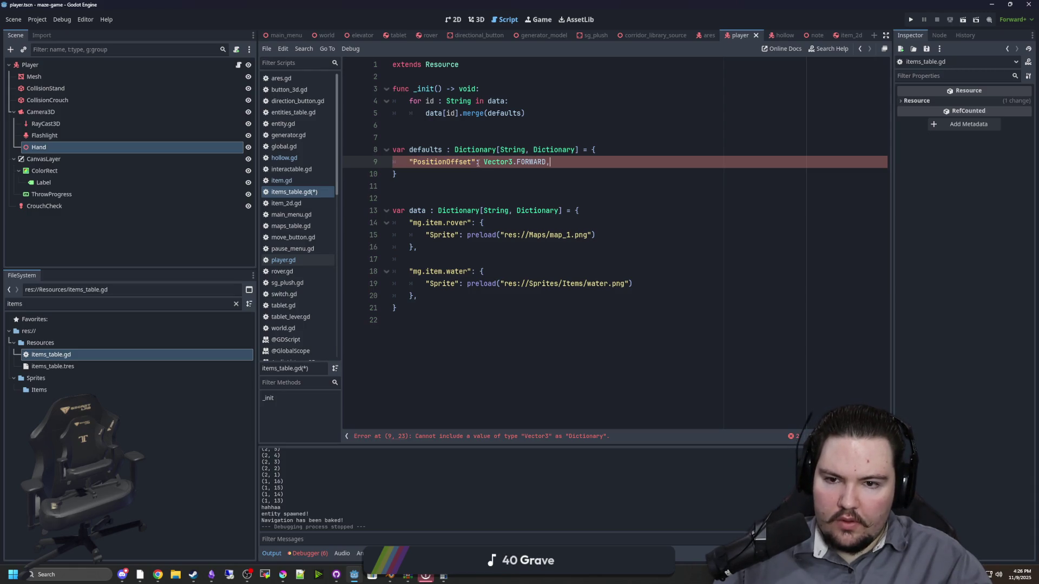
Change the defaults declaration type to Dictionary[String, Variant]
click(578, 153)
double_click(555, 150)
key(BackSpace)
key(BackSpace)
key(BackSpace)
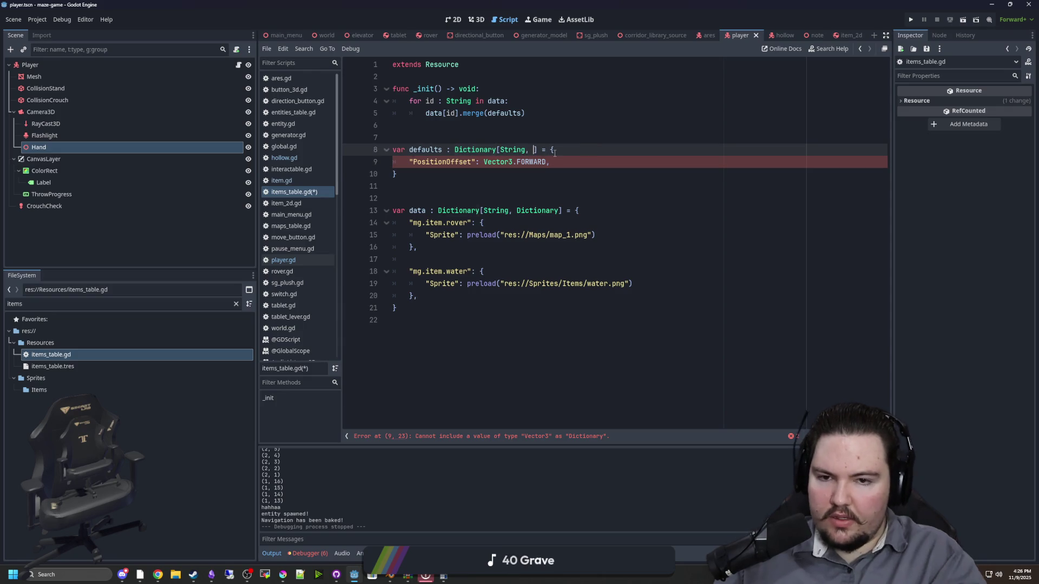
double_click(520, 150)
click(525, 149)
text(, Variant)
key(Up)
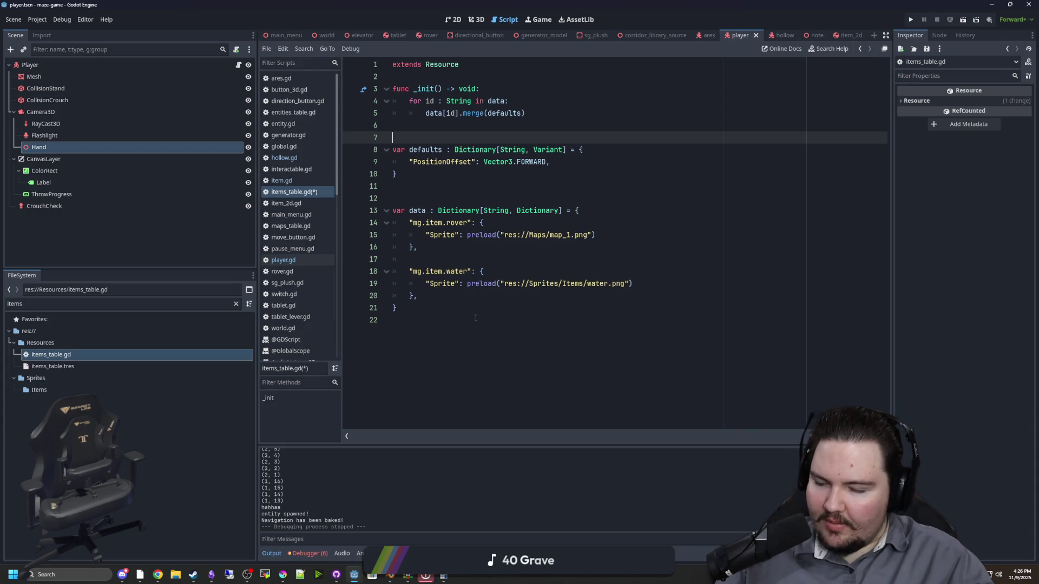
Review the PositionOffset key and place the caret inside the data dictionary
click(489, 198)
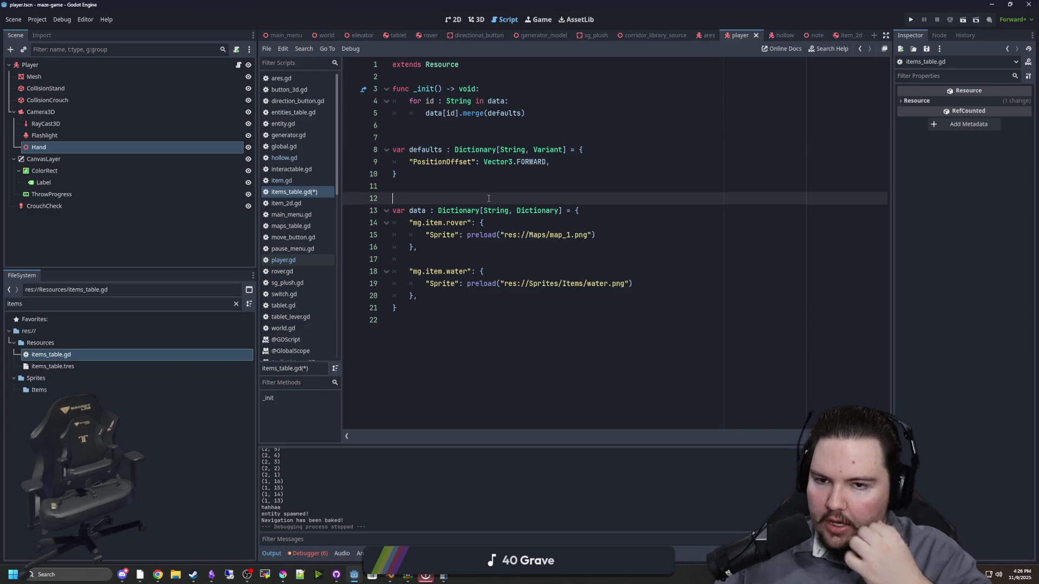
click(470, 172)
click(479, 161)
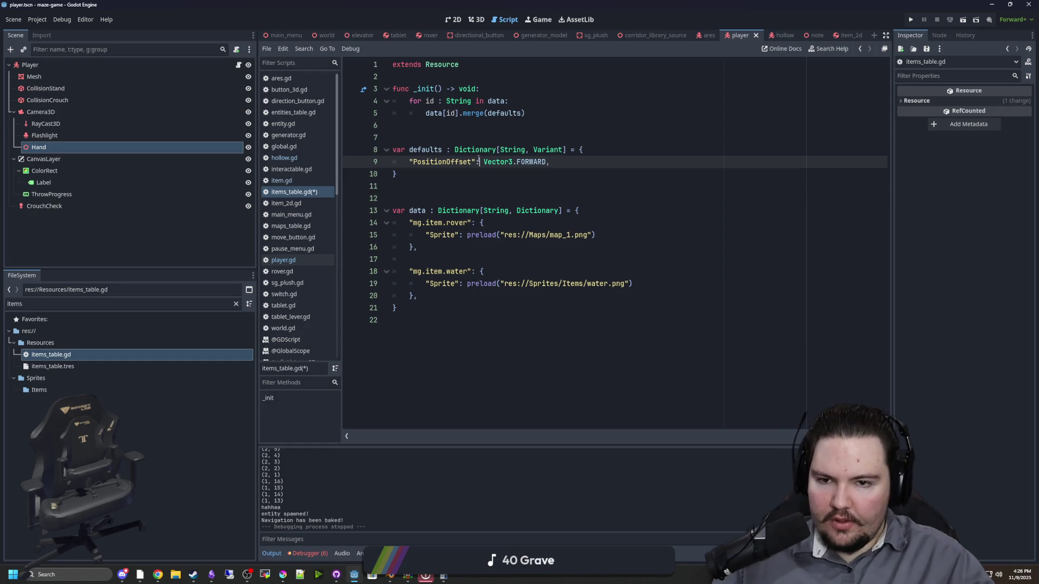
drag(474, 162, 413, 163)
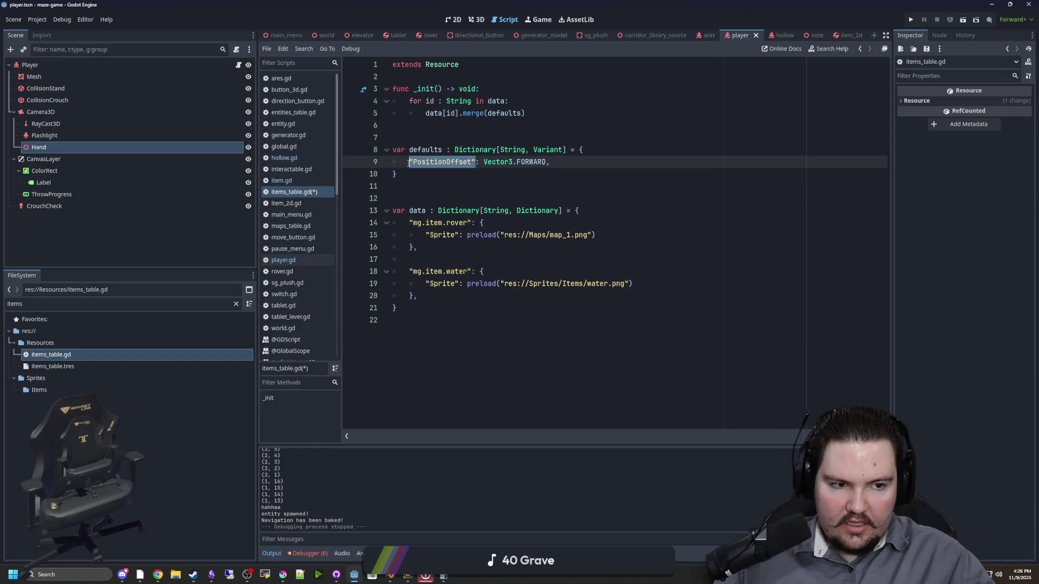
click(423, 195)
click(468, 245)
click(594, 216)
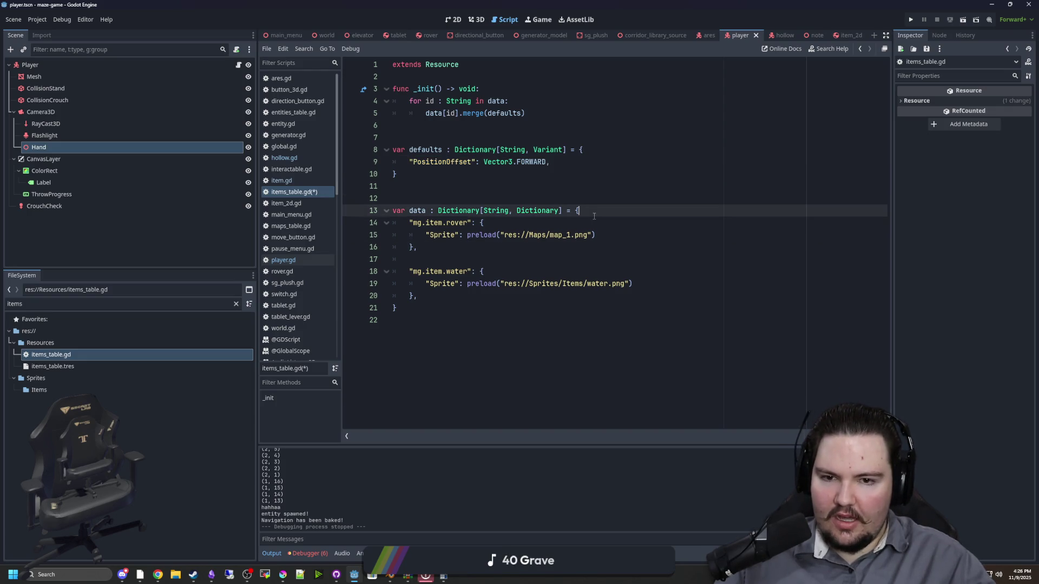
Add an empty "mg.item.tablet" entry to the data dictionary
key(Return)
key(Return)
key(Up)
text("m,)
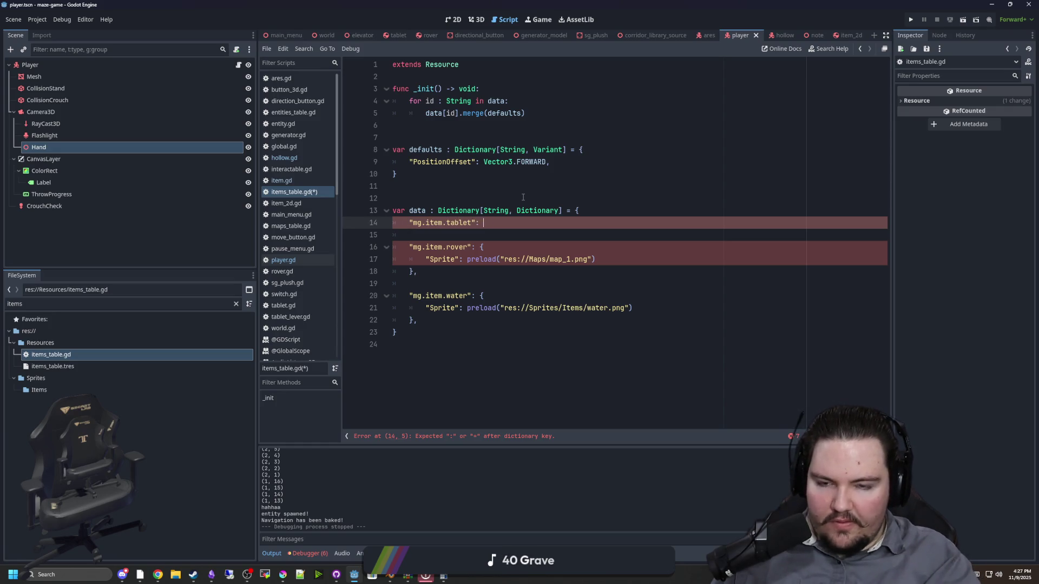
text({)
key(Return)
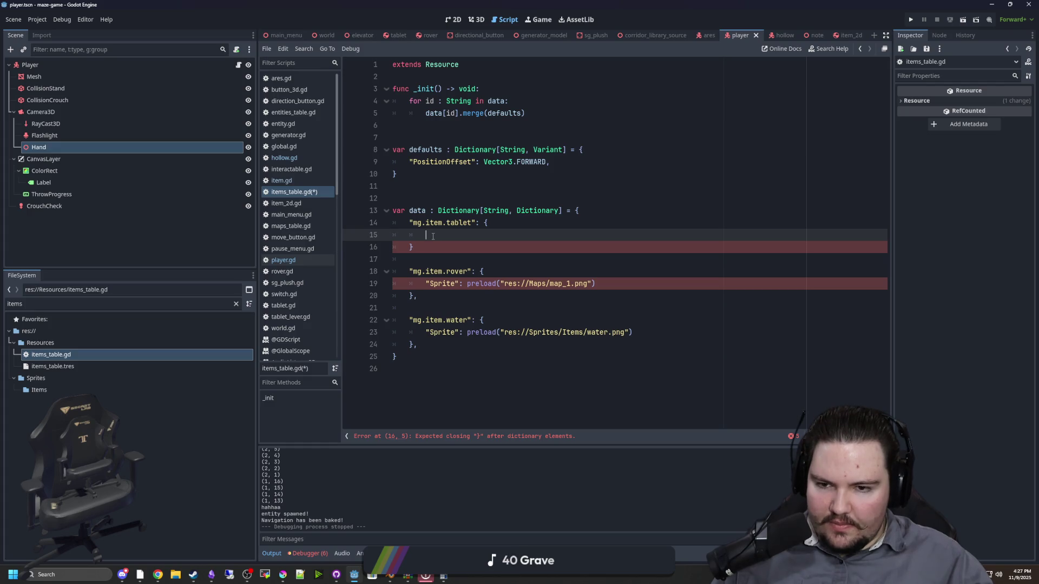
Give the tablet entry "PositionOffset": Vector3(0,0,-0.5) and save items_table.gd
click(428, 244)
click(439, 238)
text("PositionOffset": Vector2)
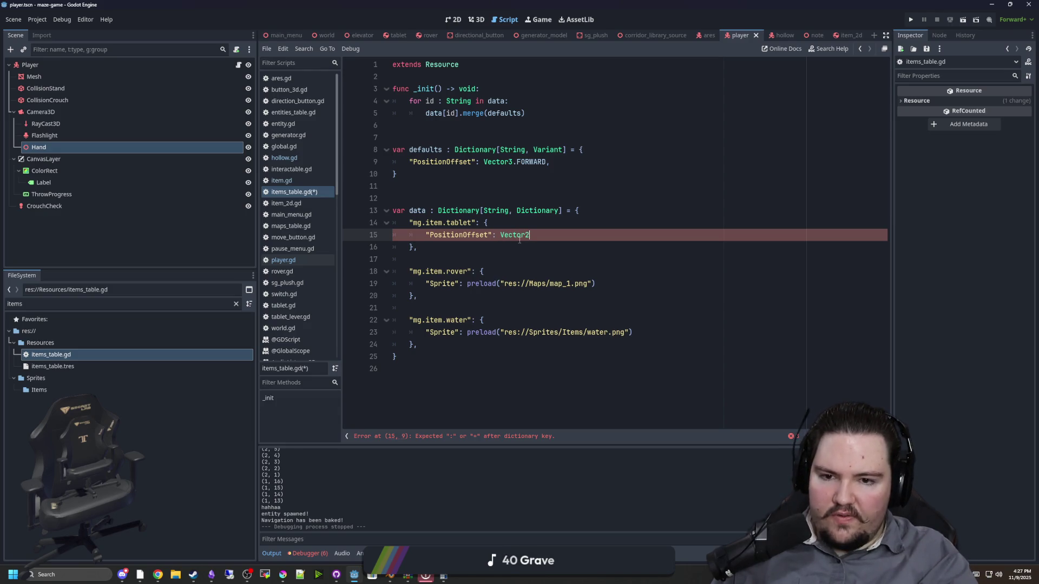
key(BackSpace)
text(3(0)
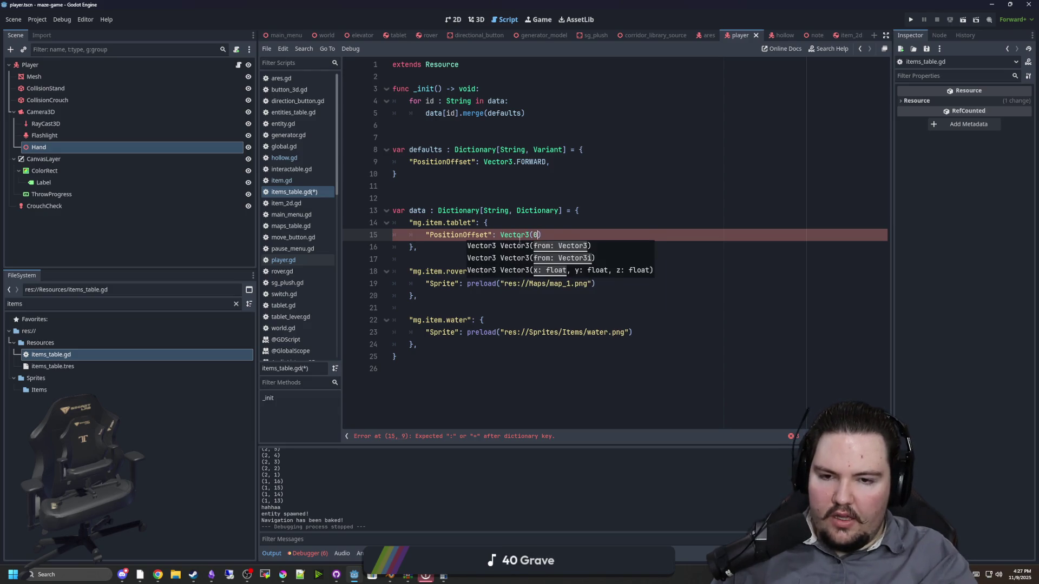
text(,0,0.)
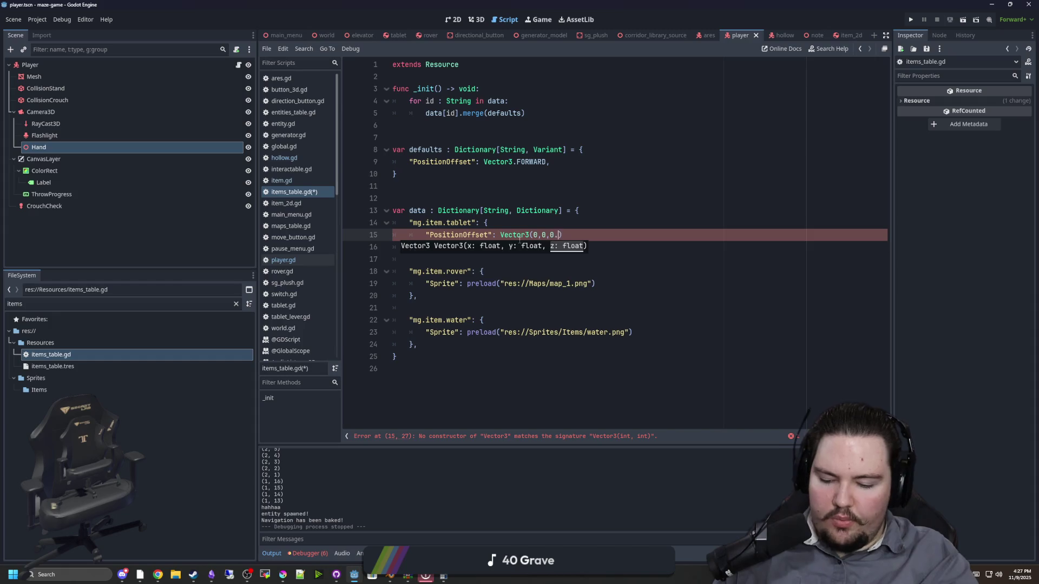
key(Up)
key(ctrl+s)
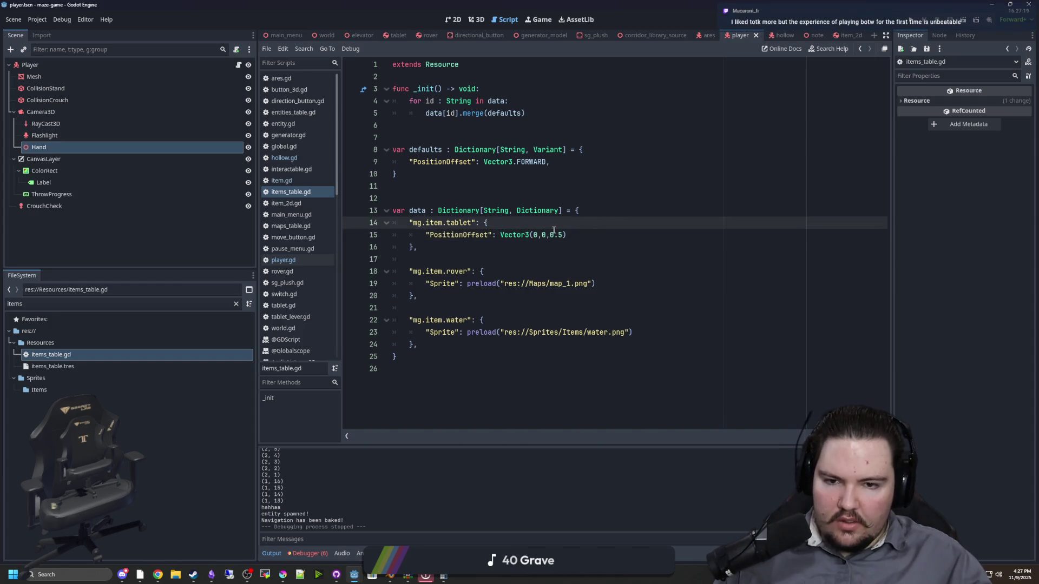
click(552, 232)
click(588, 222)
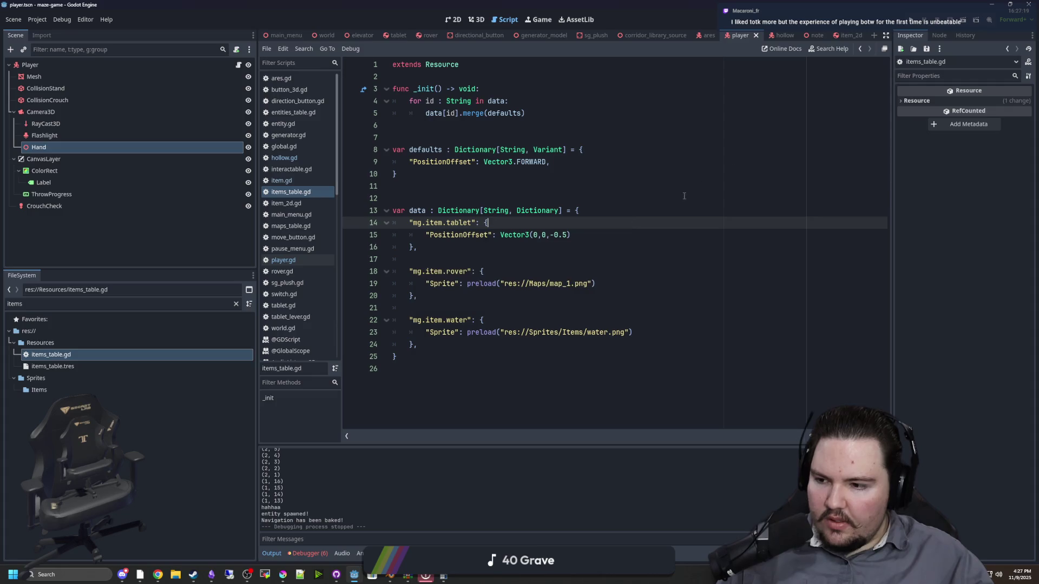
click(914, 26)
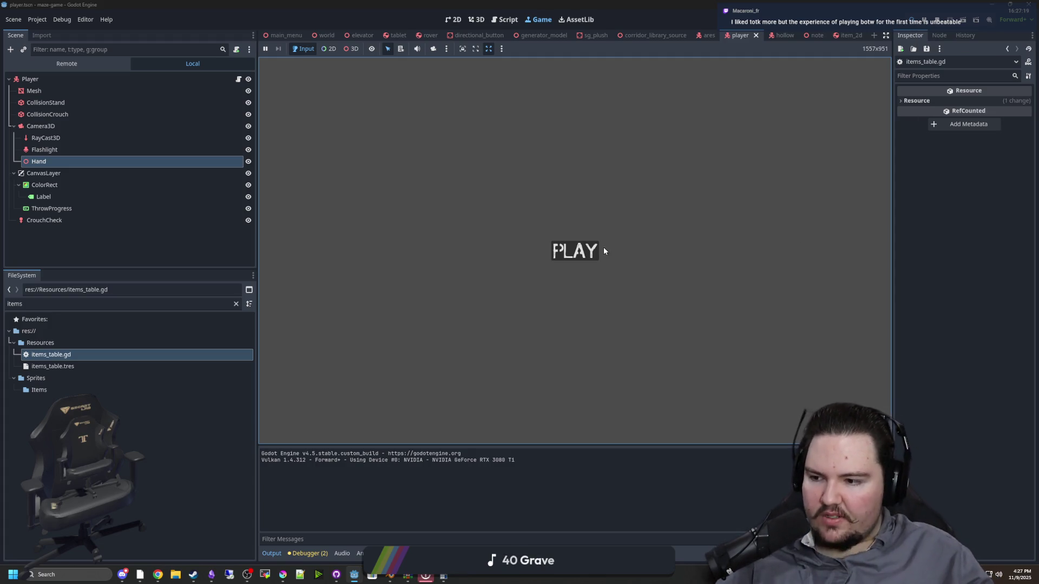
click(574, 250)
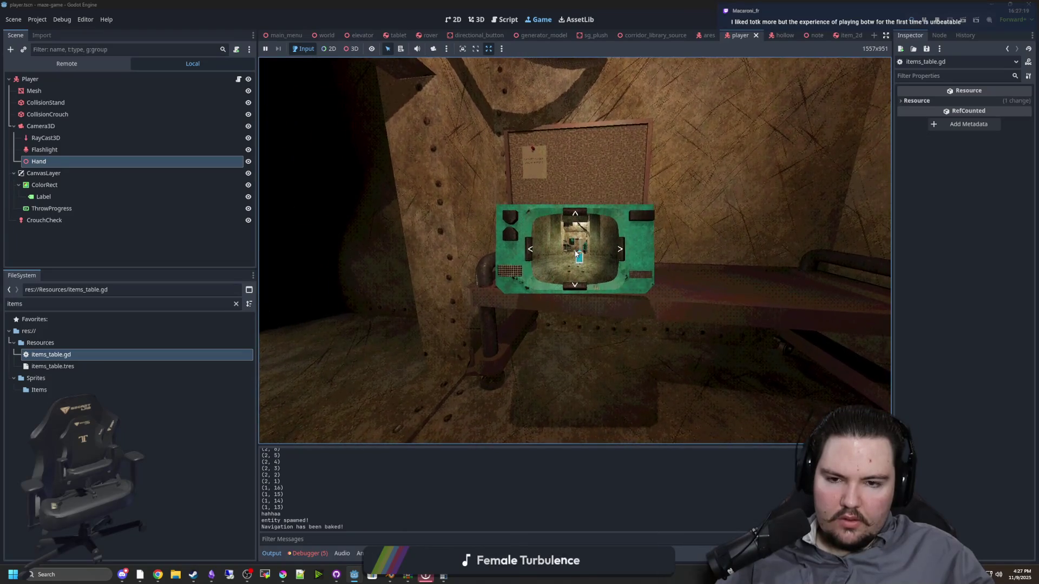
key(Escape)
key(F8)
key(ctrl+s)
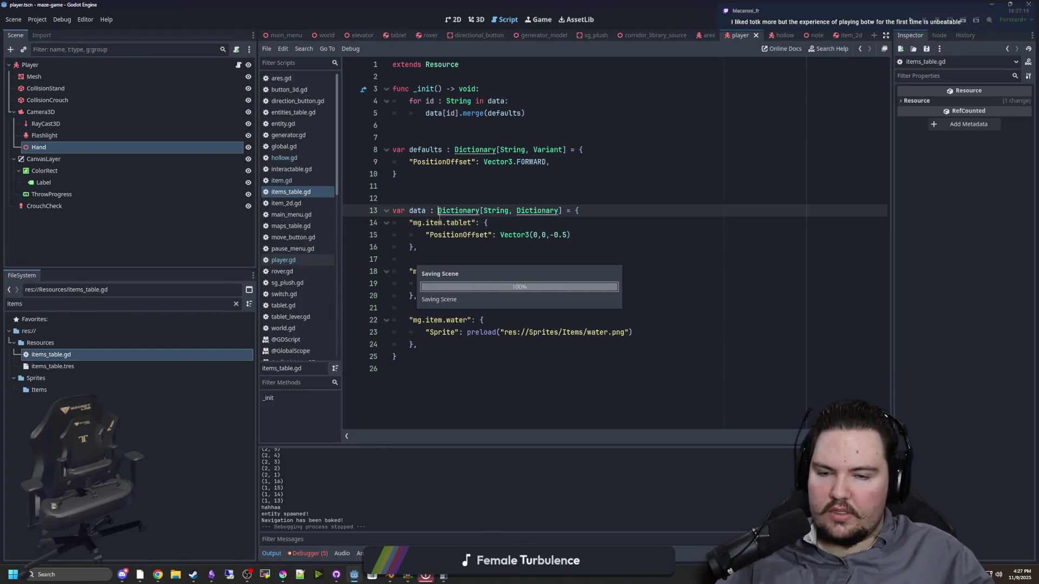
click(281, 180)
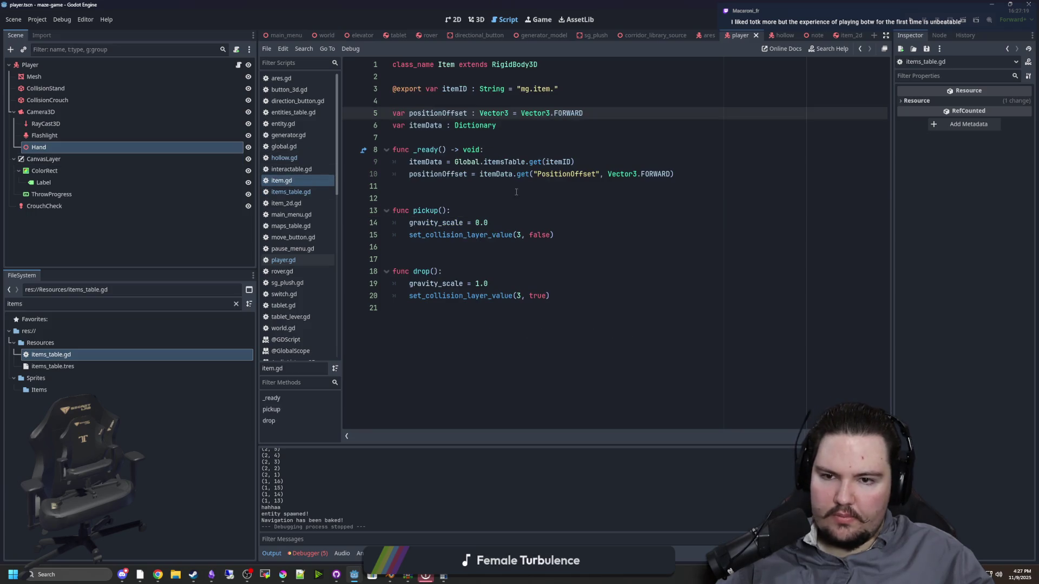
Look up the PositionOffset key in item.gd and items_table.gd
click(516, 192)
click(692, 174)
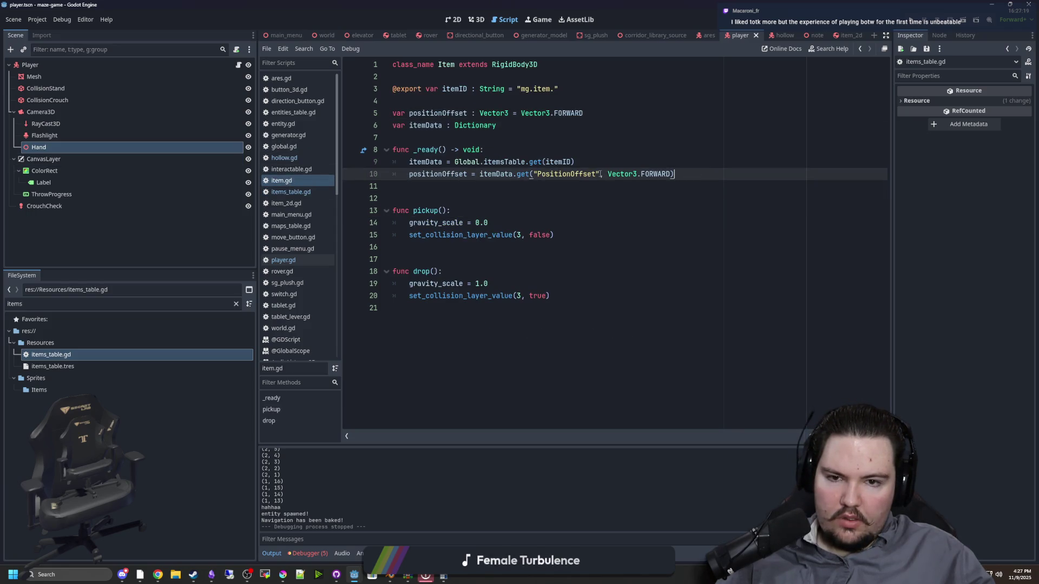
double_click(572, 174)
click(306, 157)
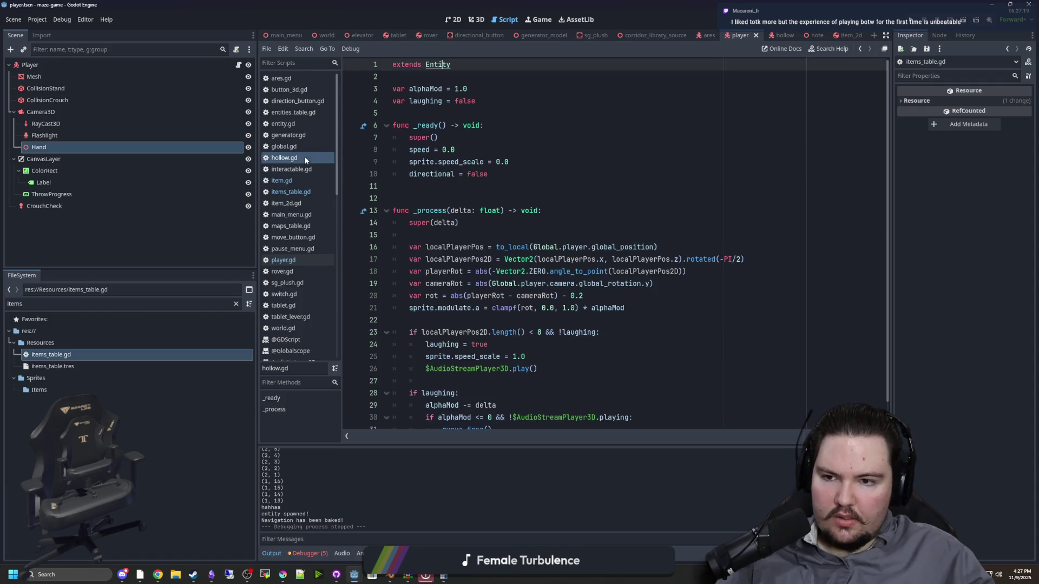
click(291, 192)
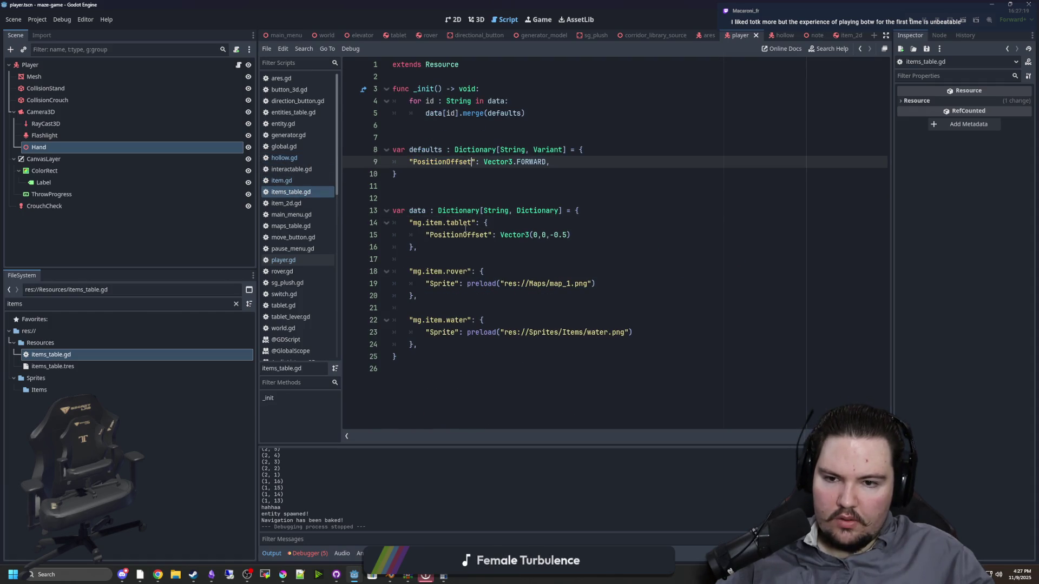
key(ctrl+d)
click(469, 193)
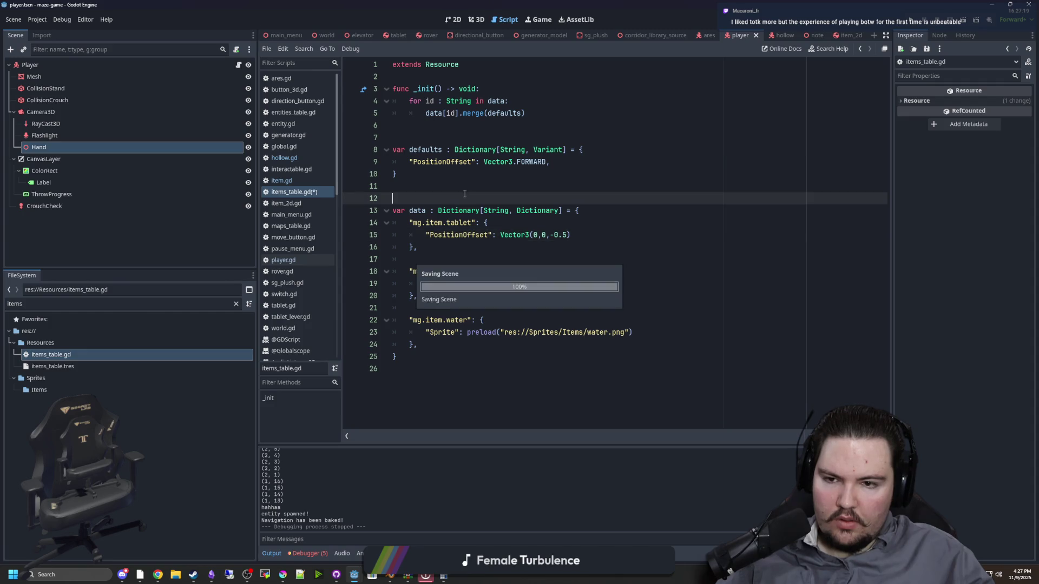
Find the tablet in the FileSystem with the 'tab' filter and open tablet.tscn
click(236, 303)
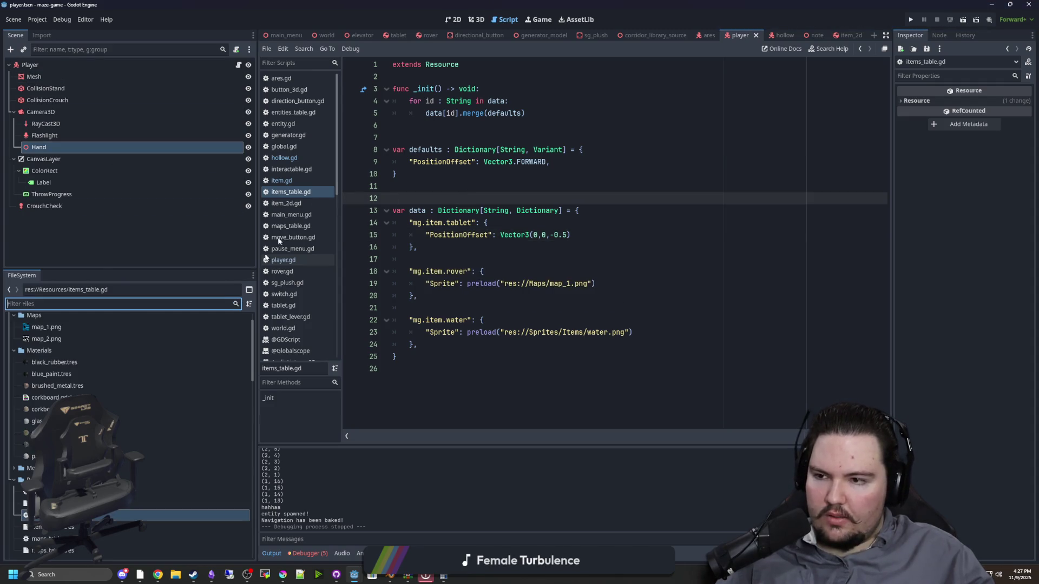
click(325, 35)
click(198, 196)
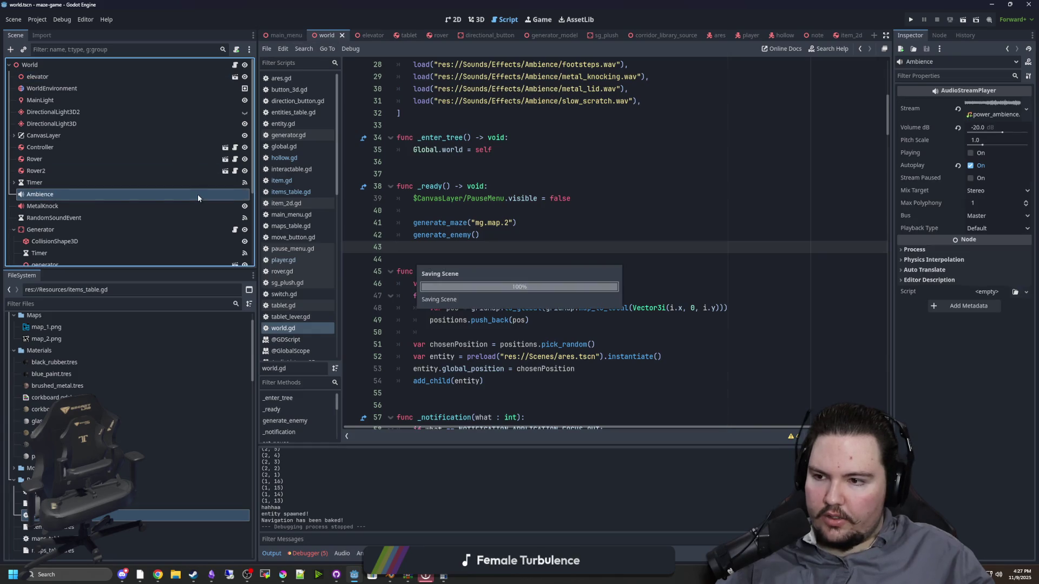
scroll(70, 181, down, 3)
click(233, 305)
text(tab)
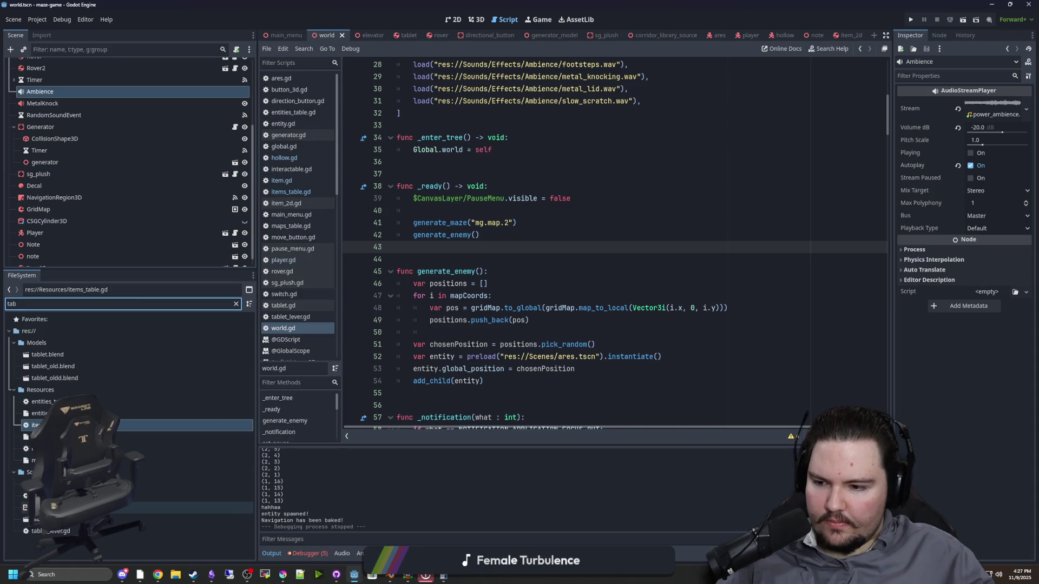
double_click(54, 519)
Set the Tablet's Item Id to mg.item.tablet, save the scene, and run the game to PLAY
click(55, 65)
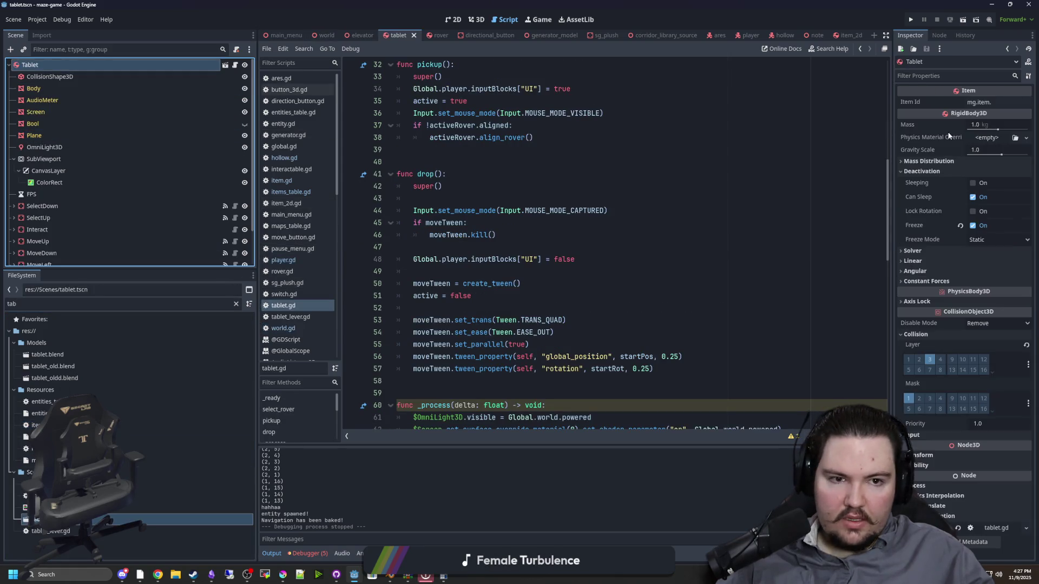
click(998, 102)
text(mg.item.tablet)
click(636, 211)
key(ctrl+s)
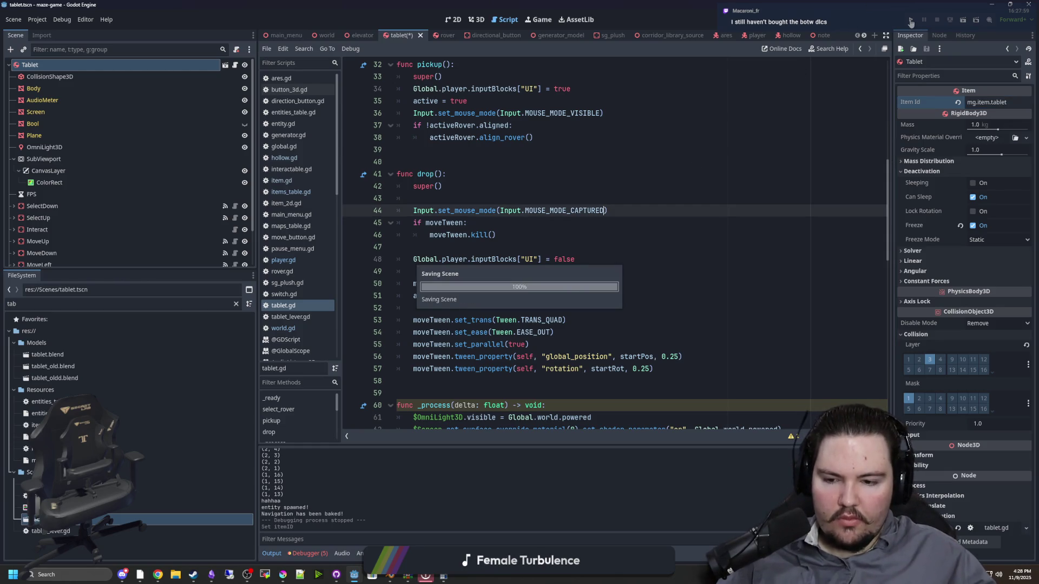
click(911, 20)
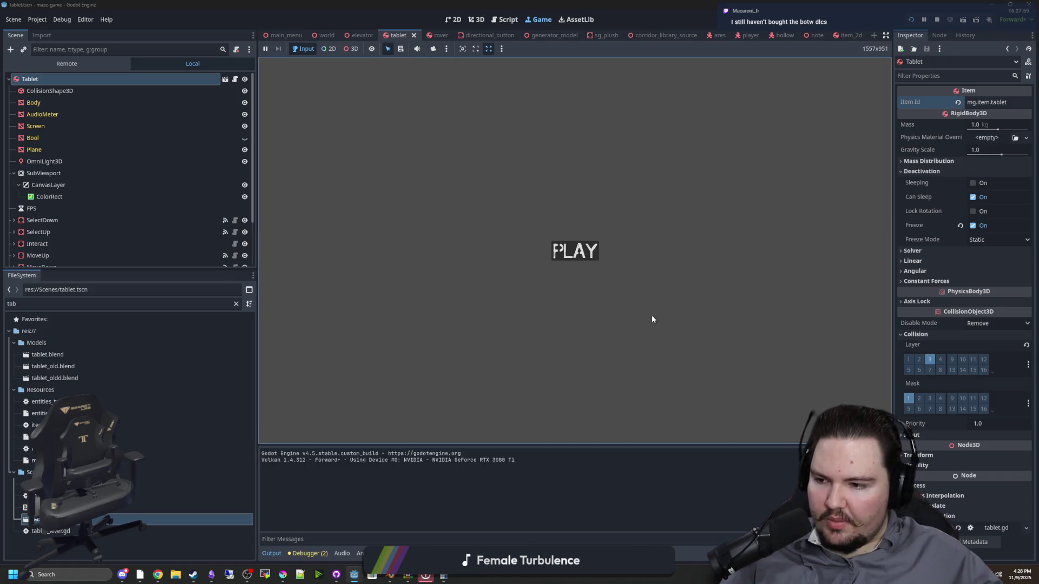
click(591, 259)
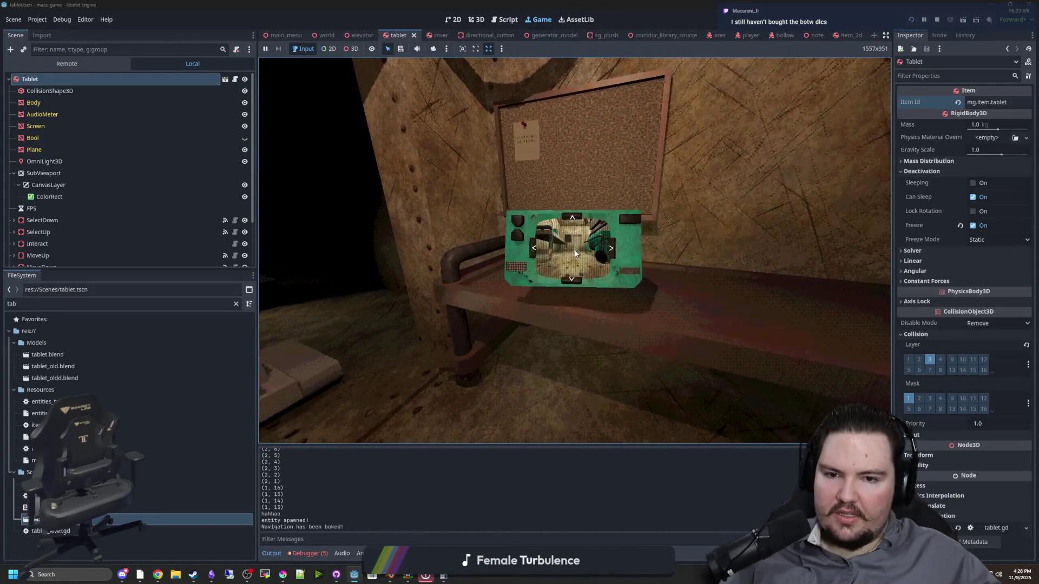
Pick up the tablet in game to test its hold, then stop the run
key(e)
key(e)
key(e)
key(e)
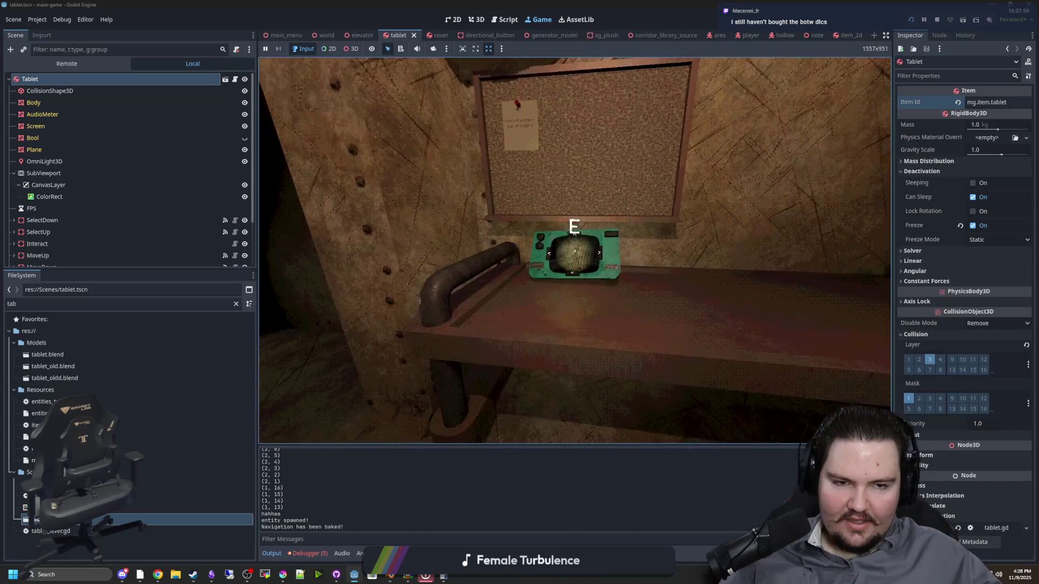
key(e)
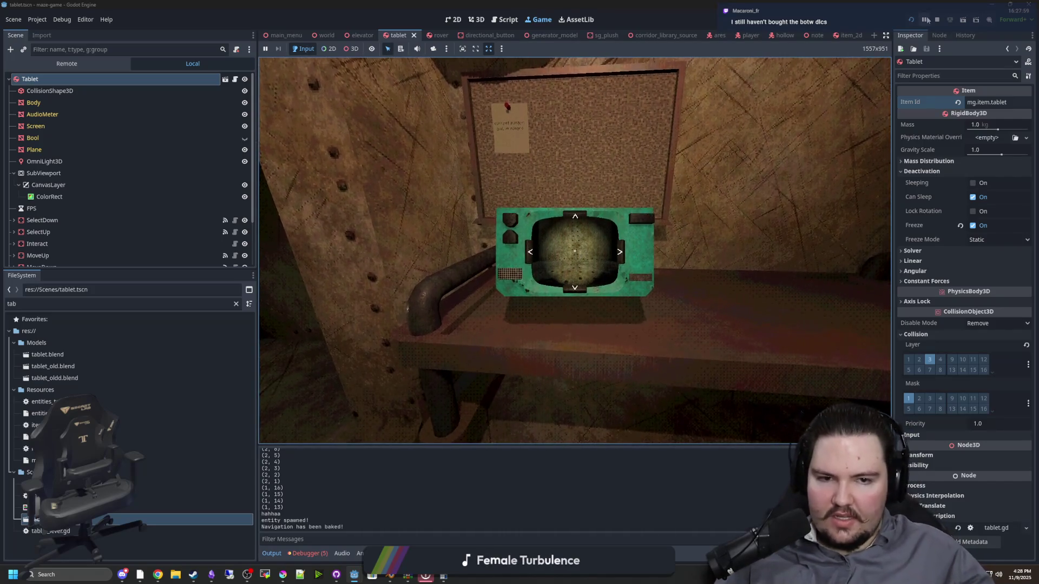
key(F8)
key(ctrl+s)
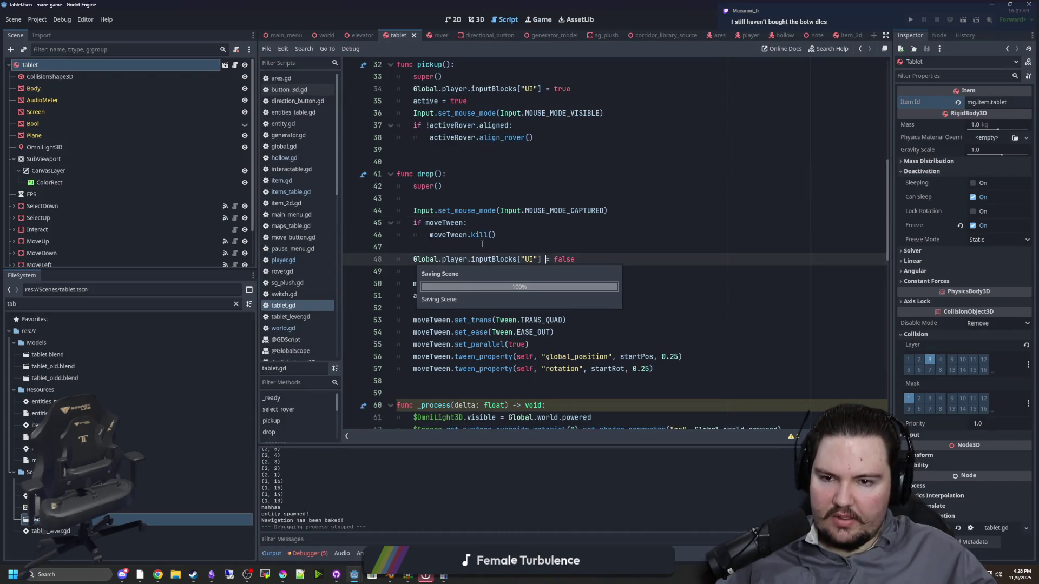
key(Up)
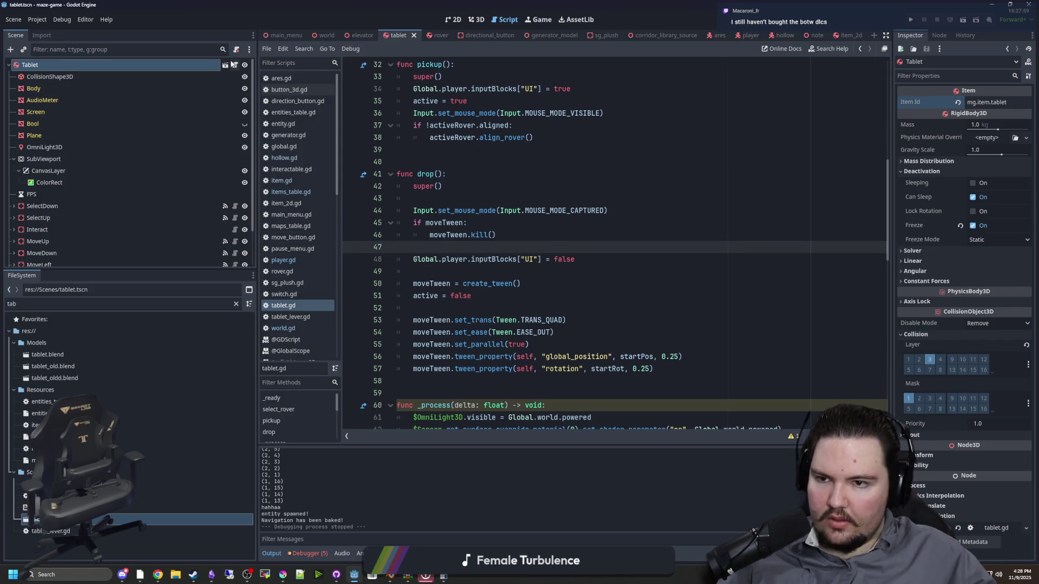
Add super() as the first line of _ready in tablet.gd and relaunch the game
click(447, 186)
scroll(487, 178, up, 10)
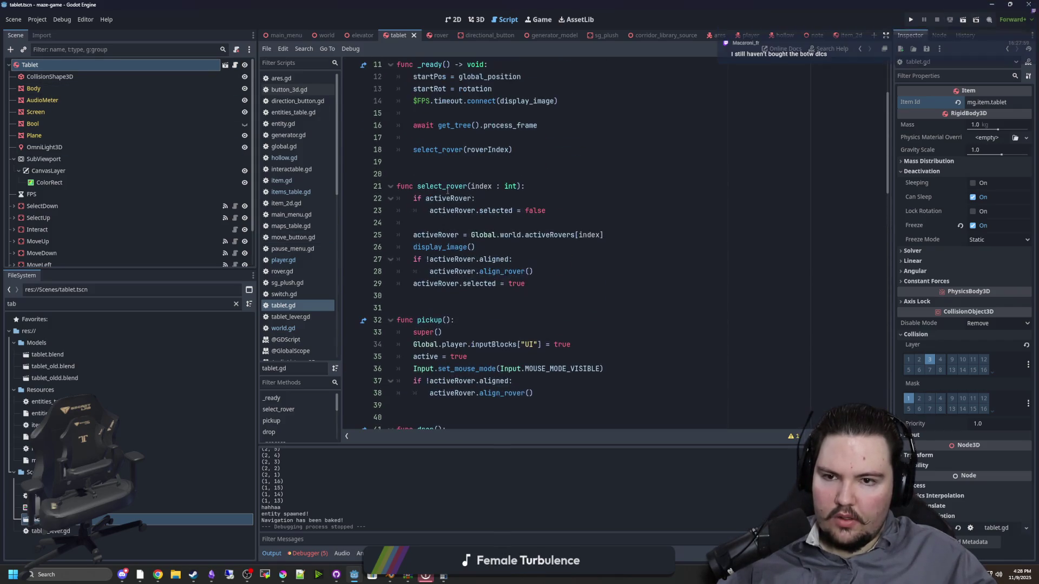
click(517, 171)
key(Return)
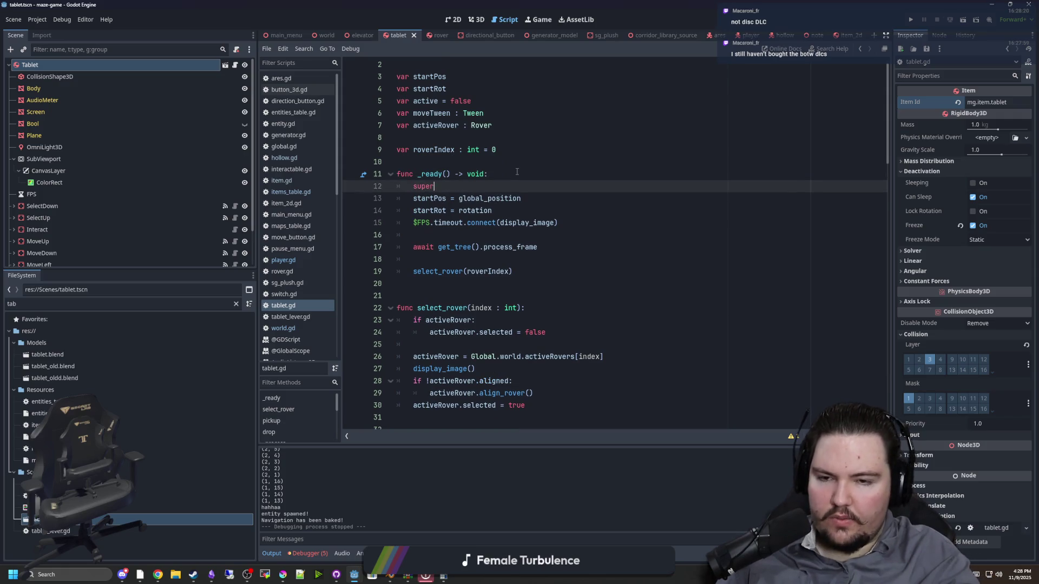
text(())
key(Return)
click(517, 171)
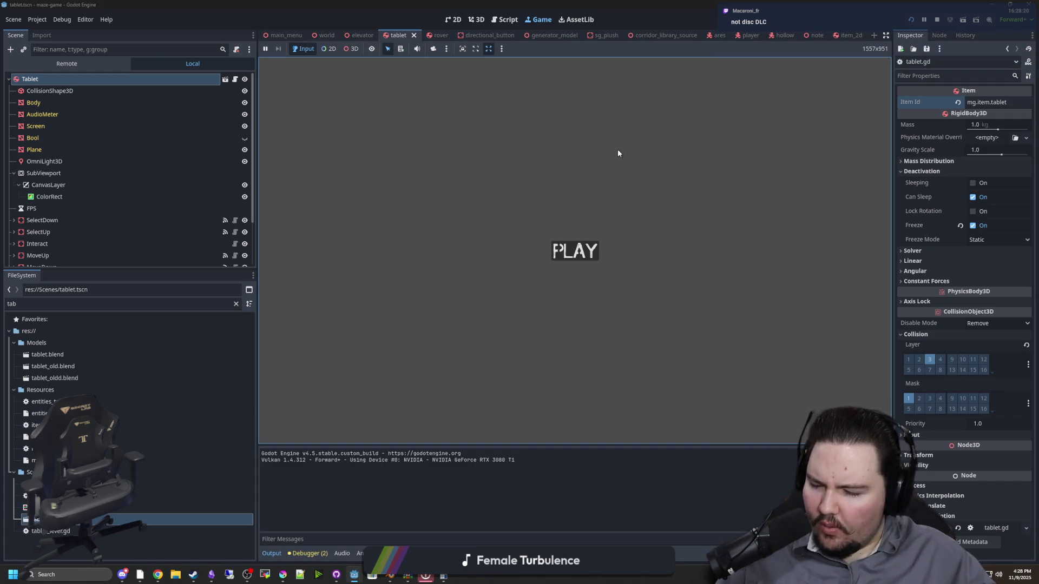
click(575, 250)
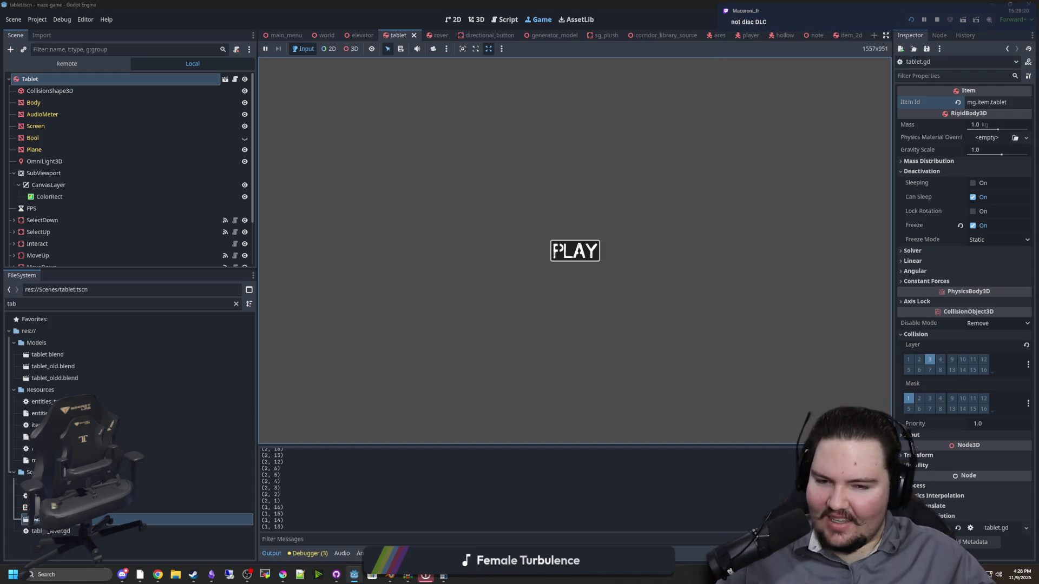
Pick up the tablet twice to check its hold, then stop the game
key(e)
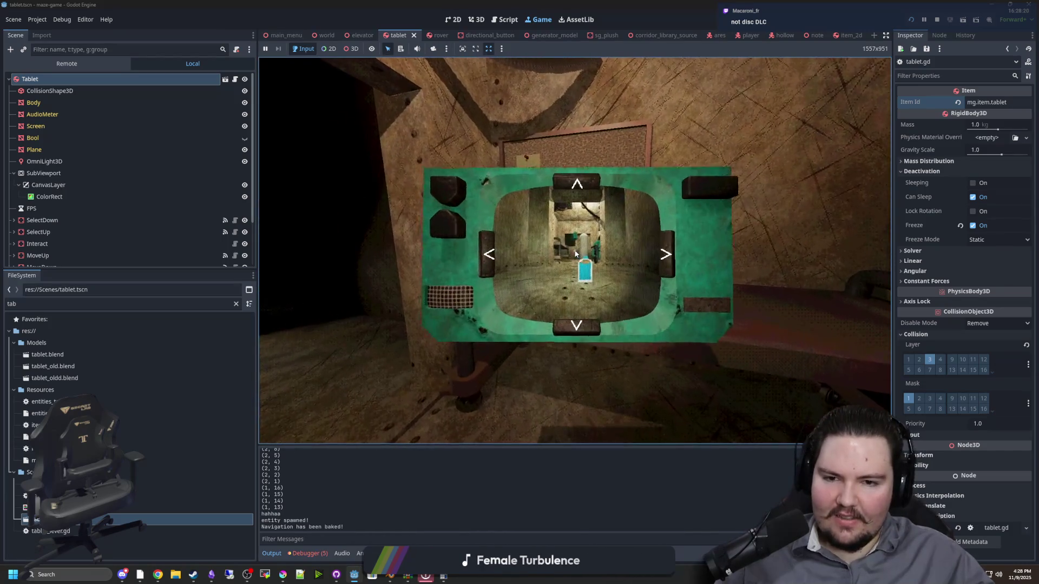
key(e)
key(e)
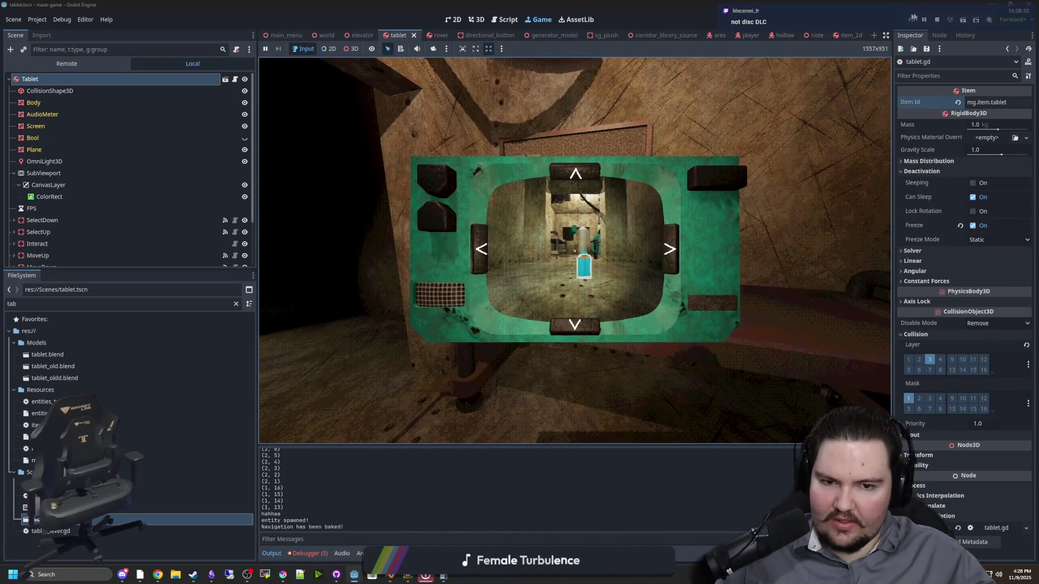
key(F8)
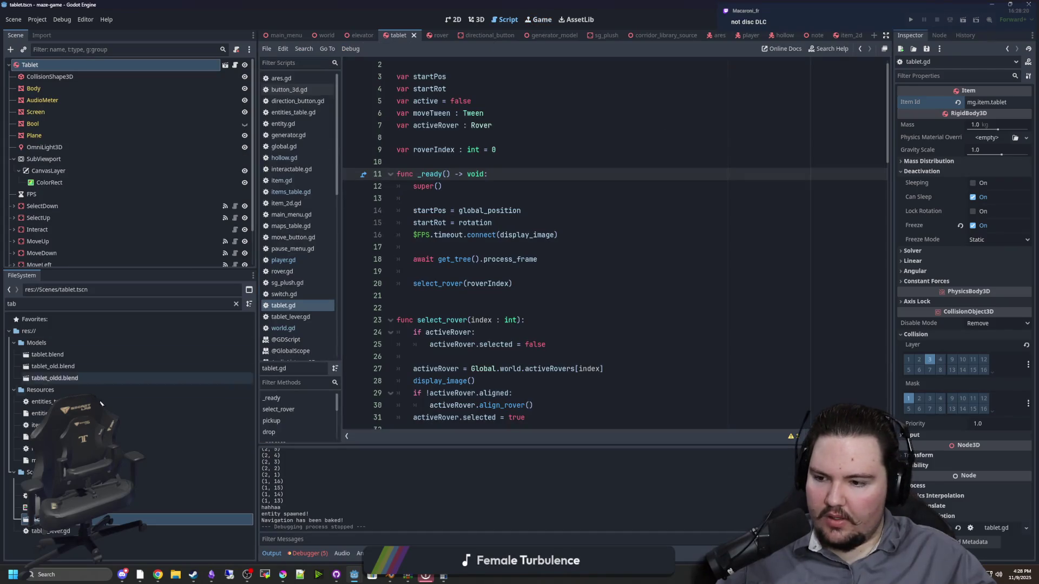
Refilter the FileSystem for 'items' and open items_table.gd
click(136, 305)
key(BackSpace)
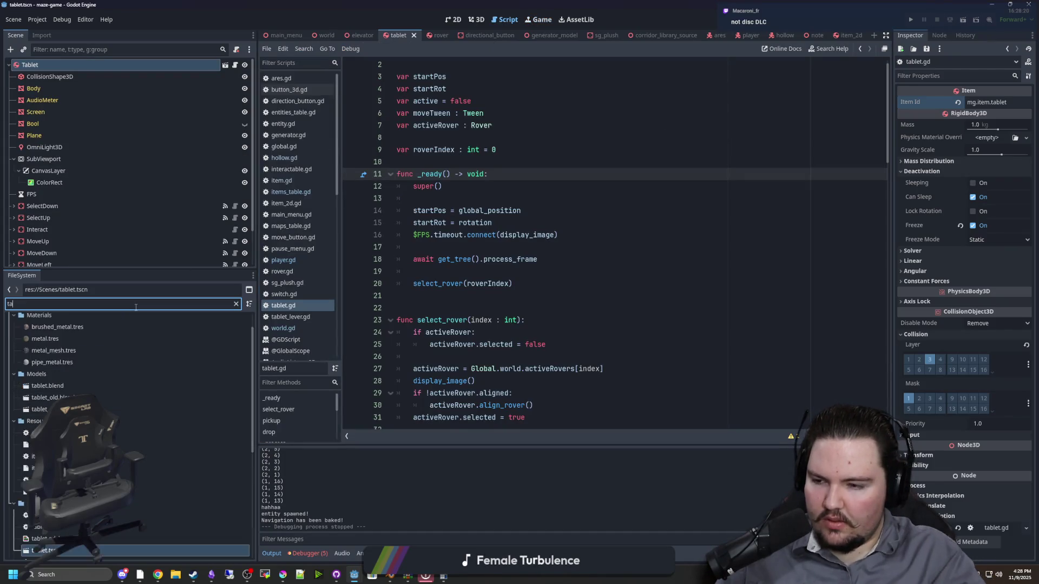
key(BackSpace)
key(BackSpace)
text(items)
double_click(72, 355)
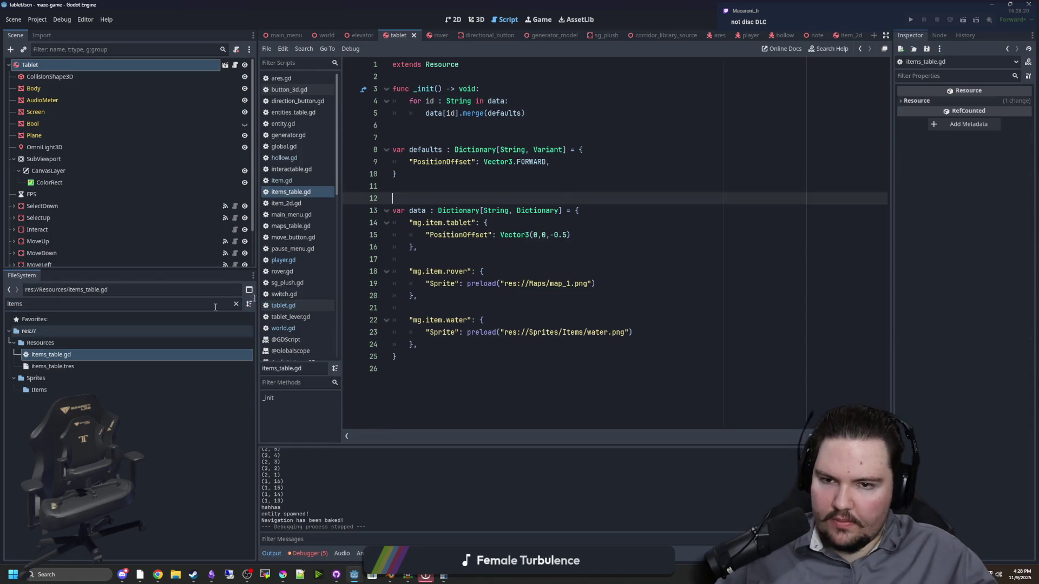
Change the tablet's PositionOffset z value to -0.6 and save items_table.gd
click(552, 187)
click(567, 234)
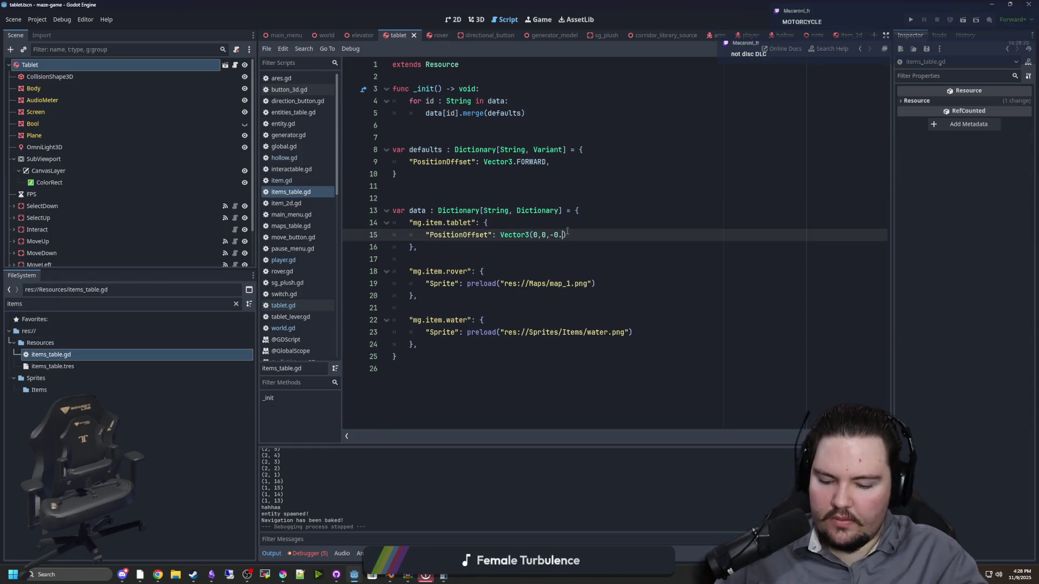
key(BackSpace)
text(6)
click(661, 198)
key(ctrl+s)
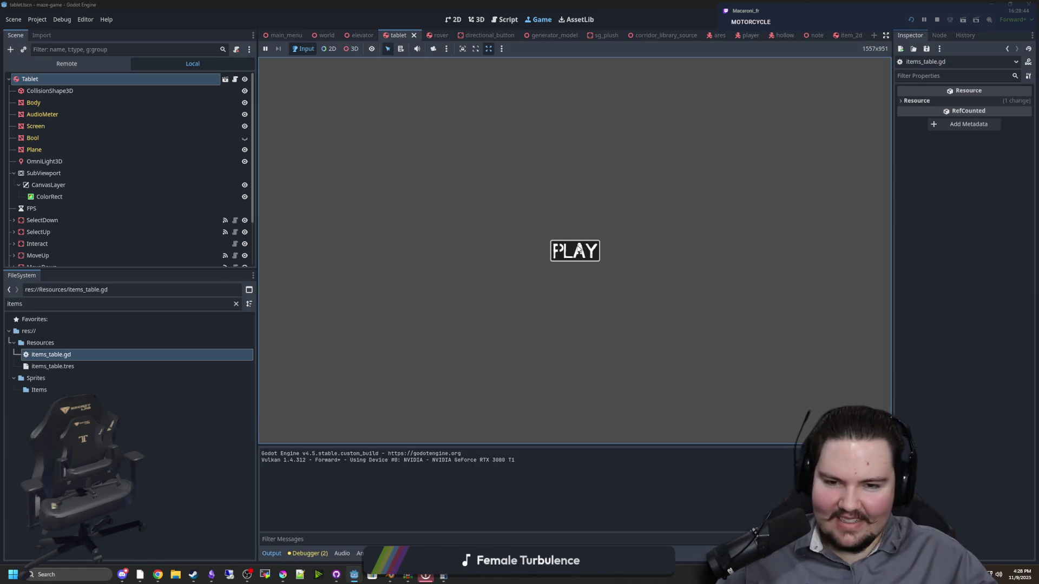
Test the tablet hold, stop the game, save the -0.3 offset, and rerun the project
click(578, 250)
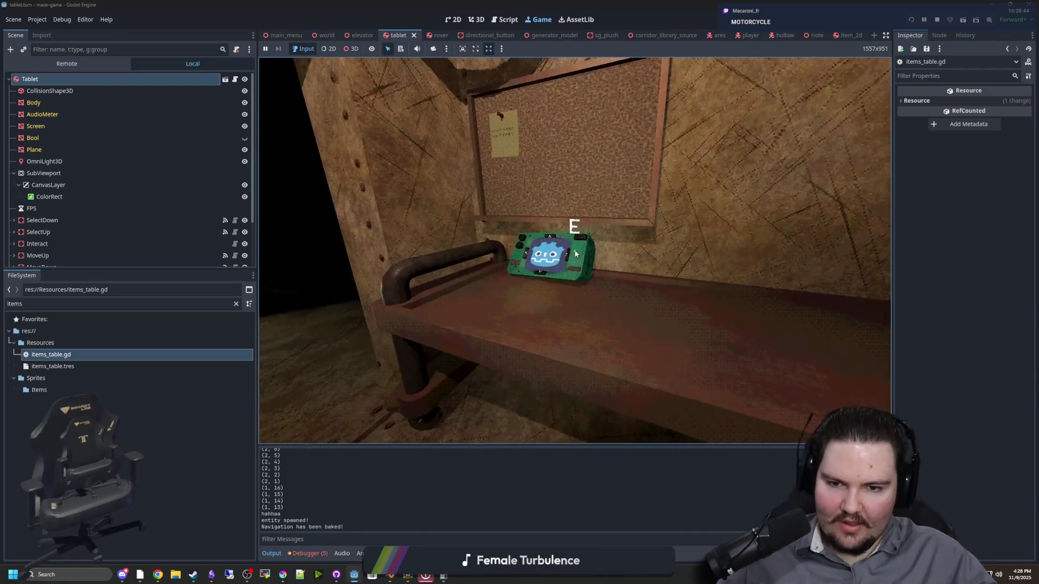
key(e)
key(e)
key(Escape)
key(super)
click(937, 19)
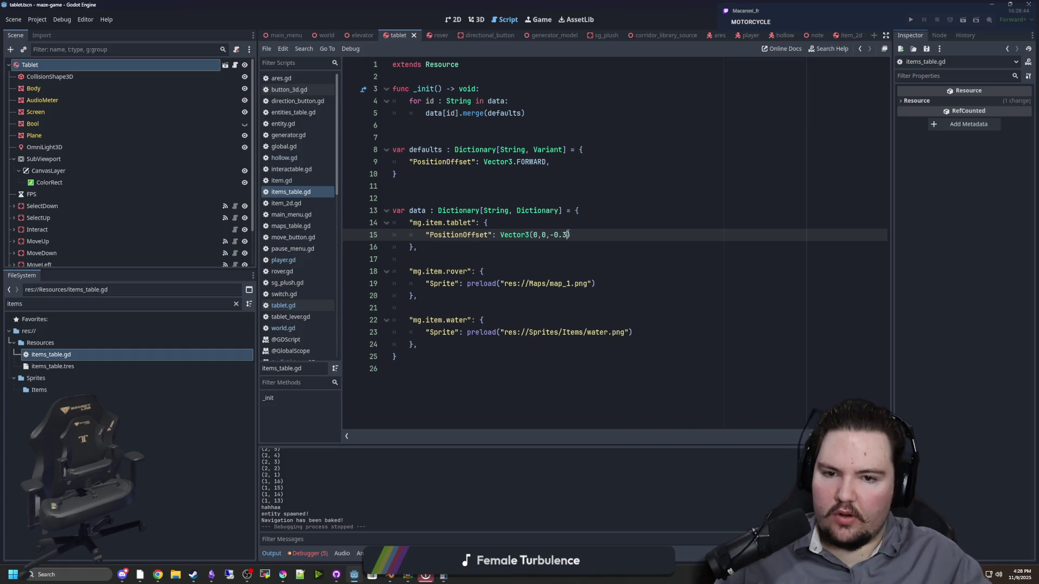
key(ctrl+s)
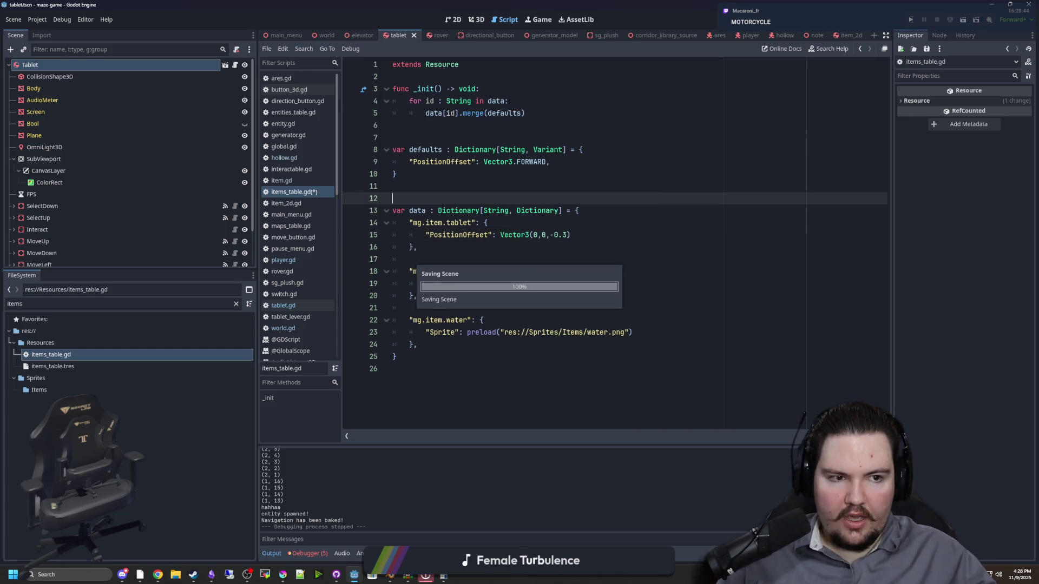
click(912, 20)
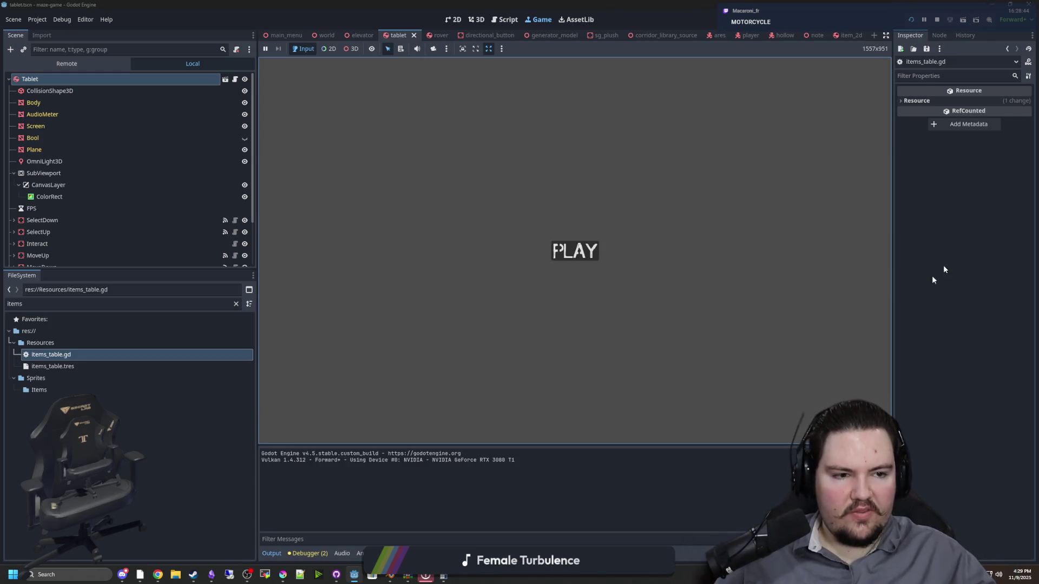
Pick up the tablet and use its arrow buttons to drive the rover down the corridor
click(557, 249)
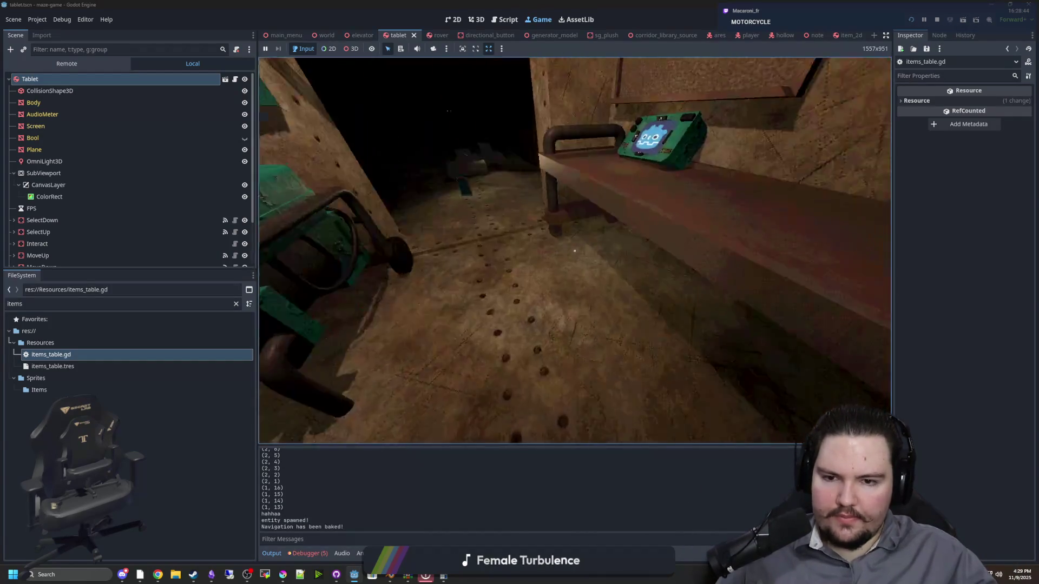
key(e)
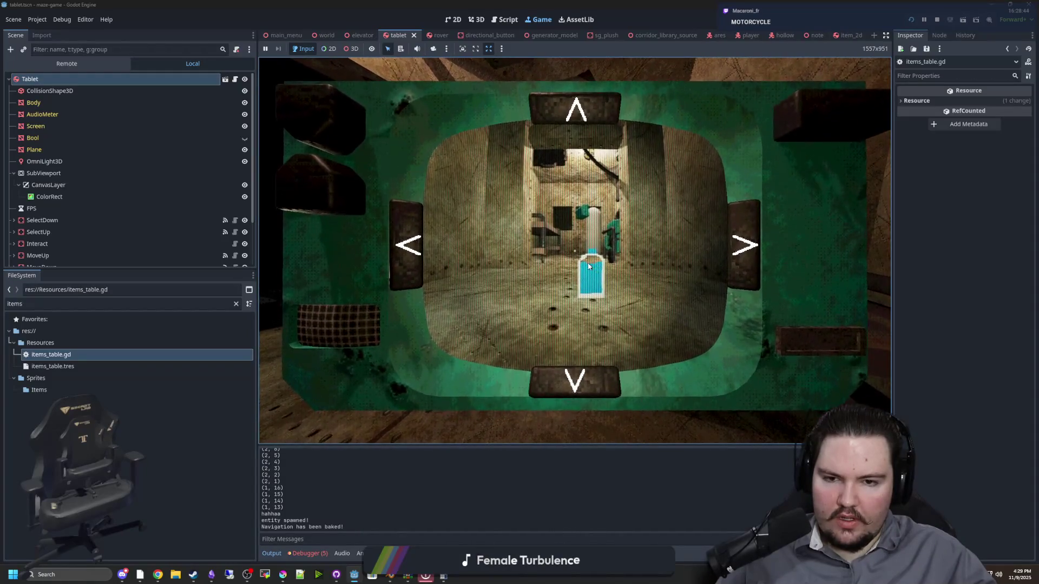
click(407, 245)
click(577, 112)
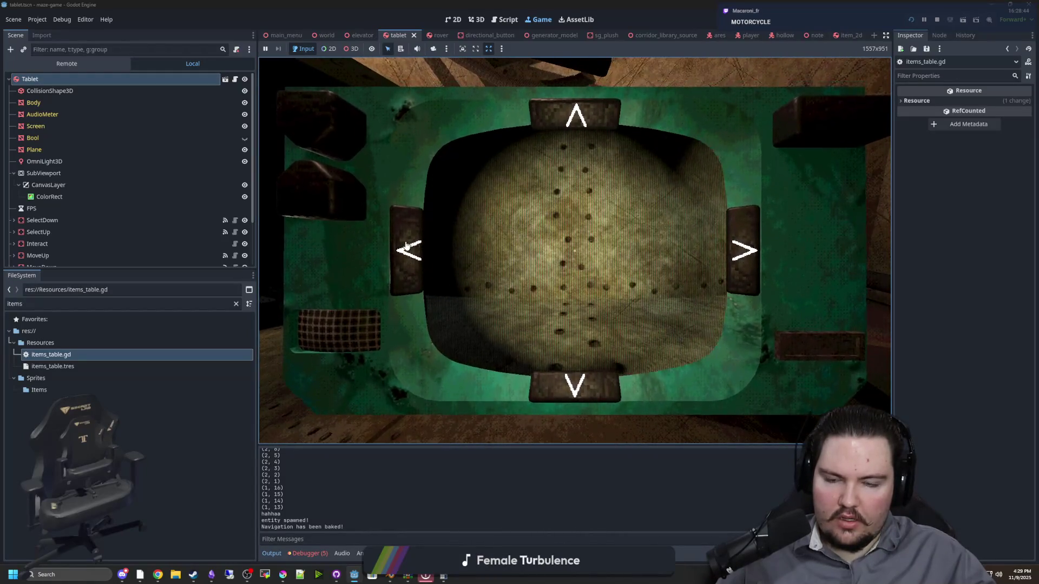
click(582, 115)
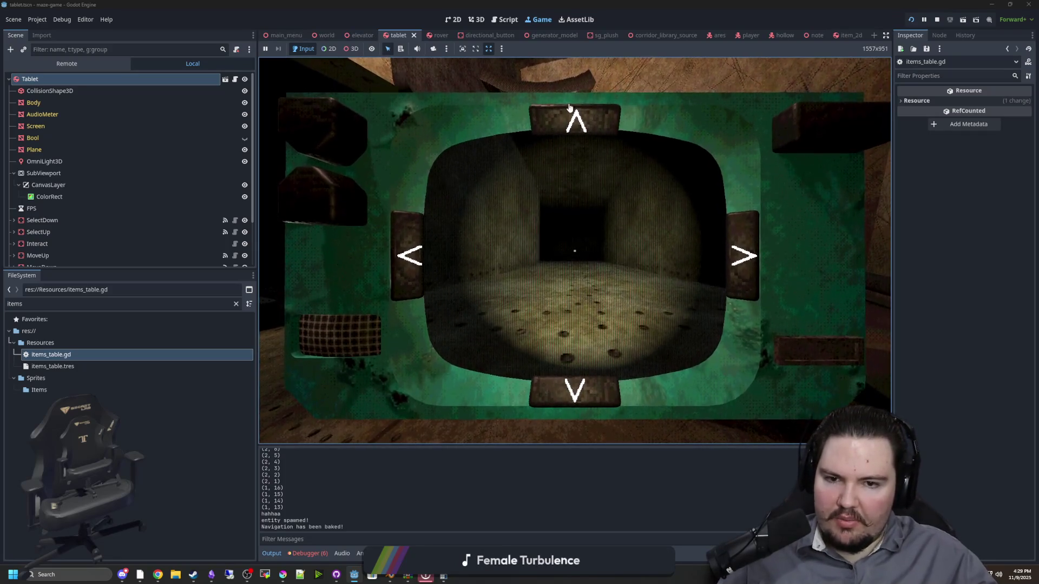
click(563, 135)
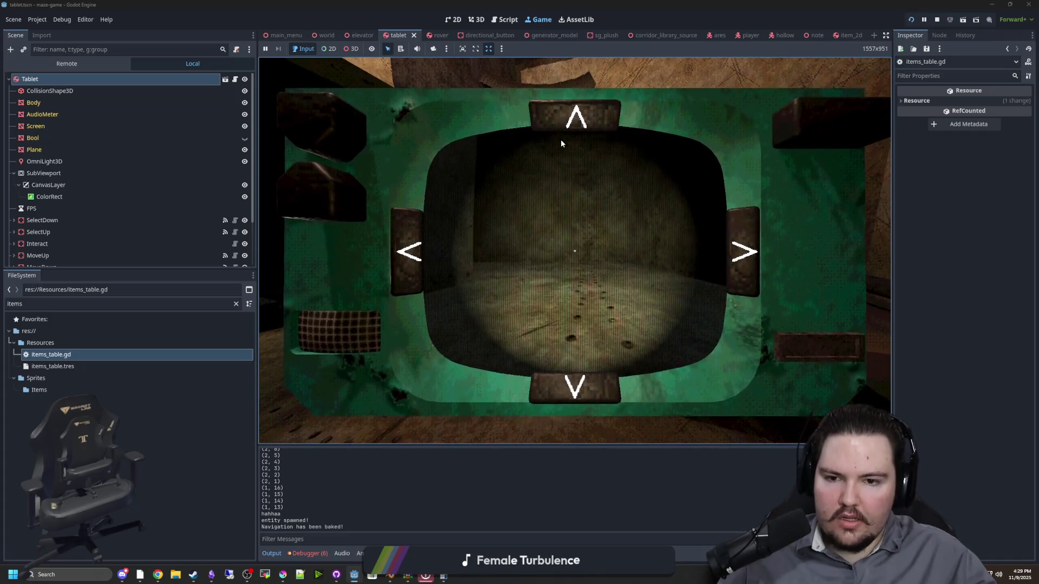
click(561, 136)
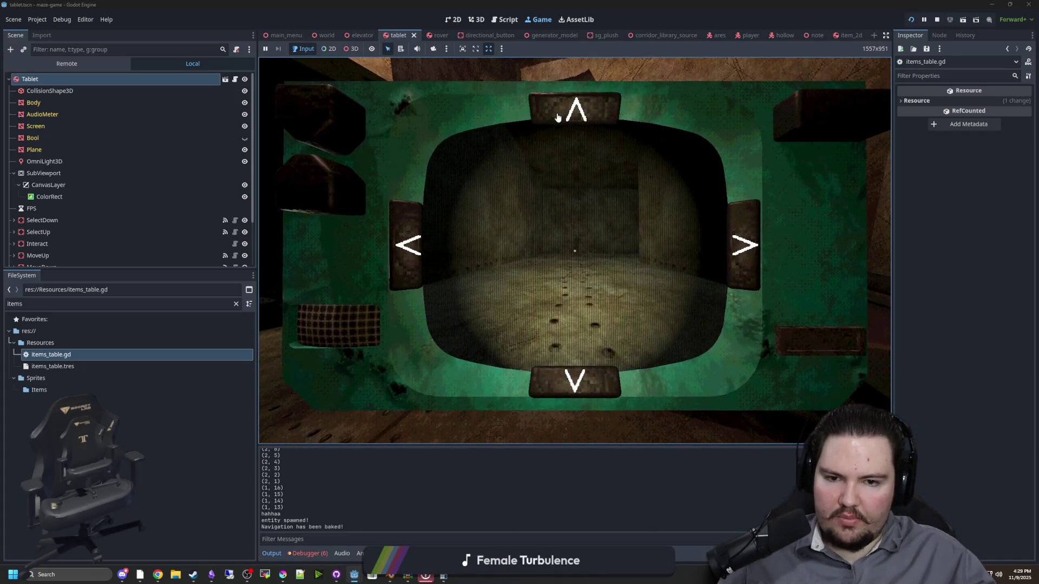
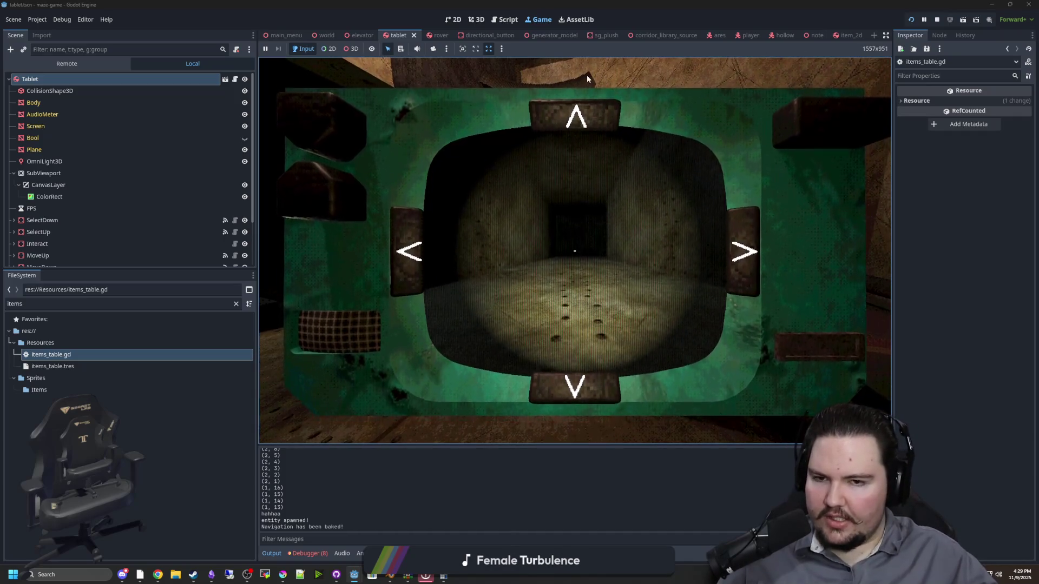
Drive the rover forward twice down the corridor until the skull-masked figure is in view
click(579, 104)
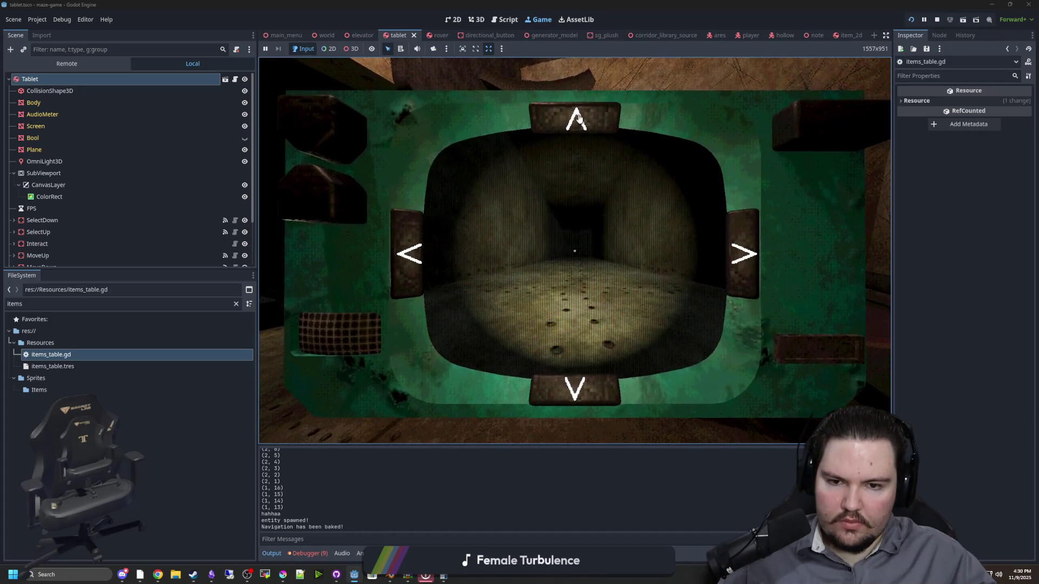
click(578, 118)
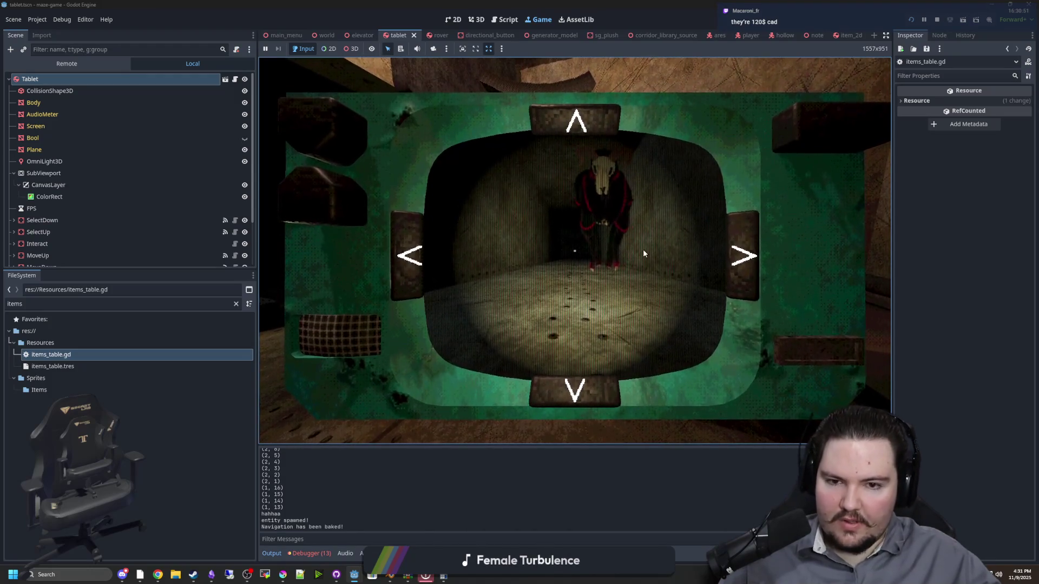
Lower the tablet and walk through the opening up to the blue bottle niche
key(Tab)
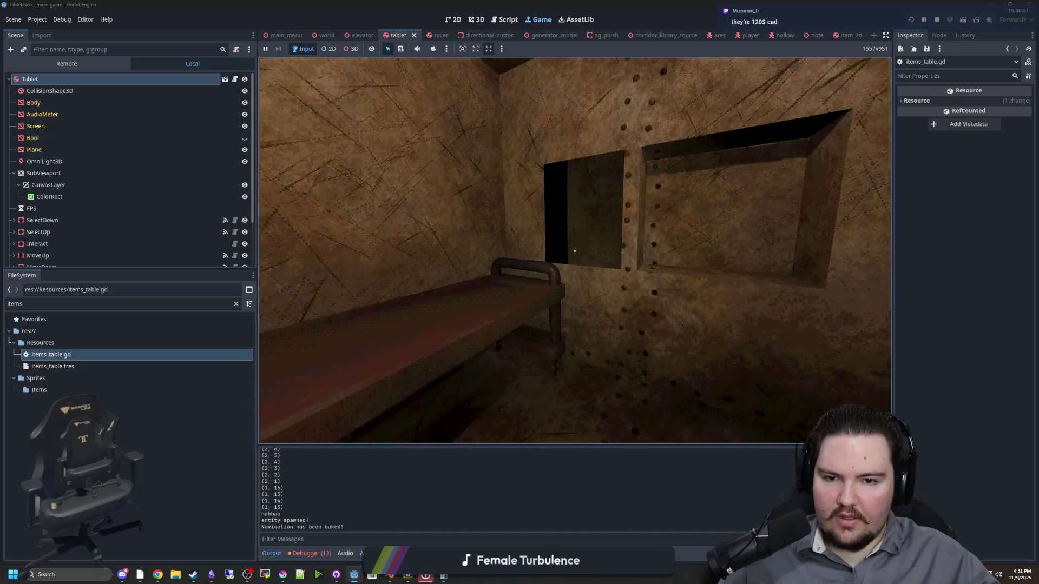
key(w)
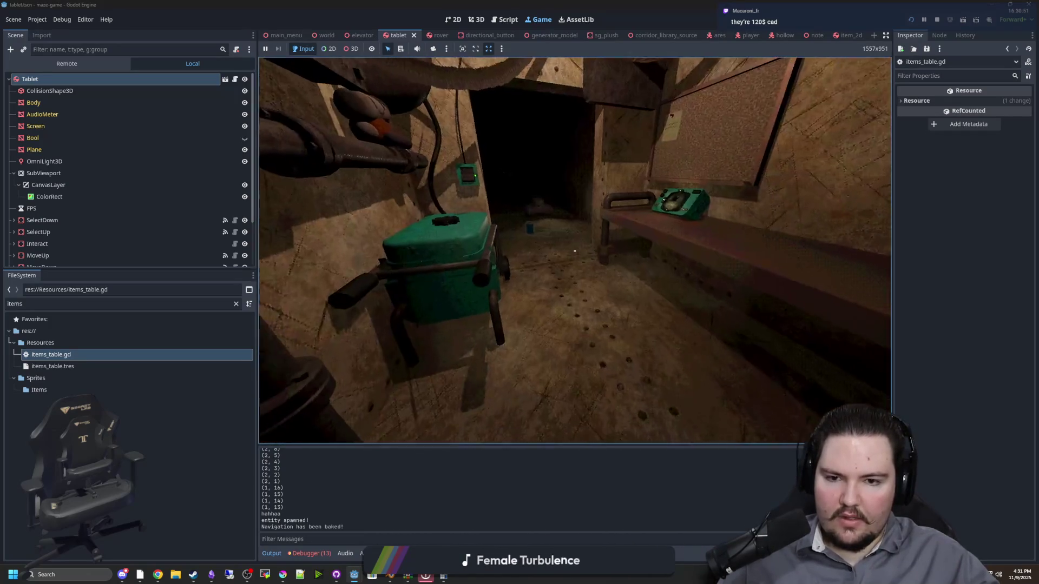
key(w)
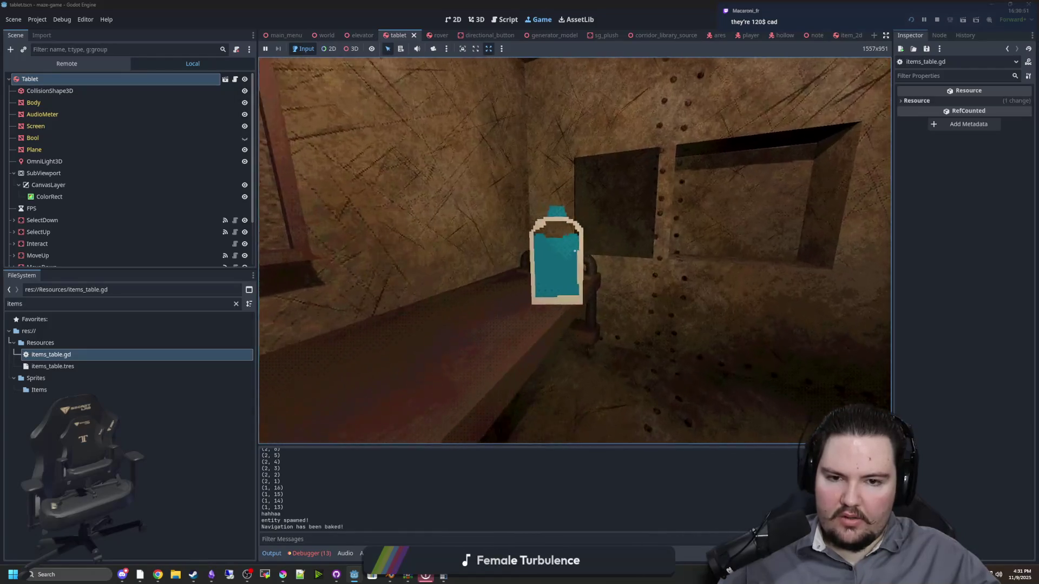
key(s)
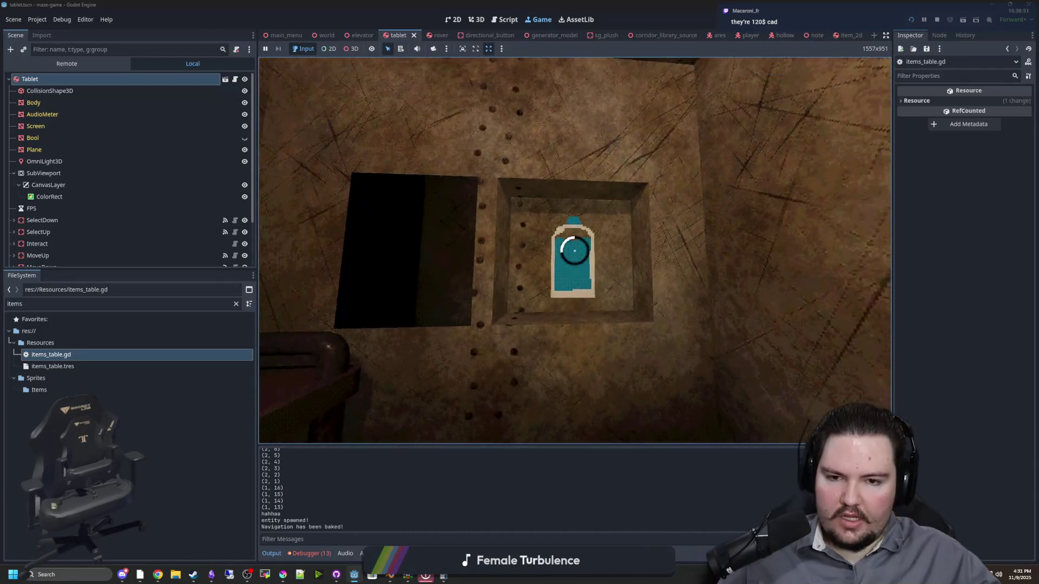
key(w)
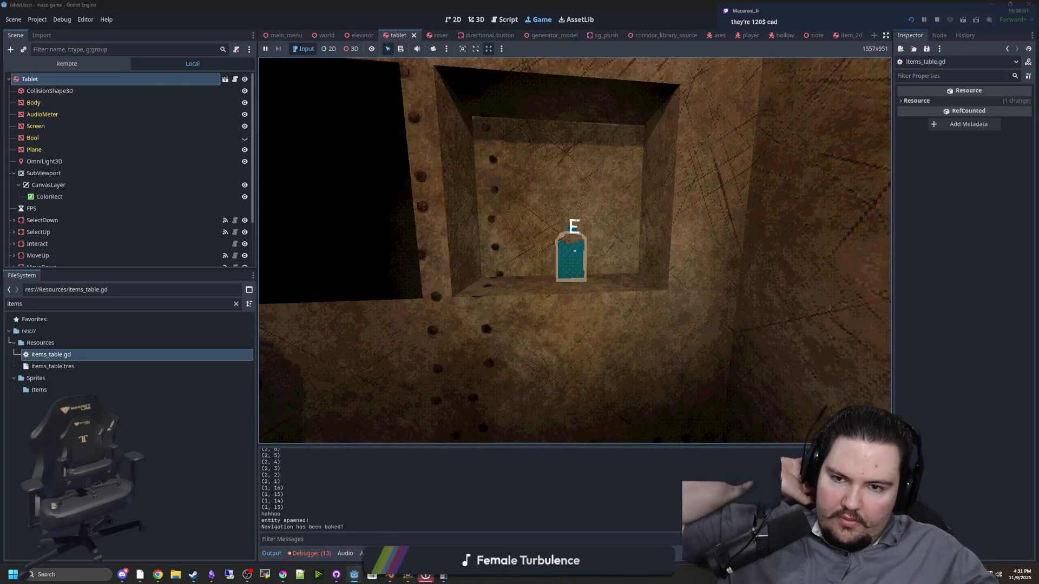
key(w)
Look around the bottle niche and pipes, then stop the running game
key(s)
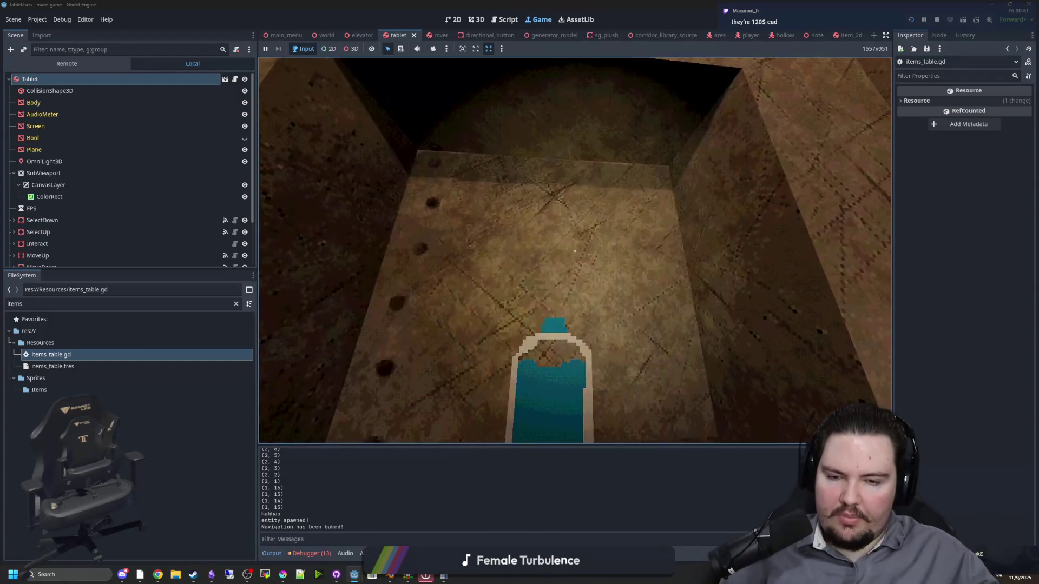
key(s)
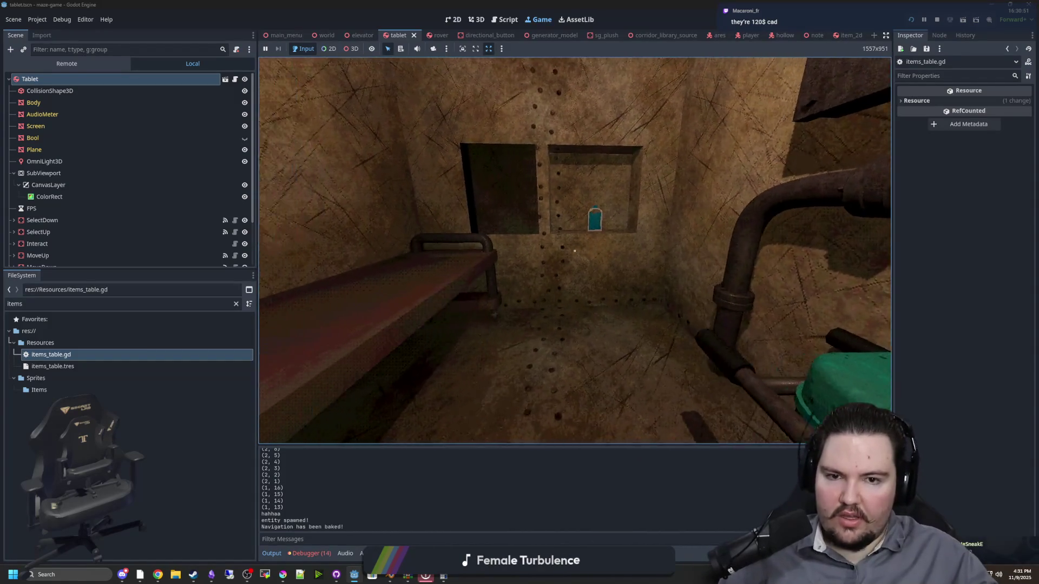
key(w)
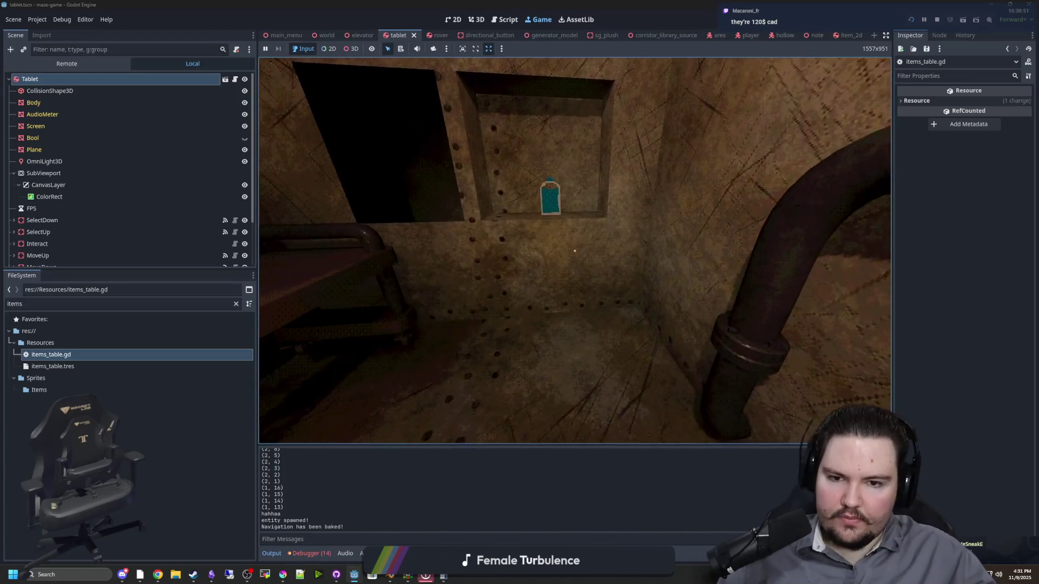
key(w)
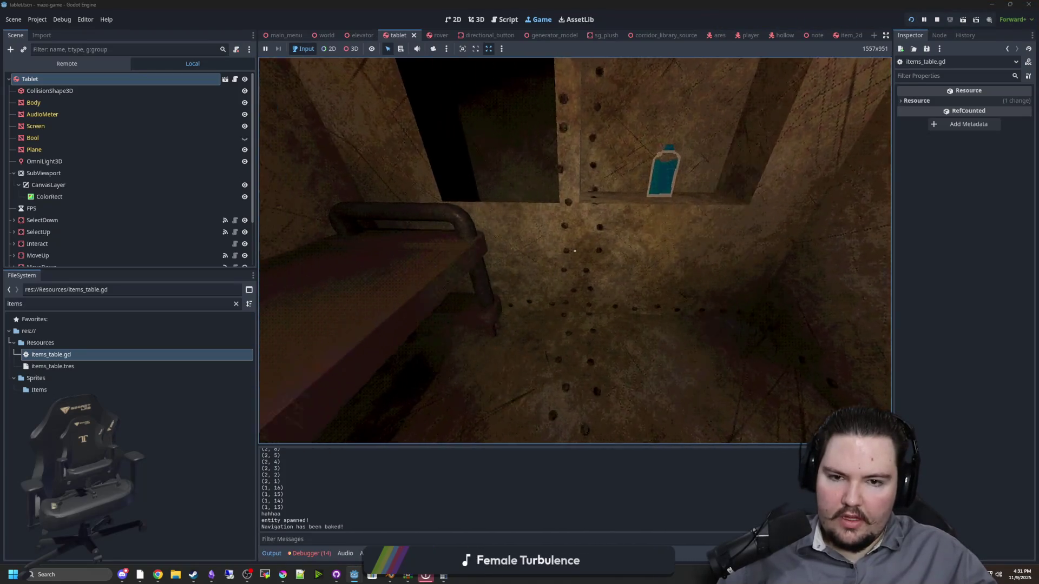
key(s)
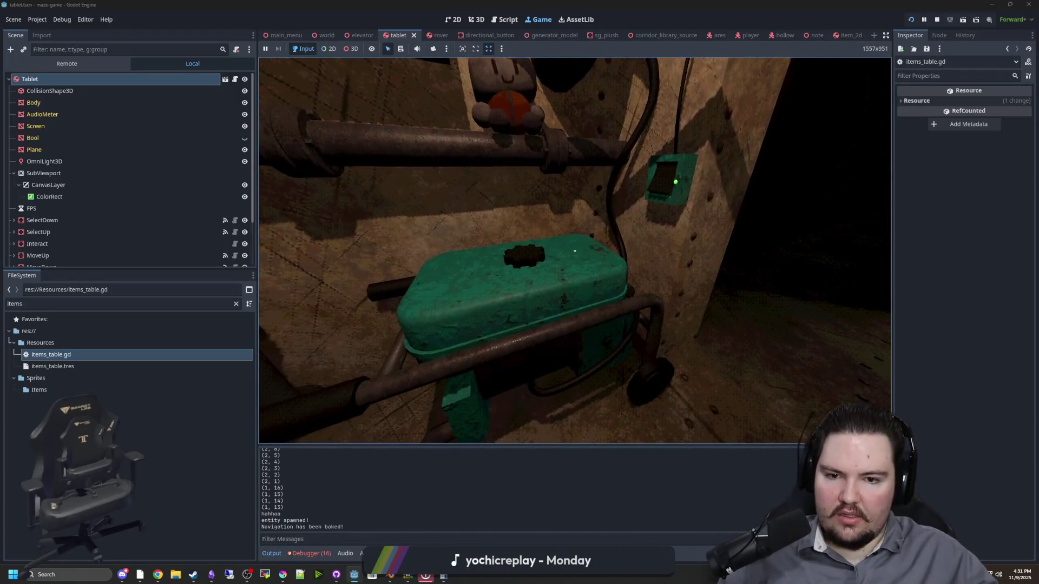
key(super)
click(937, 20)
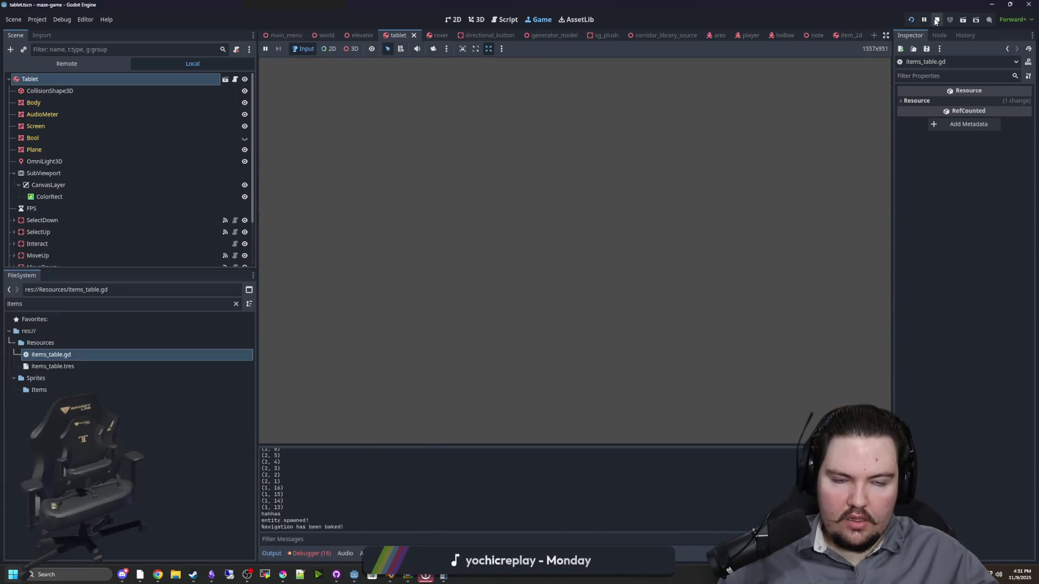
In the world scene's 3D view, set the generator's scale to 0.8
key(ctrl+s)
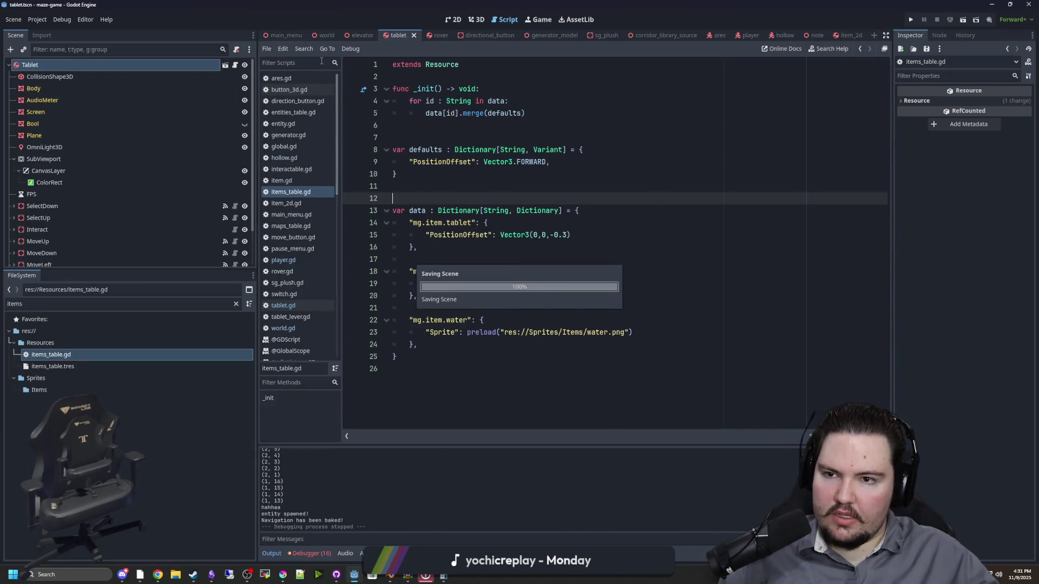
click(328, 36)
click(476, 21)
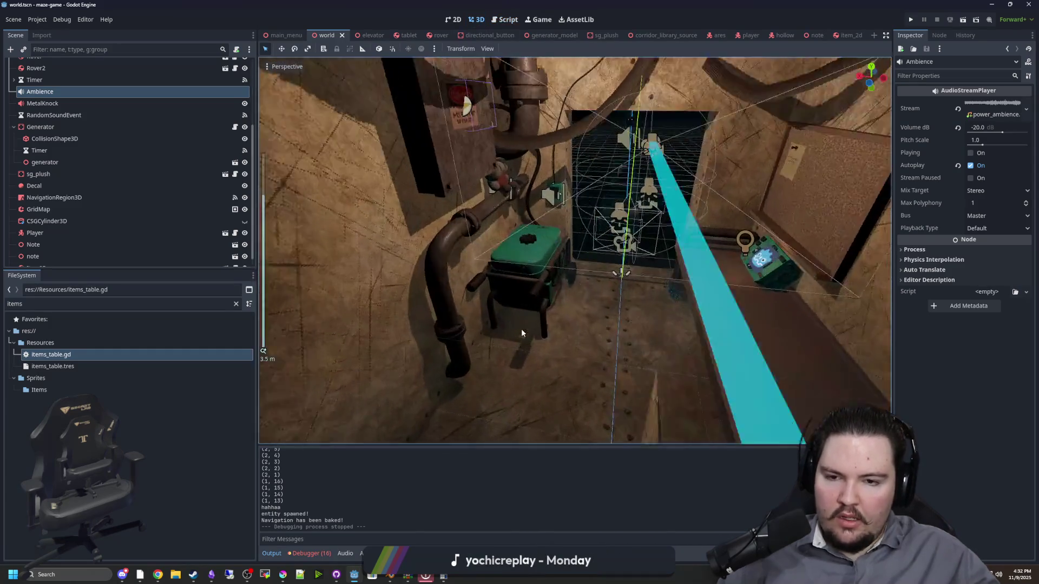
click(521, 329)
key(f)
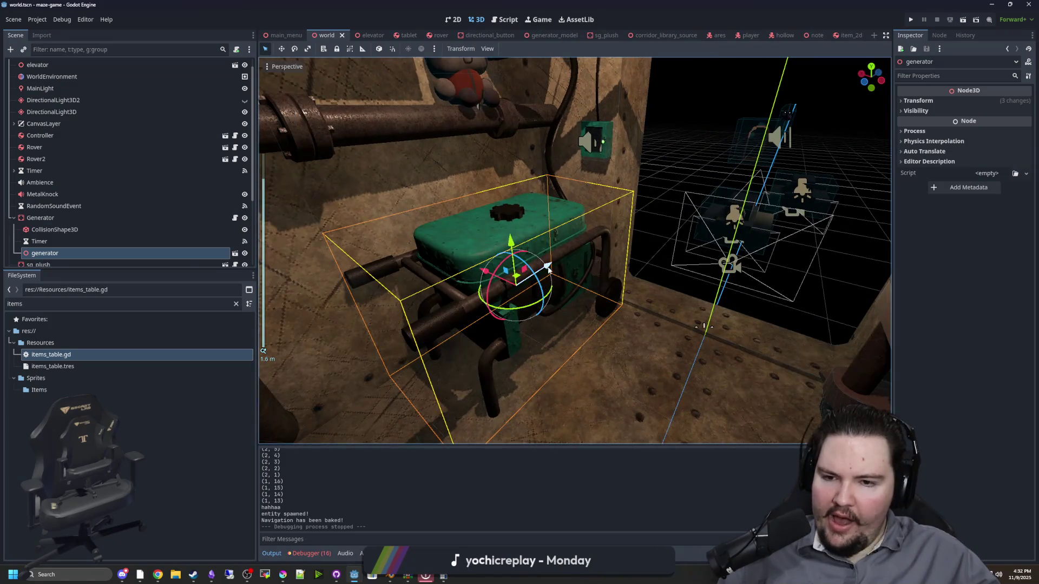
click(922, 102)
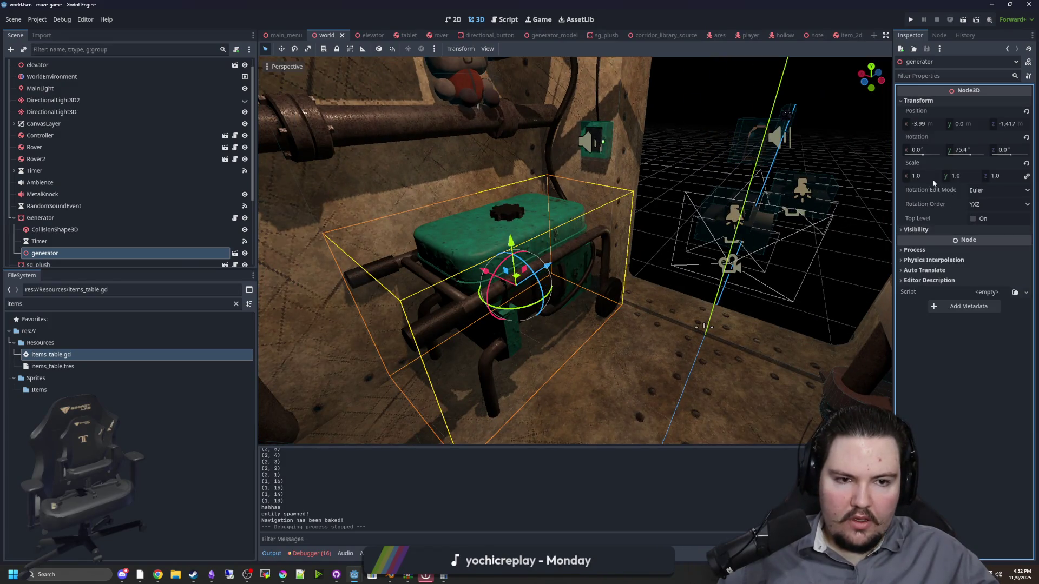
mouse_move(923, 180)
mouse_down()
mouse_move(902, 180)
mouse_move(944, 180)
mouse_up()
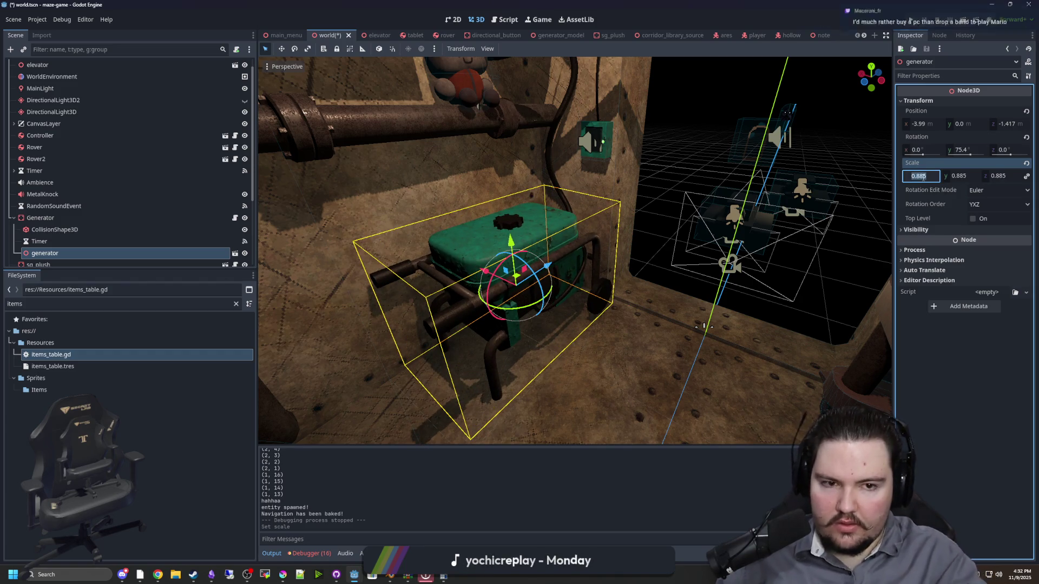
text(0.8)
key(Return)
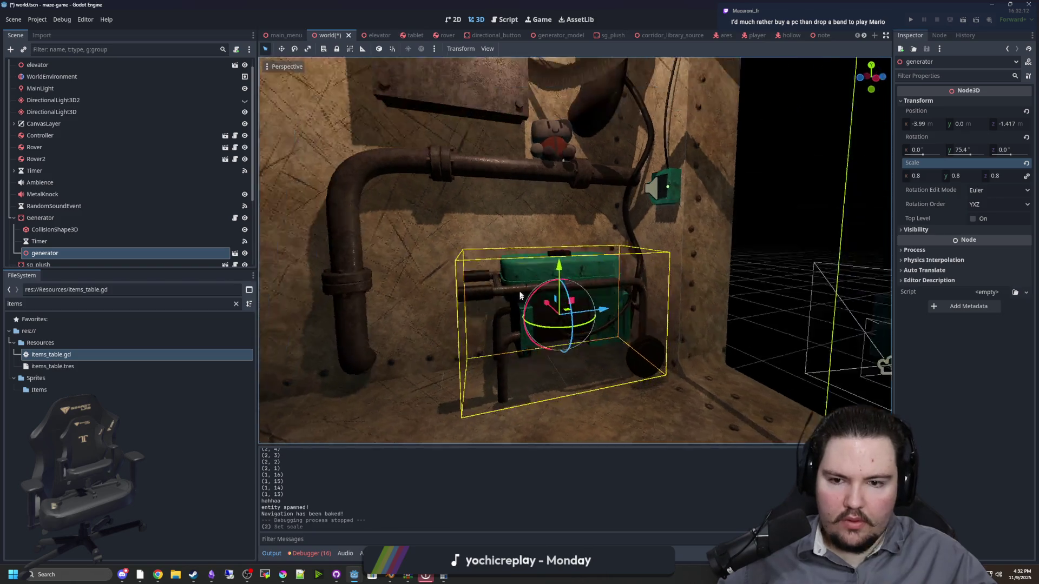
Move the generator to a slightly new spot in the room and deselect it
scroll(557, 313, up, 5)
mouse_move(558, 313)
mouse_down()
mouse_move(570, 245)
mouse_move(612, 274)
mouse_move(564, 268)
mouse_move(582, 239)
mouse_move(580, 253)
mouse_up()
scroll(580, 252, down, 3)
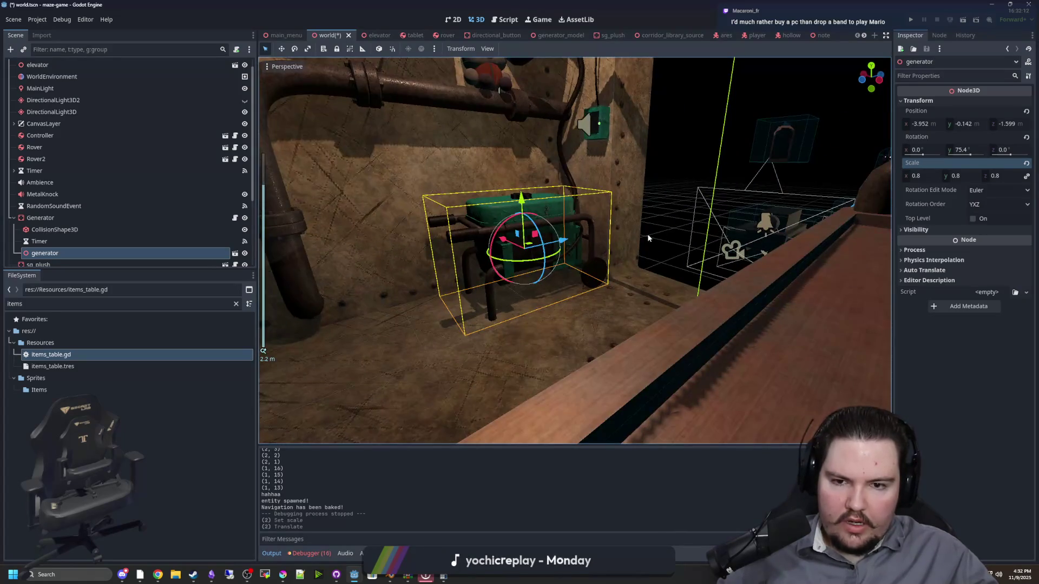
click(641, 248)
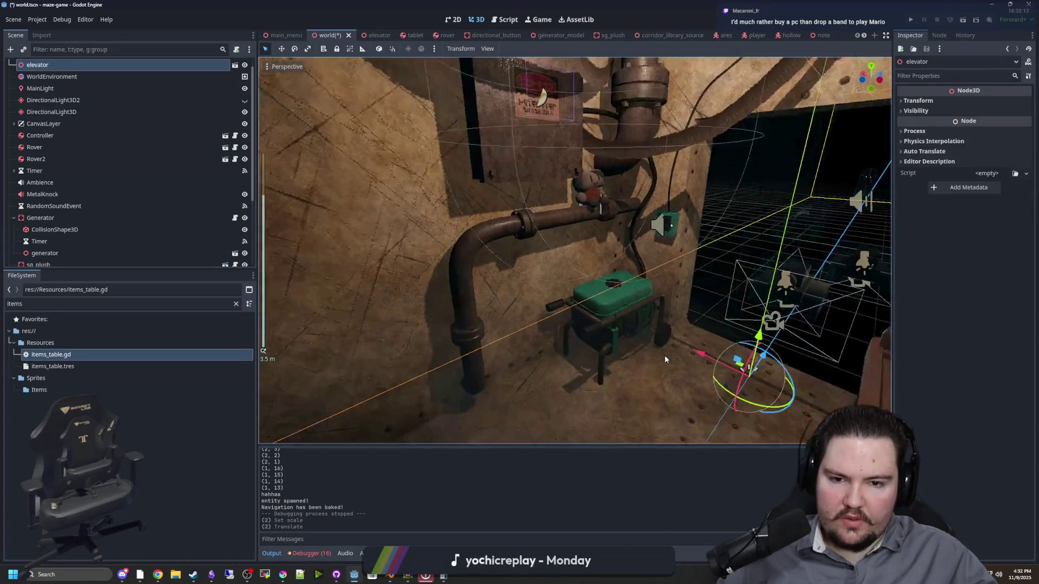
mouse_move(665, 359)
mouse_down()
mouse_move(577, 351)
mouse_move(583, 309)
mouse_move(535, 241)
mouse_up()
scroll(583, 310, up, 3)
scroll(535, 242, down, 5)
scroll(594, 296, up, 5)
click(593, 296)
scroll(593, 295, up, 3)
mouse_move(603, 291)
mouse_down()
mouse_move(556, 285)
mouse_move(566, 284)
mouse_up()
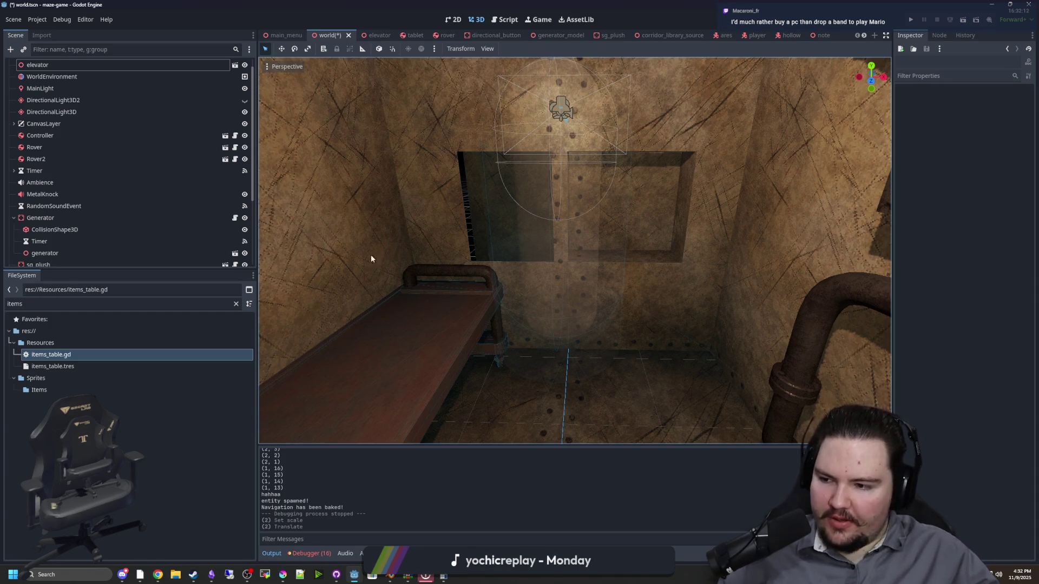
Check the room interior and save the world scene with Ctrl+S
scroll(404, 231, down, 5)
scroll(487, 215, up, 5)
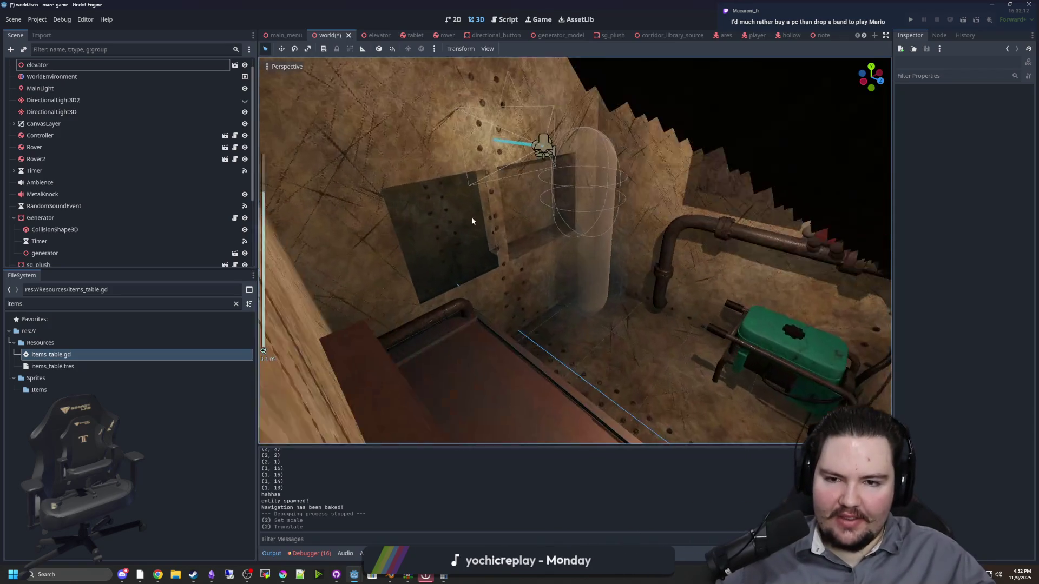
scroll(488, 219, down, 5)
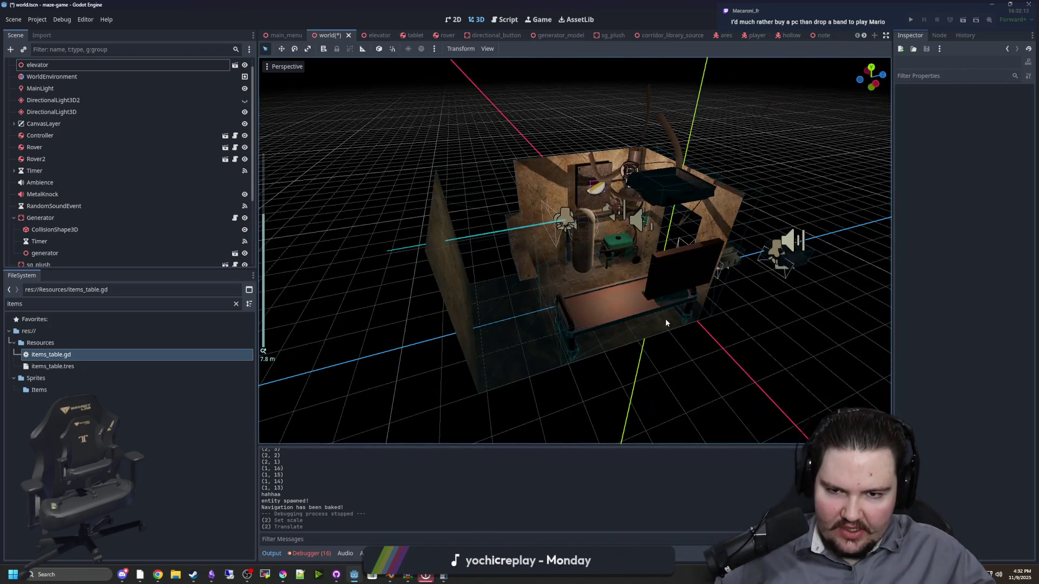
mouse_move(666, 323)
mouse_down()
mouse_move(719, 290)
mouse_move(722, 219)
mouse_move(595, 284)
mouse_move(624, 230)
mouse_move(531, 309)
mouse_move(651, 178)
mouse_move(563, 255)
mouse_move(550, 218)
mouse_move(680, 246)
mouse_move(738, 297)
mouse_move(569, 259)
mouse_move(469, 262)
mouse_move(551, 287)
mouse_up()
scroll(595, 284, up, 2)
key(ctrl+s)
Bring the Godot editor in front of Blender and run the project again
scroll(551, 287, up, 2)
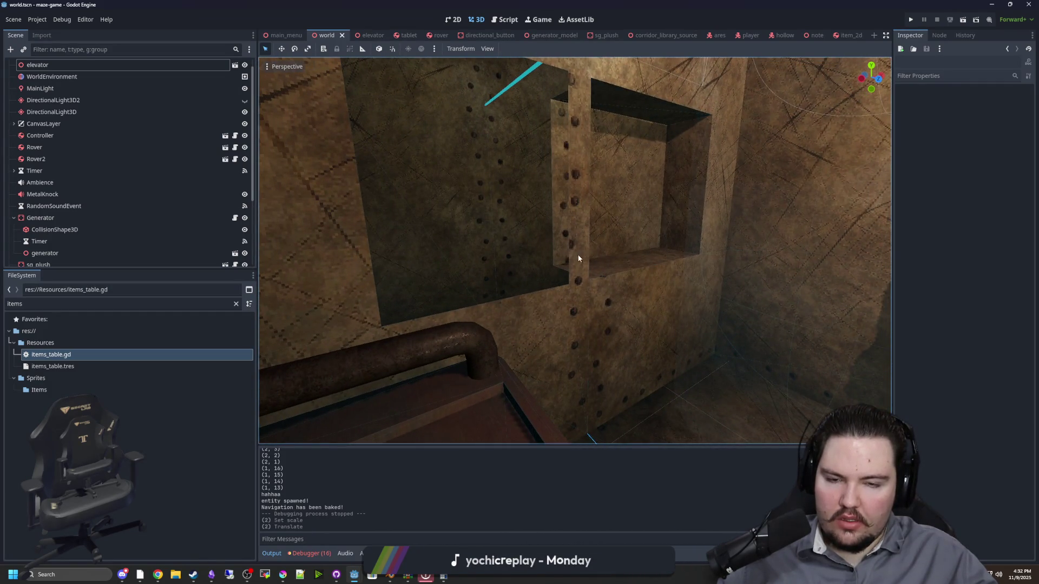
scroll(577, 254, up, 3)
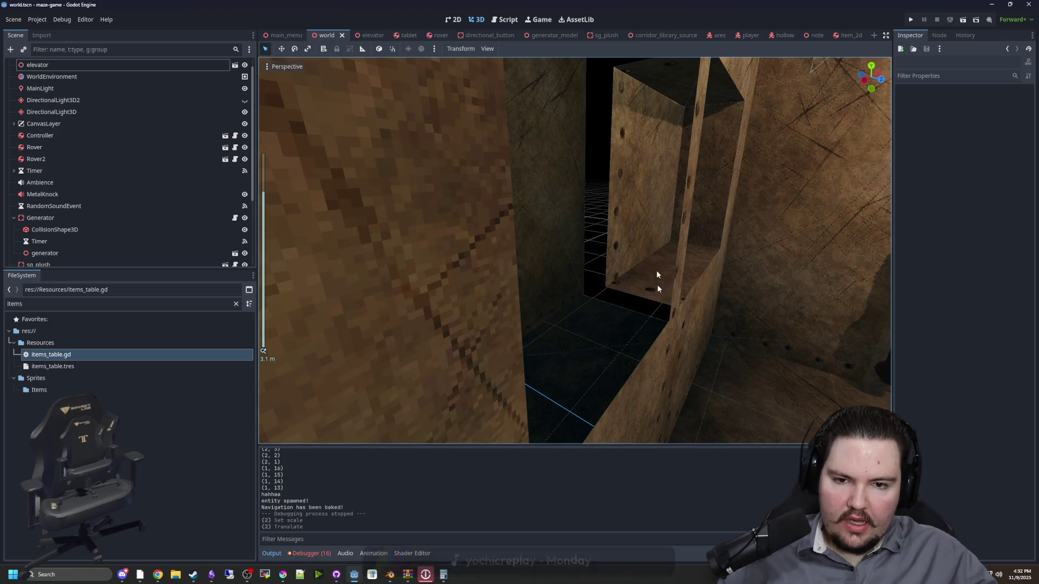
scroll(637, 274, up, 5)
mouse_move(677, 241)
mouse_down()
mouse_move(727, 229)
mouse_move(510, 228)
mouse_move(501, 238)
mouse_move(543, 247)
mouse_move(520, 252)
mouse_move(543, 281)
mouse_move(563, 255)
mouse_move(579, 271)
mouse_up()
scroll(521, 253, down, 2)
key(super+Down)
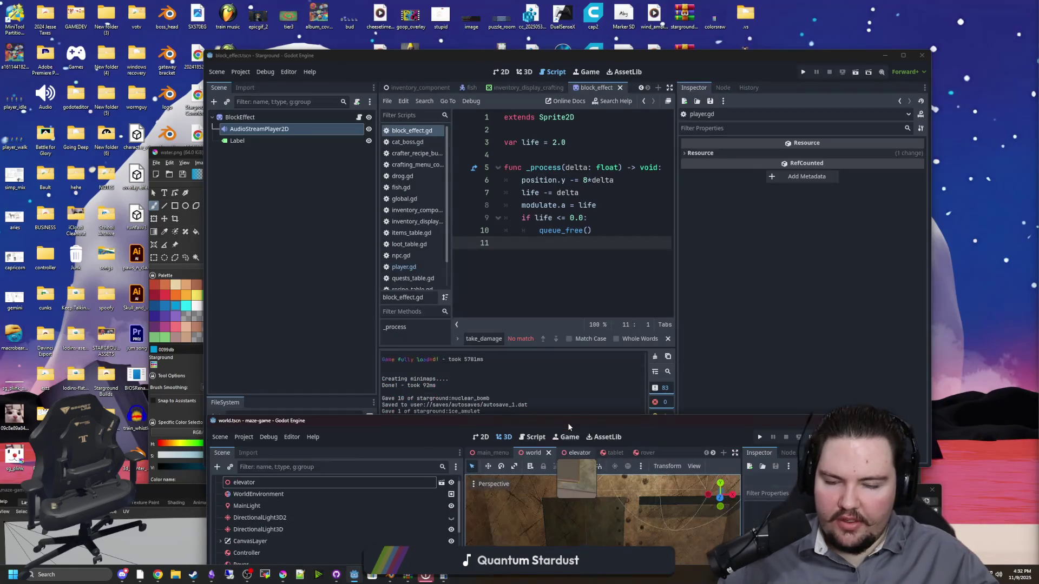
key(super+Up)
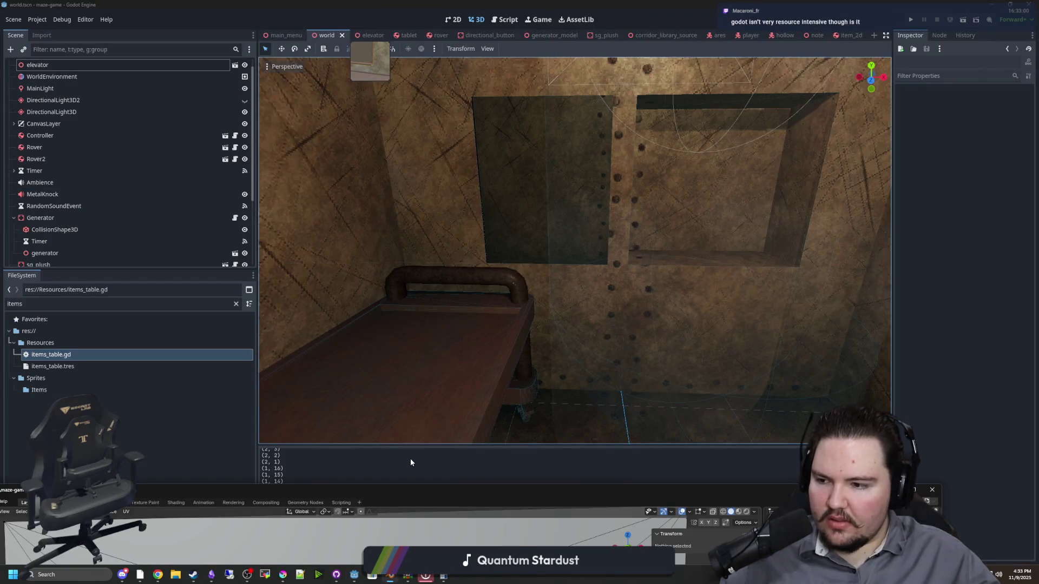
mouse_move(389, 487)
mouse_down()
mouse_move(505, 378)
mouse_move(479, 470)
mouse_up()
click(520, 310)
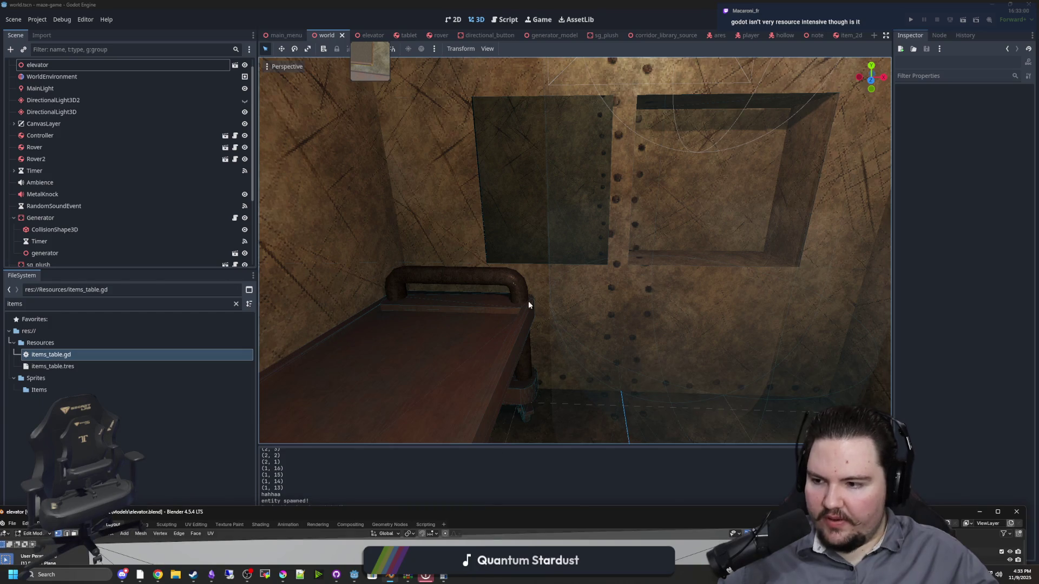
click(912, 21)
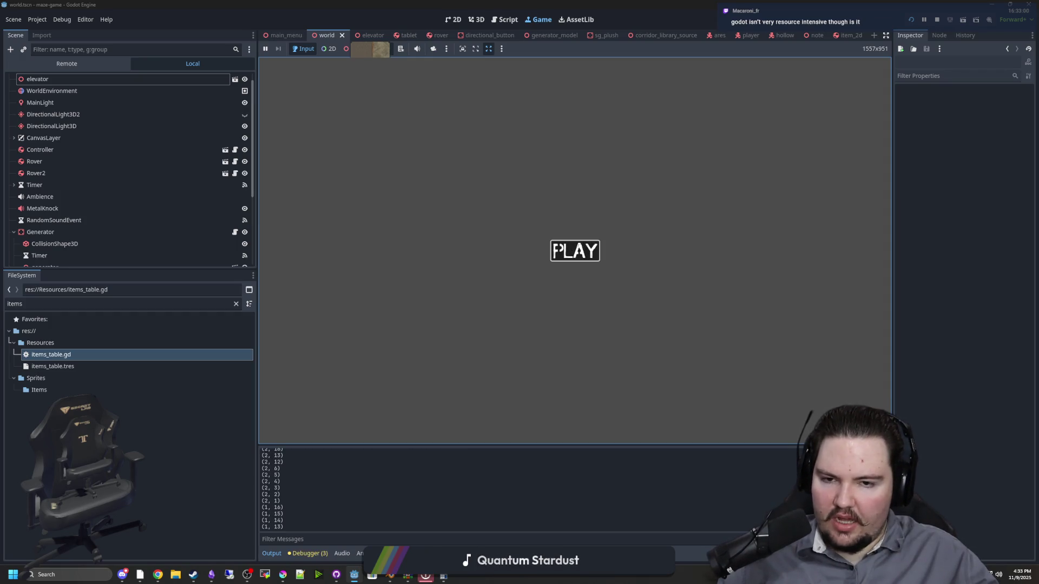
Start the game, pick up the blue bottle and place it in the wall recess
click(575, 250)
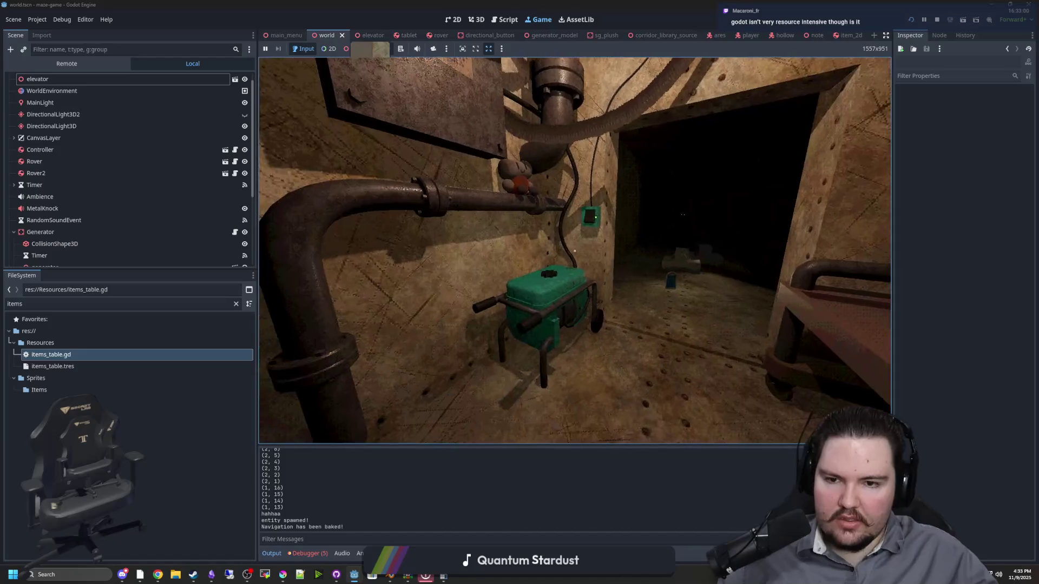
key(w)
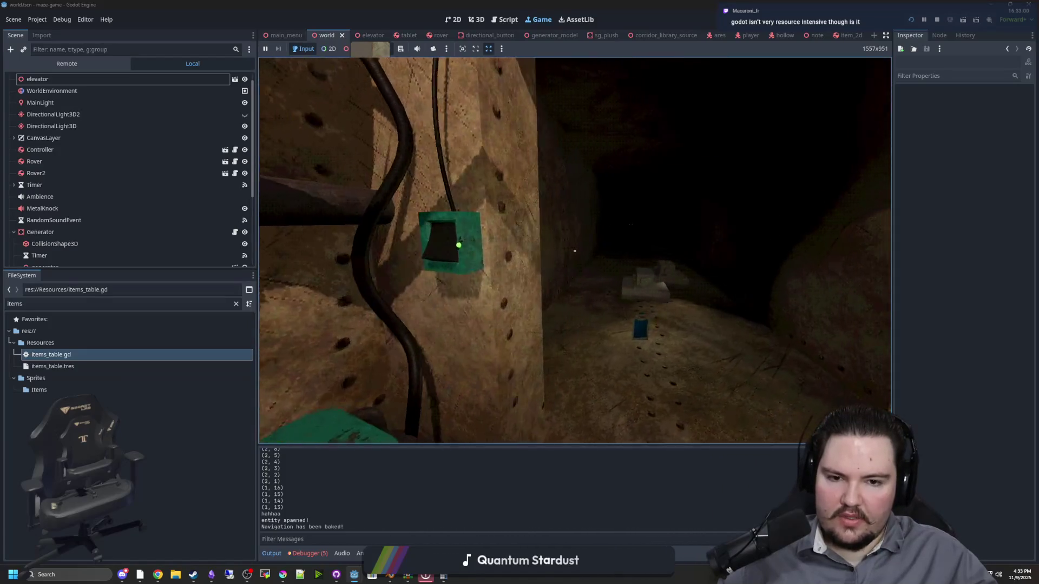
key(e)
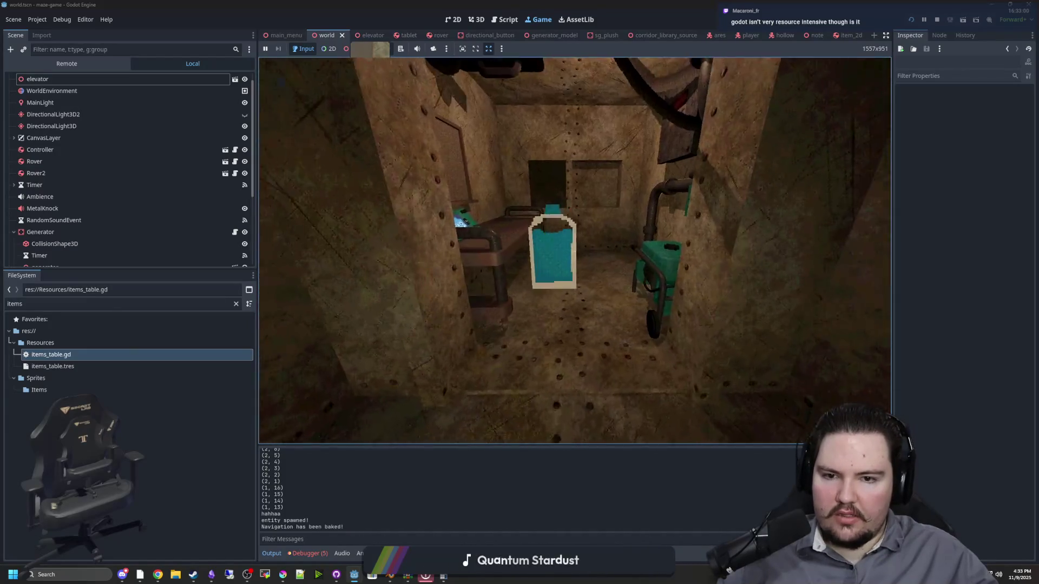
key(w)
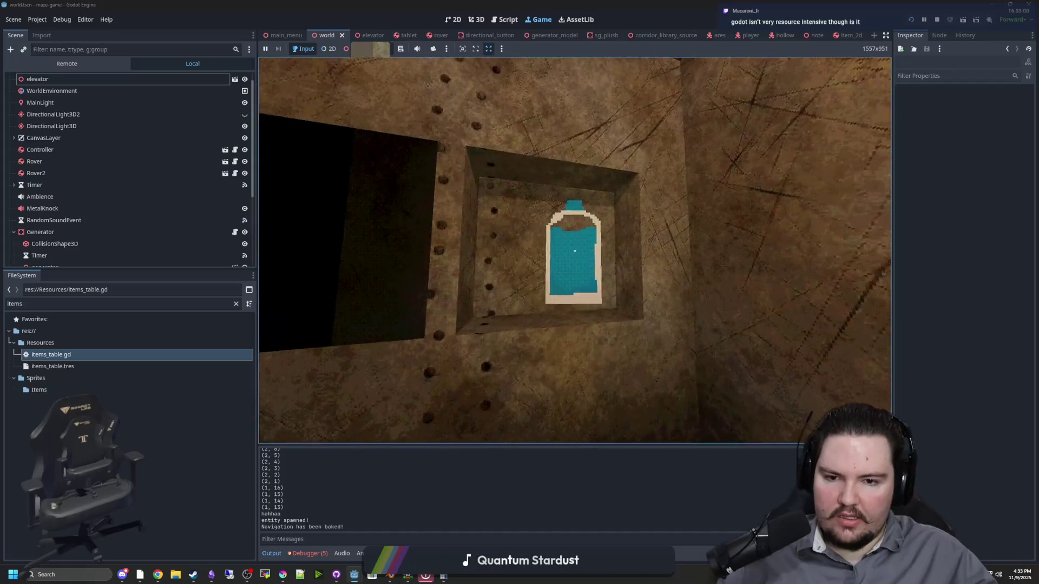
key(s)
key(w)
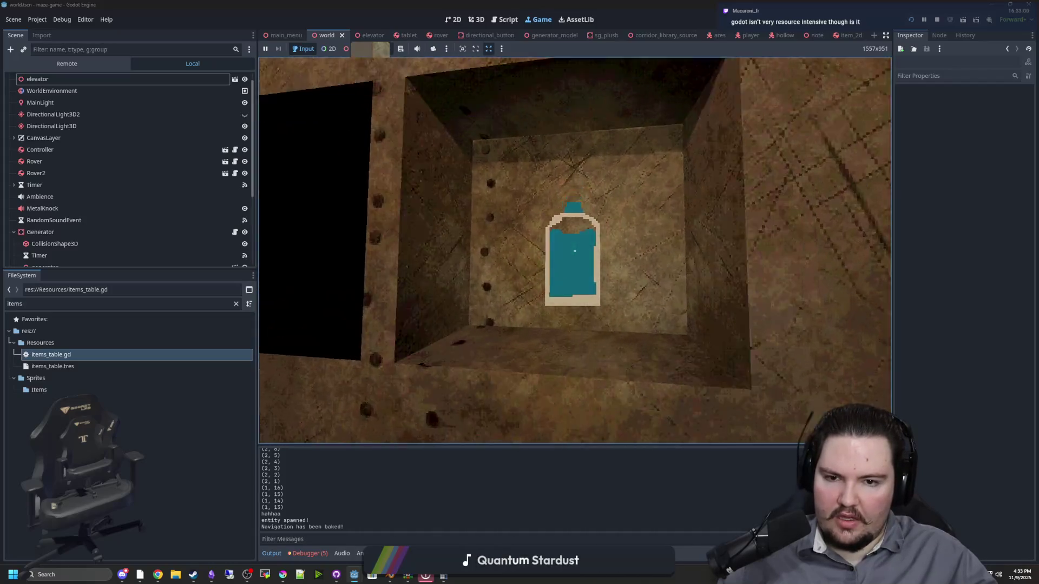
key(s)
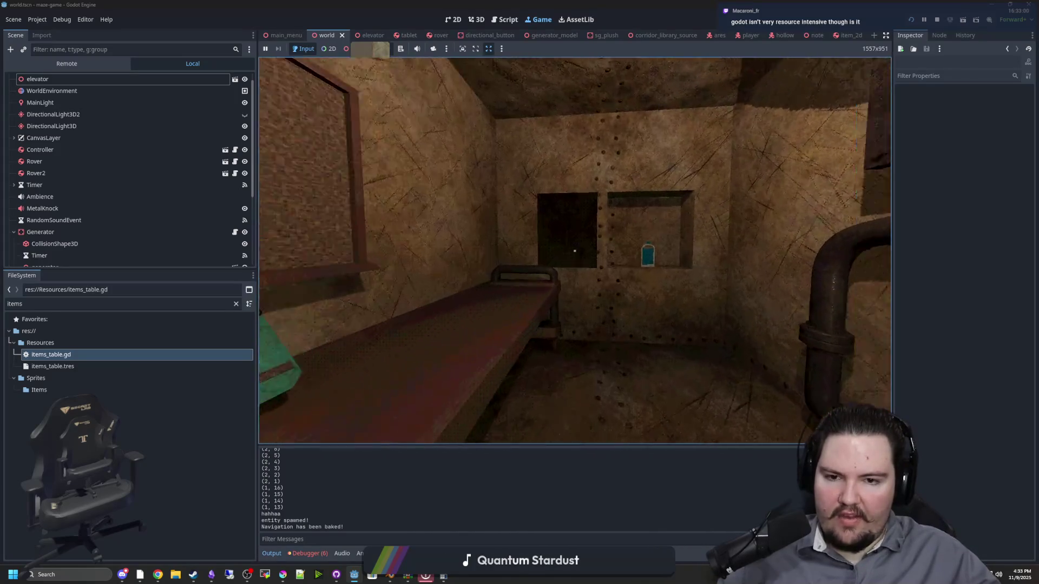
key(s)
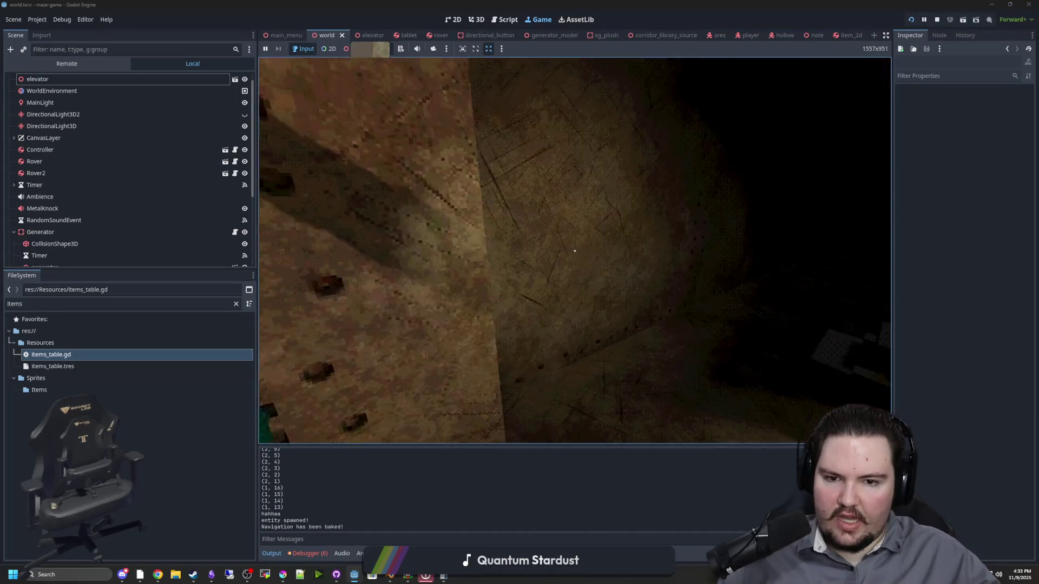
Walk the corridor back to the bunk room and check the tablet's camera feeds
key(w)
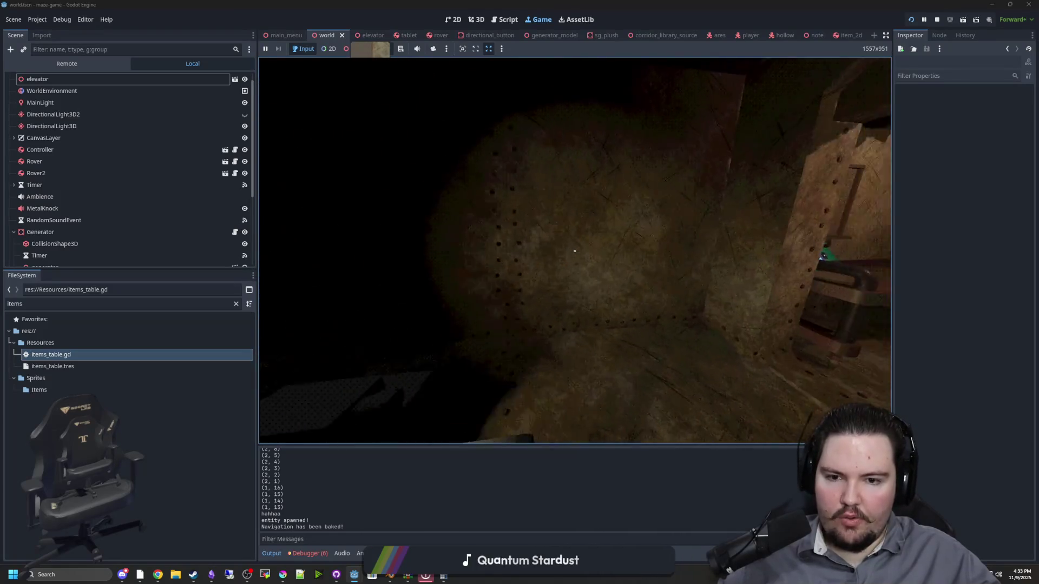
key(w)
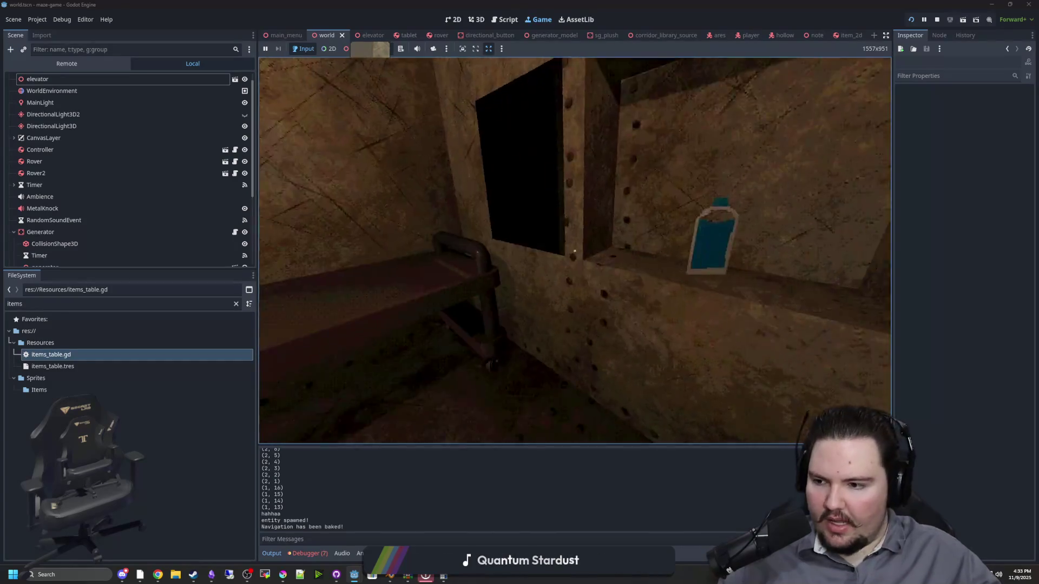
key(w)
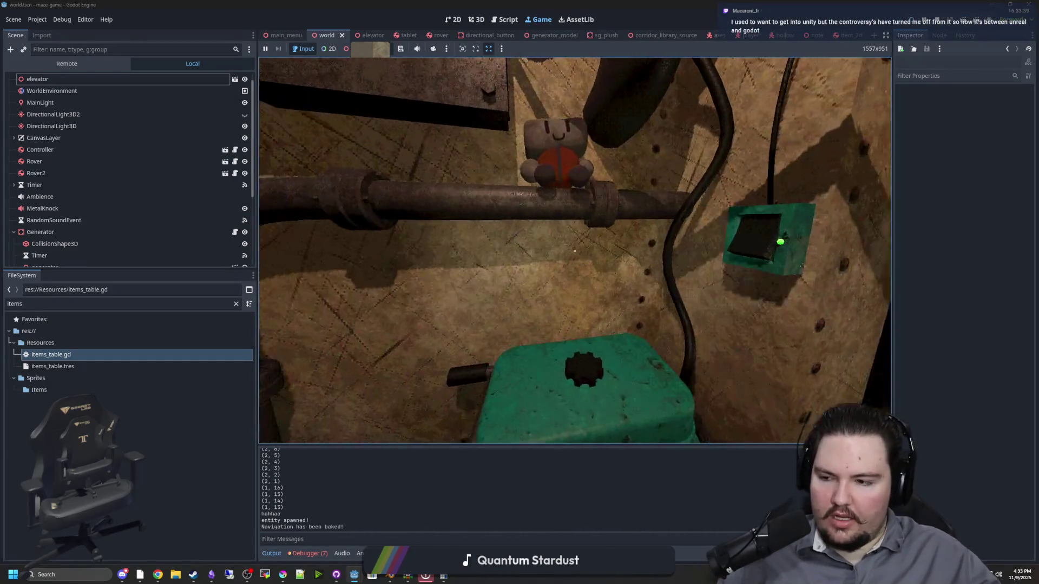
key(w)
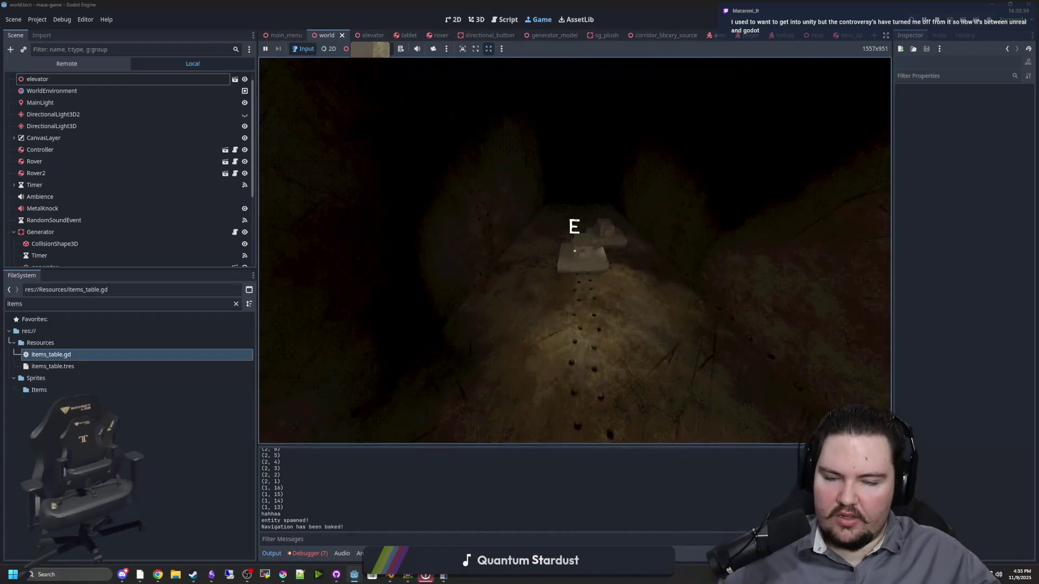
key(e)
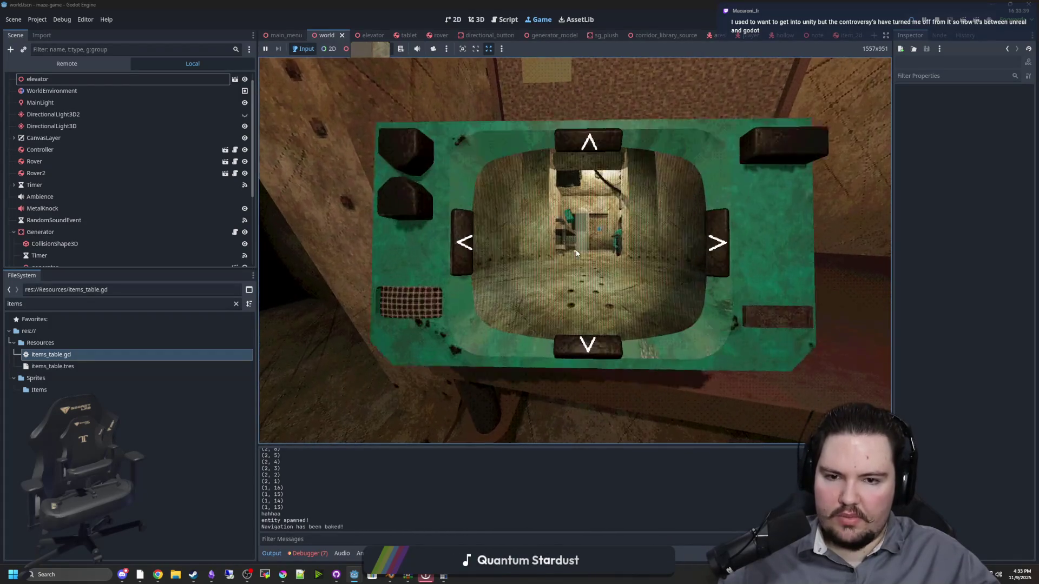
click(742, 251)
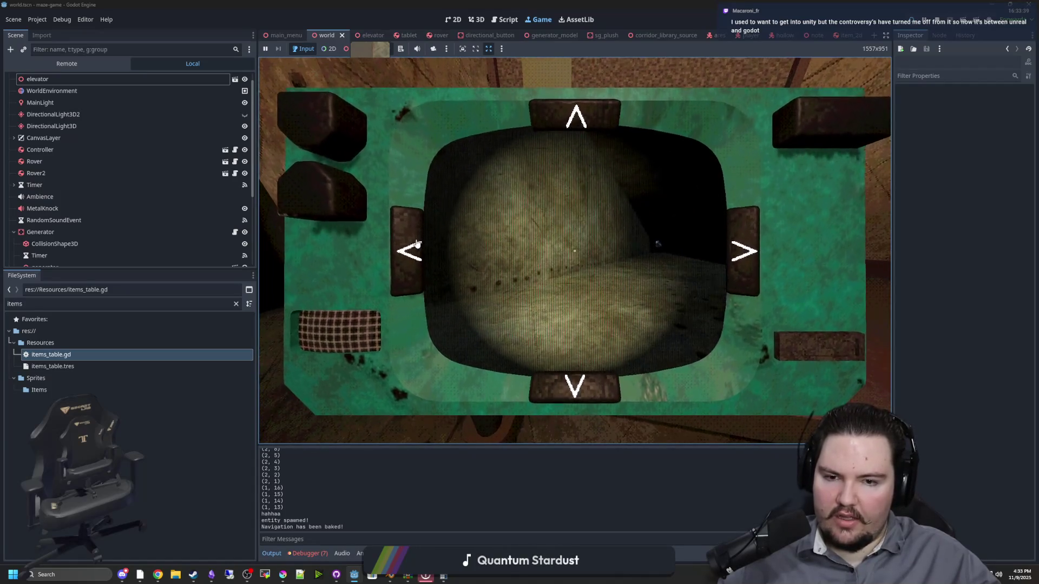
click(417, 243)
key(e)
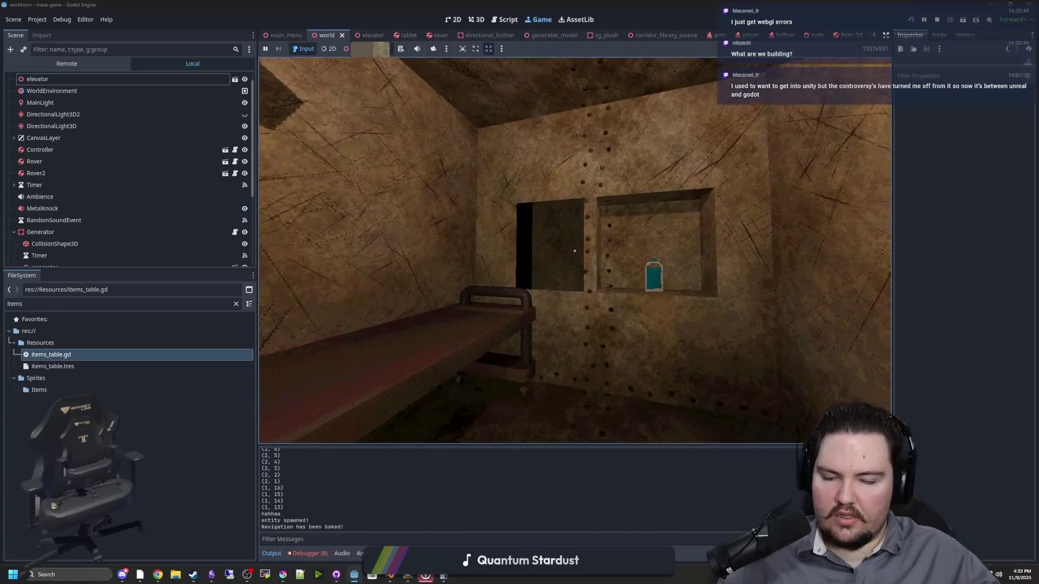
Walk past the bench and doorway to the green generator, then stop the game
key(w)
key(w)
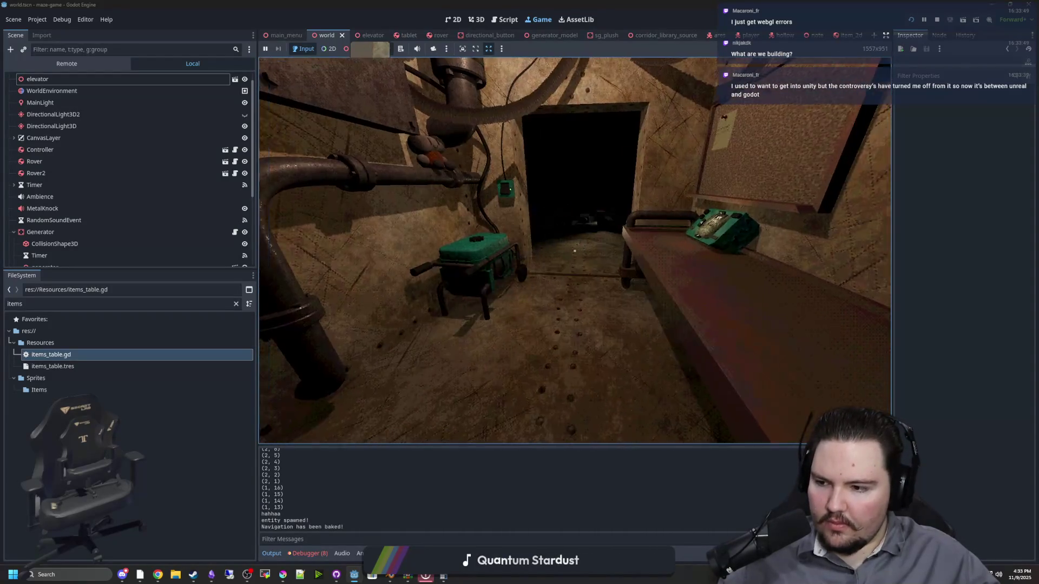
key(w)
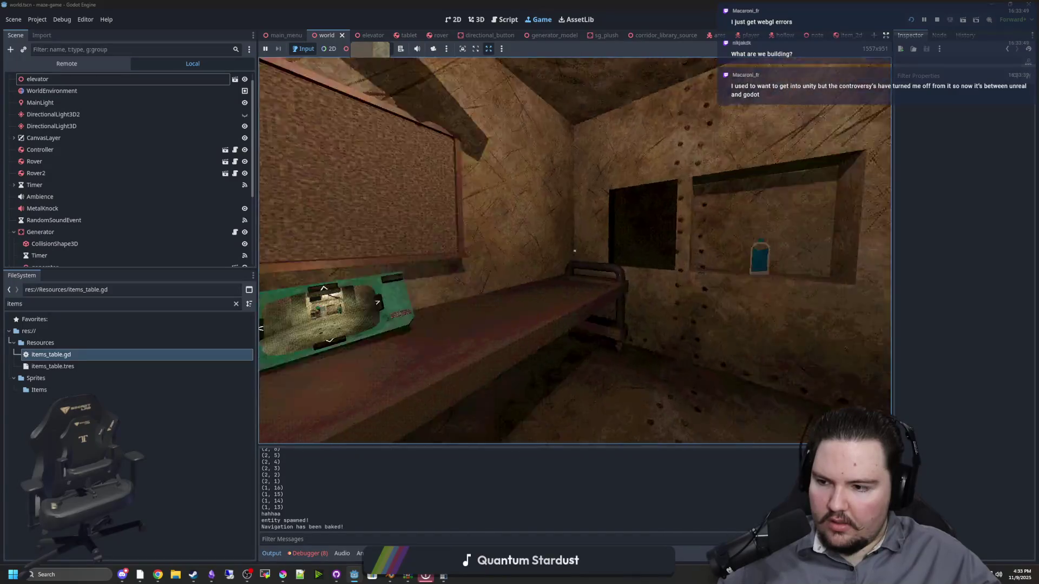
key(w)
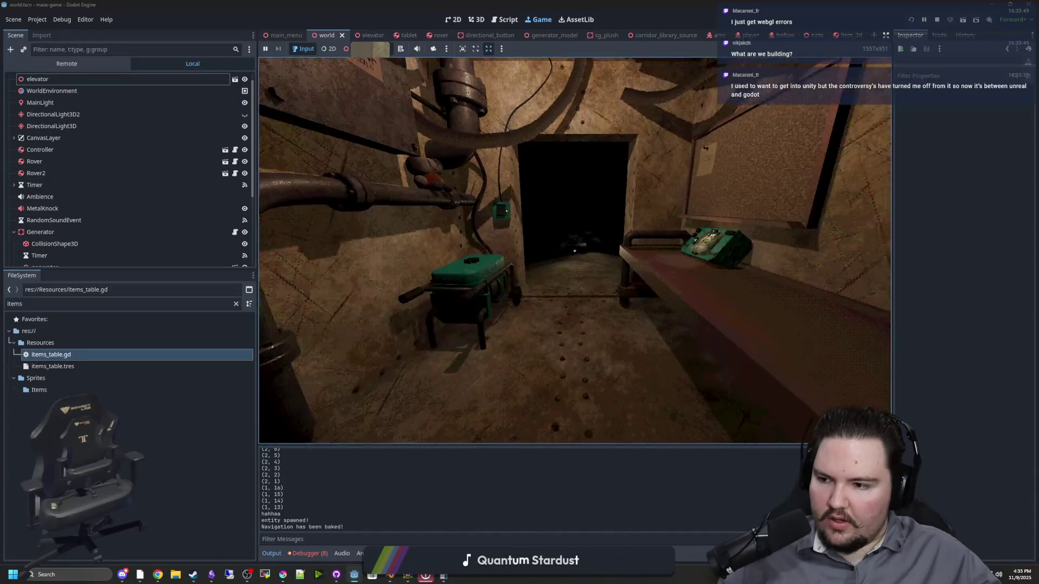
key(w)
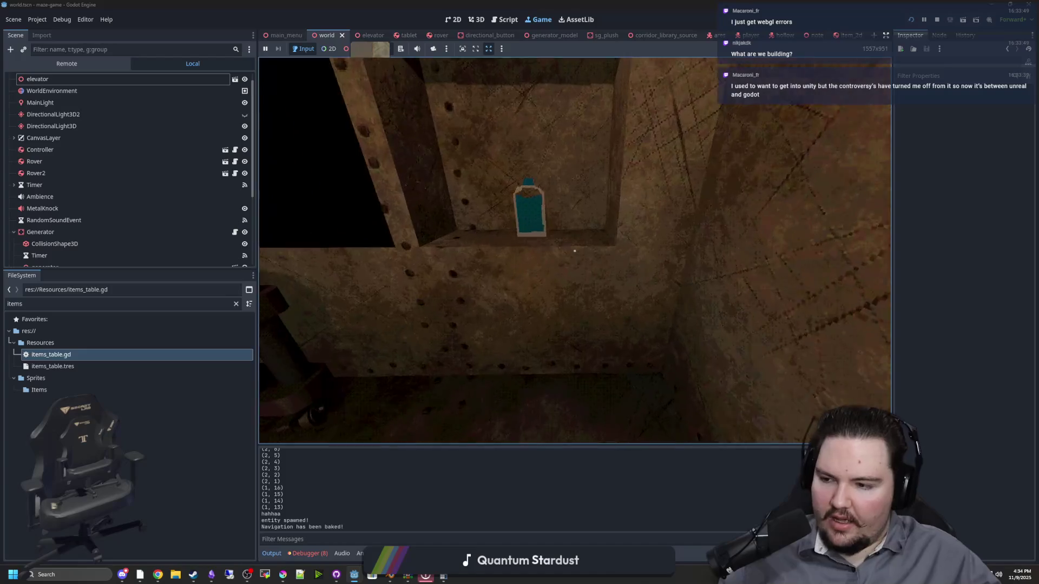
key(w)
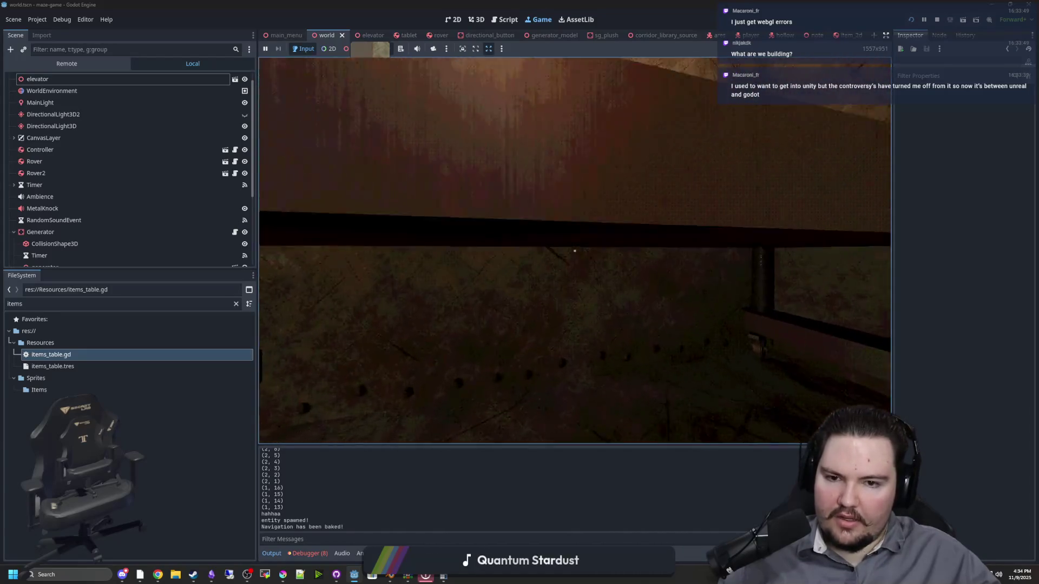
key(w)
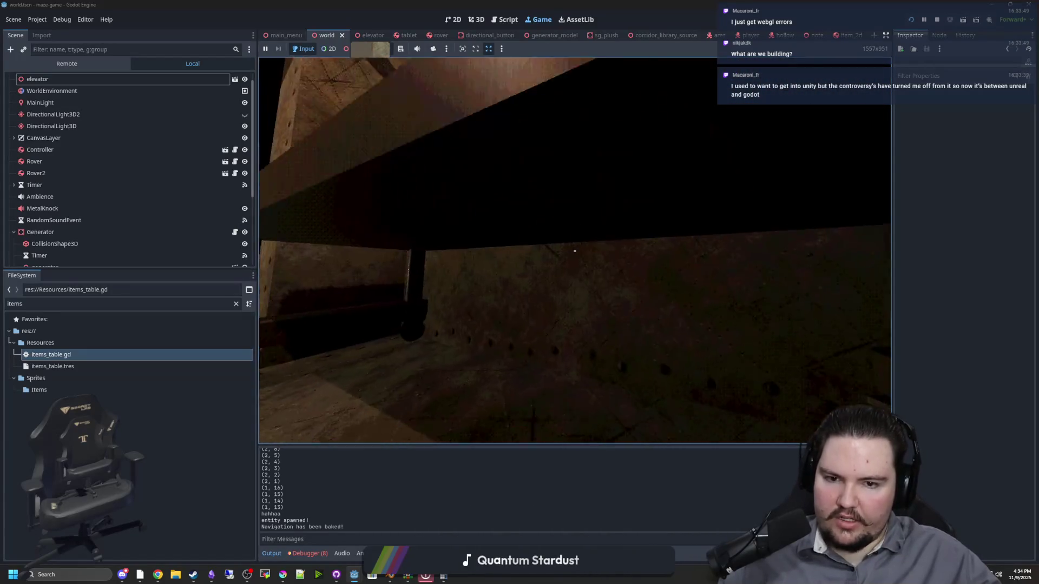
key(w)
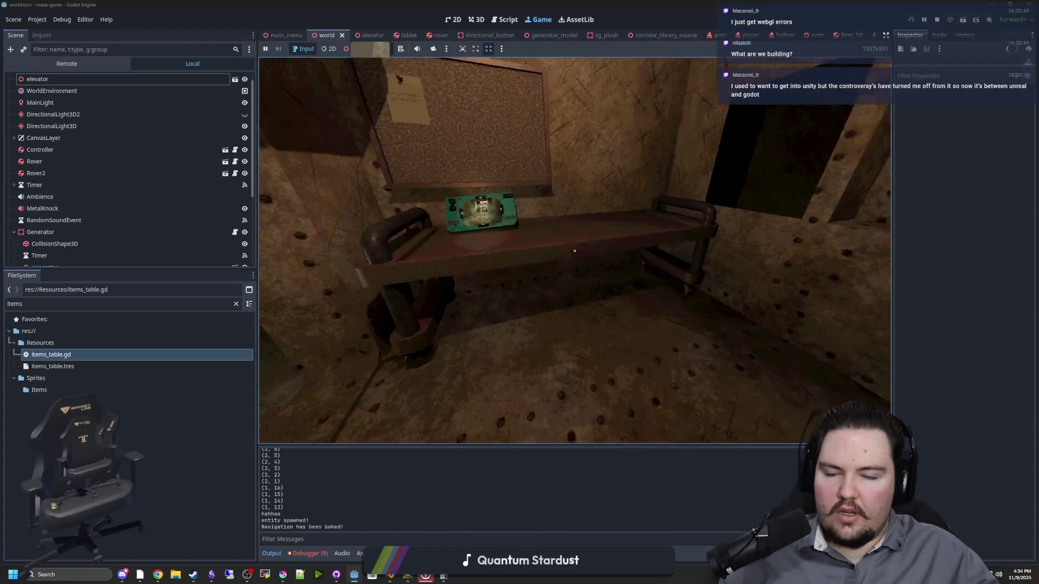
key(w)
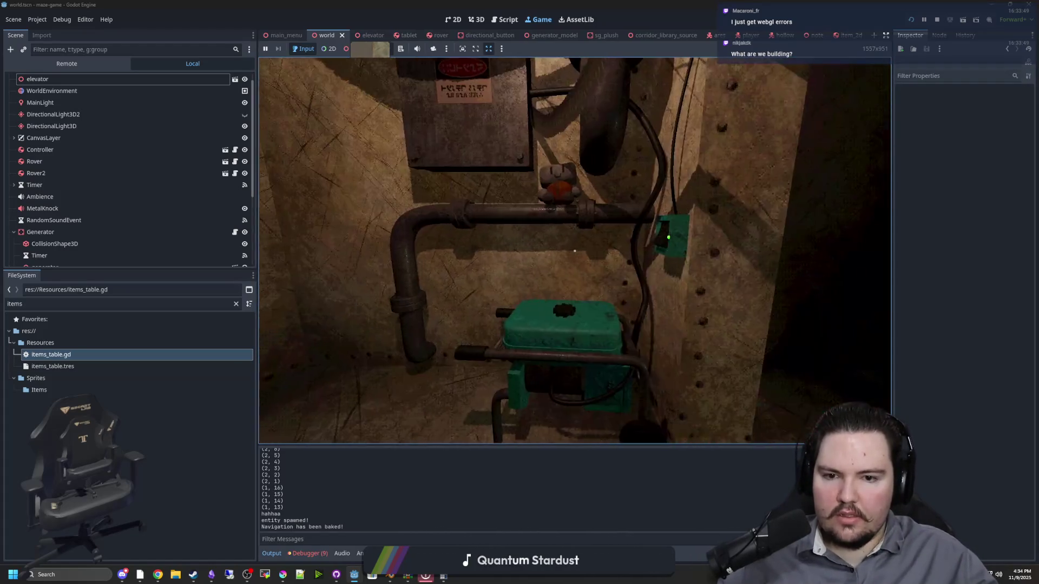
key(w)
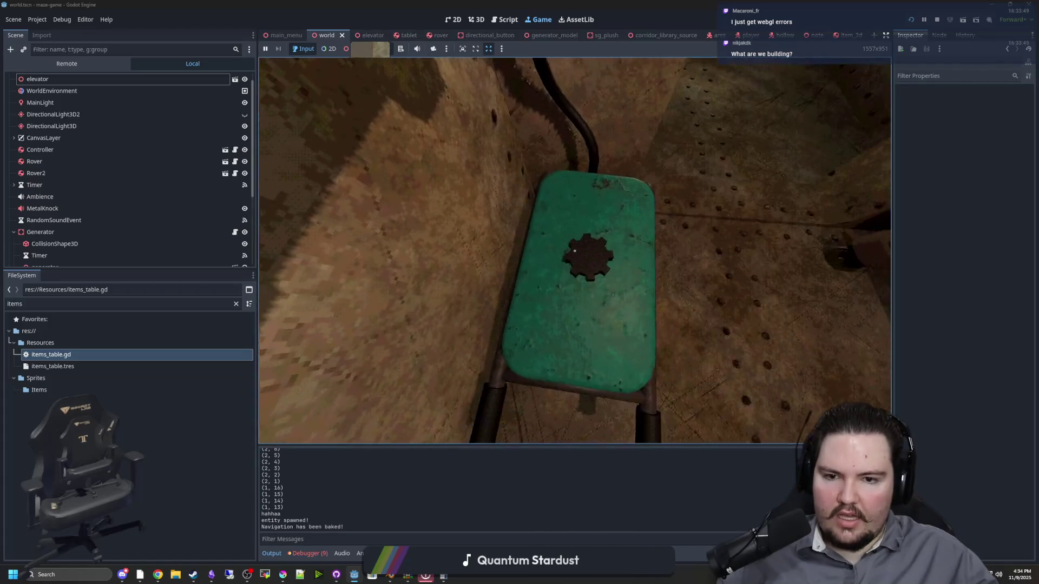
key(Escape)
key(super)
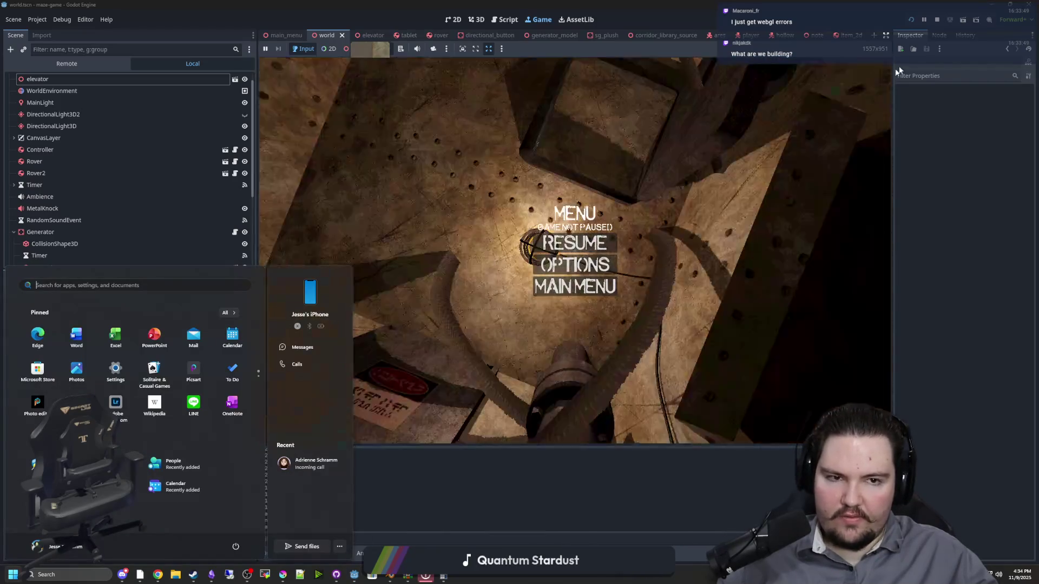
click(932, 22)
Shift the generator slightly along X to position x -1.604
scroll(526, 340, down, 5)
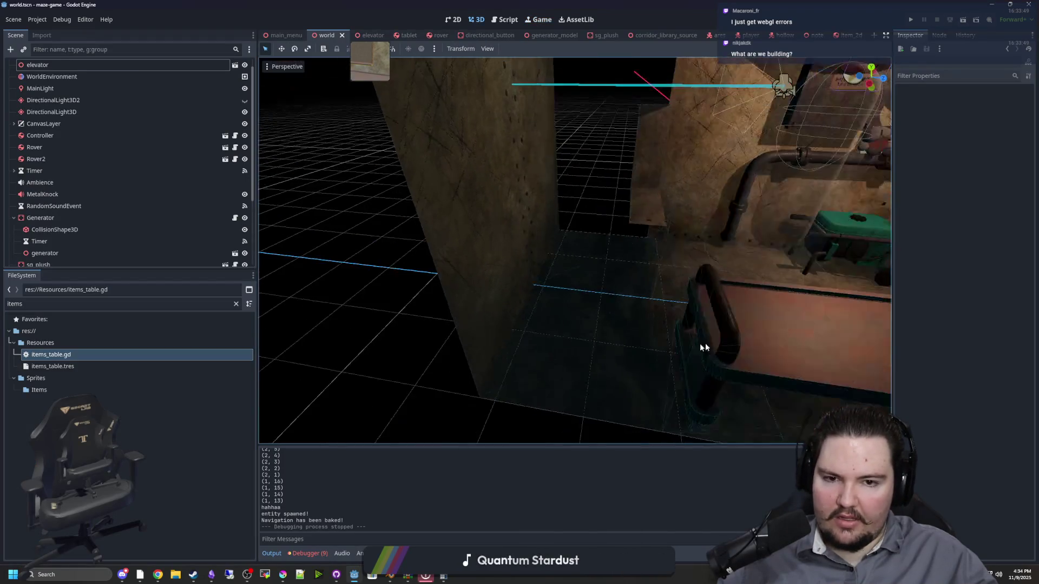
scroll(521, 322, up, 2)
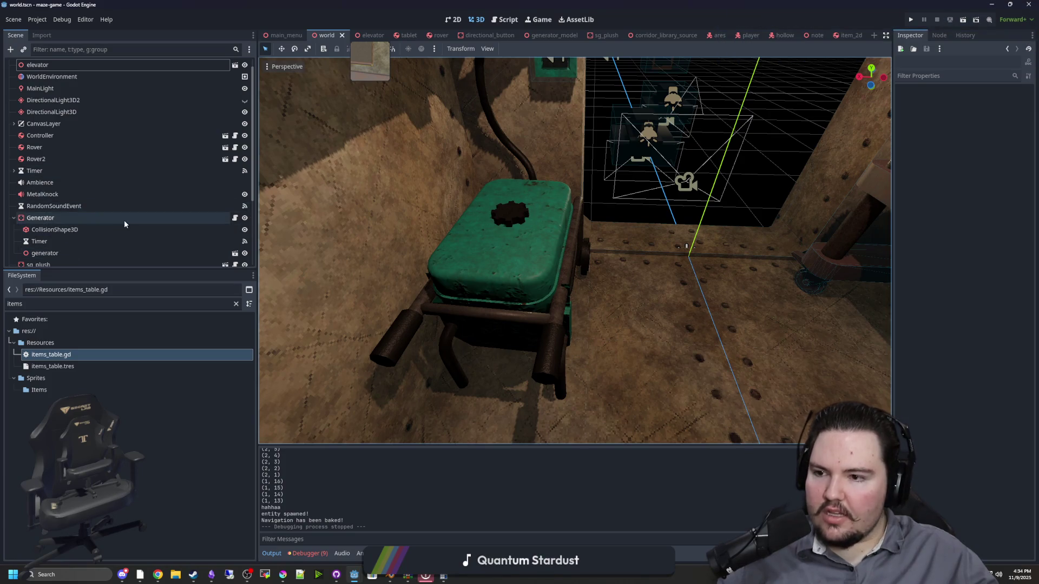
drag(443, 261, 526, 269)
scroll(513, 259, down, 3)
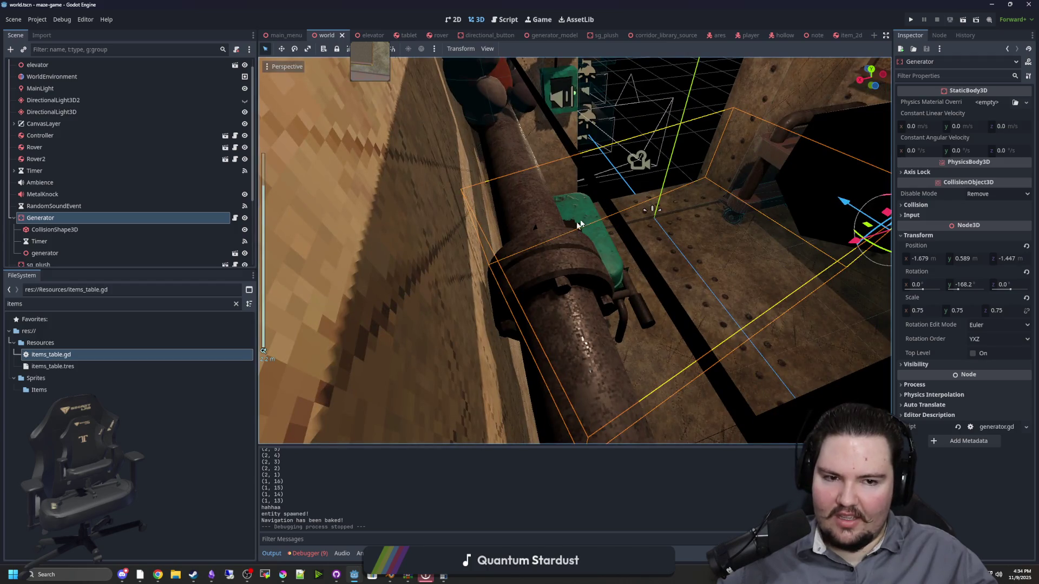
mouse_move(578, 223)
mouse_down()
mouse_move(570, 251)
mouse_move(610, 278)
mouse_move(729, 256)
mouse_up()
Inspect the generator from a low angle, save the world scene, and run the game
scroll(729, 256, down, 1)
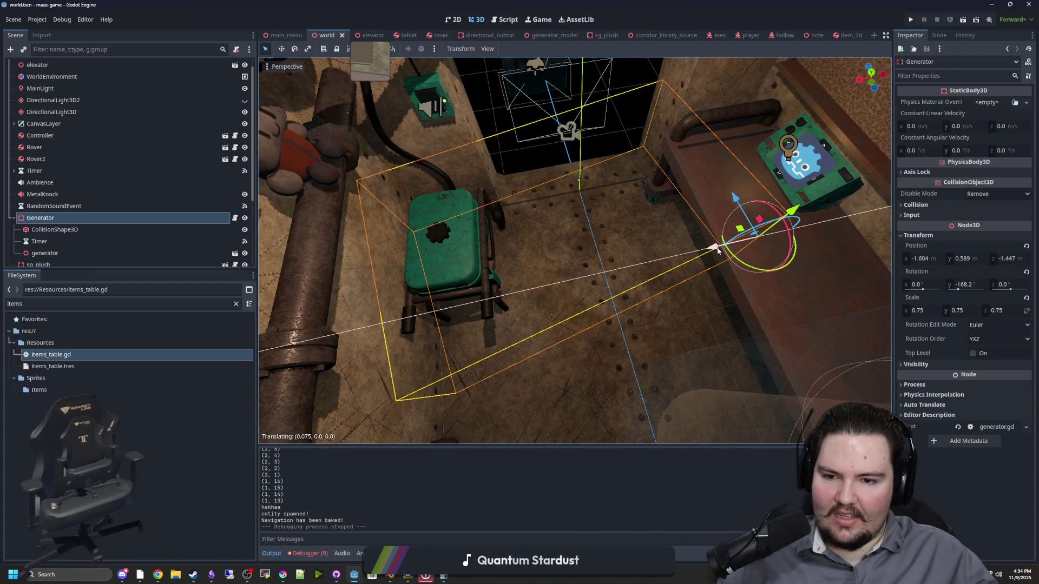
mouse_move(388, 264)
mouse_down()
mouse_move(494, 260)
mouse_move(573, 278)
mouse_move(435, 301)
mouse_up()
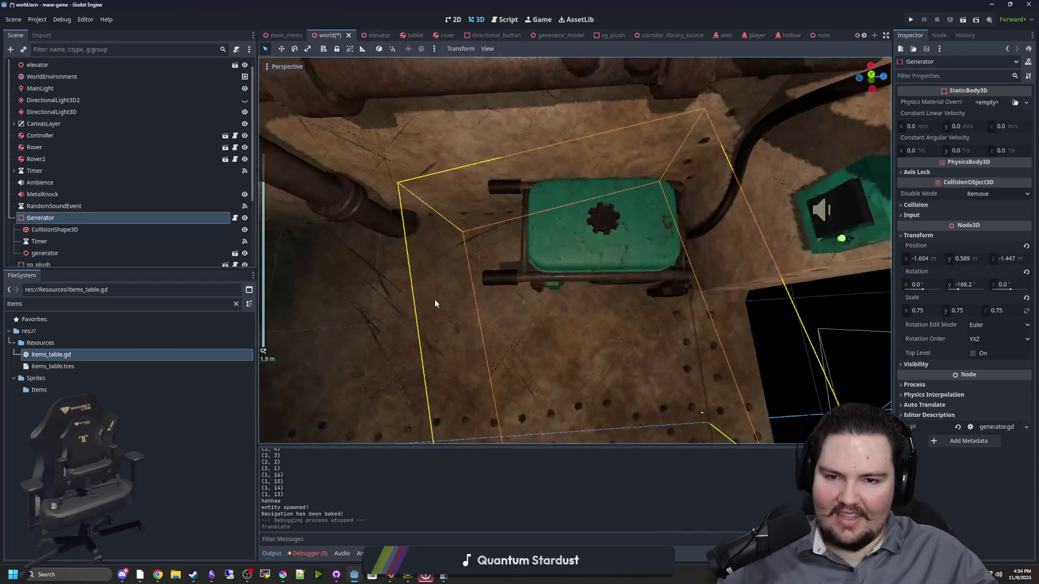
scroll(501, 278, up, 3)
mouse_move(500, 278)
mouse_down()
mouse_move(515, 262)
mouse_move(515, 204)
mouse_move(573, 255)
mouse_move(530, 241)
mouse_move(514, 210)
mouse_move(551, 179)
mouse_move(737, 378)
mouse_move(549, 286)
mouse_move(556, 346)
mouse_move(521, 317)
mouse_up()
scroll(573, 255, up, 3)
scroll(573, 278, down, 3)
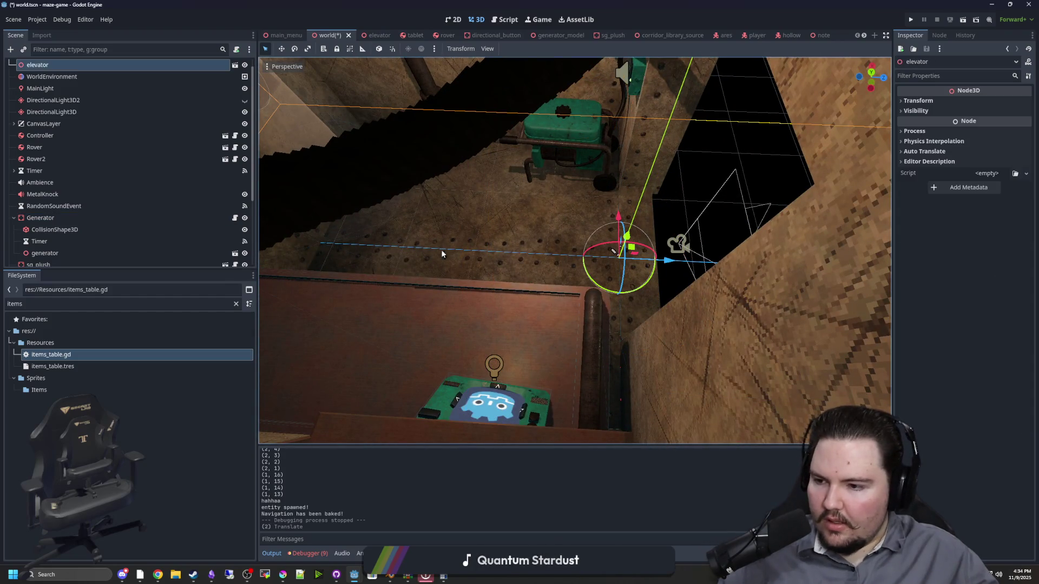
mouse_move(426, 280)
mouse_down()
mouse_move(555, 178)
mouse_move(524, 174)
mouse_move(562, 200)
mouse_move(567, 248)
mouse_move(587, 252)
mouse_move(589, 271)
mouse_move(524, 321)
mouse_up()
click(541, 174)
key(ctrl+s)
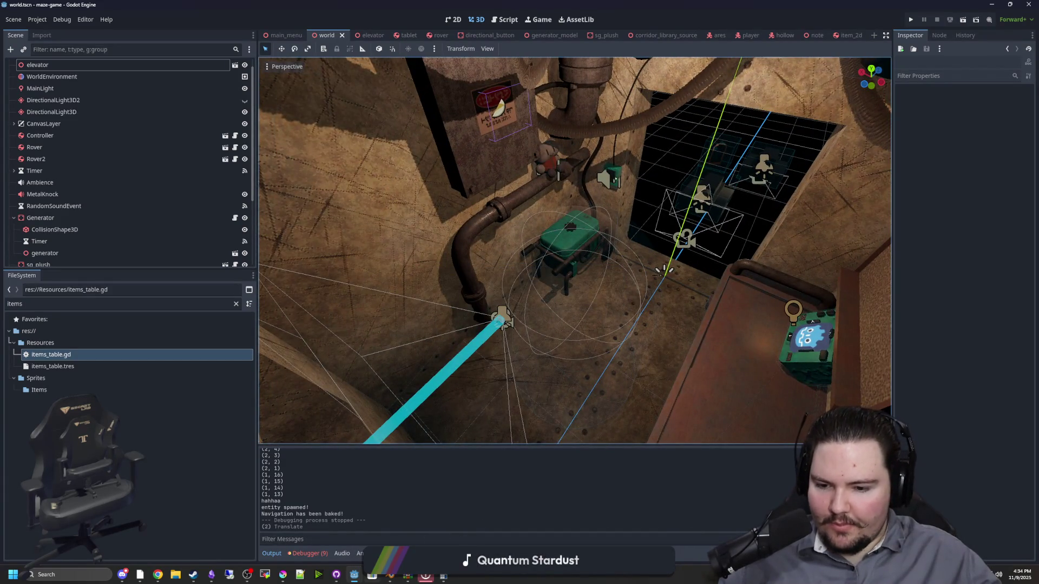
click(907, 21)
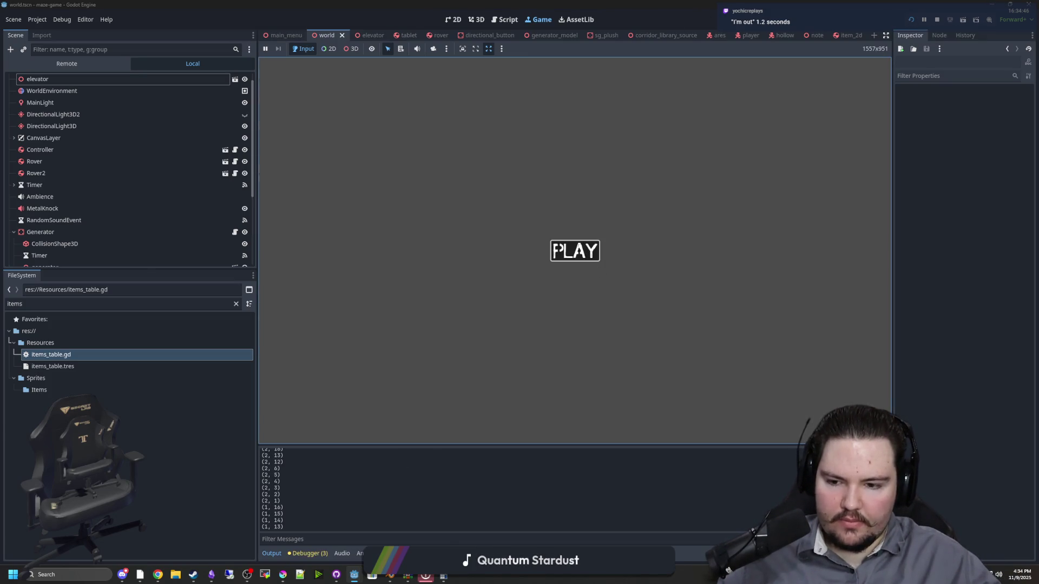
Start the game with PLAY, raise the tablet and switch its camera feed
click(574, 251)
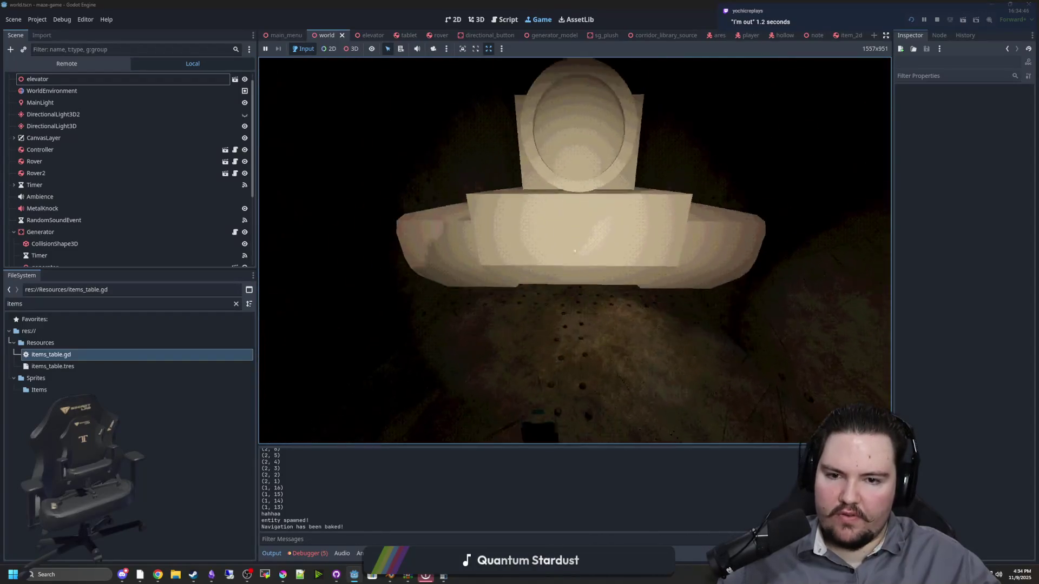
key(e)
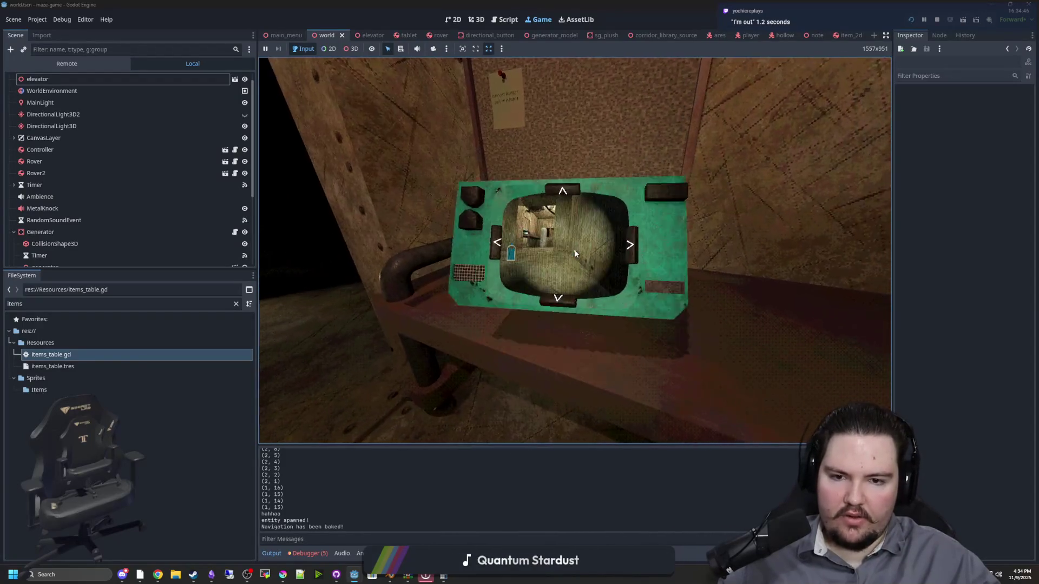
click(402, 253)
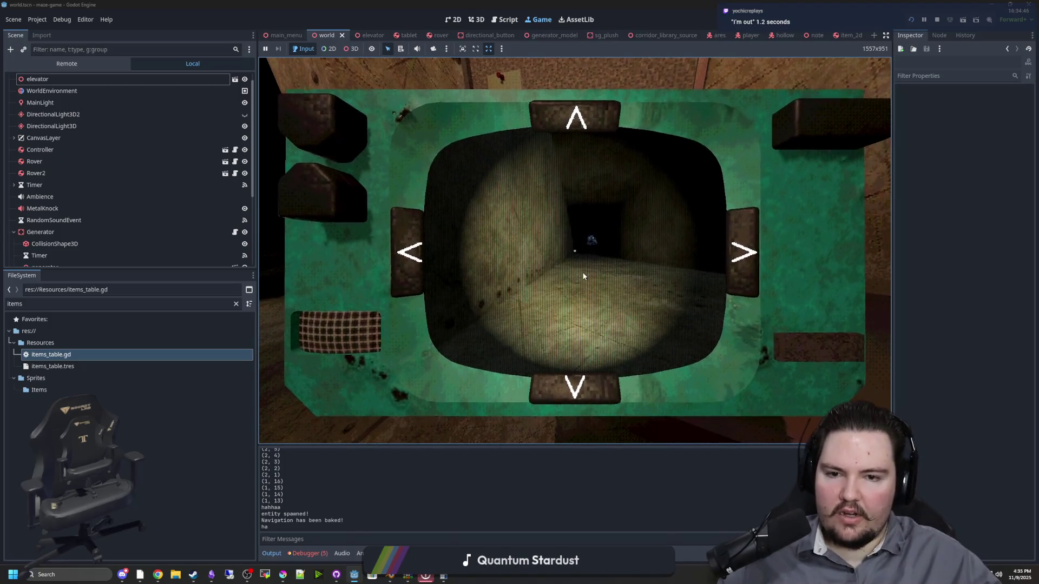
key(e)
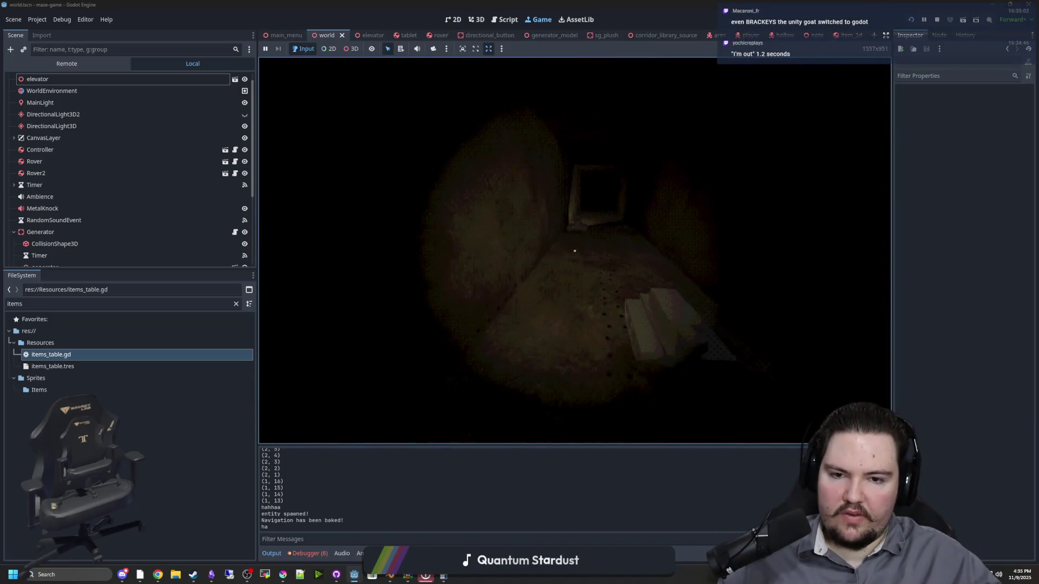
Pick up and drop the rover, then cycle the tablet feed to the floor view
key(e)
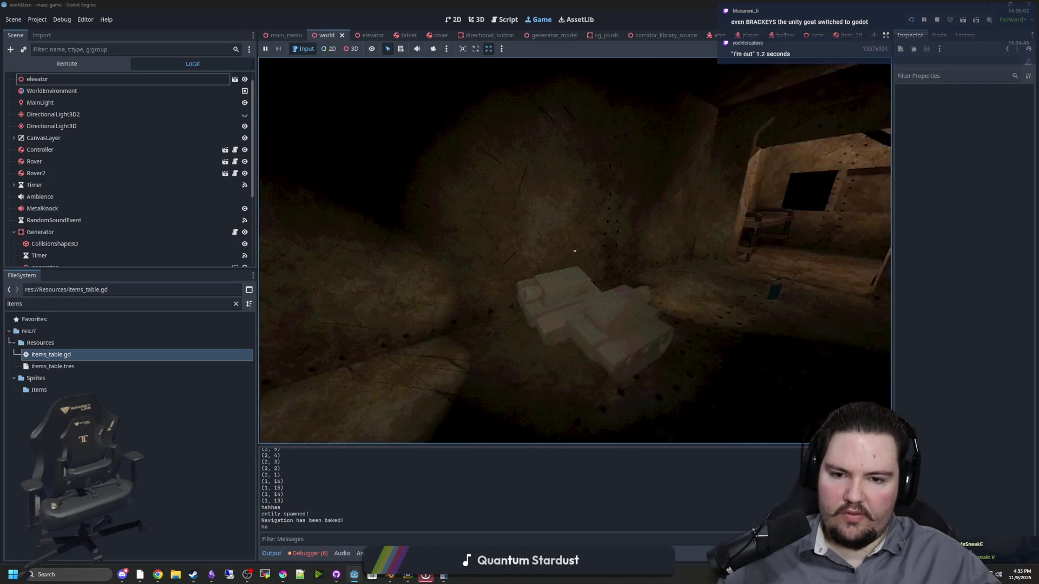
key(w)
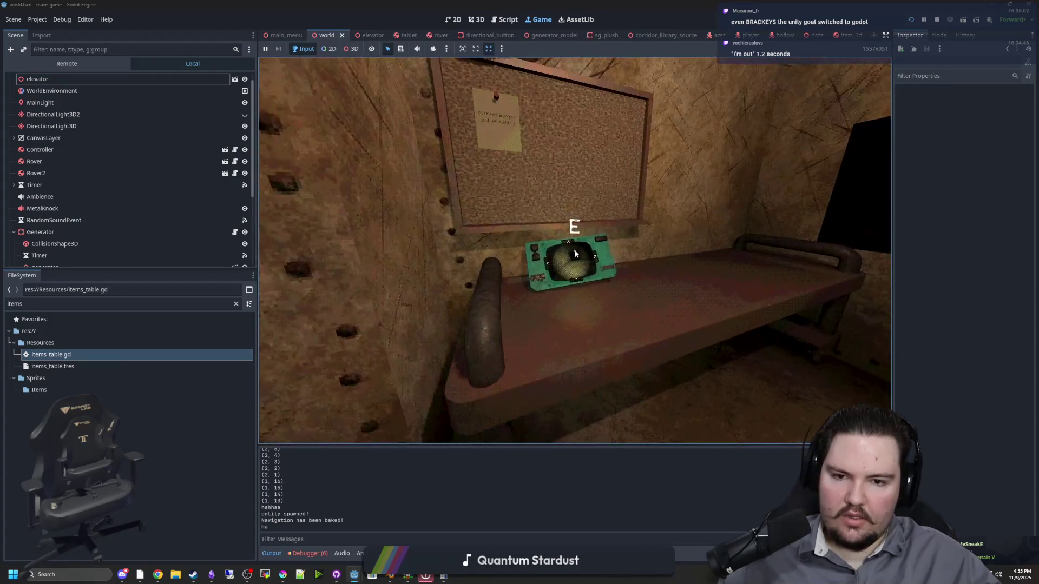
key(e)
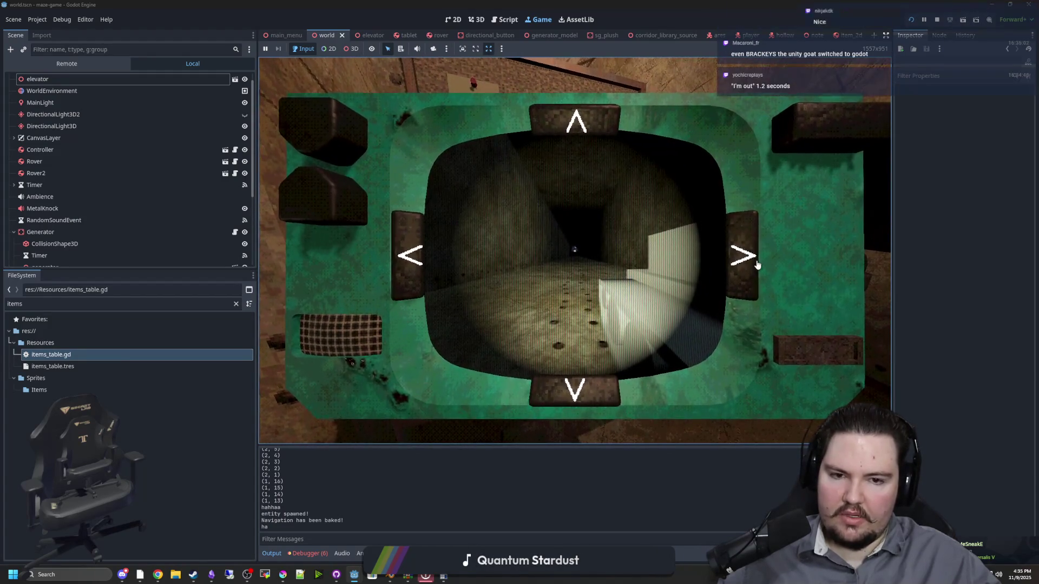
click(758, 264)
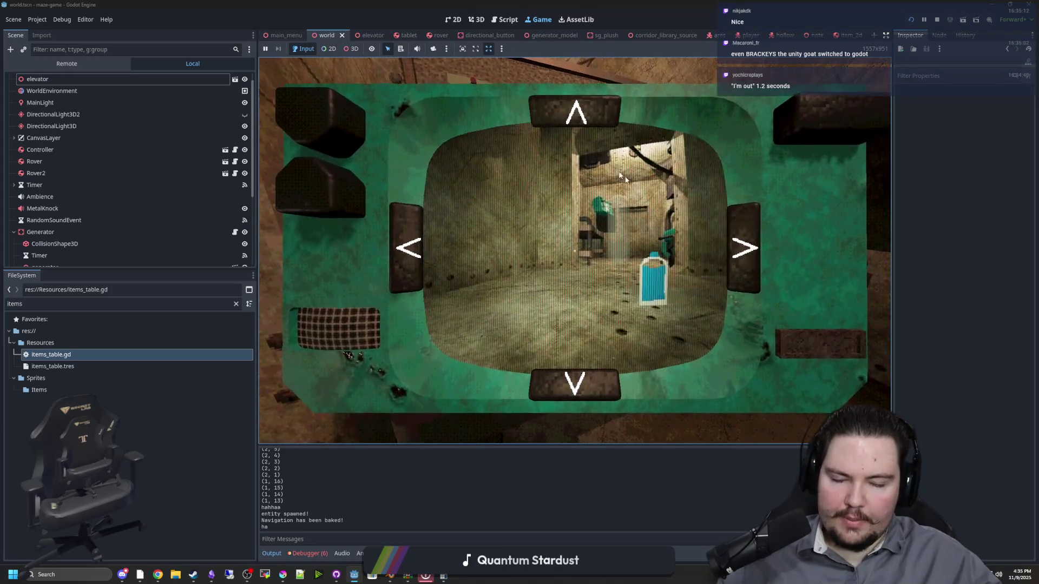
click(411, 247)
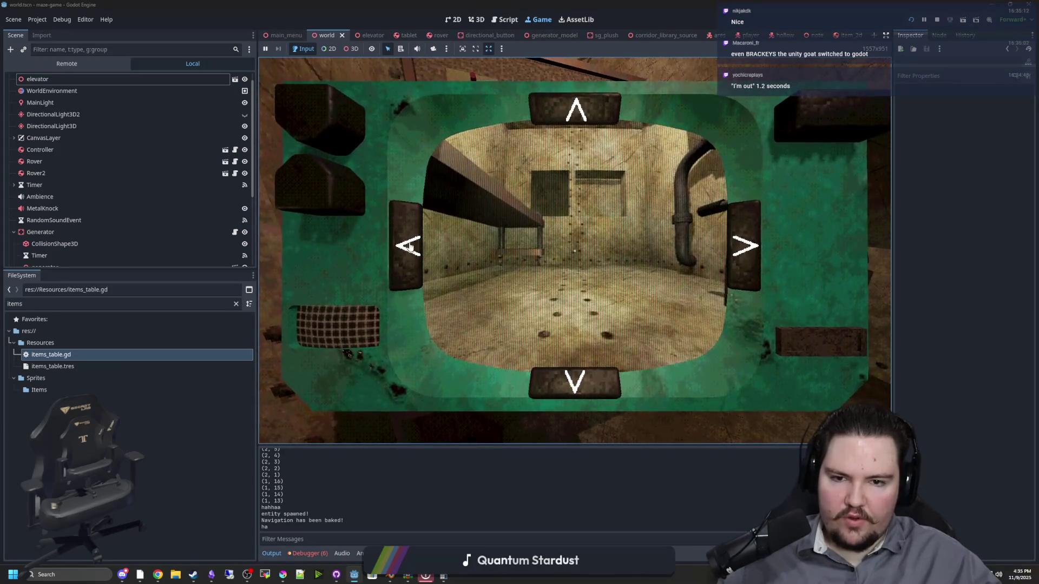
click(409, 247)
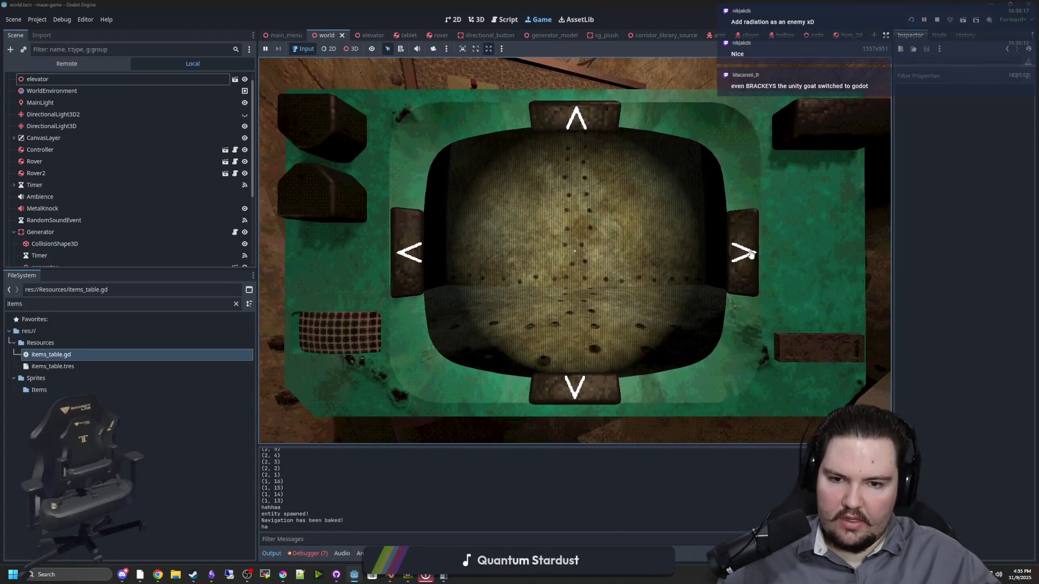
Switch the tablet feed to the pale-sphere room and advance into the dark corridor
key(e)
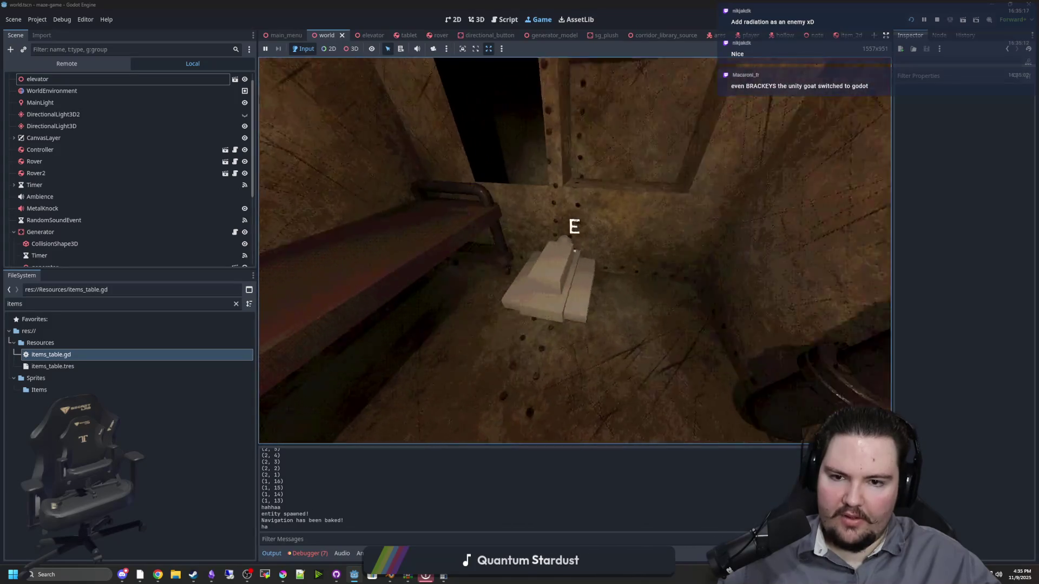
mouse_move(575, 251)
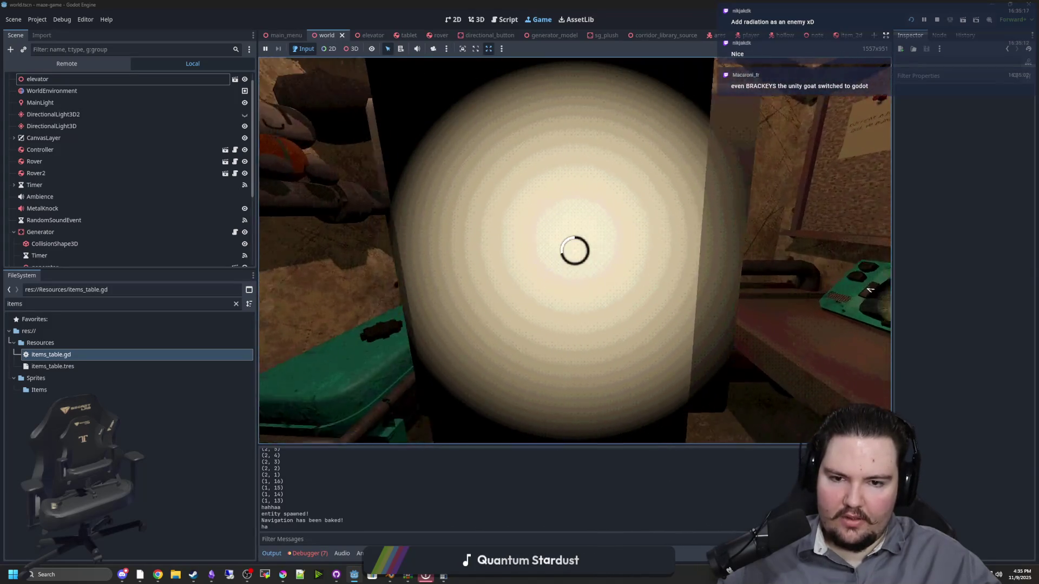
key(e)
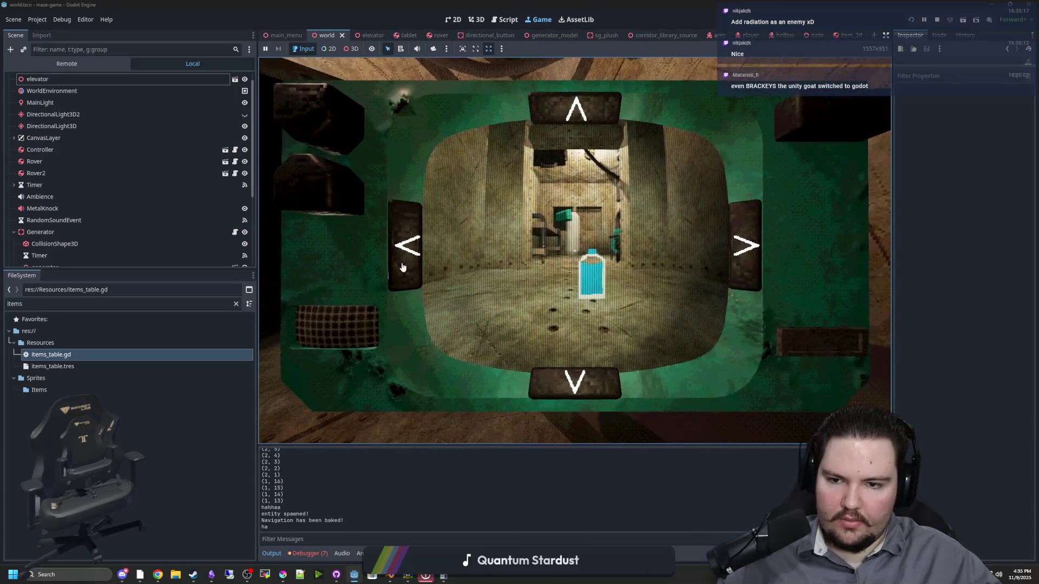
click(406, 264)
click(610, 131)
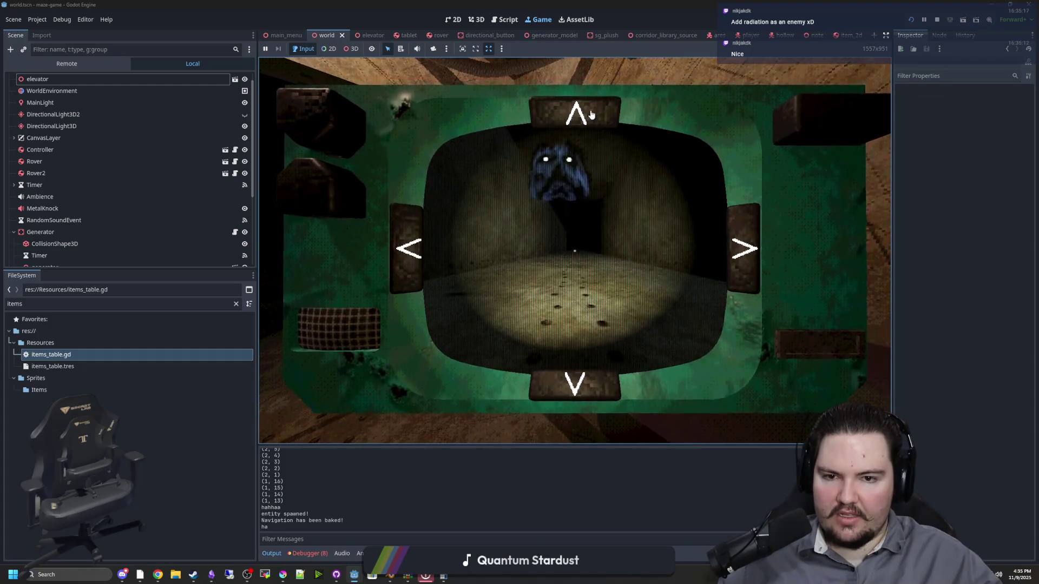
key(e)
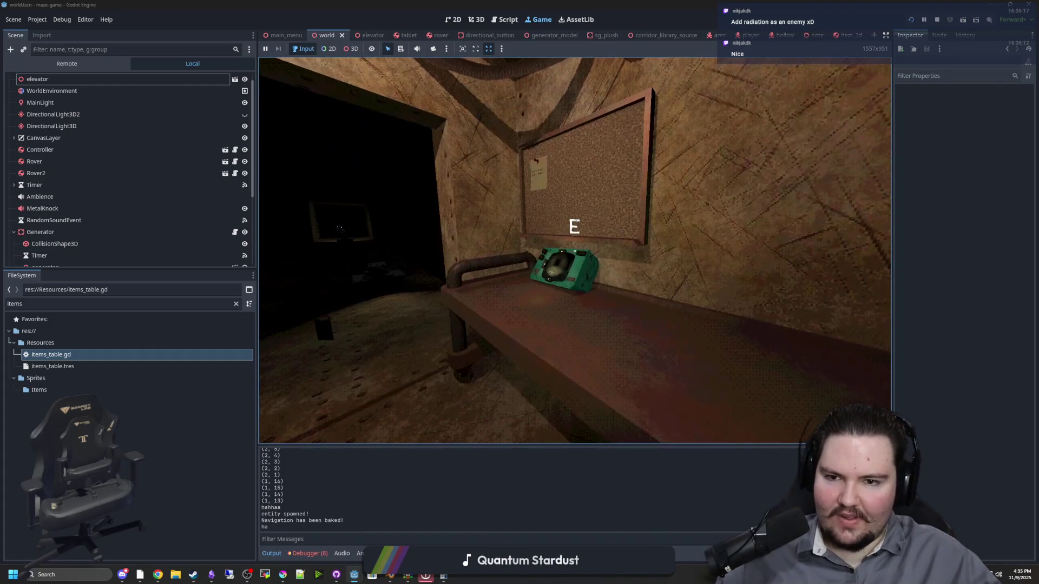
Walk to the green generator, down the corridor to the cart, and back to the desk
key(s)
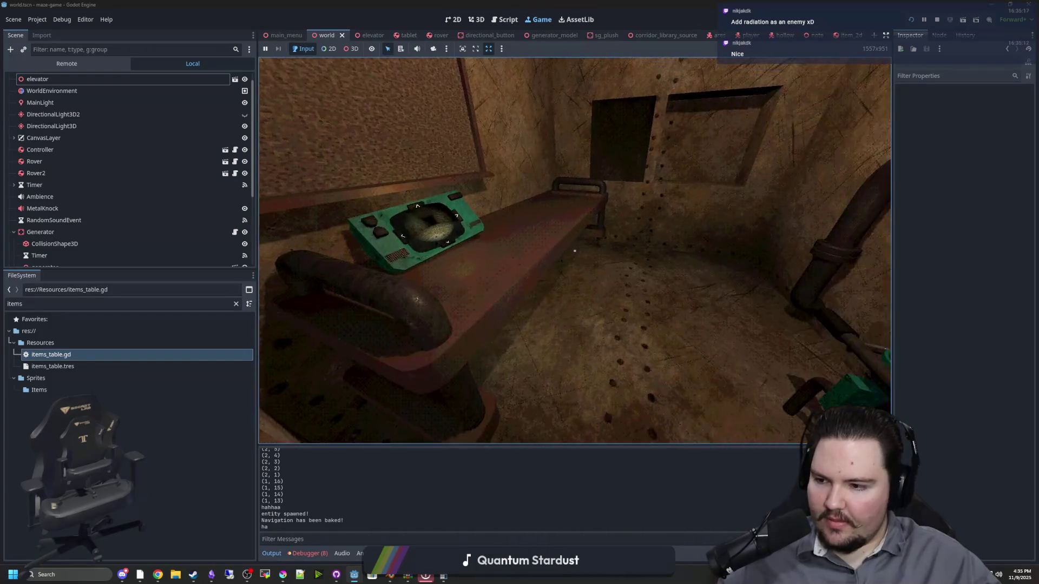
key(w)
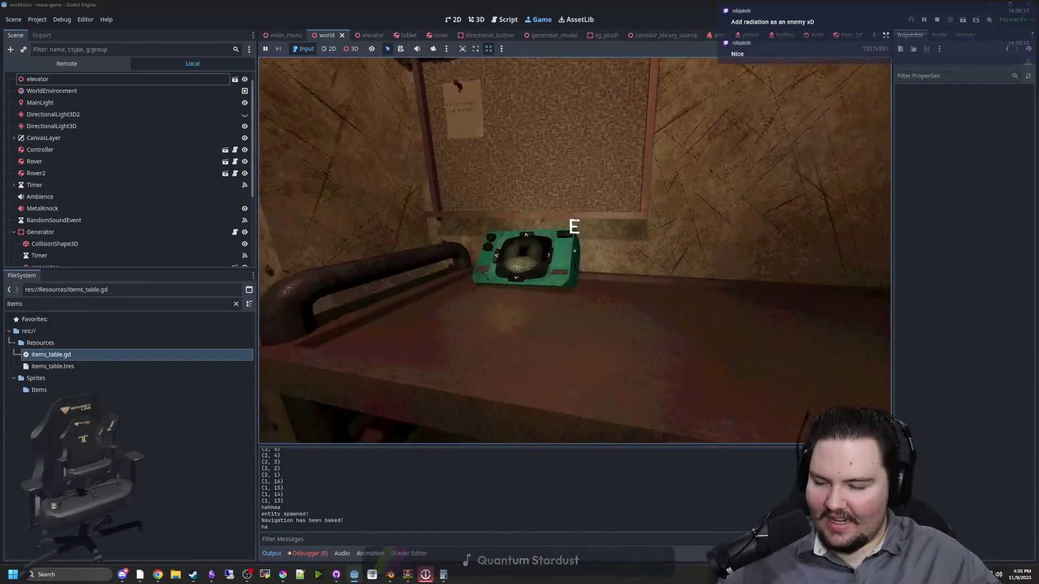
key(e)
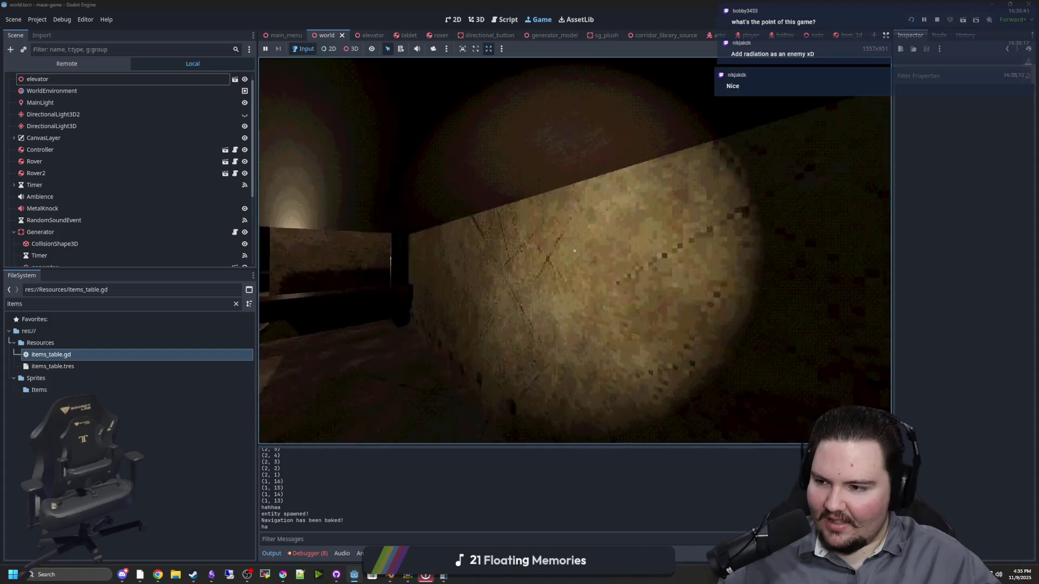
key(a)
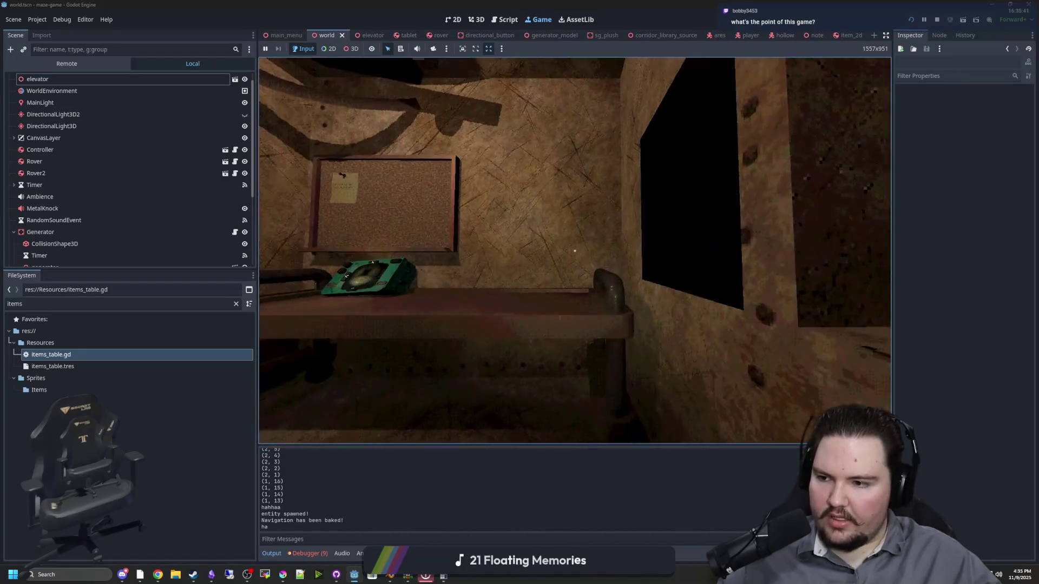
key(e)
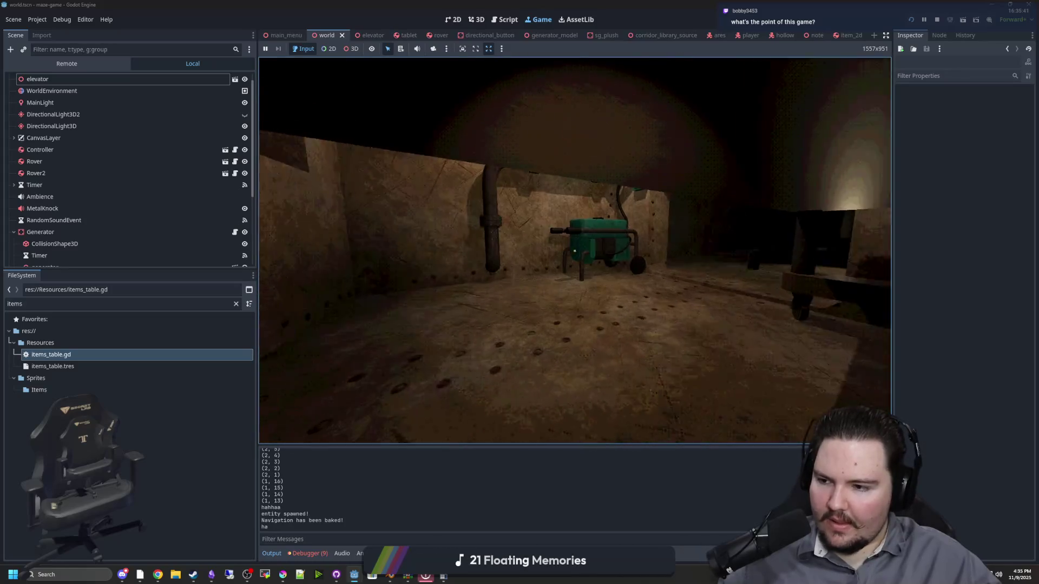
key(w)
key(w)
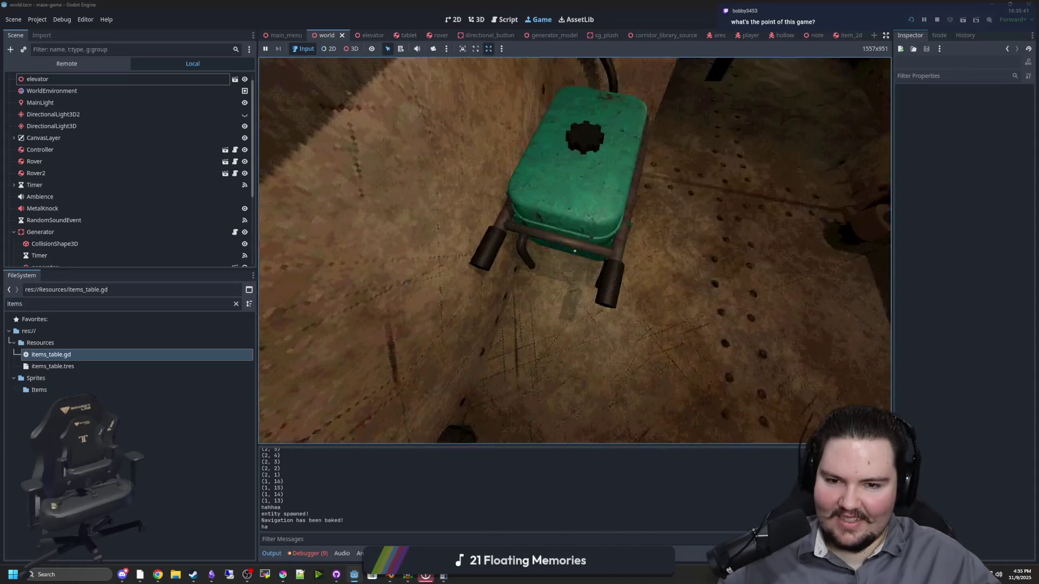
key(s)
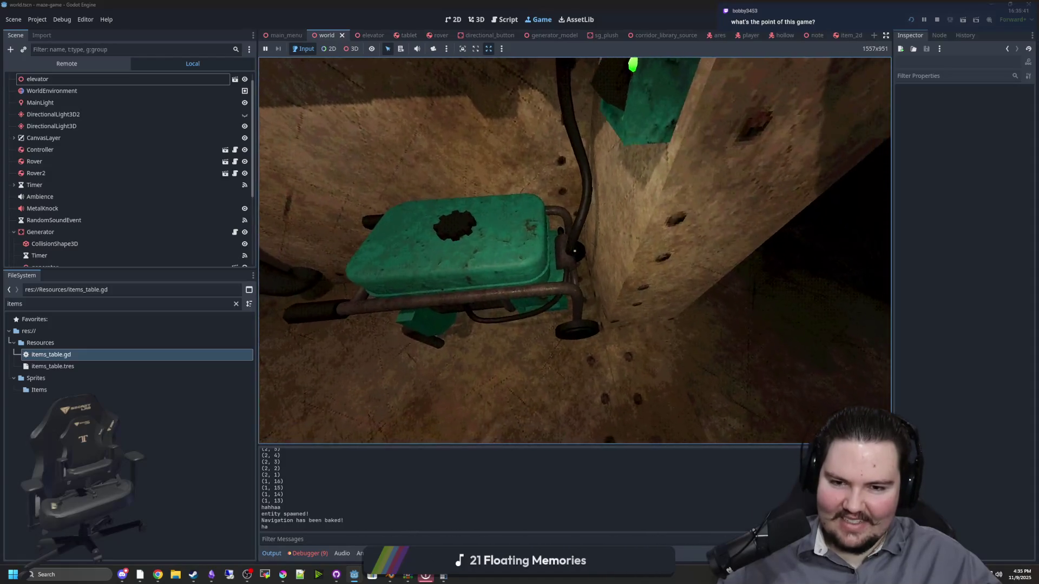
key(w)
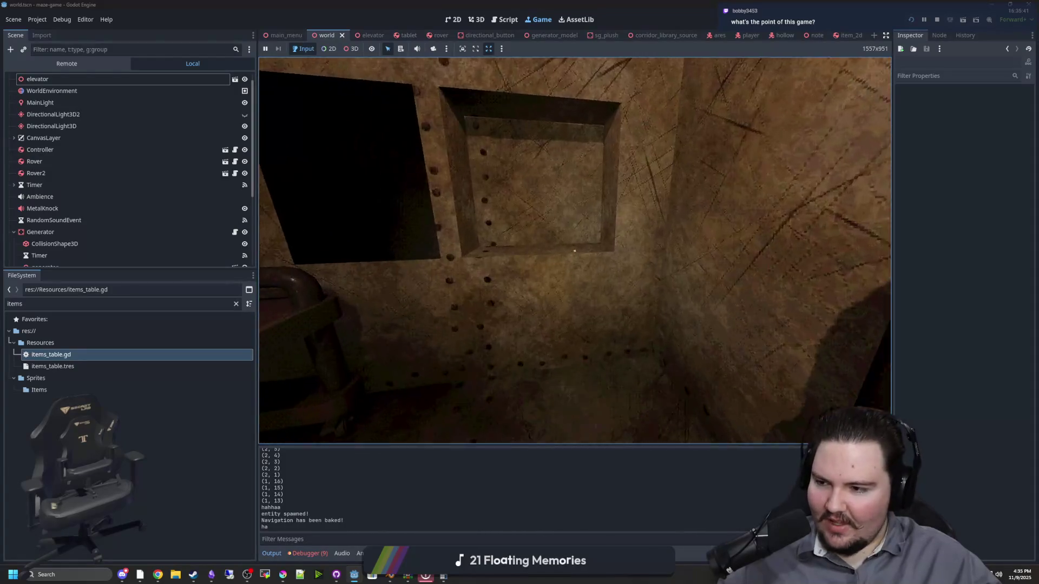
key(w)
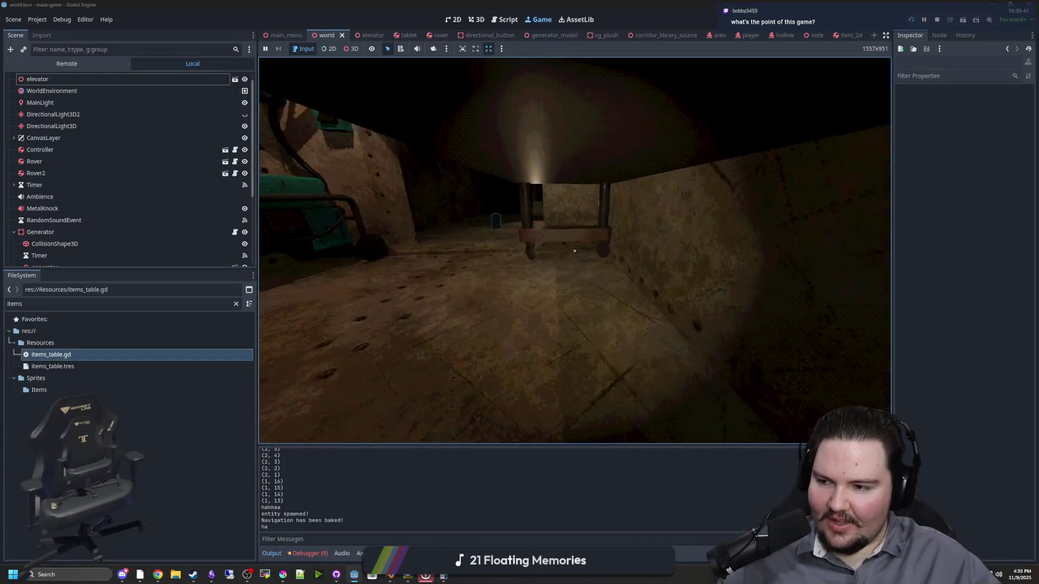
key(w)
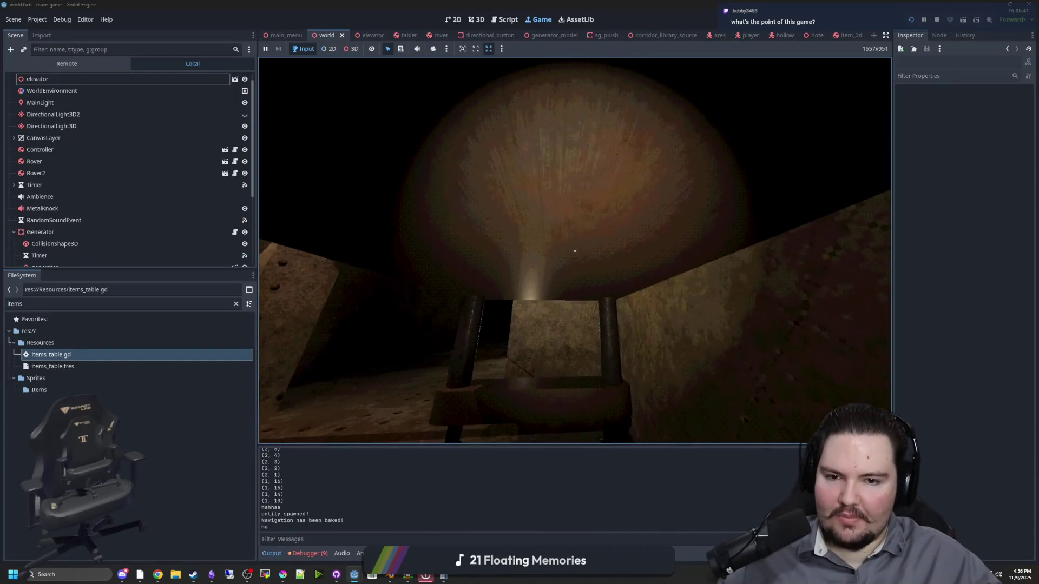
key(w)
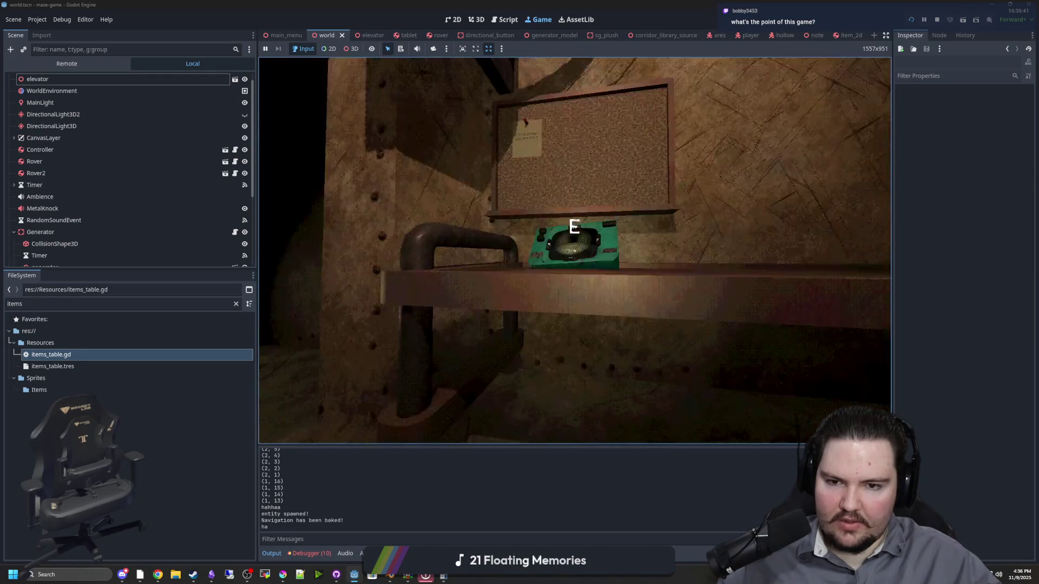
Drive the rover forward, then grab the water bottle and walk out toward the corkboard
key(e)
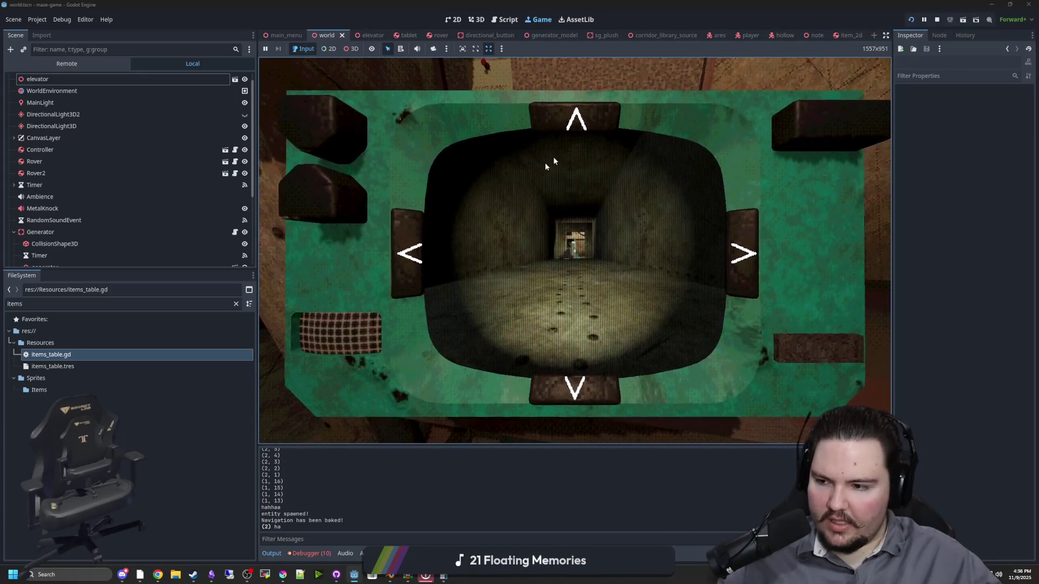
click(563, 119)
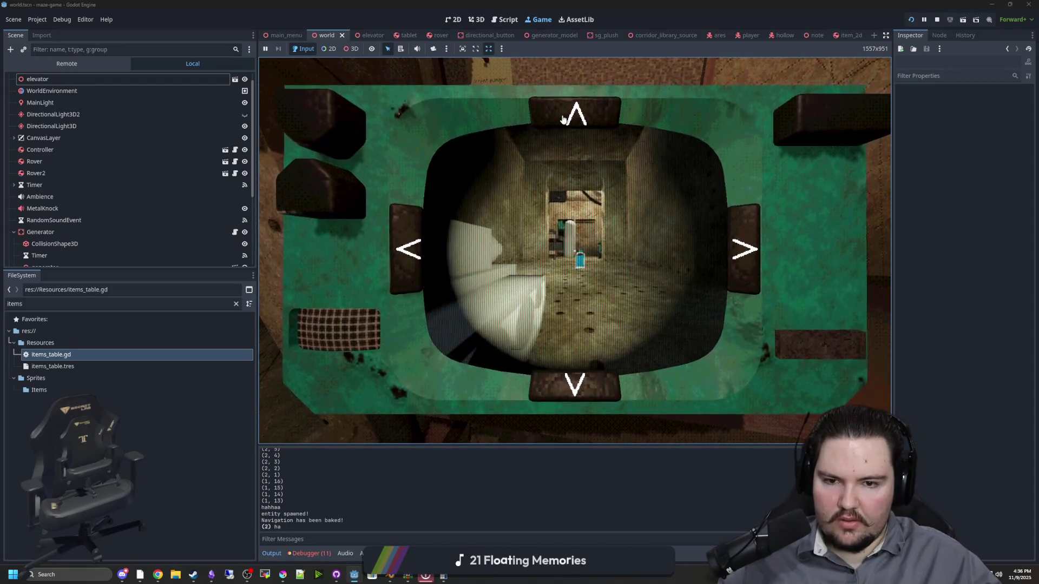
key(e)
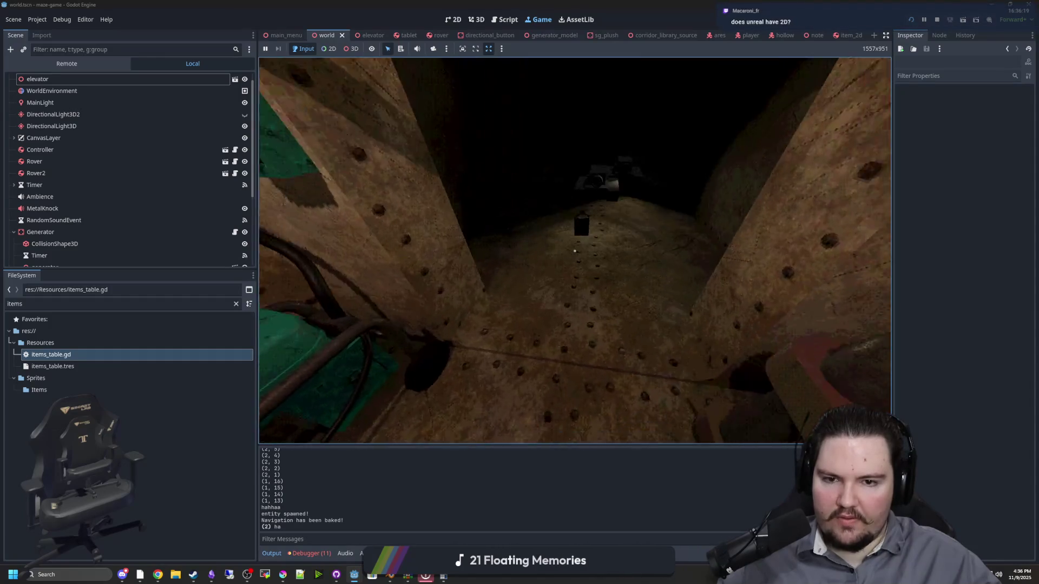
key(w)
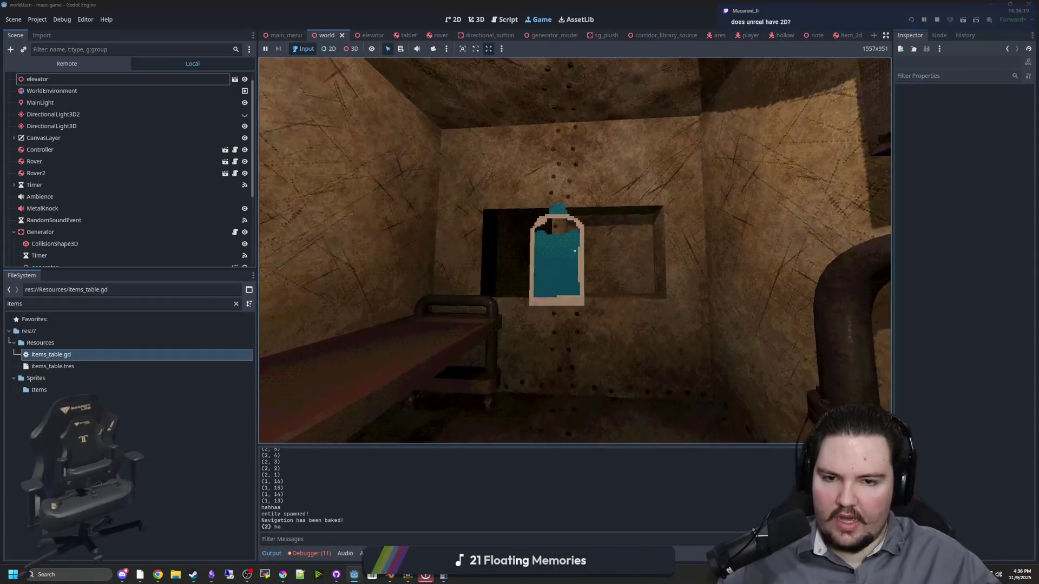
key(s)
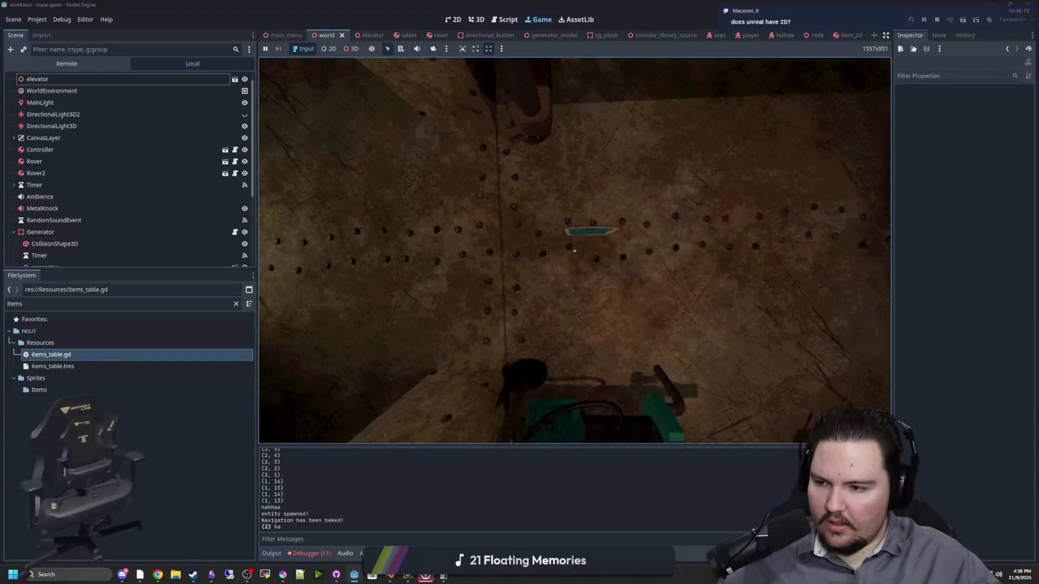
key(e)
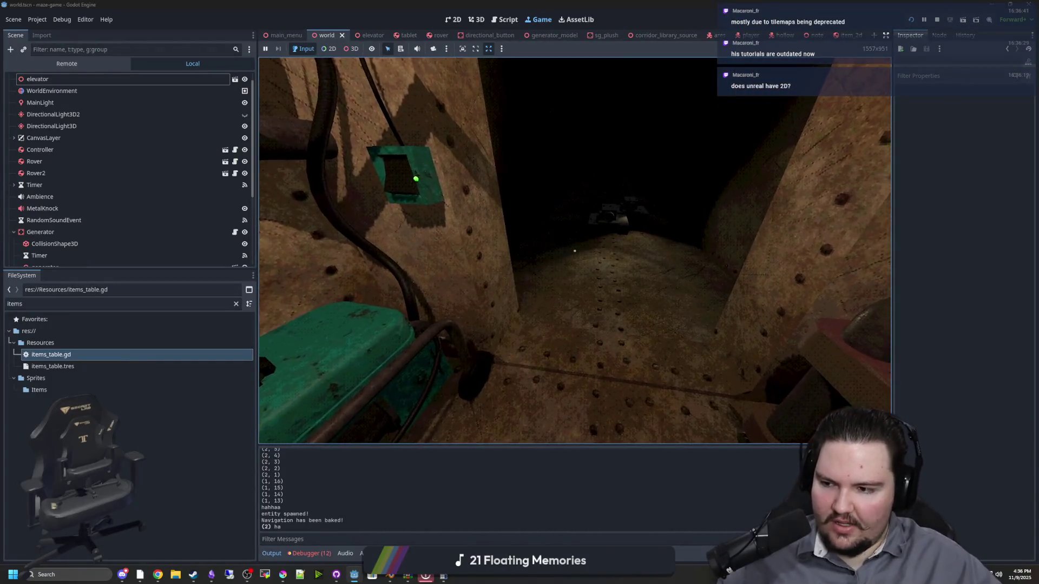
key(s)
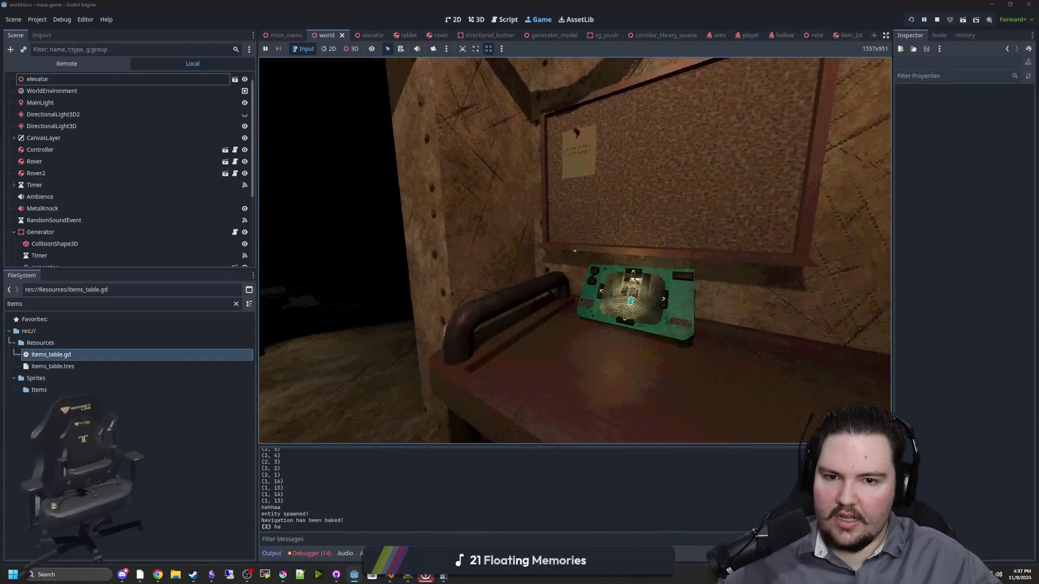
key(w)
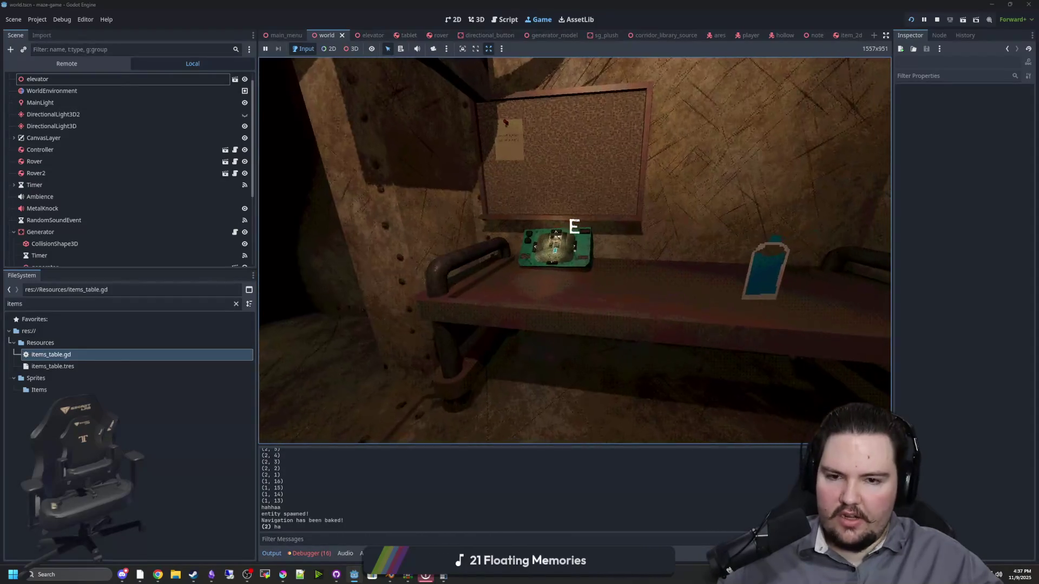
Switch the tablet to another camera, then pick up the blue bottle from the table
key(e)
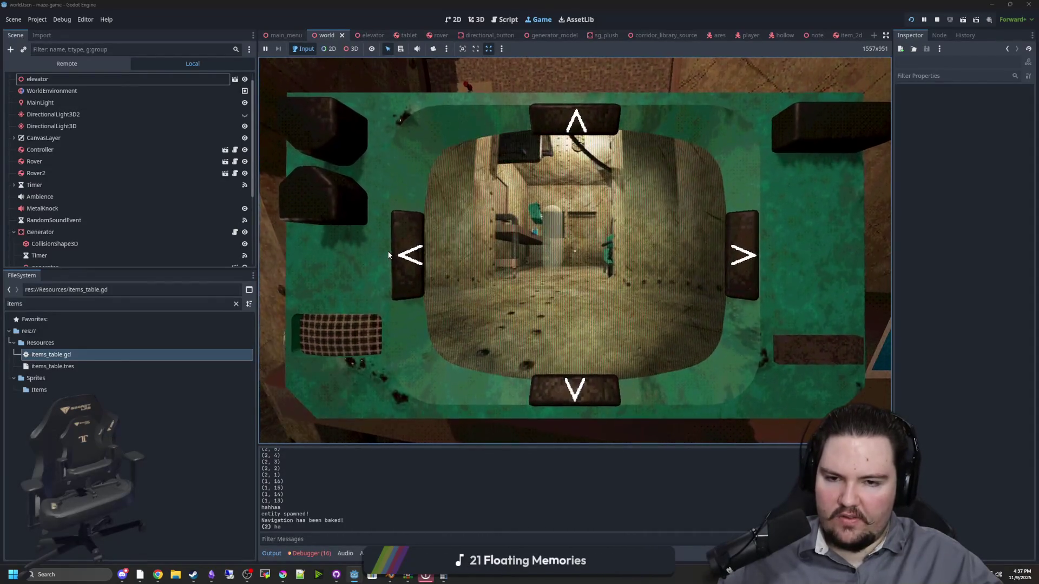
click(389, 254)
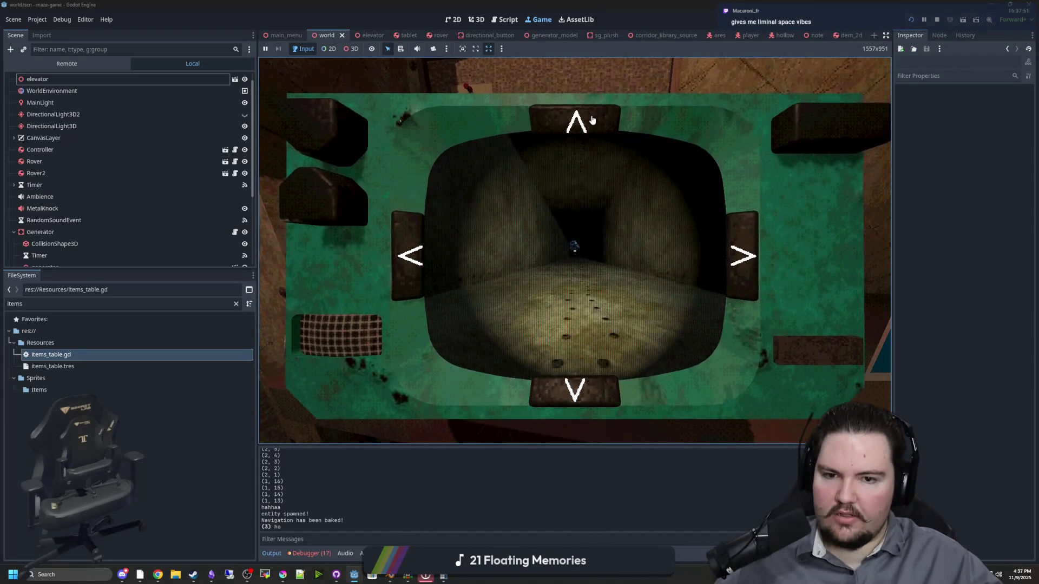
key(e)
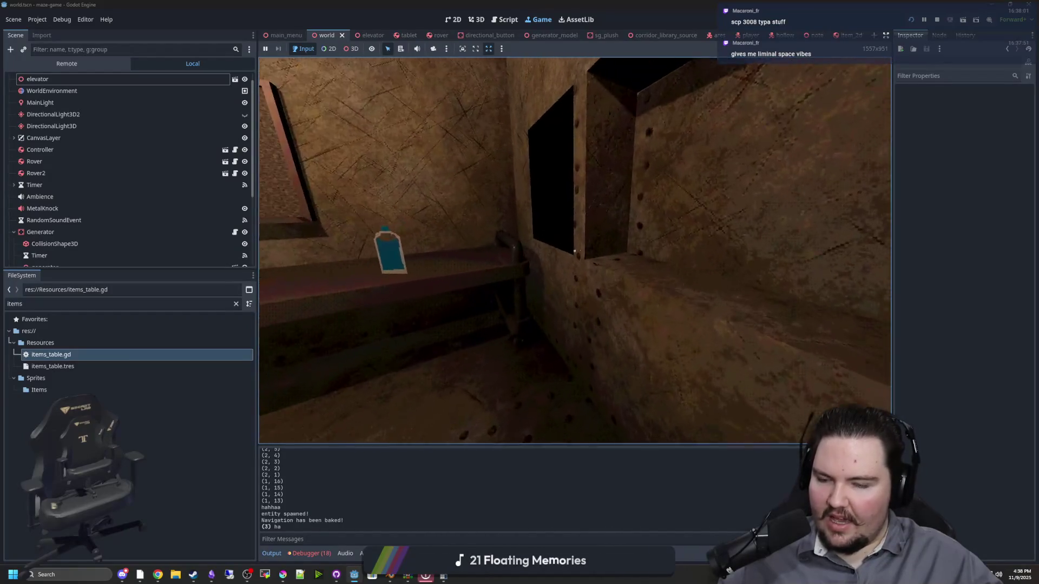
key(e)
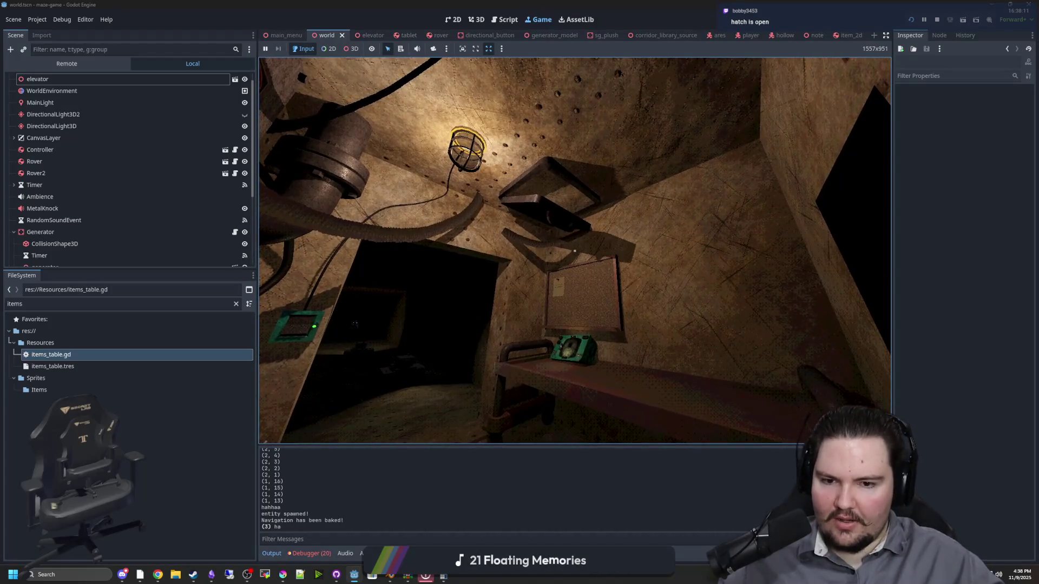
Walk to the tablet on the bench and repeatedly toggle its camera view on and off
key(w)
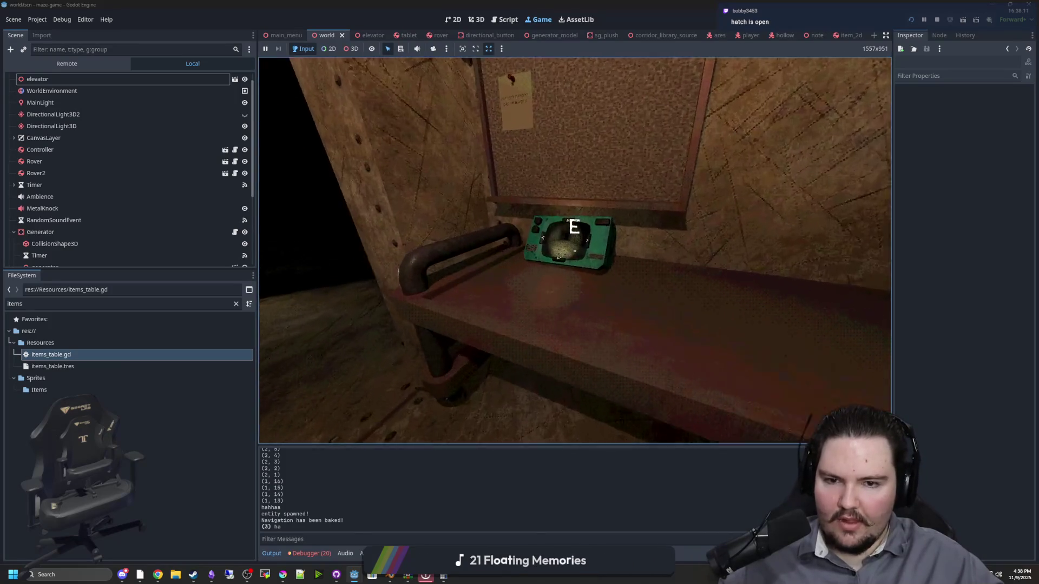
key(e)
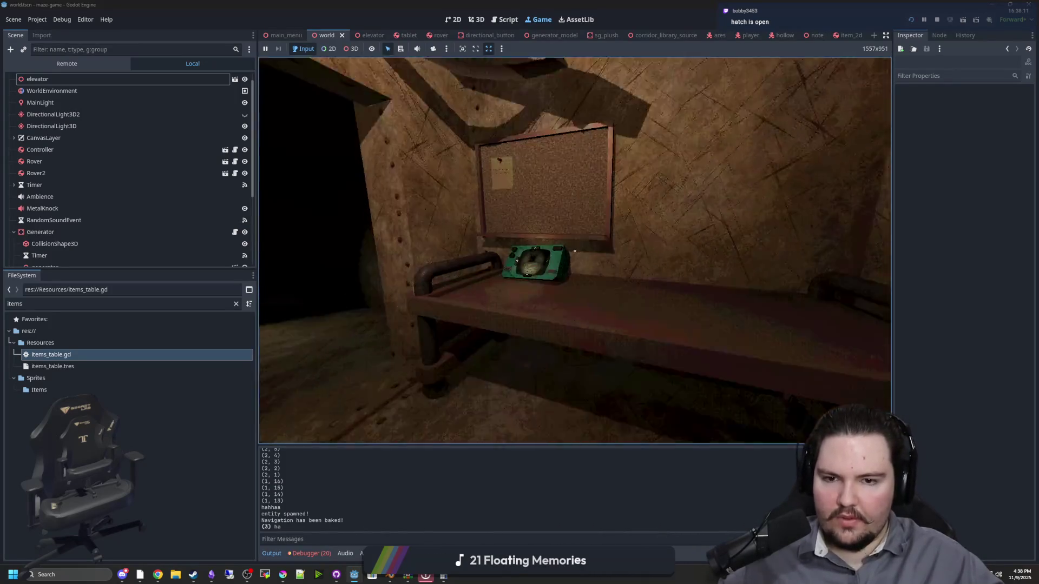
key(e)
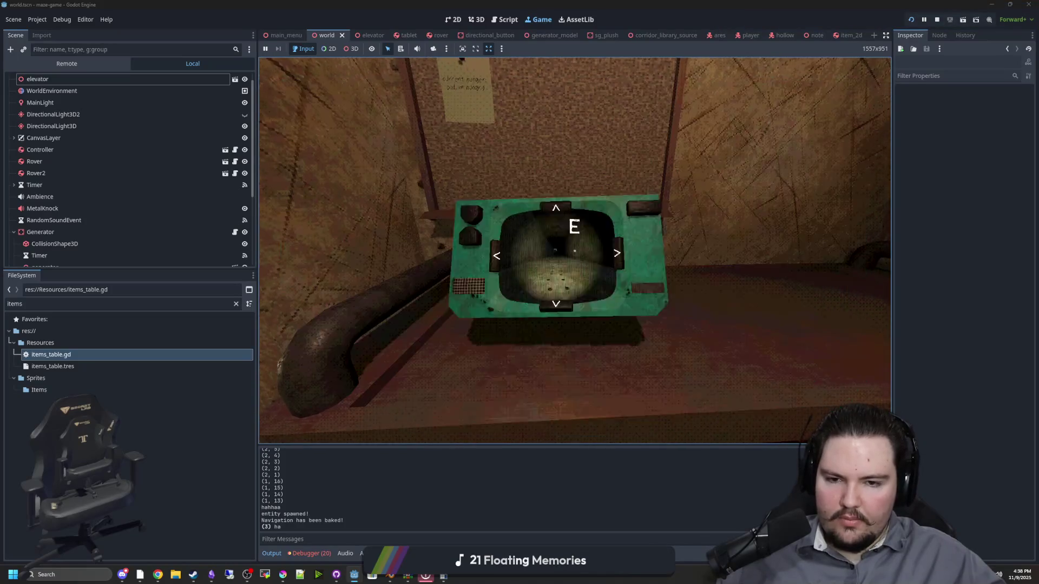
key(e)
key(e)
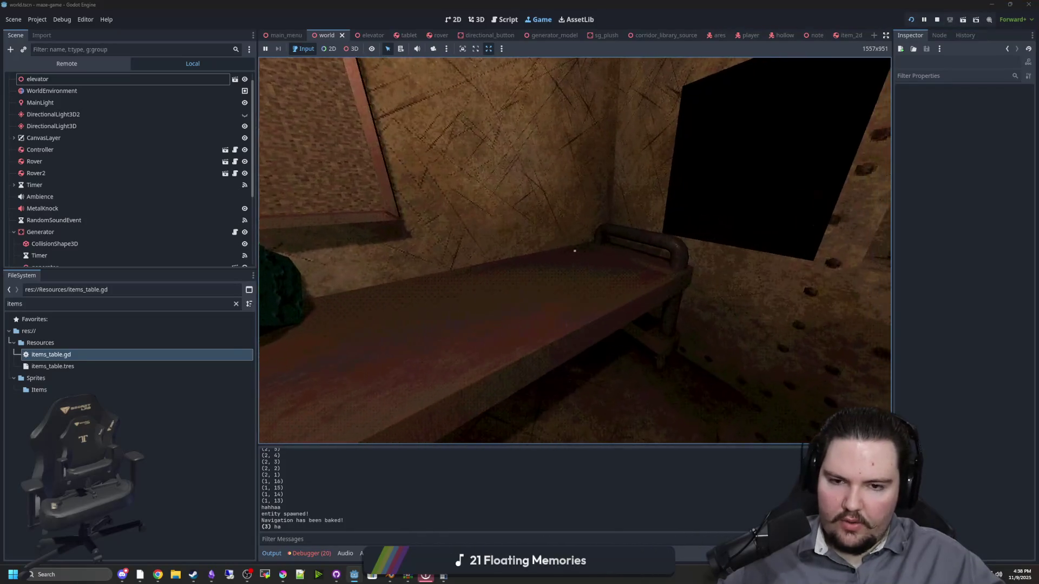
key(e)
key(e)
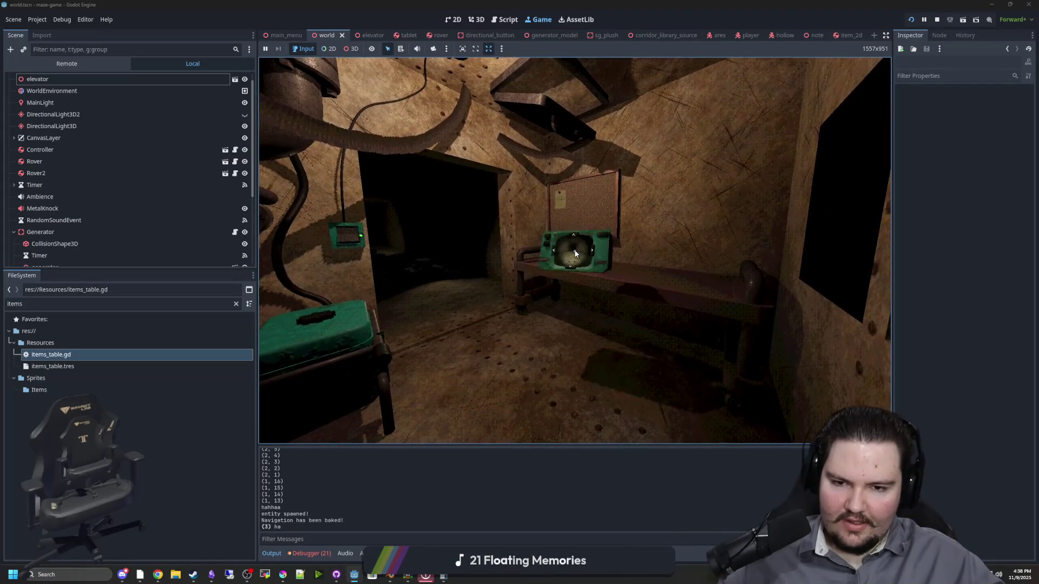
key(e)
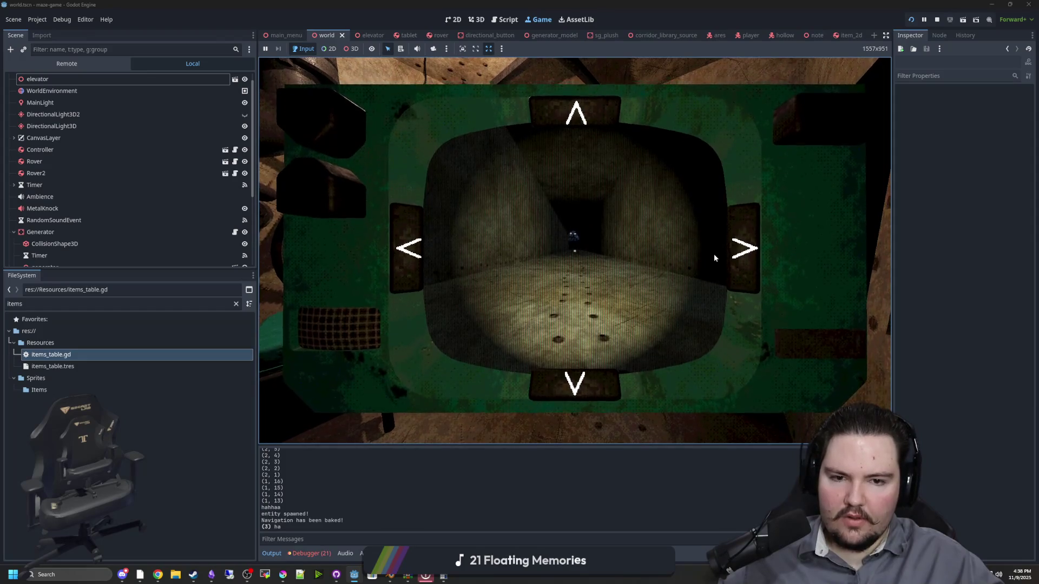
key(e)
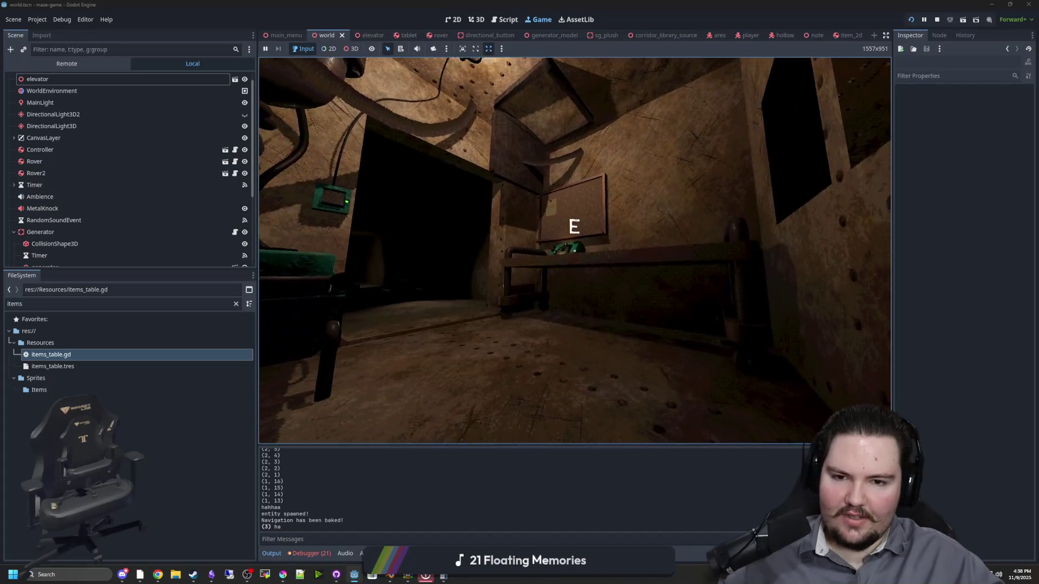
key(e)
key(e)
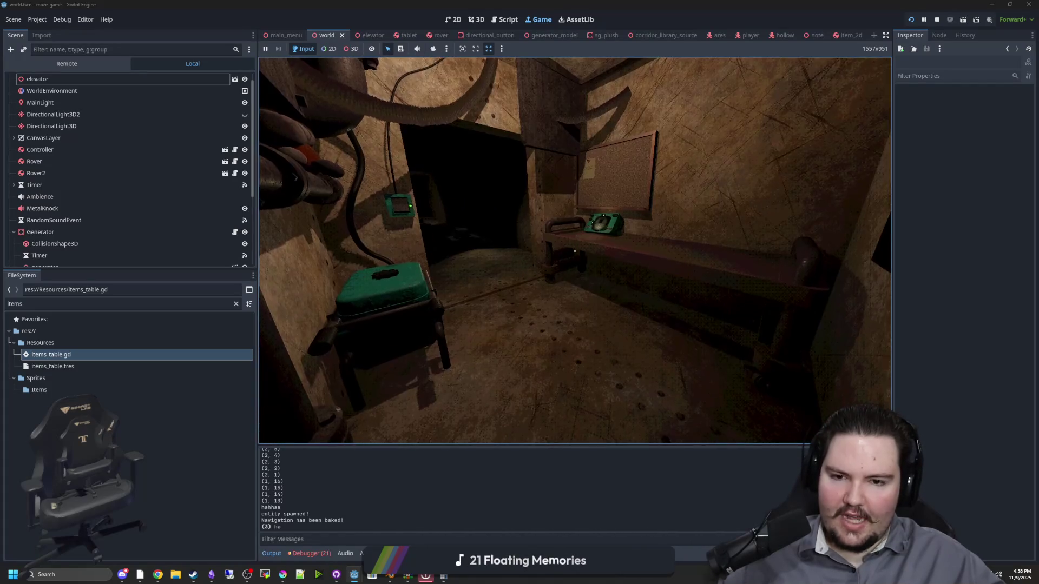
key(e)
key(e)
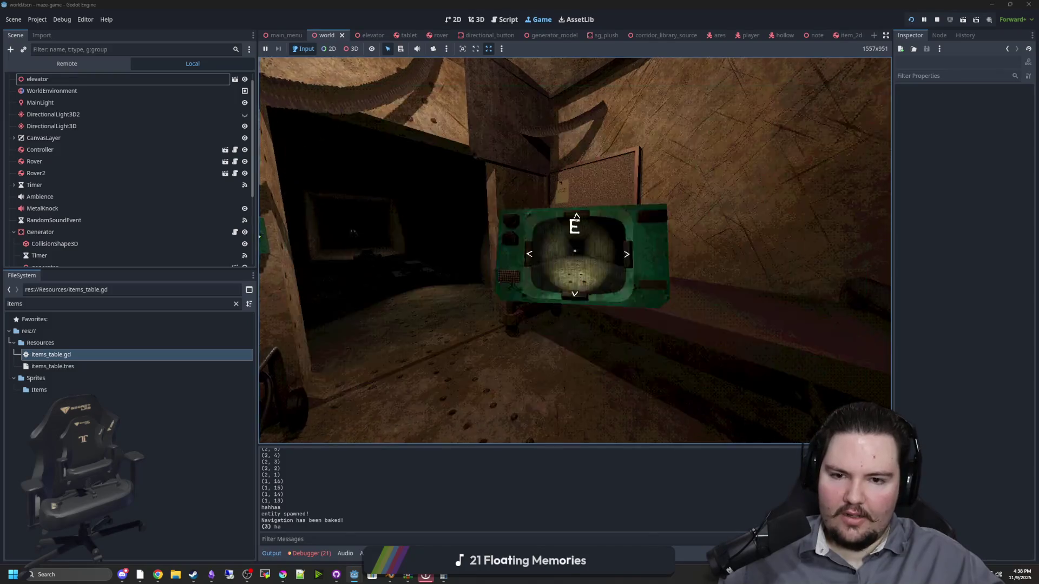
key(e)
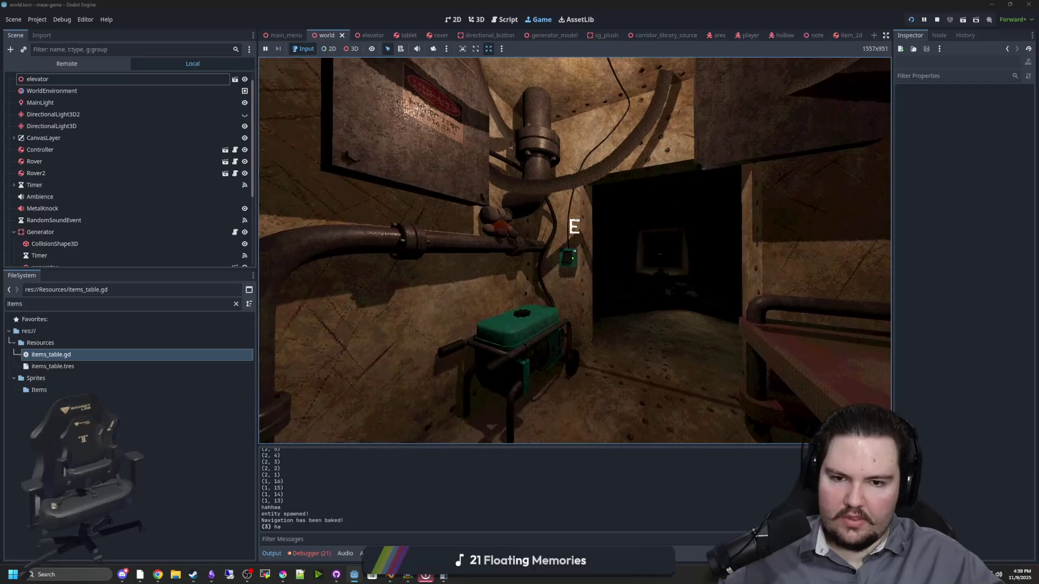
Switch off the generator, walk through the dark doorway to the monitor, watch its feed, then pause
key(e)
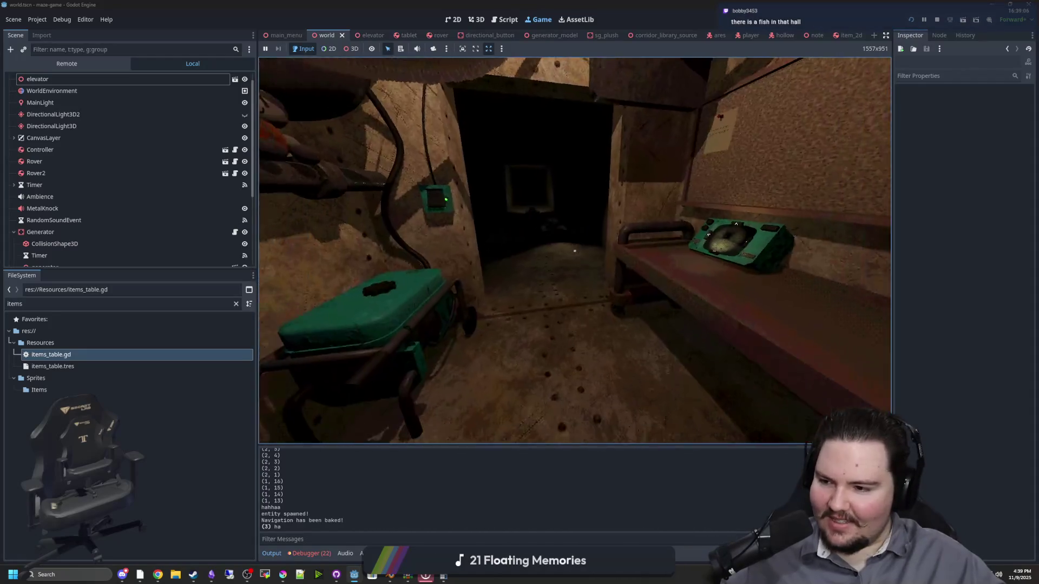
key(w)
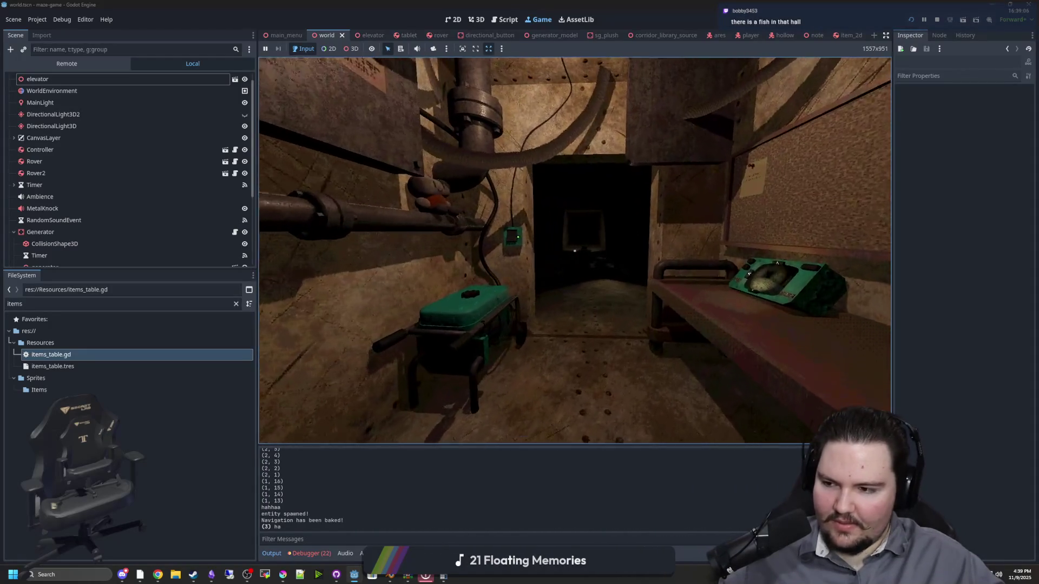
key(w)
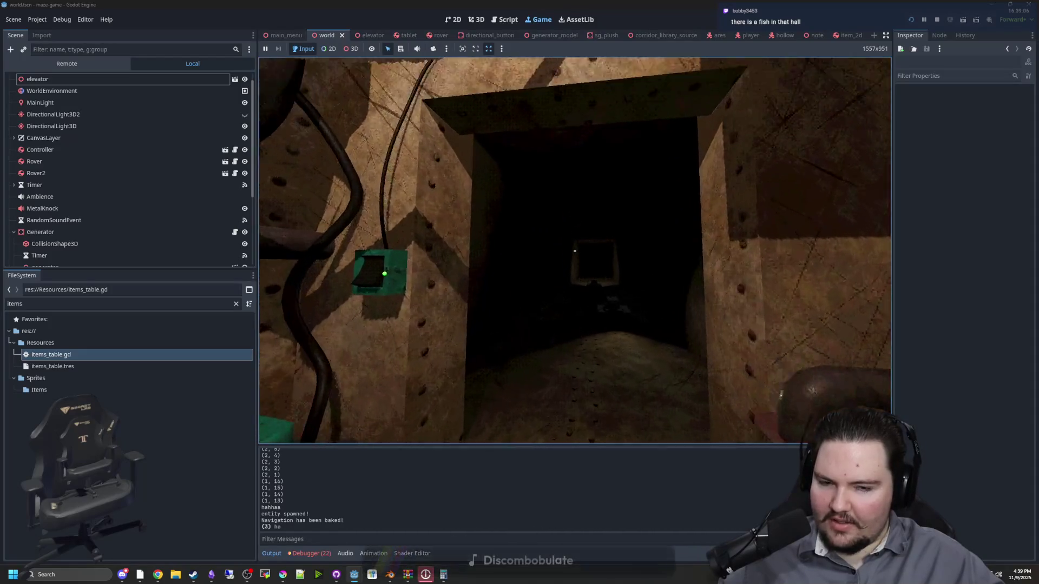
key(e)
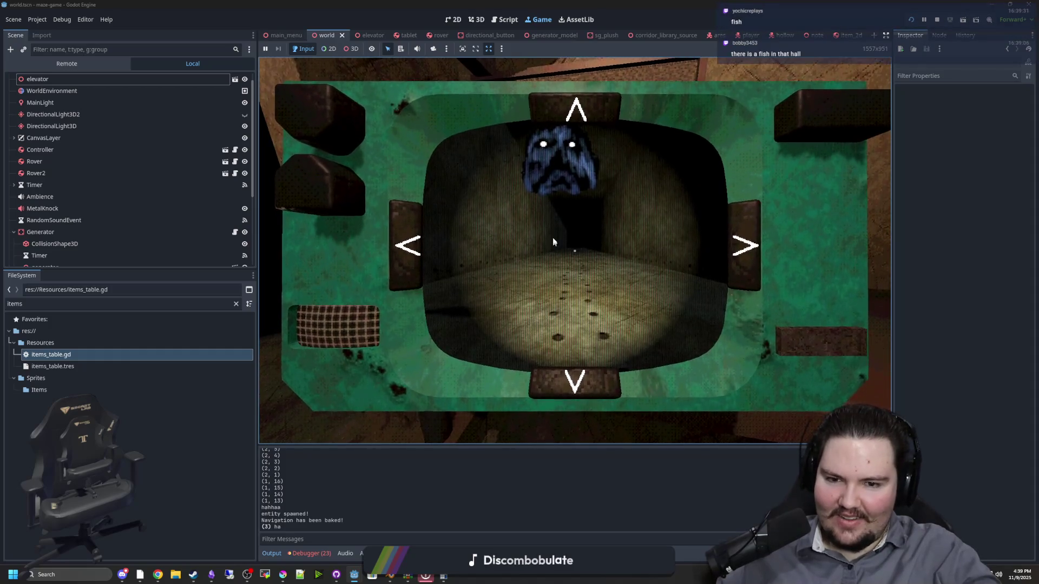
key(e)
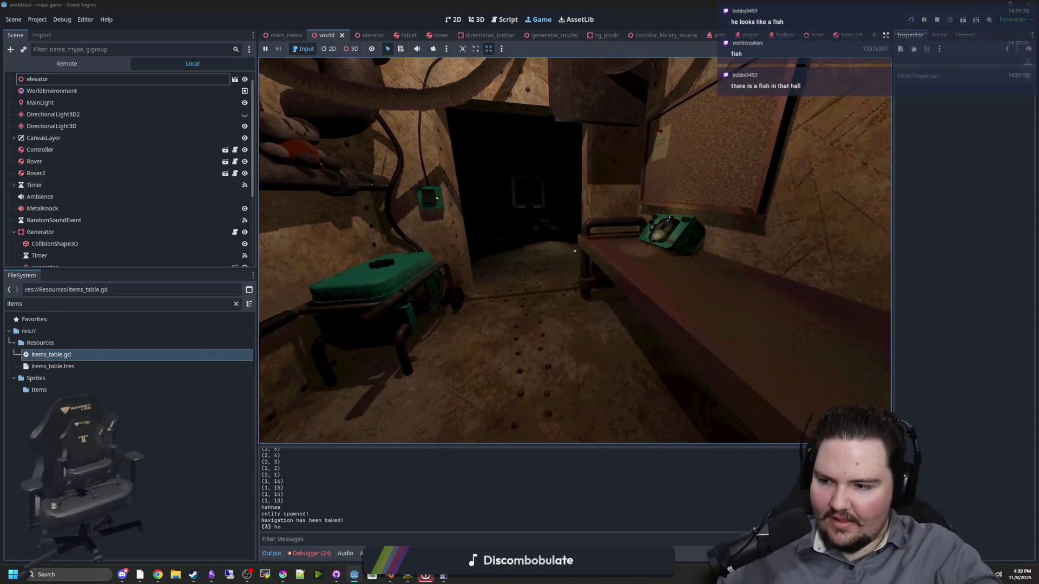
key(super)
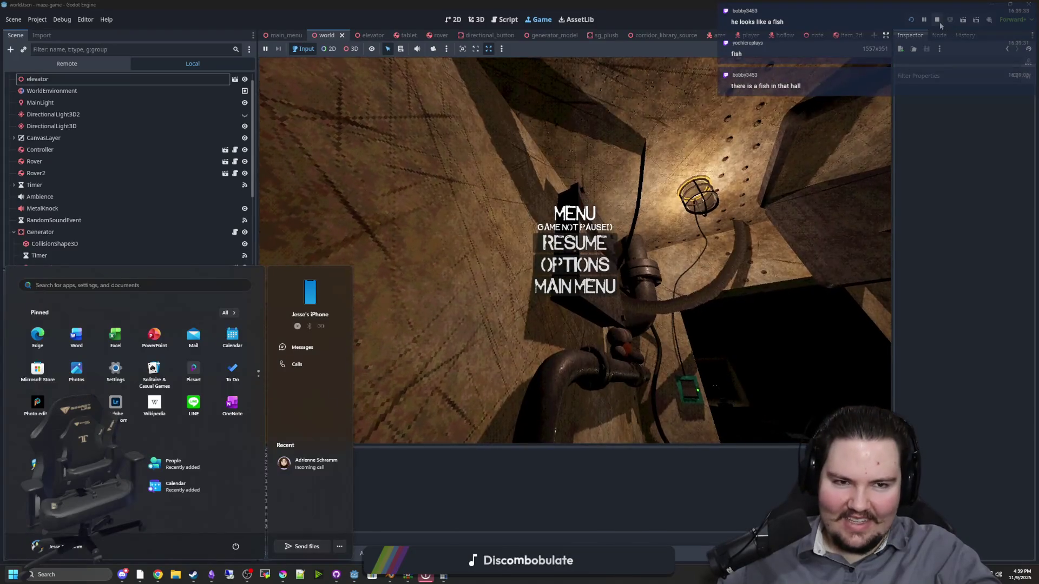
Stop the game, open tablet.tscn via the 'tab' file filter, and orbit to the tablet's front
click(937, 19)
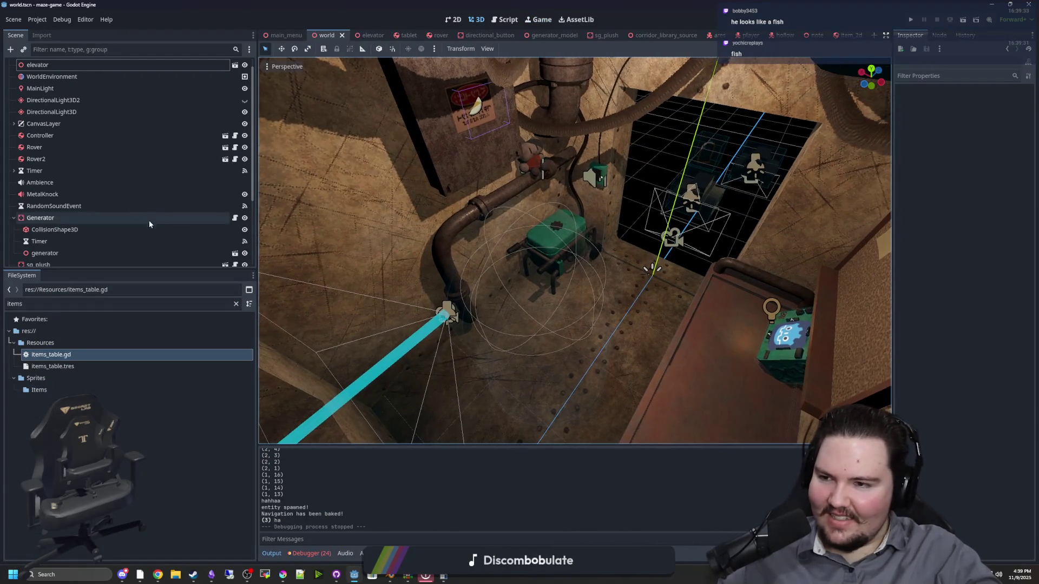
click(236, 304)
text(tab)
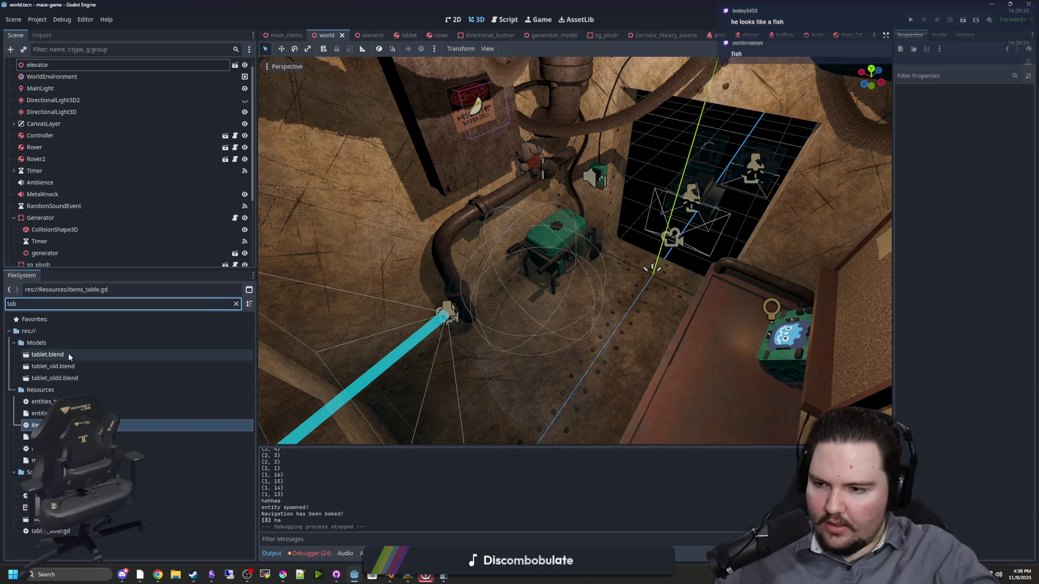
double_click(162, 519)
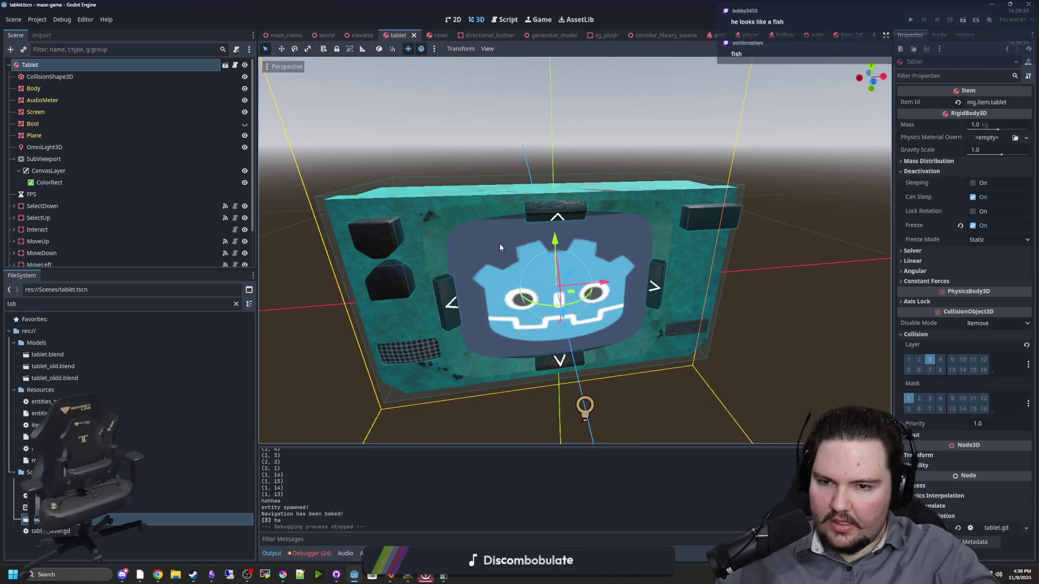
mouse_move(521, 243)
mouse_down()
mouse_move(450, 237)
mouse_move(503, 295)
mouse_move(410, 368)
mouse_move(388, 279)
mouse_move(161, 209)
mouse_up()
click(410, 368)
mouse_move(629, 246)
mouse_down()
mouse_move(514, 303)
mouse_move(526, 238)
mouse_up()
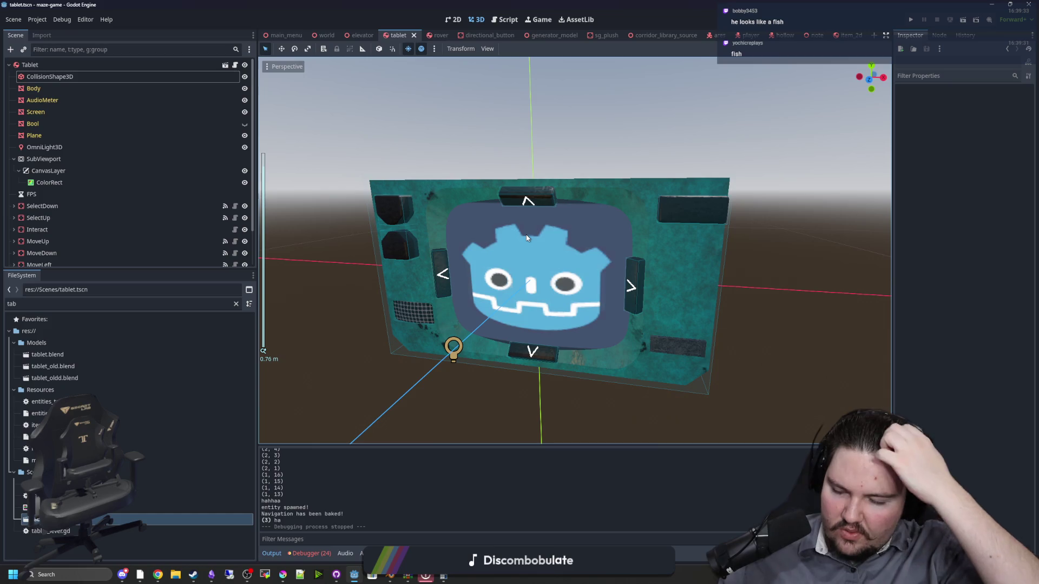
Filter the FileSystem for 'item' and open items_table.gd
click(235, 304)
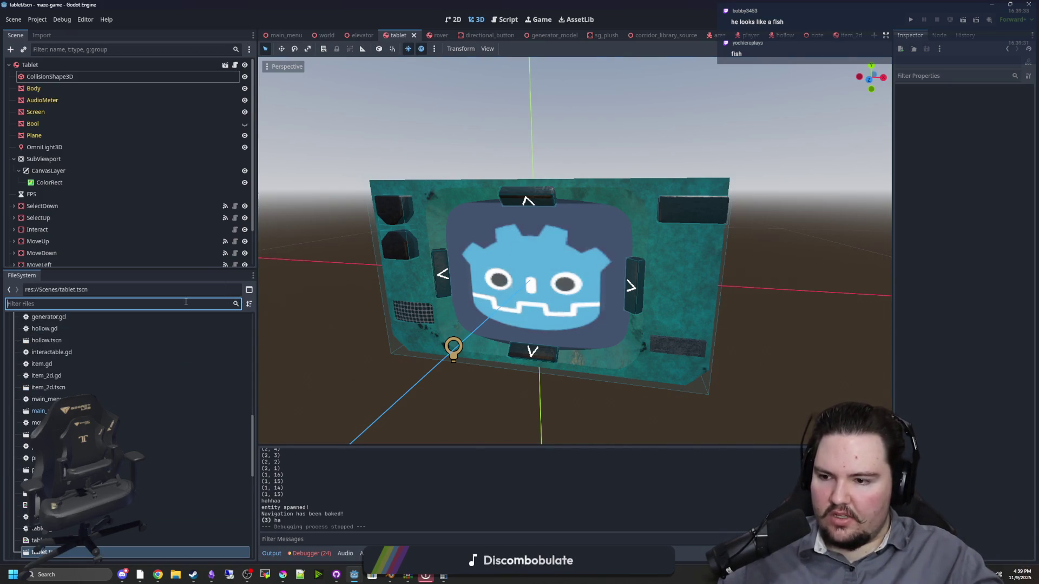
text(item)
double_click(51, 354)
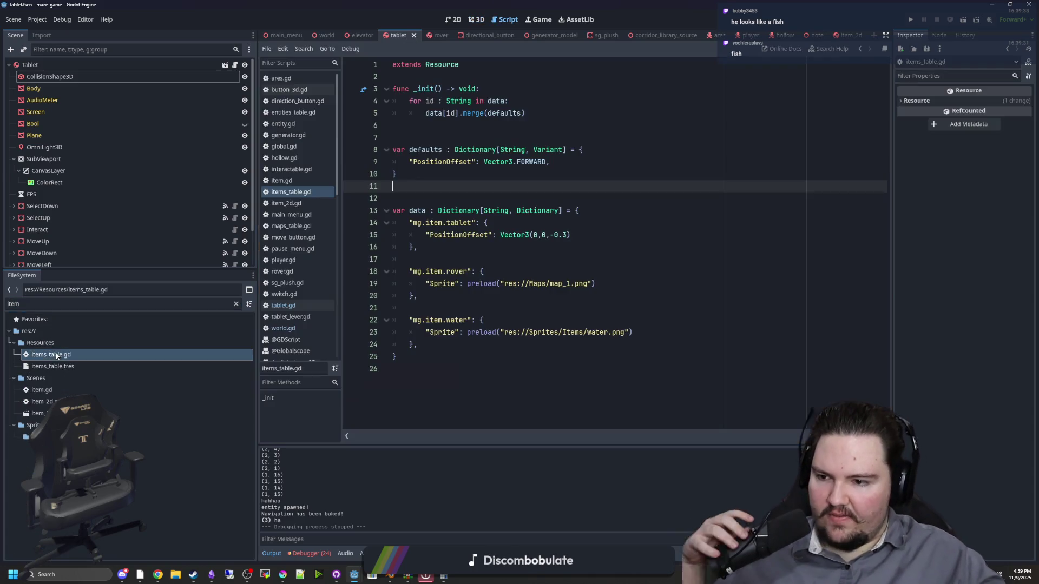
Edit the tablet's PositionOffset line in items_table.gd, comment it out with Ctrl+K, and save
click(532, 269)
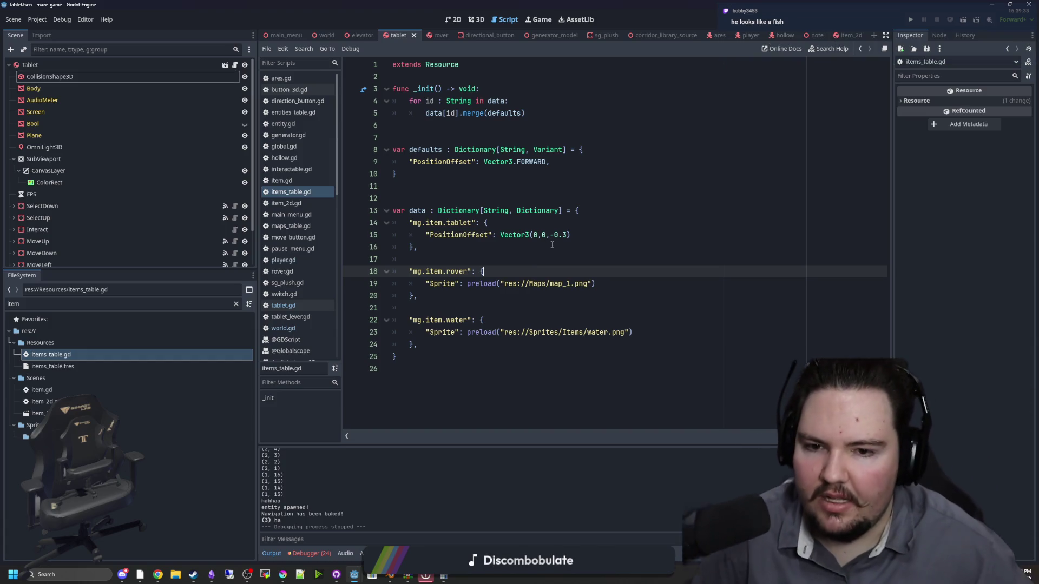
click(568, 234)
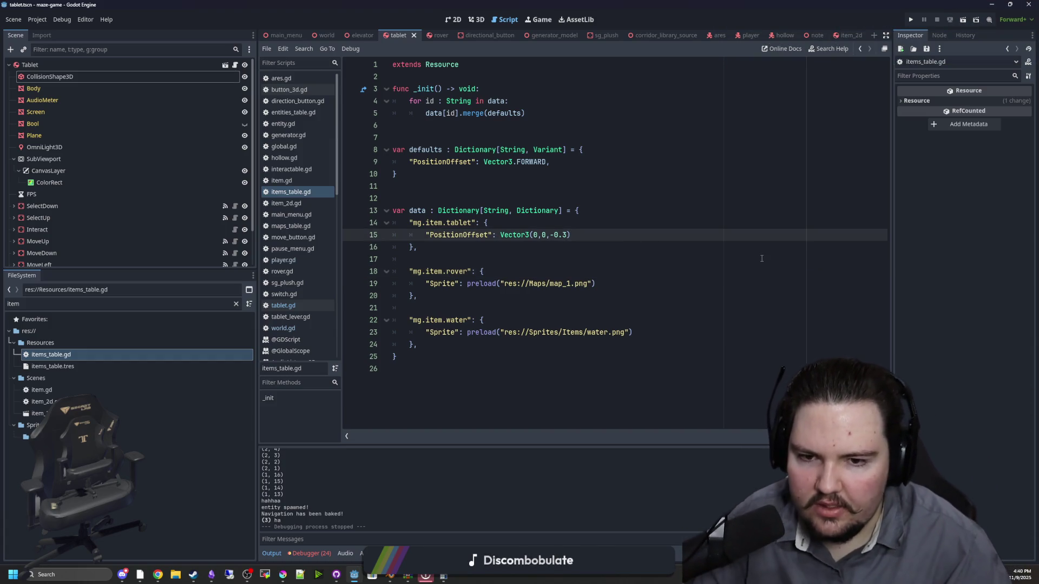
text(1)
click(607, 220)
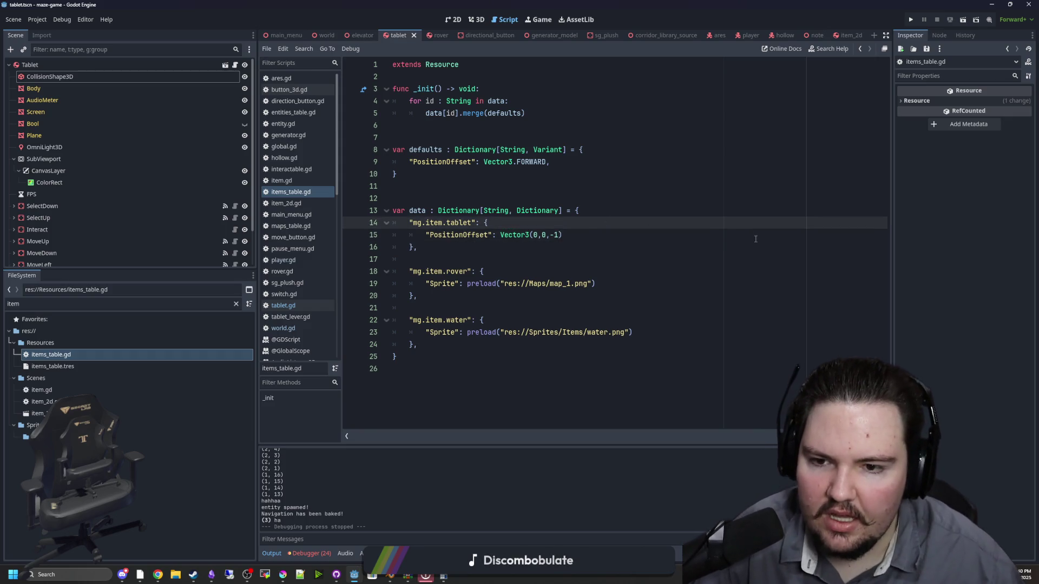
click(427, 234)
key(ctrl+k)
click(493, 212)
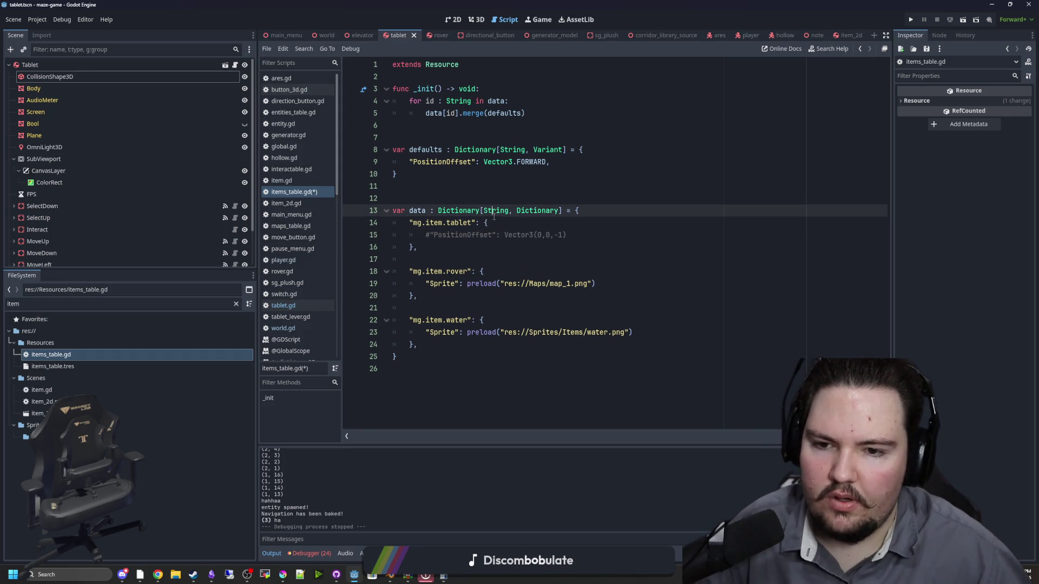
click(551, 195)
key(ctrl+s)
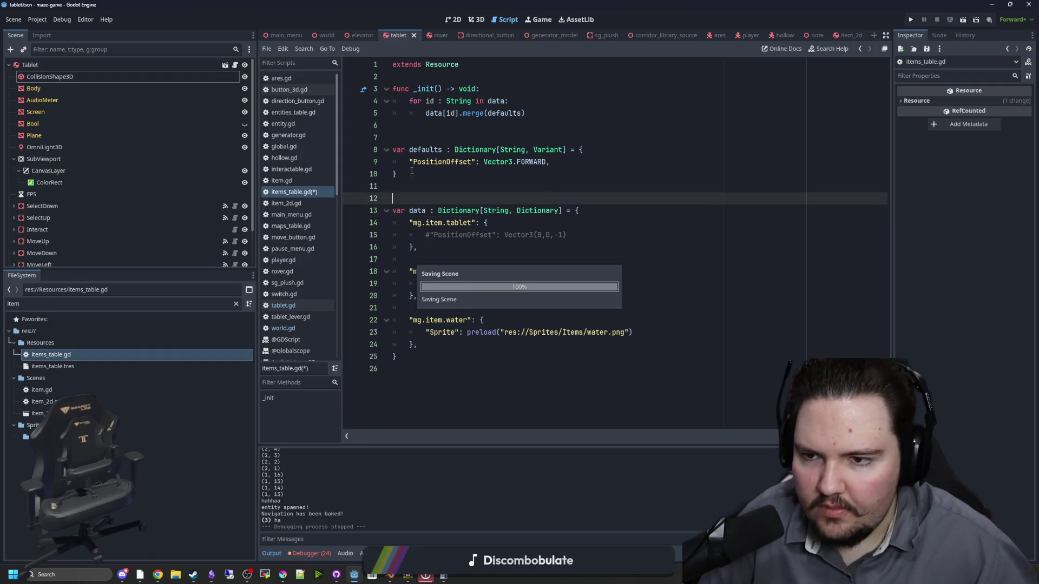
Switch to player.gd in the script list and scroll up
click(286, 260)
scroll(462, 234, up, 6)
scroll(462, 235, up, 6)
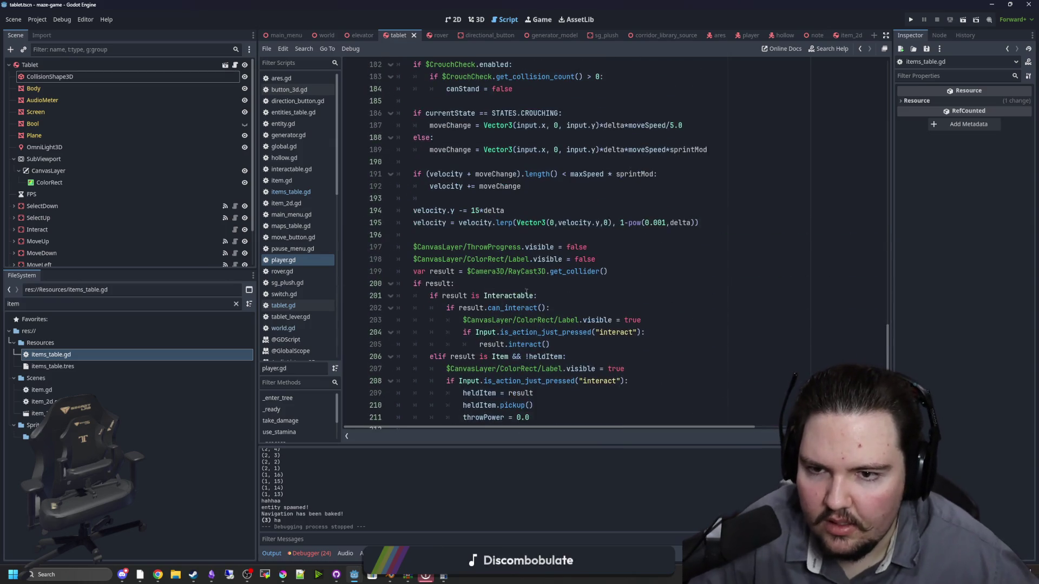
Select heldItem in player.gd to review where it is used
scroll(431, 299, down, 6)
double_click(432, 296)
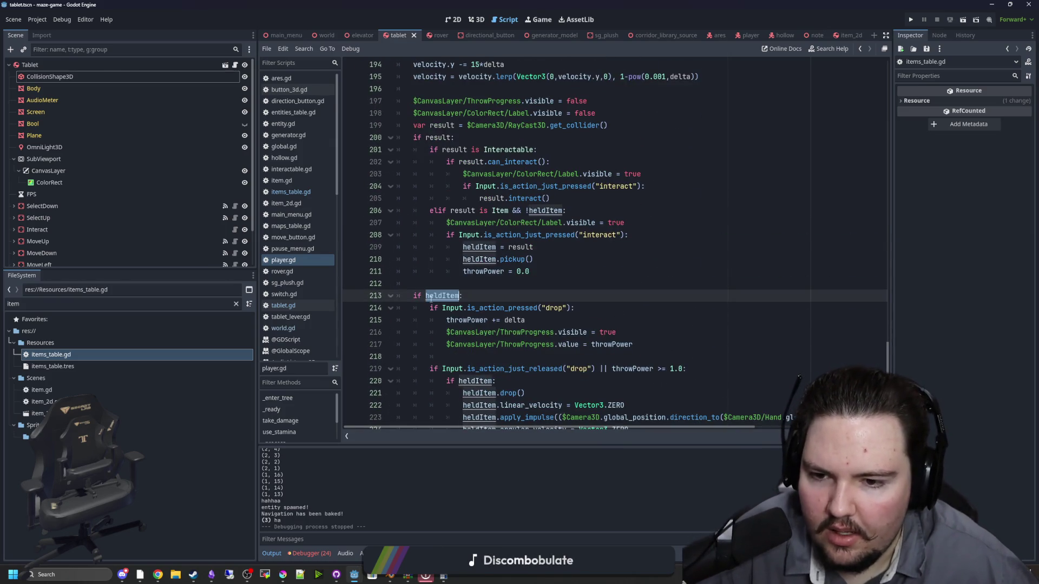
scroll(431, 308, up, 3)
Add 'class_name Tablet' before 'extends Item' in tablet.gd, save, and return to player.gd
click(283, 305)
click(518, 190)
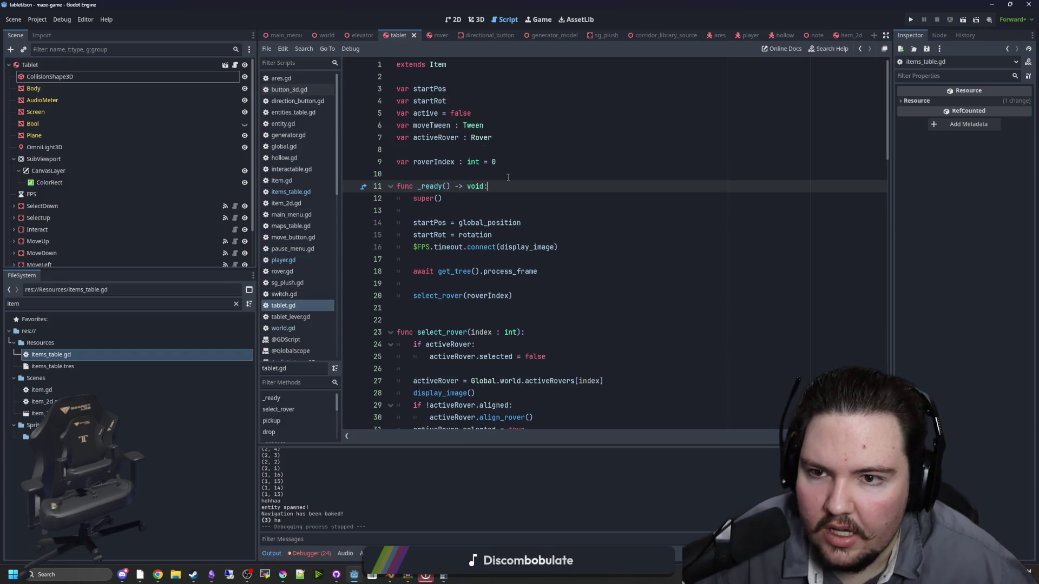
key(ctrl+Home)
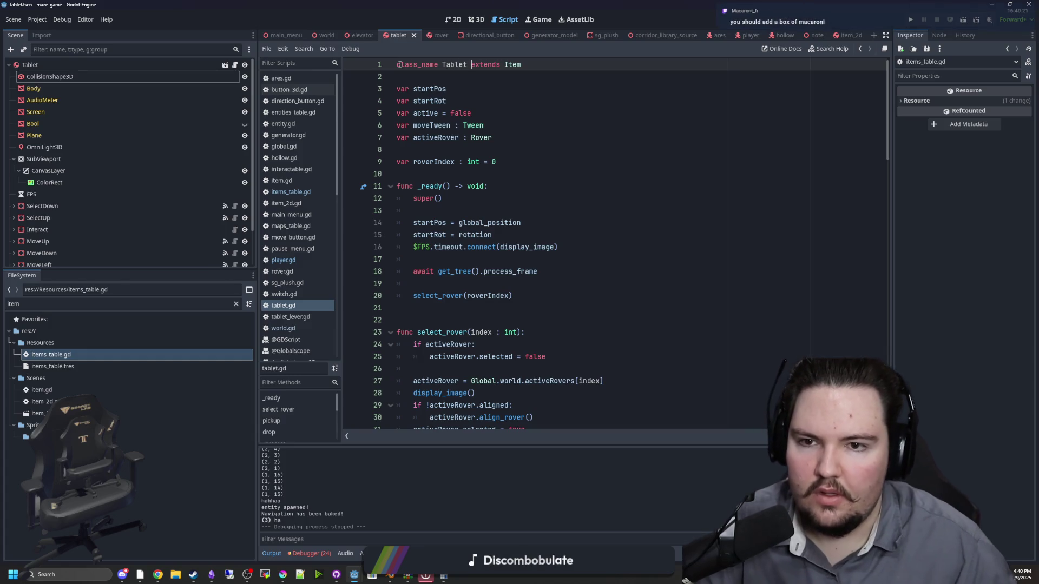
key(Down)
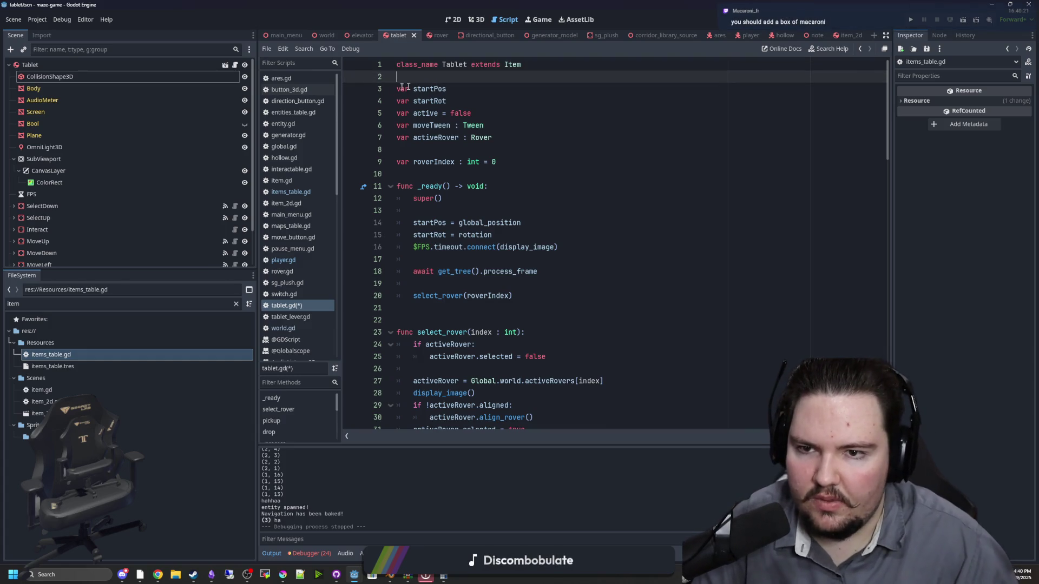
key(ctrl+s)
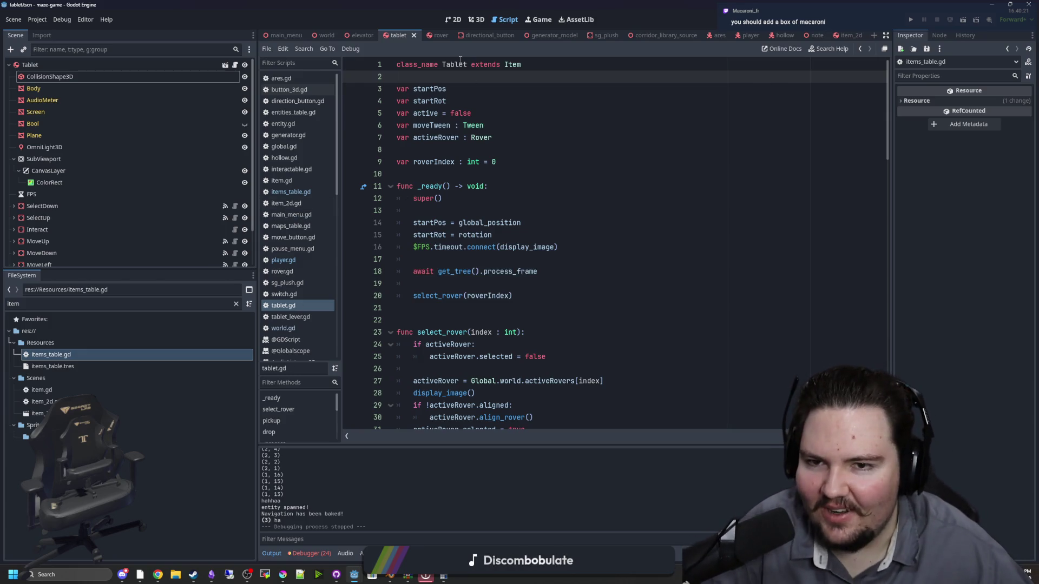
key(ctrl+s)
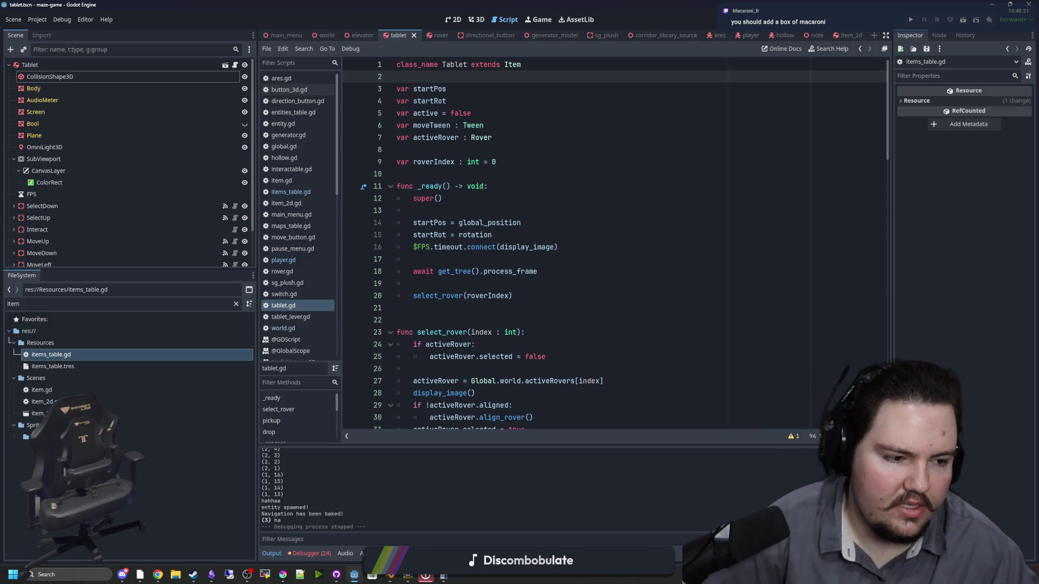
click(286, 261)
scroll(475, 235, up, 5)
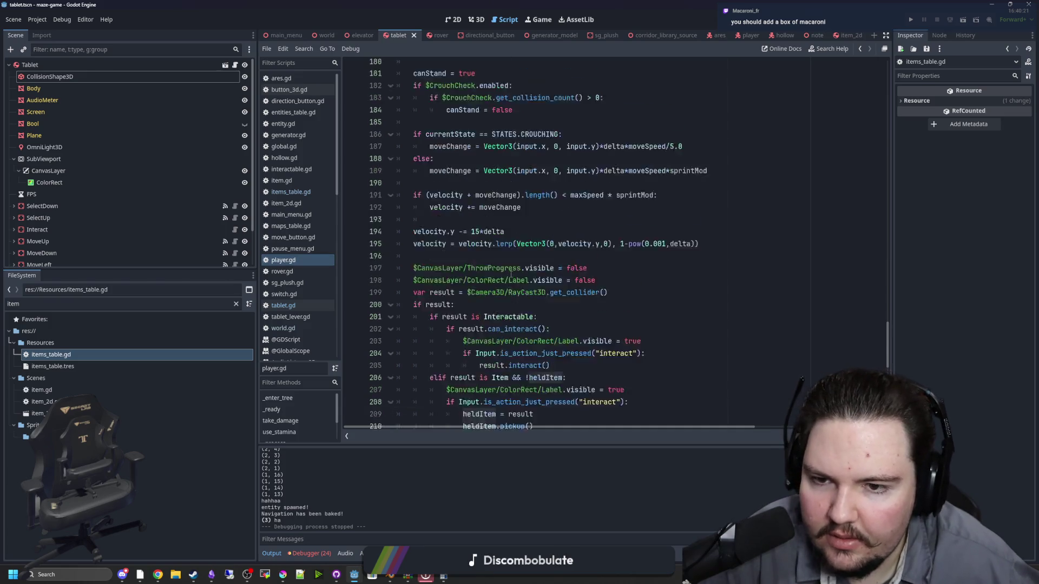
Review the zoom and isSprinting checks in player.gd to reach the non-sprinting else branch
click(475, 235)
scroll(475, 234, up, 12)
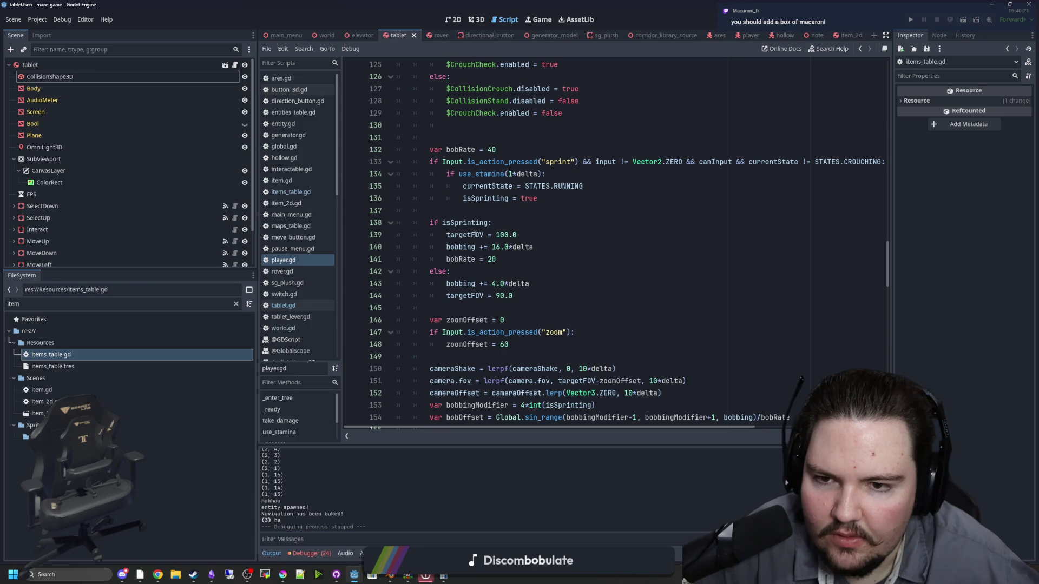
scroll(475, 234, down, 4)
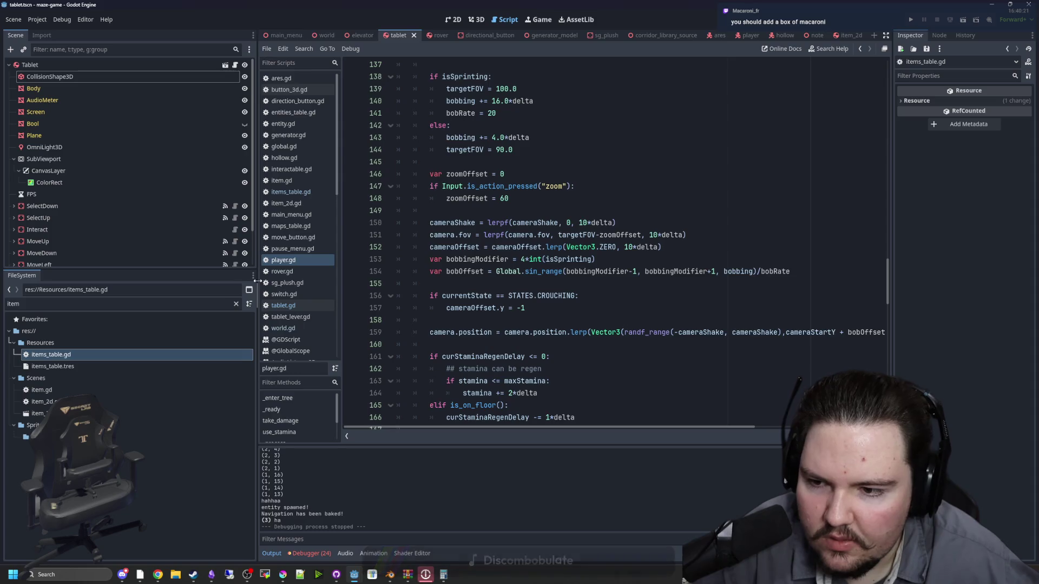
drag(258, 284, 160, 284)
scroll(535, 234, up, 1)
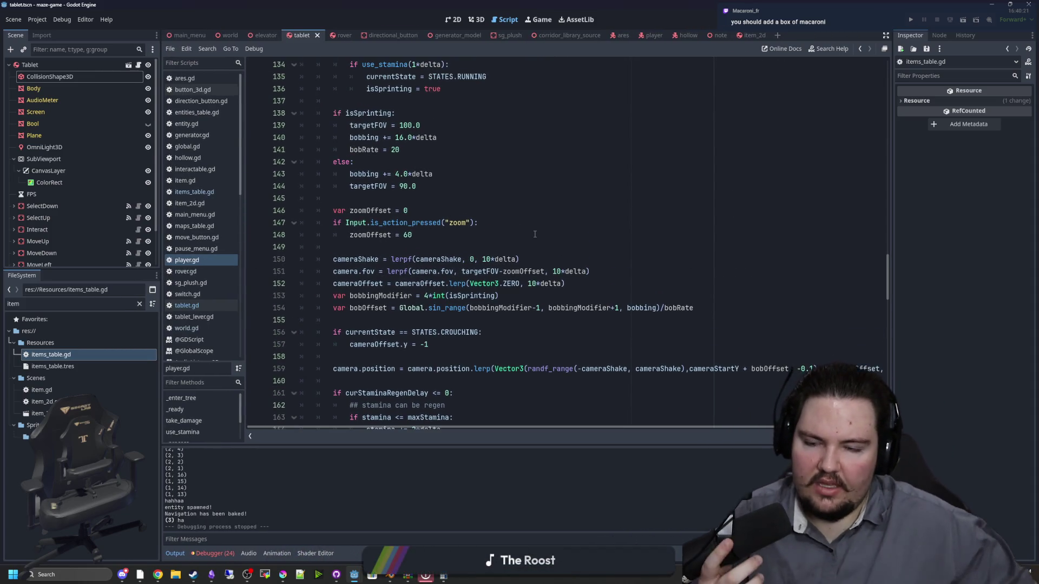
click(490, 218)
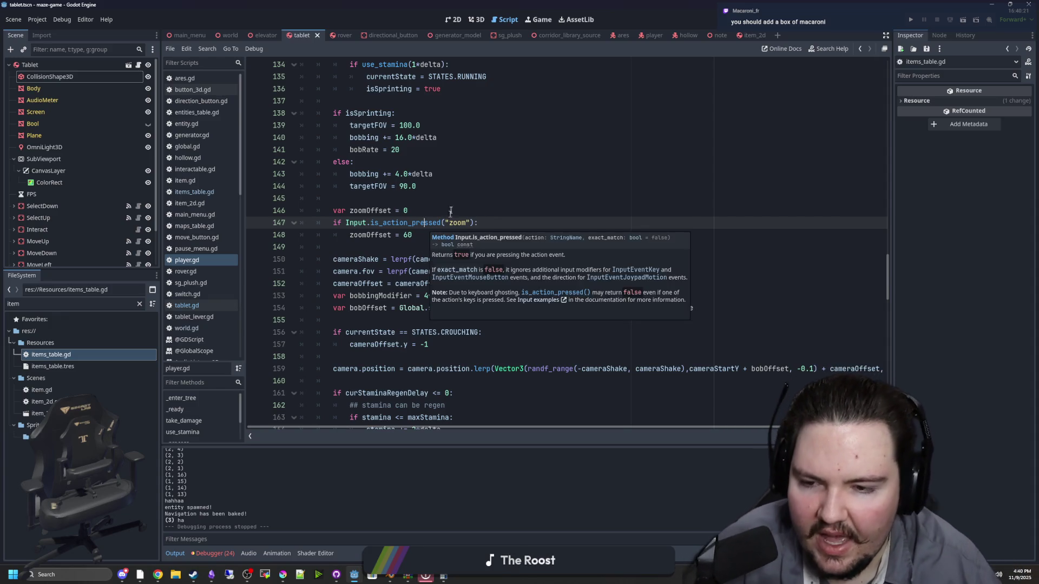
click(380, 235)
scroll(405, 175, up, 2)
click(406, 175)
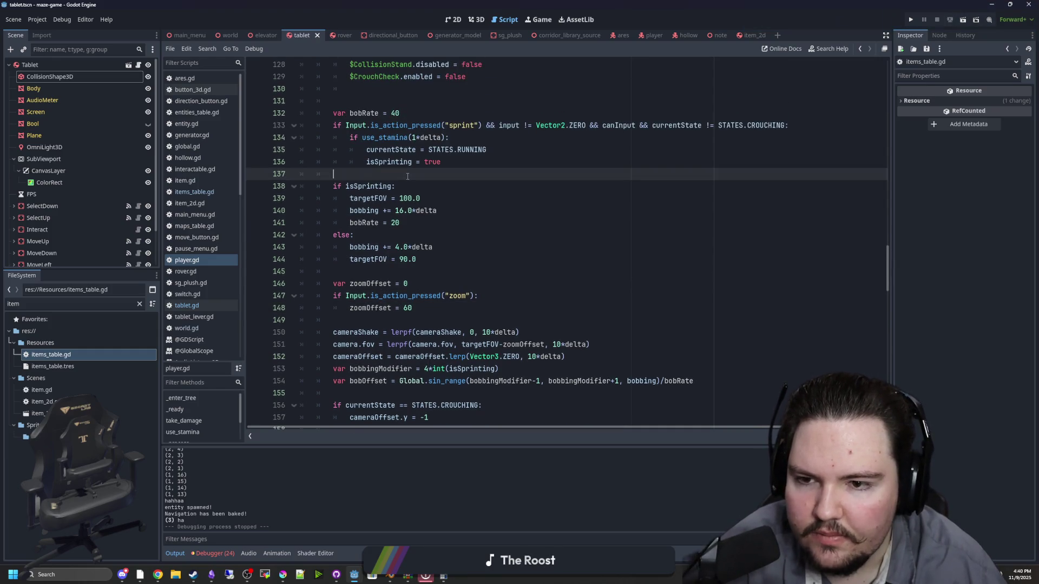
click(411, 182)
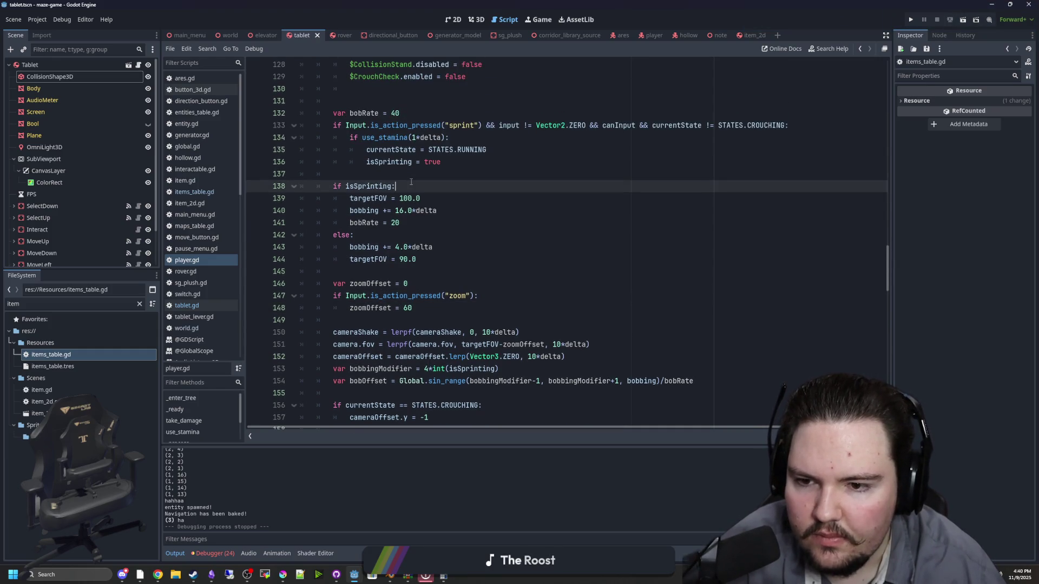
click(381, 238)
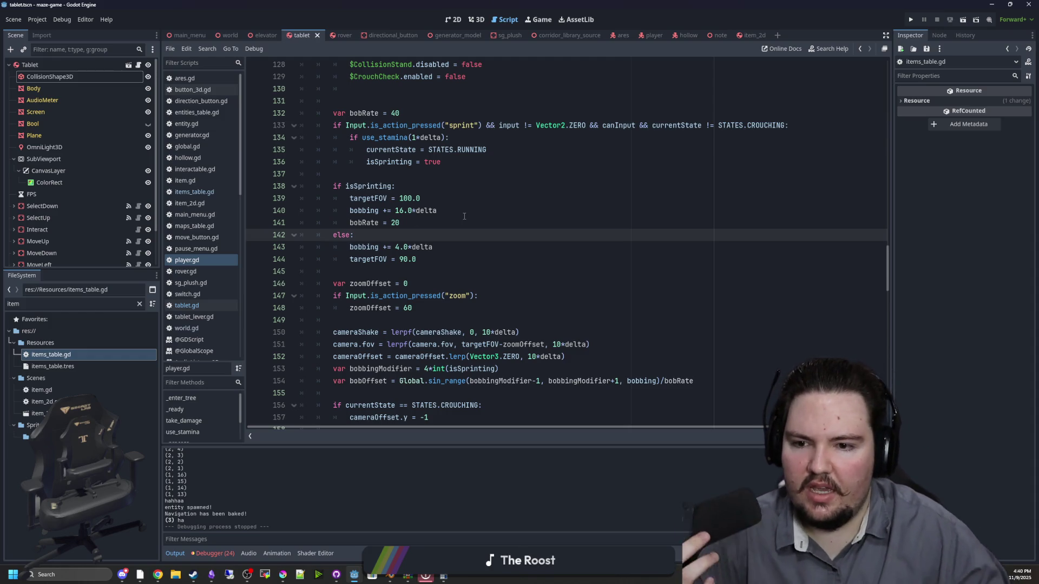
click(437, 258)
click(453, 248)
Add an 'if heldItem is Tablet:' check in the else branch
key(Return)
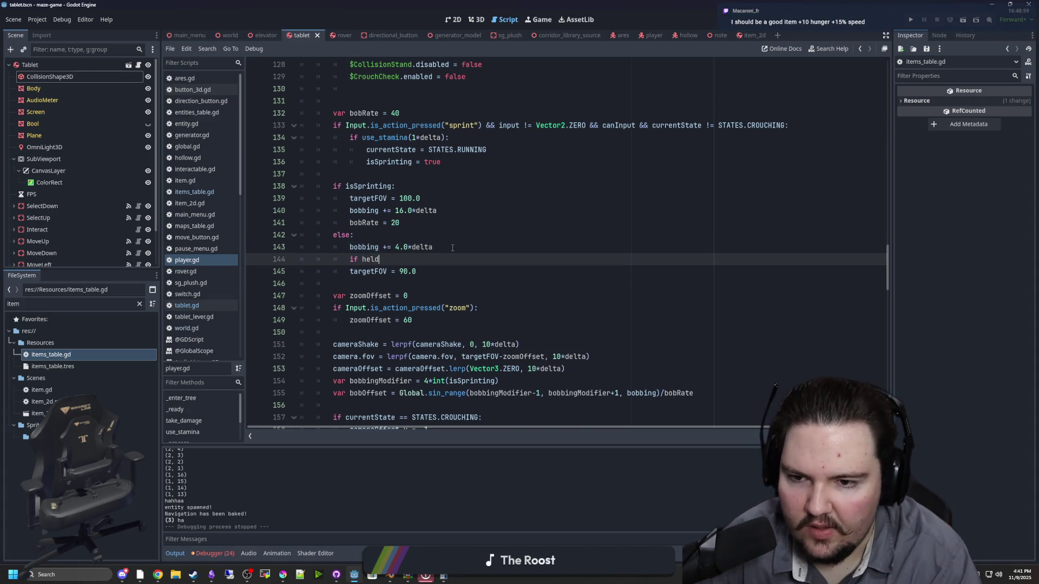
text(Item:)
key(Return)
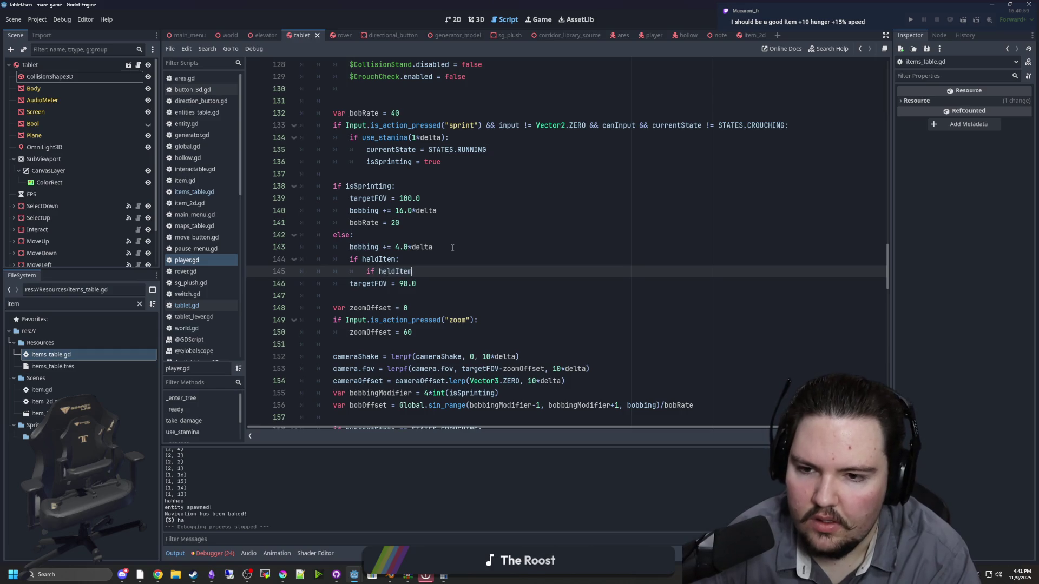
text( is Table)
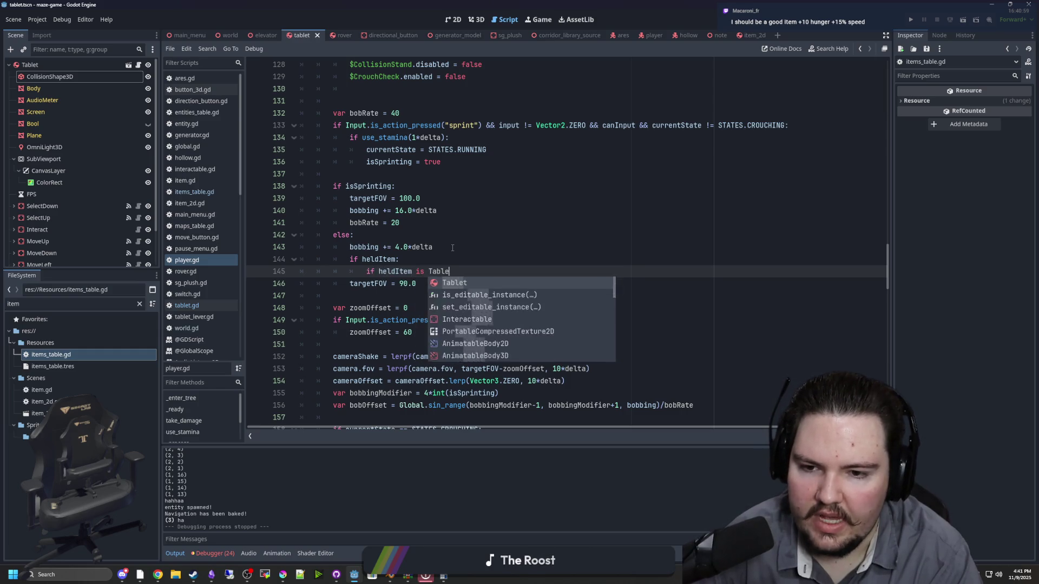
text(t:)
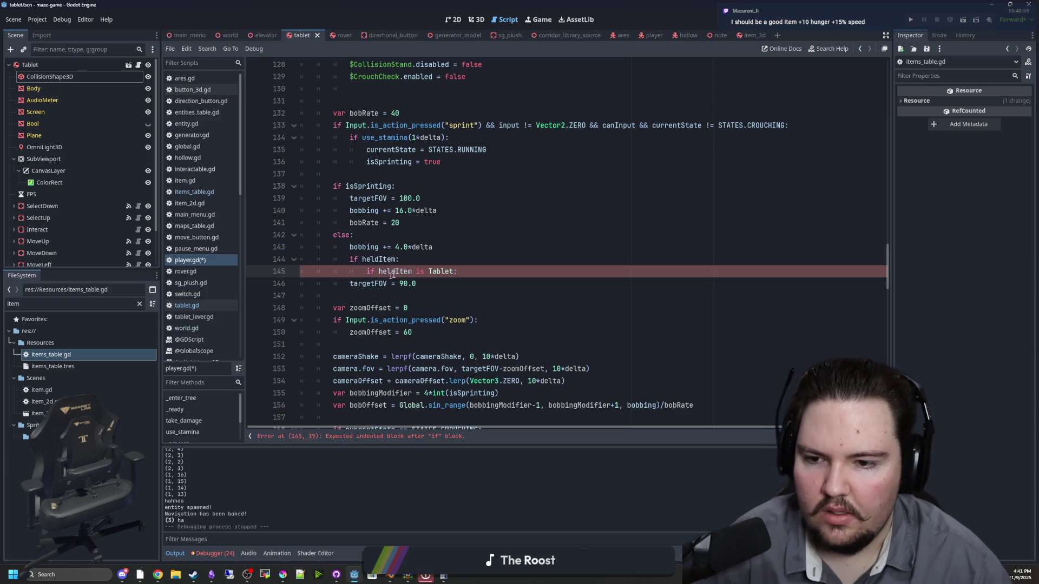
click(418, 283)
click(471, 276)
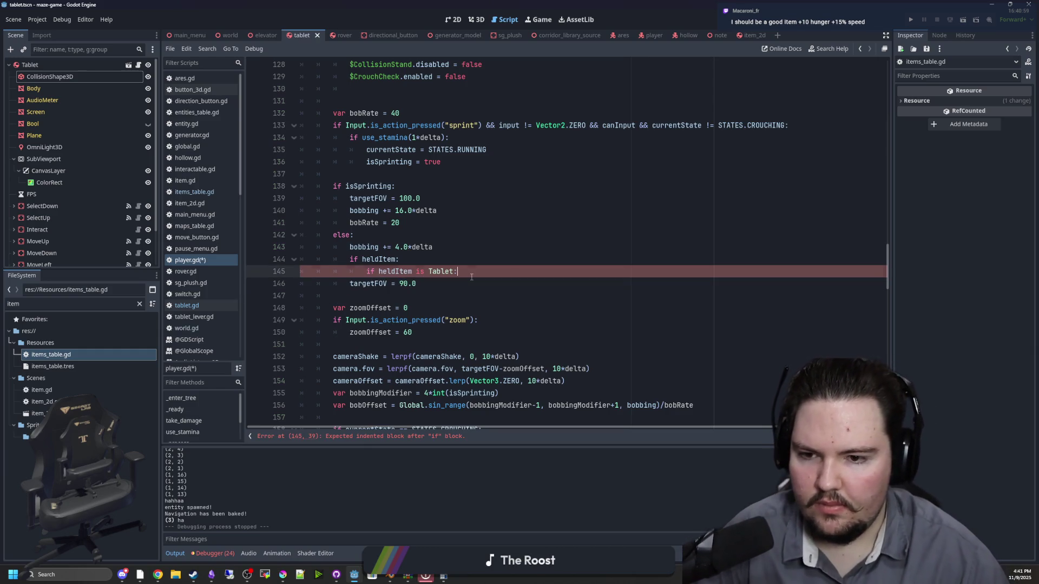
Put targetFOV = 90.0 above the check, targetFOV = 30.0 inside it, save, and run the project
click(350, 283)
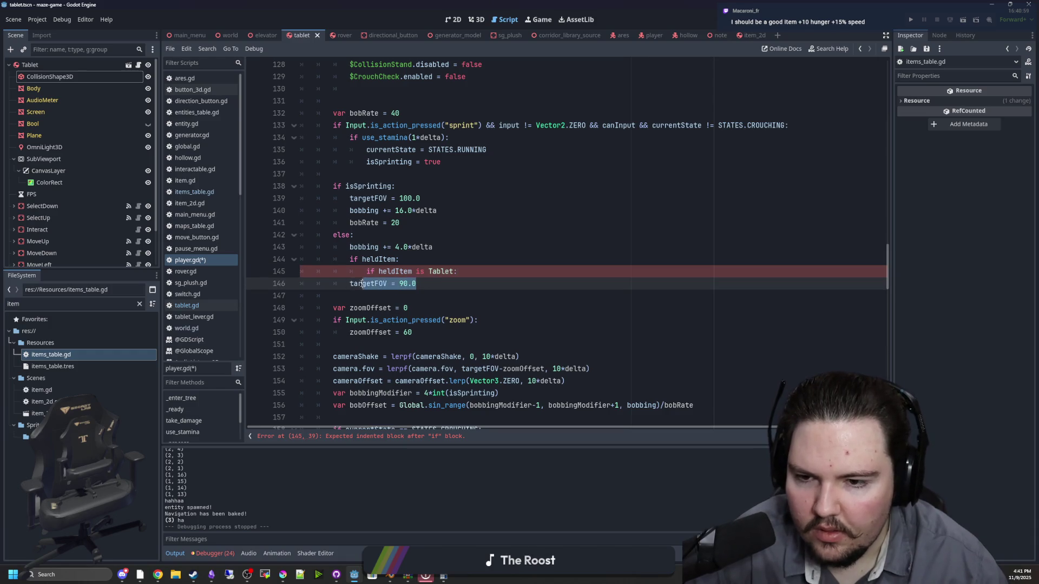
click(439, 249)
key(Return)
text(targetFOV = 90.0)
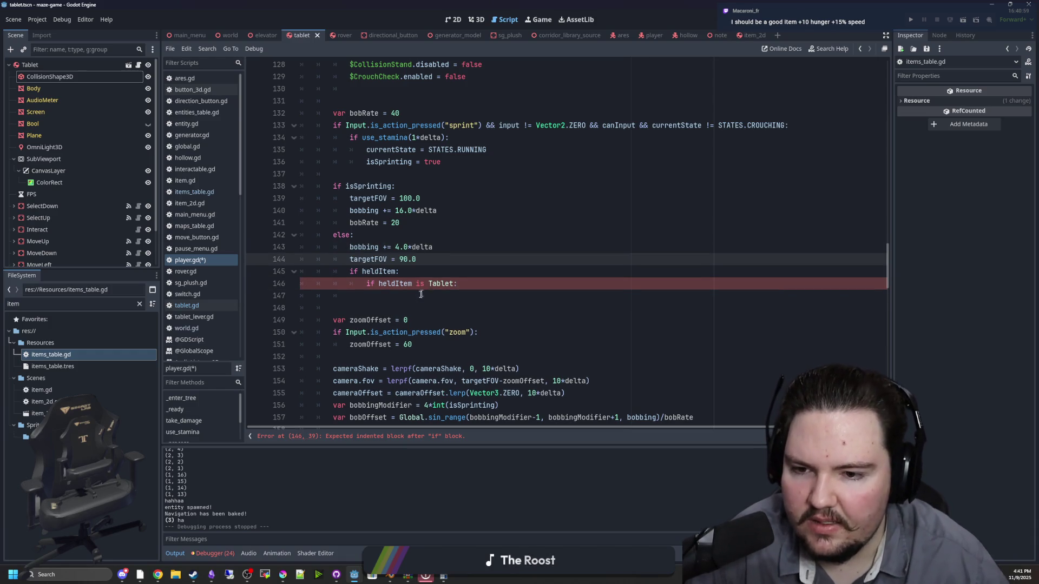
click(424, 295)
text(targetFOV)
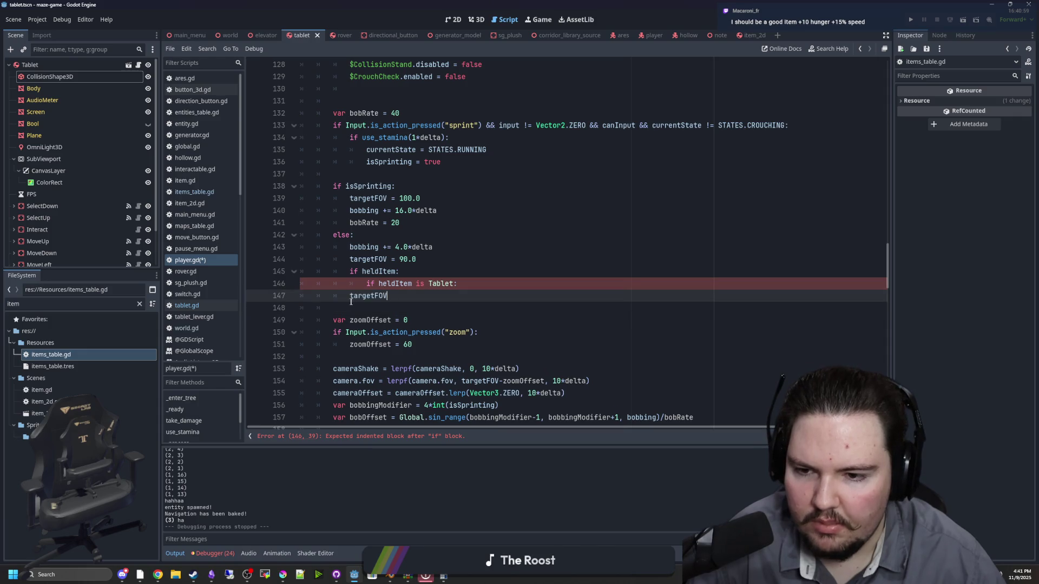
key(Tab)
click(434, 302)
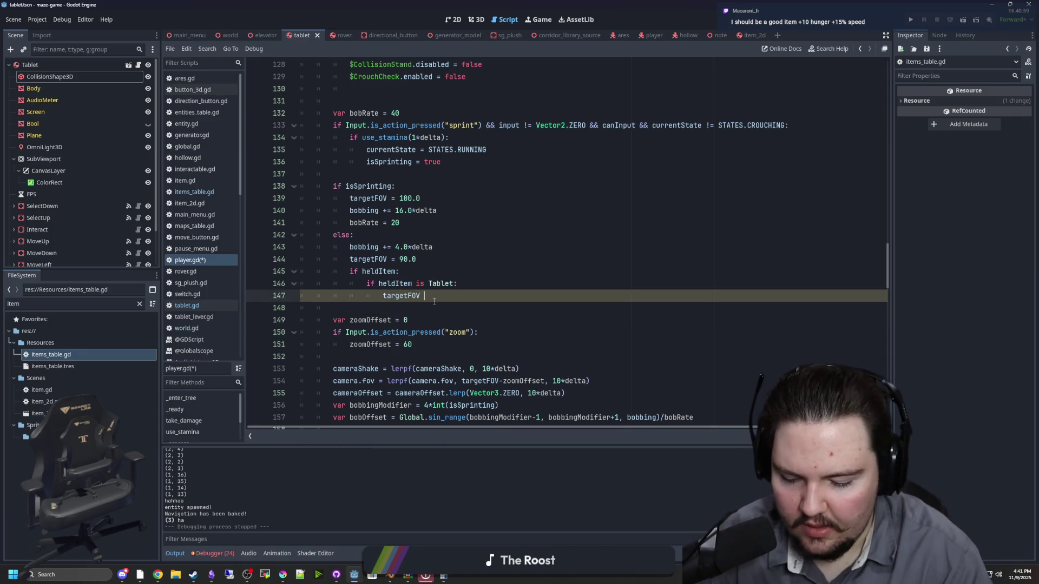
click(464, 258)
key(ctrl+s)
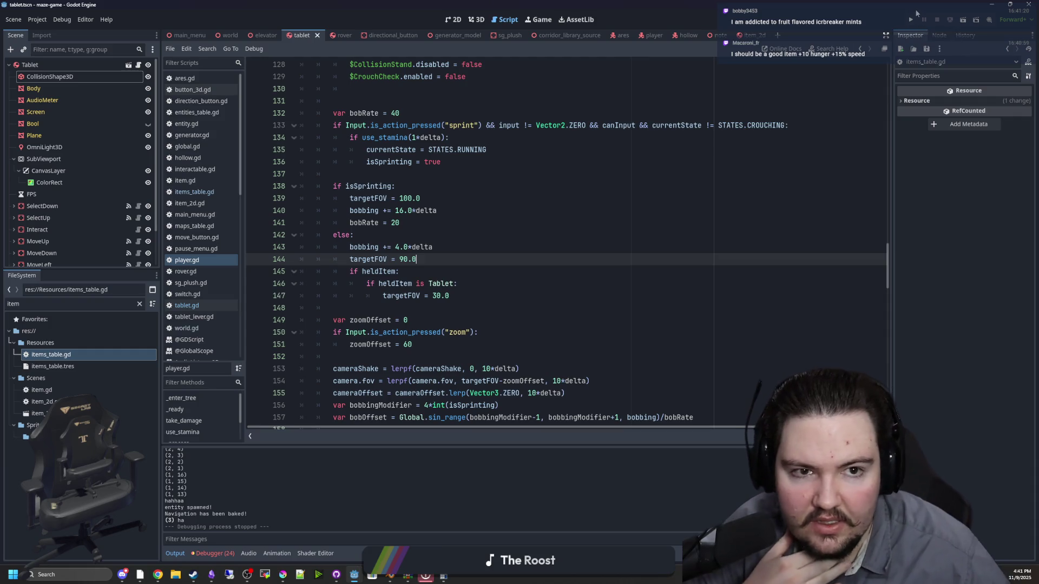
click(915, 17)
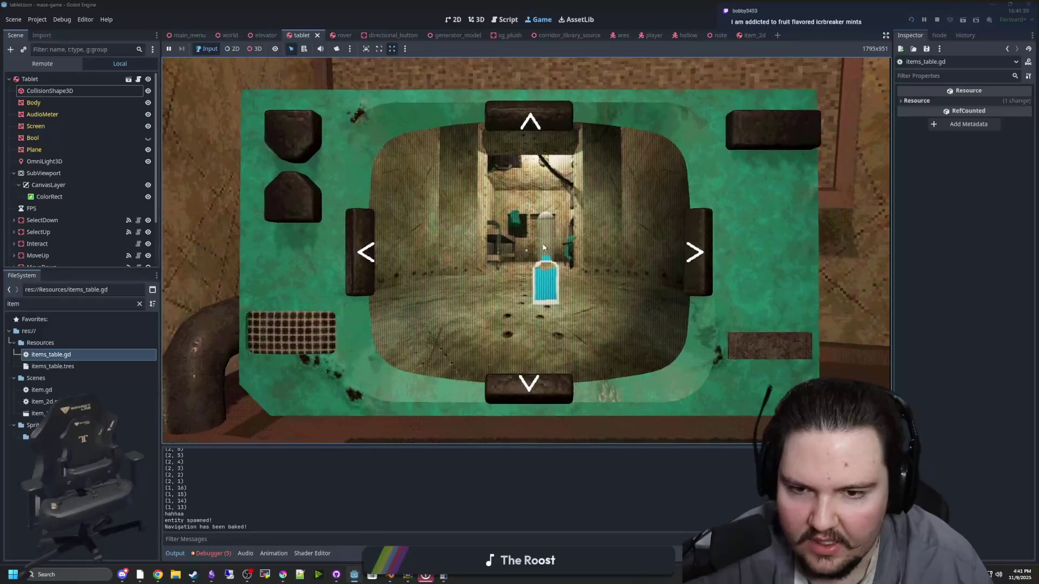
Raise the tablet and try its flashlight, camera-down and rotate-left buttons
key(e)
key(e)
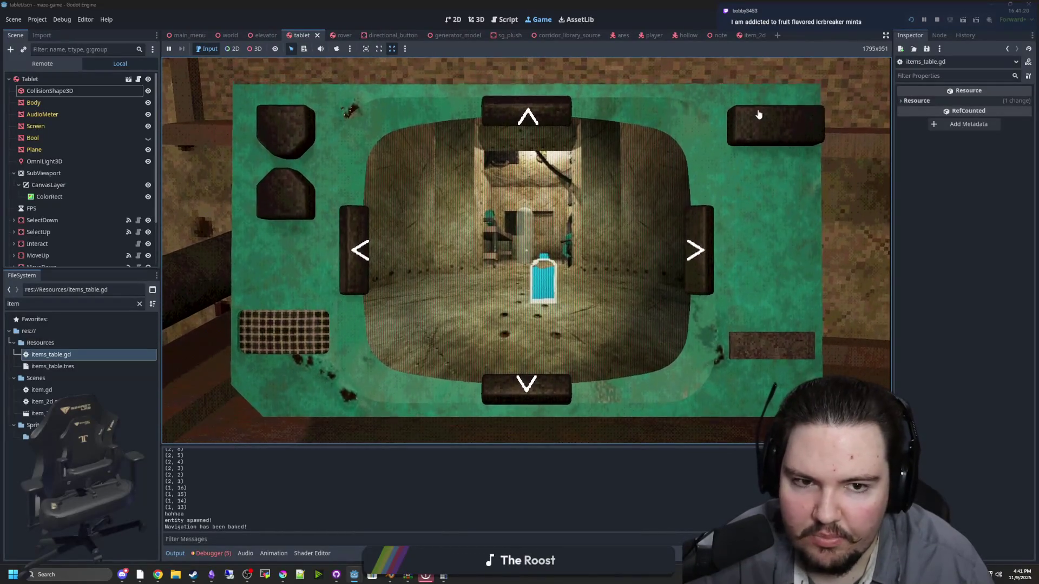
click(281, 122)
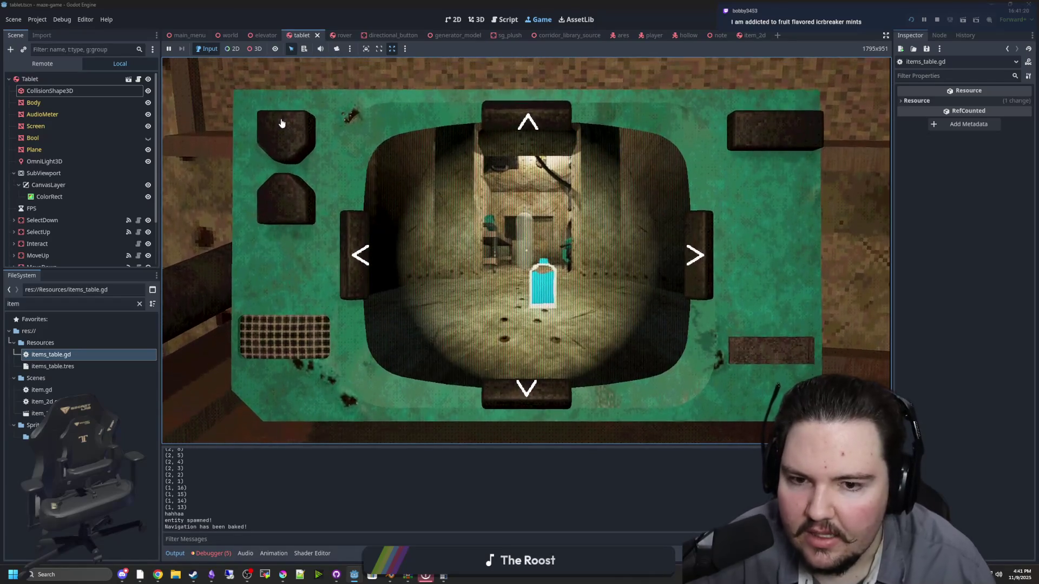
click(280, 186)
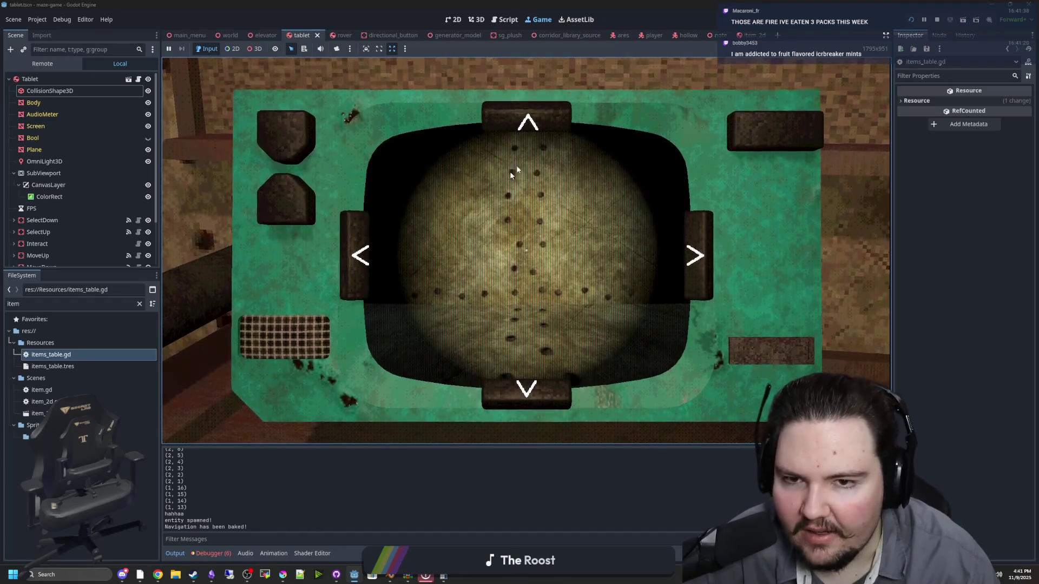
click(378, 242)
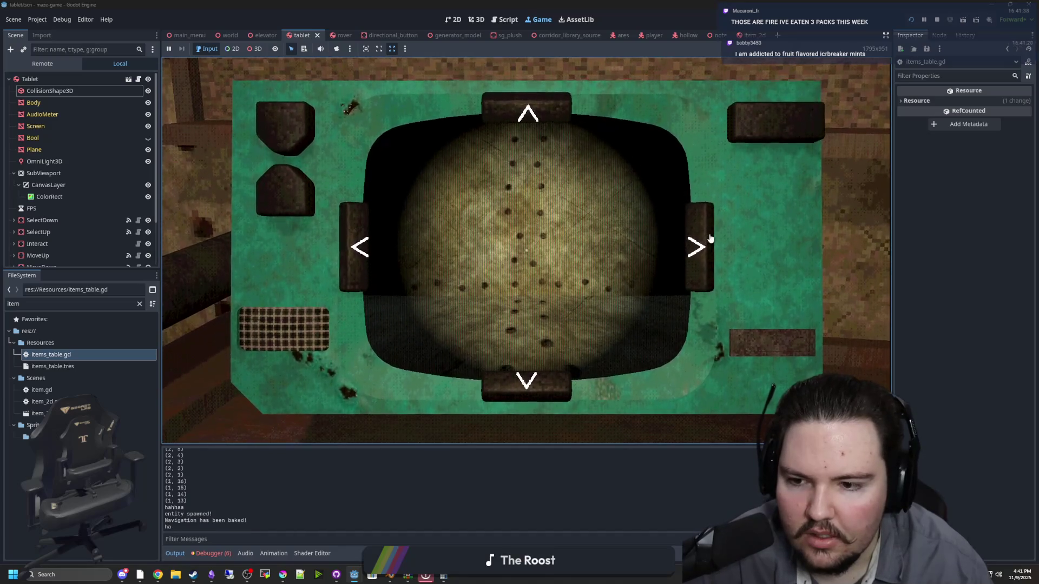
Raise and lower the tablet several times, then open items_table.gd from the FileSystem
key(e)
key(e)
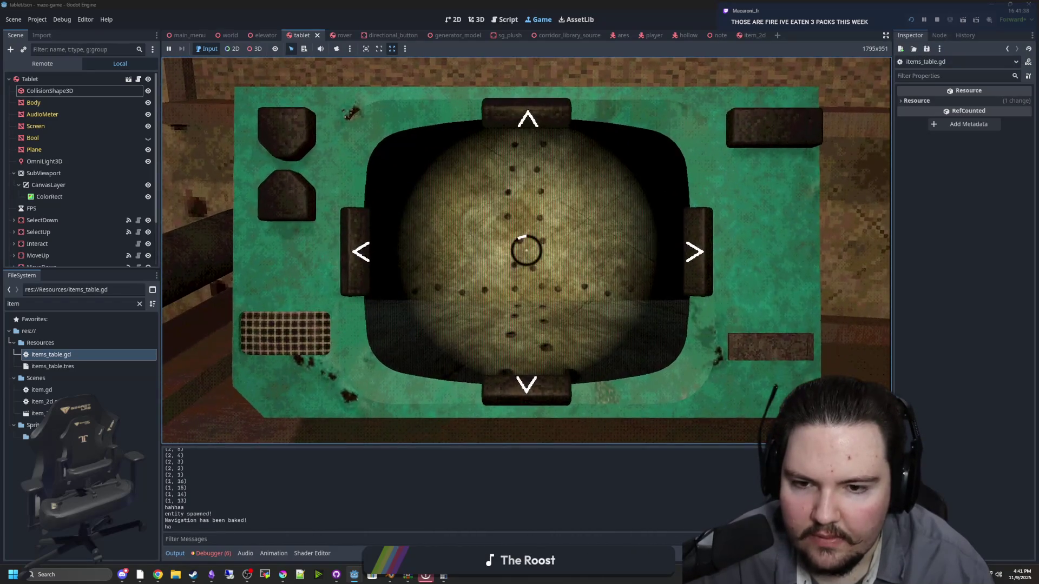
key(e)
key(e)
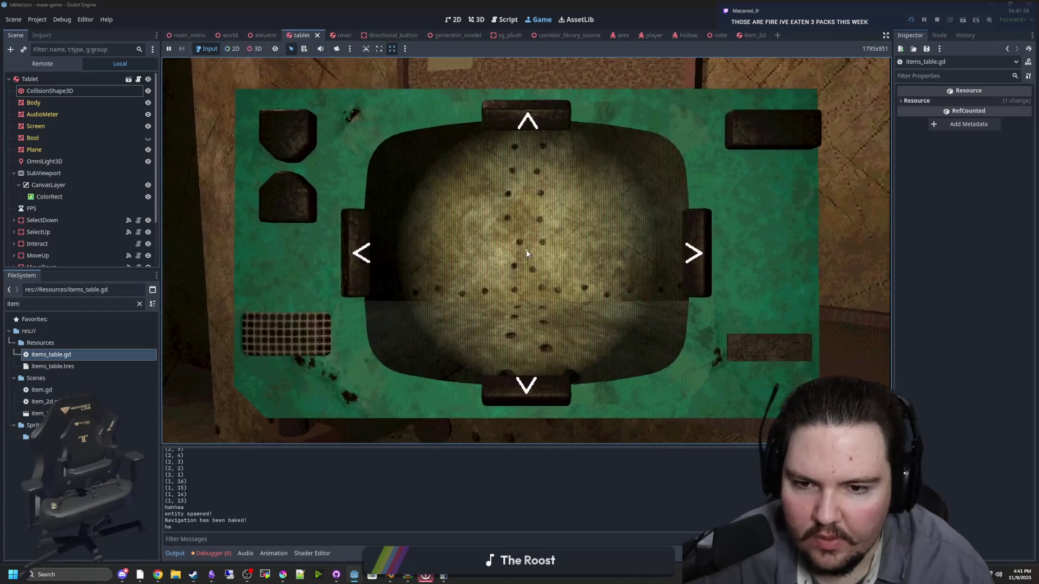
key(e)
key(e)
key(e)
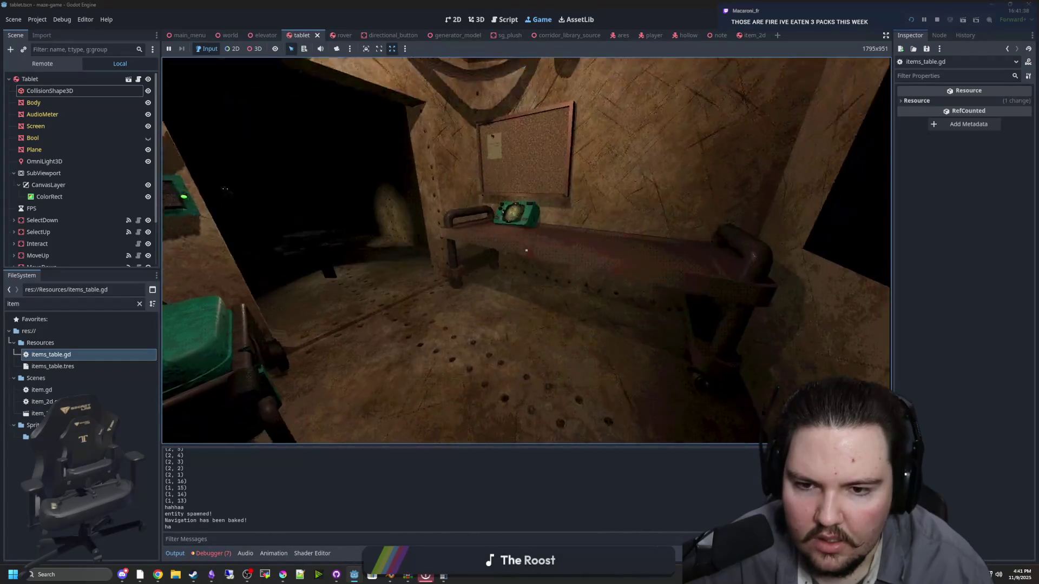
key(e)
key(e)
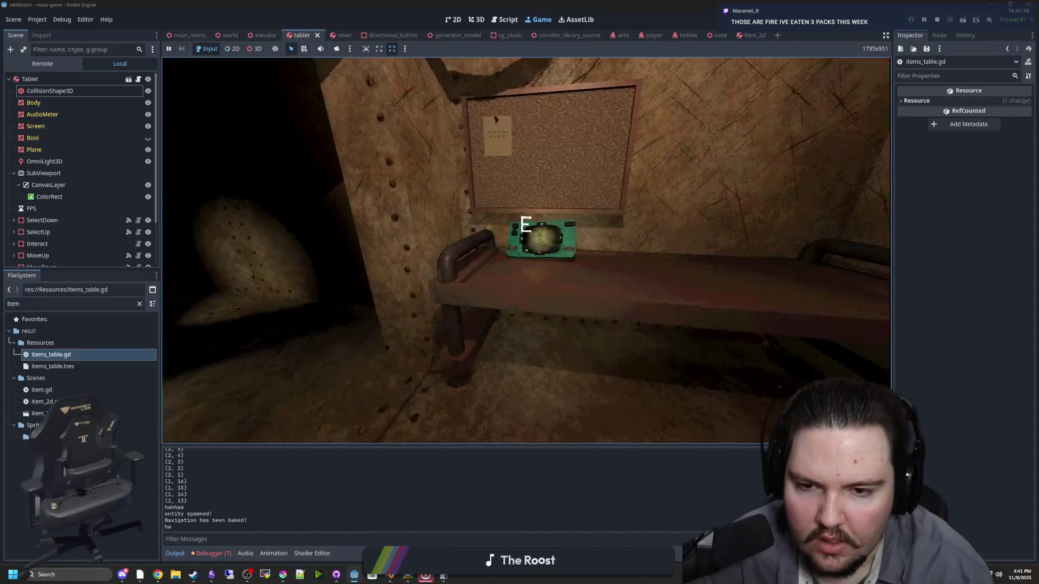
key(e)
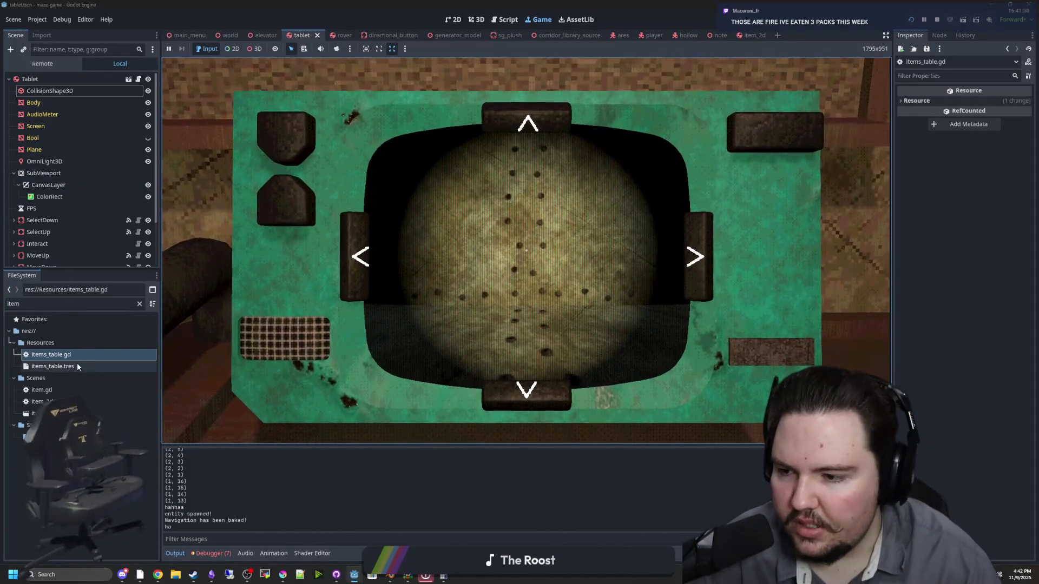
double_click(78, 355)
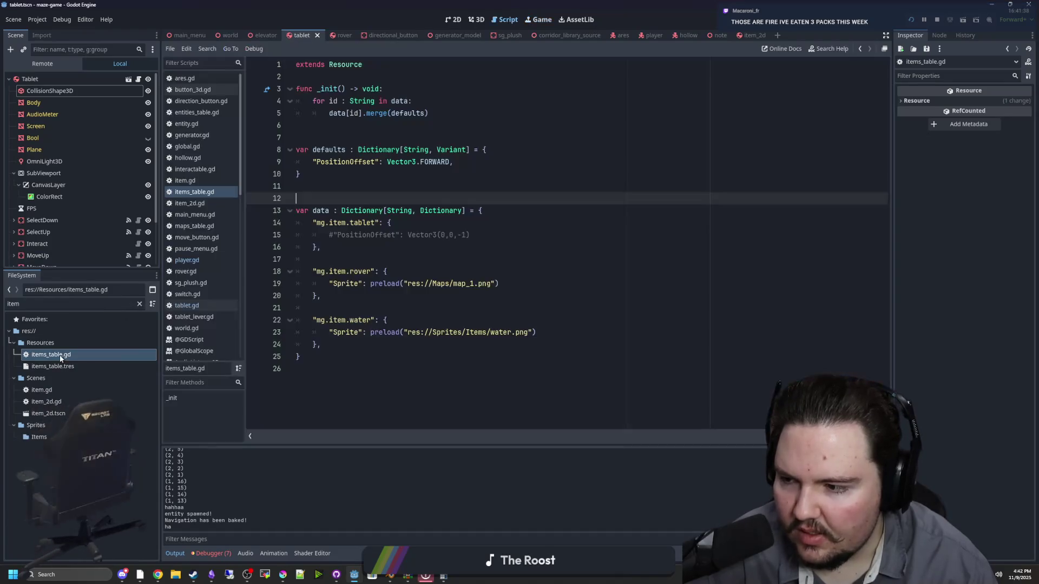
Uncomment the tablet PositionOffset as Vector3(0,0,-0.75), save, and go back to player.gd's FOV line
click(393, 260)
click(329, 235)
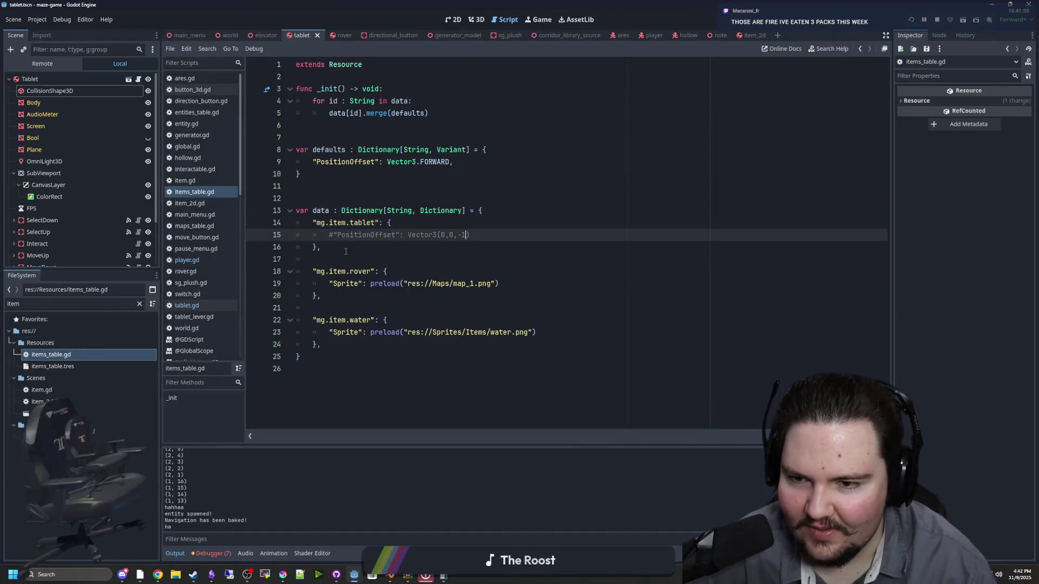
key(End)
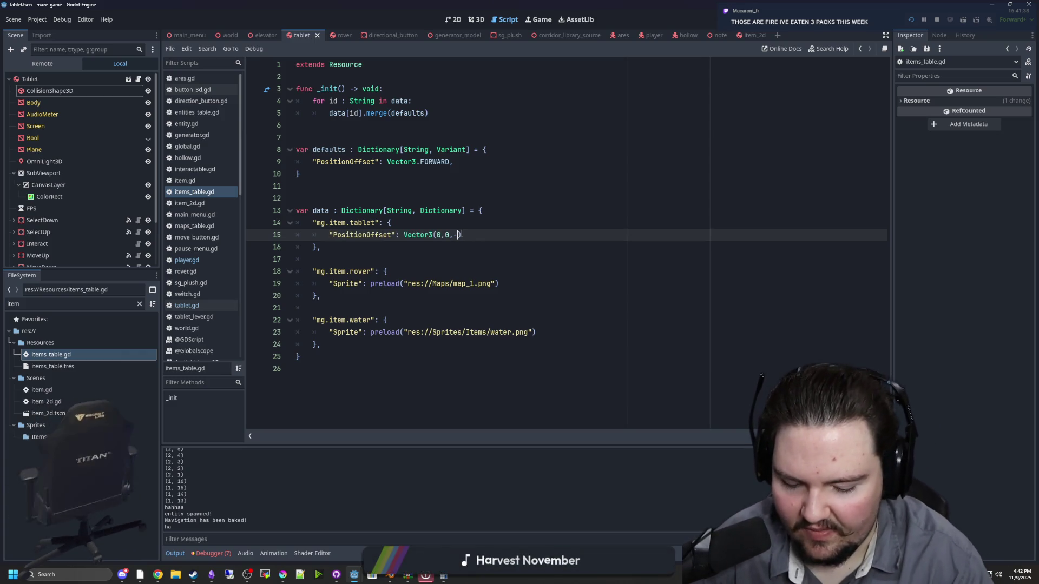
key(Up)
key(Up)
key(Up)
key(ctrl+s)
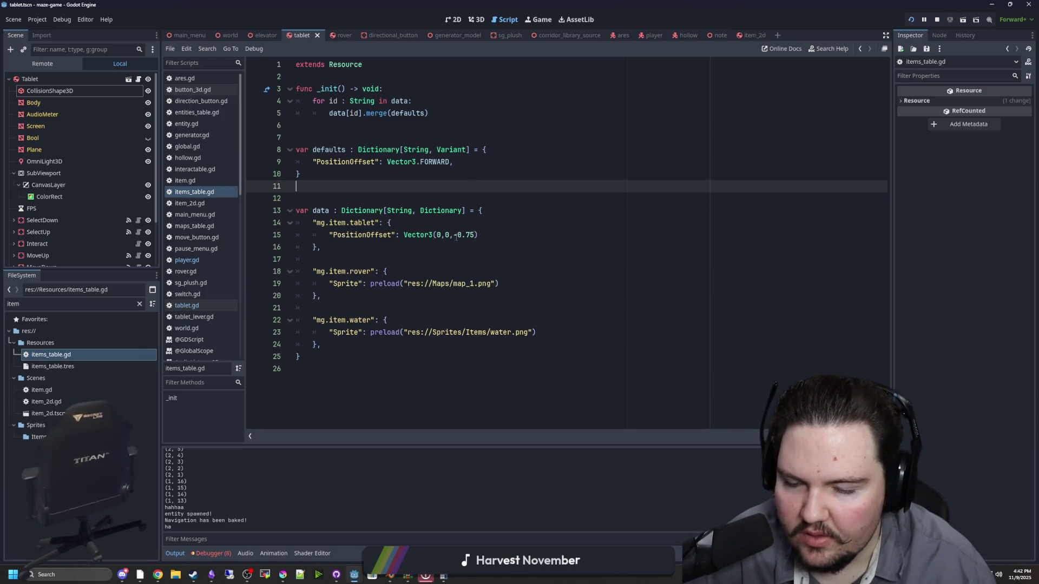
click(187, 260)
click(439, 296)
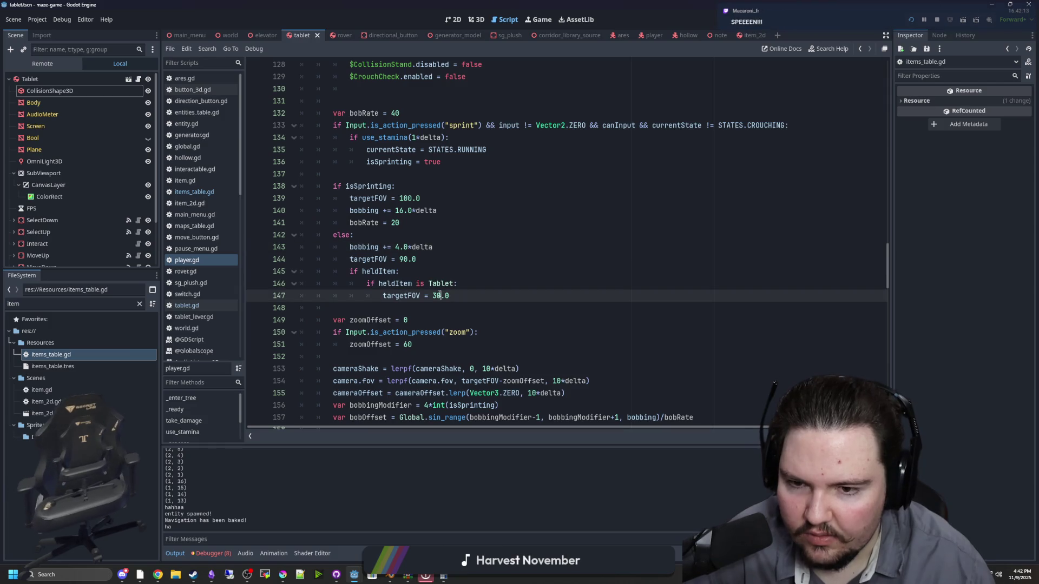
Save the Tablet targetFOV of 40.0 and raise and lower the tablet in the running game
click(512, 255)
key(ctrl+s)
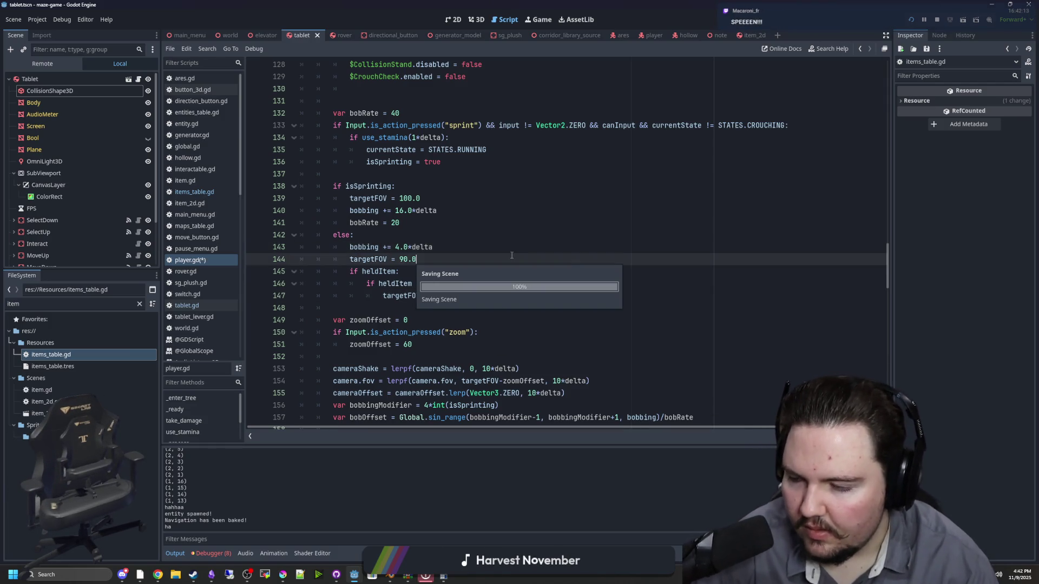
click(543, 19)
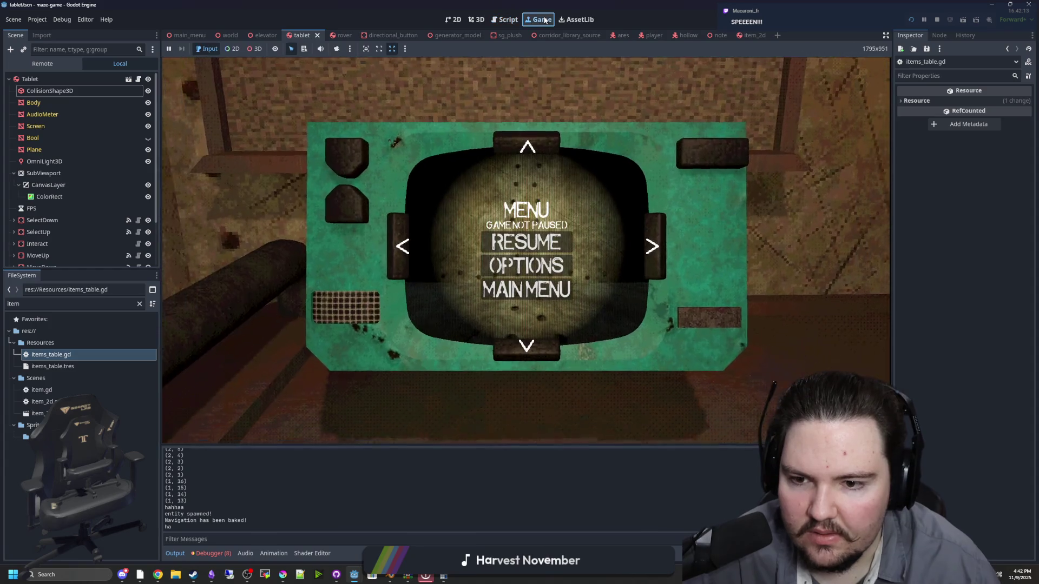
key(e)
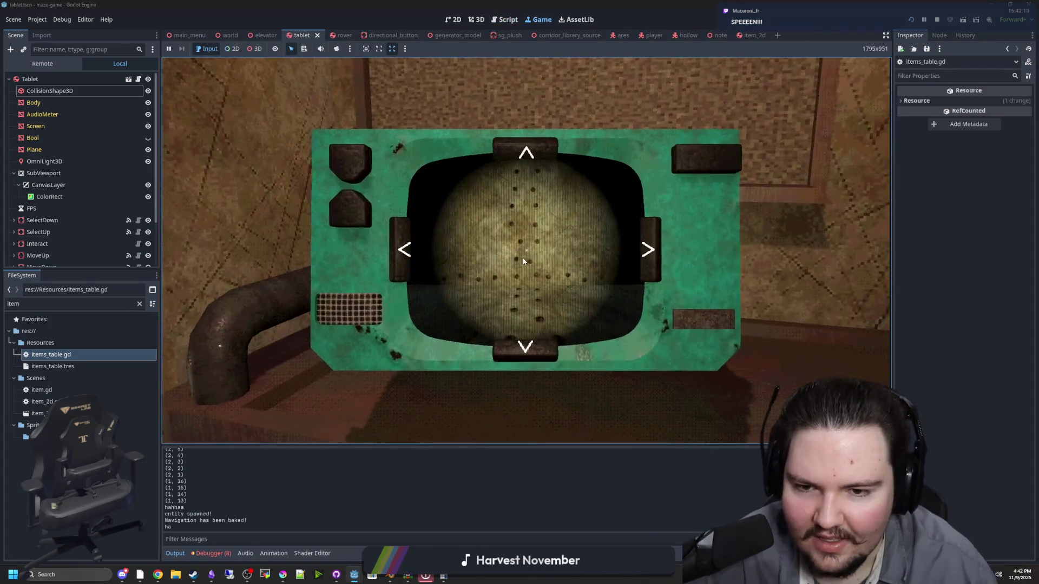
key(e)
Pause the game and relaunch it with F5 to apply the edits
key(Escape)
click(938, 19)
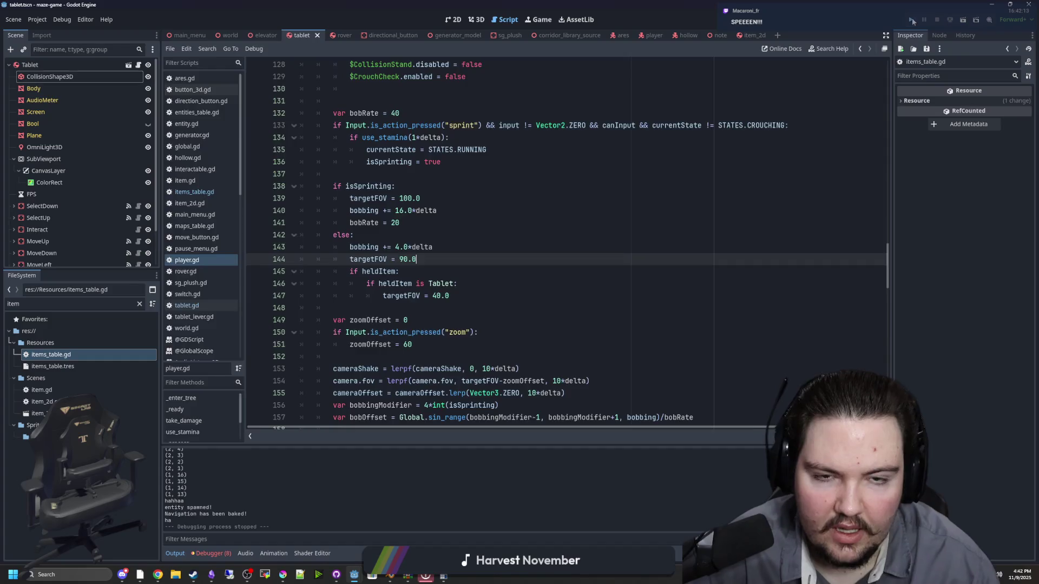
key(F5)
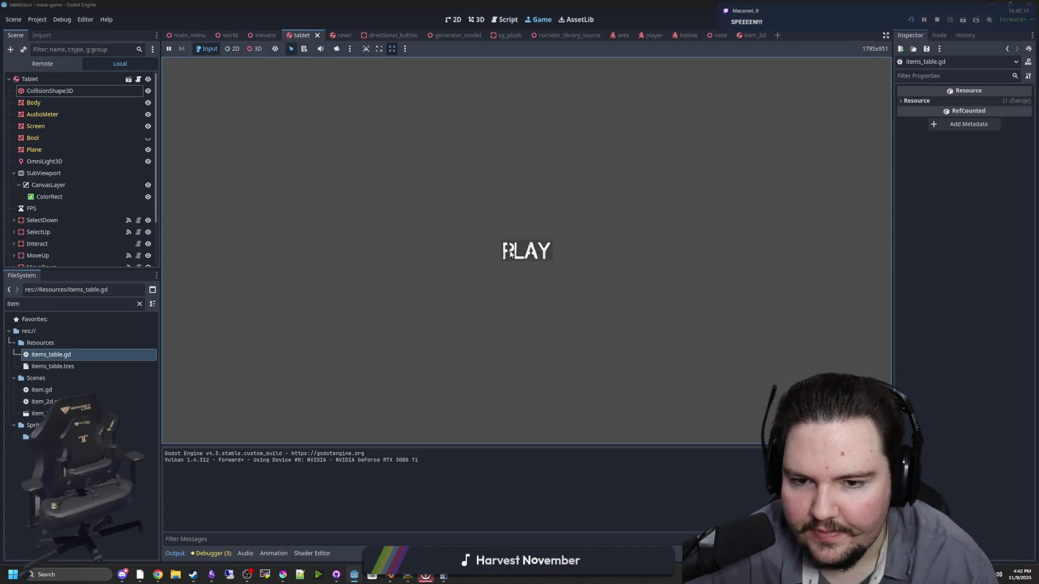
Start the game with PLAY, pick up the tablet, and steer its camera feed toward the corridor
click(527, 251)
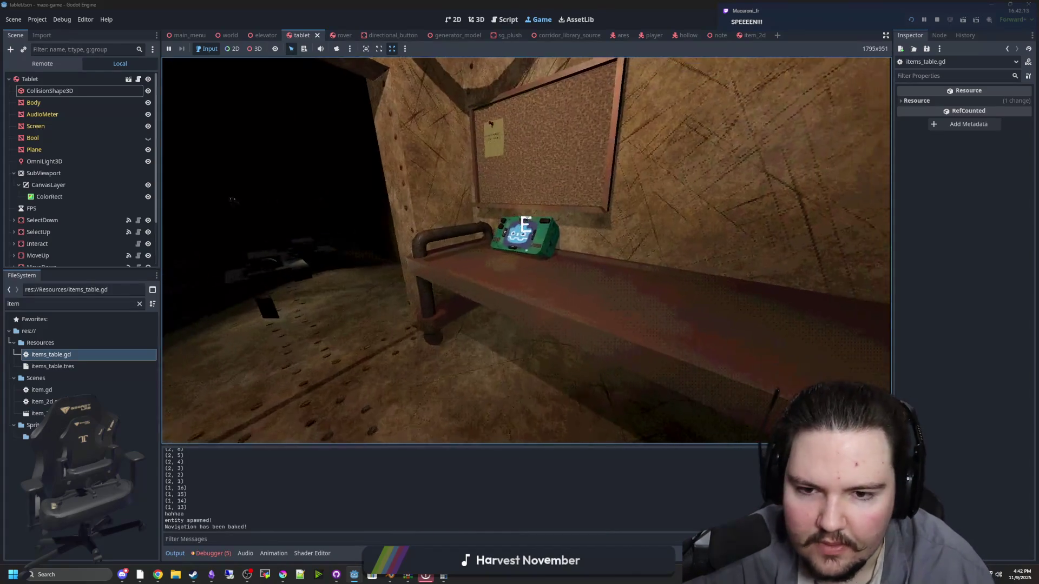
key(e)
key(e)
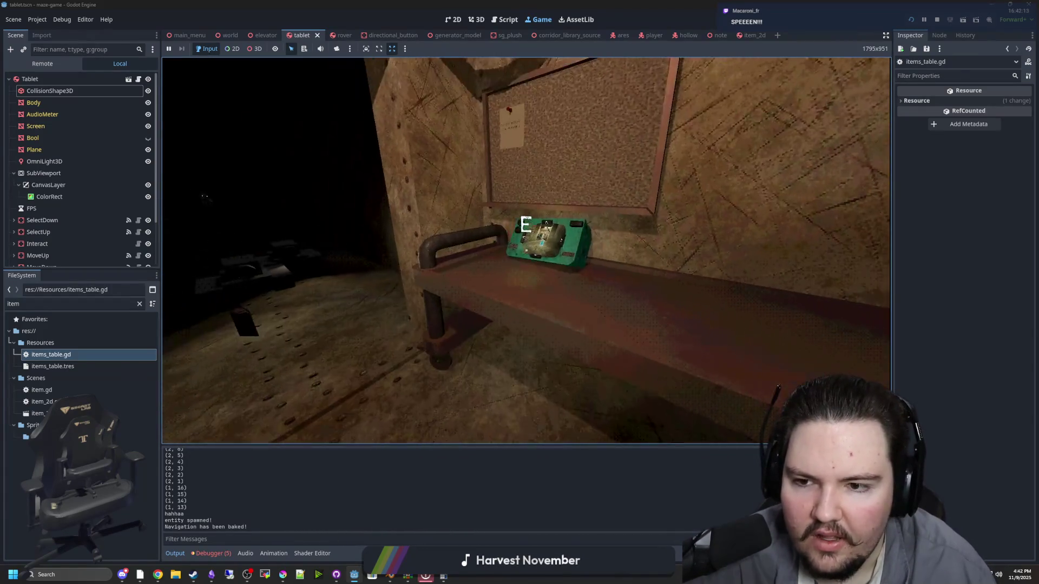
key(e)
key(Up)
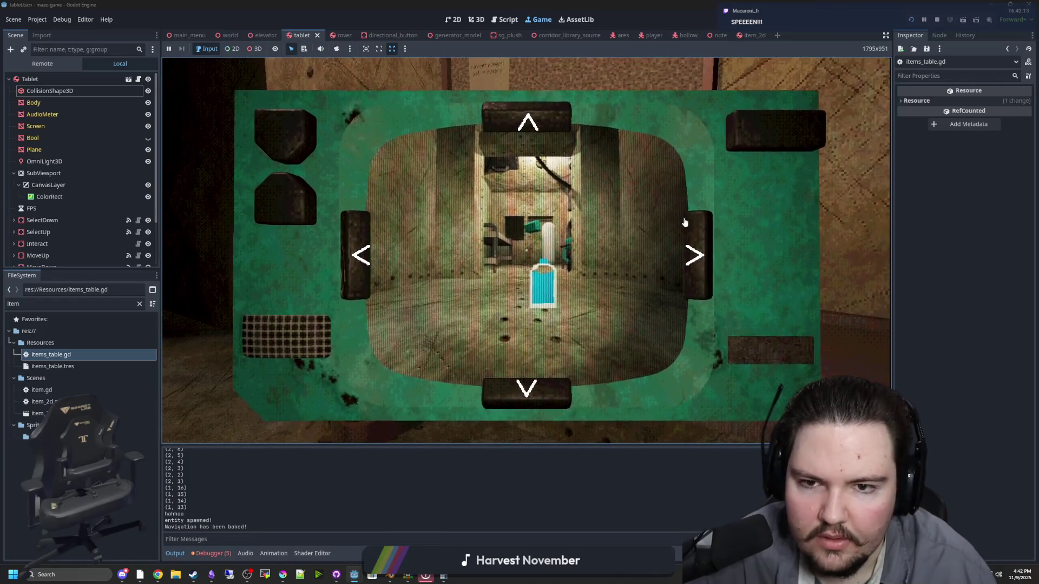
key(Left)
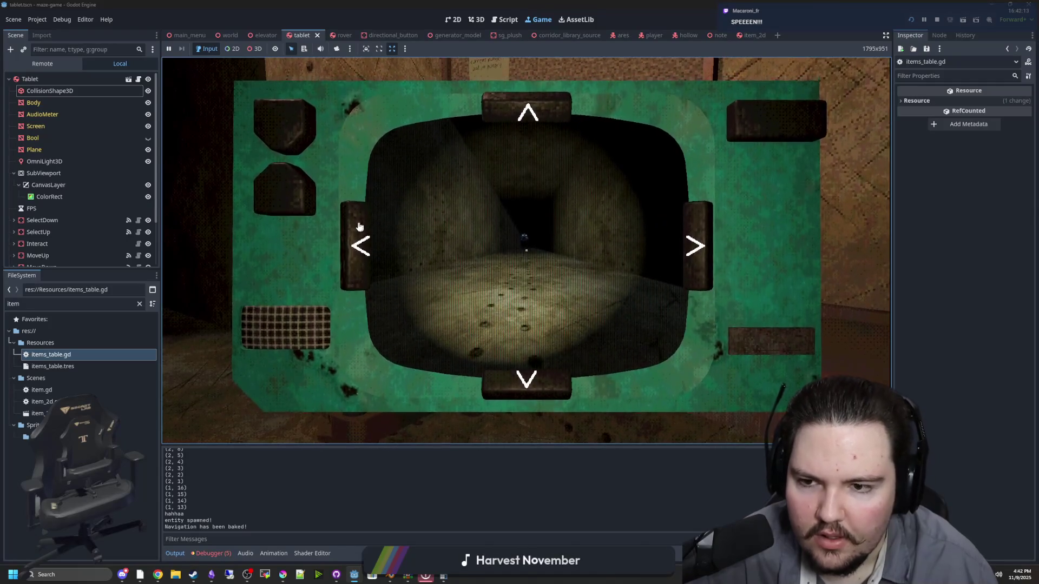
click(354, 246)
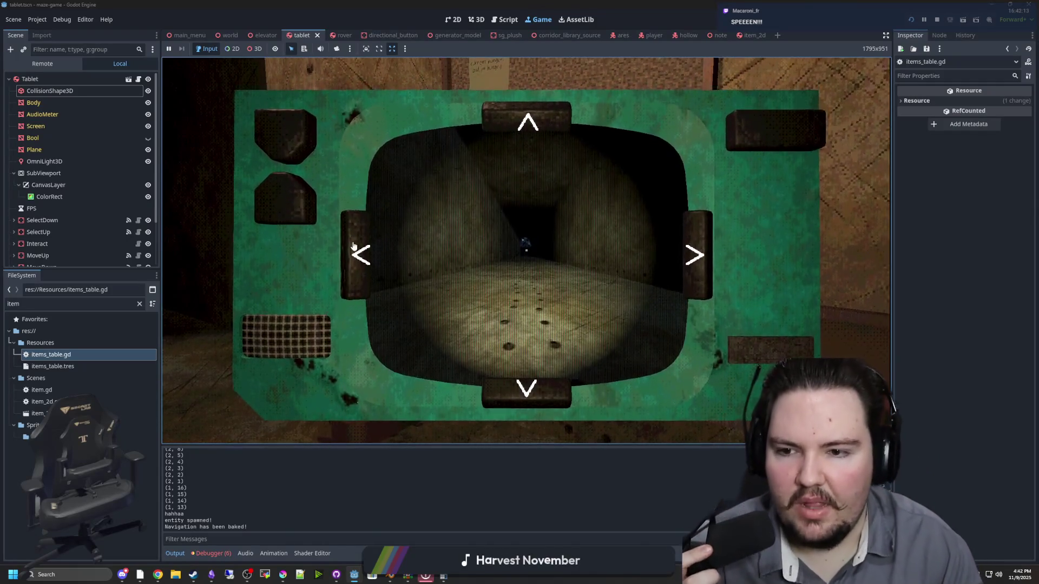
click(352, 245)
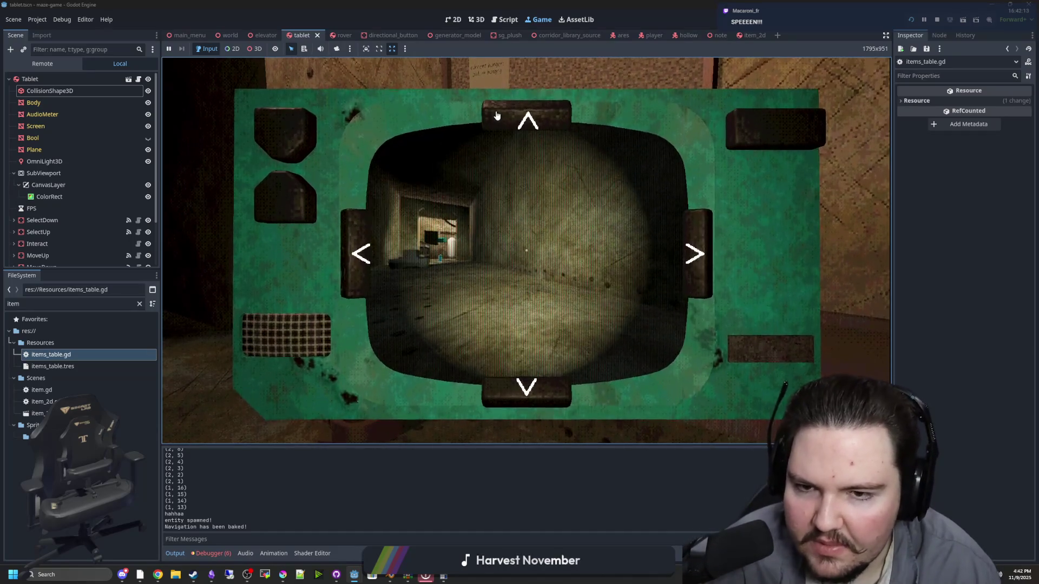
click(514, 114)
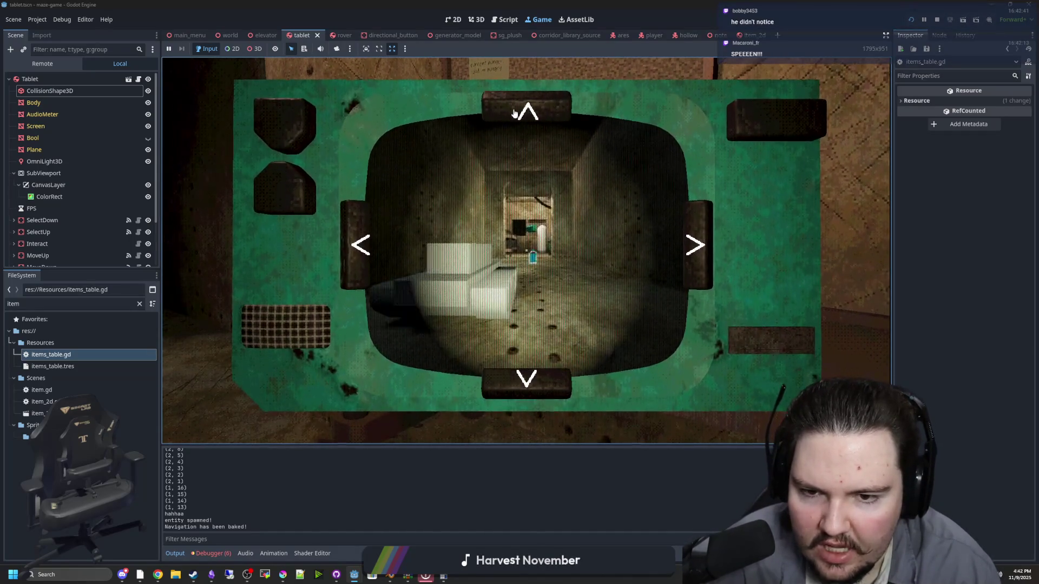
Put the tablet away and walk around the room to inspect the blue bottle in its recess
key(e)
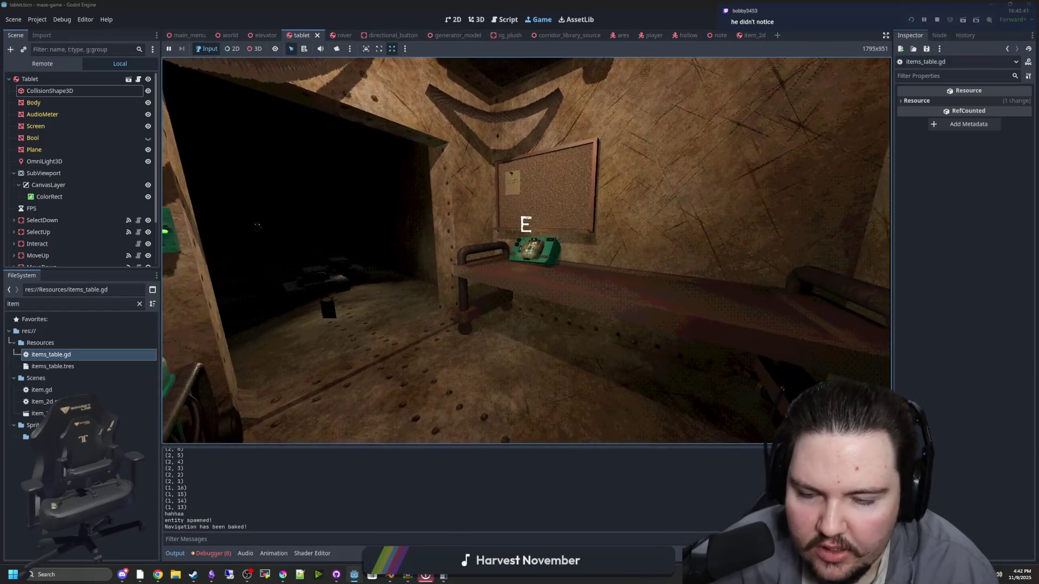
key(w)
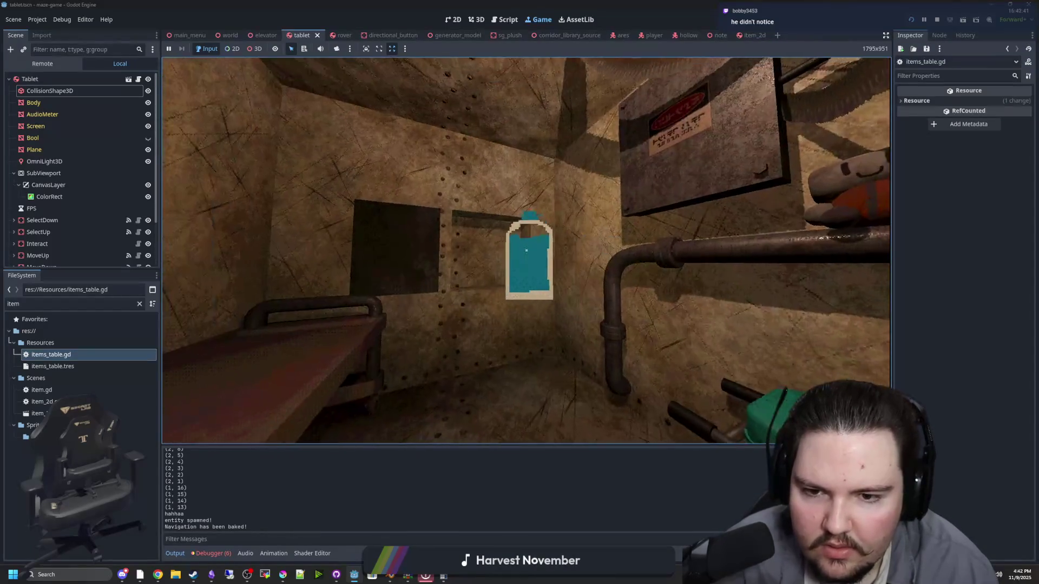
key(s)
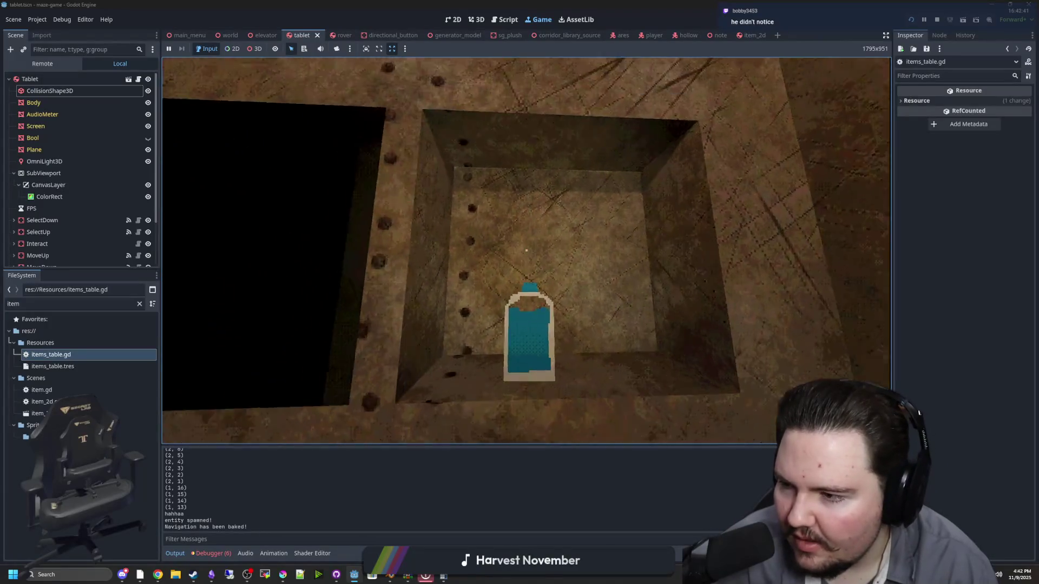
key(w)
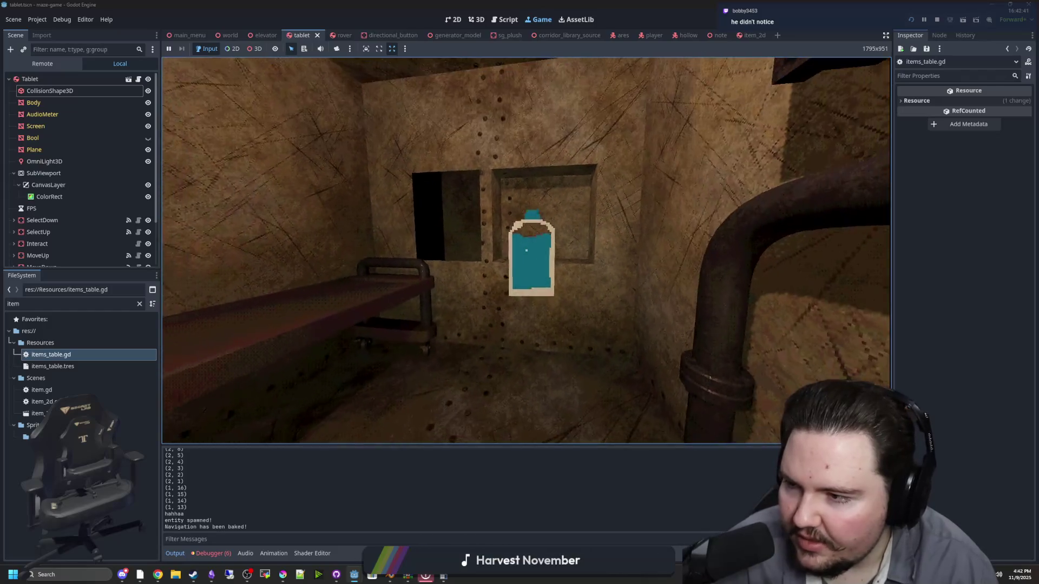
key(s)
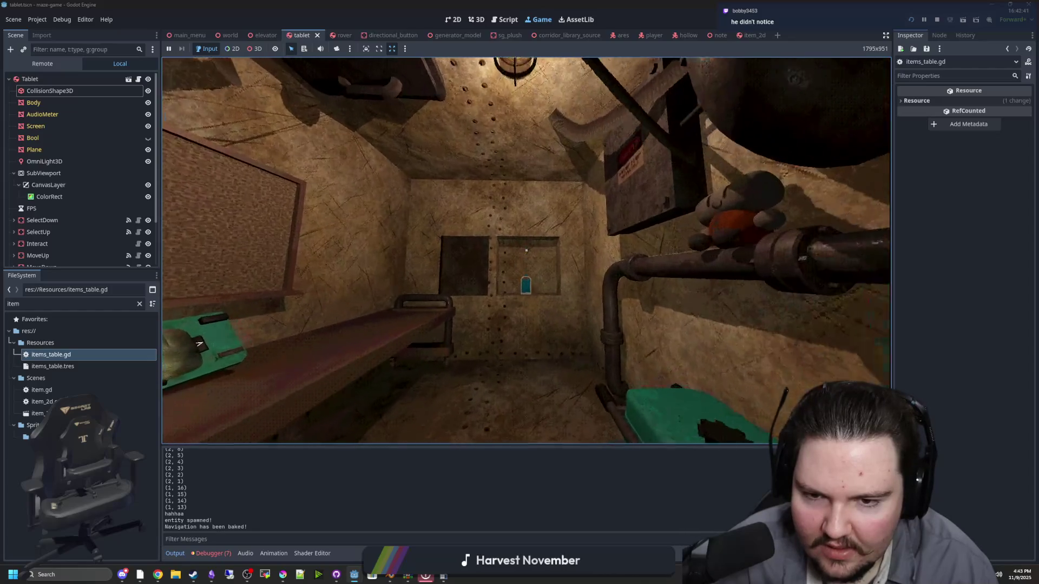
key(a)
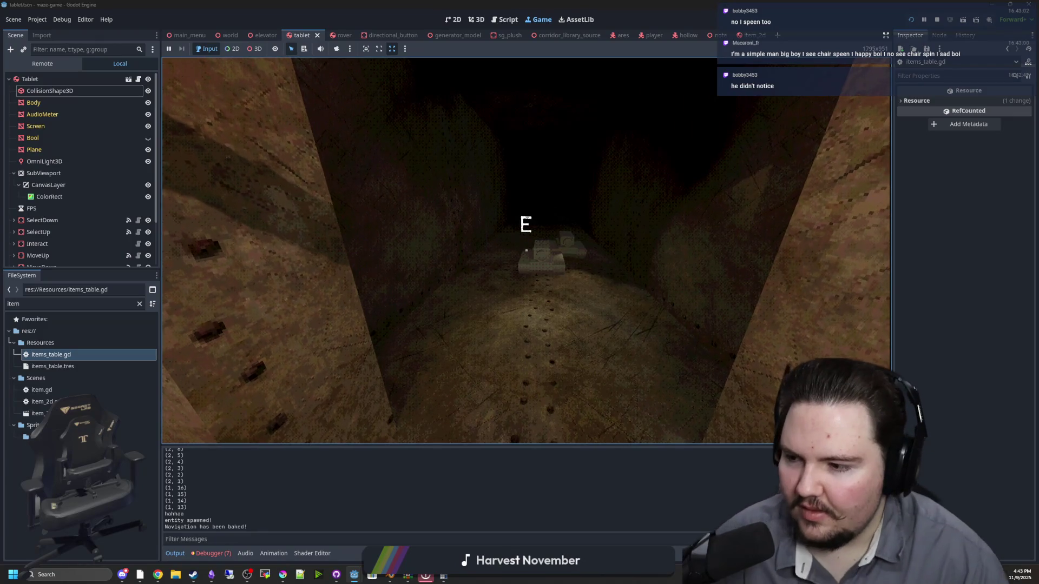
key(a)
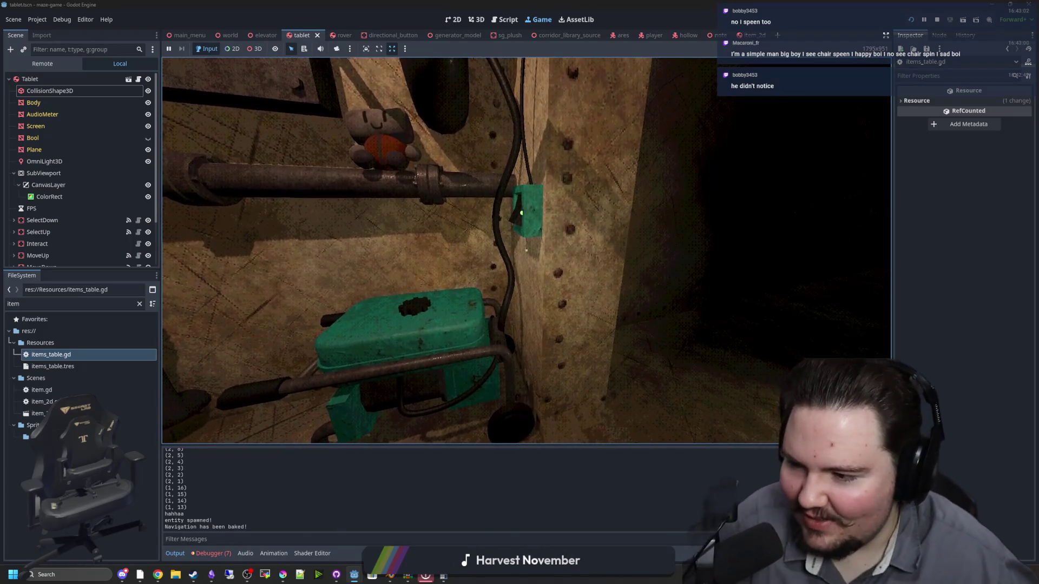
key(a)
key(w)
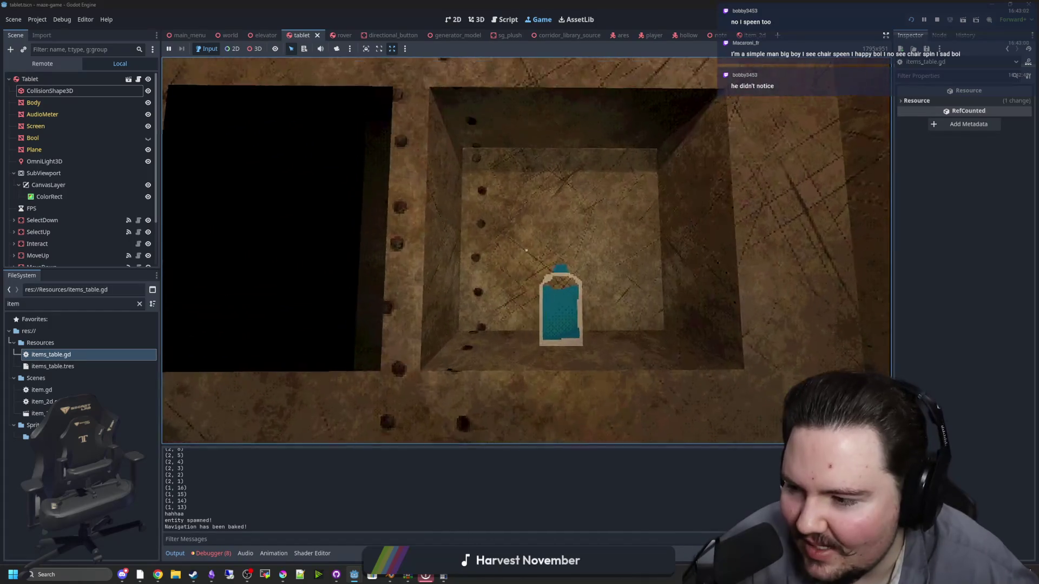
key(s)
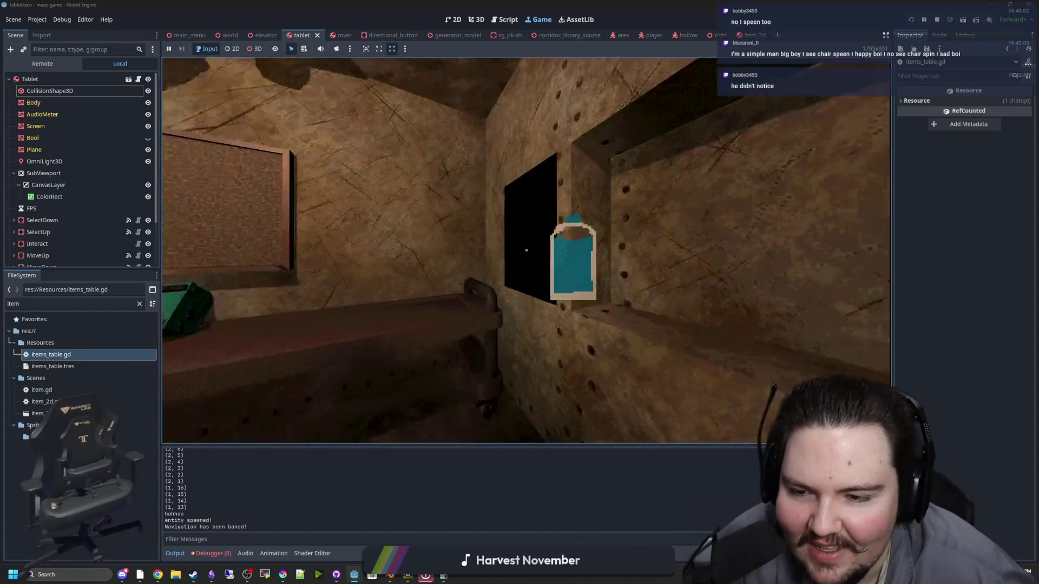
key(w)
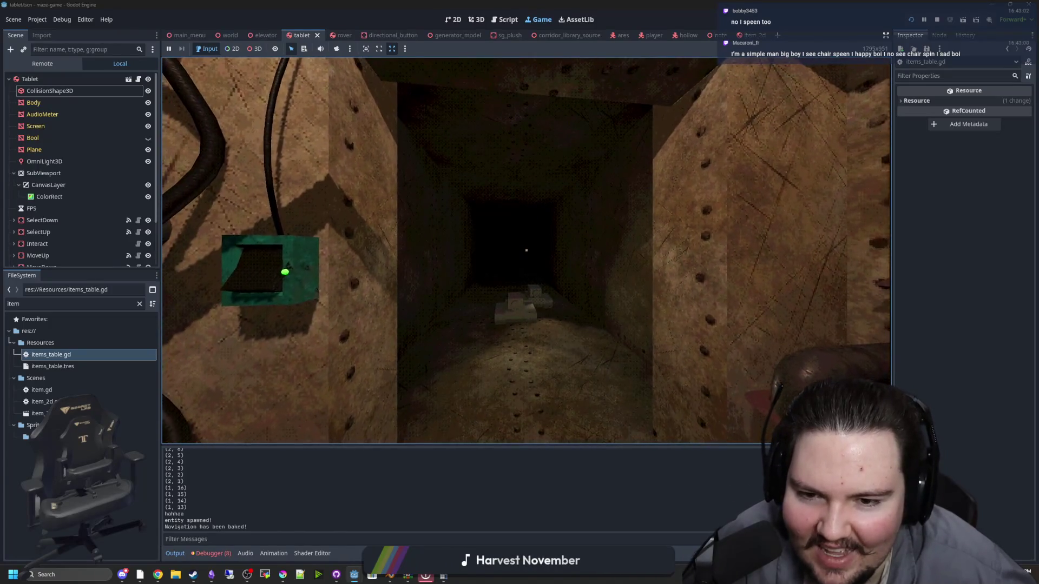
Walk down the dark corridor, pick up the object with E, and pause the game
key(w)
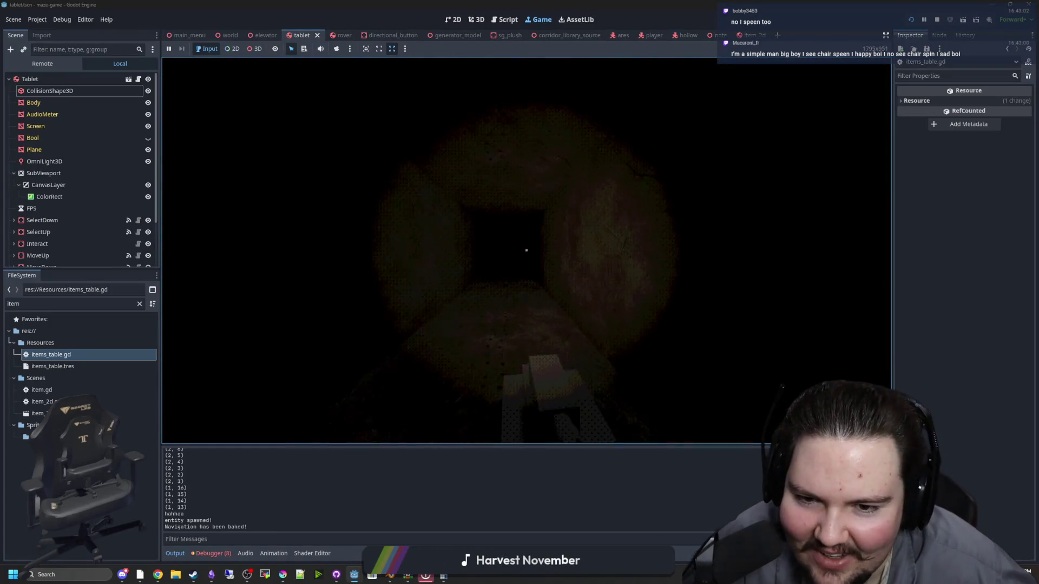
key(w)
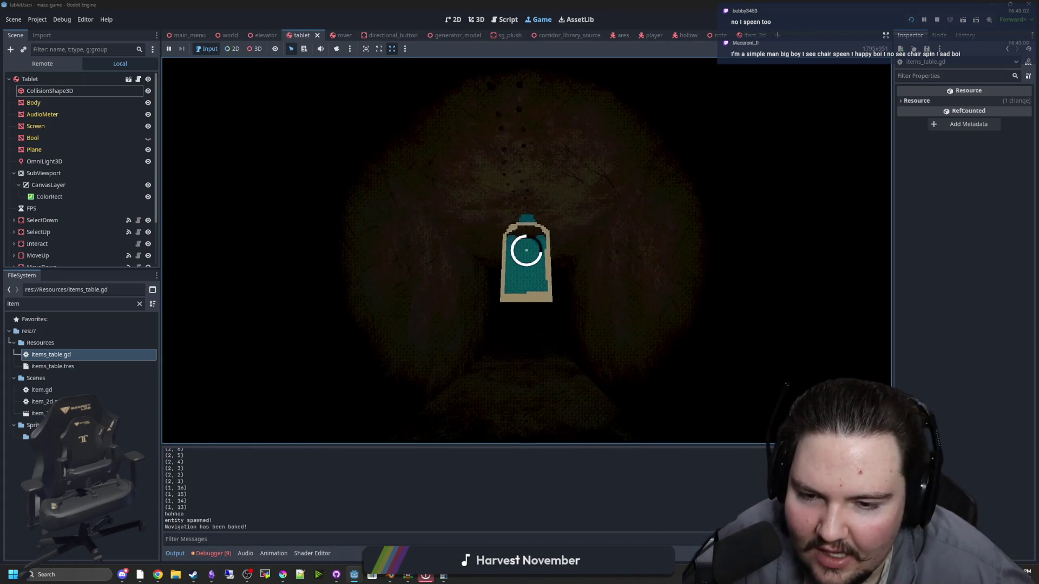
key(w)
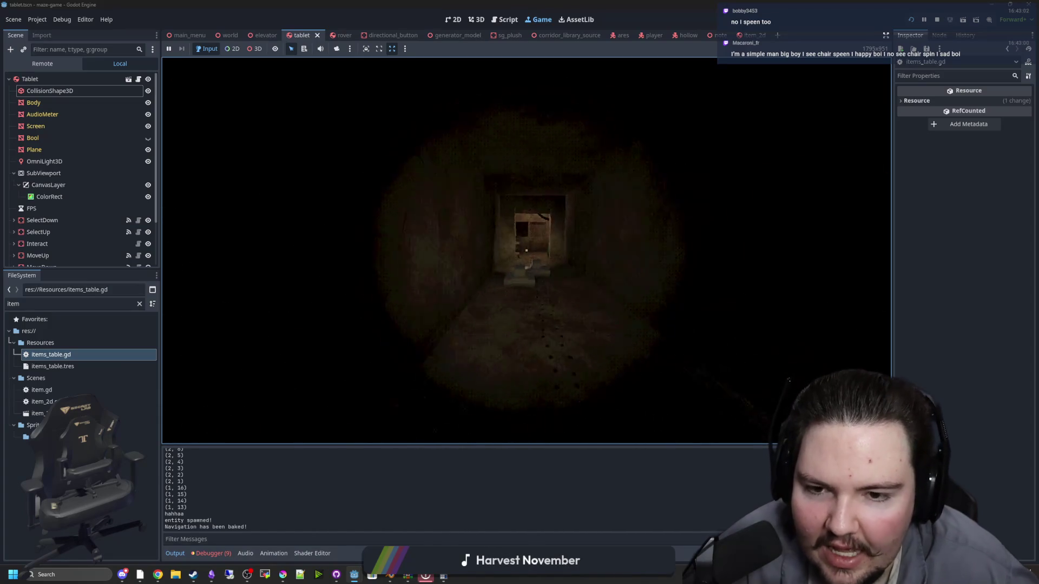
key(e)
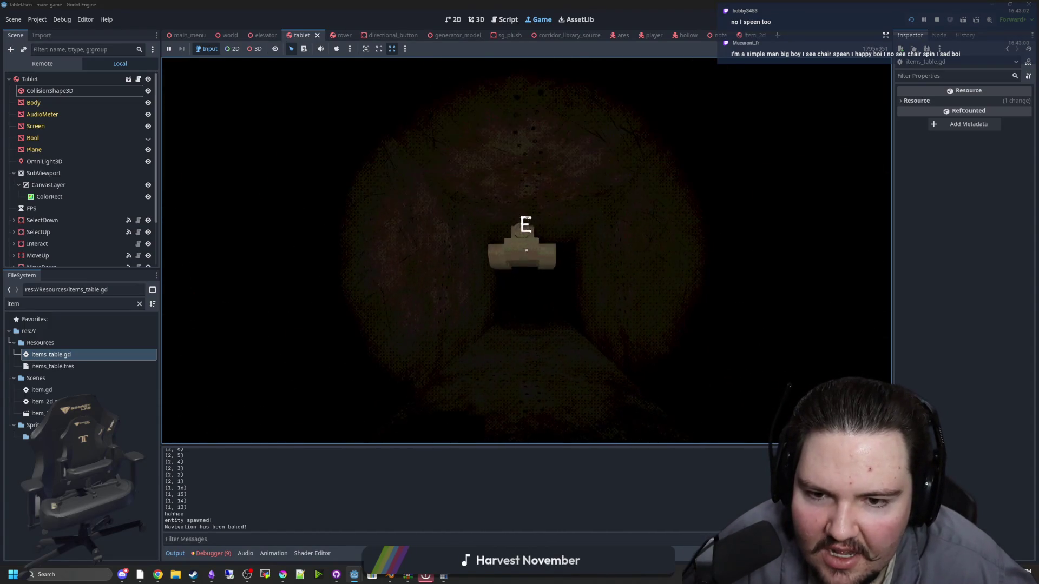
key(e)
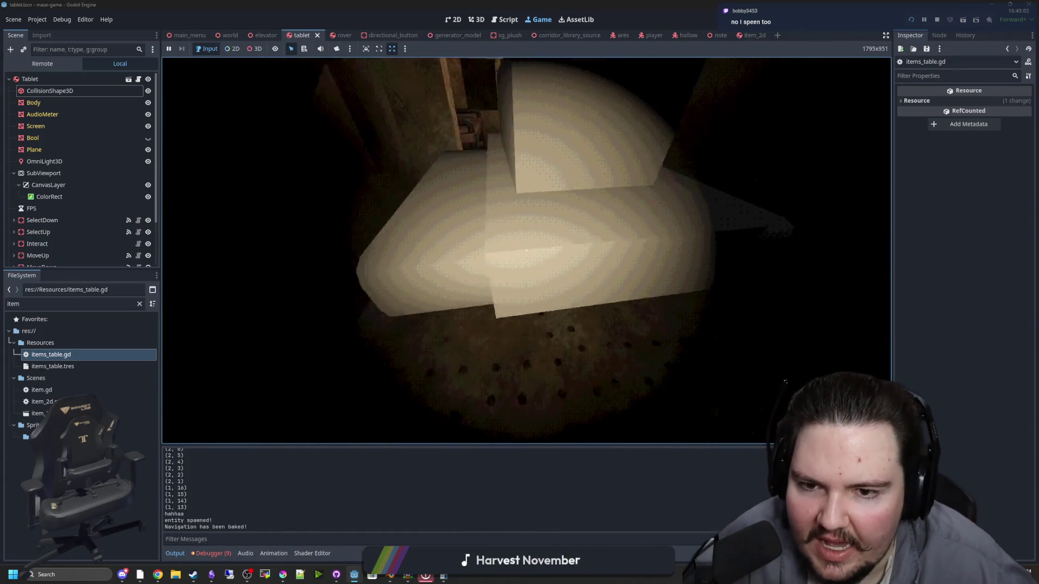
key(super)
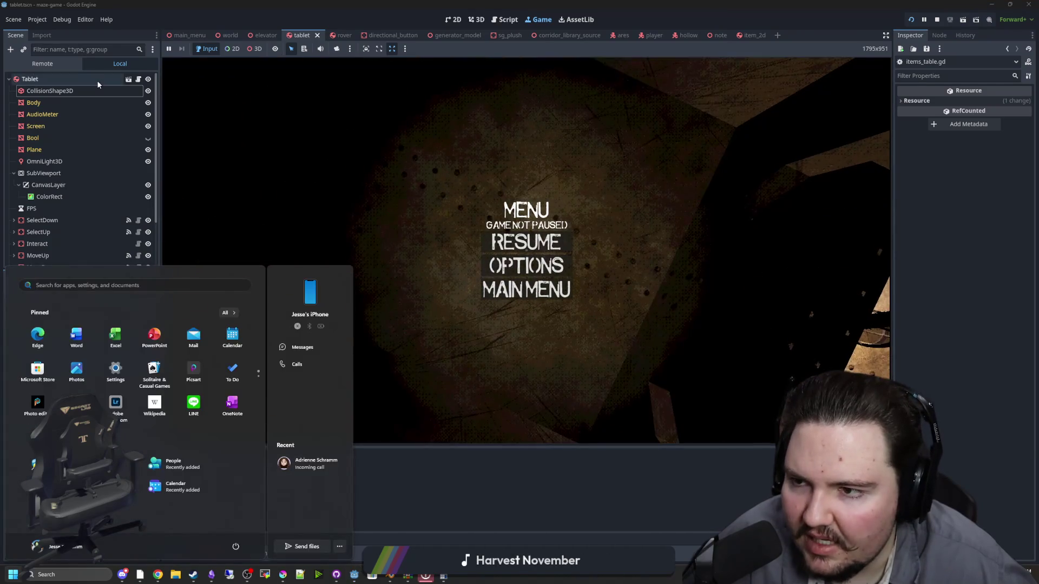
Return to the editor and bring up player.gd at the held-item code
click(97, 82)
double_click(51, 354)
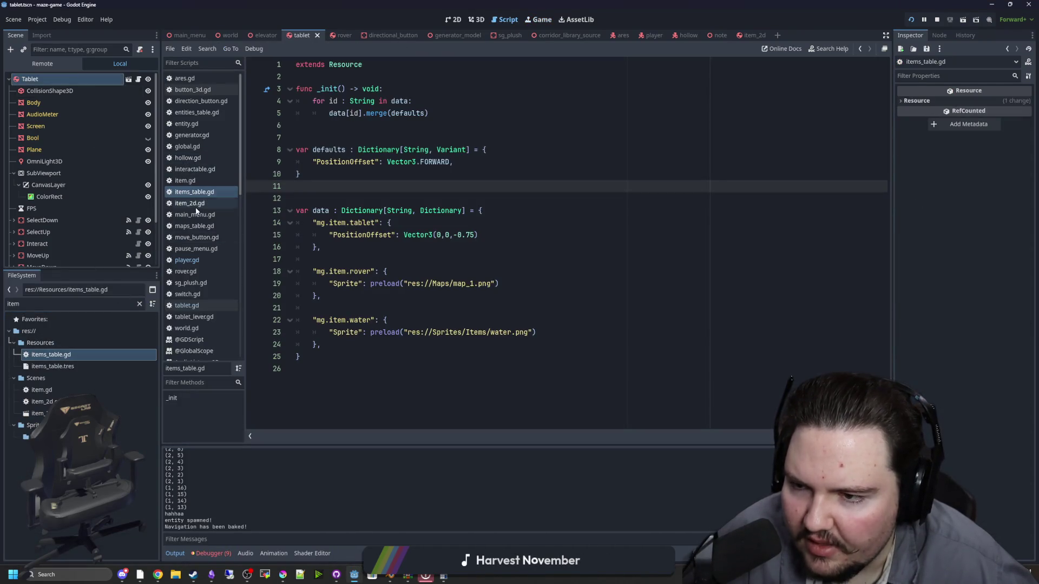
click(187, 261)
scroll(530, 319, down, 8)
scroll(529, 319, down, 15)
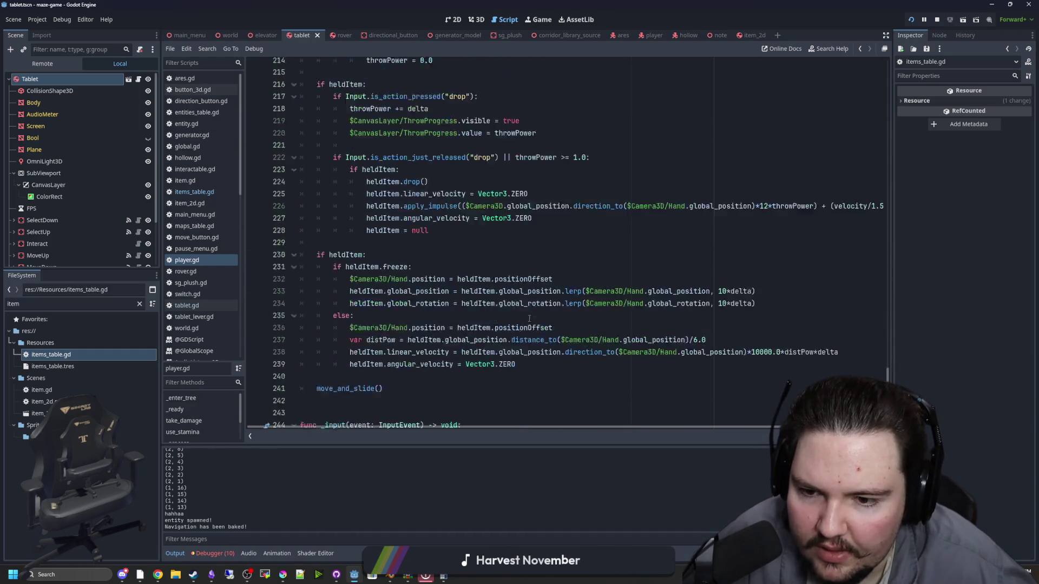
scroll(529, 320, down, 3)
scroll(487, 270, up, 2)
Move the global_rotation lerp line from the freeze branch to under 'if heldItem:' and save
click(433, 259)
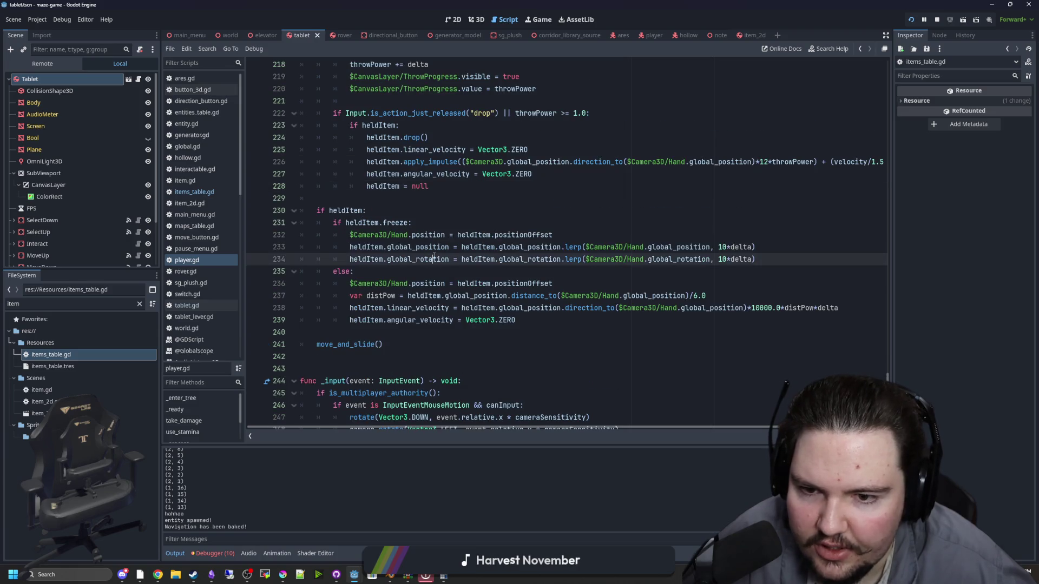
click(415, 261)
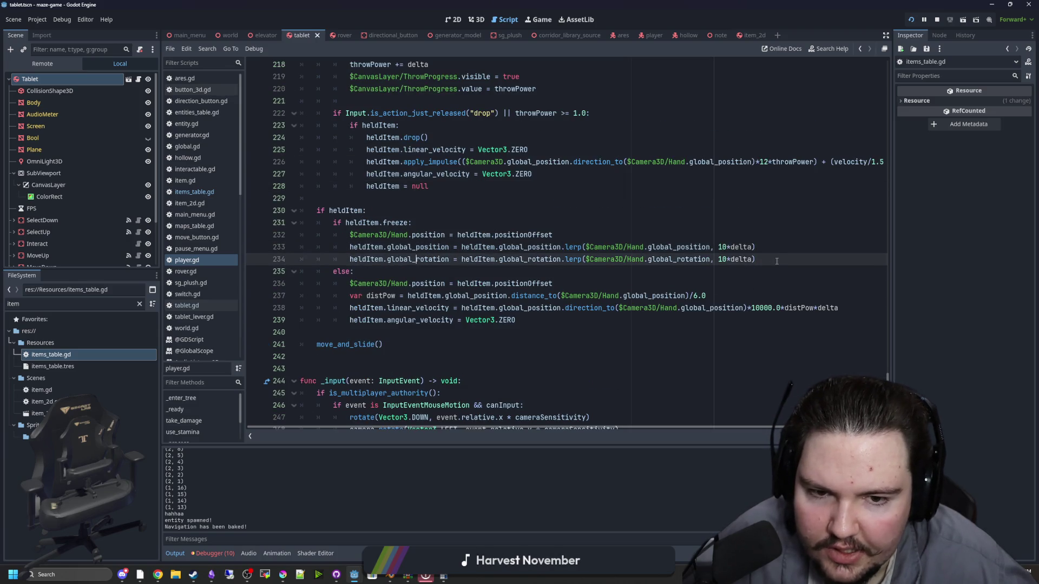
drag(776, 262, 349, 260)
key(BackSpace)
click(384, 210)
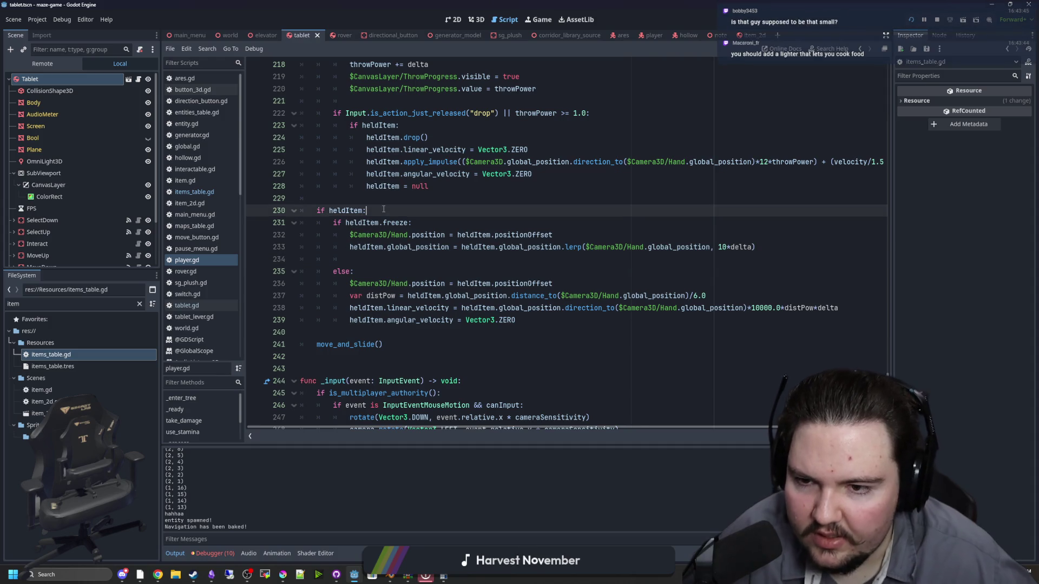
key(Return)
text(heldItem.global_rotation = heldItem.global_rotation.lerp($Camera3D/Hand.global_rotation, 10*delta))
key(Return)
key(Down)
key(Down)
key(Down)
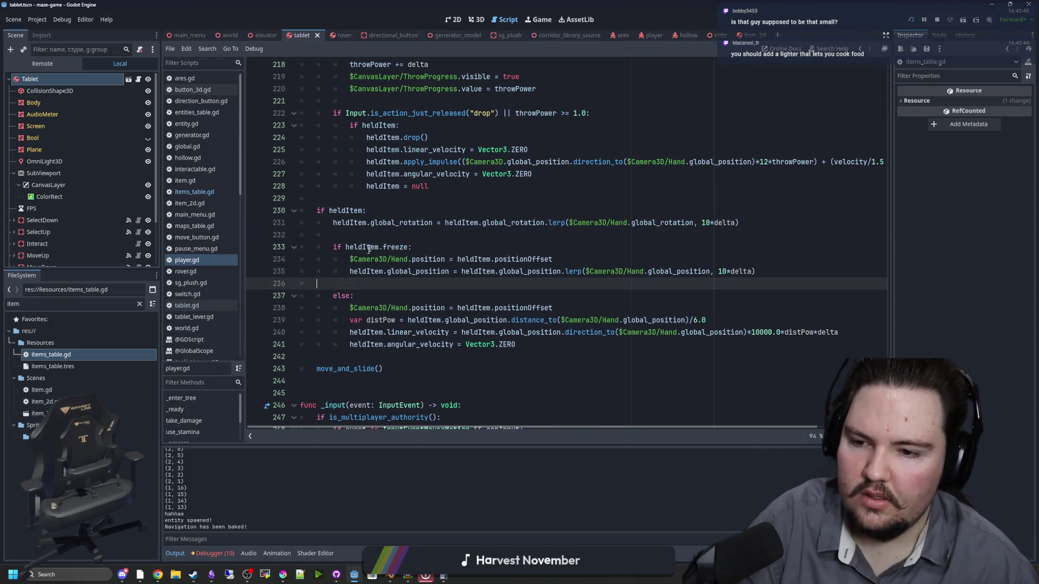
key(BackSpace)
key(BackSpace)
key(Up)
key(Up)
key(Up)
key(ctrl+s)
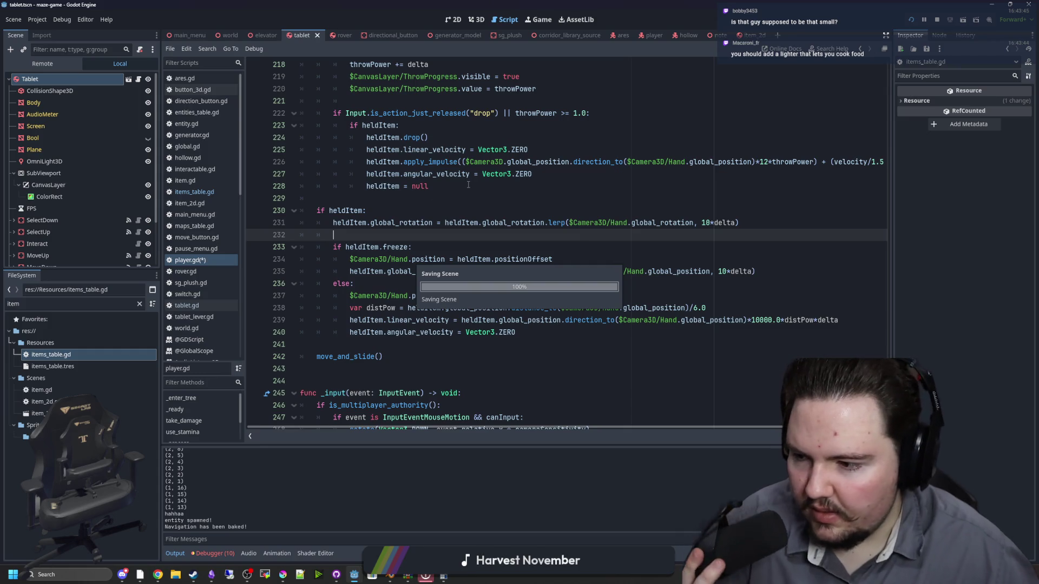
Resume the running game and walk the held object past the benches
key(ctrl+F4)
key(Escape)
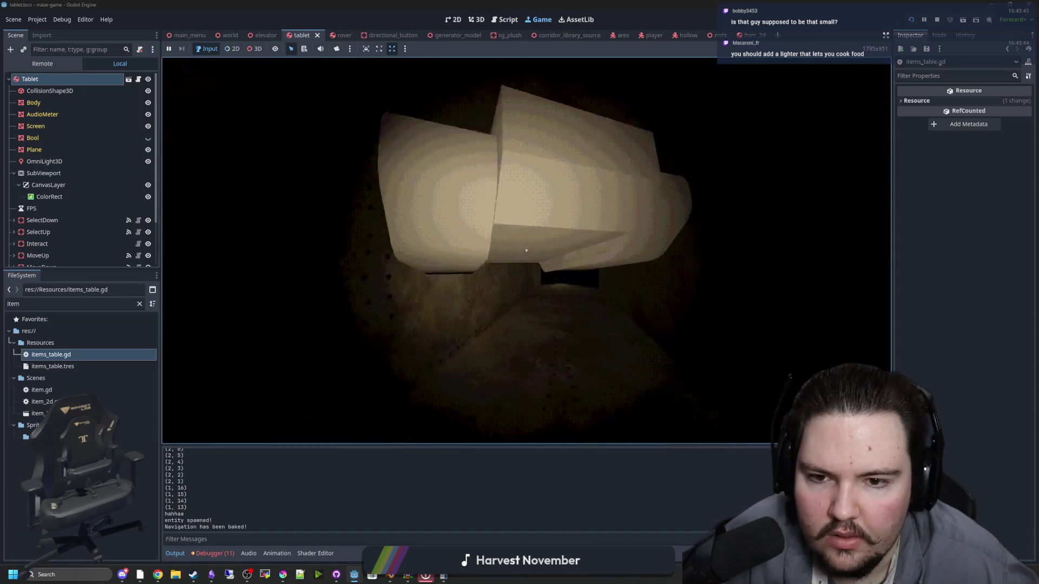
key(w)
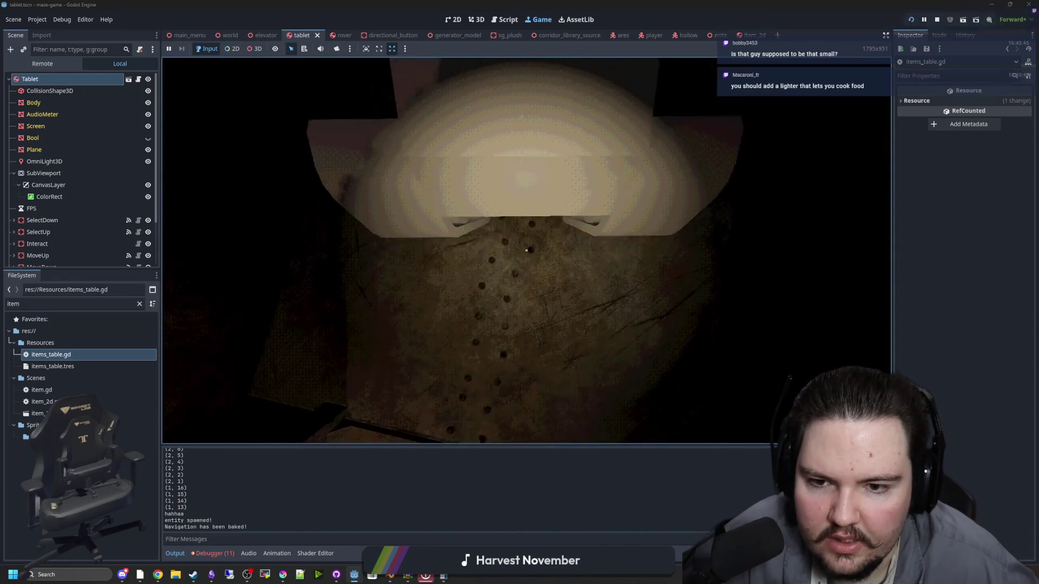
key(s)
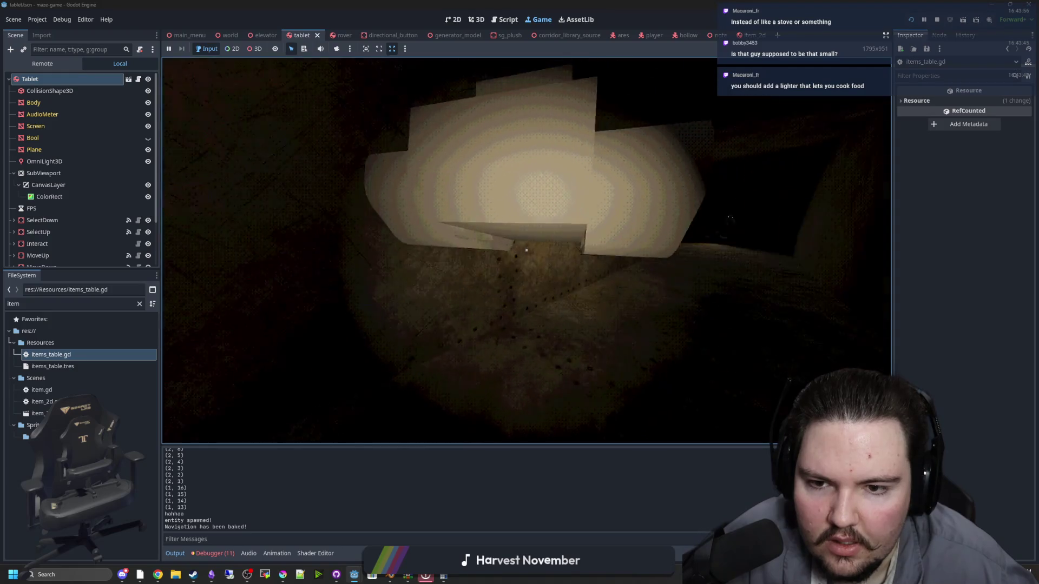
key(w)
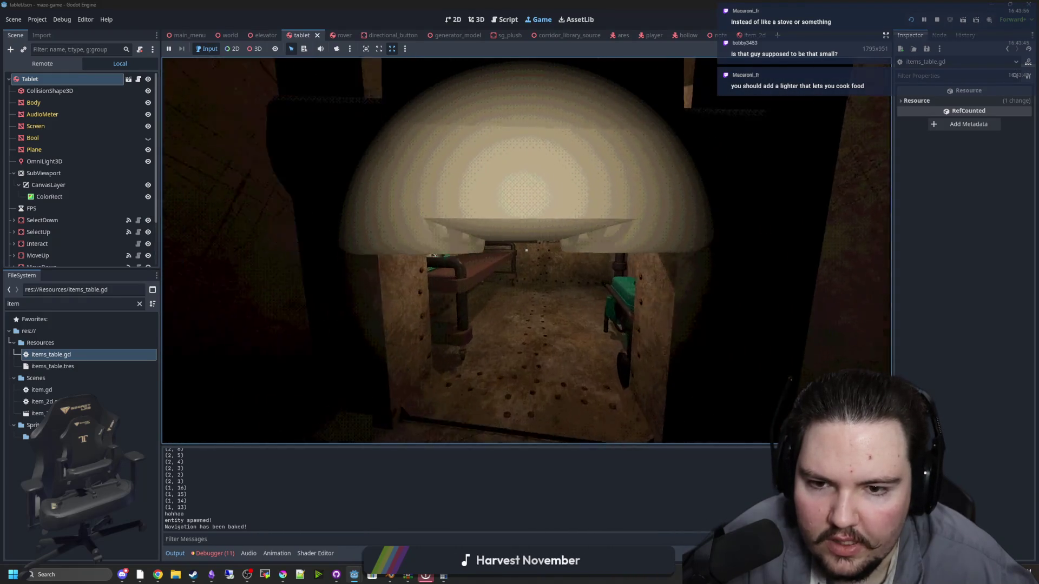
key(w)
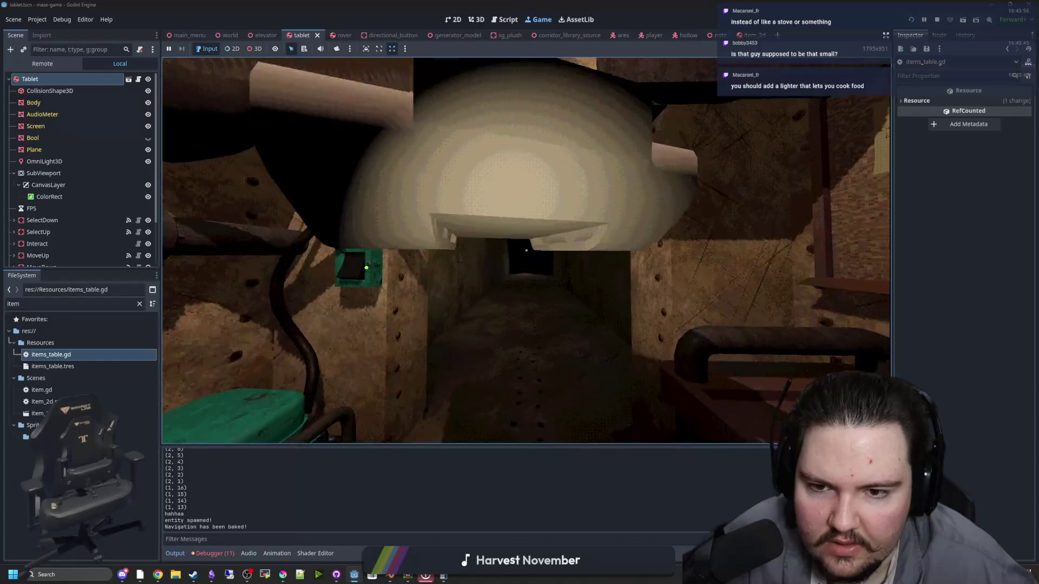
Walk through the maze rooms, checking the held object's rotation, until the tablet's interact prompt shows
key(w)
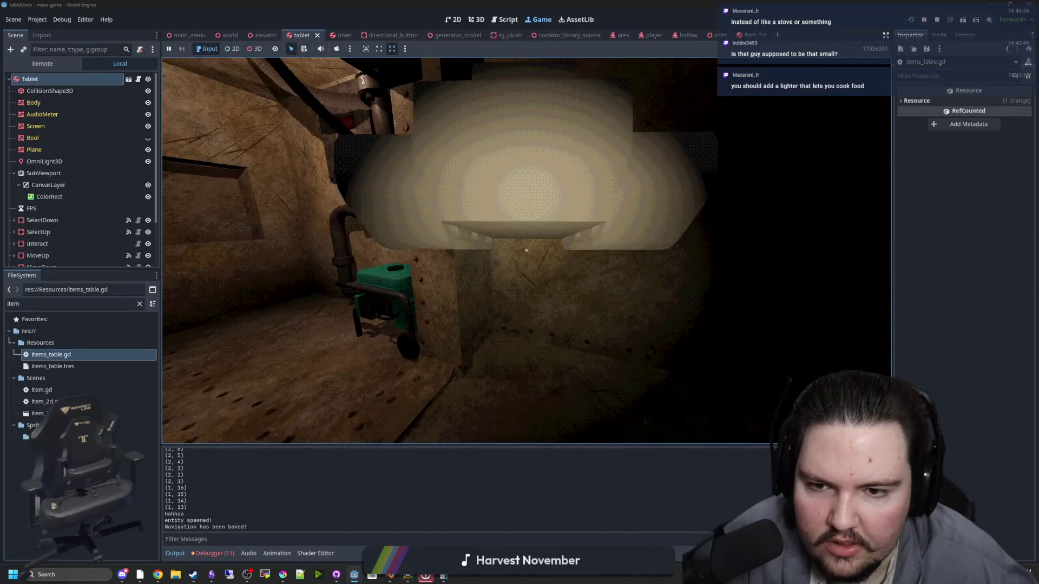
key(w)
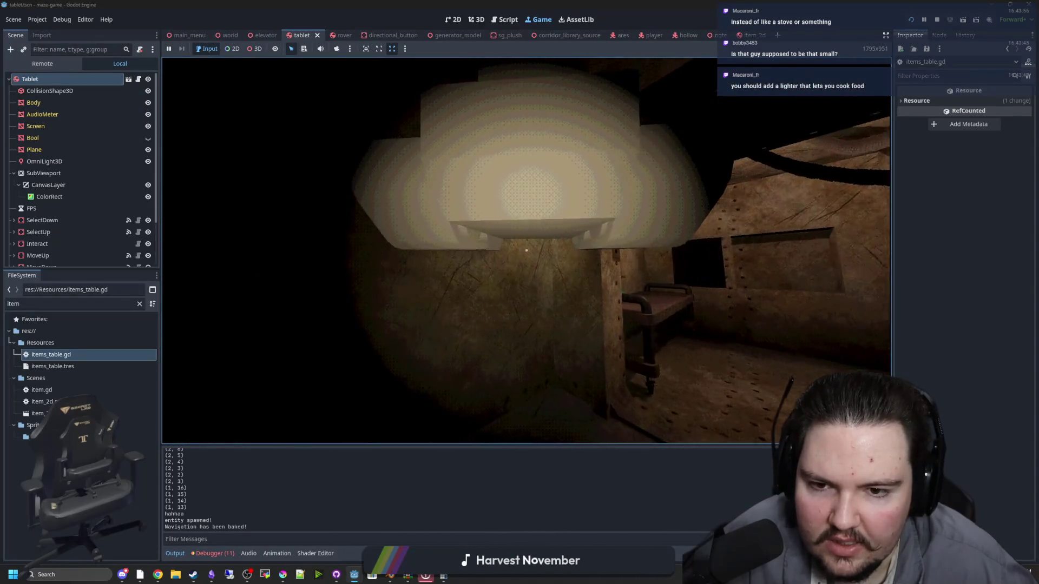
key(w)
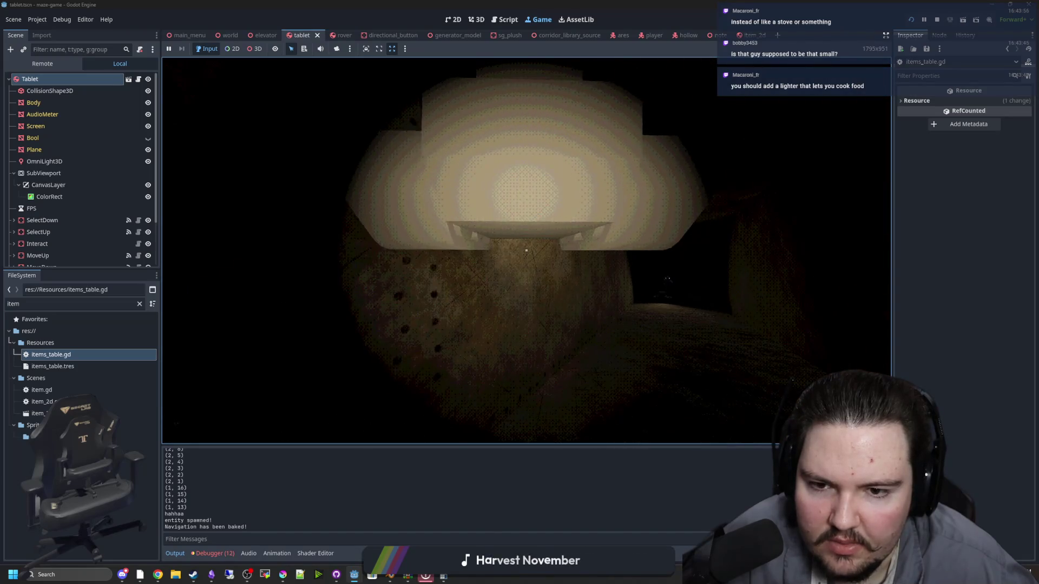
key(w)
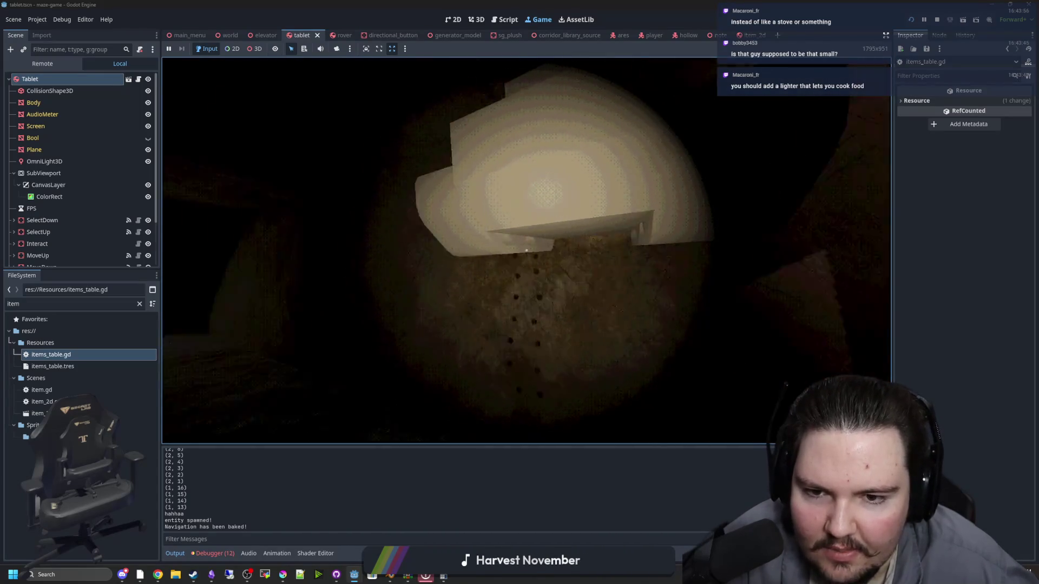
key(w)
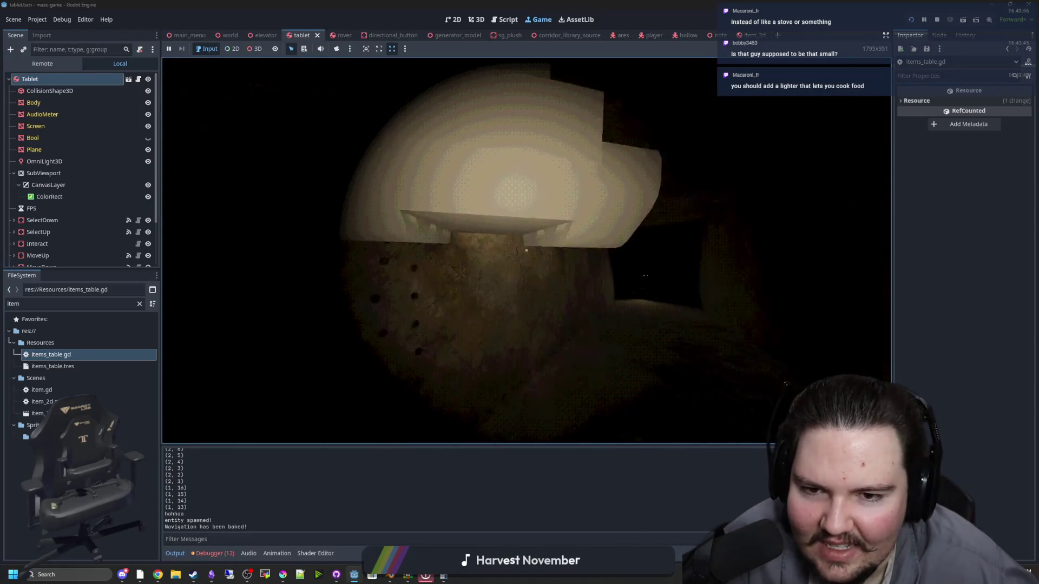
key(w)
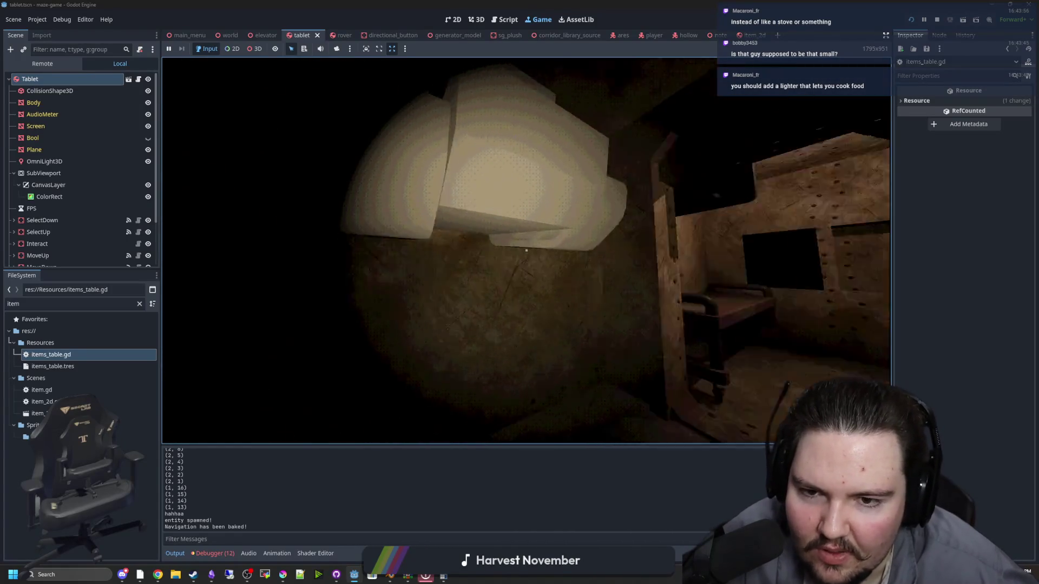
key(w)
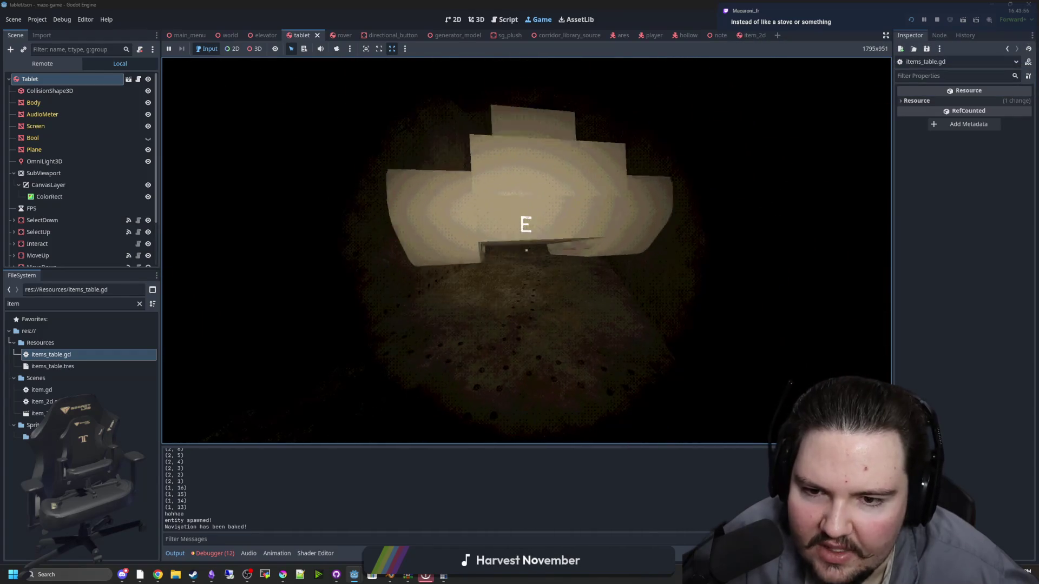
Use the tablet with E, step back up the corridor, and bring up the pause menu
key(e)
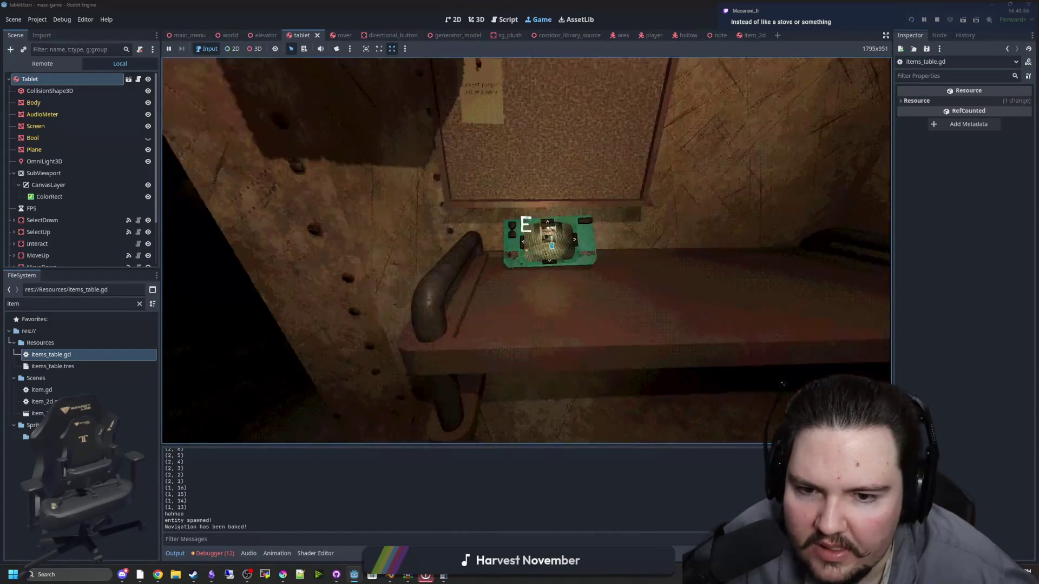
key(e)
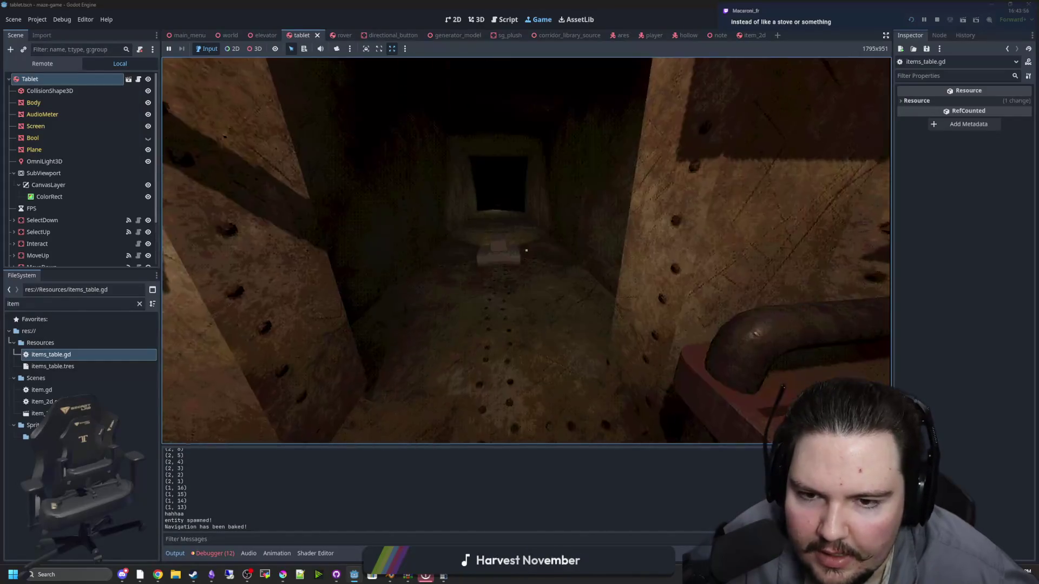
key(w)
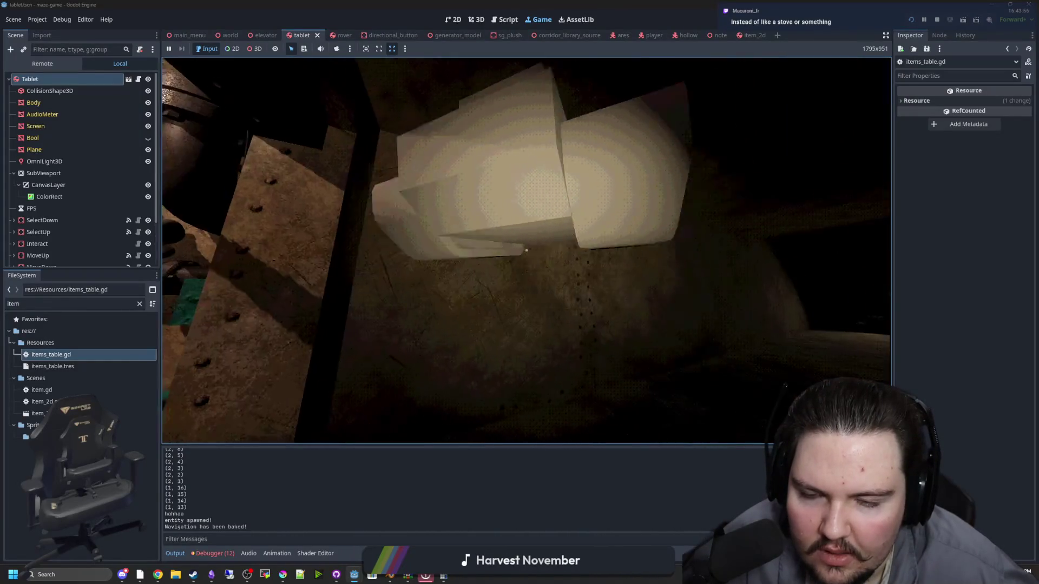
mouse_move(526, 251)
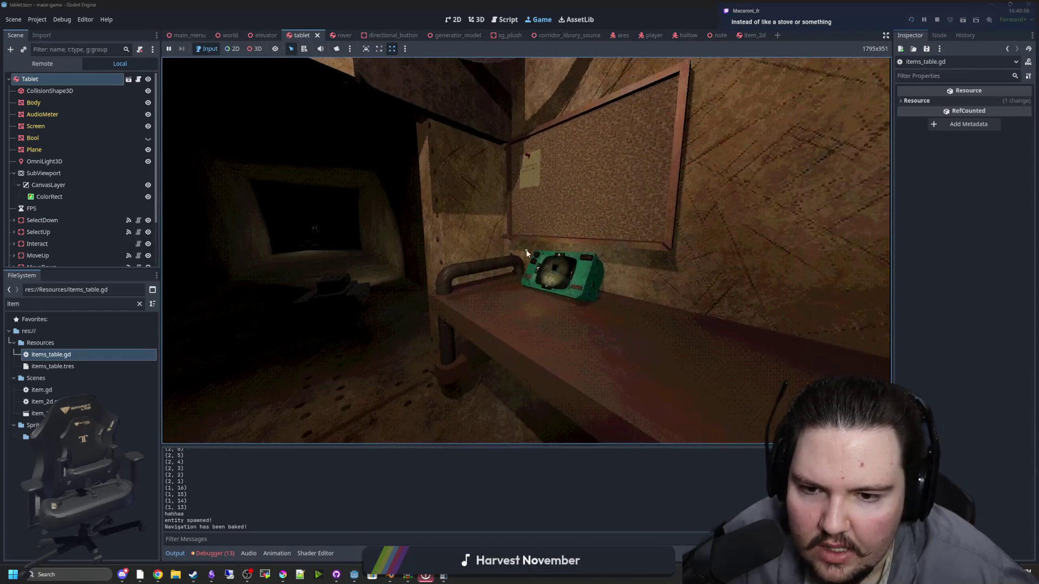
key(Escape)
key(super)
click(139, 79)
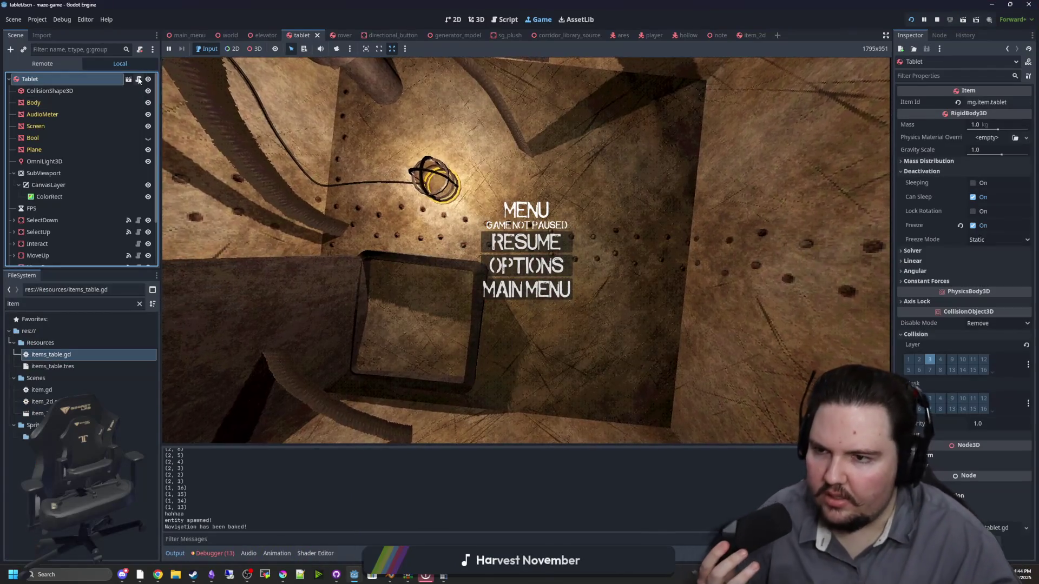
Look through tablet.gd's select_rover code in the Script workspace, then switch to player.gd
click(138, 79)
click(433, 333)
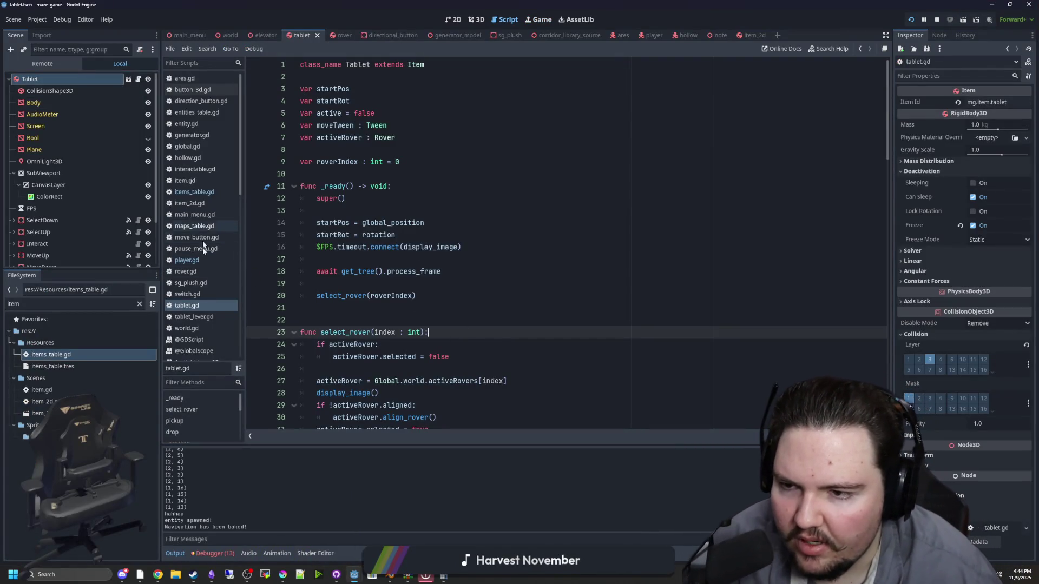
click(198, 306)
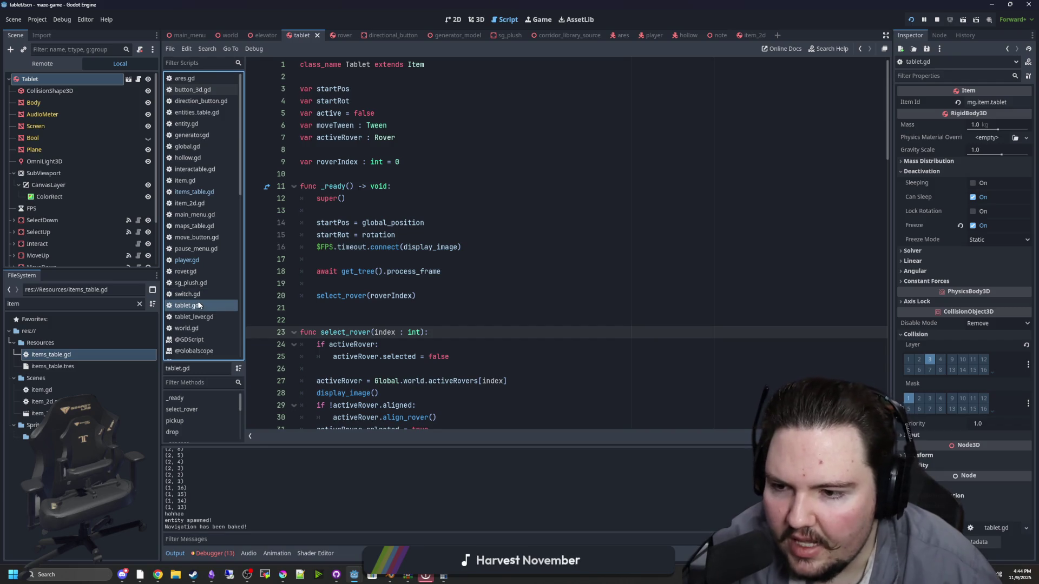
scroll(712, 217, down, 4)
scroll(711, 216, down, 20)
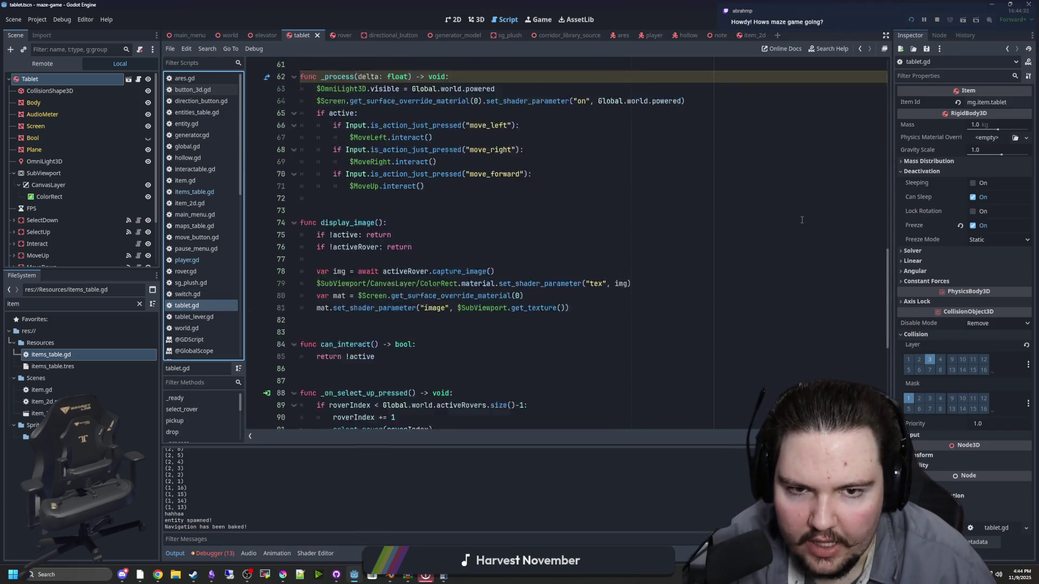
scroll(757, 195, down, 3)
scroll(579, 255, up, 7)
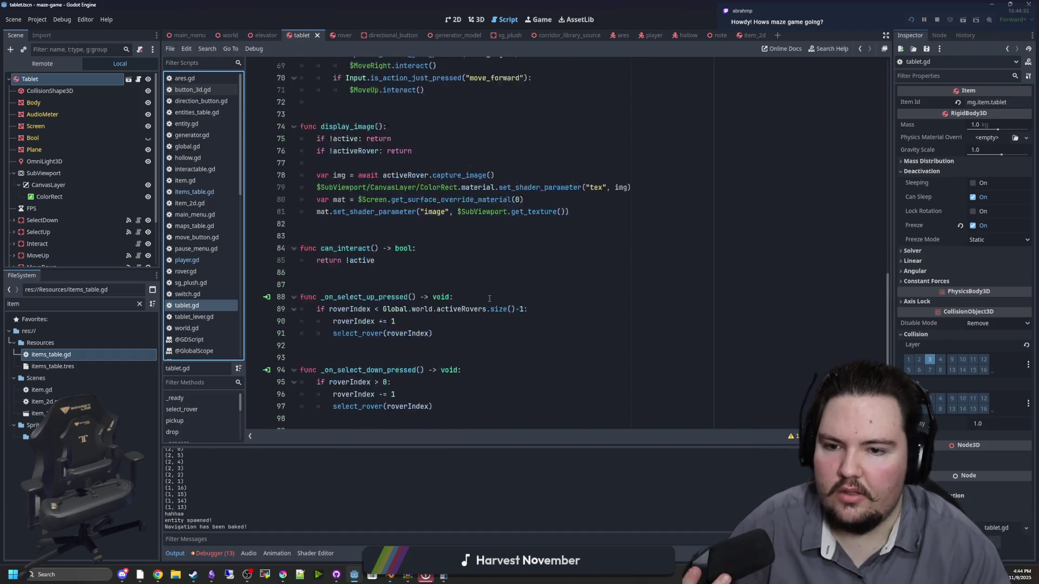
scroll(476, 262, up, 4)
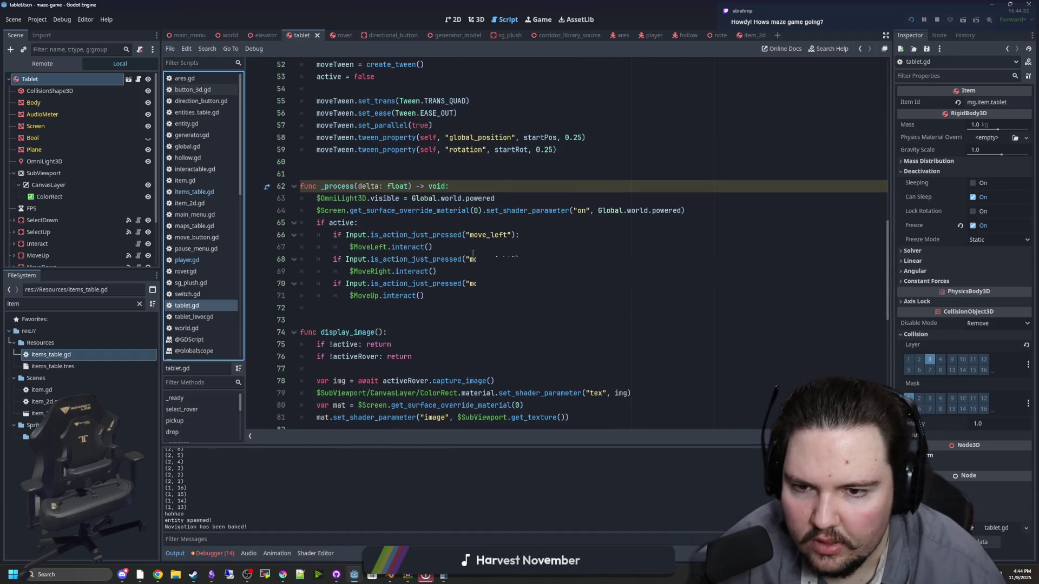
scroll(310, 188, down, 8)
scroll(457, 238, up, 2)
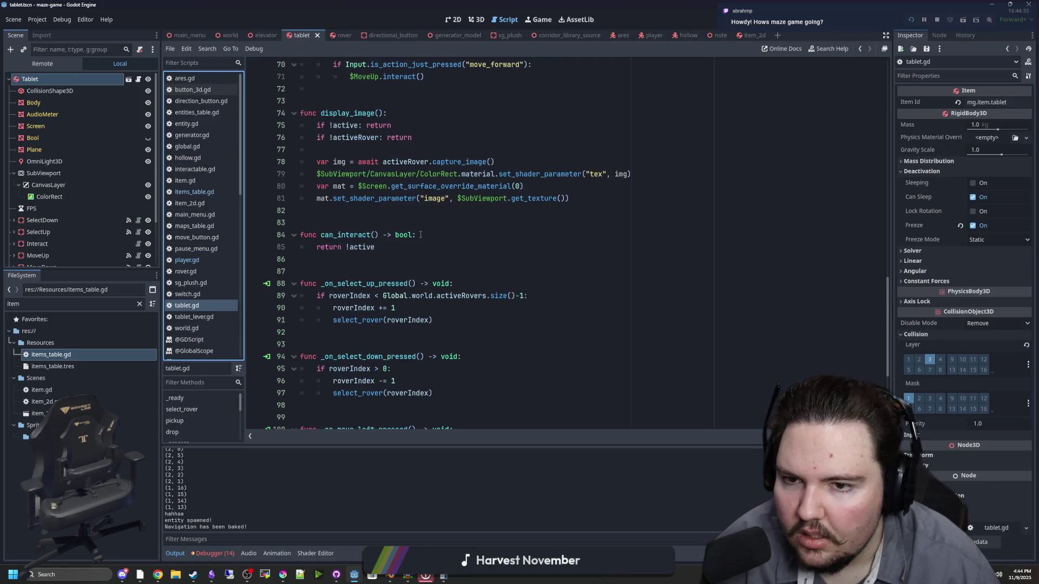
click(195, 260)
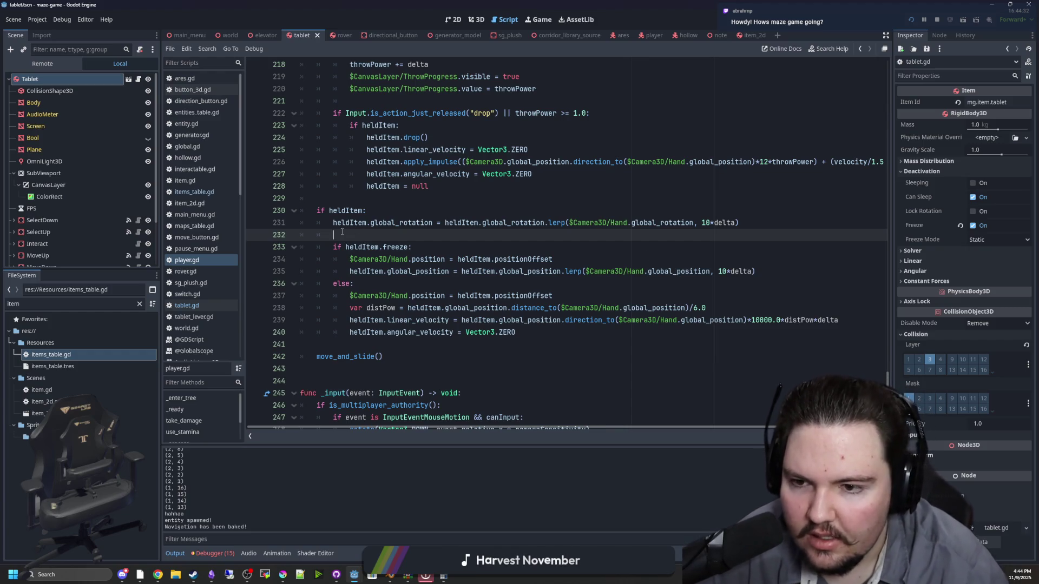
Save, then try a lerp_angle() call under 'if heldItem:' and delete it again
key(ctrl+s)
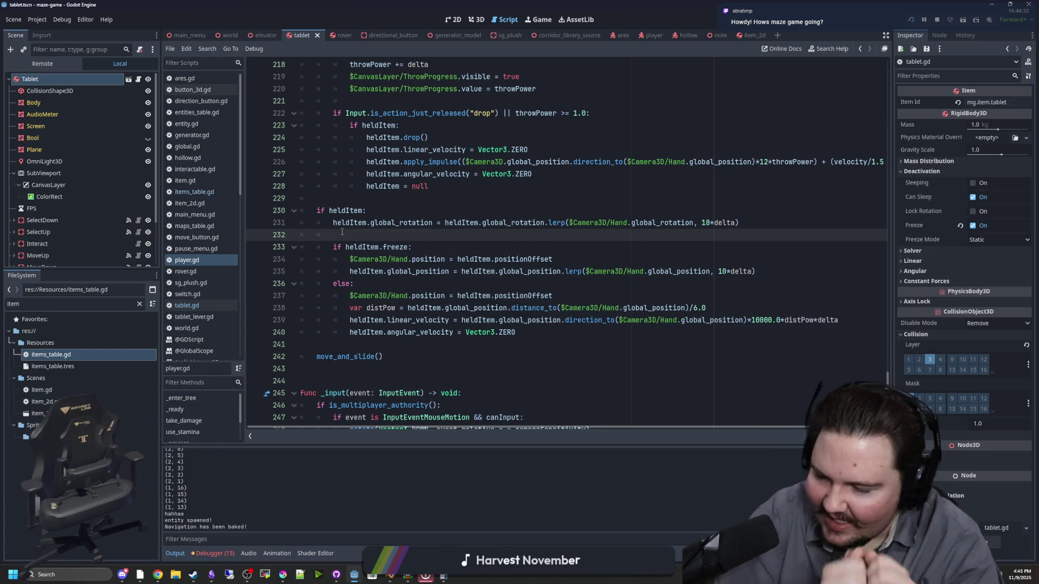
click(506, 227)
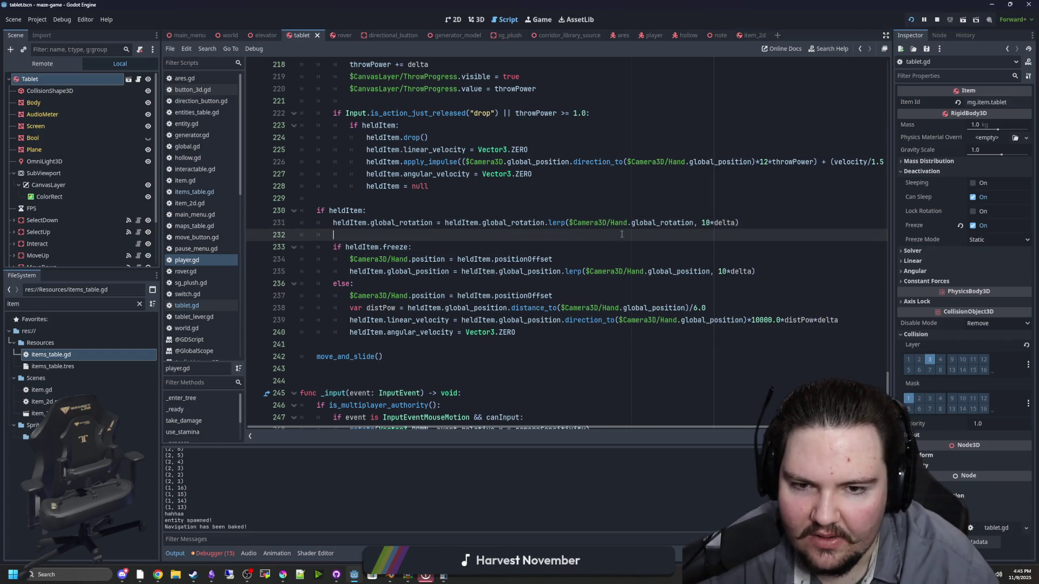
click(567, 222)
text(_r)
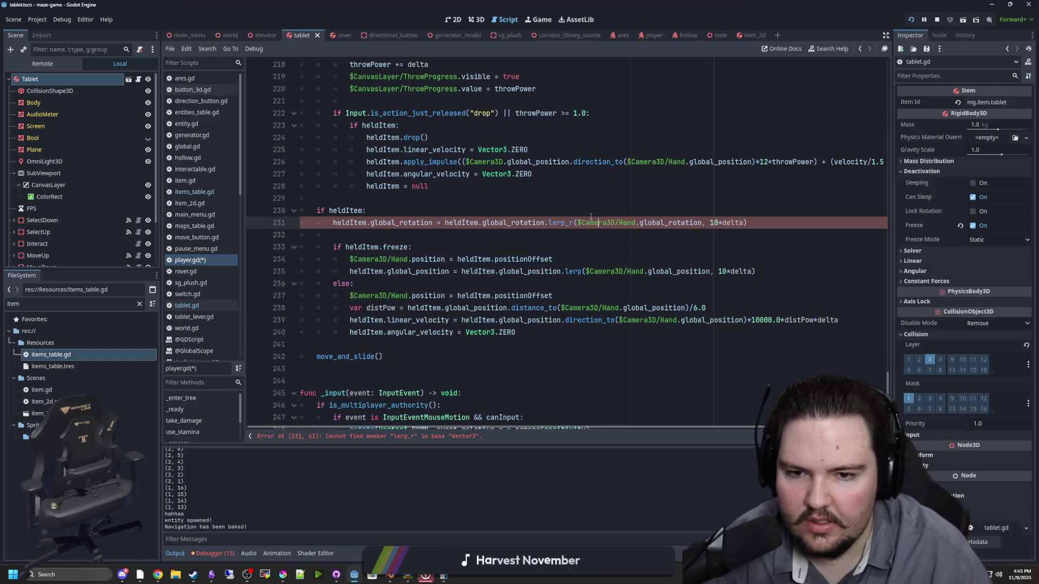
key(Up)
key(Return)
key(Return)
key(Up)
text(lerp_+)
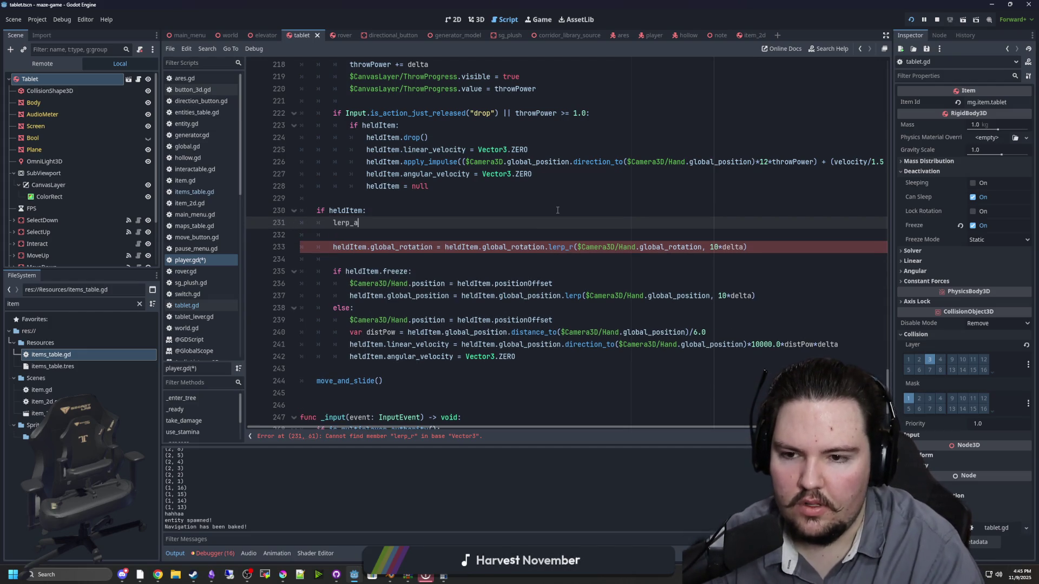
key(Return)
mouse_move(357, 223)
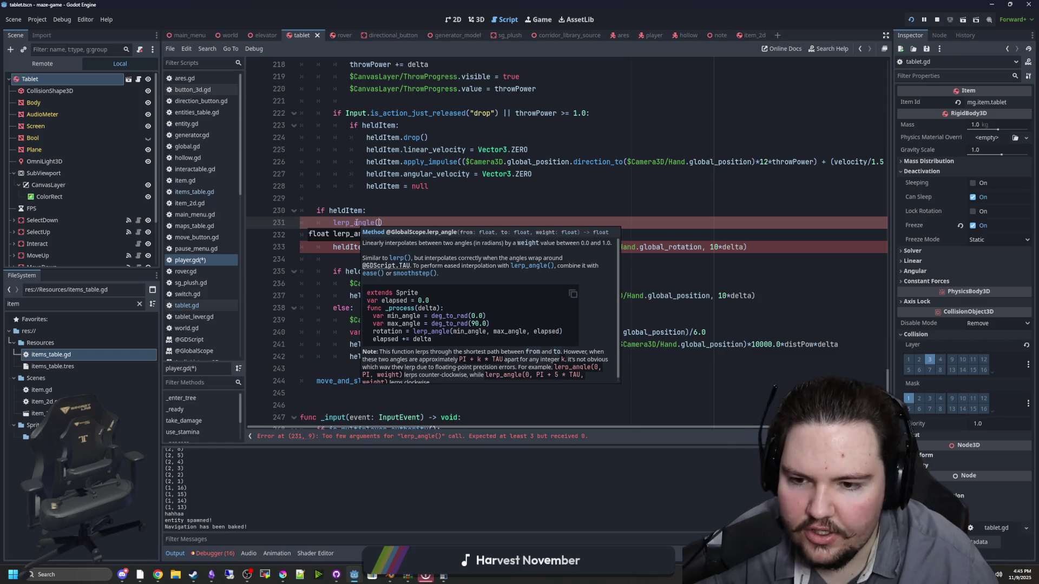
drag(383, 222, 334, 223)
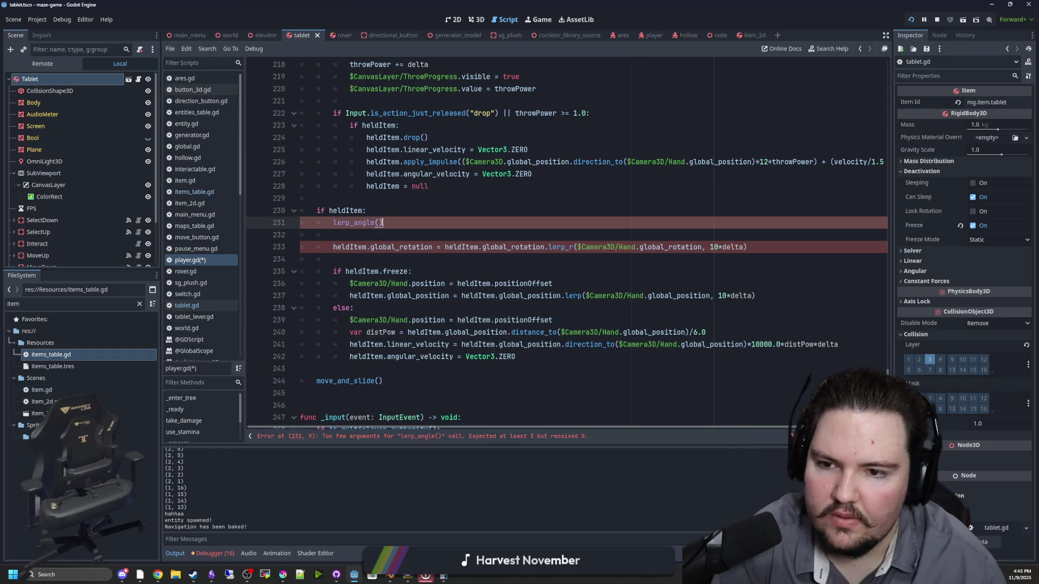
key(BackSpace)
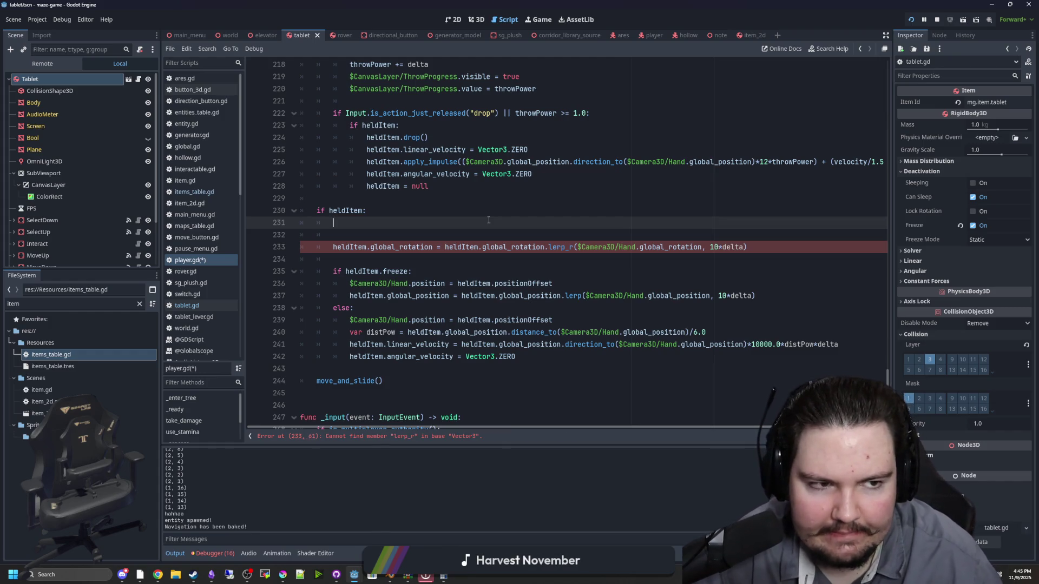
Append .y to both global_rotation references on line 233 and open global_rotation's documentation
click(539, 258)
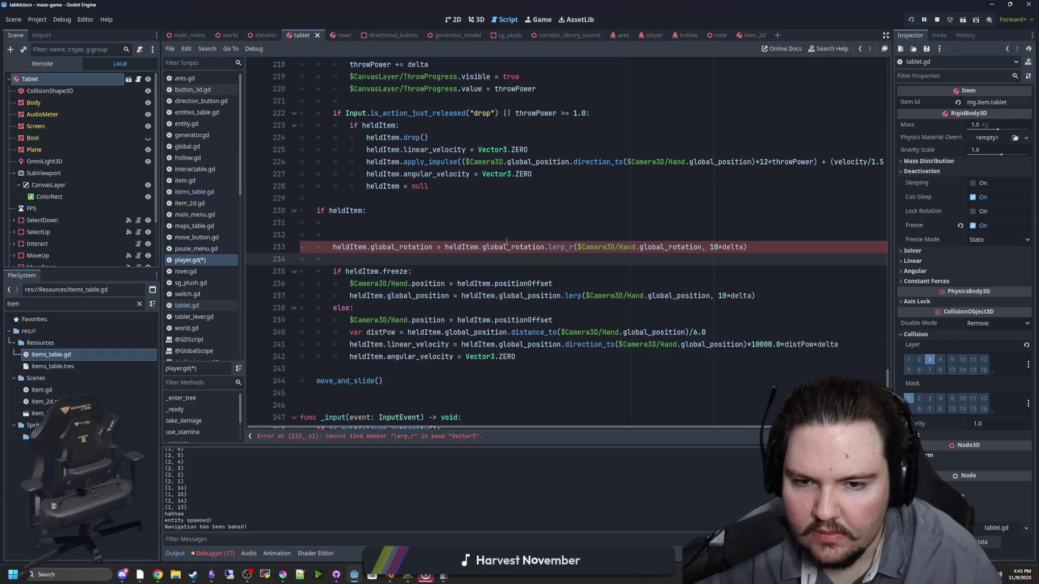
click(437, 247)
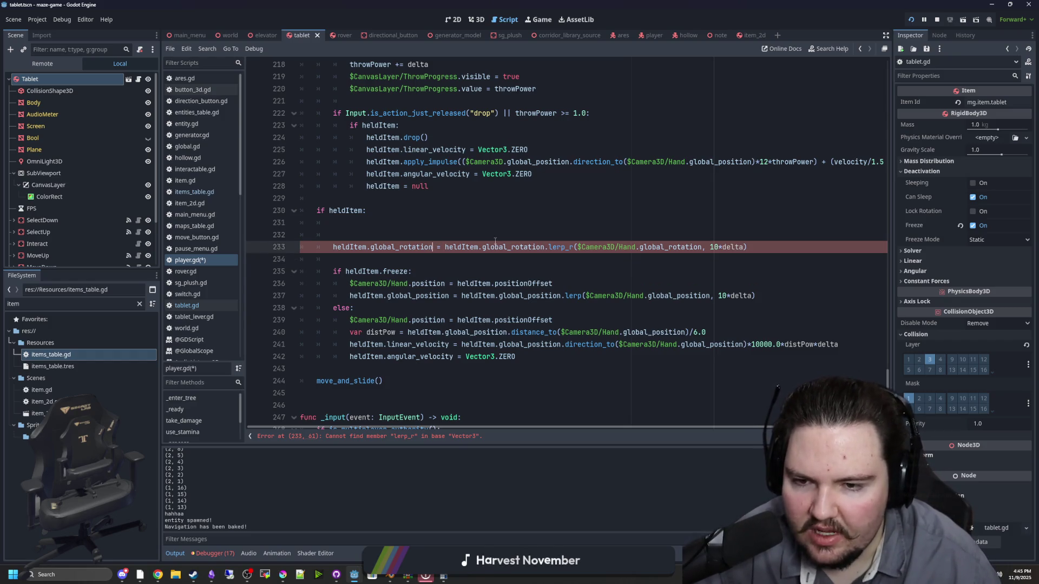
text(.y)
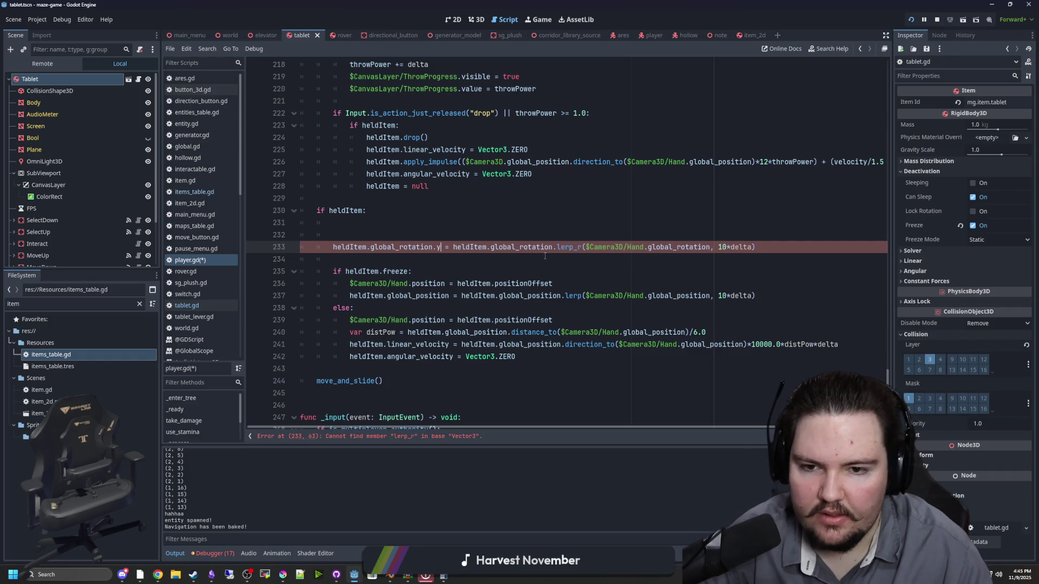
click(552, 247)
text(.y.)
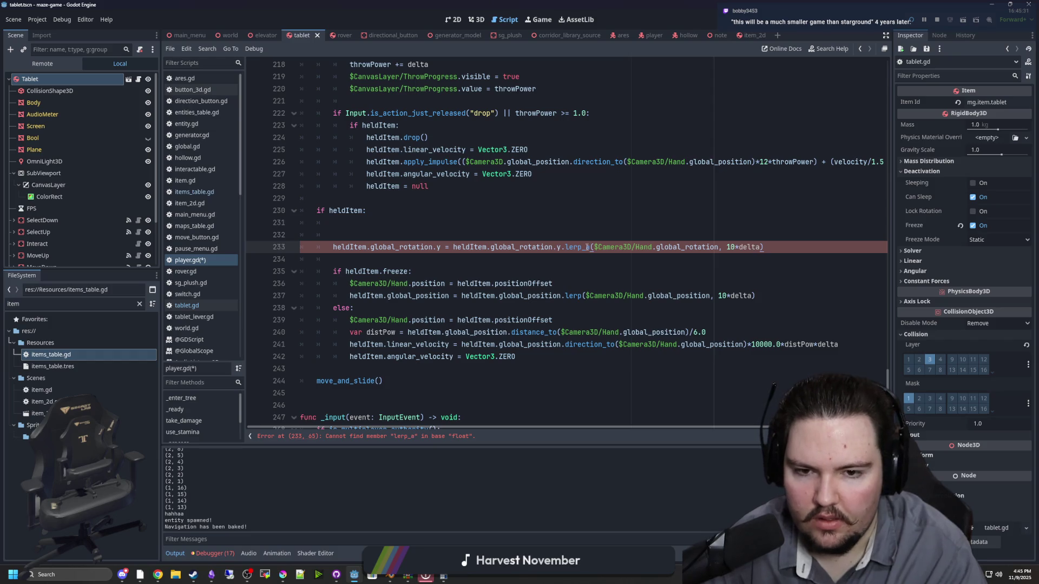
drag(566, 248, 448, 248)
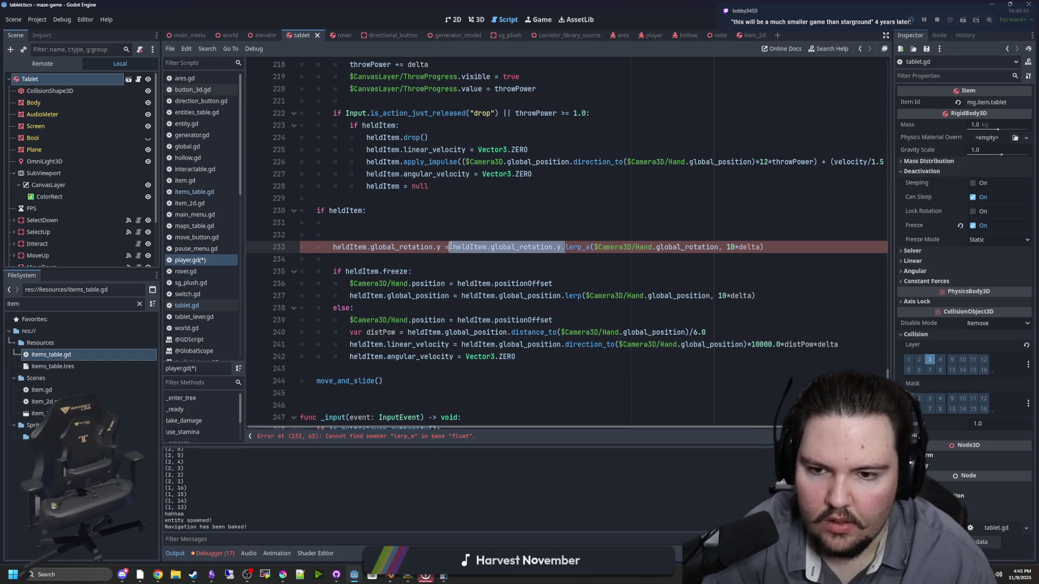
click(523, 255)
ctrl+click(524, 252)
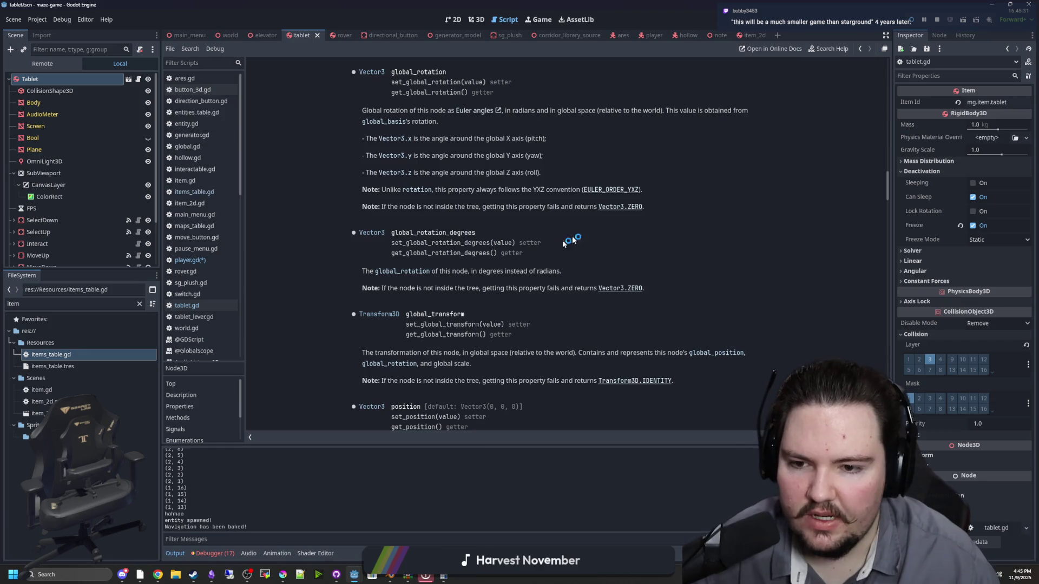
Search the Node3D documentation for 'lerp', then go back to player.gd
scroll(593, 230, up, 3)
key(ctrl+f)
text(lerp)
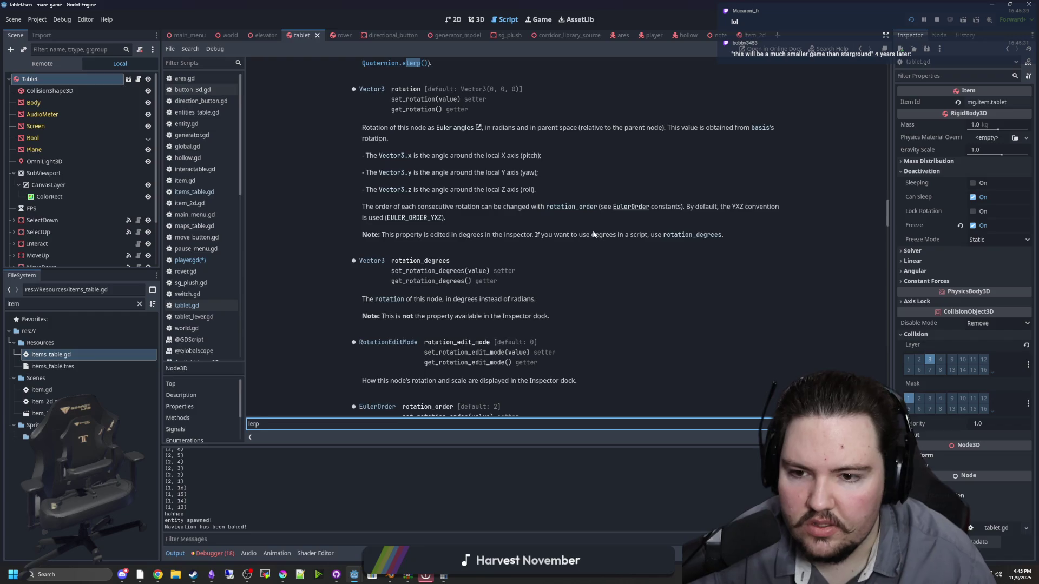
scroll(593, 230, up, 3)
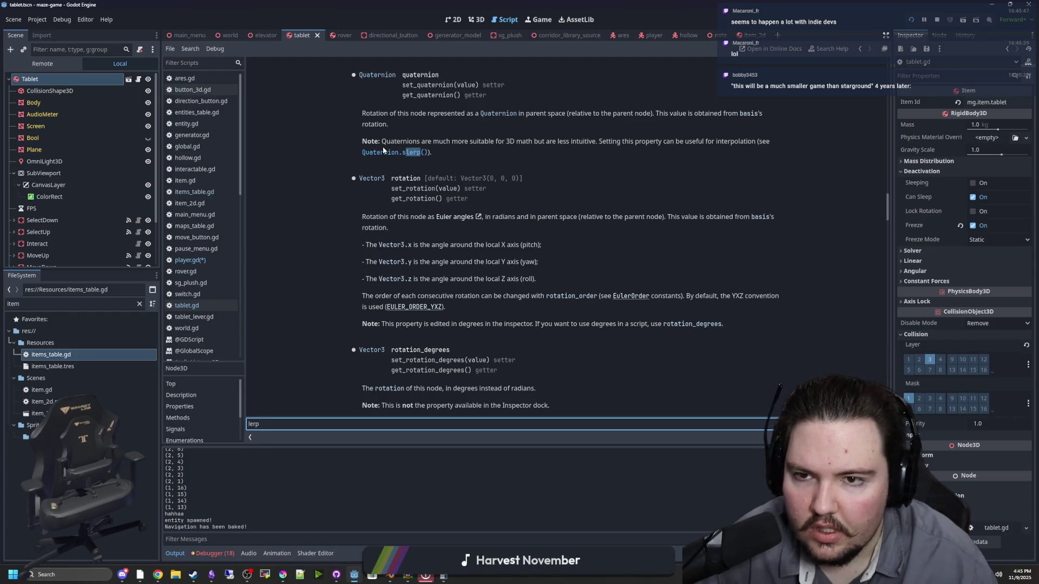
key(alt+Left)
click(434, 228)
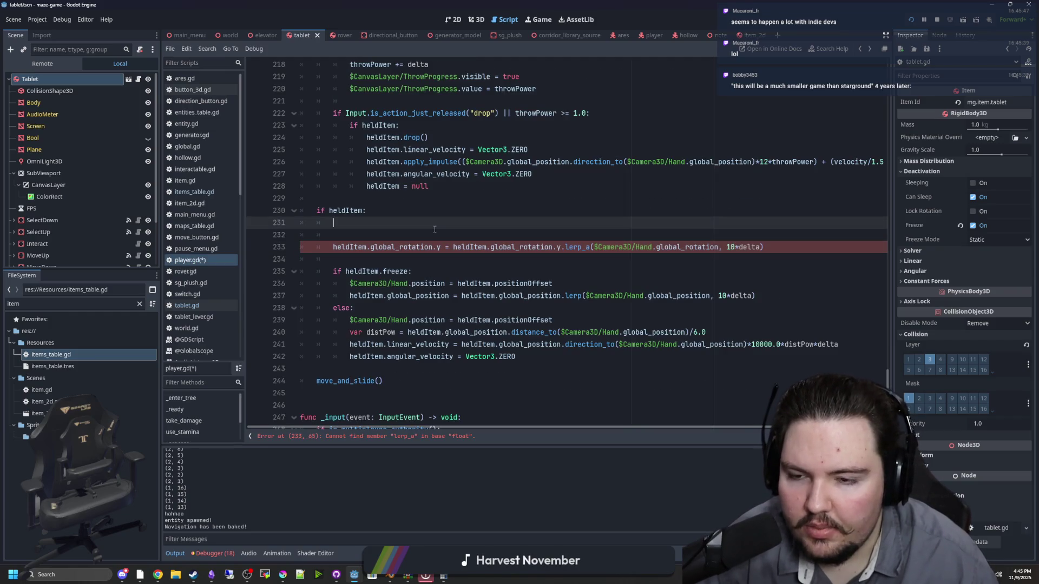
Start a quaternion.slerp call on line 231 and retarget line 233 from global_rotation.y to quaternion
text(quaternion.)
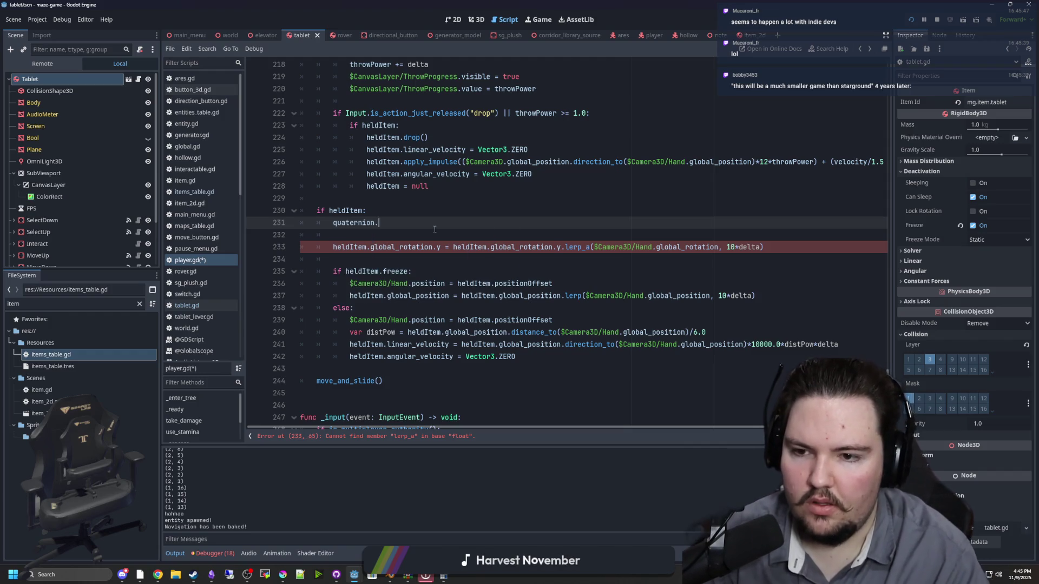
text(sl)
key(Return)
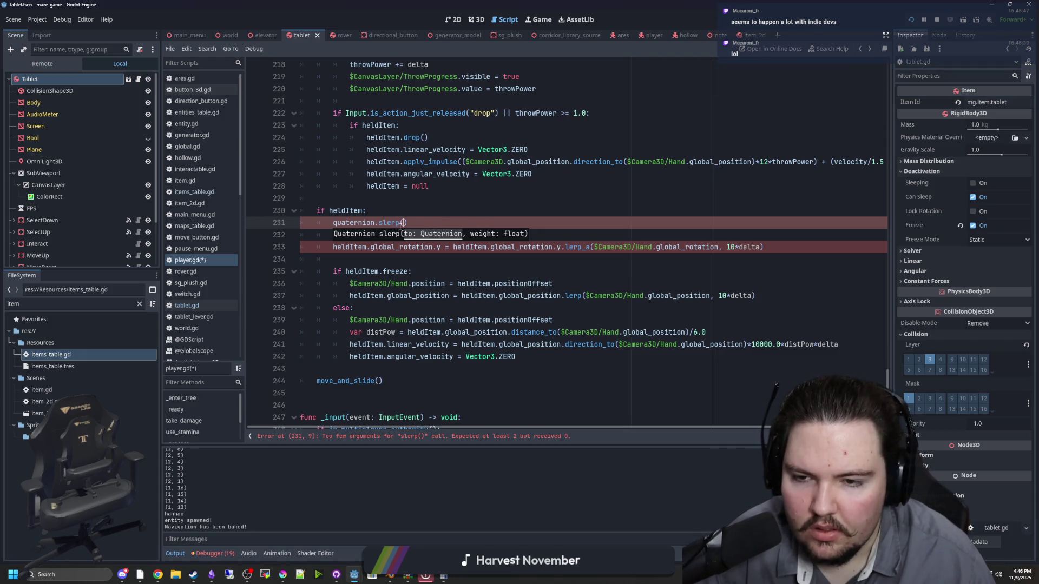
click(441, 248)
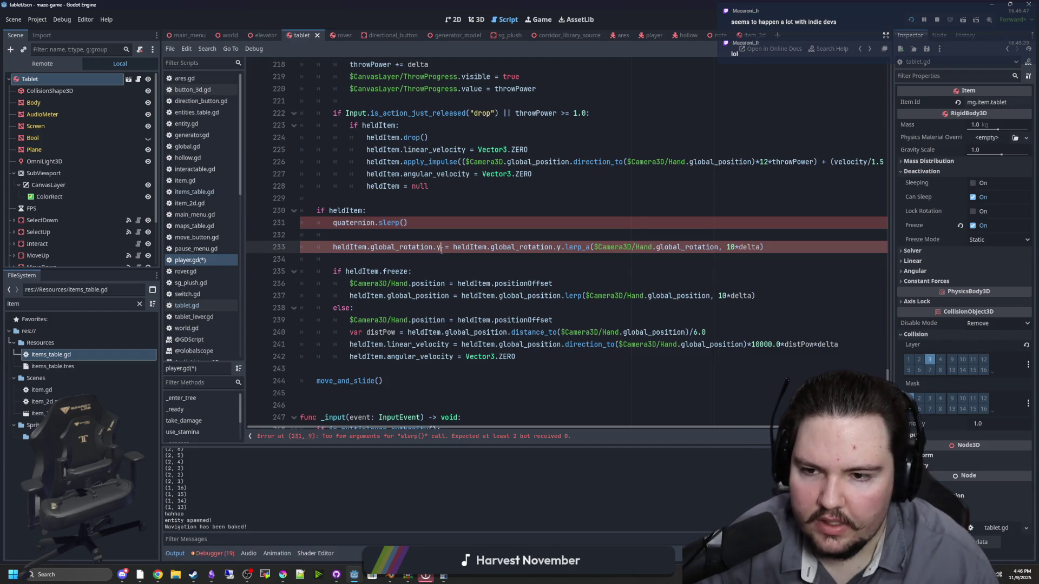
key(BackSpace)
key(BackSpace)
key(BackSpace)
key(BackSpace)
key(BackSpace)
key(BackSpace)
text(quat)
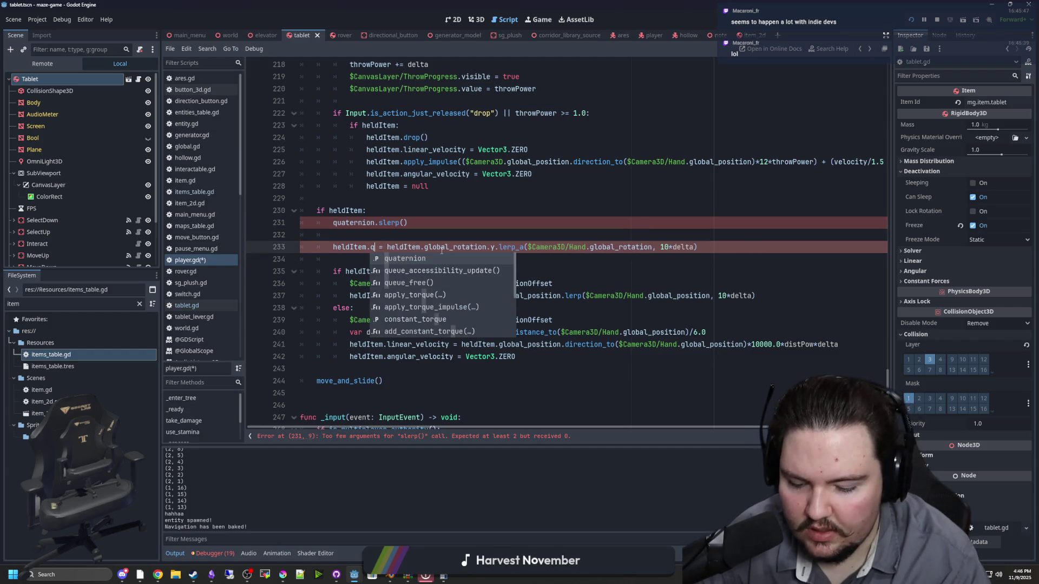
key(Return)
ctrl+click(400, 248)
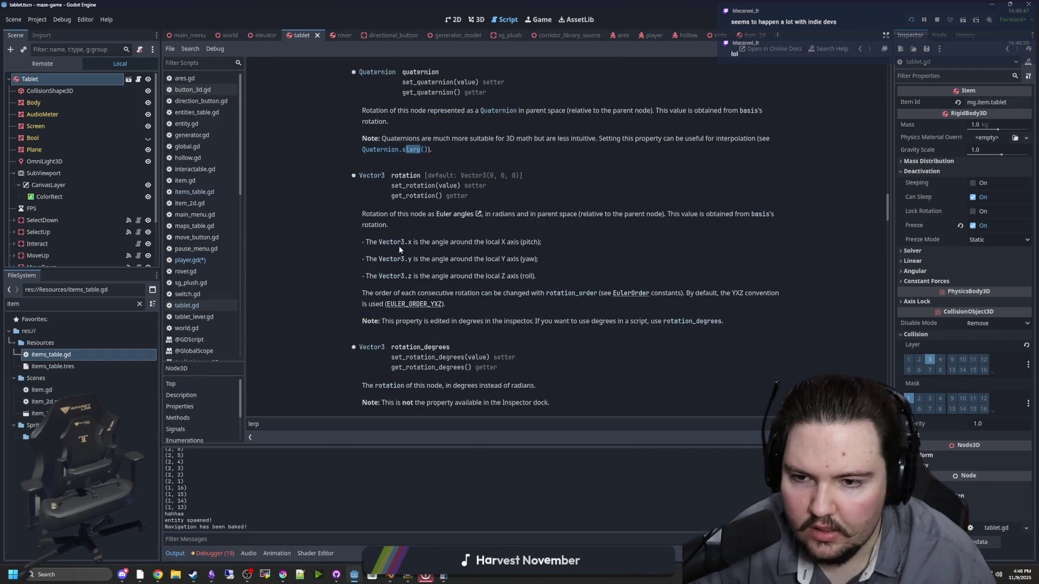
key(ctrl+w)
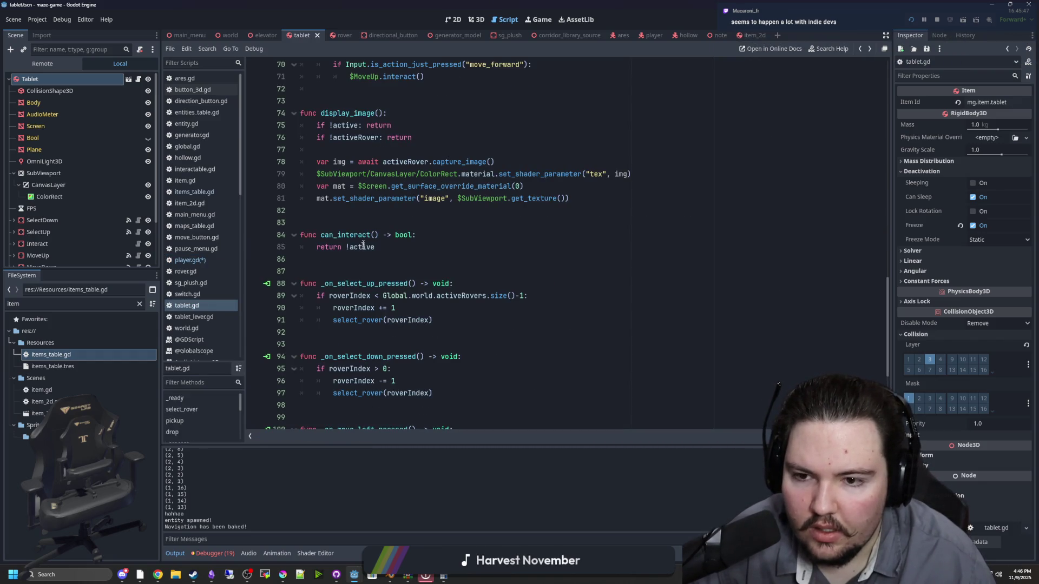
key(alt+Left)
Comment out the old lerp on line 233 and move the slerp call onto that line
click(373, 248)
text(get_)
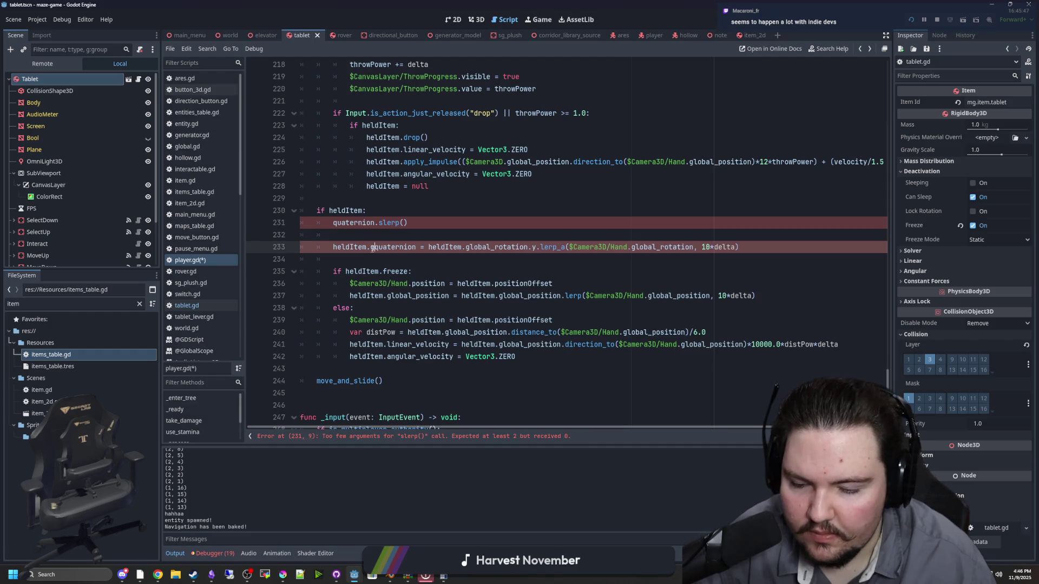
click(437, 248)
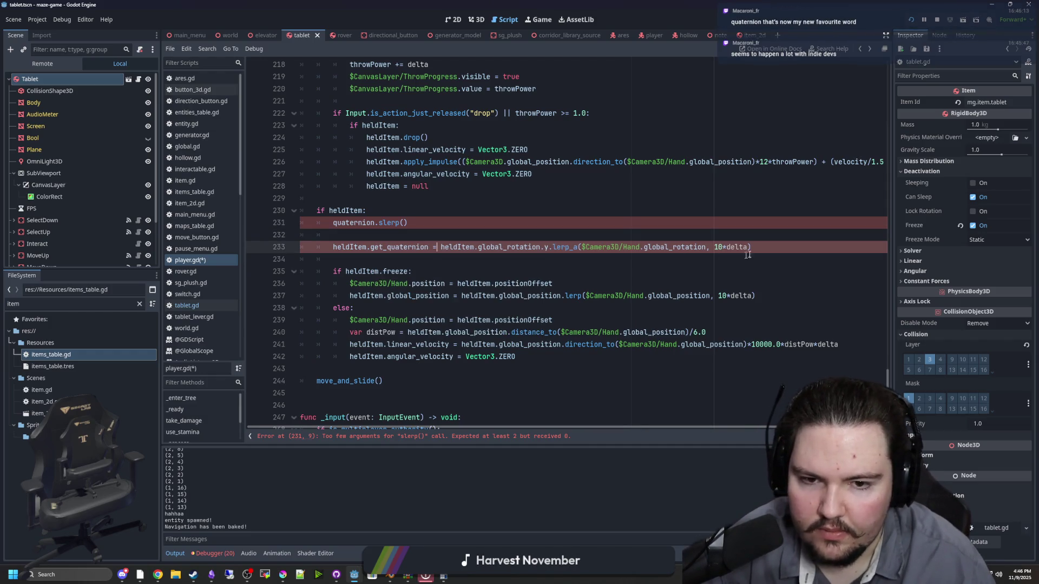
text(#)
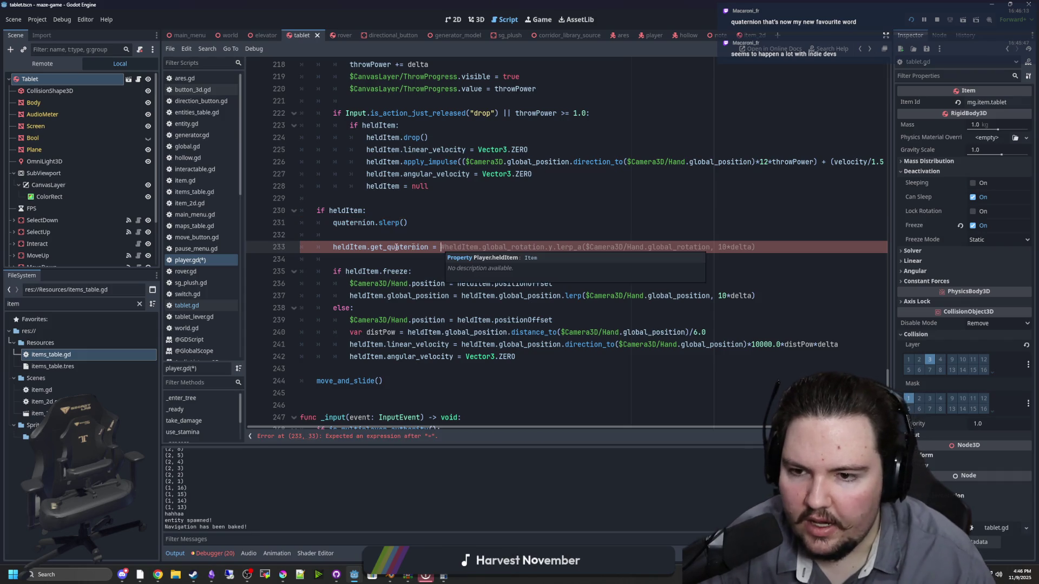
drag(408, 223, 332, 224)
key(ctrl+x)
click(441, 247)
key(ctrl+v)
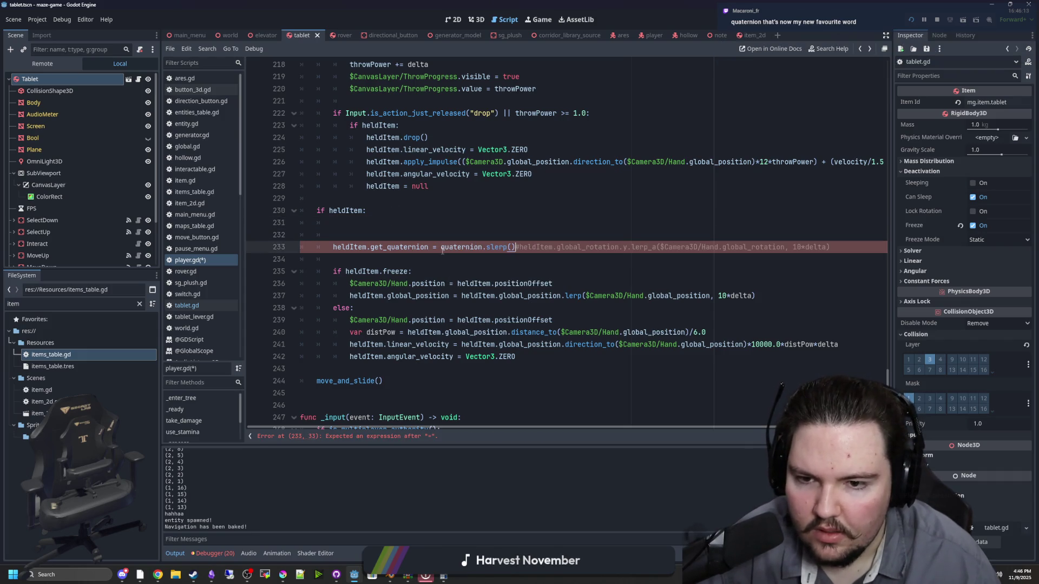
Turn the call into heldItem.get_quaternion().slerp()
double_click(346, 247)
key(ctrl+c)
click(440, 247)
key(ctrl+v)
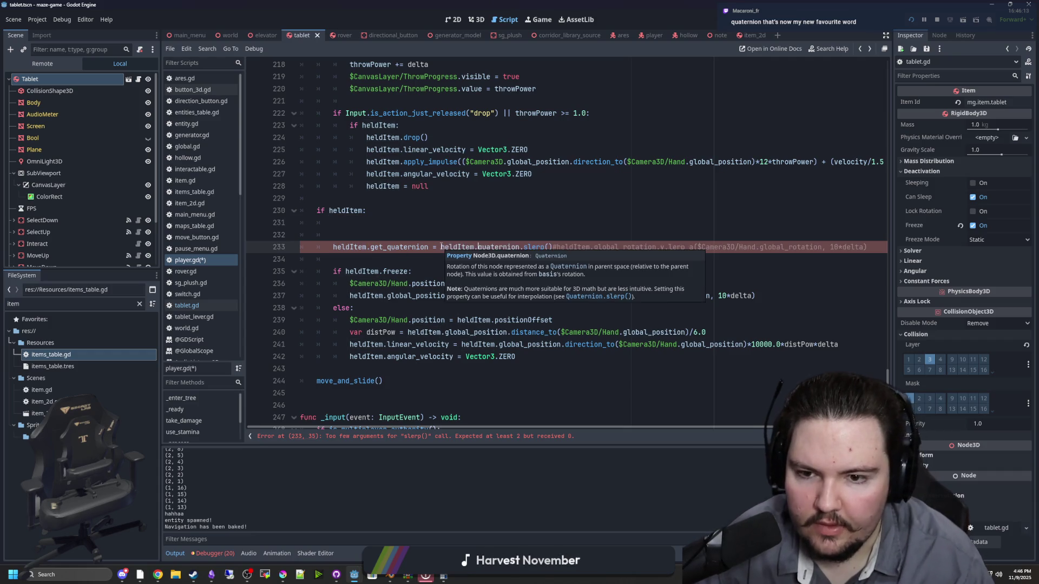
text(get_)
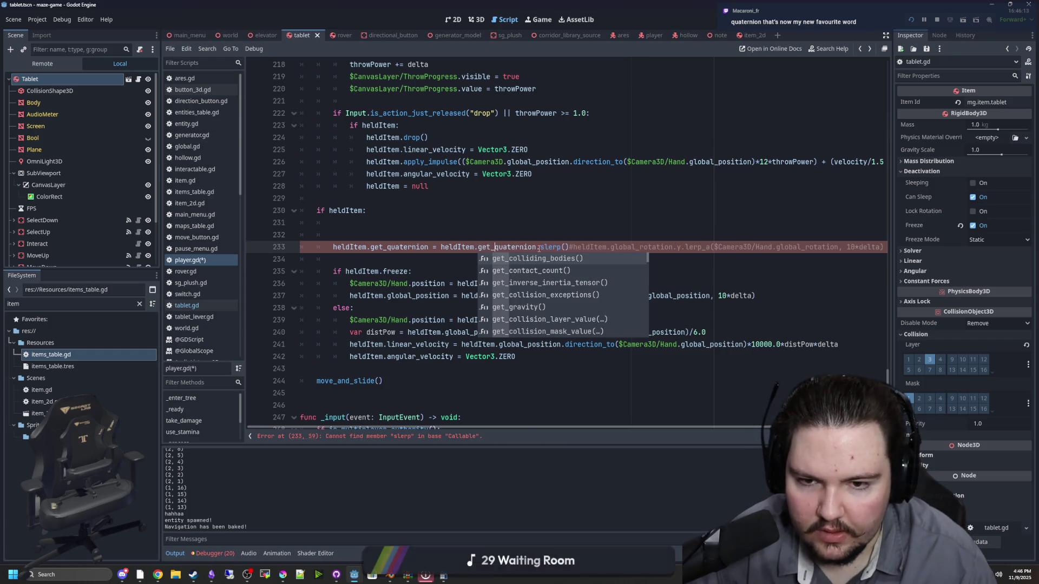
click(539, 248)
text(())
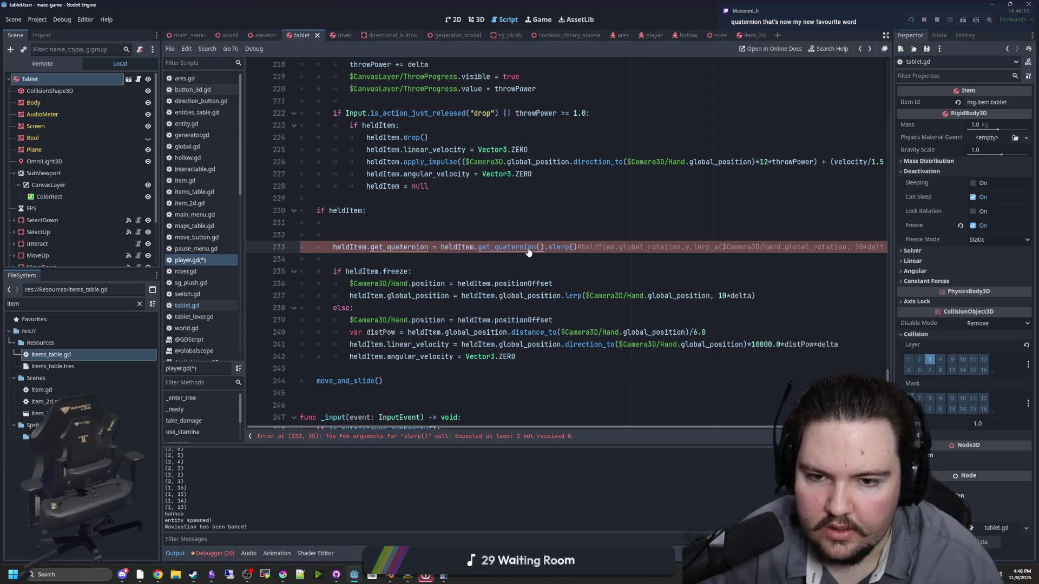
text(())
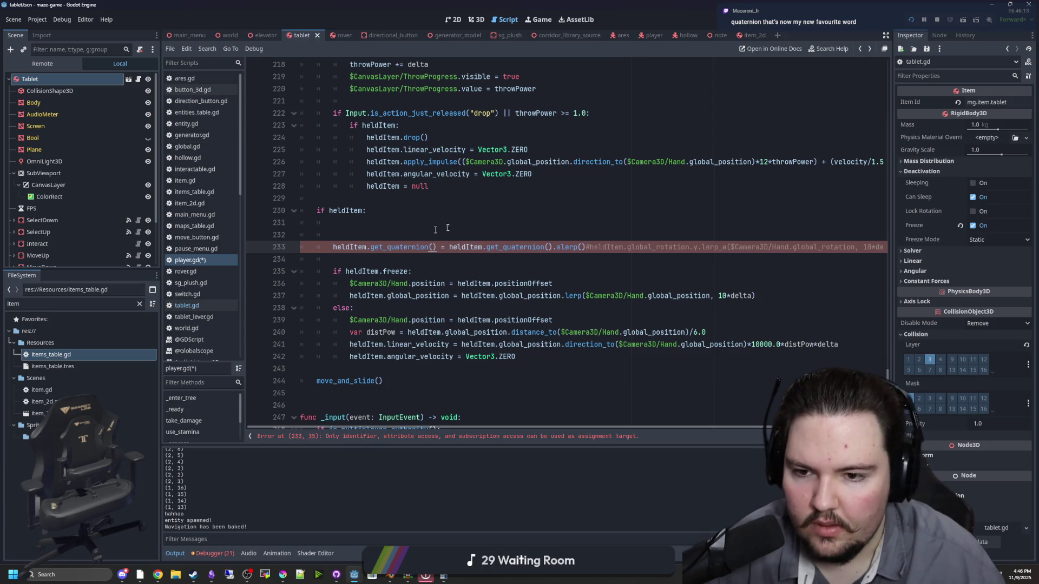
Give slerp the arguments $Camera3D/Hand.get_quaternion() and 1*delta, and tab the trailing comment away
click(582, 247)
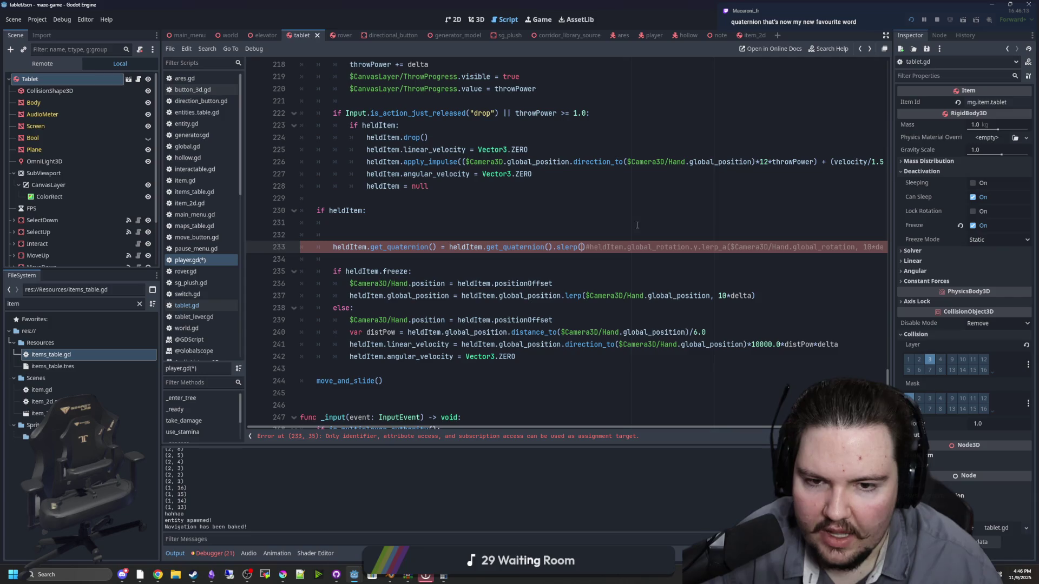
click(831, 254)
drag(788, 247, 734, 247)
key(ctrl+c)
click(582, 247)
key(ctrl+v)
text(.get_qu)
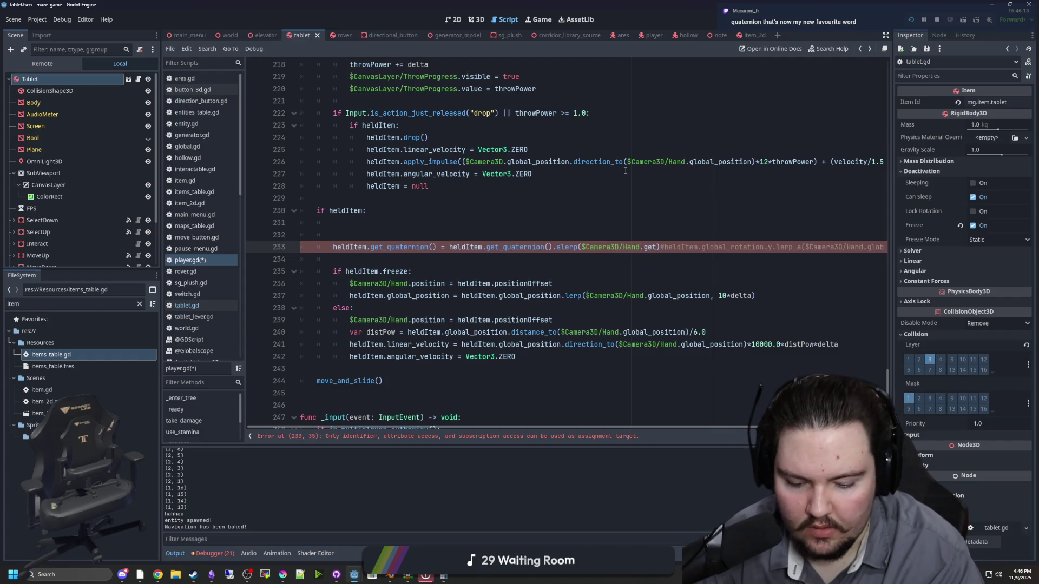
text(a)
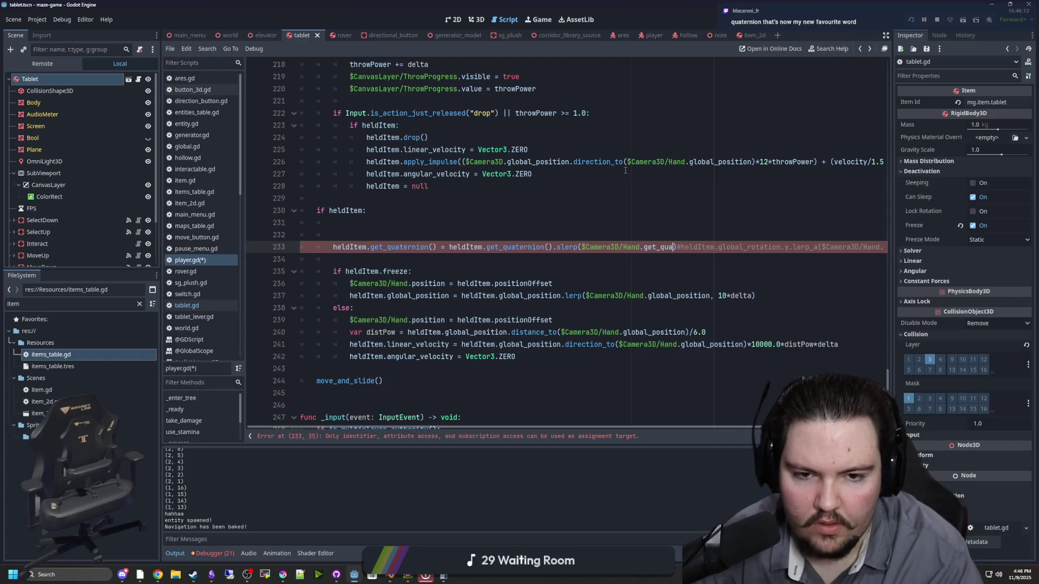
text(tern)
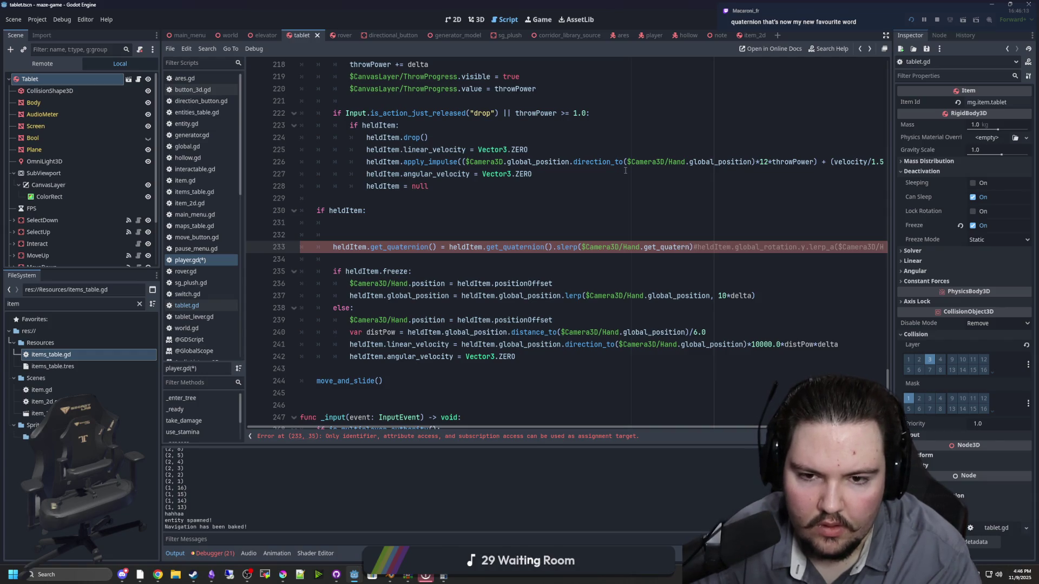
text(ion())
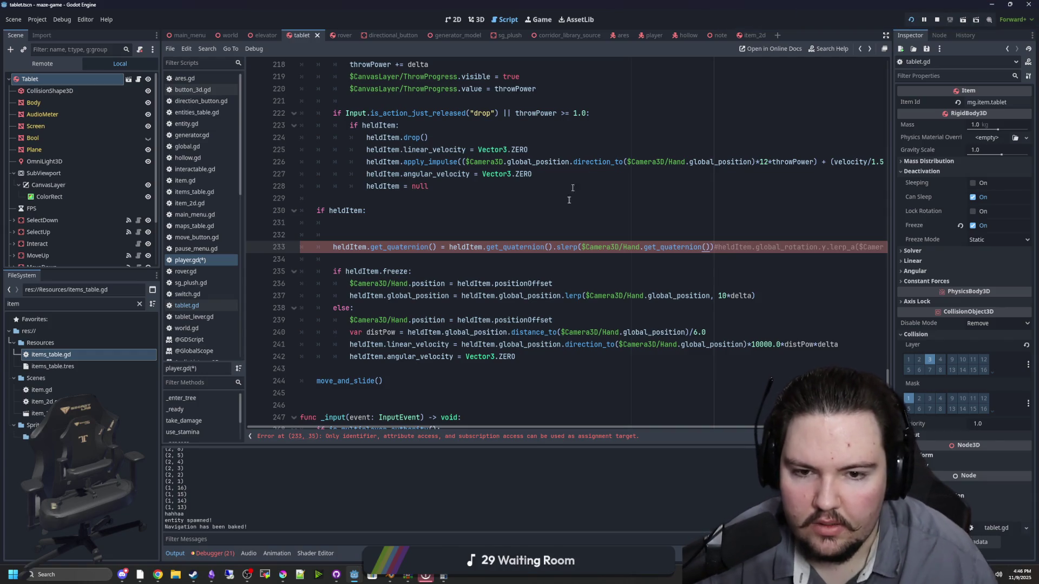
text(, 1*delta)
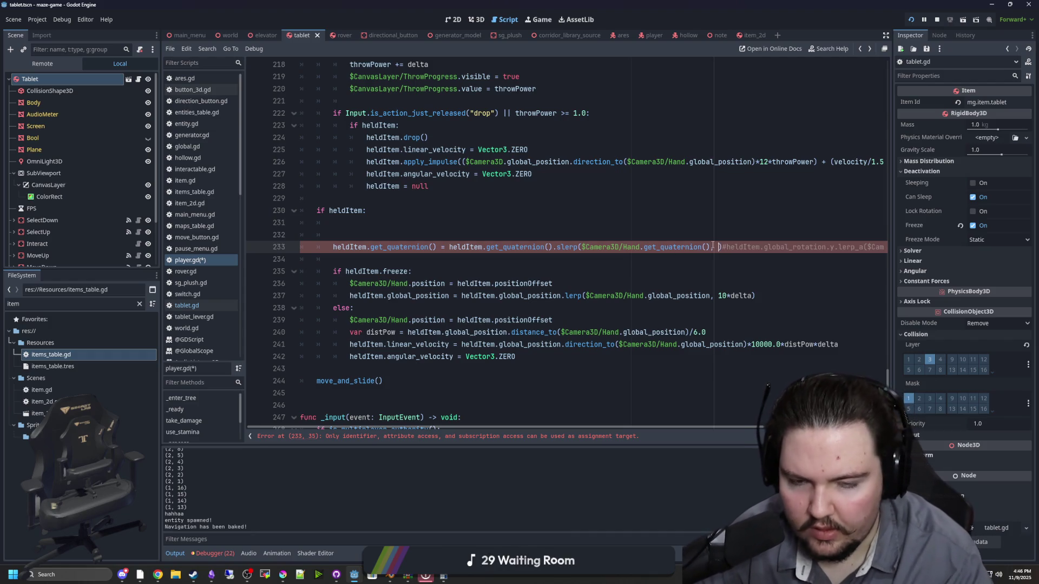
click(780, 222)
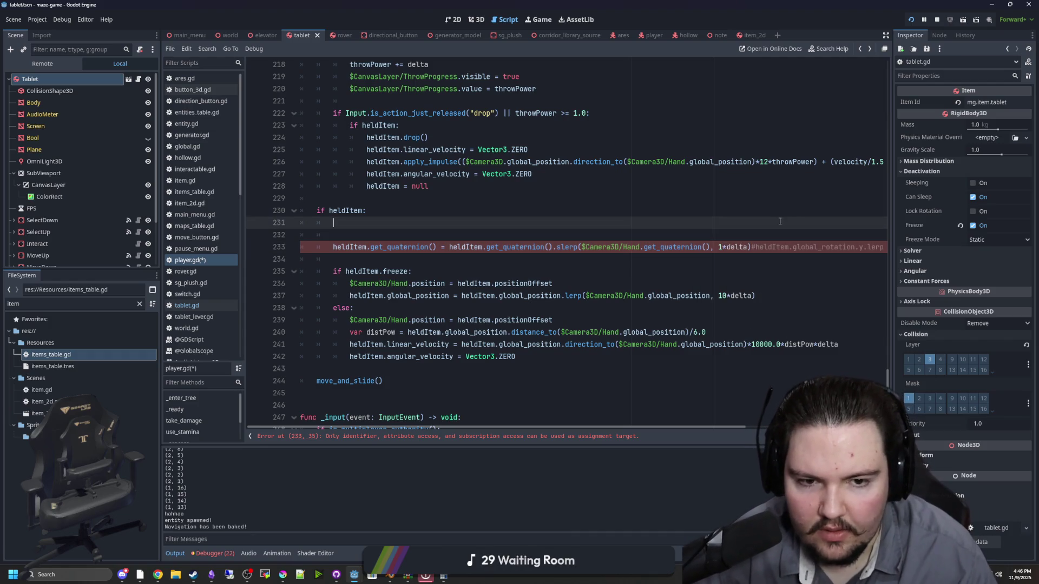
click(752, 248)
key(Tab)
click(735, 220)
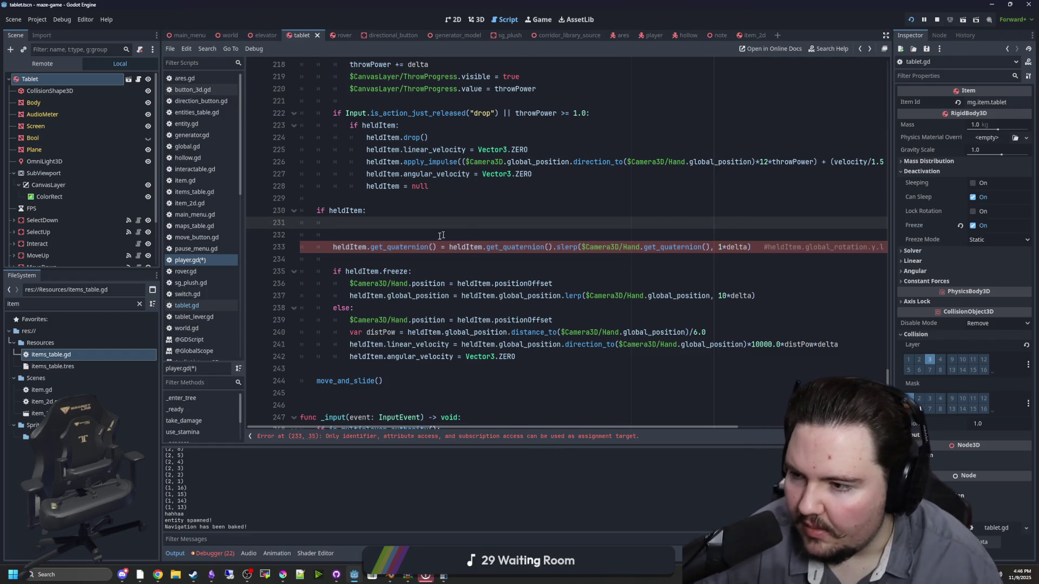
Make the assignment target heldItem.quaternion instead of get_quaternion() and save the script
click(397, 262)
drag(435, 247, 374, 249)
text(set)
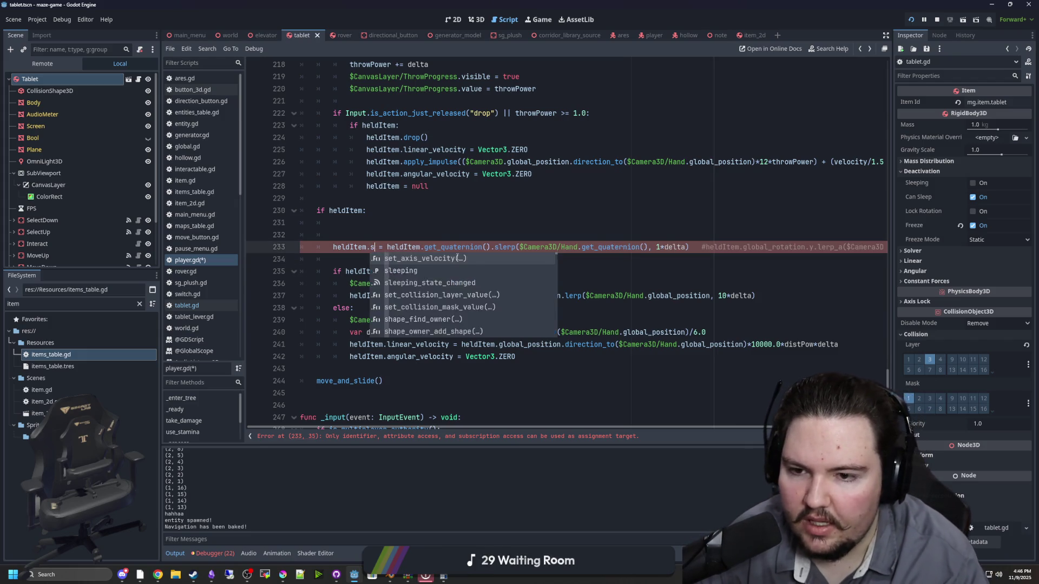
key(BackSpace)
key(BackSpace)
key(BackSpace)
text(quater)
key(Return)
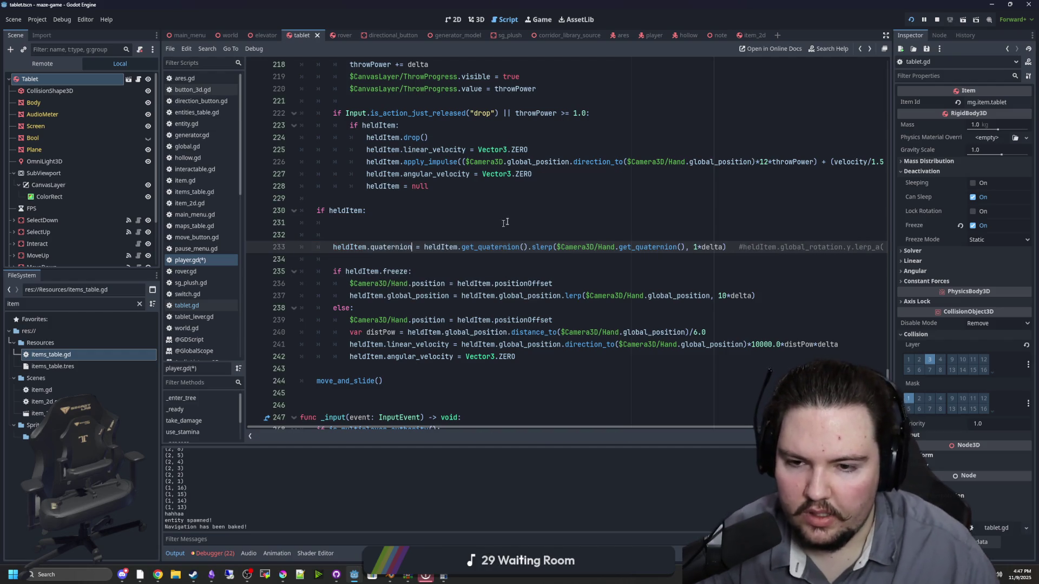
click(510, 221)
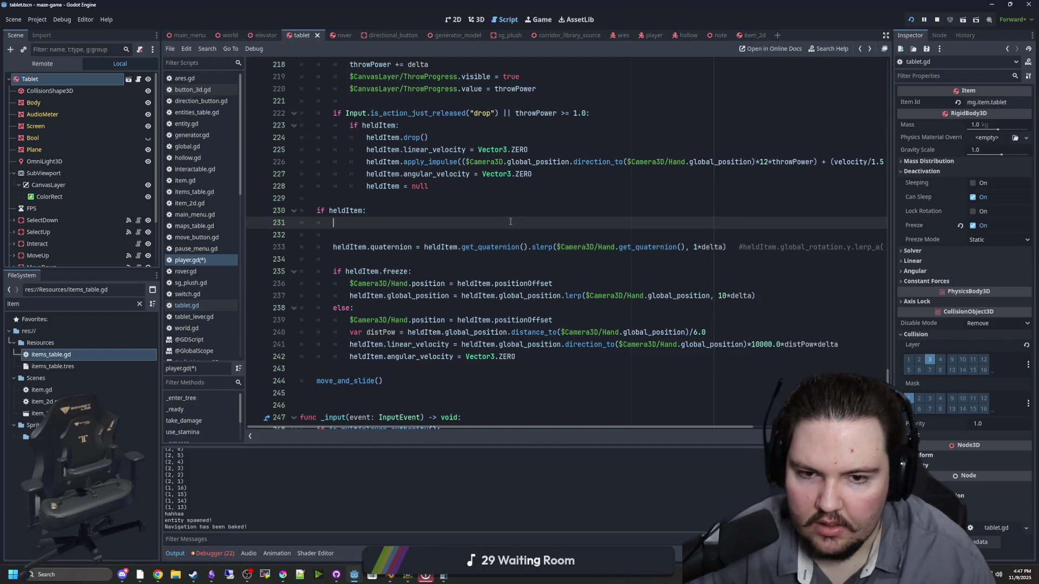
click(479, 216)
key(ctrl+s)
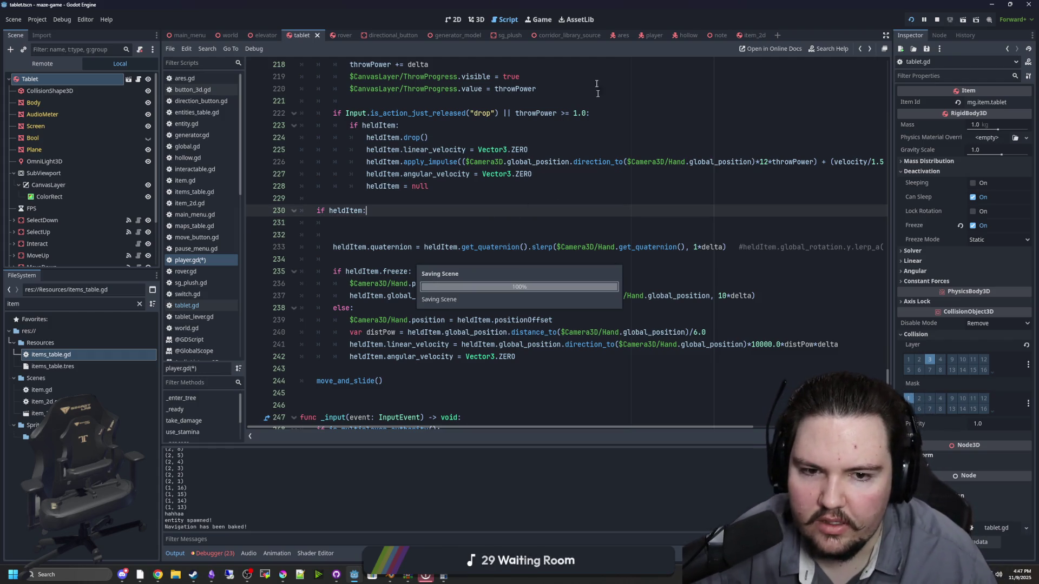
click(538, 20)
click(528, 241)
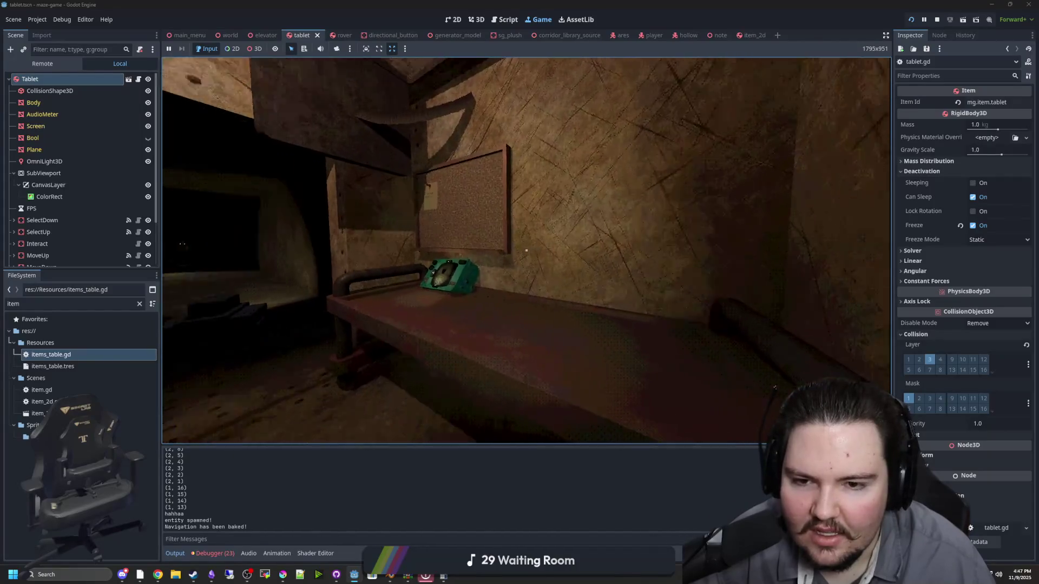
key(e)
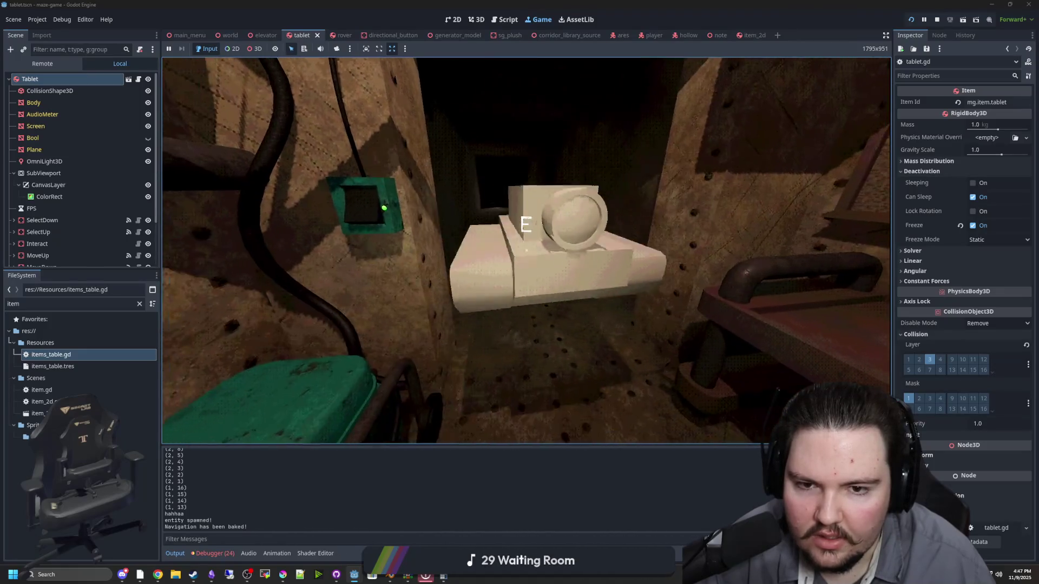
key(super)
click(124, 305)
text(player)
double_click(43, 354)
click(549, 255)
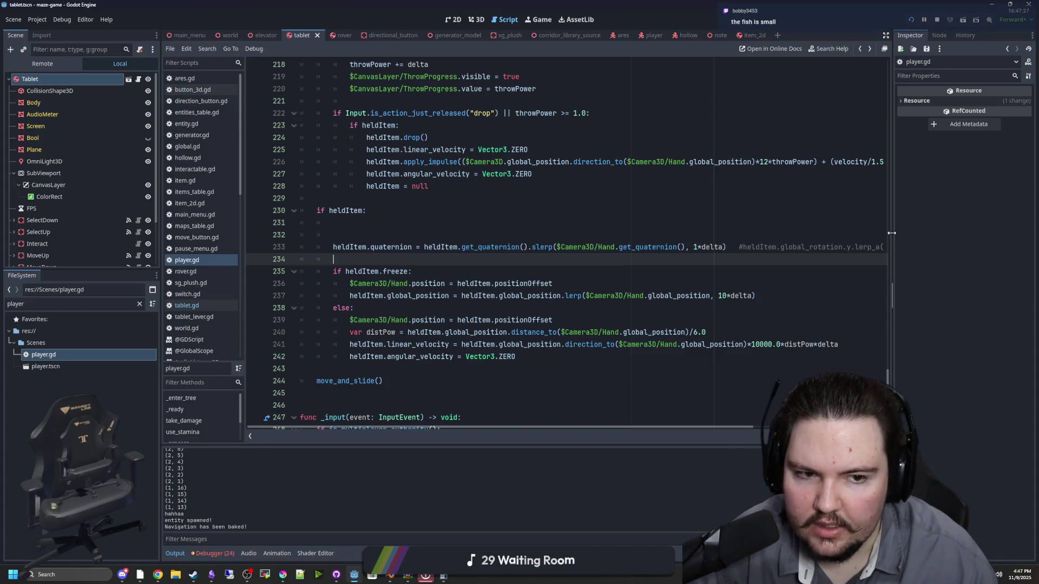
Widen the code editor and start a global_rotation expression on line 231 using autocomplete
drag(892, 295, 948, 295)
click(584, 227)
text(et_glob)
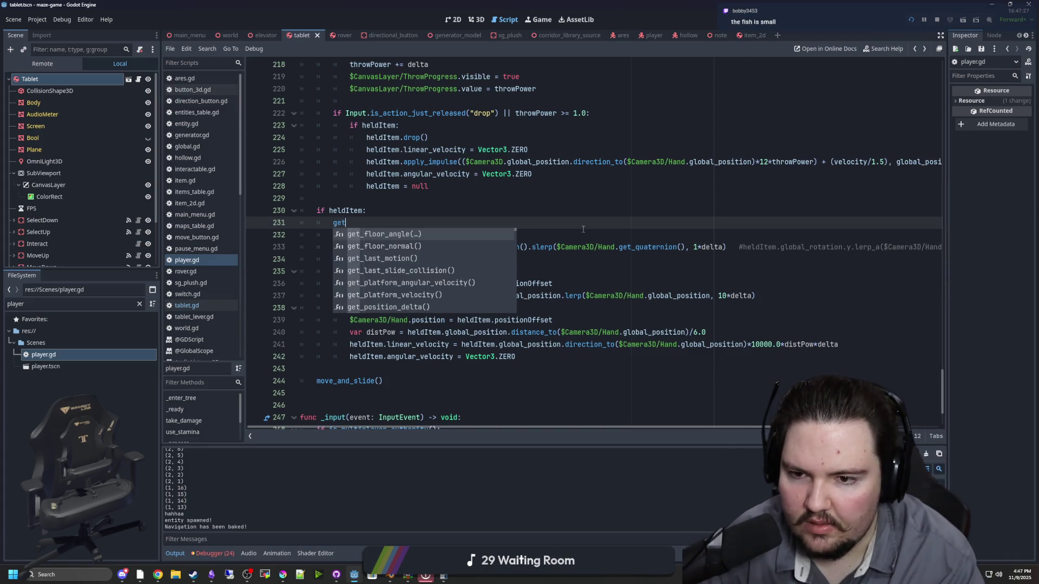
key(BackSpace)
key(BackSpace)
key(BackSpace)
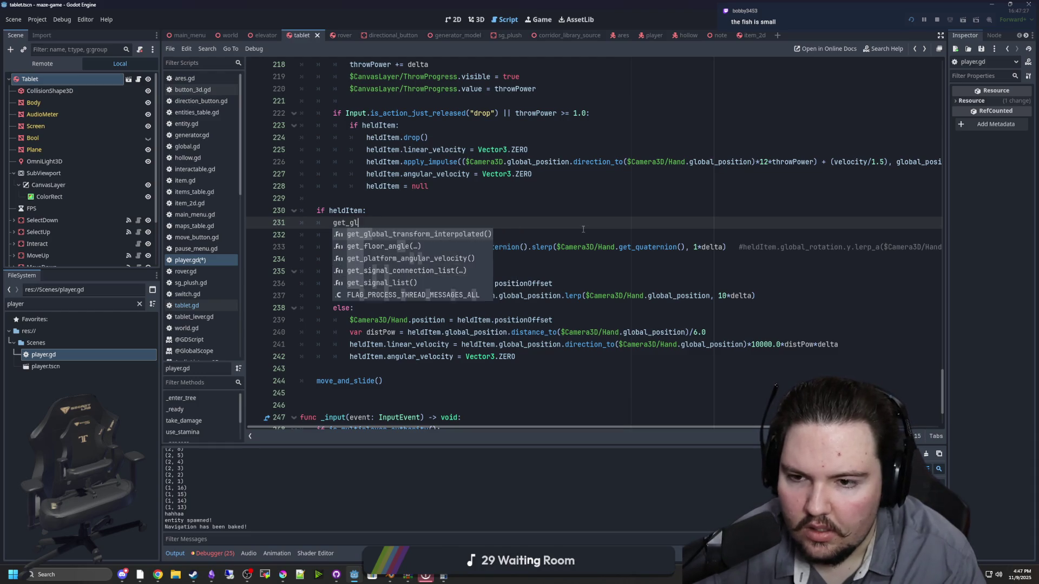
key(BackSpace)
key(BackSpace)
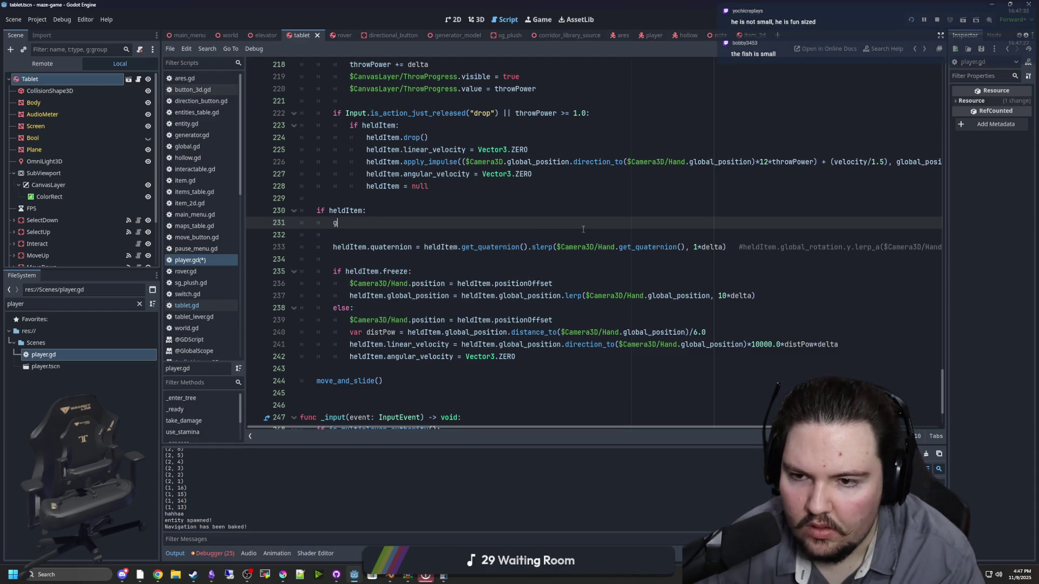
text(lobal_q)
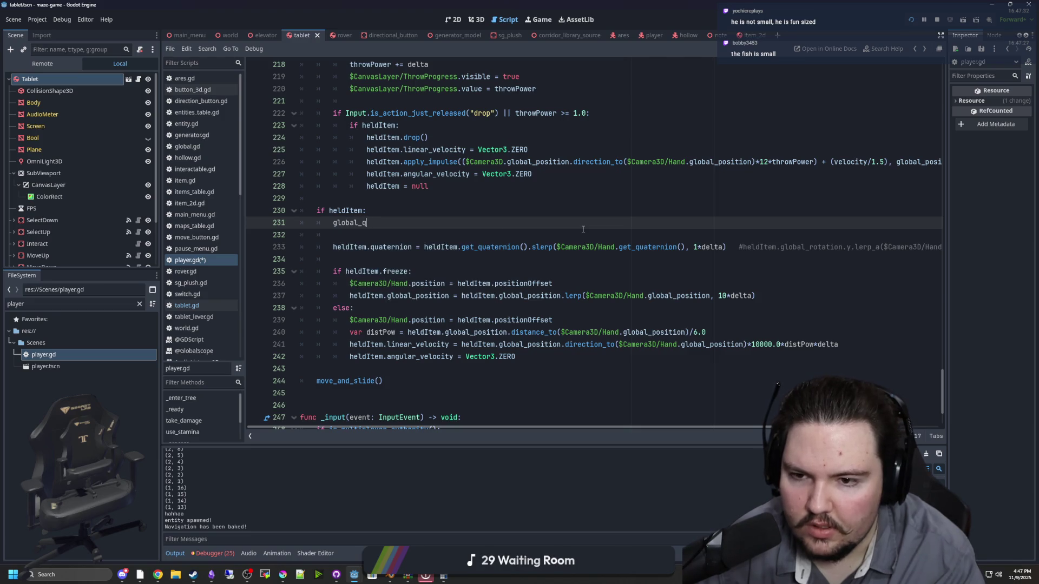
text(ot)
key(Down)
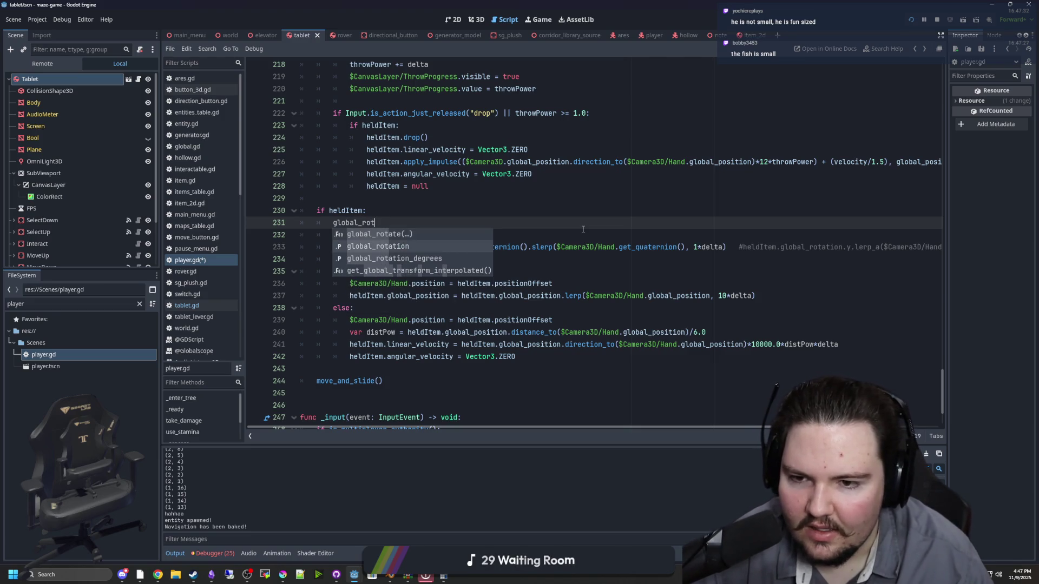
key(Return)
scroll(487, 412, left, 5)
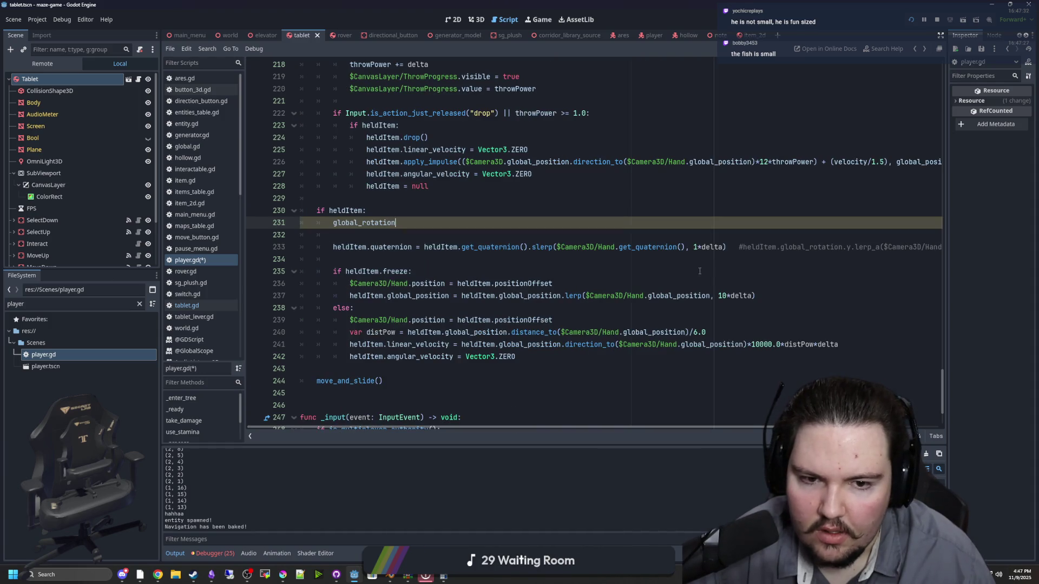
Delete the old quaternion slerp statement and uncomment the lerp rotation line
drag(735, 247, 425, 247)
key(shift+Home)
key(Delete)
drag(301, 223, 378, 229)
key(BackSpace)
click(341, 235)
key(BackSpace)
key(Down)
Make heldItem.global_rotation.y the assignment target of the lerp line
drag(445, 235, 337, 235)
key(ctrl+c)
key(Left)
key(ctrl+v)
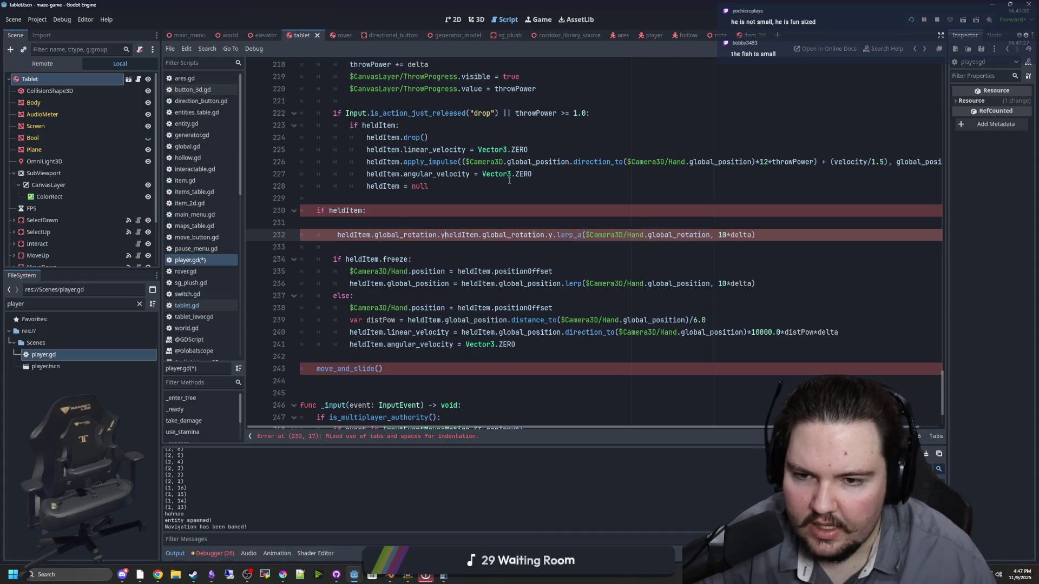
text(=)
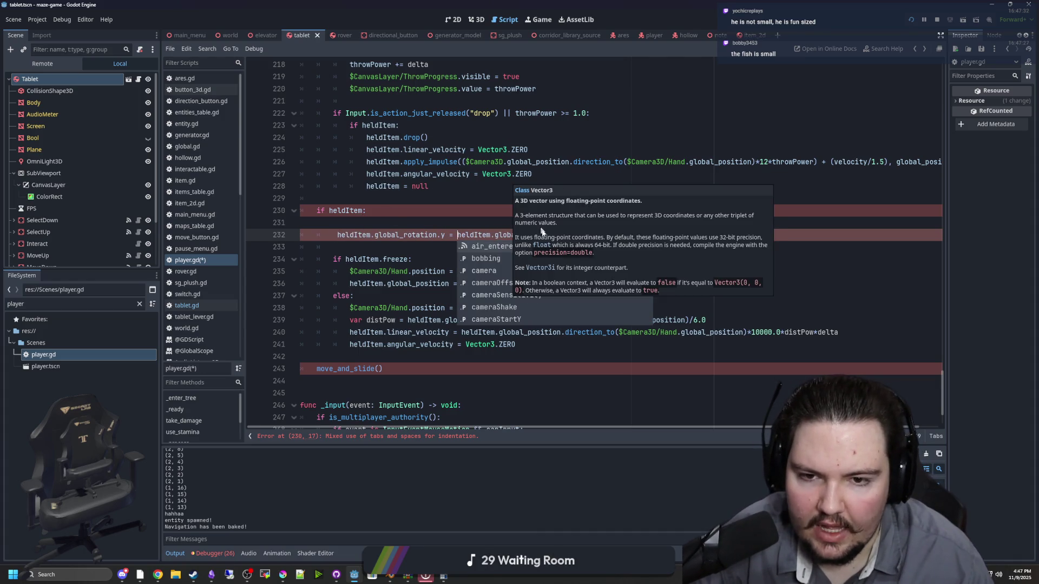
click(538, 226)
drag(569, 235, 457, 235)
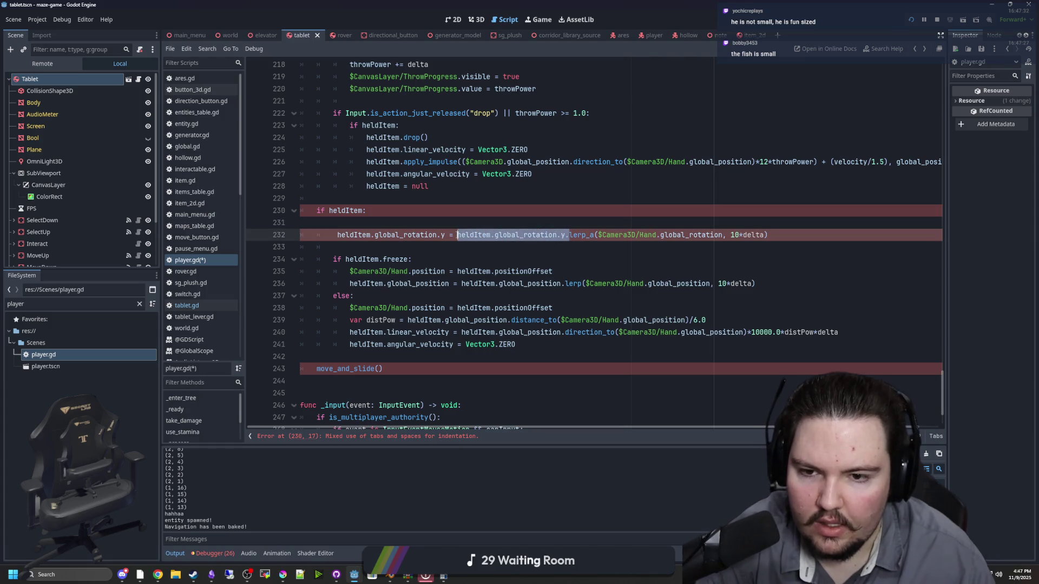
key(ctrl+z)
key(ctrl+z)
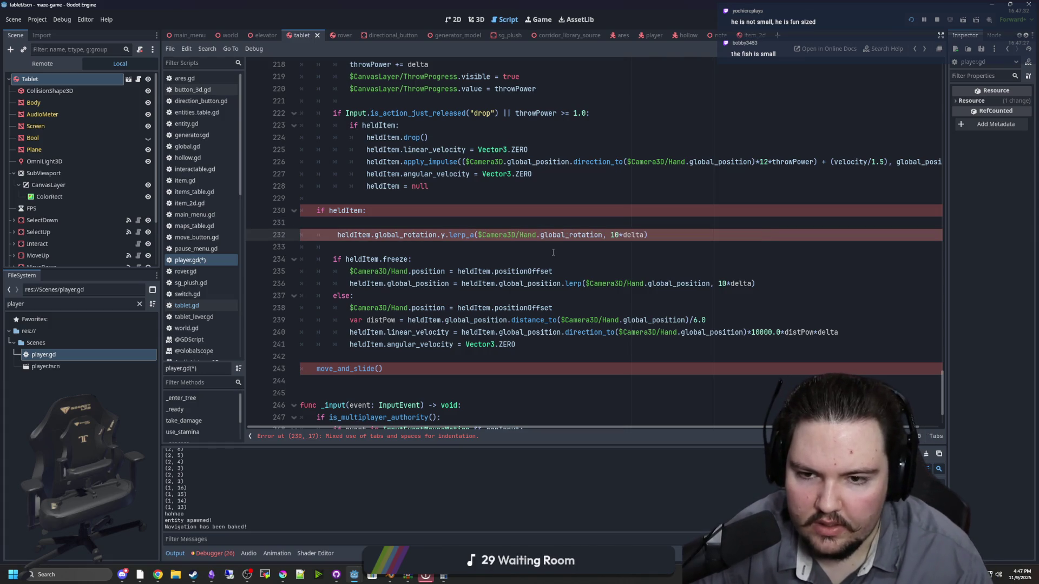
key(ctrl+shift+z)
key(ctrl+shift+z)
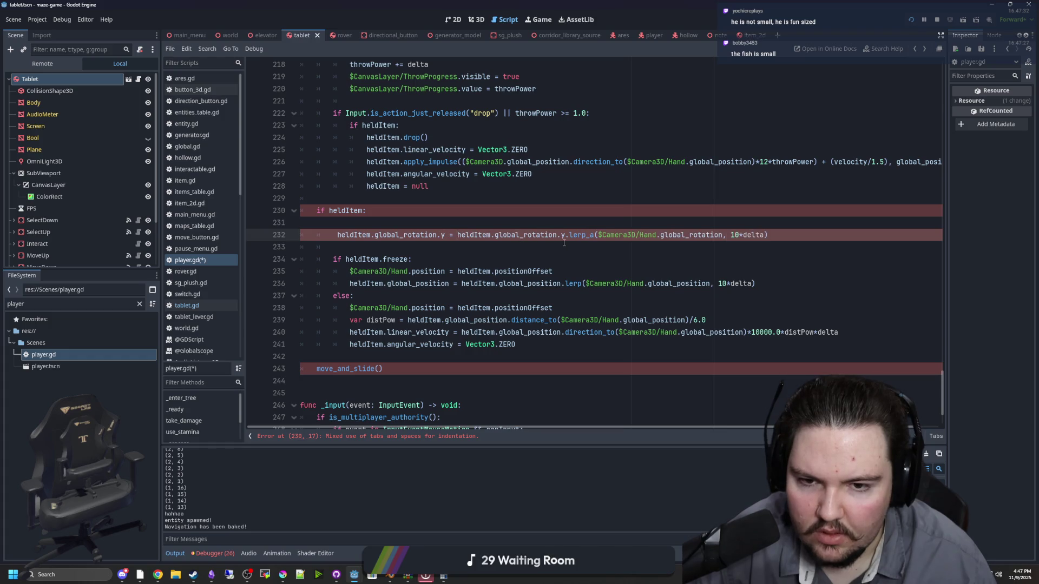
Change the call to lerp_angle with heldItem.global_rotation.y as its first argument
drag(569, 235, 457, 234)
key(BackSpace)
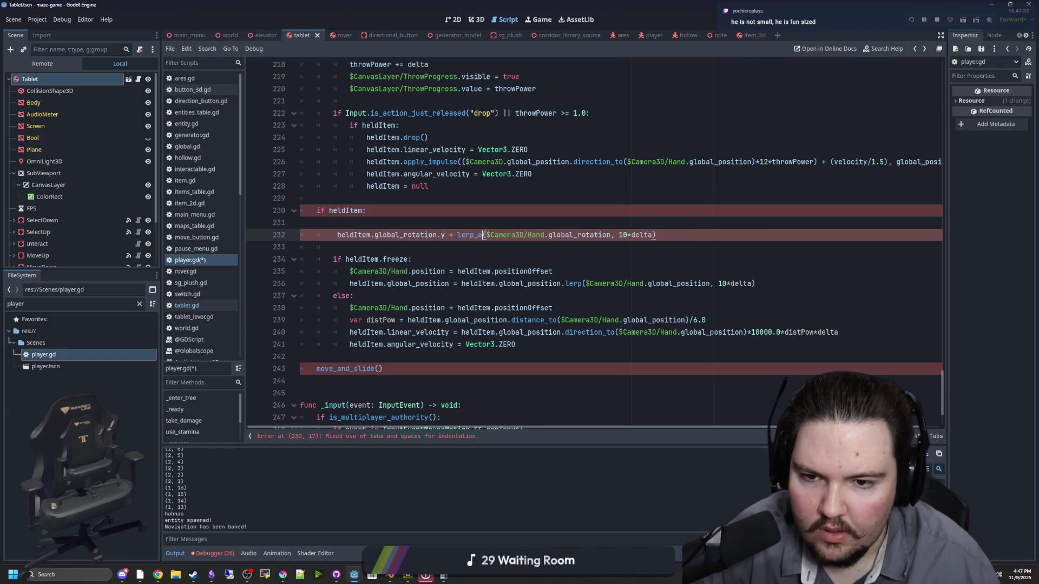
text(ngle)
key(ctrl+v)
key(BackSpace)
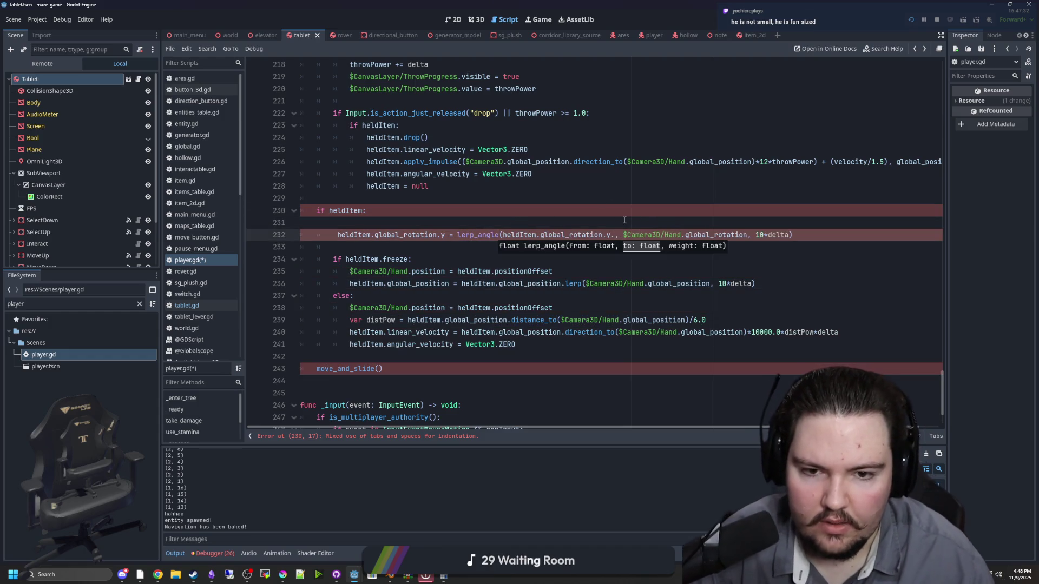
text(,)
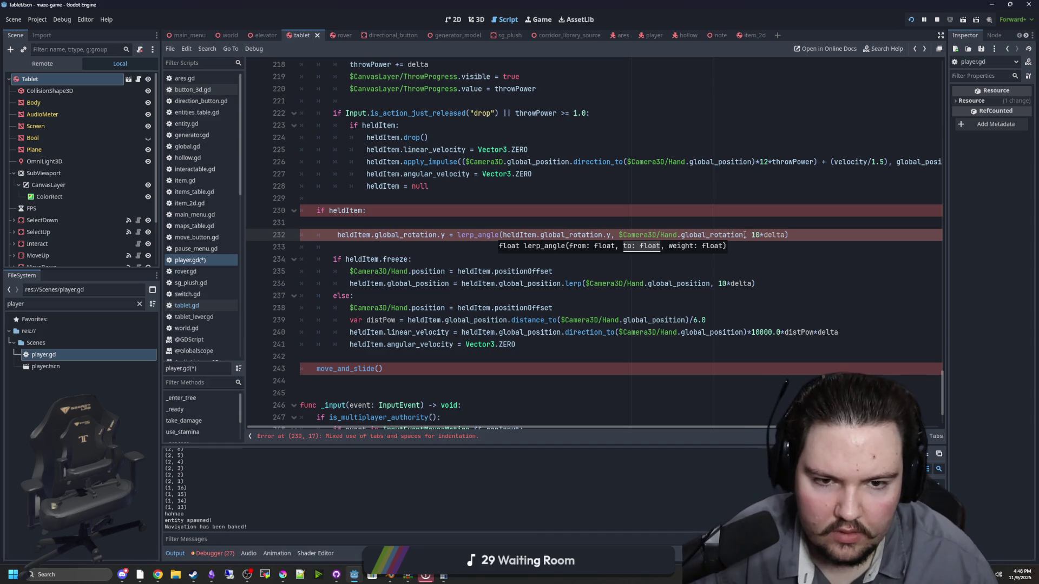
Remove the empty line 231, fix the lerp line's indentation, and save player.gd
click(745, 234)
click(637, 214)
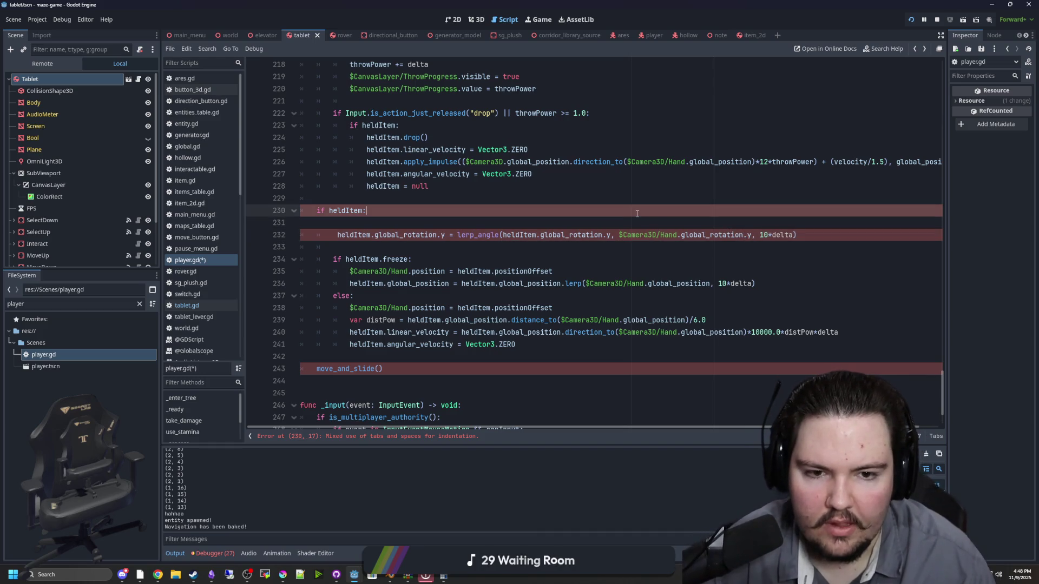
click(393, 222)
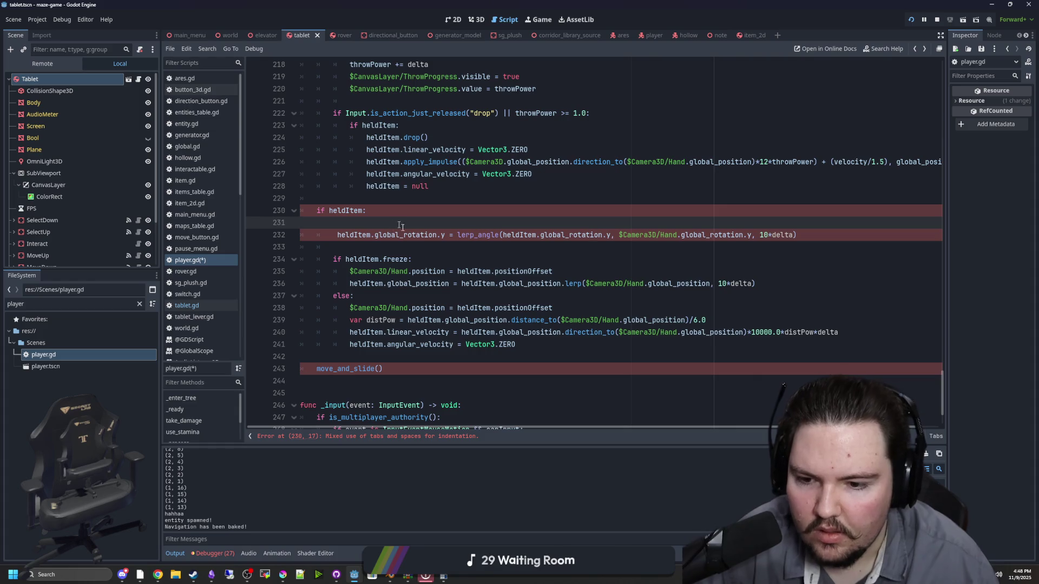
scroll(371, 267, up, 1)
click(334, 266)
key(BackSpace)
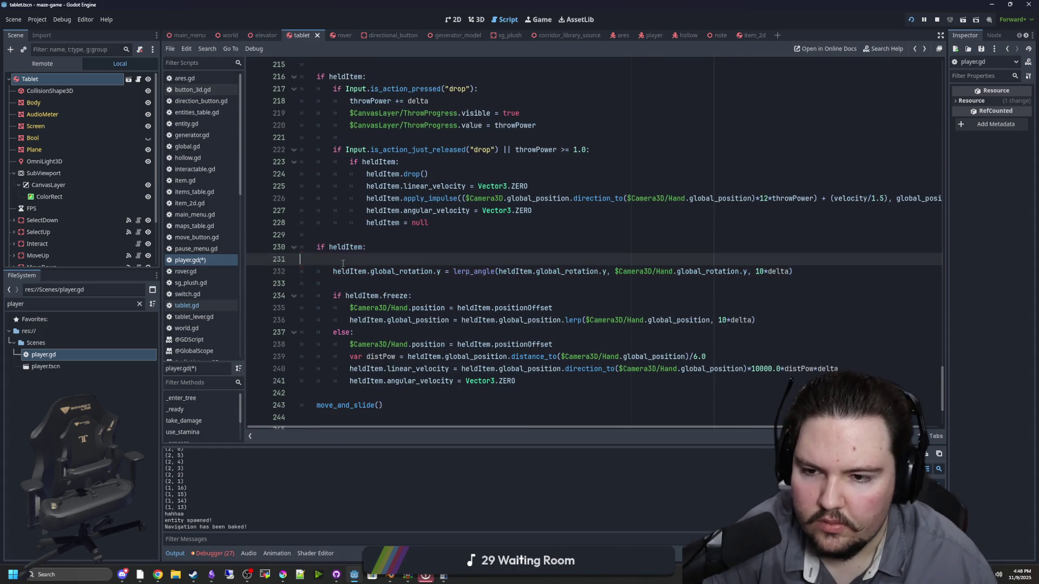
key(BackSpace)
click(381, 239)
key(ctrl+s)
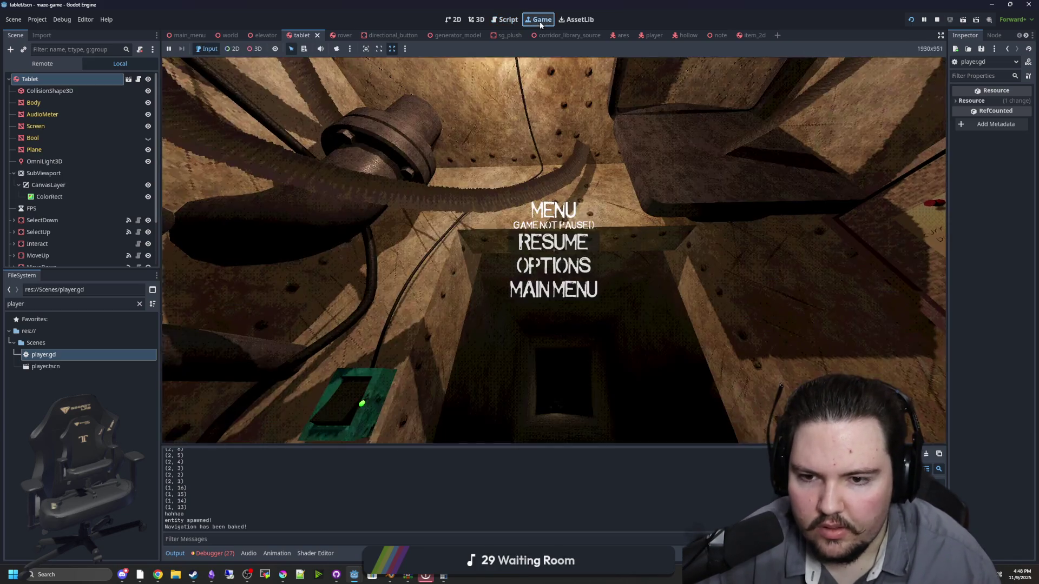
Playtest picking up the tablet, then go back to player.gd in the script editor
key(Escape)
key(e)
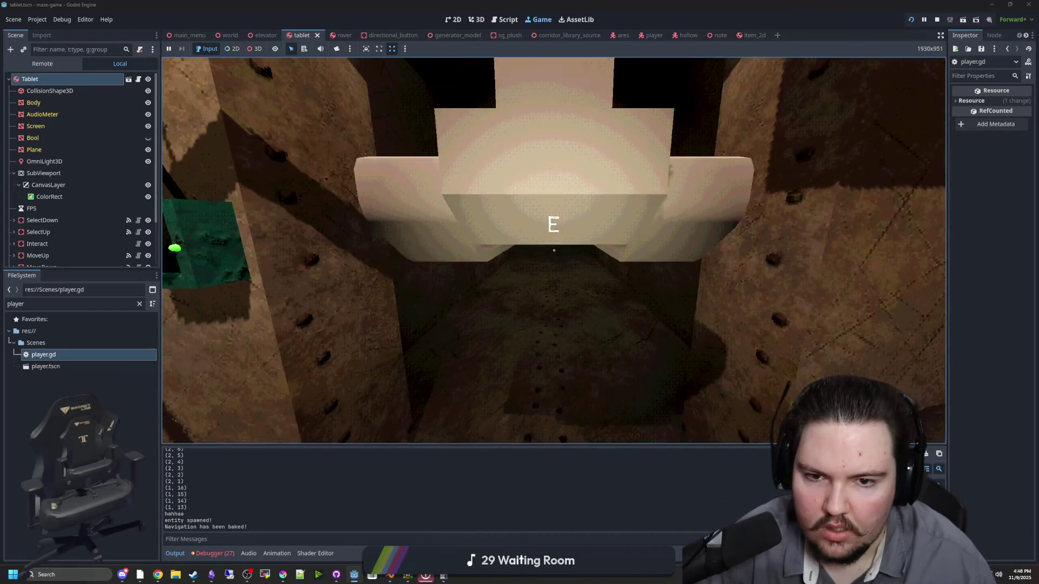
key(super)
click(52, 83)
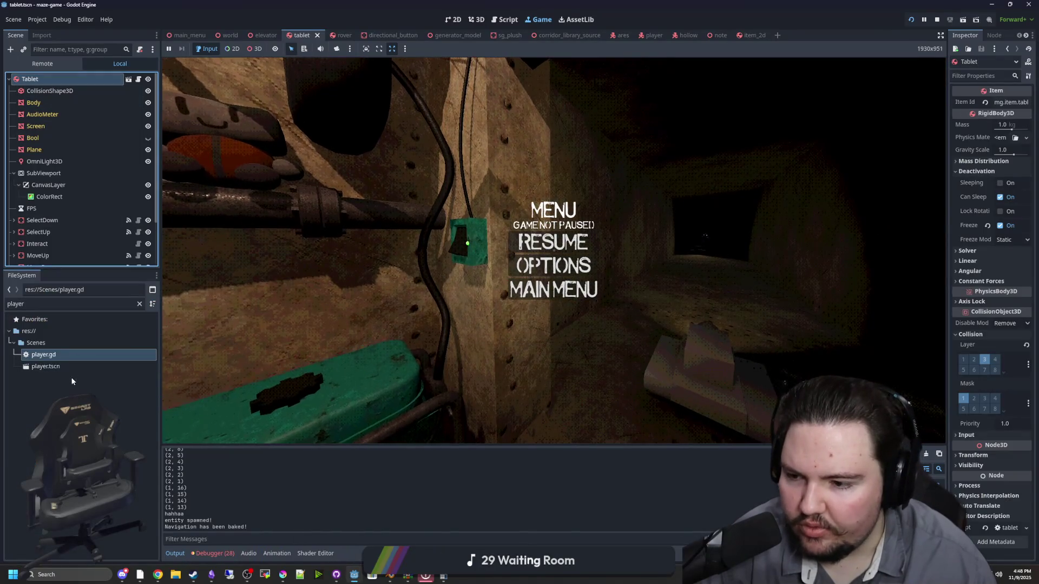
double_click(43, 355)
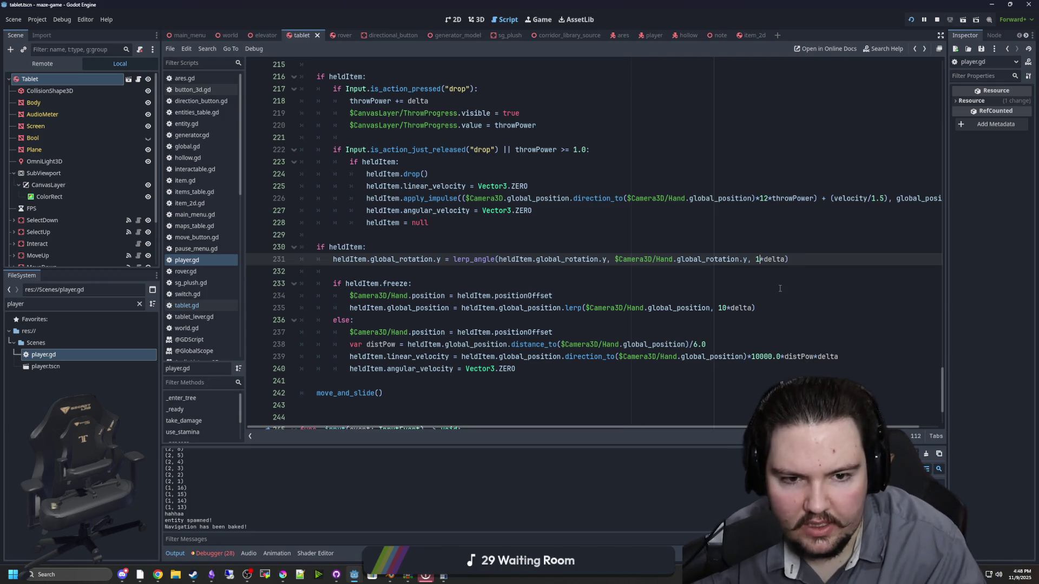
text(00)
Save player.gd with the 100*delta lerp_angle weight and restart the running game
click(688, 226)
key(ctrl+s)
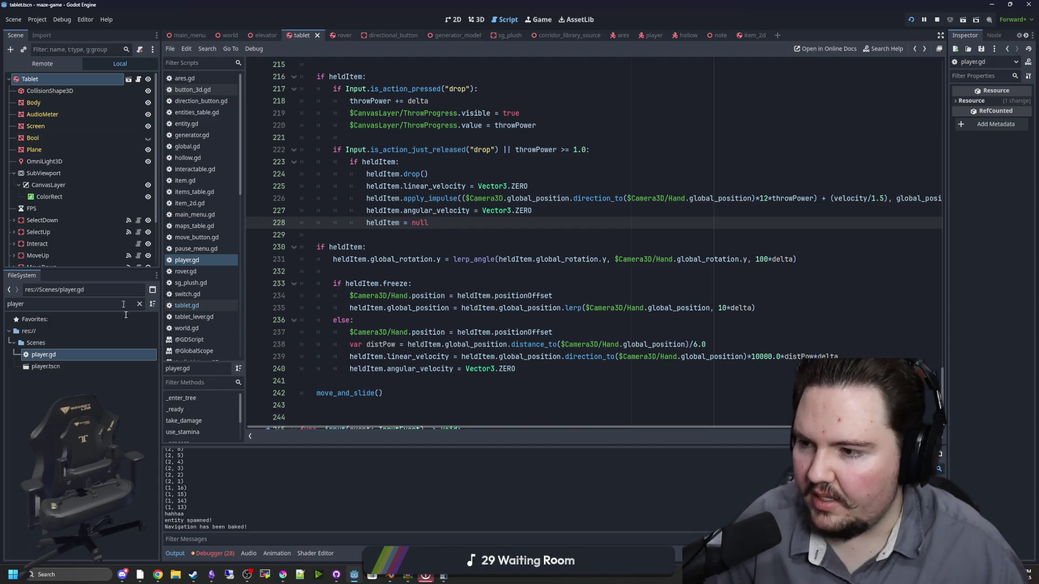
click(910, 20)
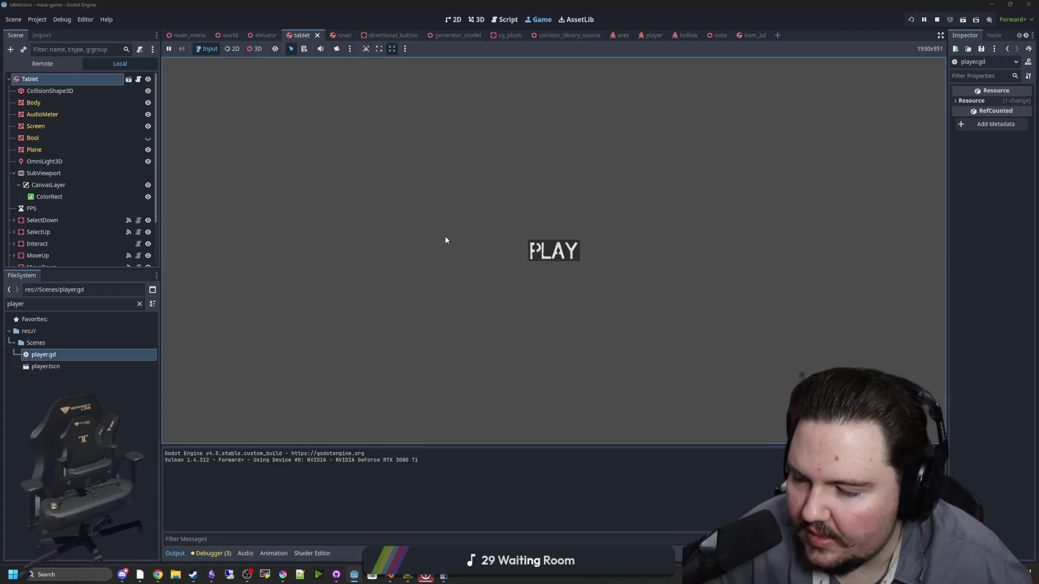
Choose PLAY on the game's title screen to enter the maze
click(556, 252)
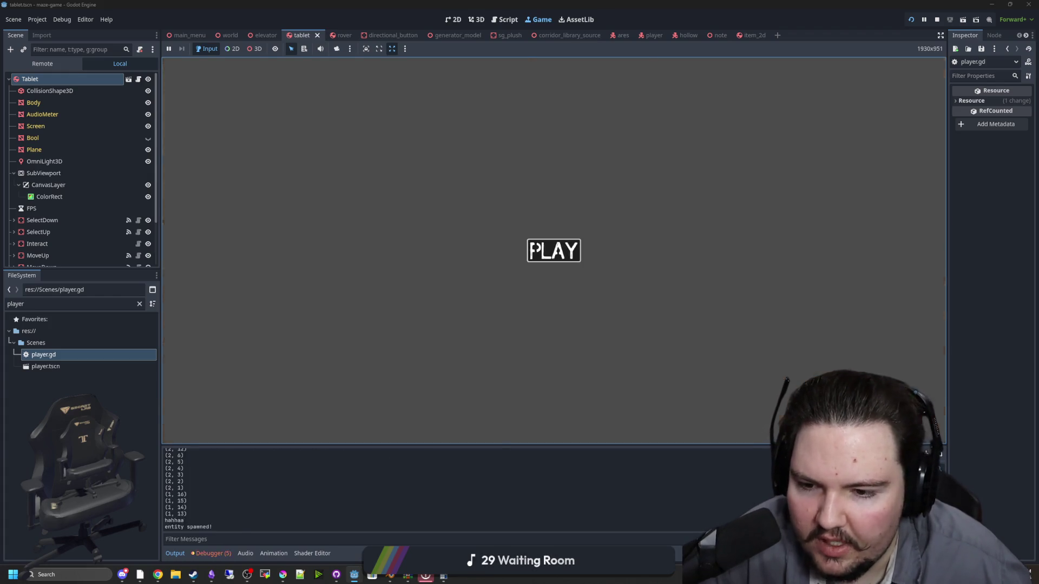
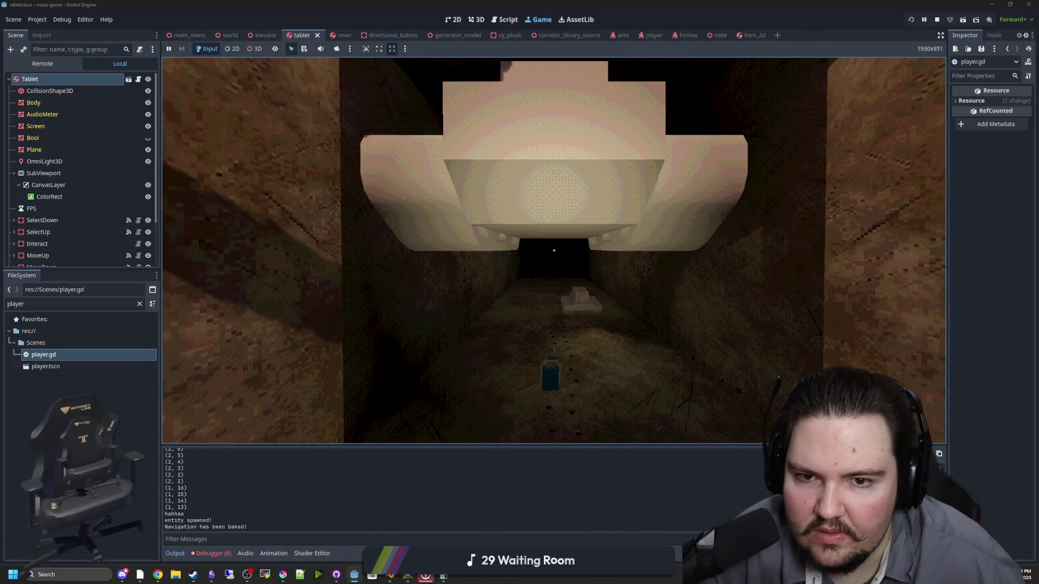
Stop the game test and open items_table.gd by filtering FileSystem for 'item'
key(super)
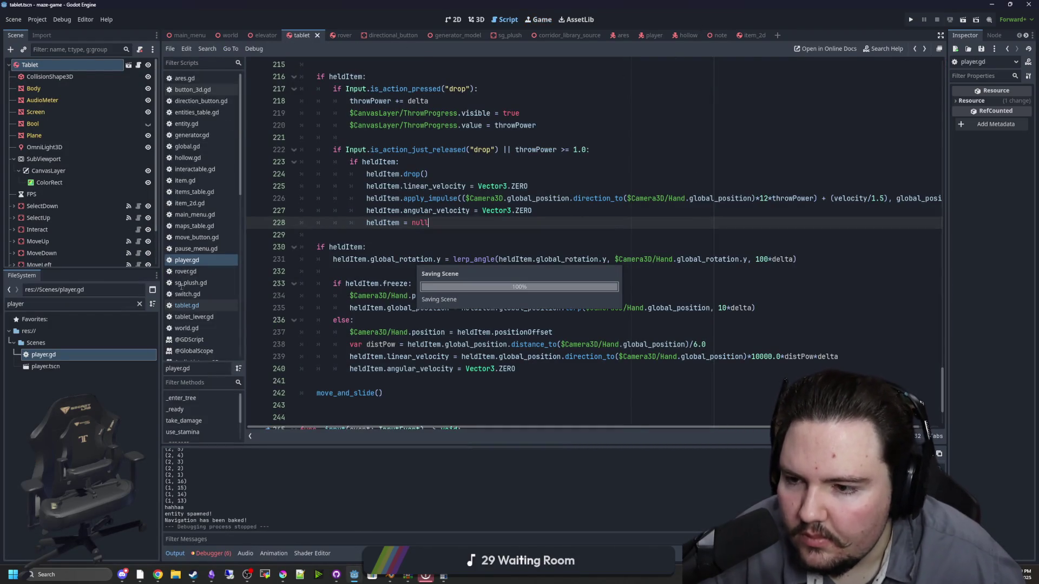
click(140, 304)
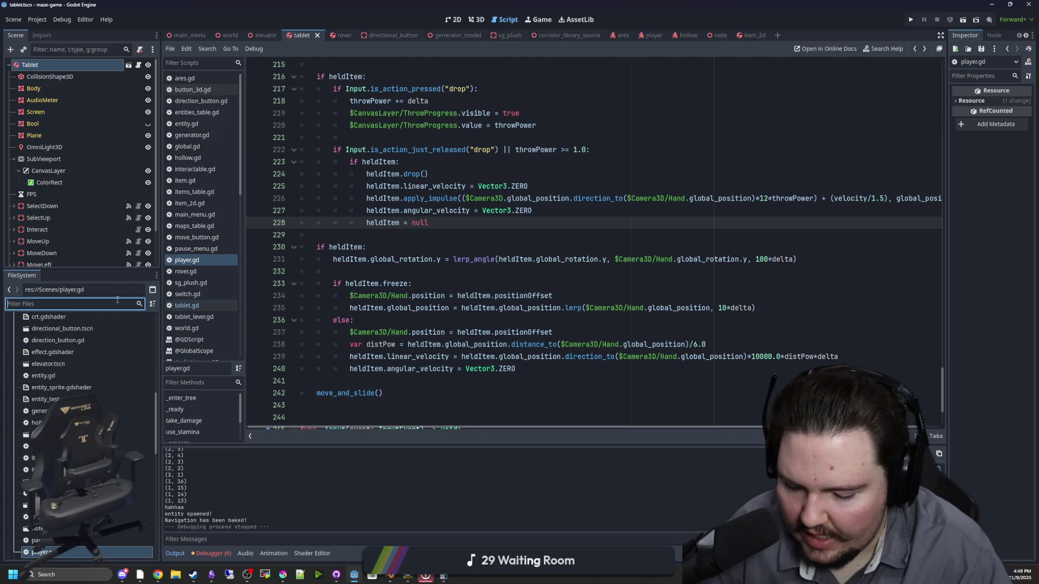
text(item)
double_click(54, 355)
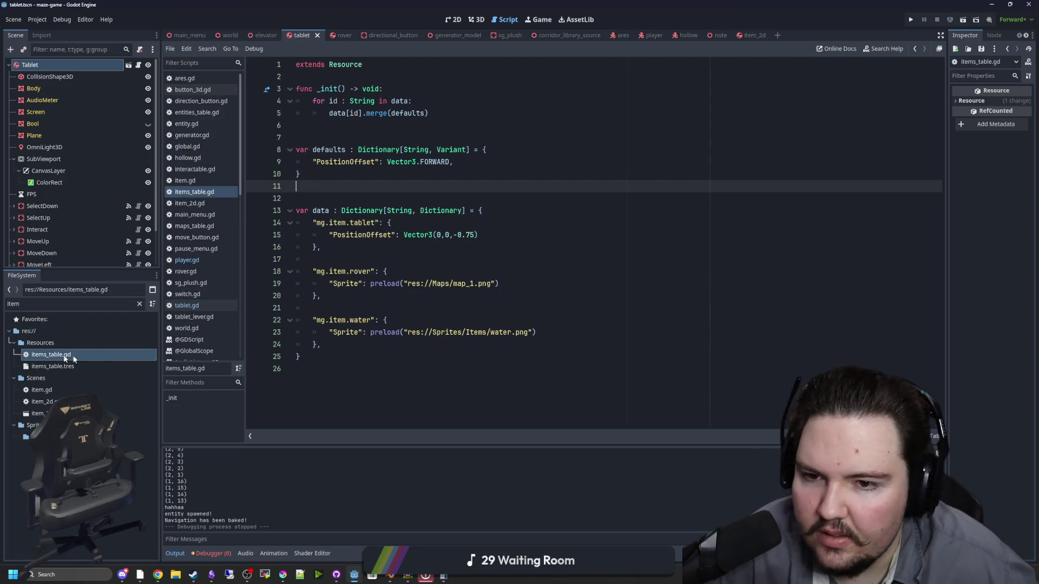
Add a PositionOffset entry to the rover item and save the script
drag(379, 162, 317, 163)
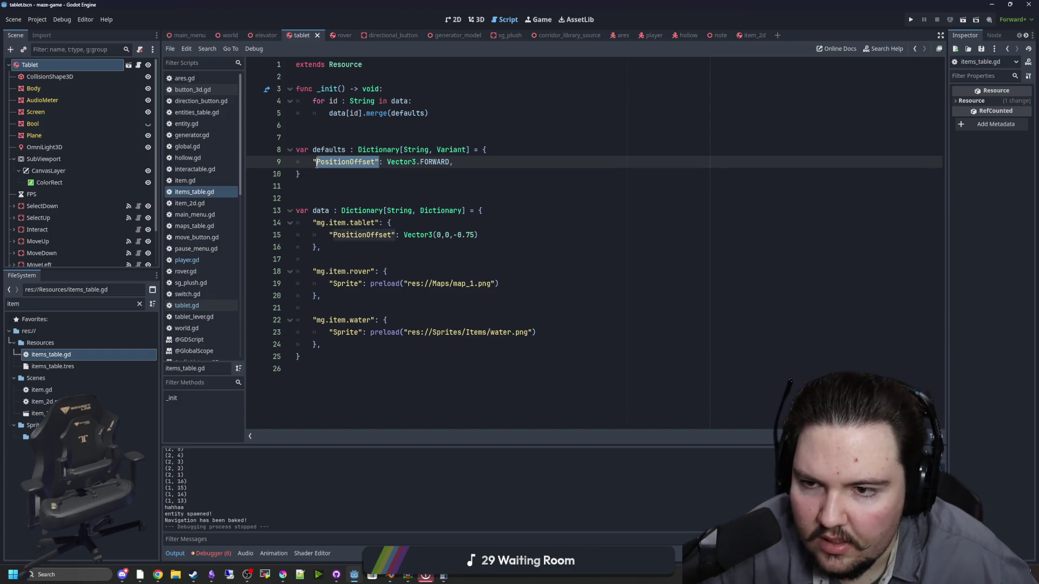
click(500, 286)
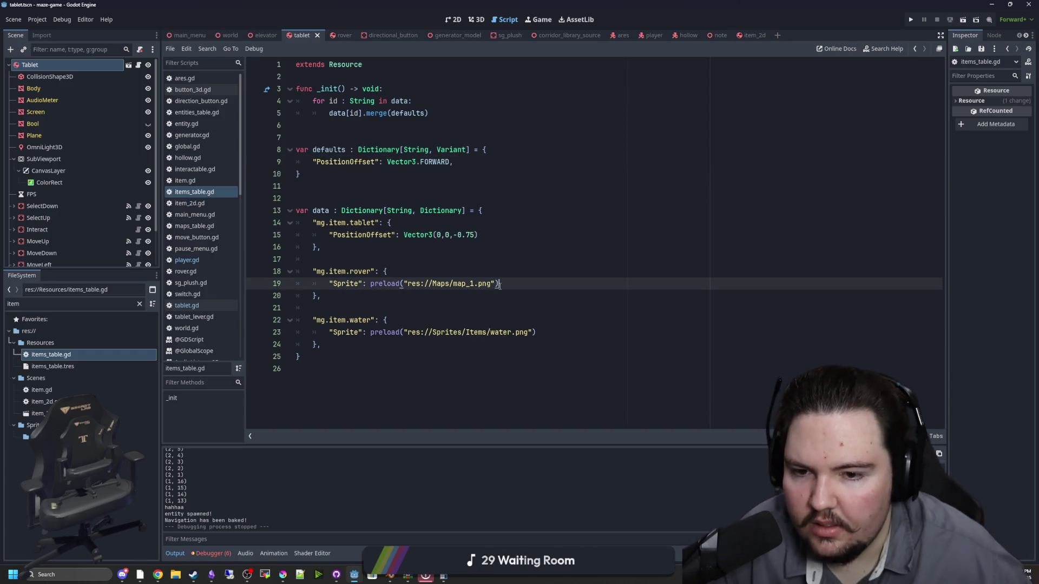
key(Return)
text("PositionOffset")
key(BackSpace)
key(BackSpace)
key(BackSpace)
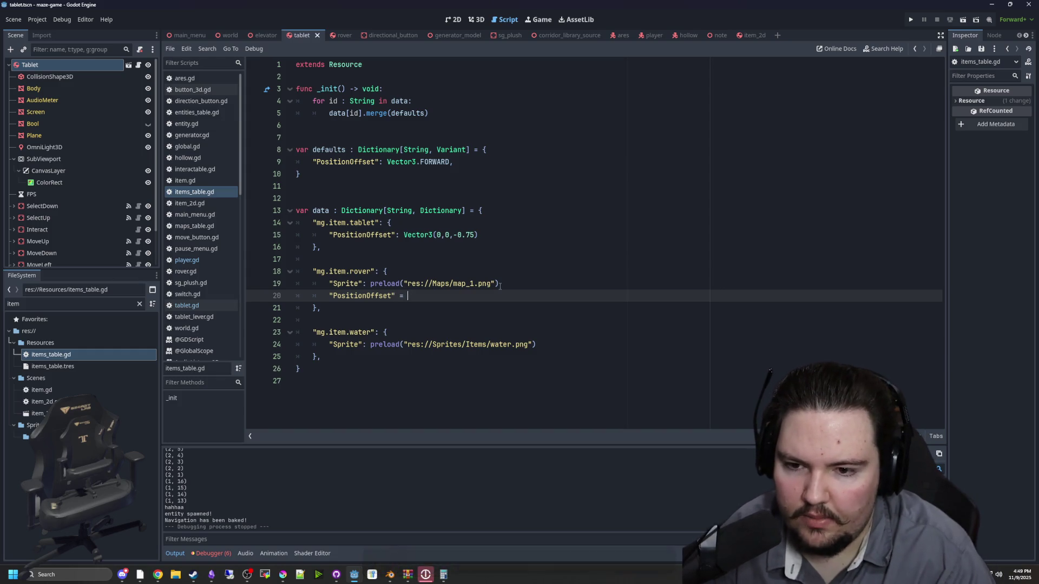
text(: Vector3(0, -0.5, 0)
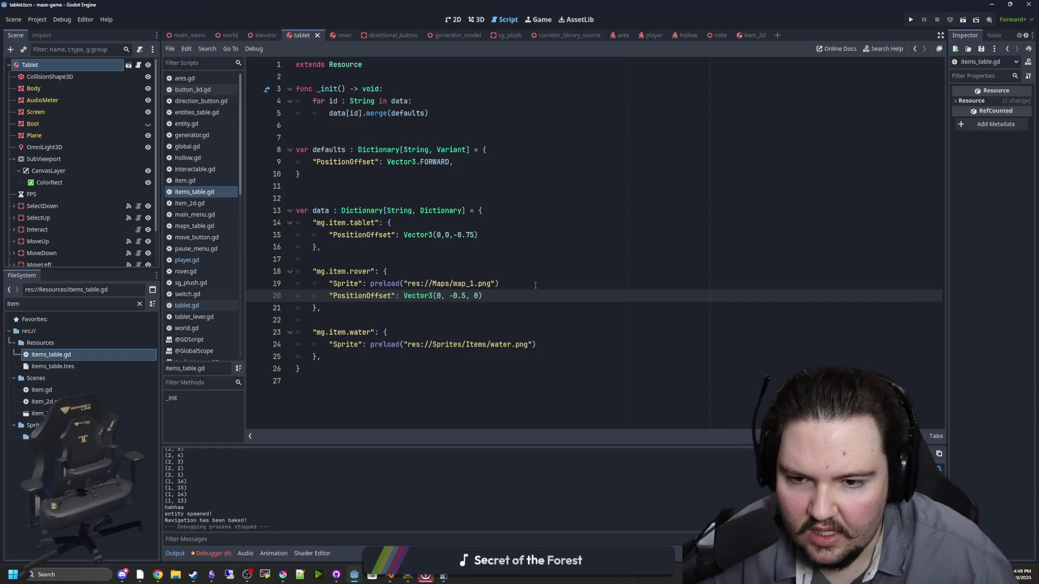
key(ctrl+s)
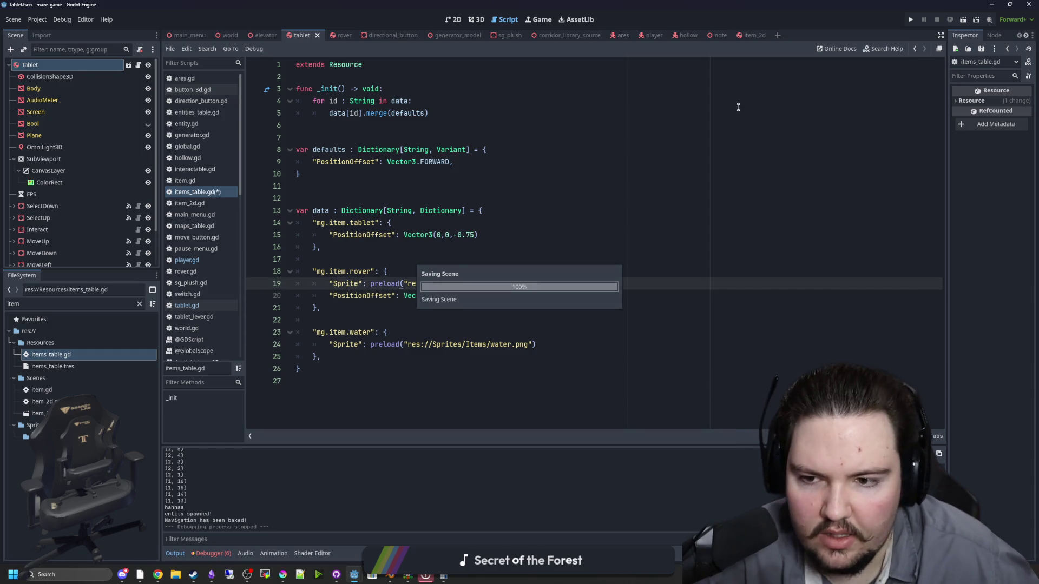
Add the missing comma after the rover's Sprite line so the script parses
click(444, 235)
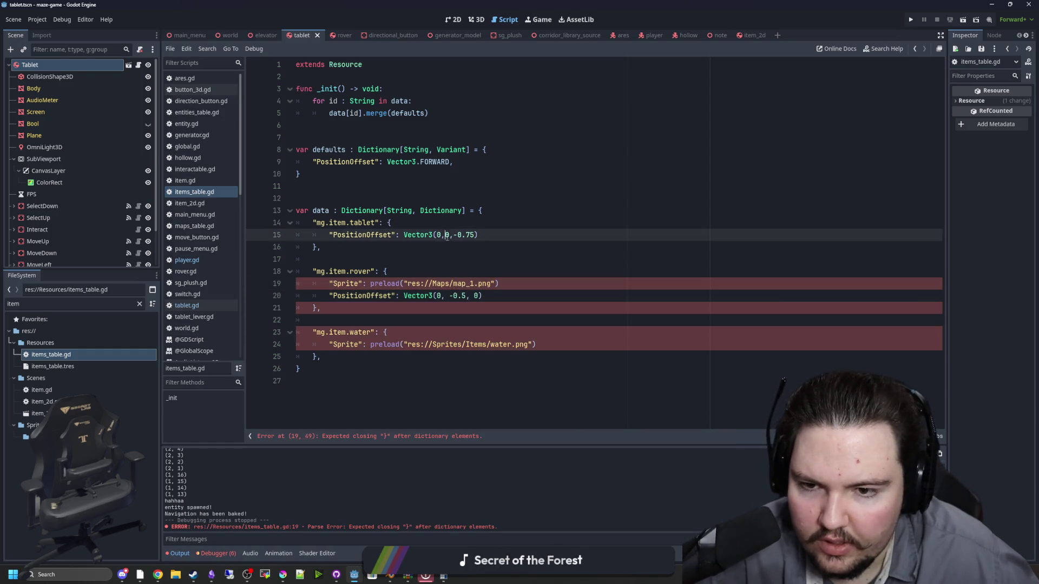
key(Up)
click(486, 298)
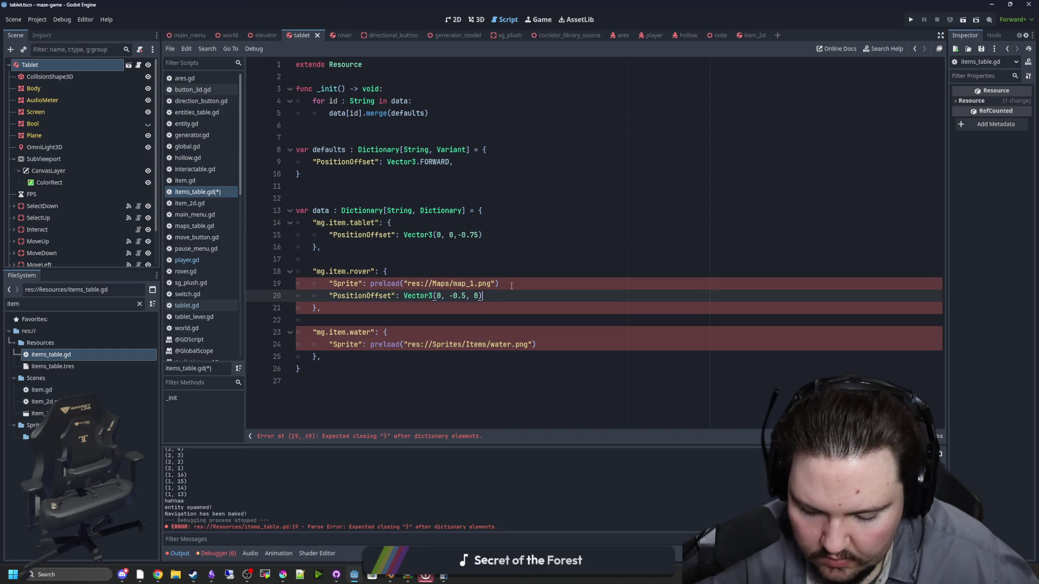
click(512, 286)
text(,)
click(488, 255)
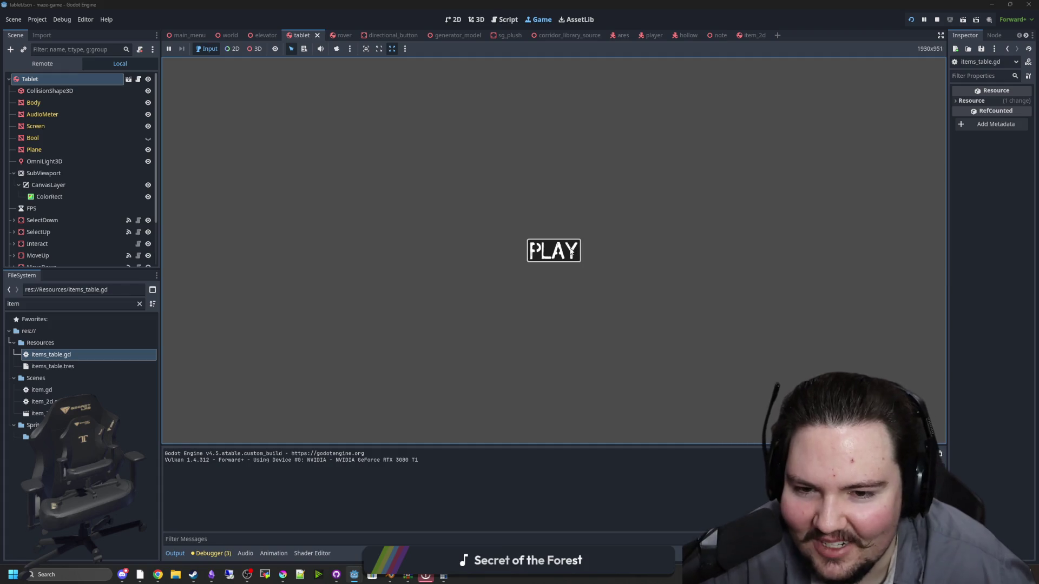
click(572, 251)
key(w)
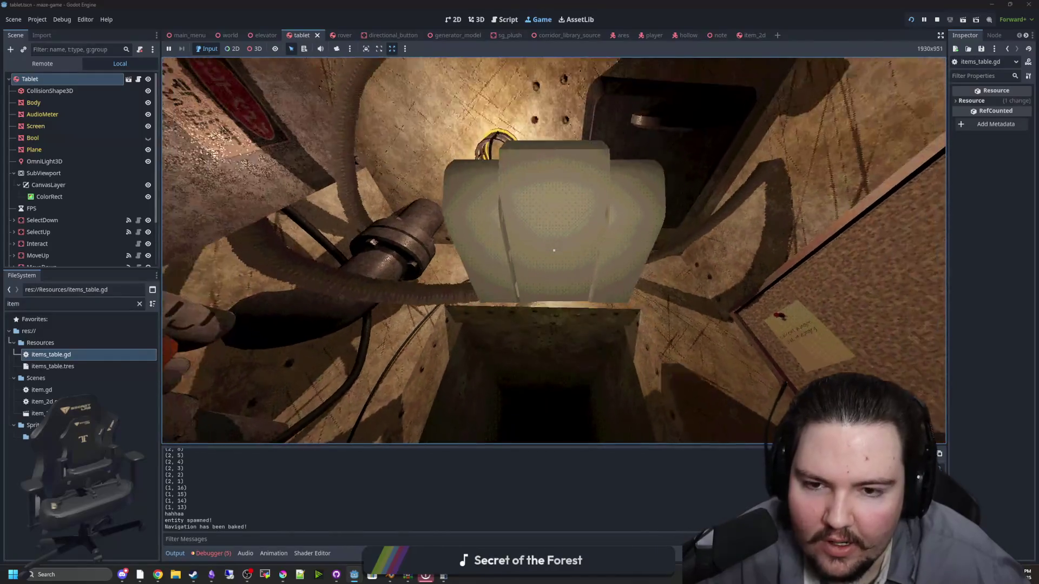
key(w)
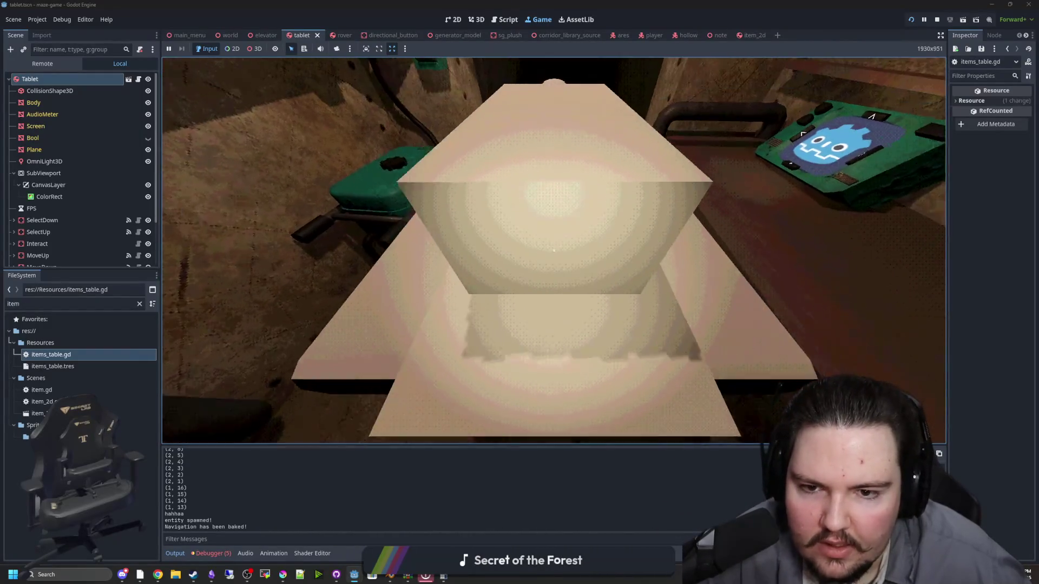
key(e)
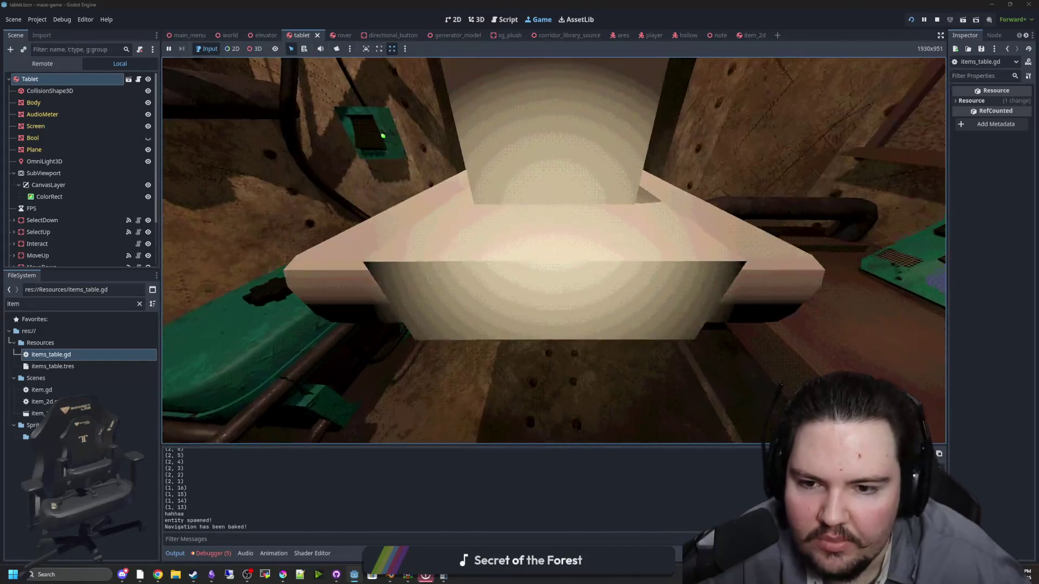
key(s)
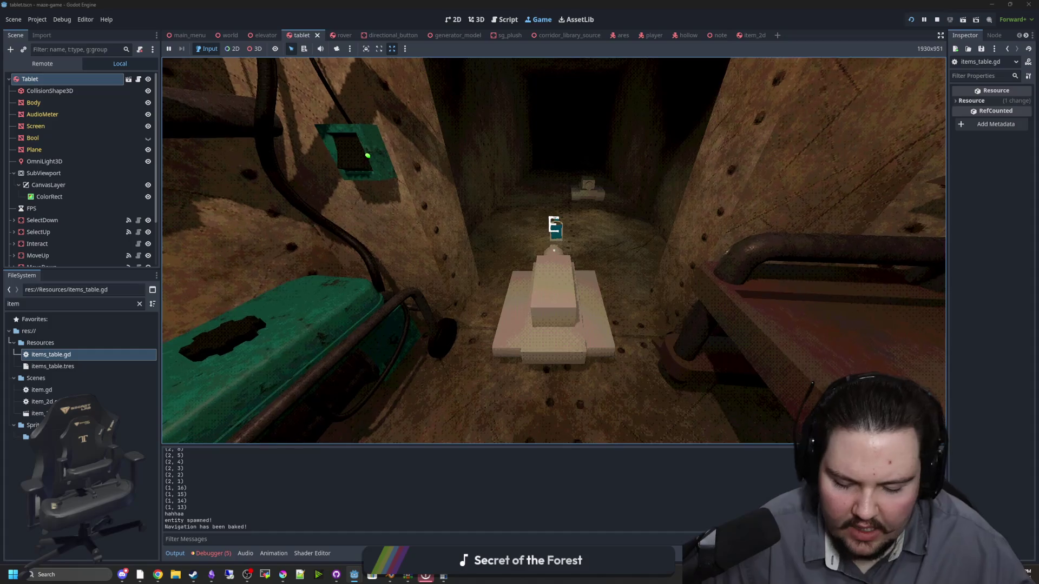
key(e)
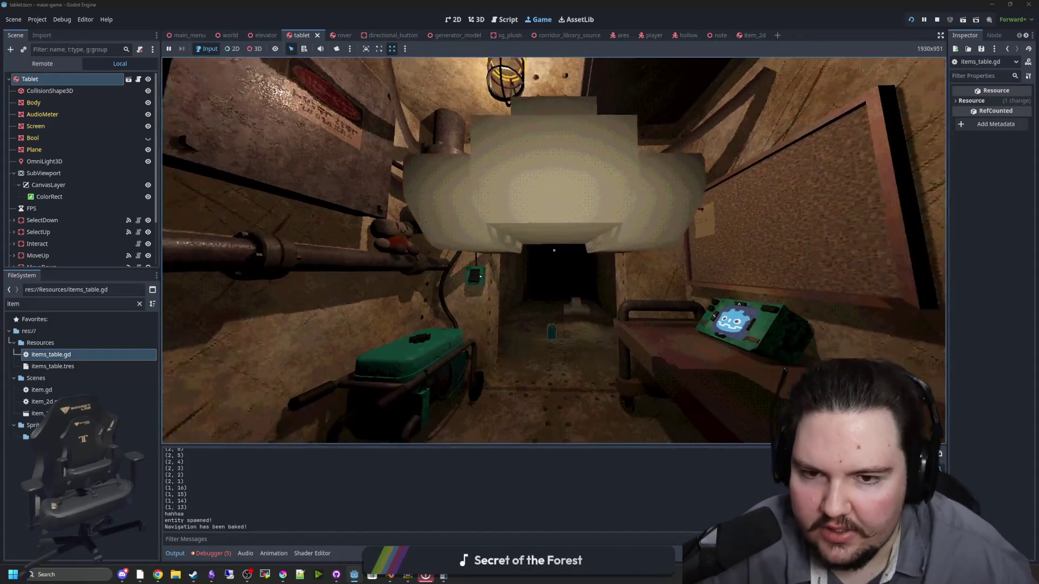
key(w)
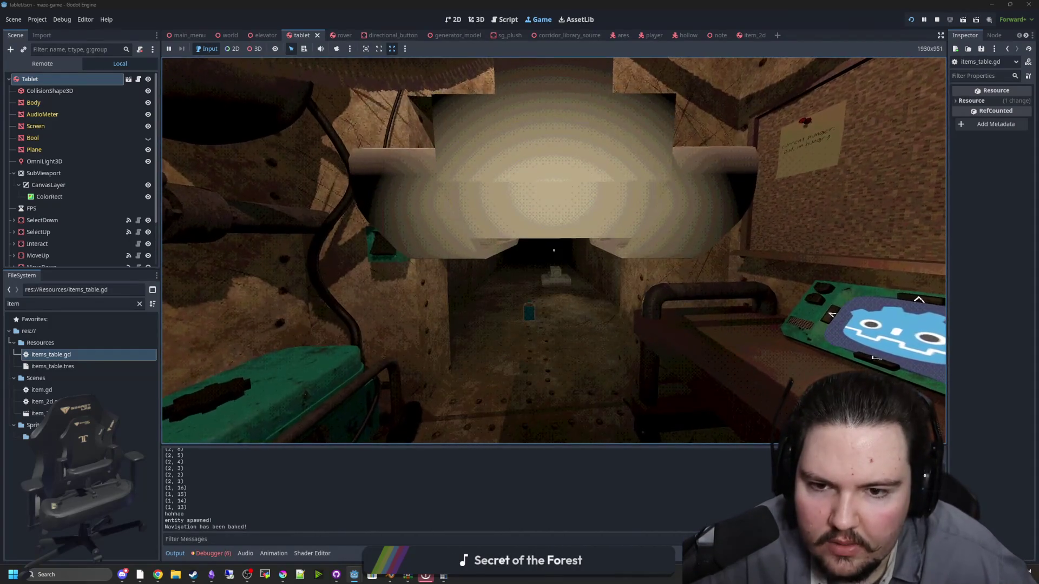
key(super)
click(937, 20)
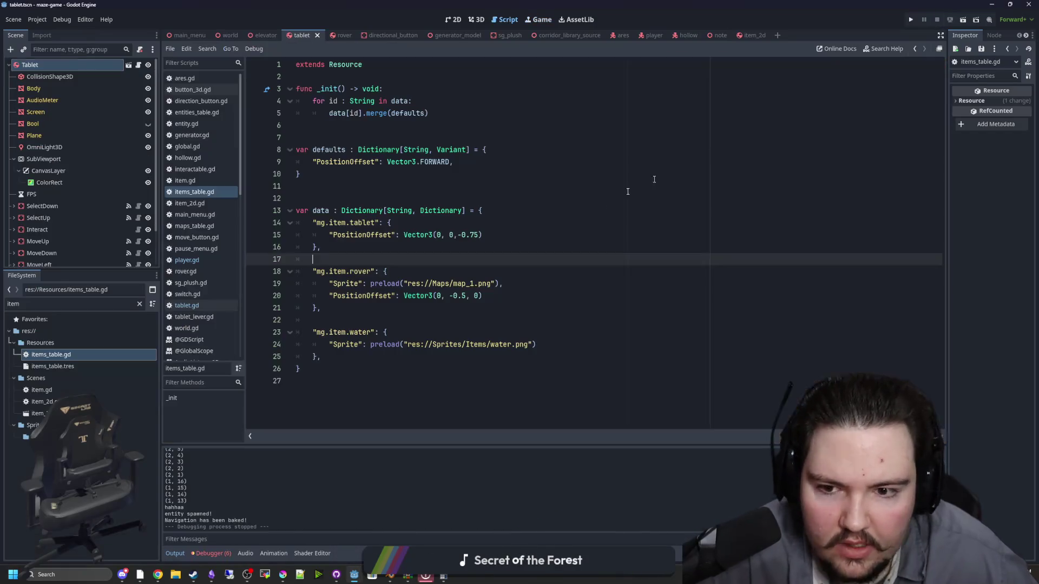
Review player.gd's held-item code, save, and select the Rover node in the world scene
click(186, 260)
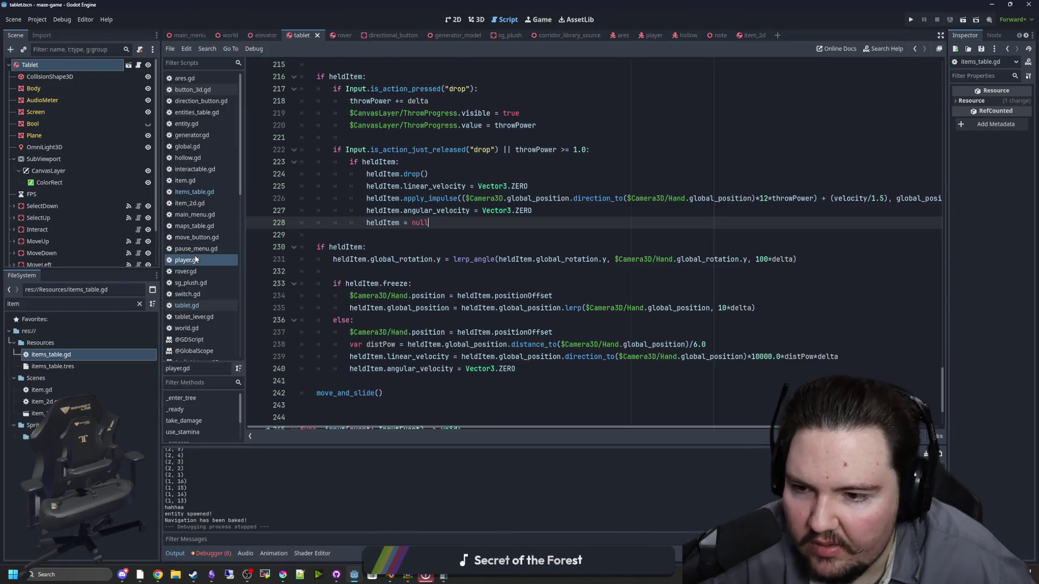
click(657, 287)
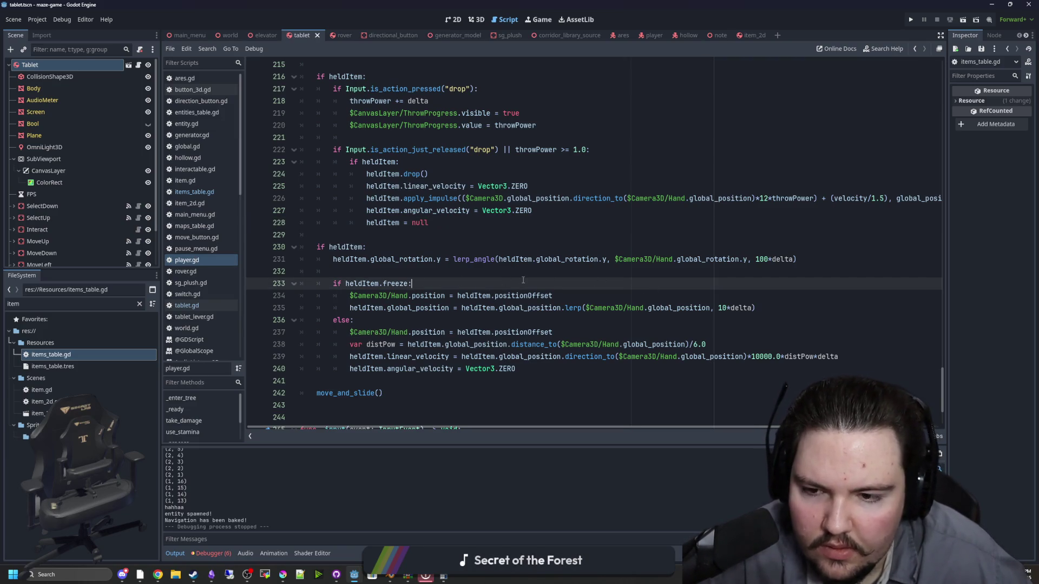
click(445, 277)
click(461, 247)
click(439, 271)
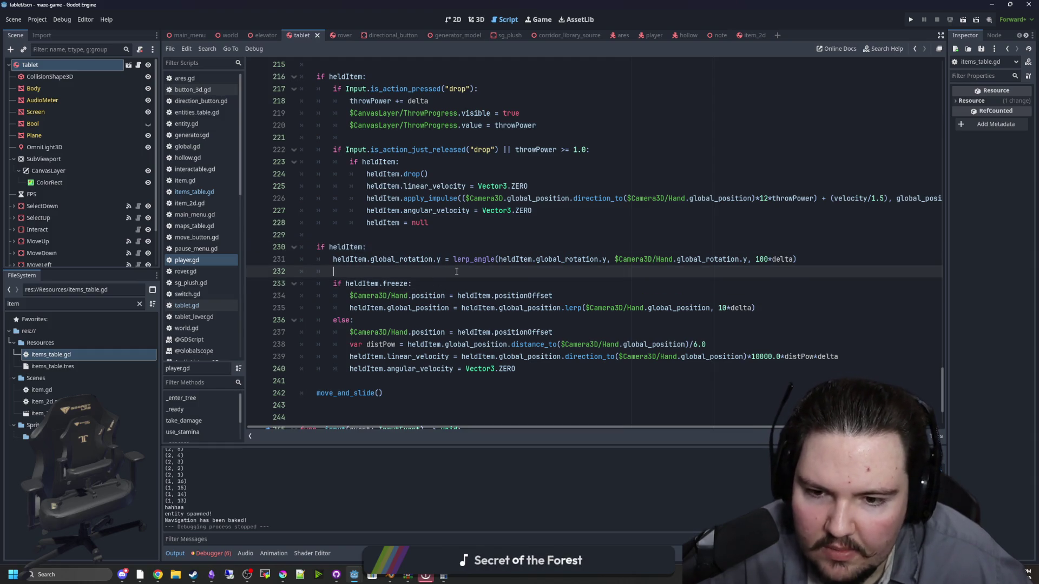
key(ctrl+s)
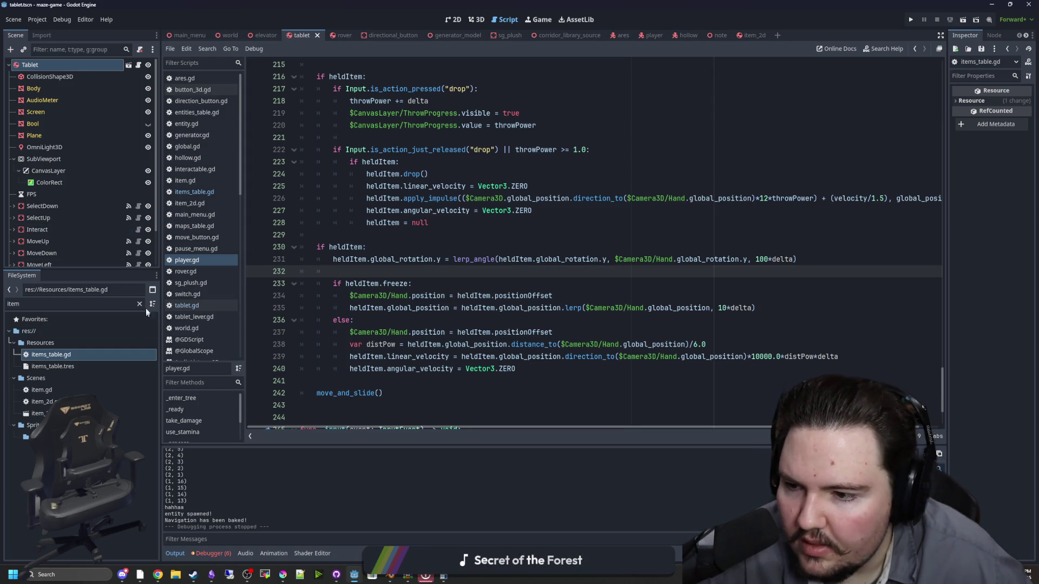
click(230, 36)
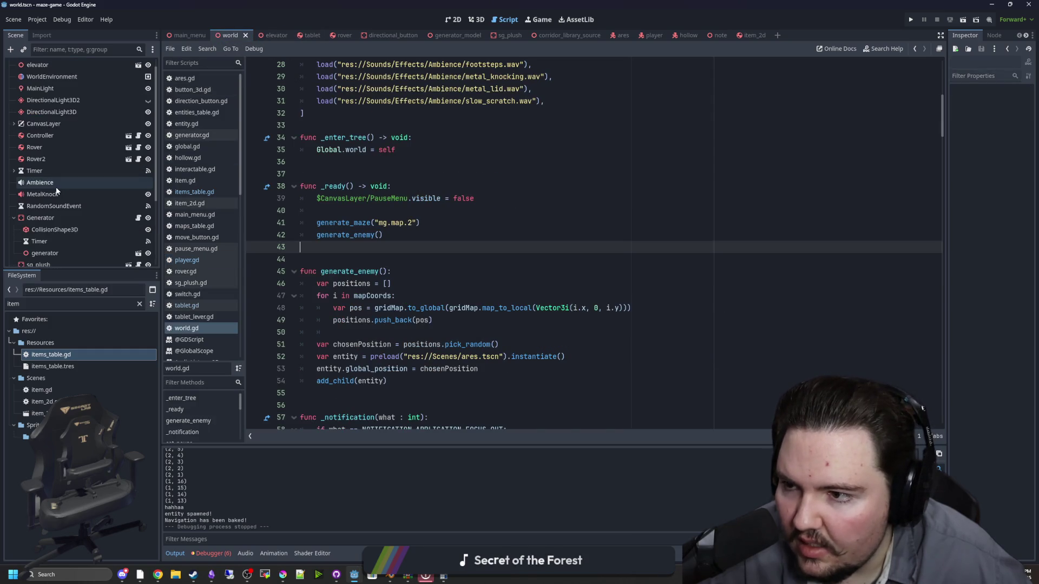
click(61, 159)
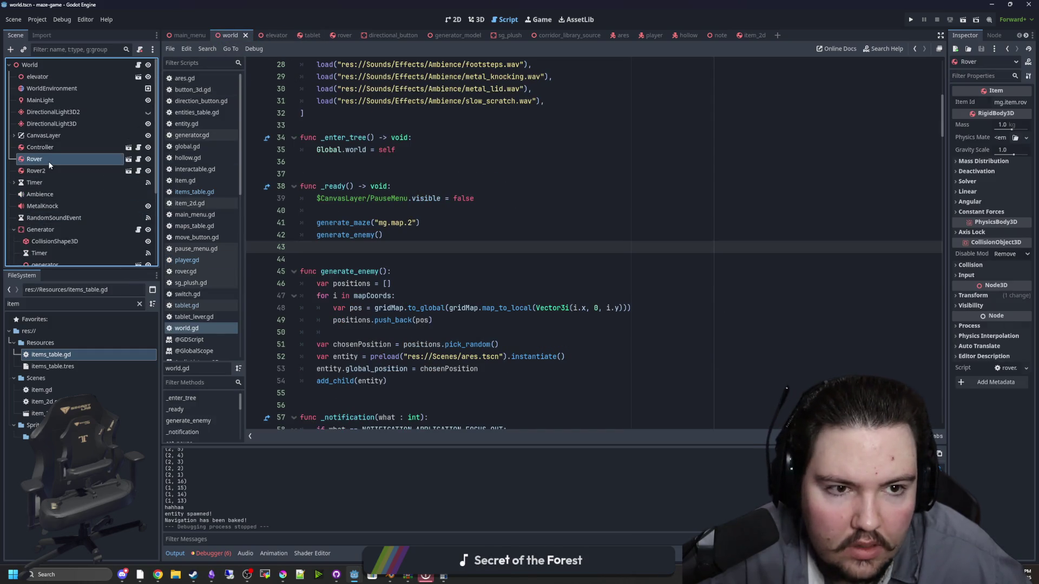
Remove the minus sign so the rover offset is Vector3(0, 0.5, 0), then run the project
click(216, 191)
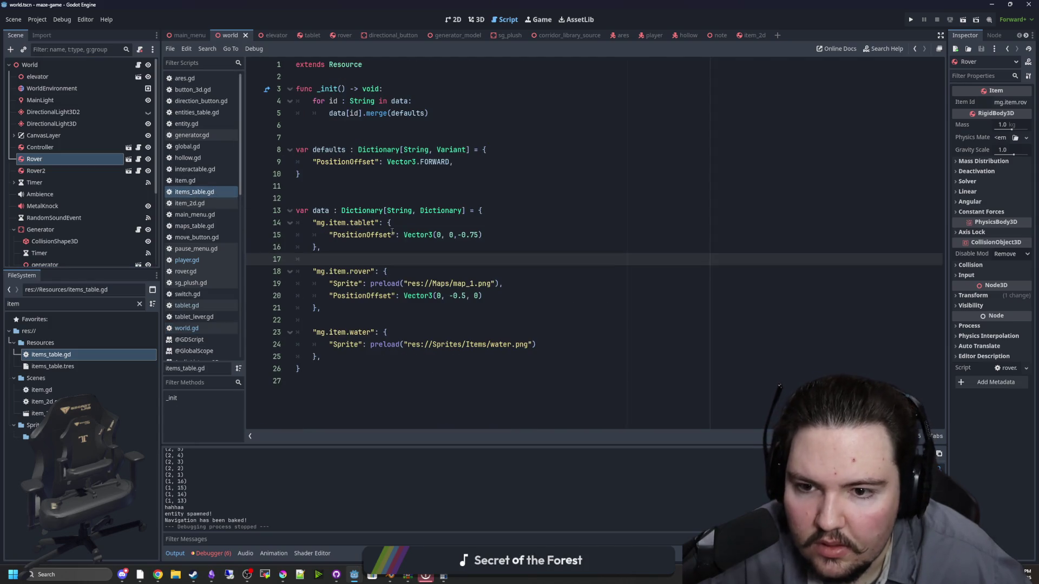
click(453, 296)
key(BackSpace)
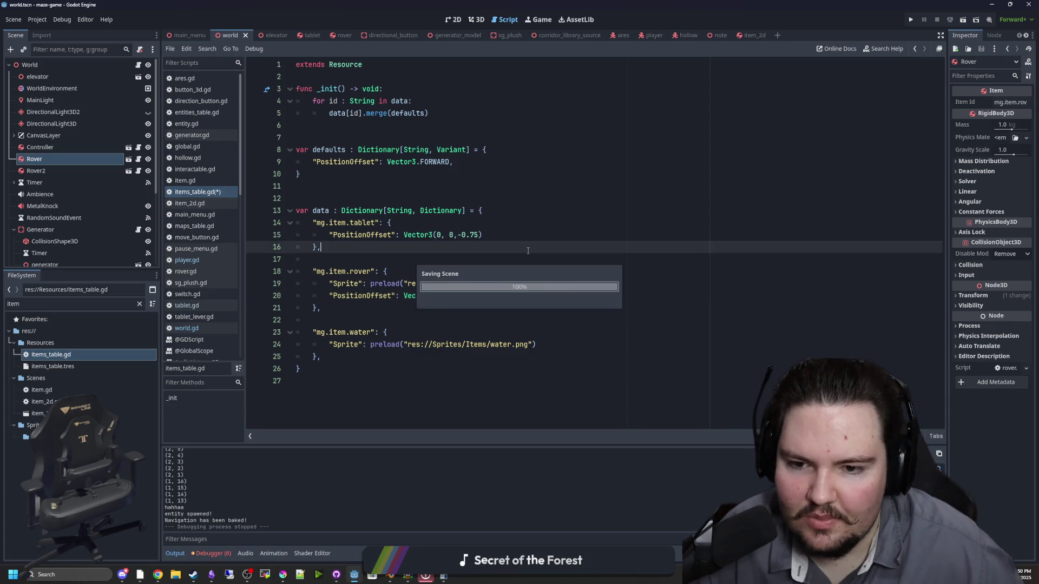
key(Up)
key(Up)
key(Up)
click(911, 20)
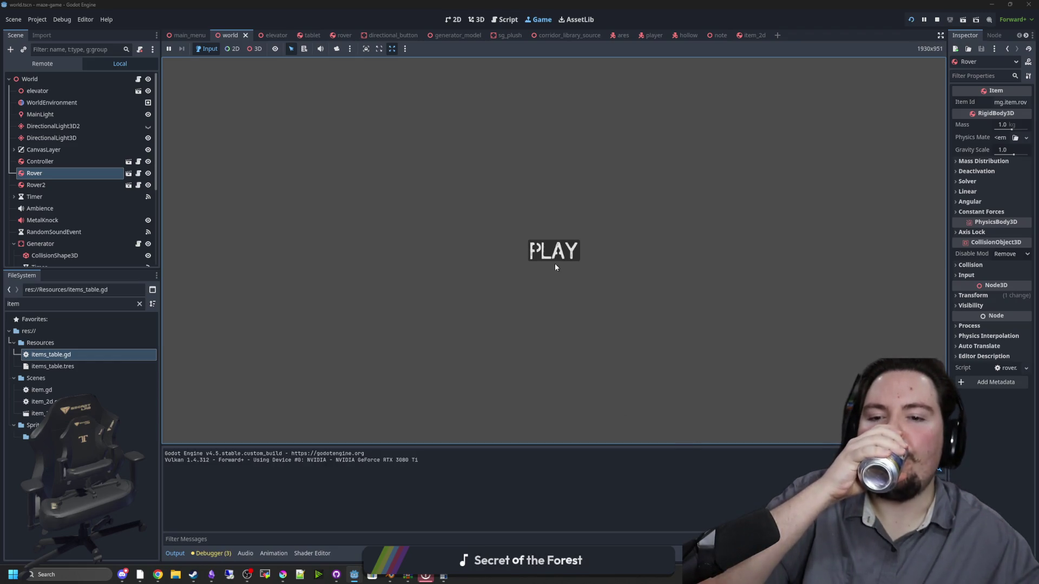
Play from the title screen, check the held rover, then stop the test with F8
click(554, 252)
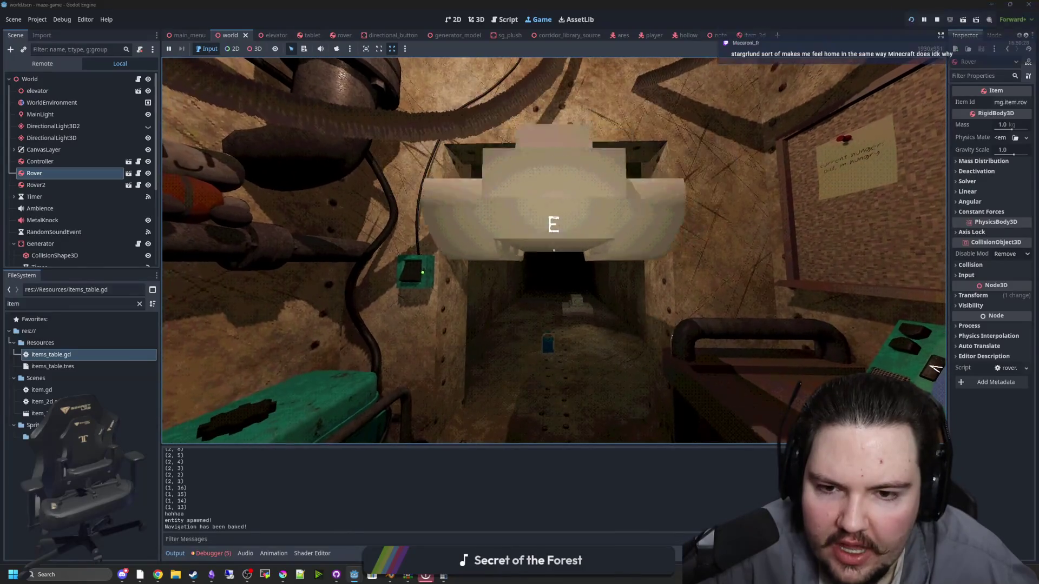
key(Escape)
key(super)
key(F8)
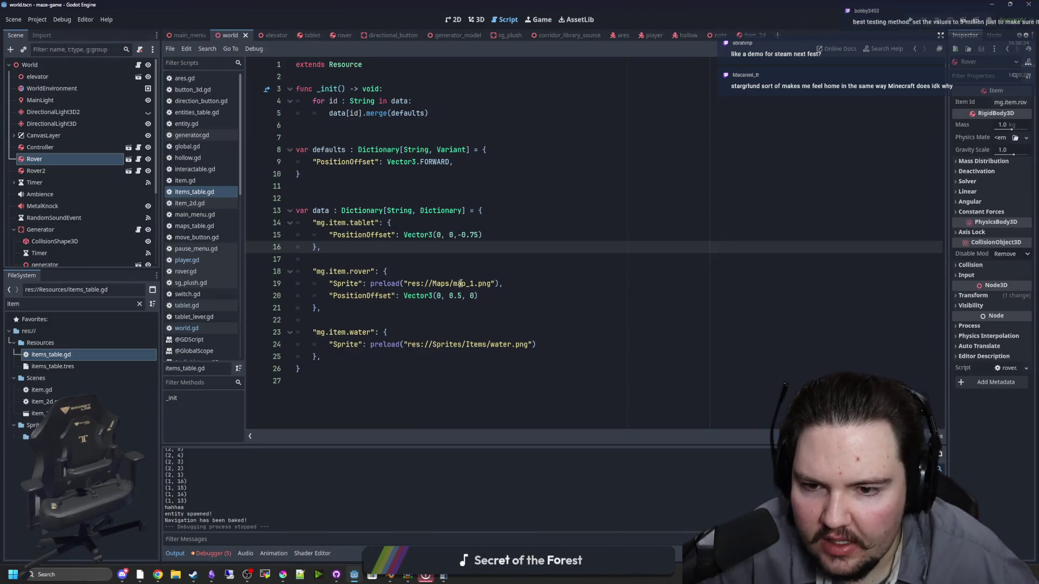
Re-add the minus sign so the rover offset is back to Vector3(0, -0.5, 0)
click(446, 295)
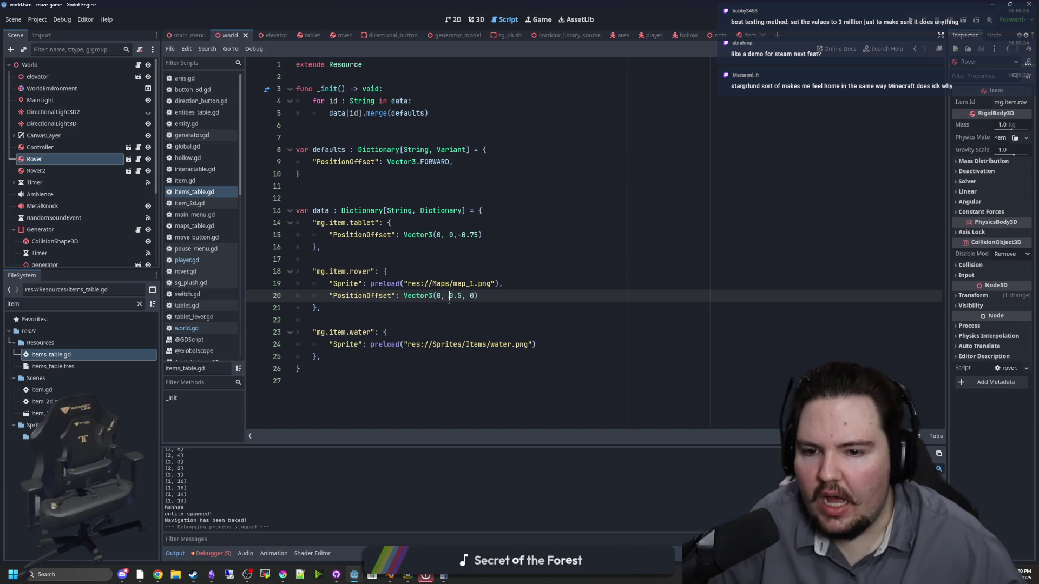
text(-)
click(469, 271)
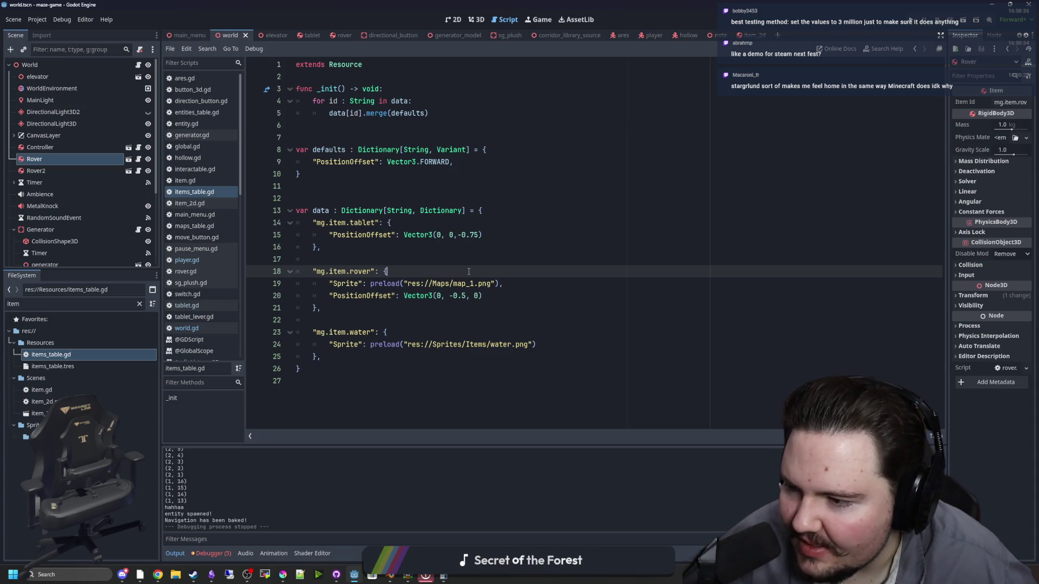
click(423, 257)
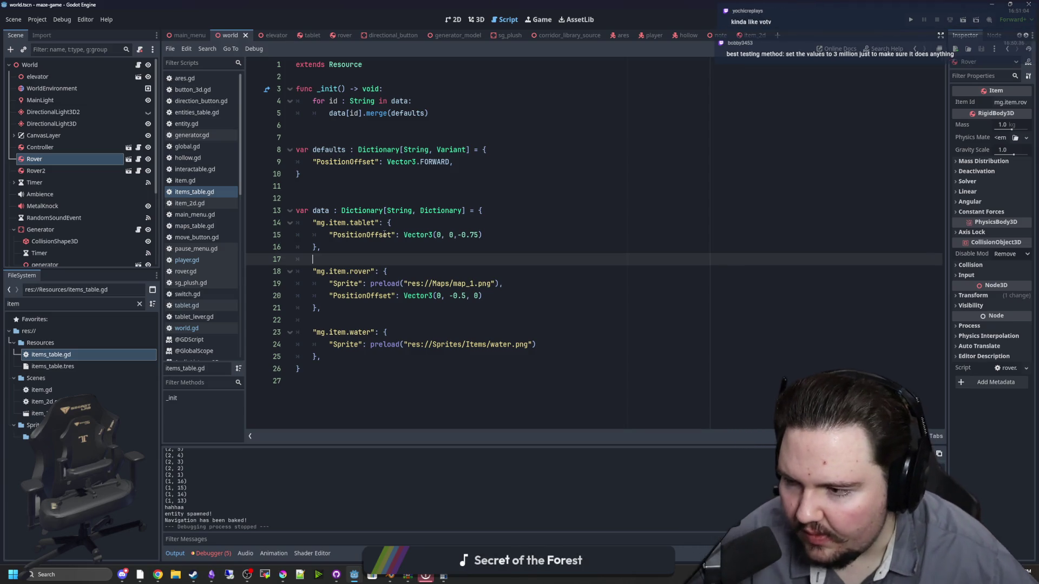
Look over the items table entries, then open player.gd at its held-item code
mouse_move(405, 150)
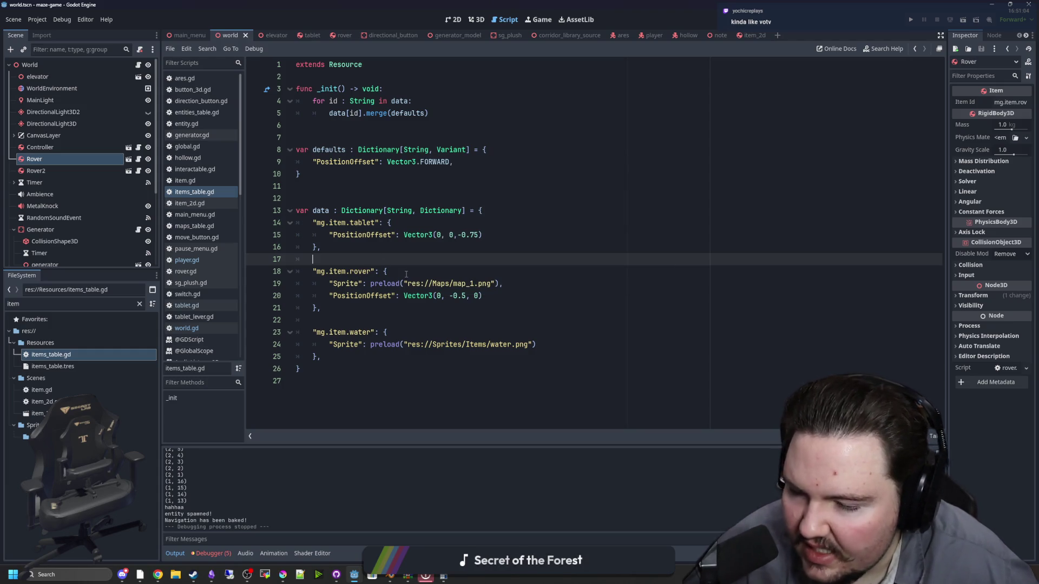
click(368, 320)
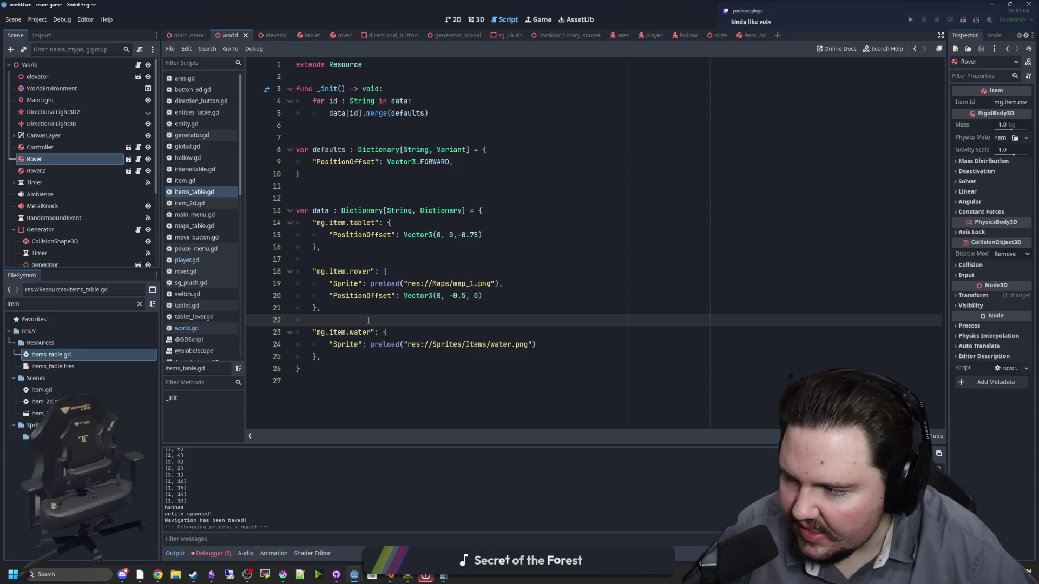
key(Up)
key(Up)
key(Up)
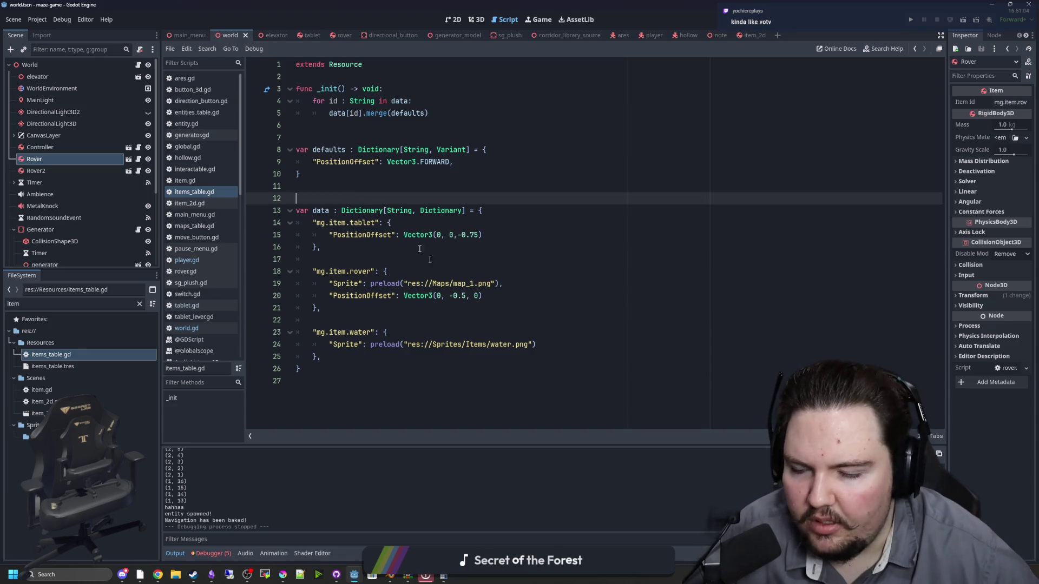
click(405, 257)
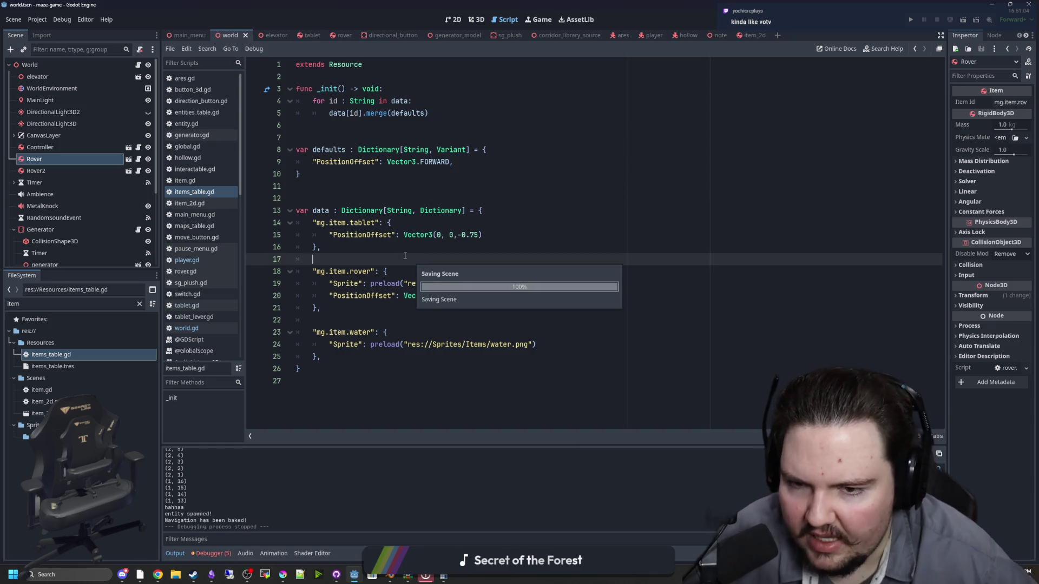
click(392, 312)
double_click(396, 296)
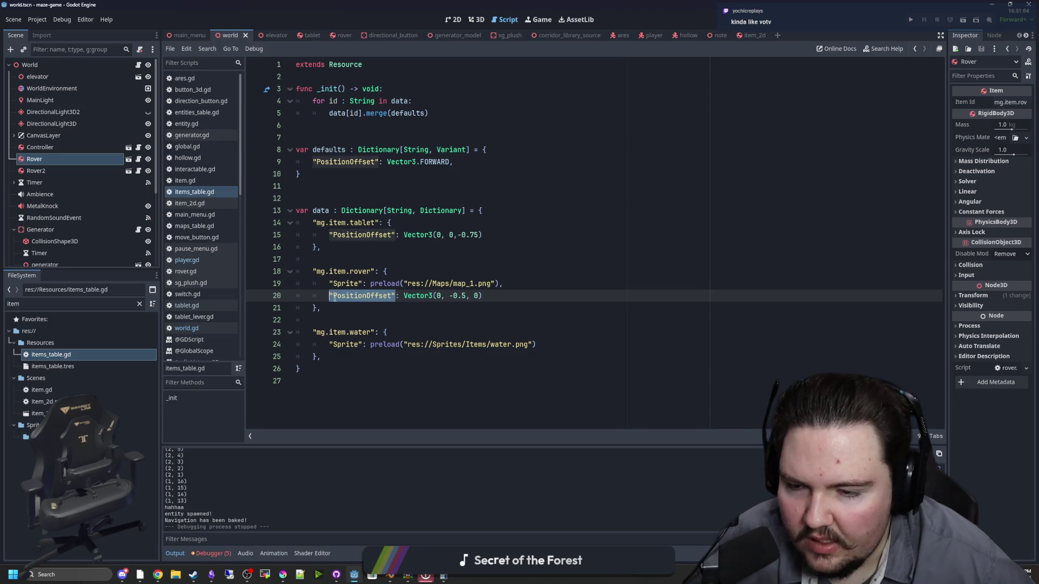
click(396, 308)
click(184, 264)
click(491, 246)
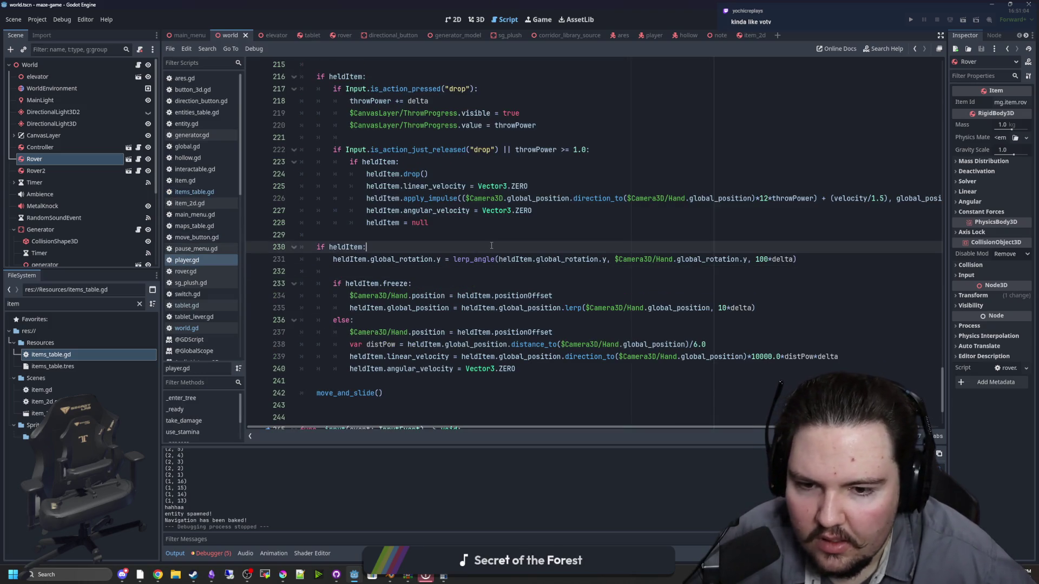
Review the held-item else branch around lines 229-241 in player.gd
click(748, 382)
click(745, 356)
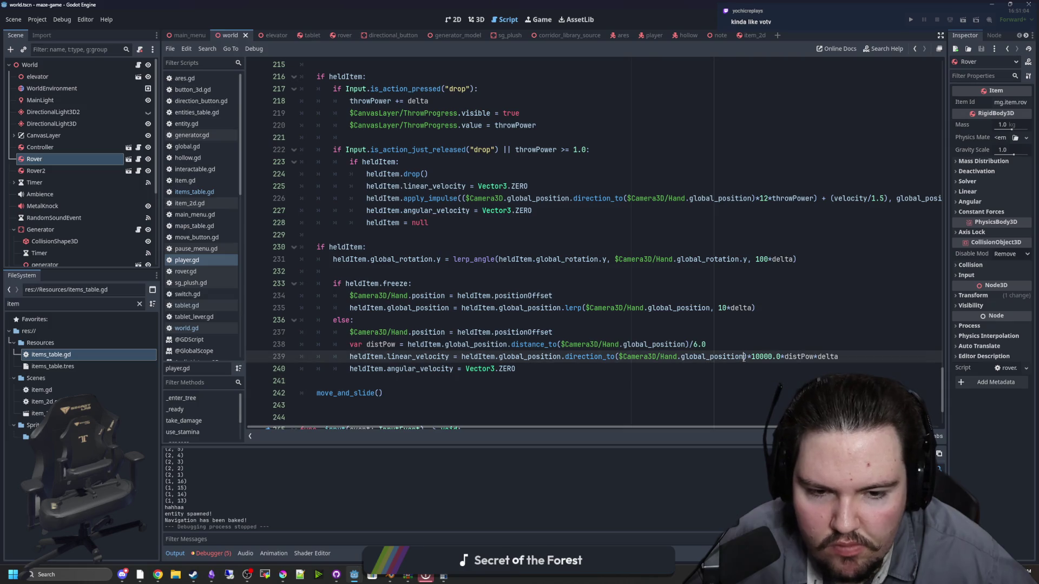
drag(745, 357, 560, 356)
click(543, 331)
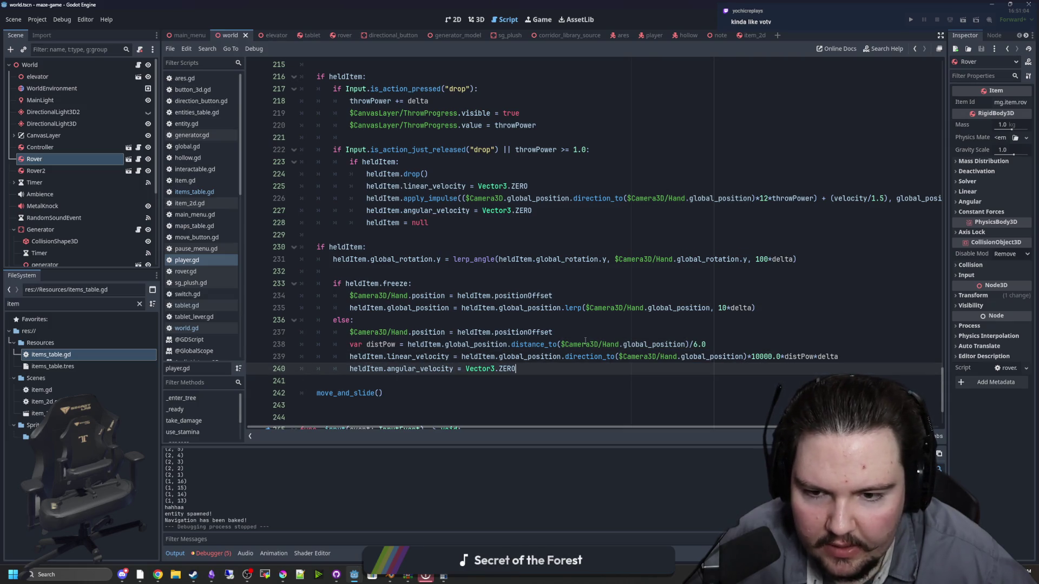
click(541, 320)
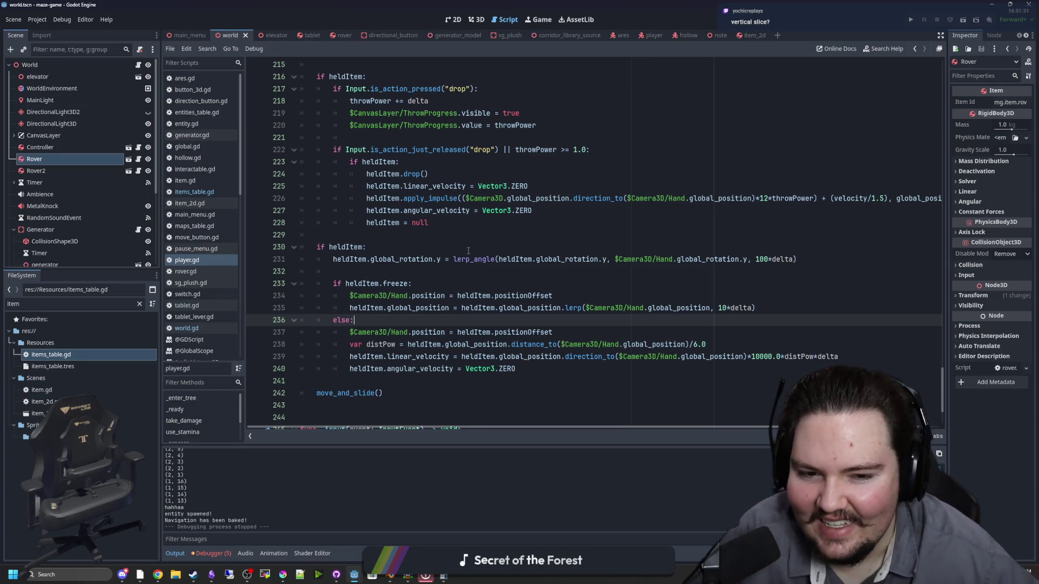
click(469, 279)
click(368, 273)
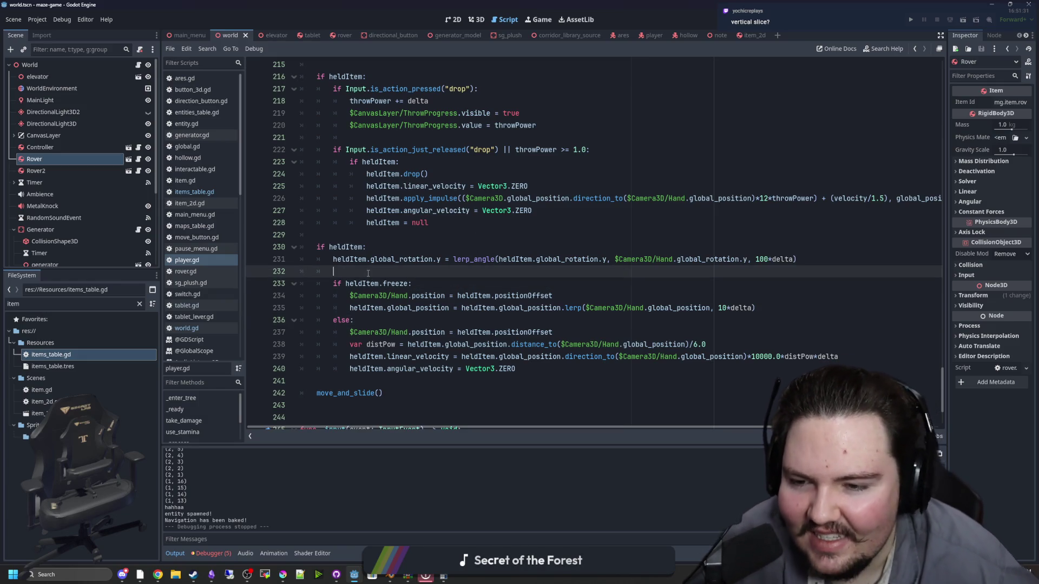
click(373, 236)
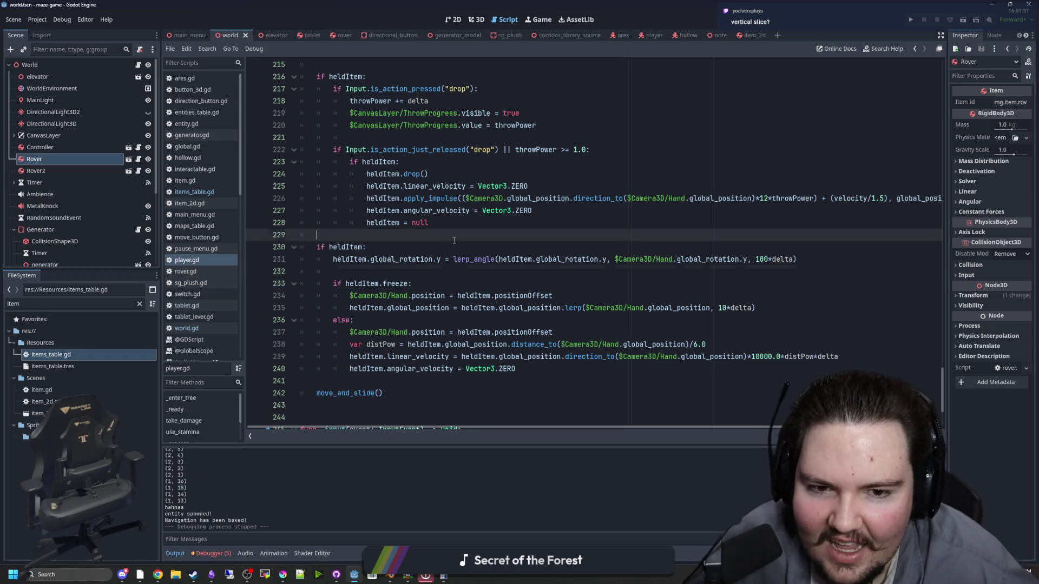
click(404, 272)
click(504, 316)
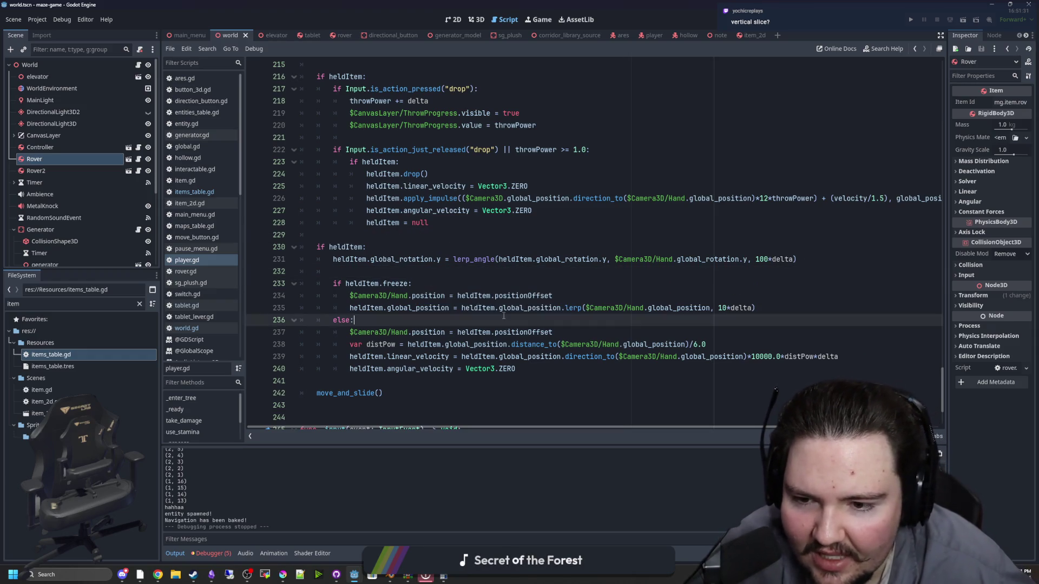
scroll(431, 280, down, 1)
Insert a blank line after the heldItem.positionOffset line 237 in the else branch
drag(460, 295, 553, 296)
key(Right)
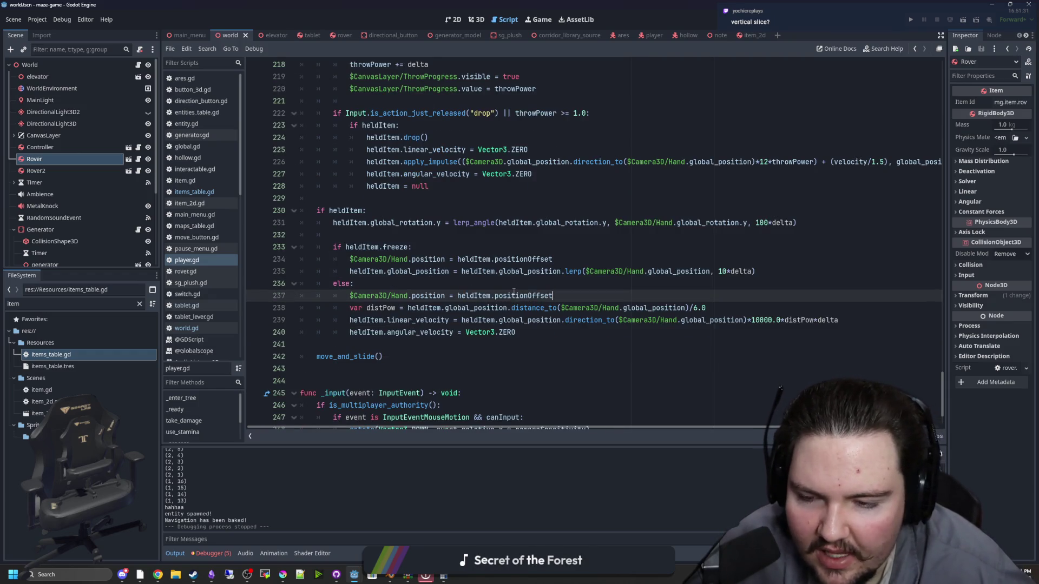
click(512, 295)
click(560, 297)
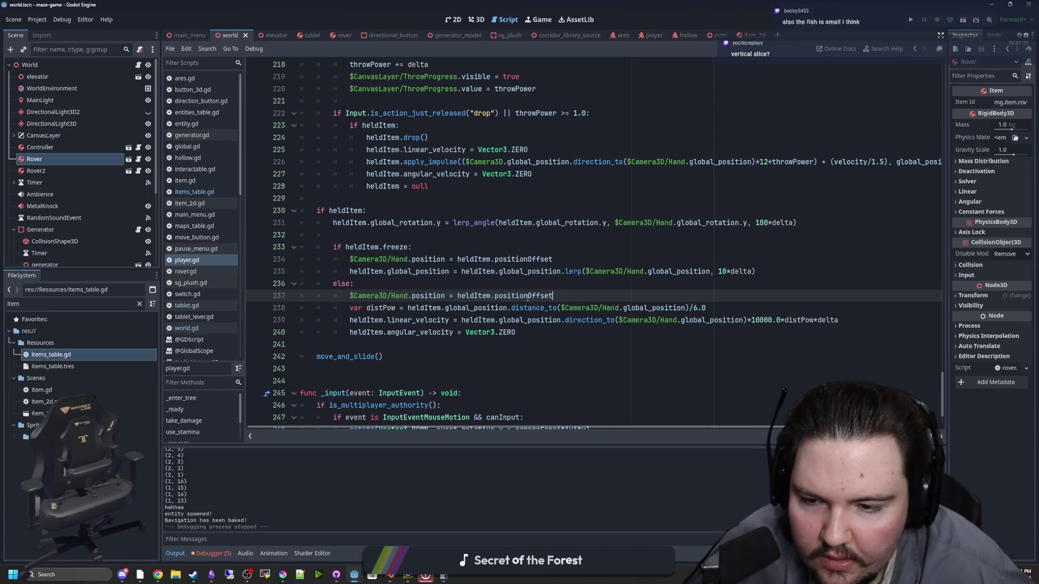
click(449, 341)
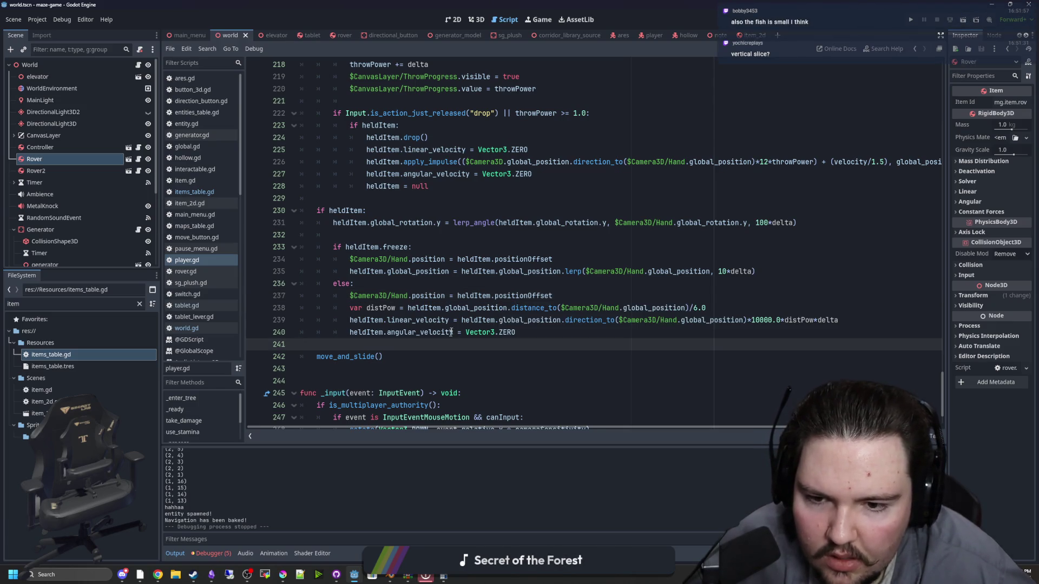
mouse_move(463, 320)
mouse_down()
mouse_move(714, 311)
mouse_move(821, 320)
mouse_up()
click(821, 320)
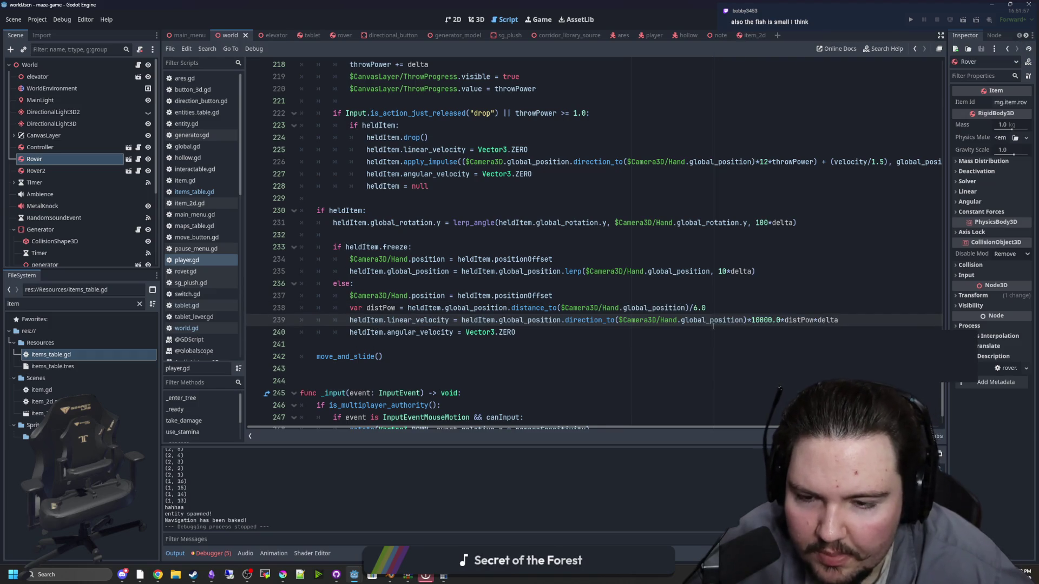
click(481, 285)
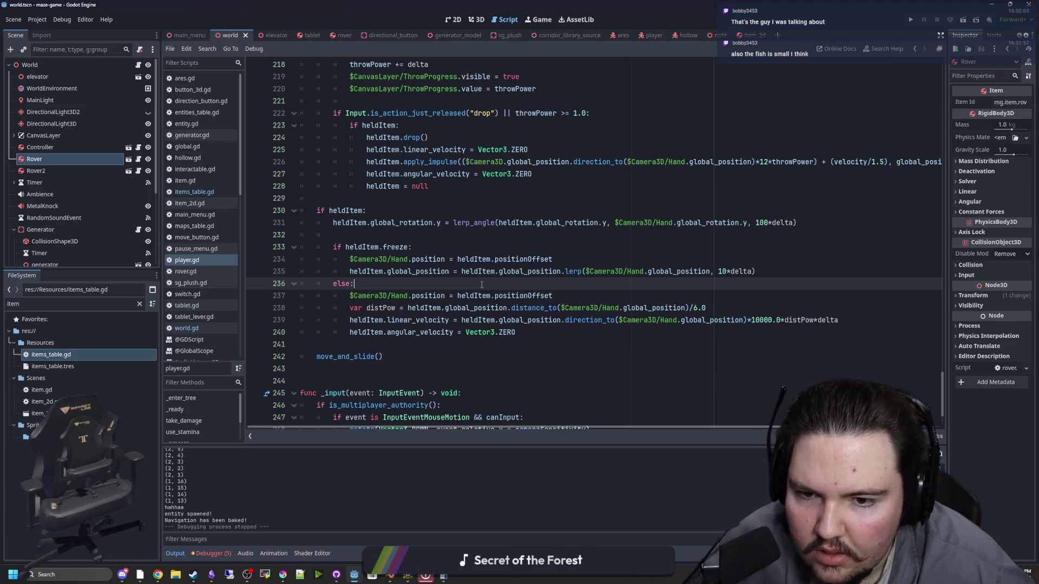
click(553, 296)
key(Return)
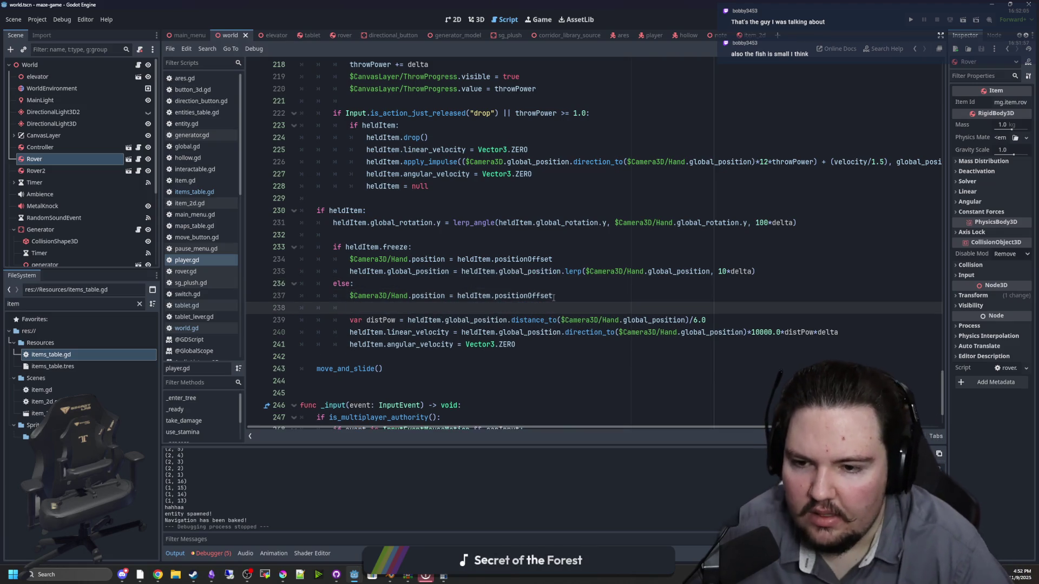
Add a temporary print(heldItem.positionOffset) line to player.gd and save
text(print()
double_click(522, 296)
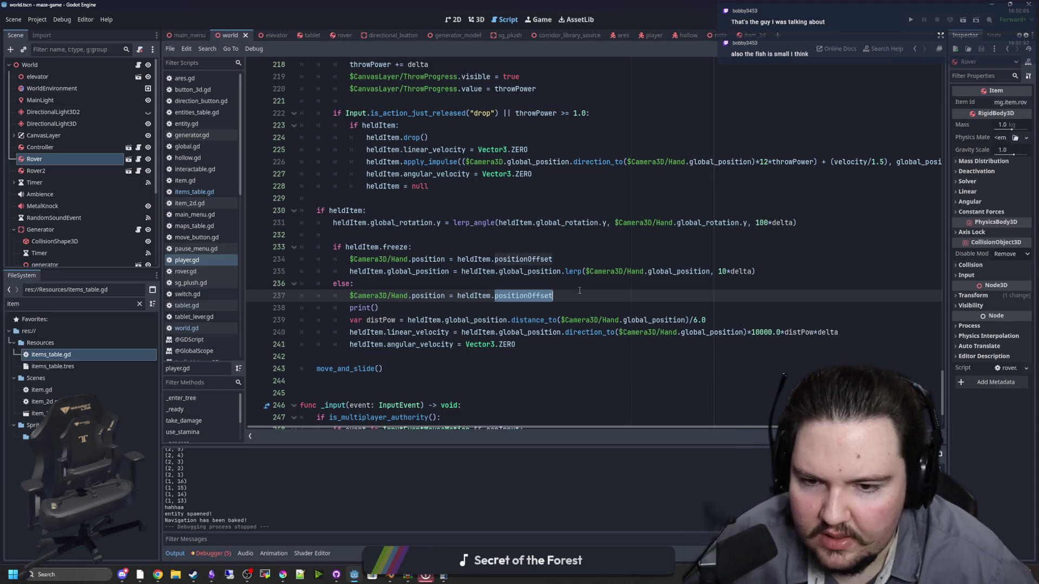
drag(552, 296, 457, 296)
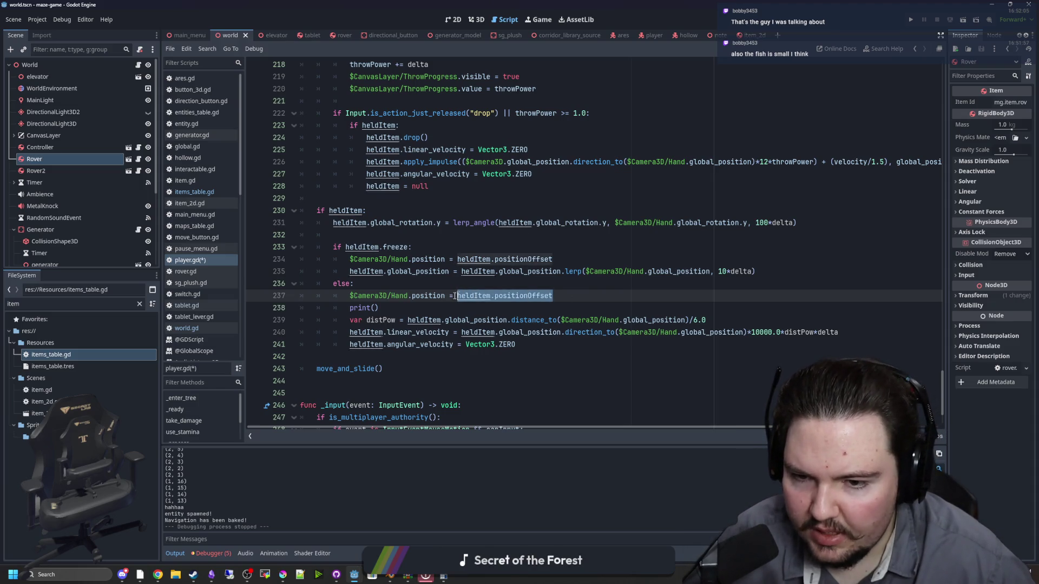
key(ctrl+c)
click(372, 308)
key(ctrl+v)
click(357, 284)
key(ctrl+s)
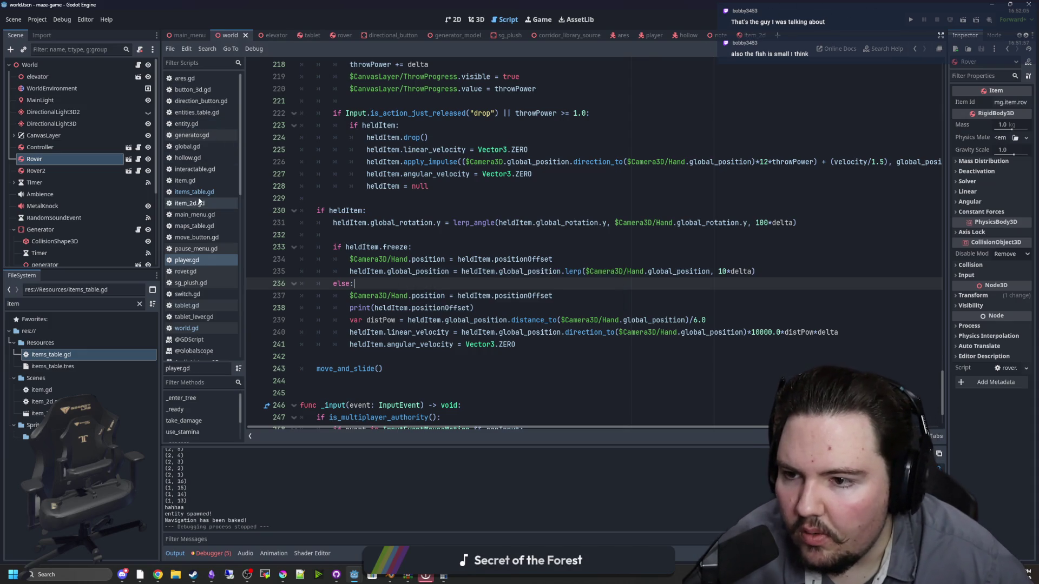
Add a super() call to the _ready function in rover.gd
click(190, 272)
scroll(378, 244, down, 5)
click(410, 272)
key(Return)
text(super())
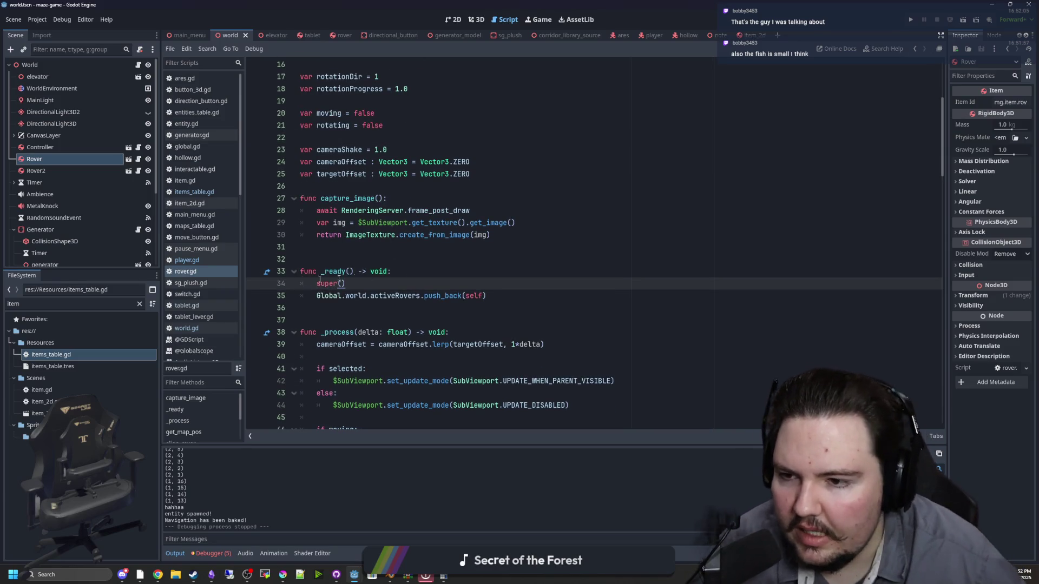
Delete the temporary print line from player.gd and run the game
click(186, 260)
triple_click(489, 306)
key(BackSpace)
click(385, 284)
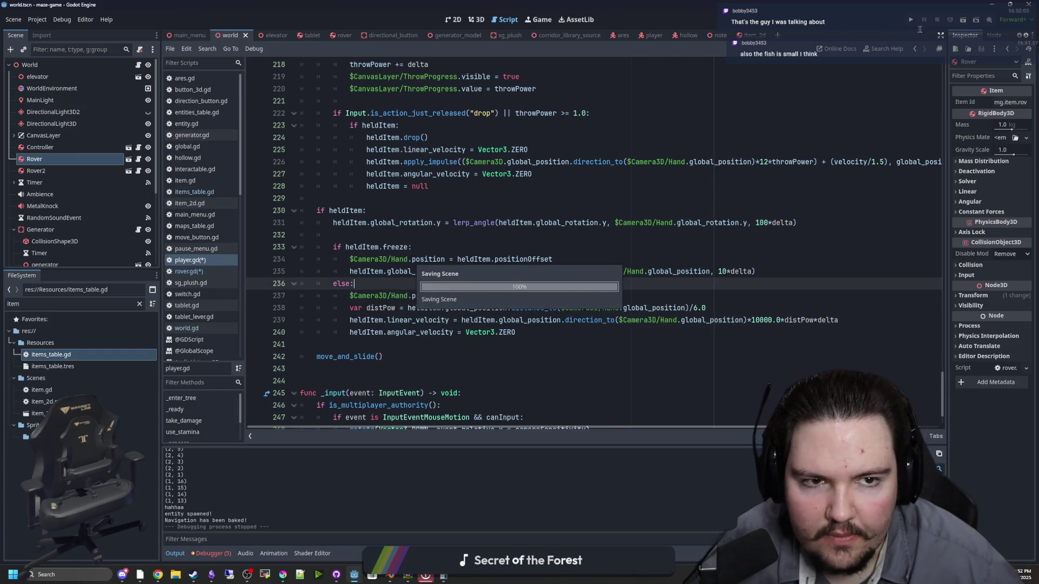
click(912, 20)
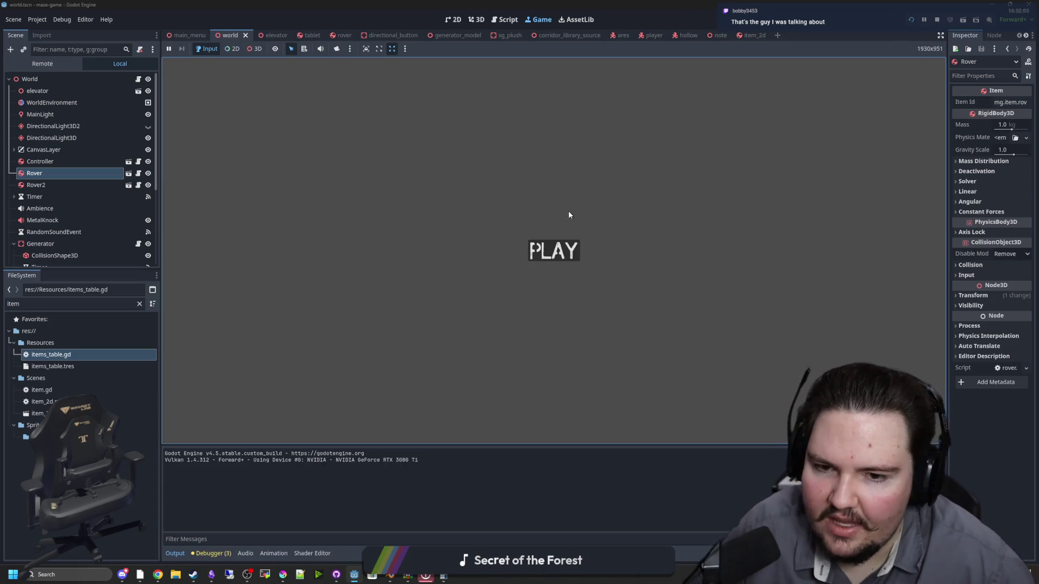
Play the game, pick up the table item, pause, then reopen items_table.gd
click(543, 252)
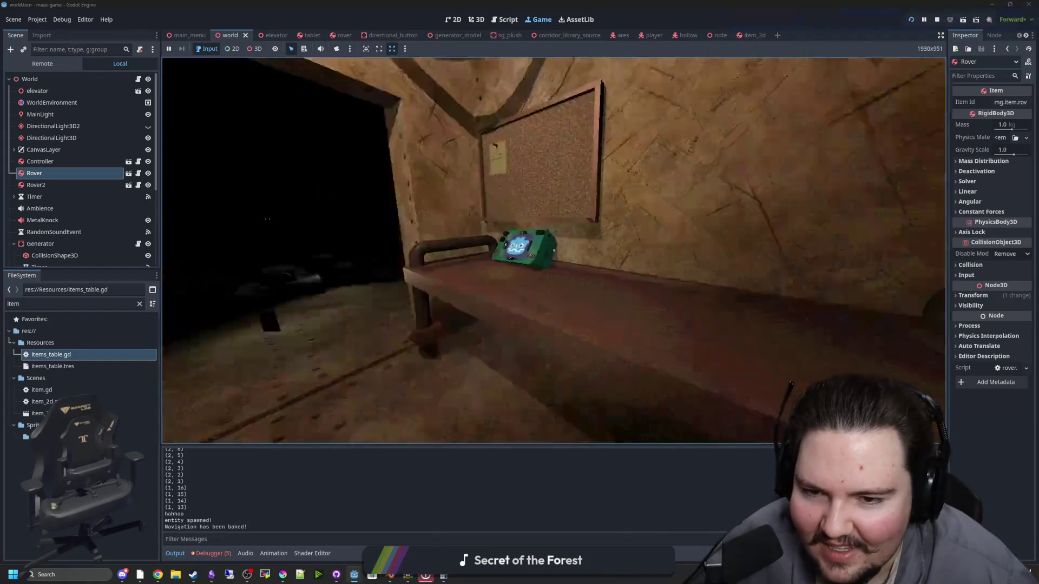
key(w)
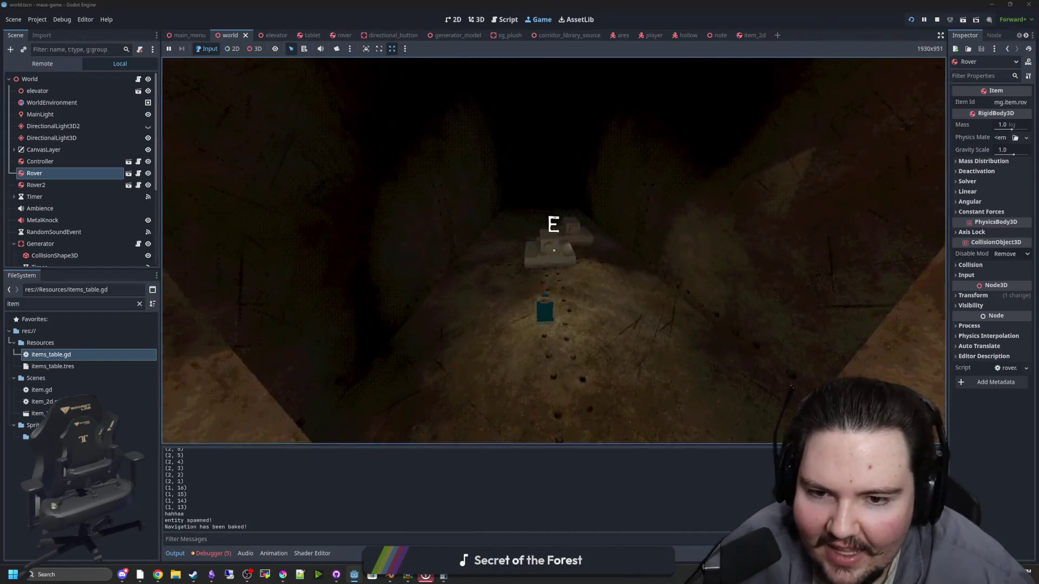
key(e)
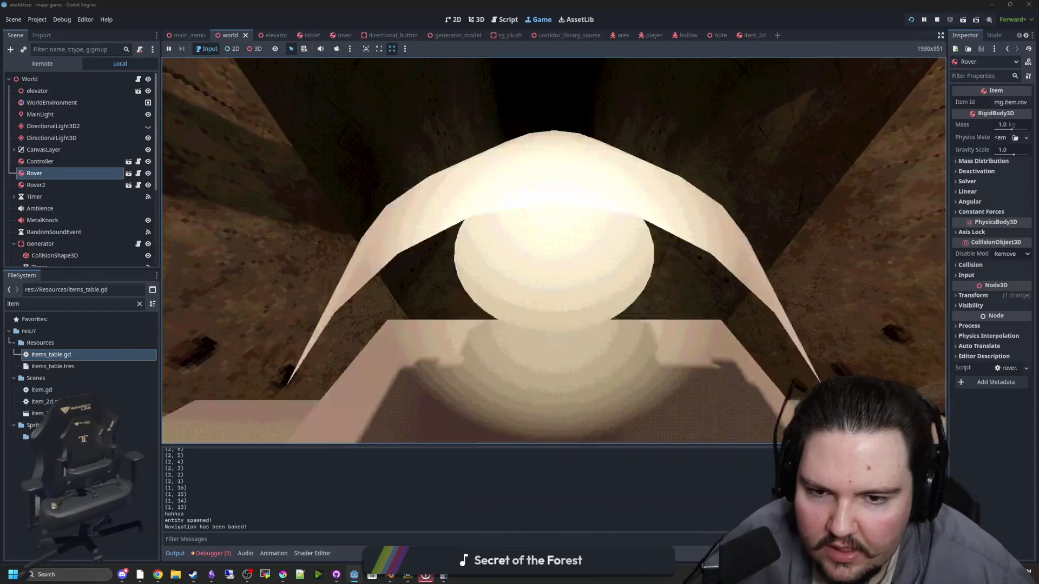
key(Escape)
key(super)
click(495, 469)
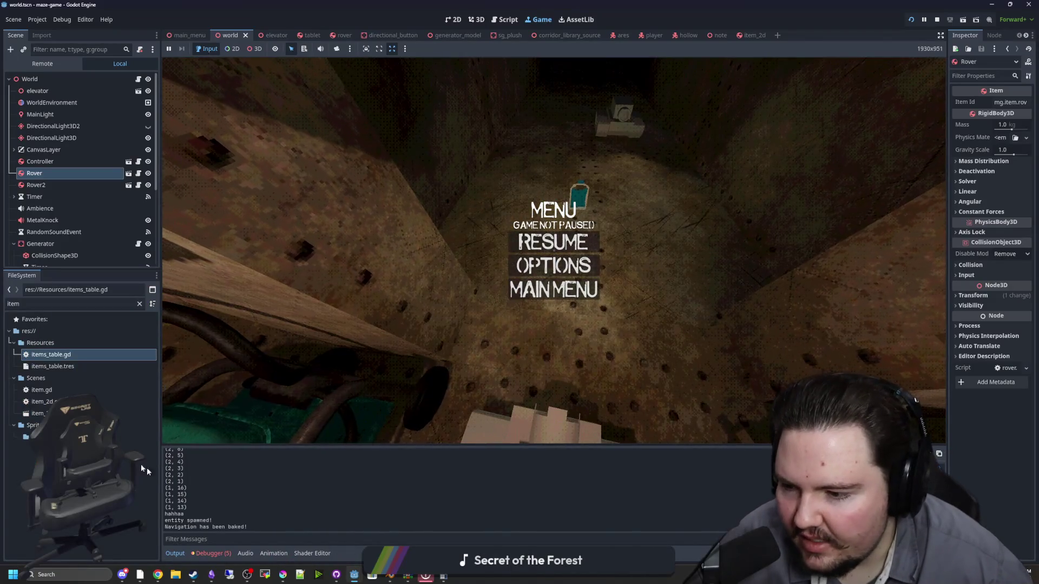
double_click(84, 353)
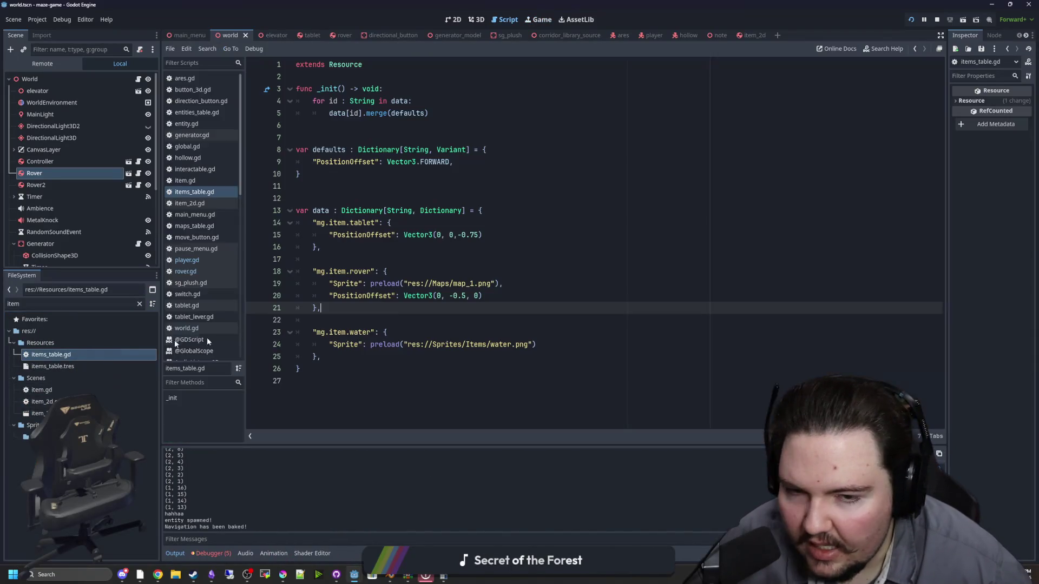
Set the rover's PositionOffset z to -1.0, save, and rerun the game
click(481, 296)
text(1.)
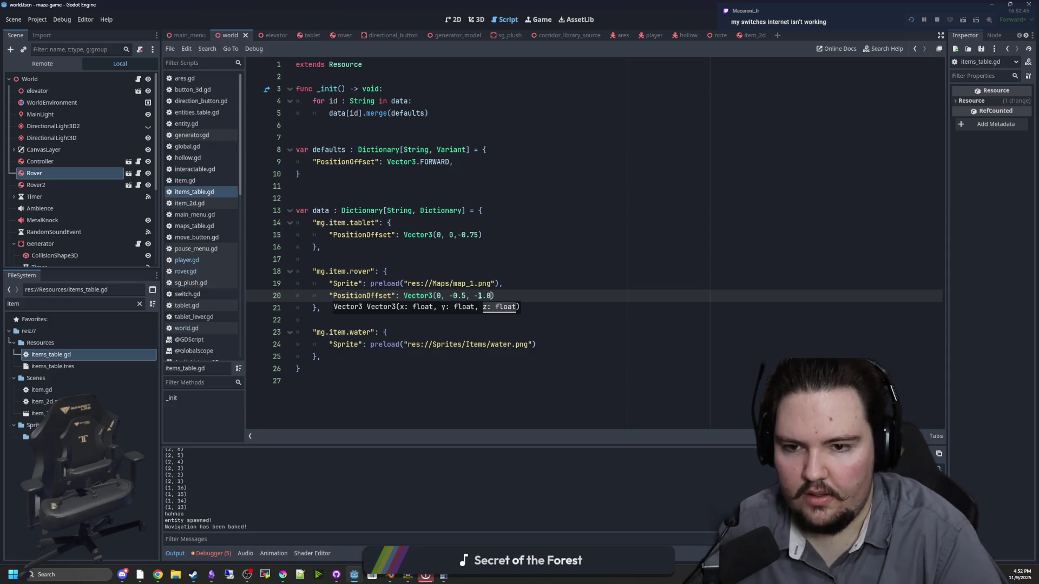
click(515, 266)
key(ctrl+s)
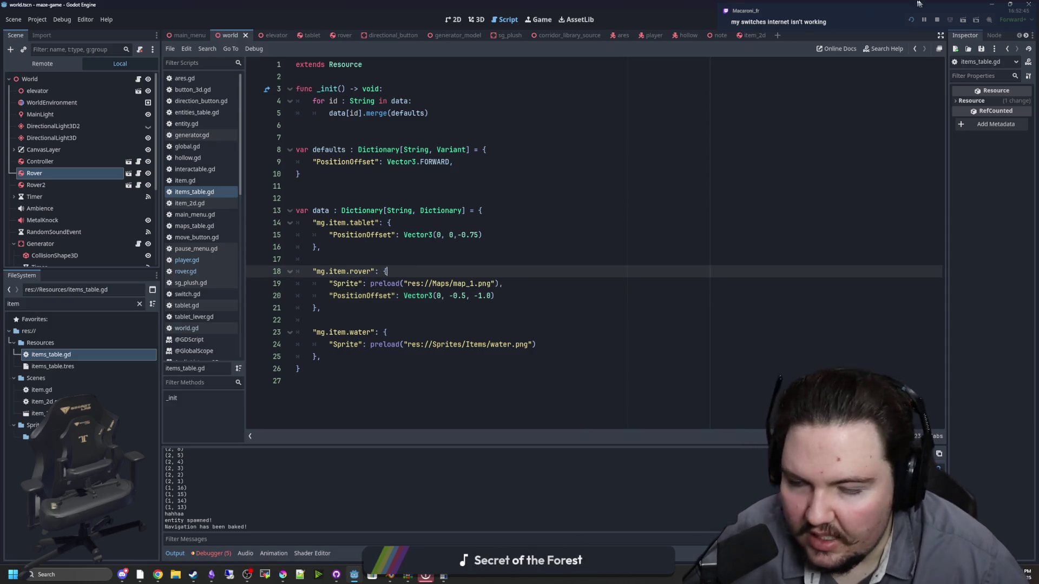
key(F5)
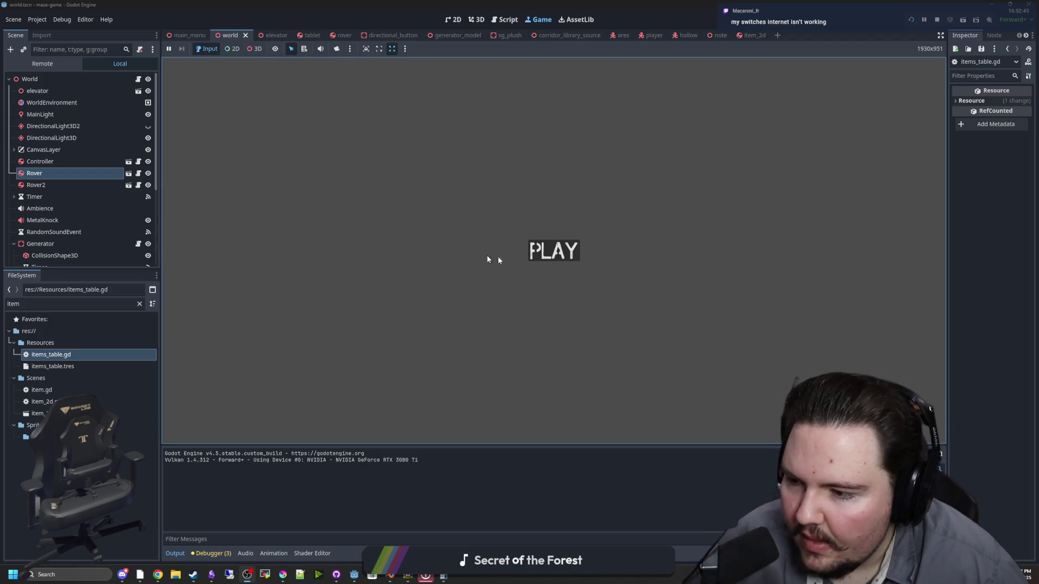
Play the test run briefly, then stop it and return to items_table.gd
click(554, 250)
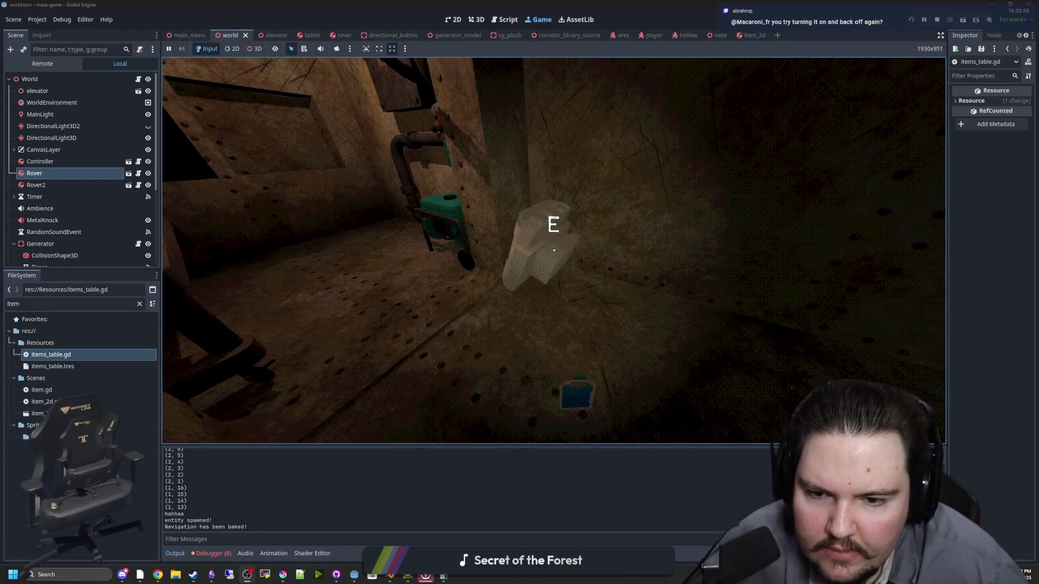
key(super)
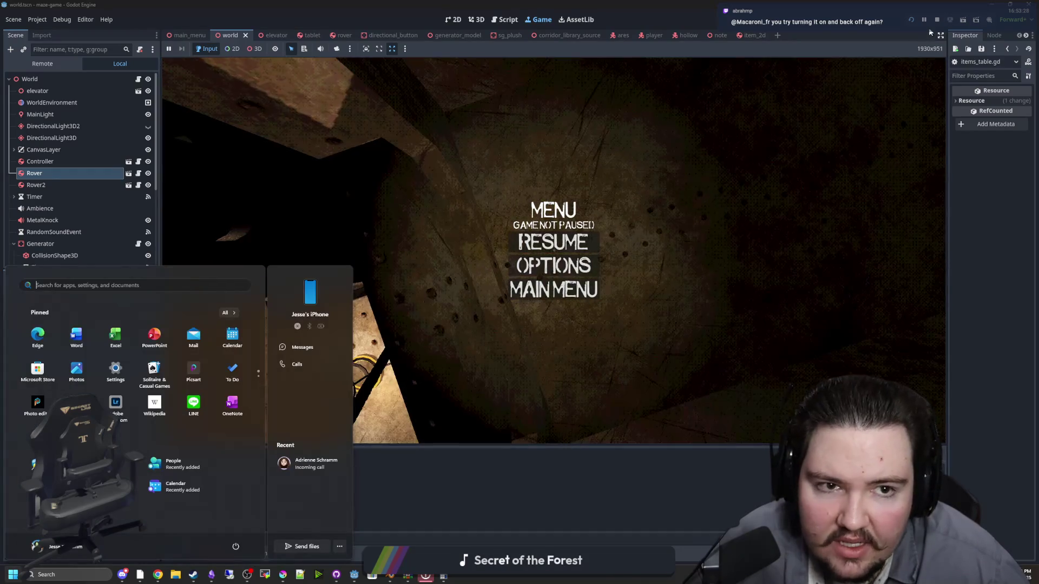
click(936, 20)
key(ctrl+s)
click(373, 192)
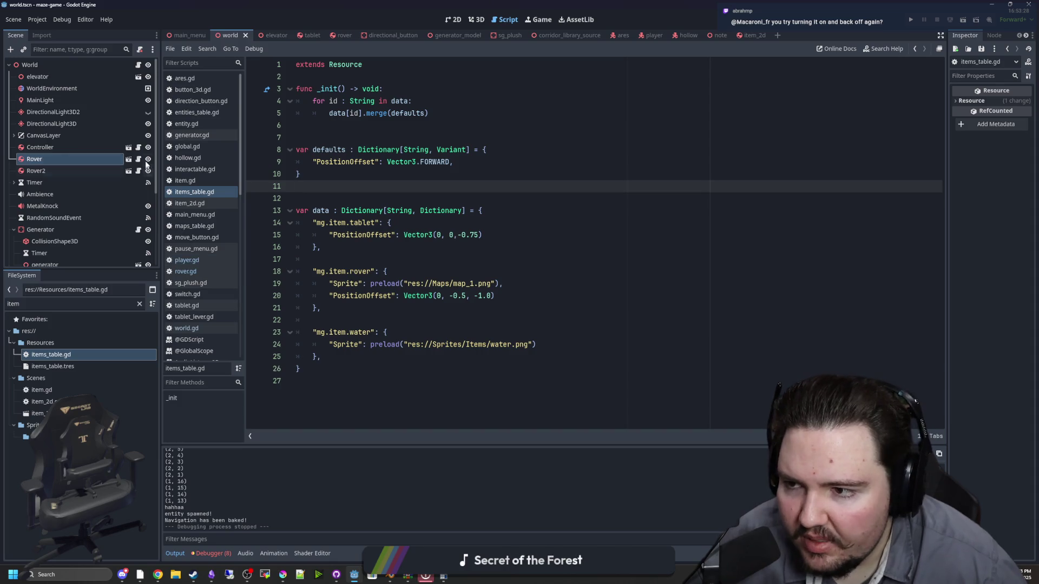
Open the rover scene, select the Rover root node, and view it in 3D
key(Up)
key(Up)
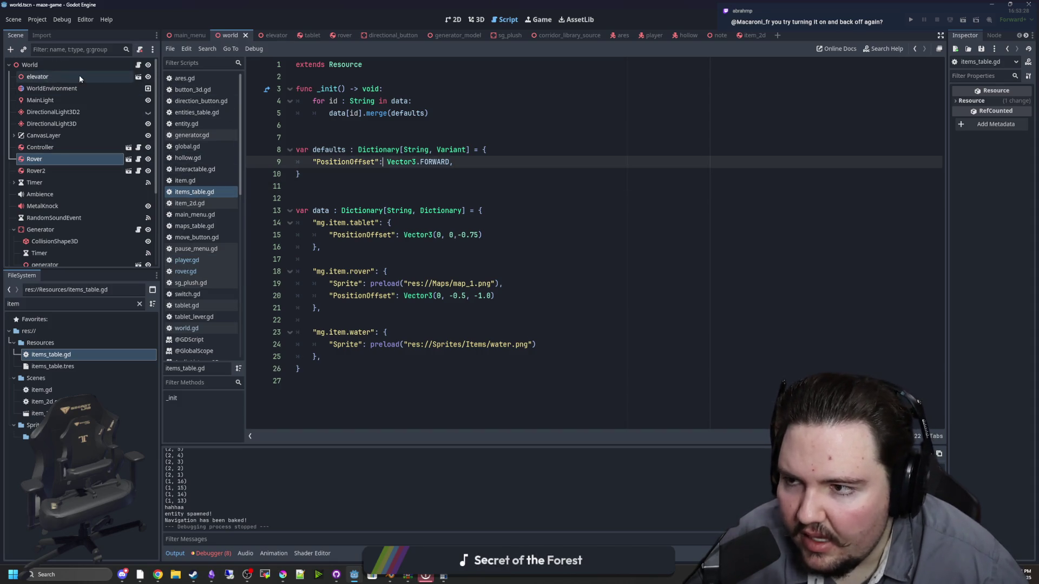
click(333, 35)
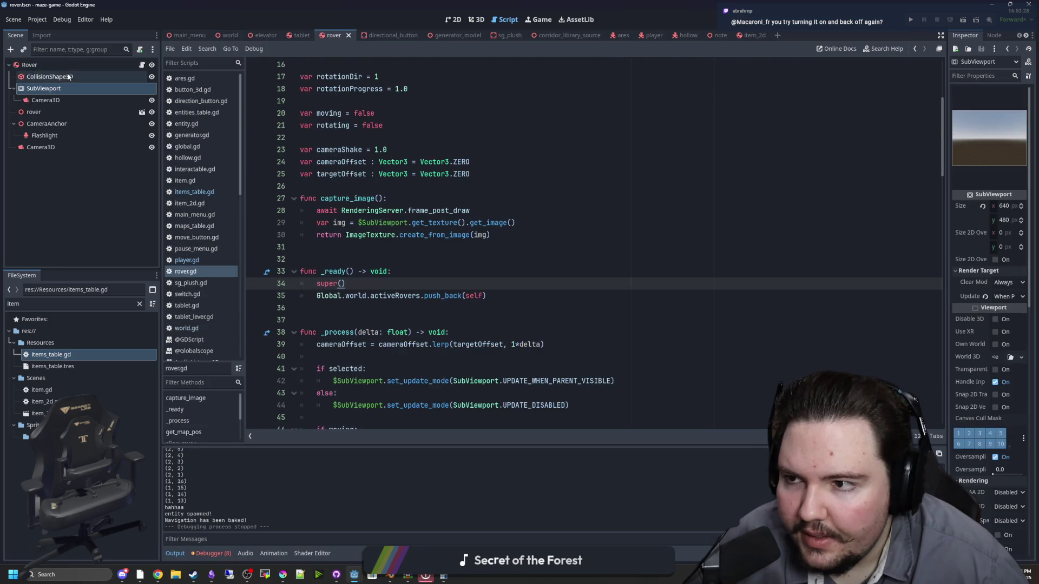
click(65, 64)
click(541, 150)
drag(947, 199, 831, 199)
click(484, 22)
mouse_move(531, 188)
mouse_down()
mouse_move(428, 209)
mouse_move(633, 216)
mouse_move(617, 233)
mouse_move(622, 246)
mouse_move(677, 247)
mouse_up()
scroll(678, 247, up, 3)
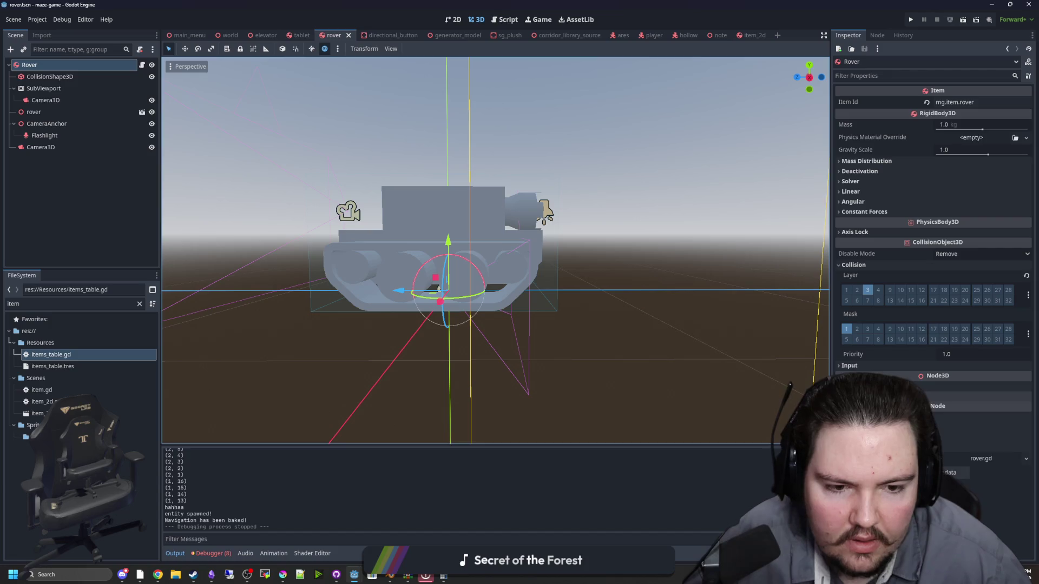
Browse the Rover's transform, axis lock, angular and constant force properties, then clear the file filter
click(866, 386)
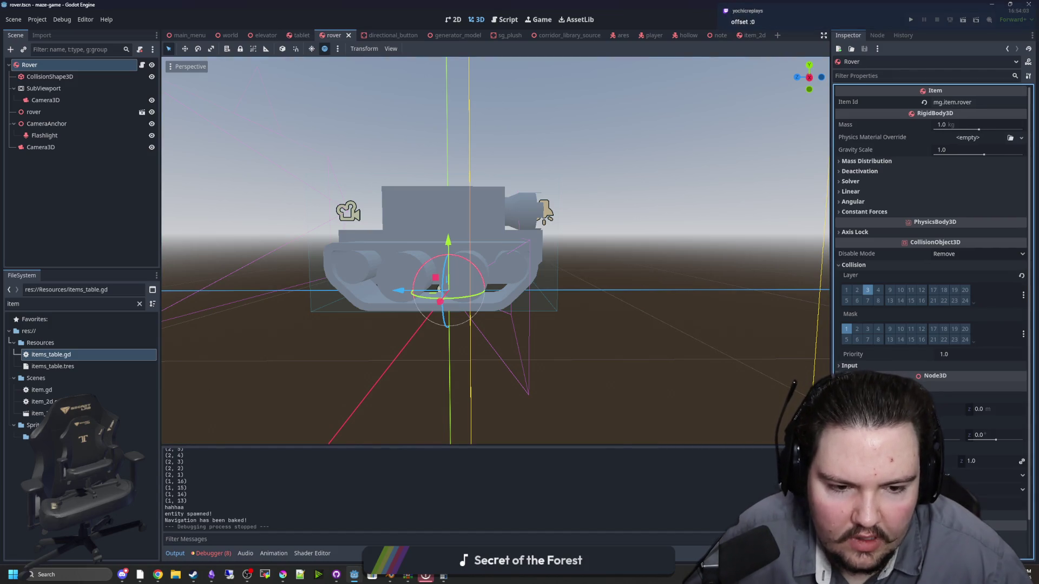
click(859, 232)
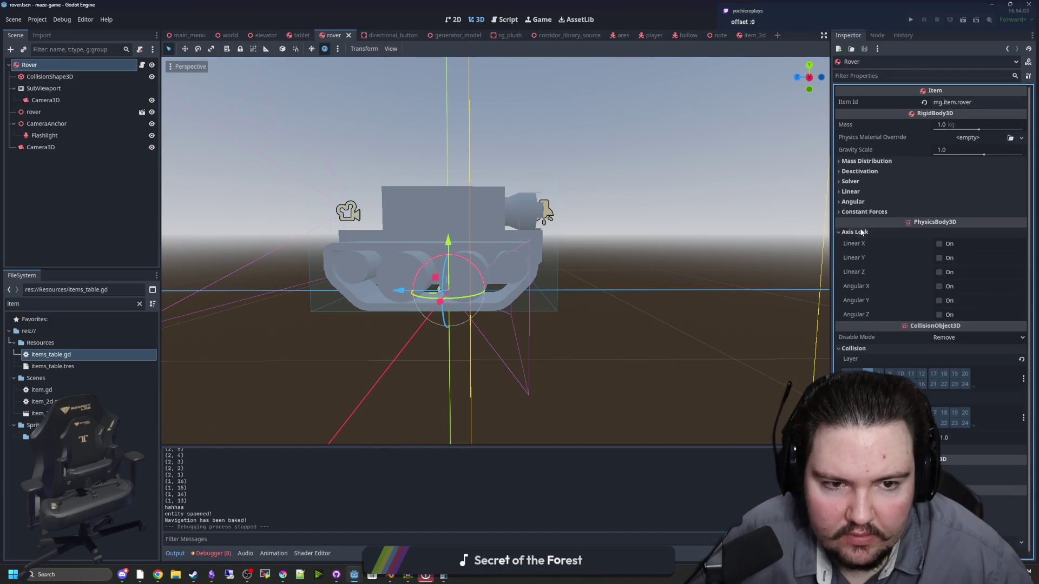
click(861, 232)
click(888, 202)
click(888, 202)
click(888, 202)
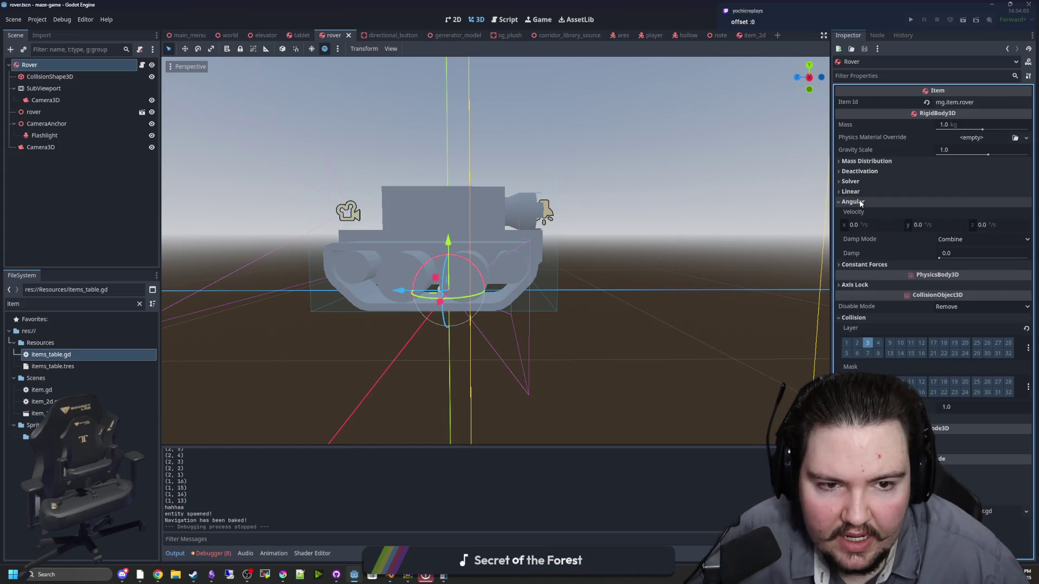
click(858, 202)
click(856, 212)
click(856, 212)
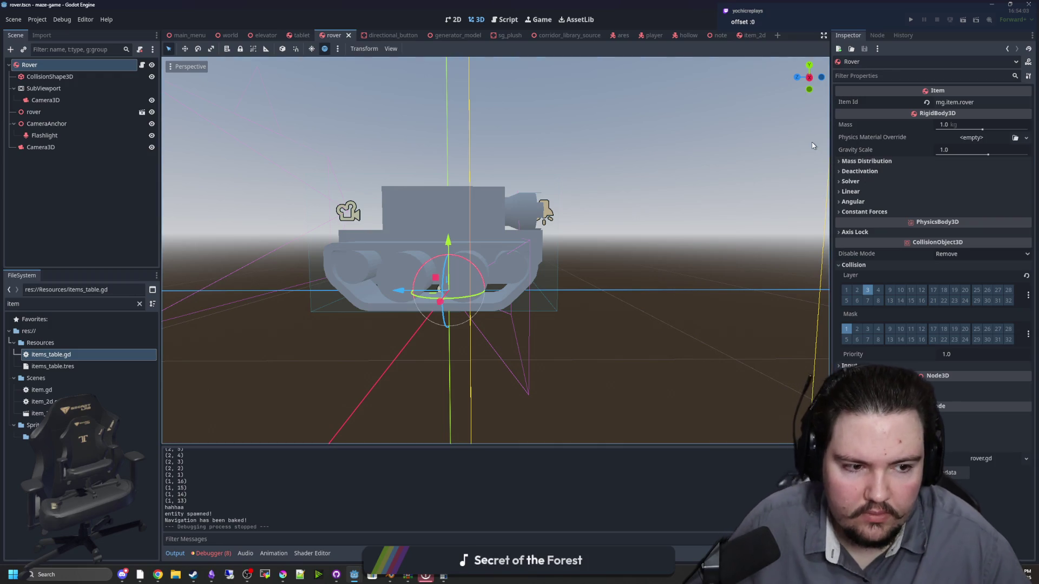
click(139, 304)
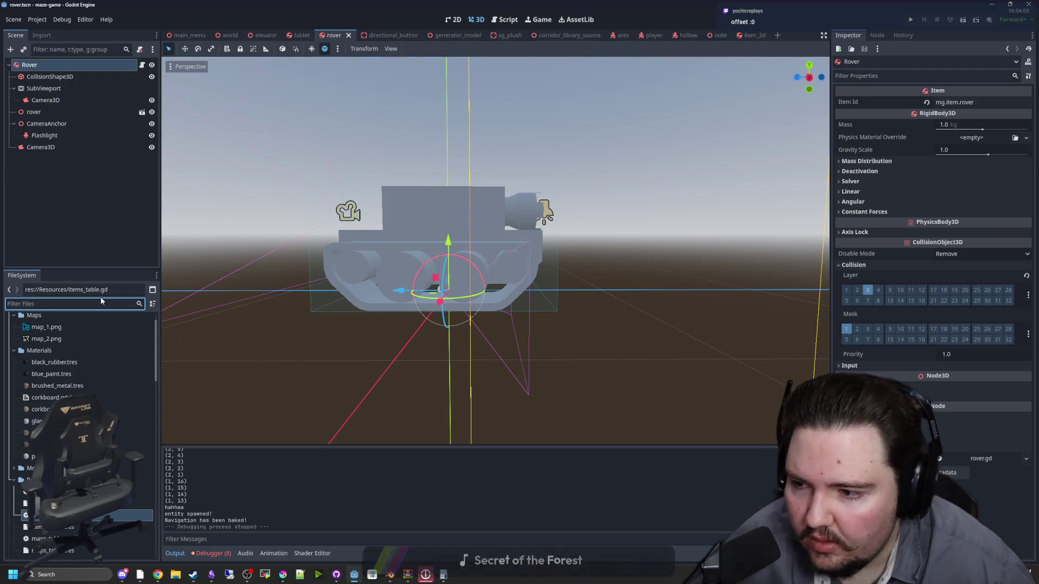
Open player.gd and duplicate the held item's rotation line 231 twice
text(player)
double_click(43, 354)
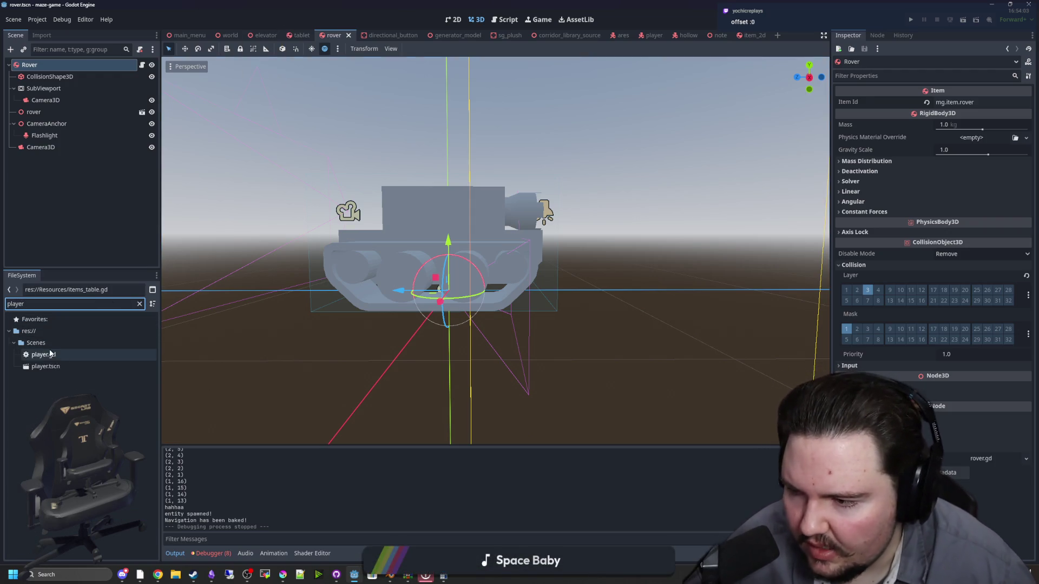
click(540, 251)
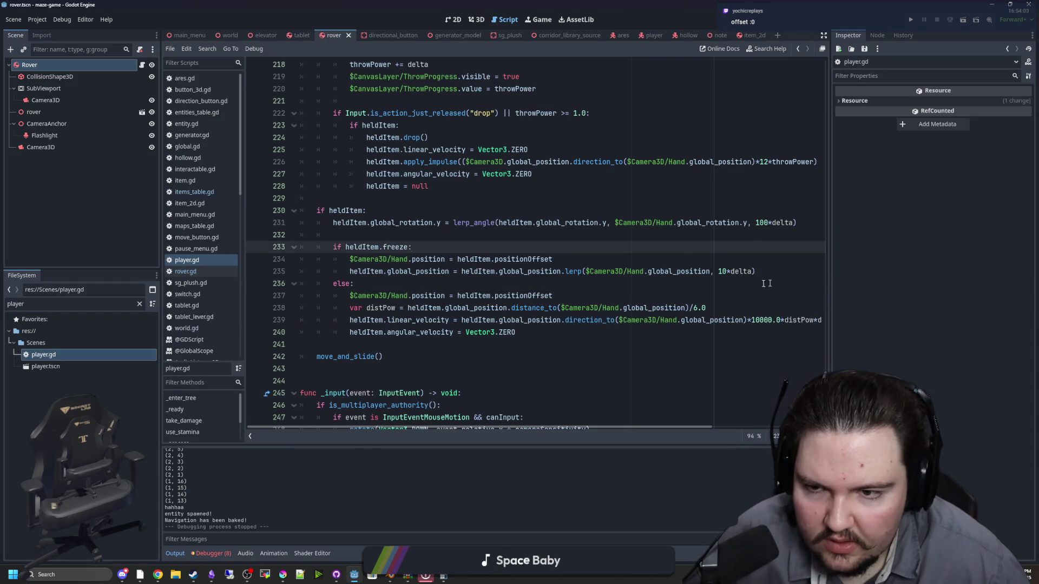
scroll(535, 243, up, 1)
drag(806, 259, 333, 259)
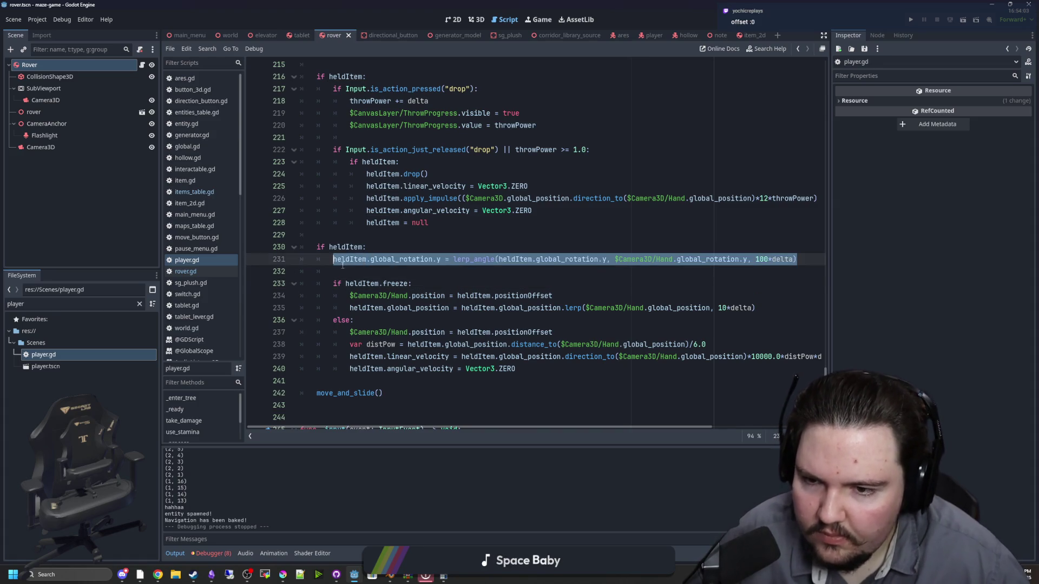
key(ctrl+c)
key(Down)
key(ctrl+v)
key(Return)
key(ctrl+v)
key(Return)
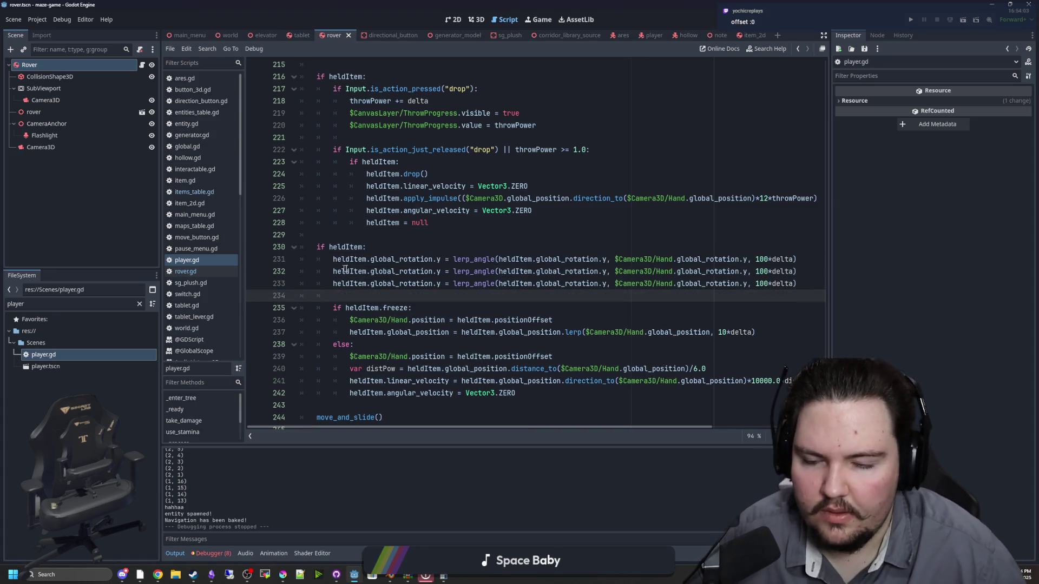
Change the rotation axis letters on the duplicated lines to x and y
click(440, 271)
key(Down)
key(BackSpace)
text(x)
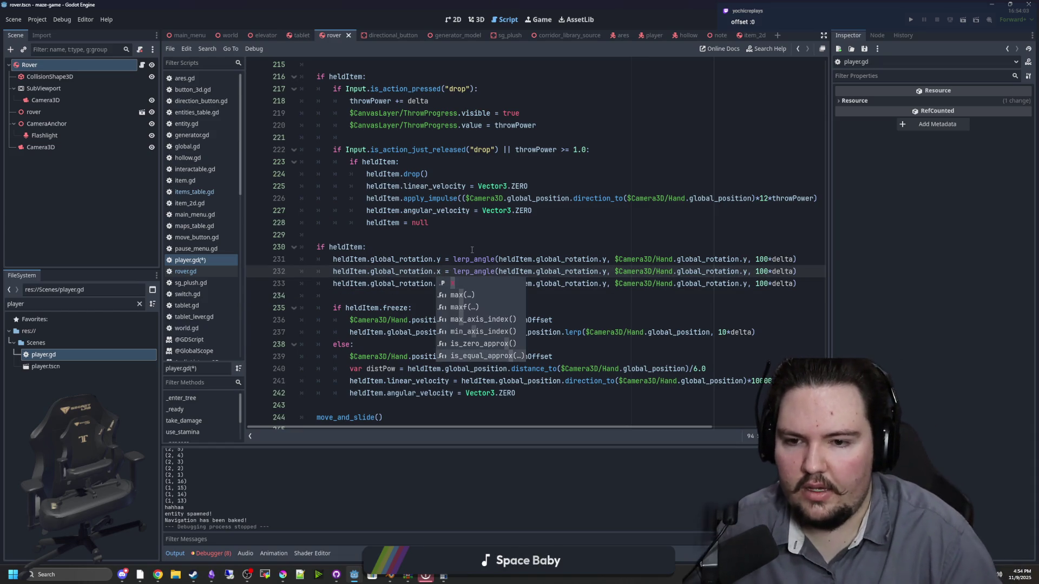
key(Escape)
click(442, 259)
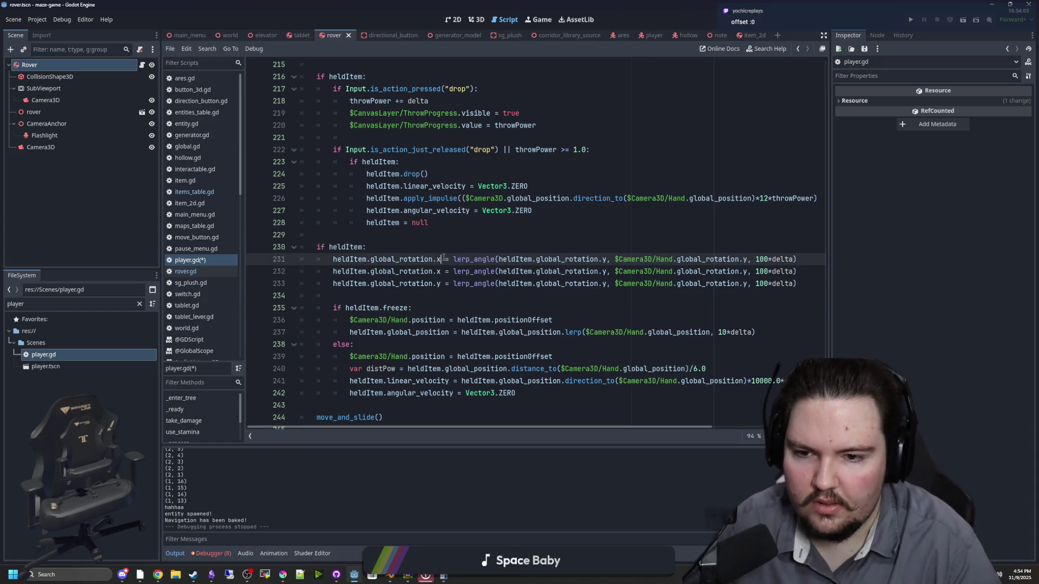
key(Down)
key(BackSpace)
text(y)
key(Down)
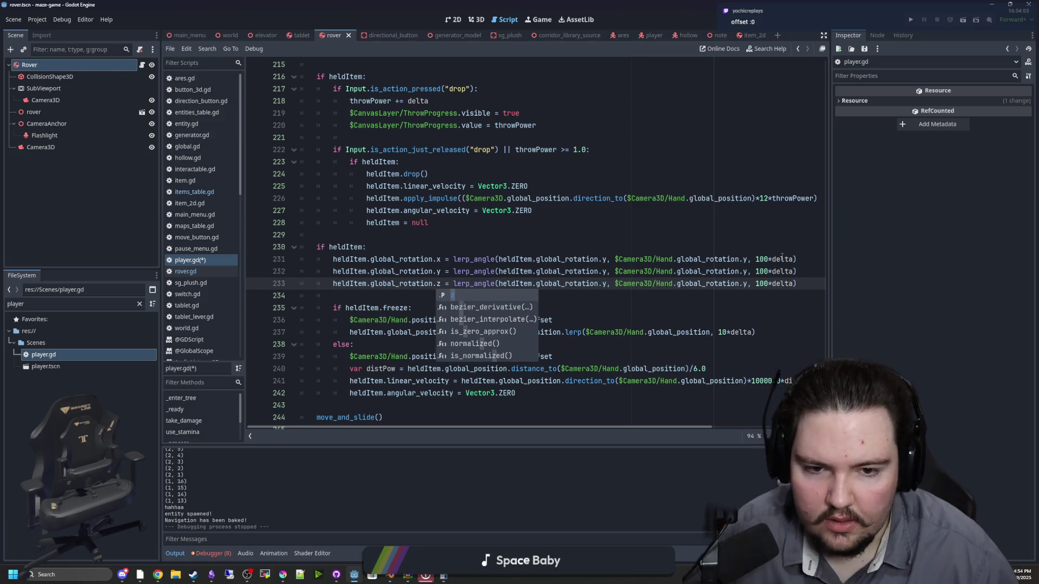
Finish the axis edits so the lines lerp x, y and z, save player.gd, and run the game
click(747, 259)
key(Down)
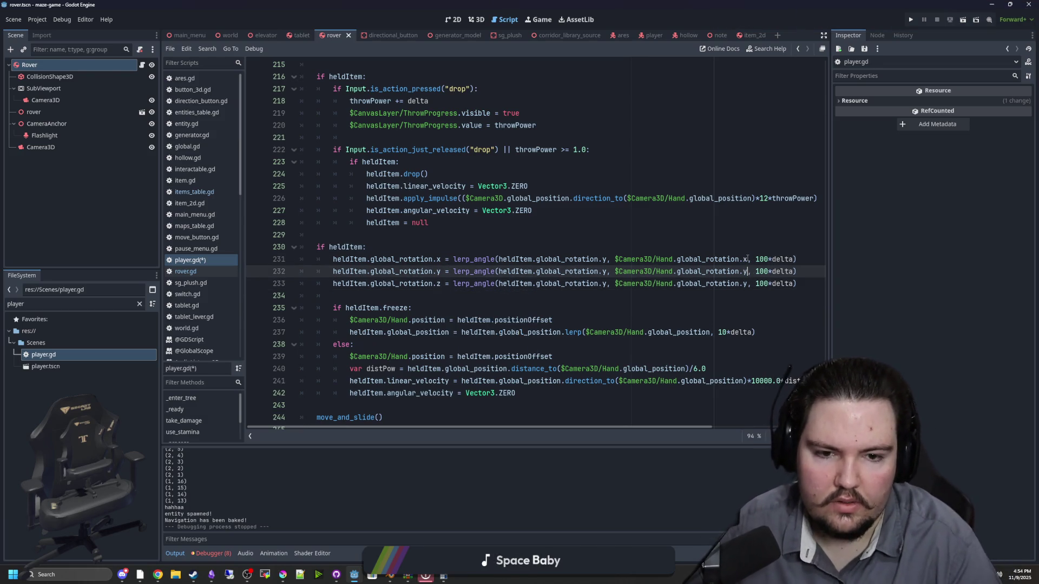
key(Down)
key(BackSpace)
text(z)
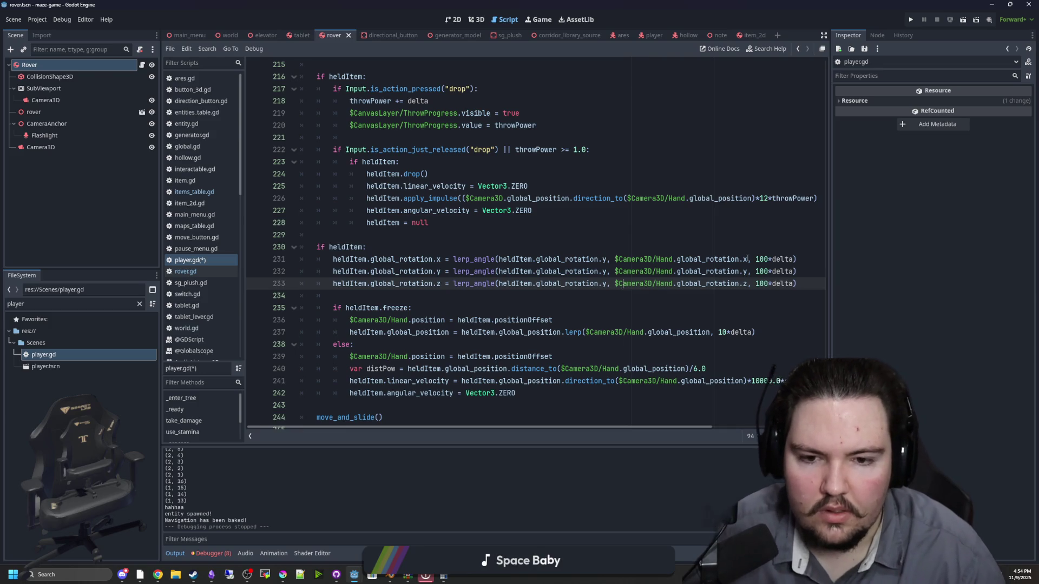
key(BackSpace)
text(z)
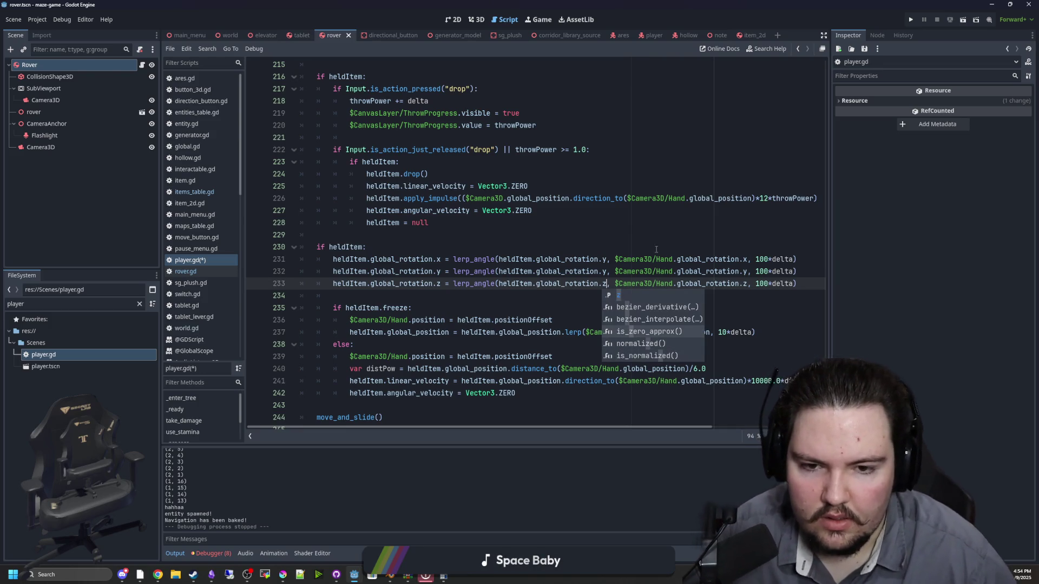
click(606, 259)
key(BackSpace)
text(x)
click(430, 222)
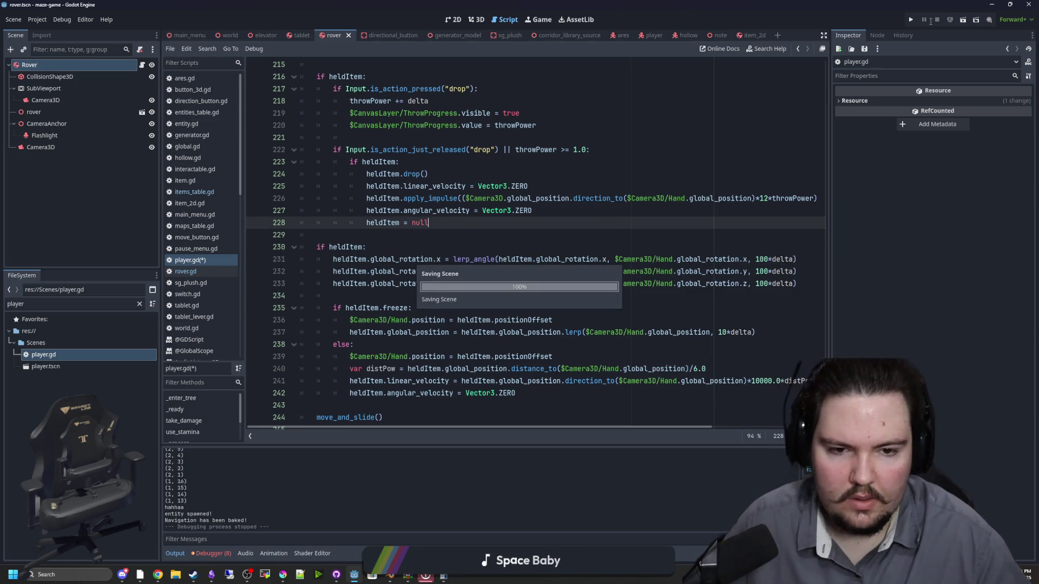
key(ctrl+s)
click(911, 20)
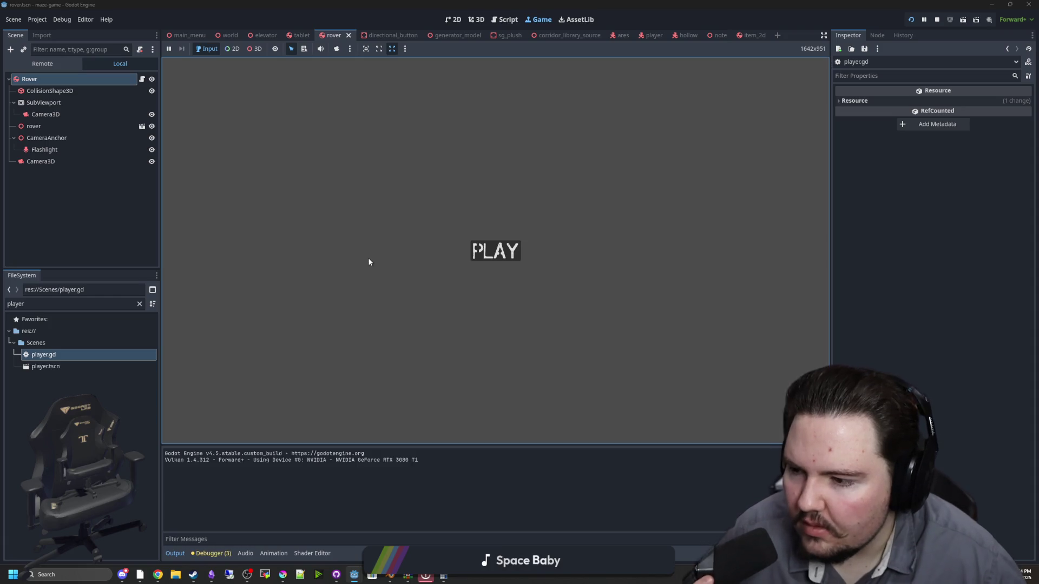
Start the game and use the bench tablet to drive the rover briefly
click(495, 251)
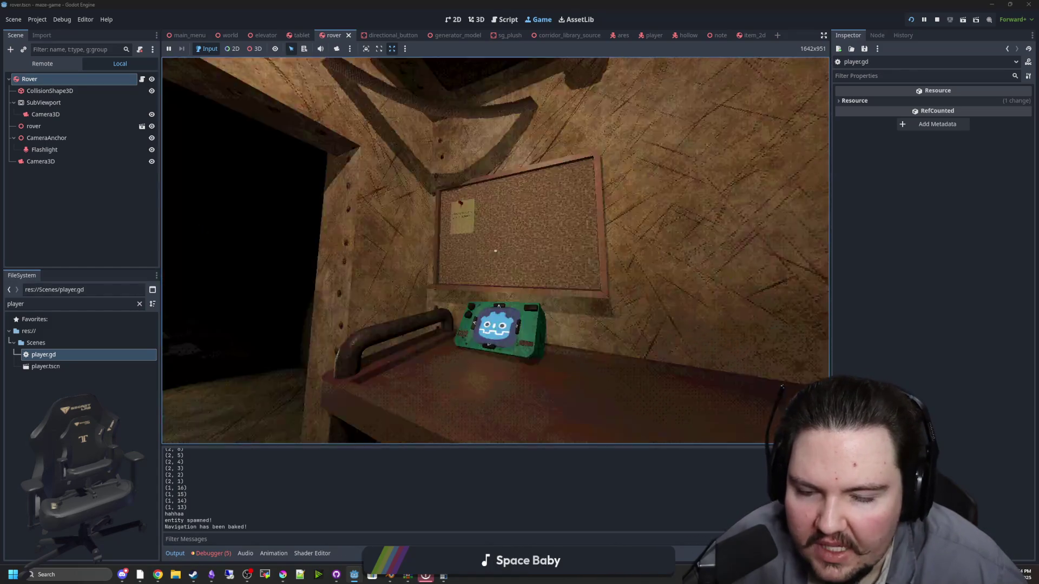
key(s)
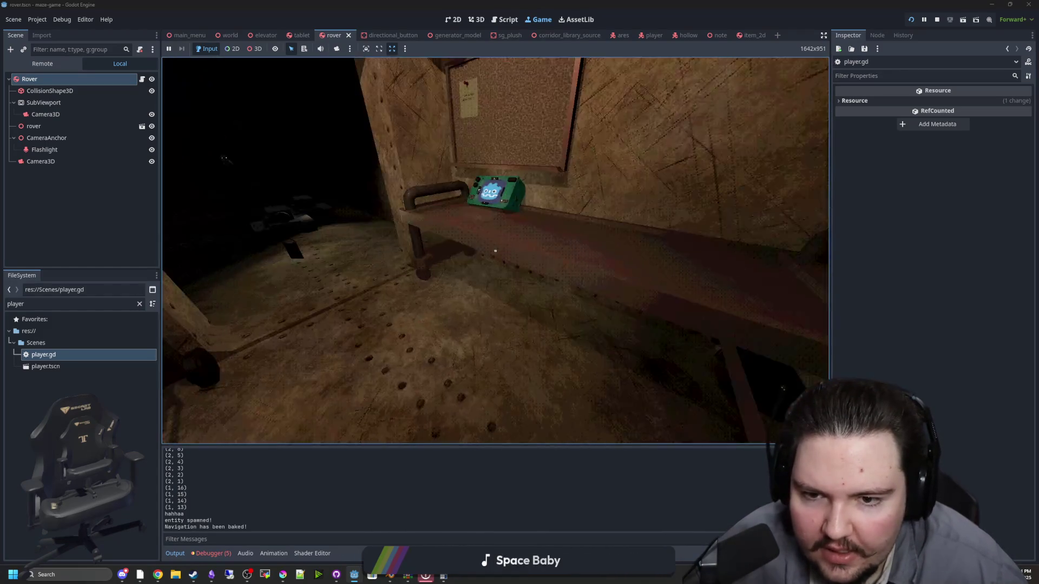
key(w)
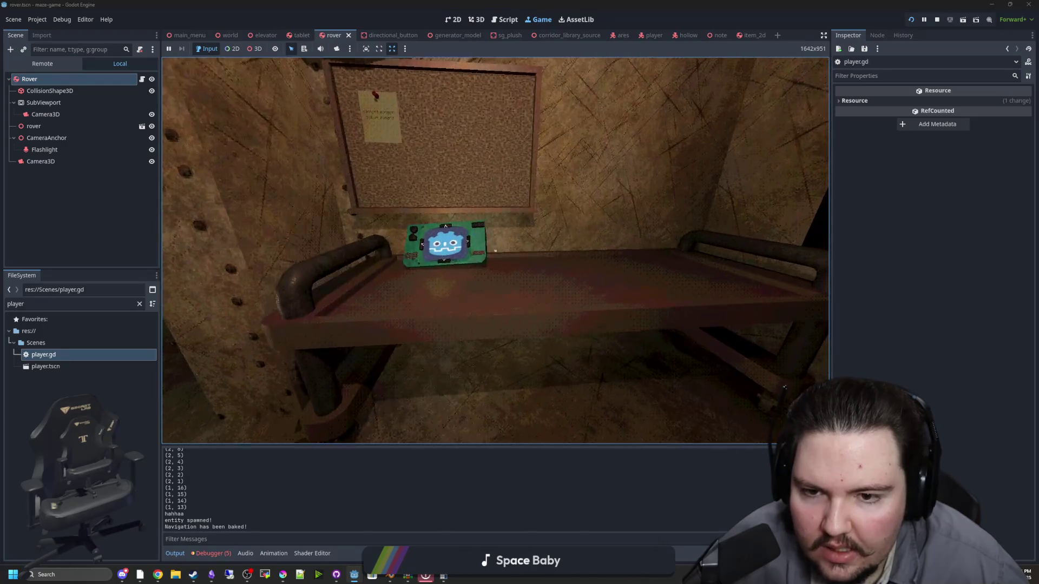
key(e)
key(w)
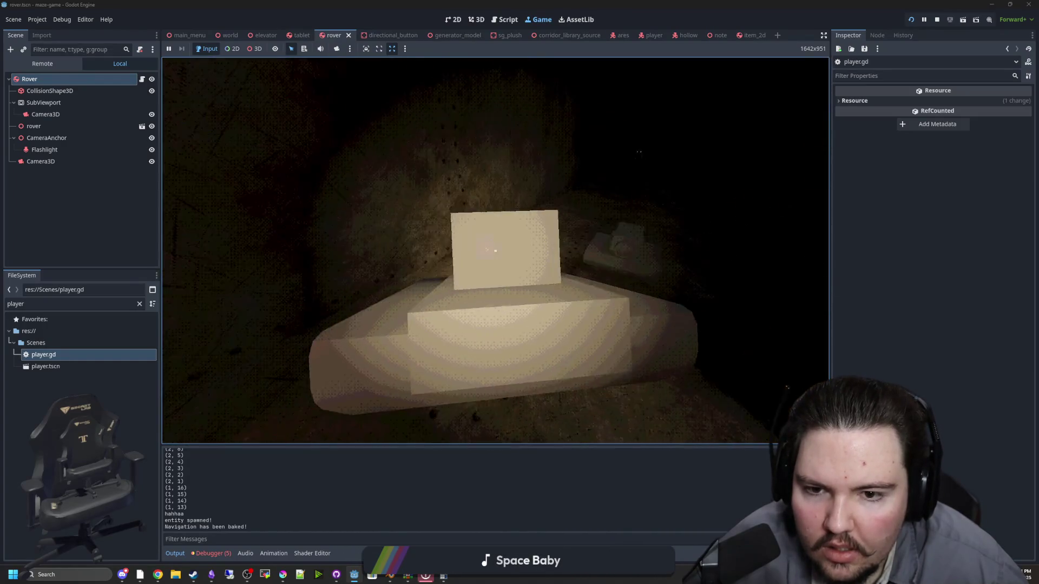
key(e)
key(w)
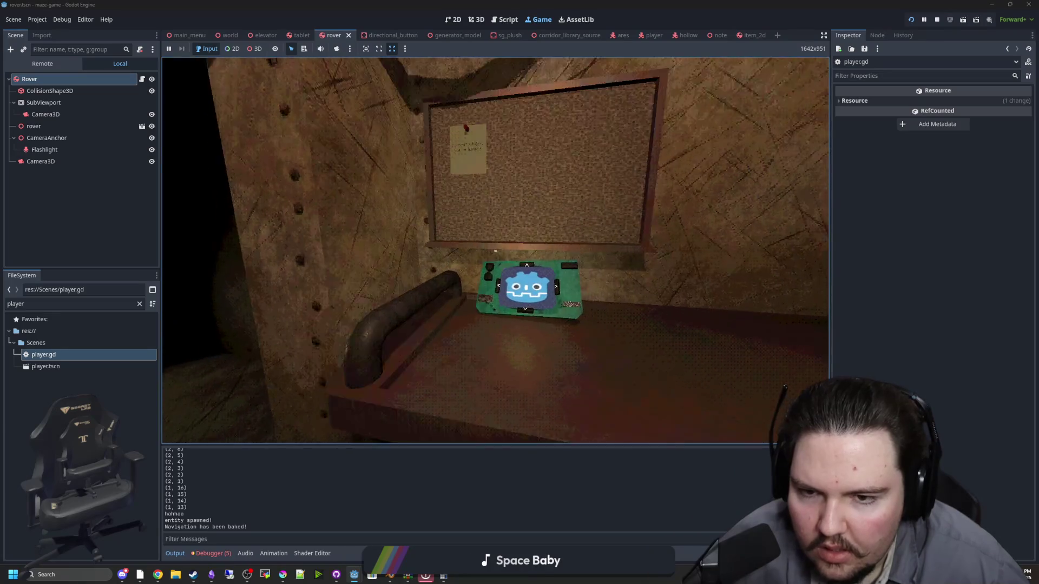
key(w)
key(e)
key(e)
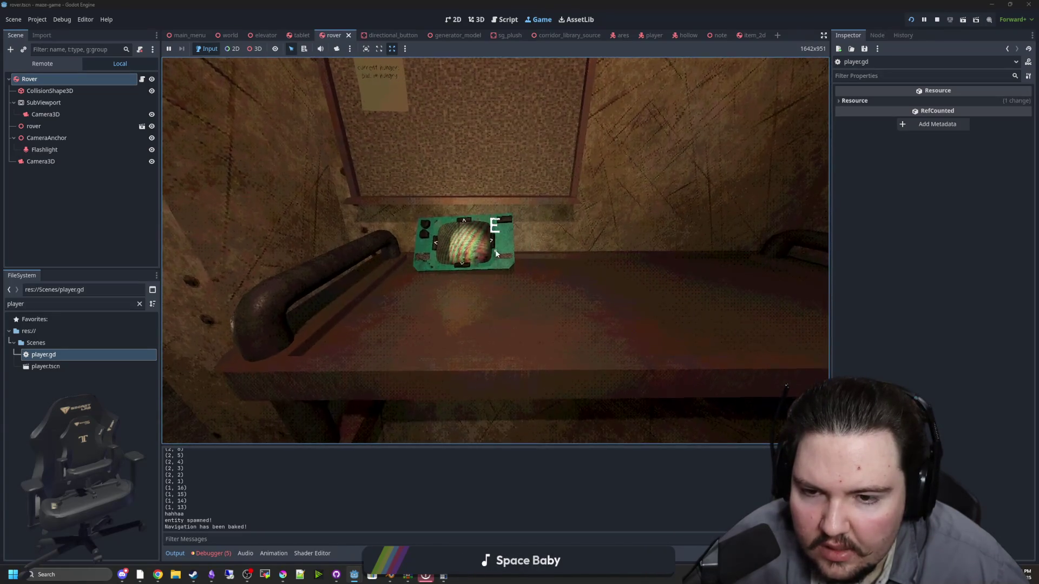
key(e)
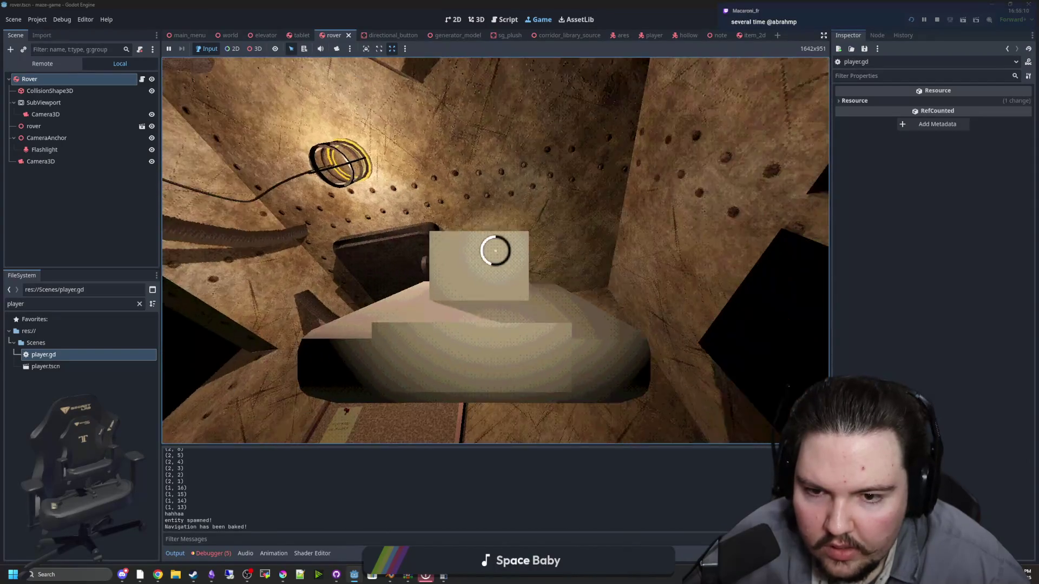
Walk to the dark corridor and doorway, then pause the game
key(w)
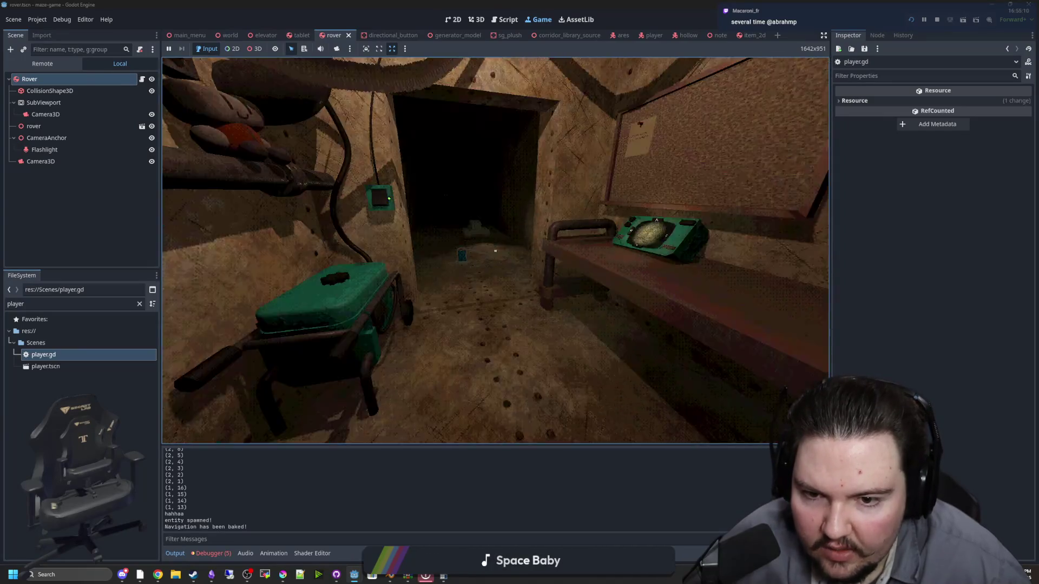
key(w)
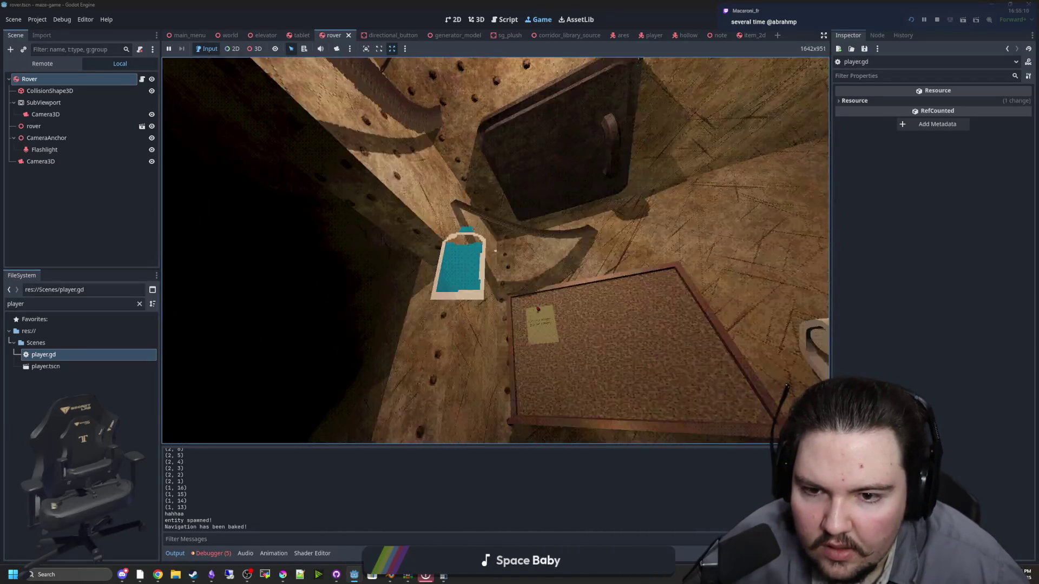
key(s)
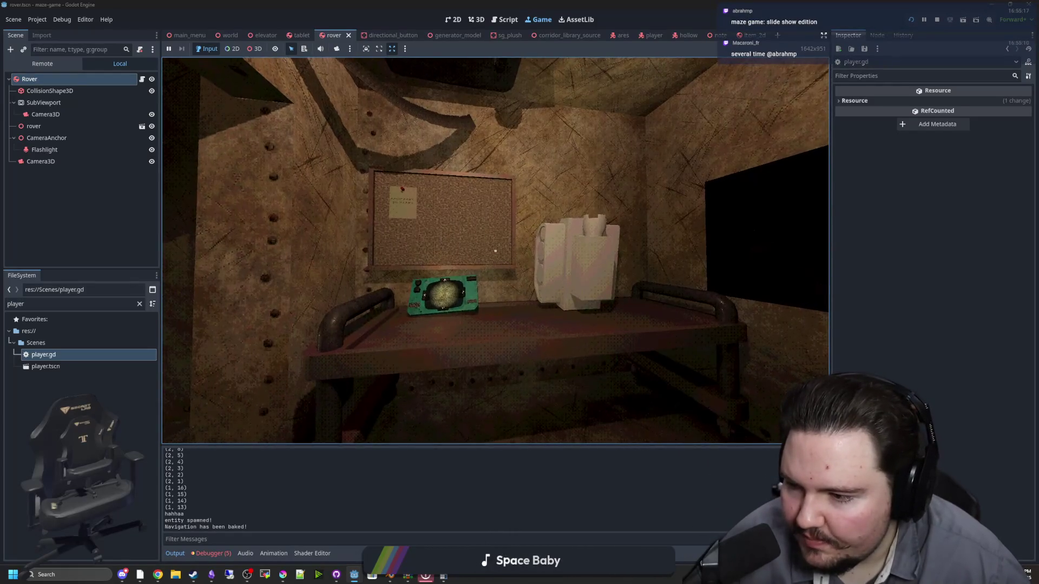
mouse_move(495, 250)
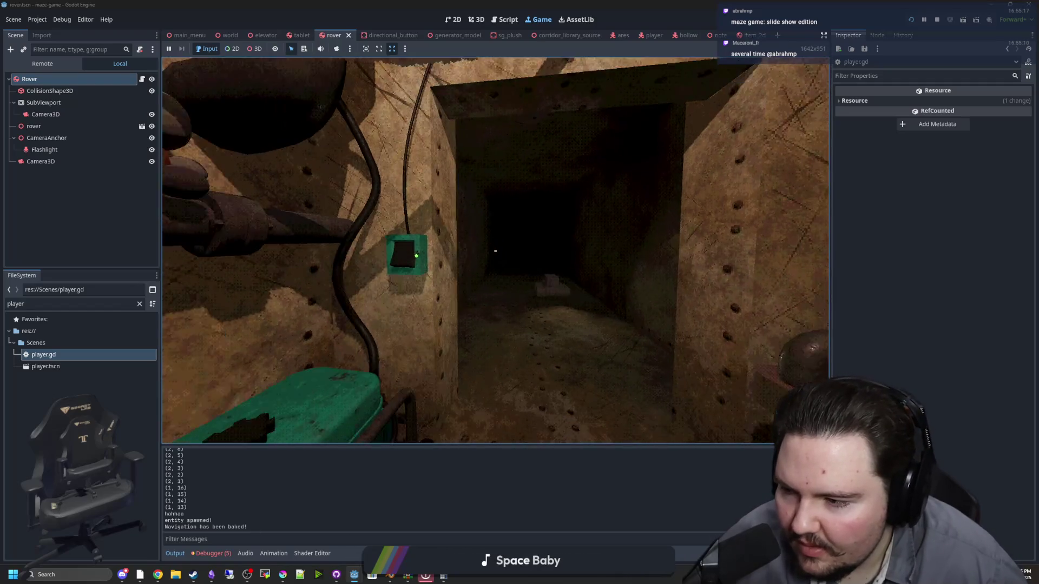
key(s)
key(w)
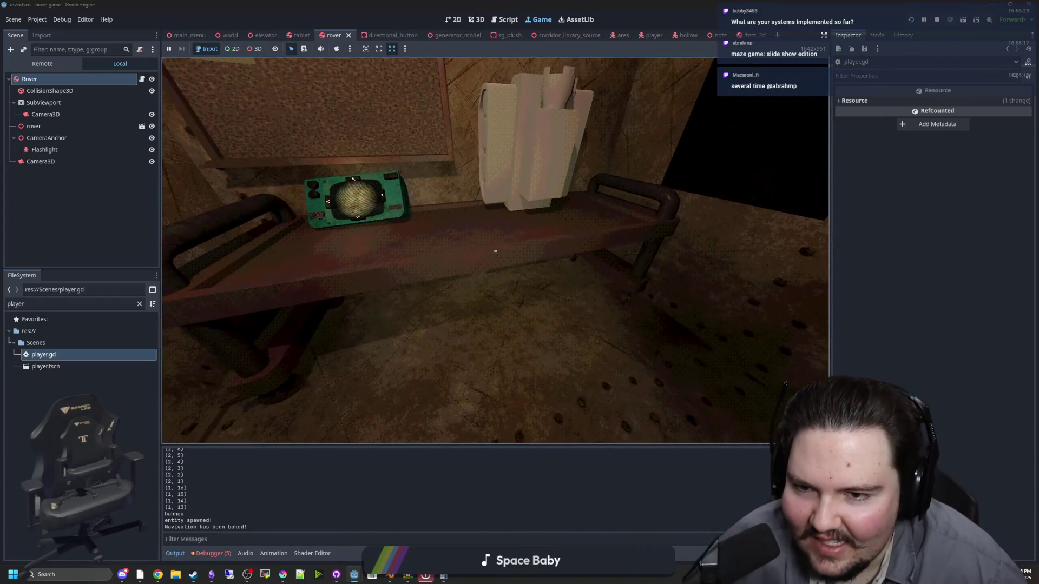
key(Escape)
Start Visual Profiler recording and enlarge the debugger panel upward
click(212, 553)
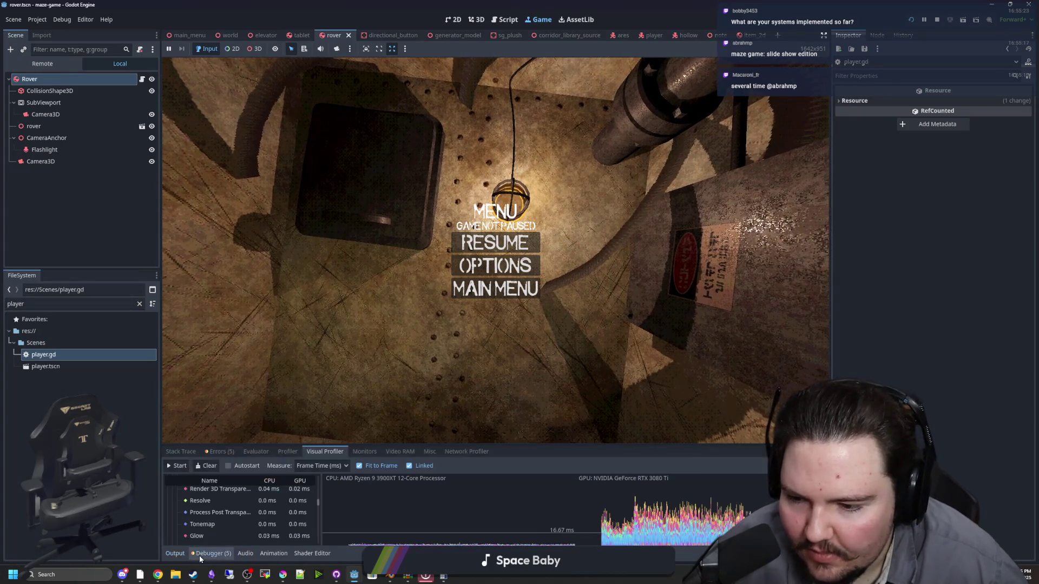
click(186, 465)
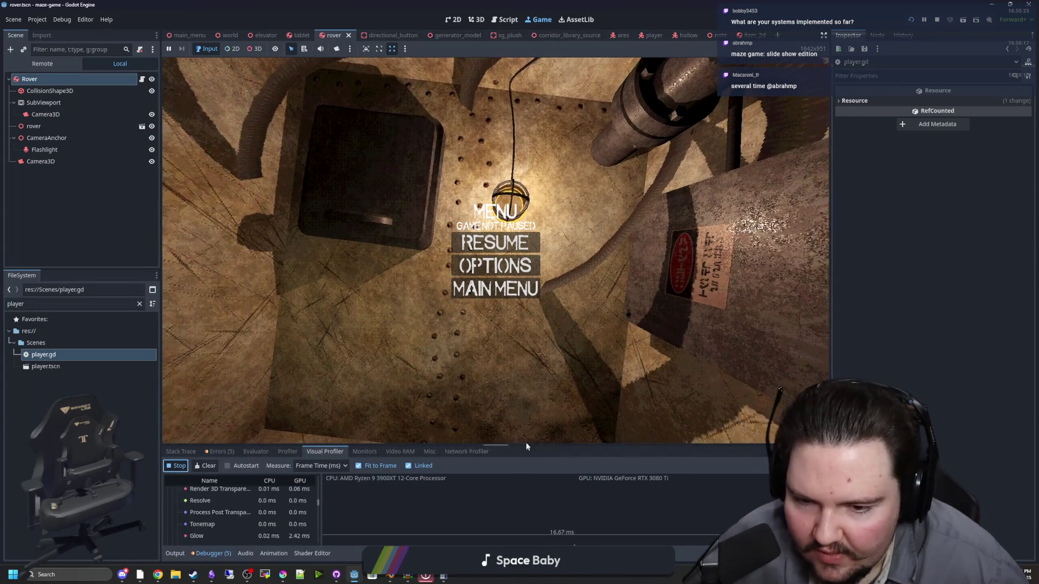
drag(517, 443, 540, 306)
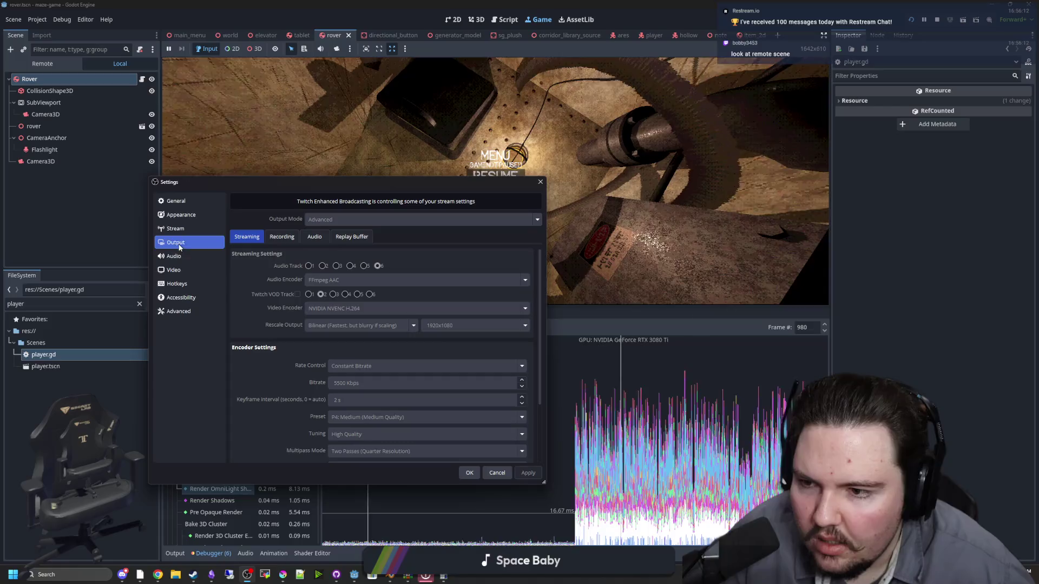
In OBS Advanced settings, change Process Priority to Normal, apply, and close
click(179, 256)
click(183, 270)
click(179, 298)
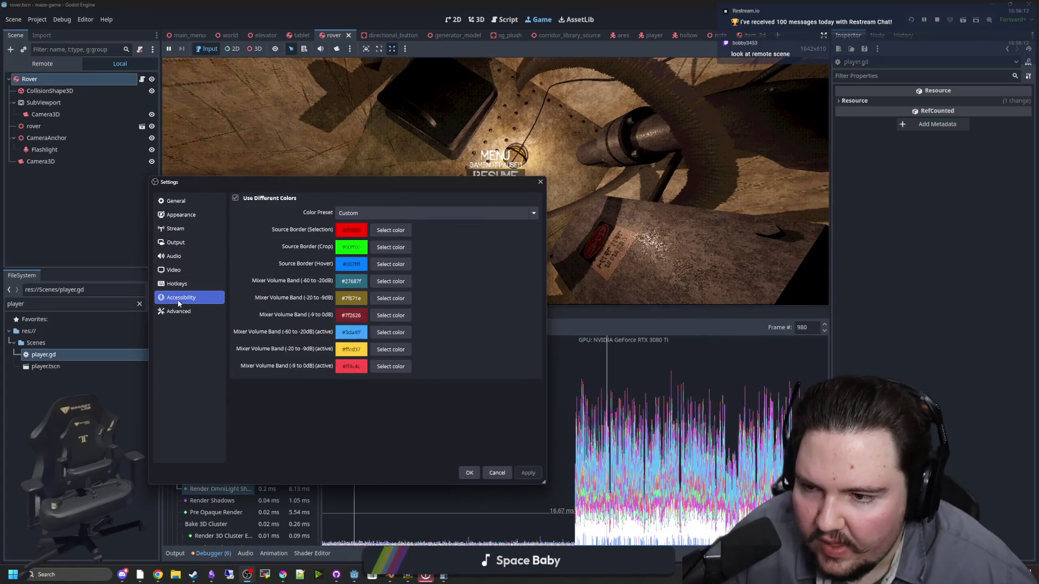
click(179, 311)
click(328, 214)
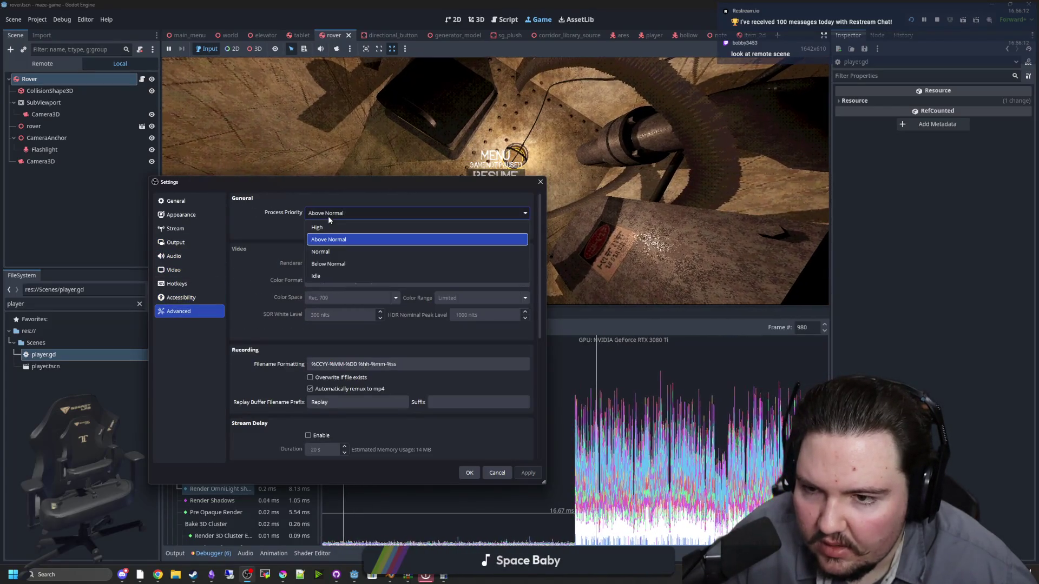
click(330, 252)
click(521, 473)
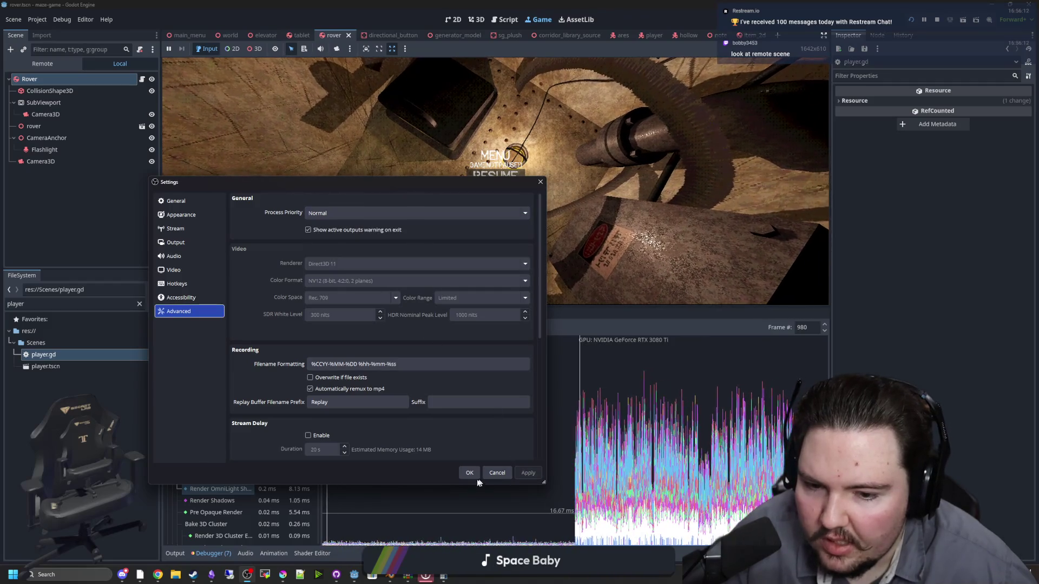
click(469, 473)
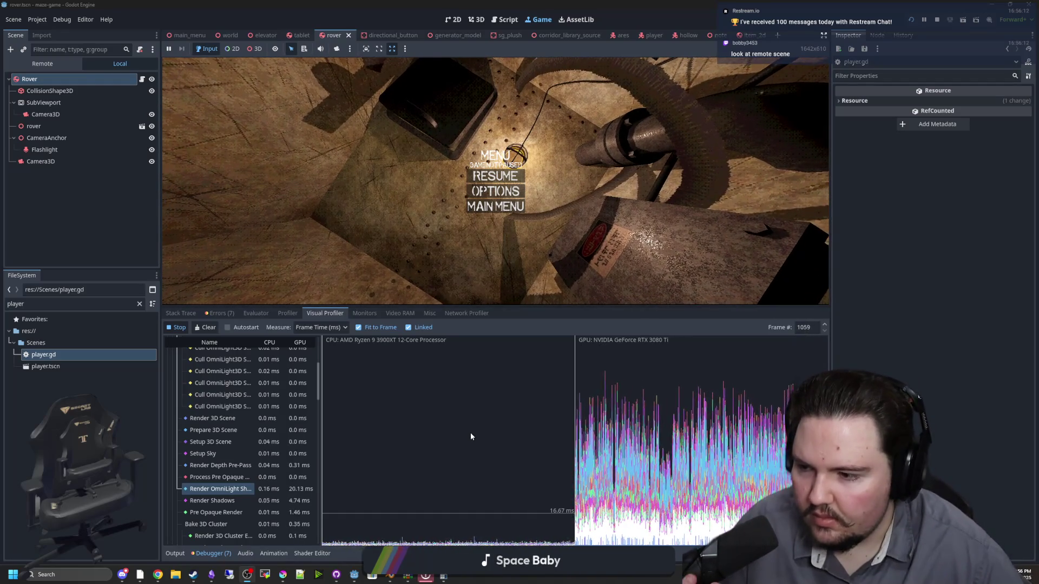
Expand the Remote scene tree and briefly toggle CSGCylinder3D's visibility in the live game
click(55, 66)
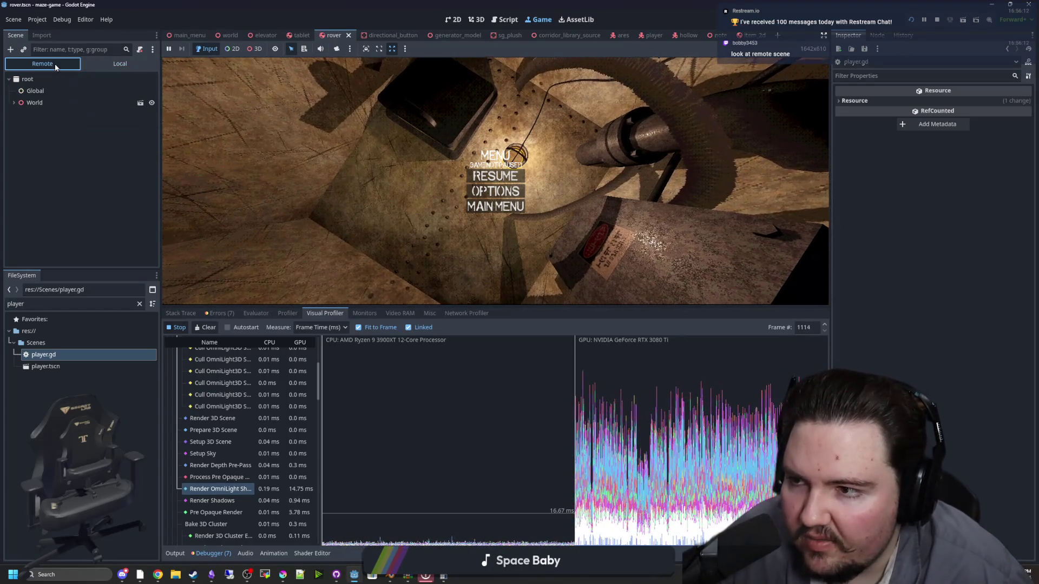
click(13, 102)
scroll(45, 144, down, 3)
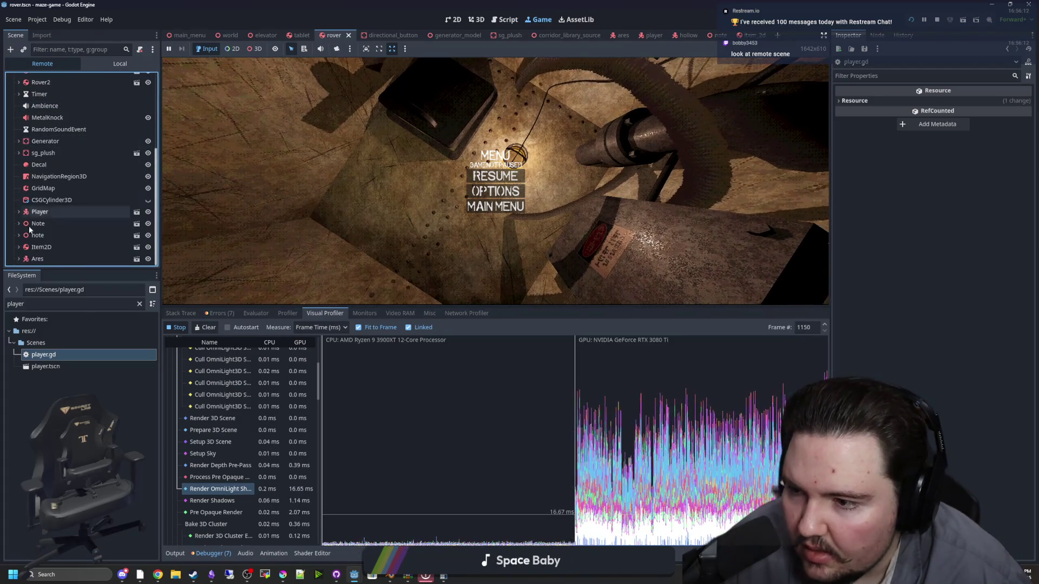
click(18, 235)
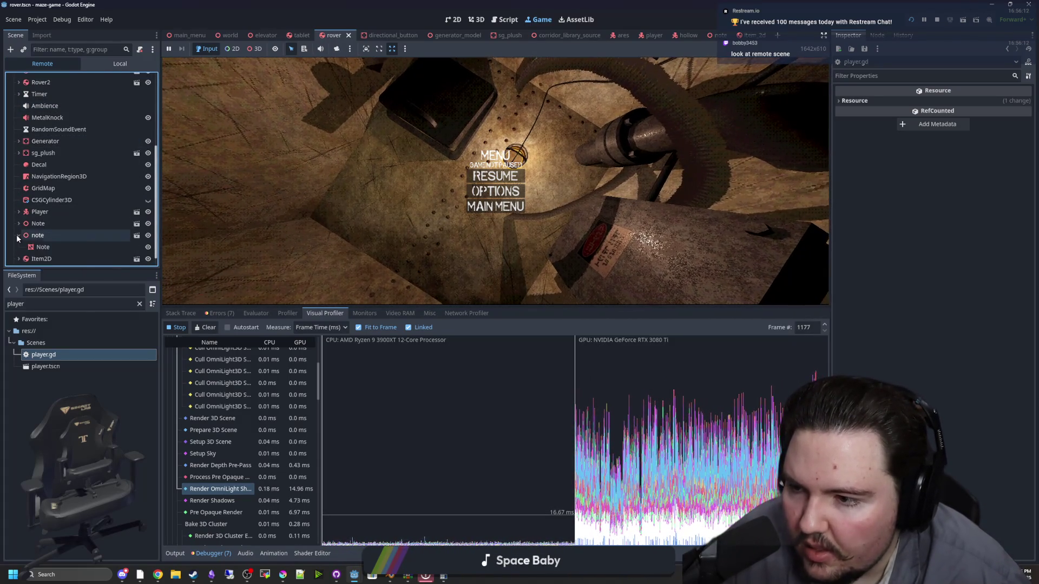
click(17, 235)
click(18, 223)
click(19, 223)
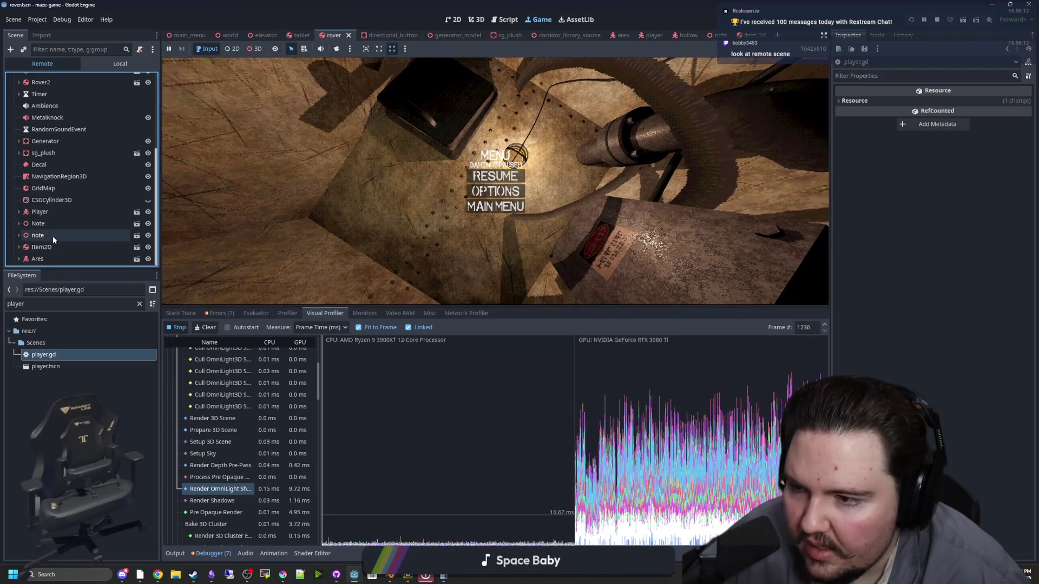
scroll(51, 230, up, 2)
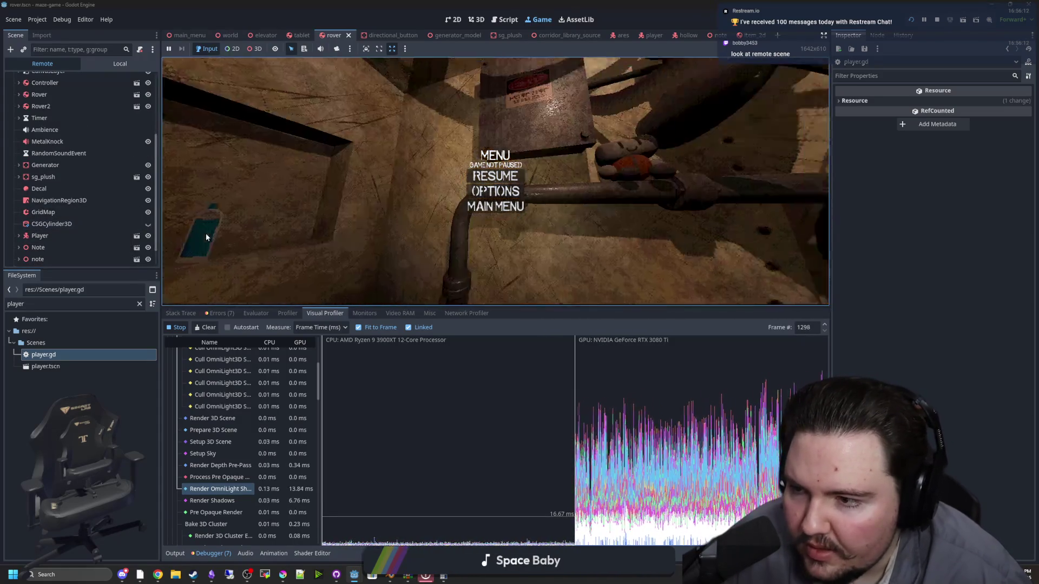
click(148, 224)
click(148, 224)
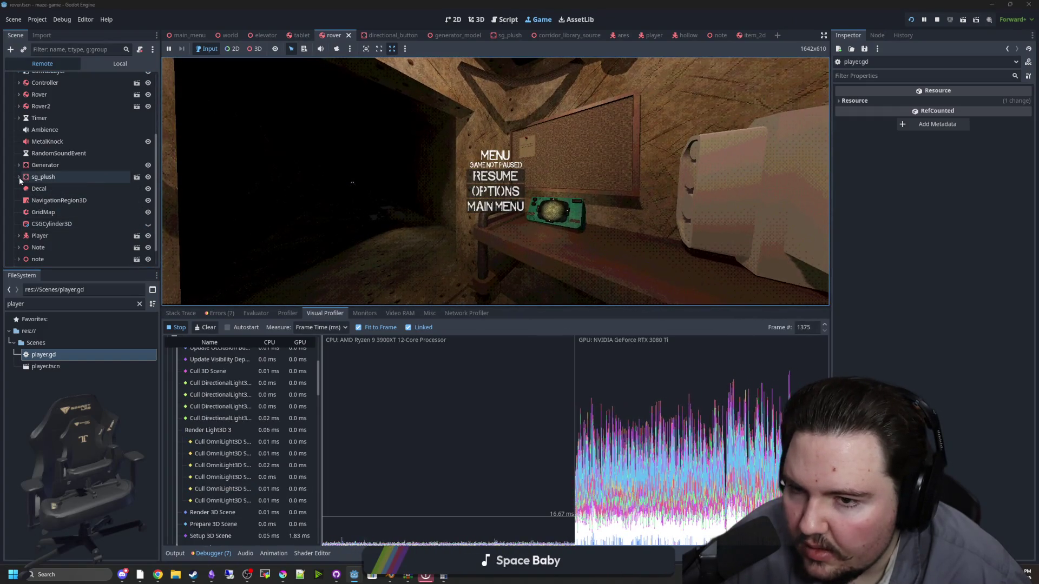
scroll(89, 178, up, 4)
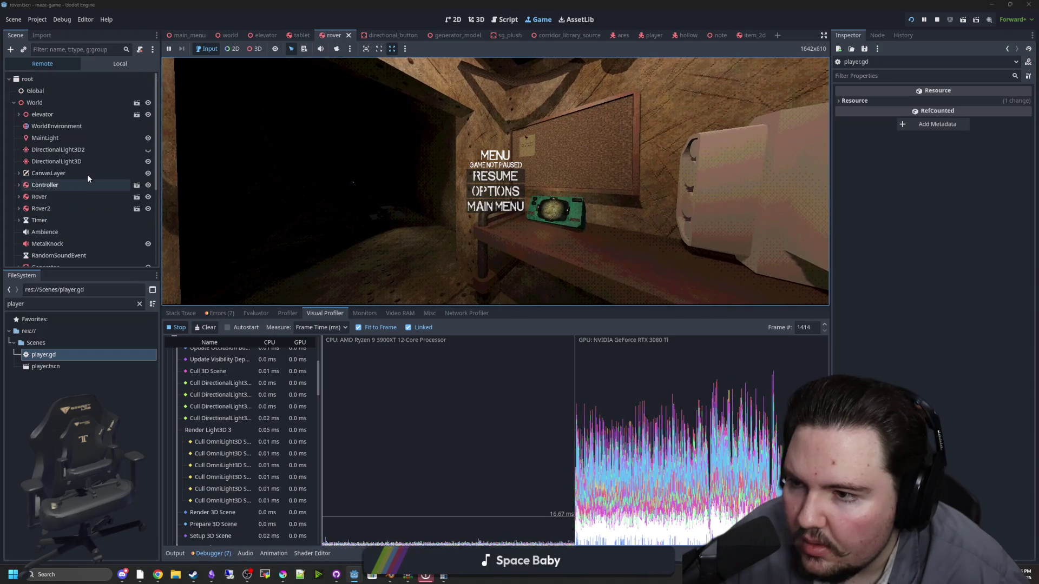
Hide DirectionalLight3D2 and DirectionalLight3D in the live game, select DirectionalLight3D, and stop the run
click(149, 151)
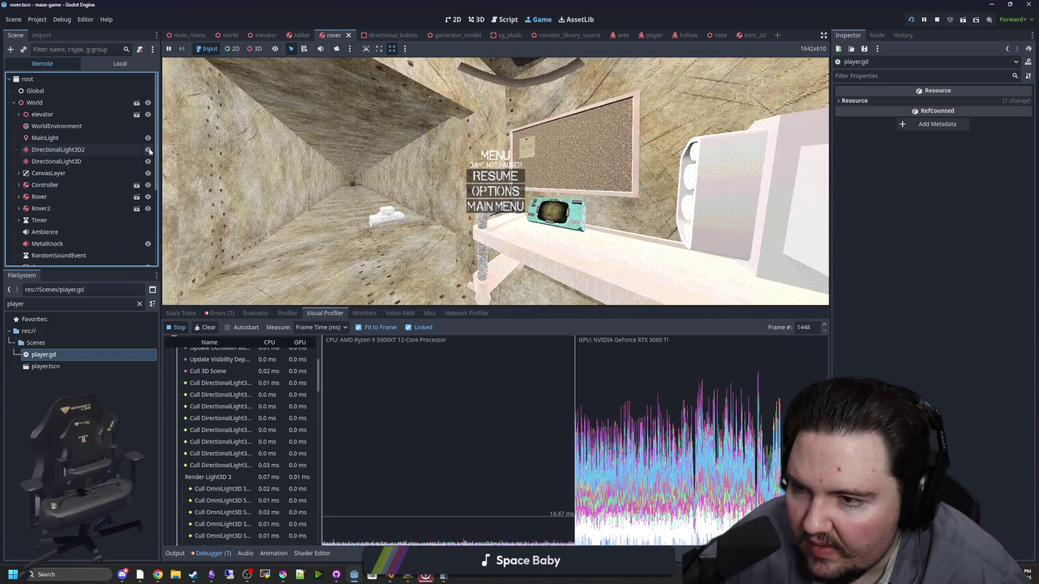
click(148, 151)
click(149, 151)
click(149, 151)
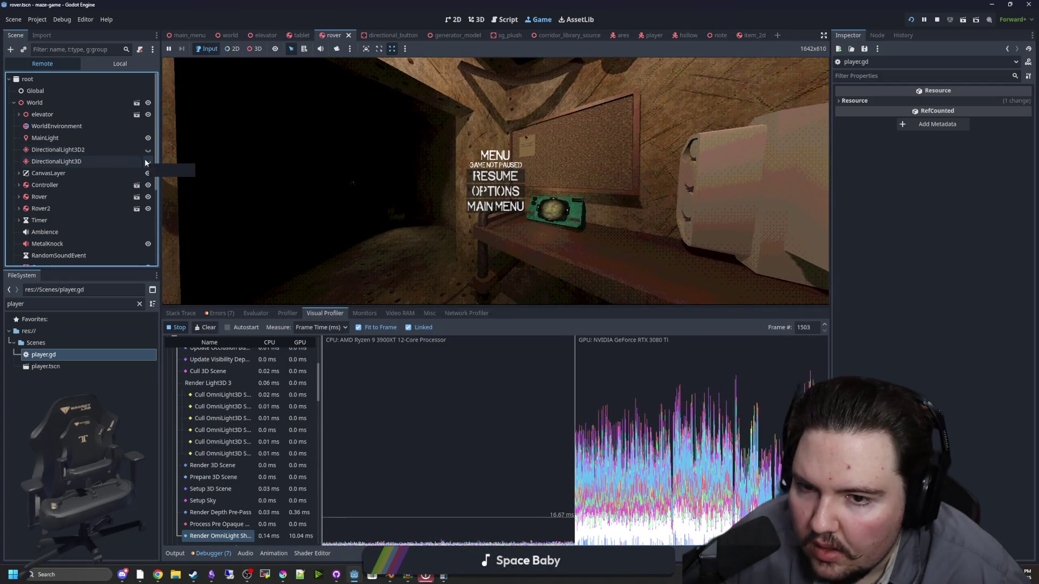
click(147, 162)
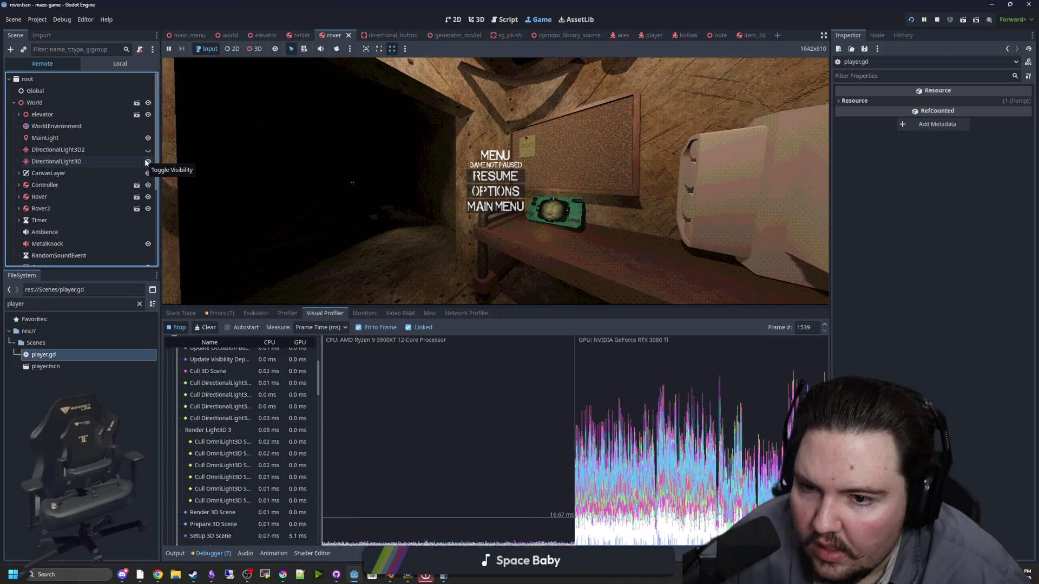
click(147, 162)
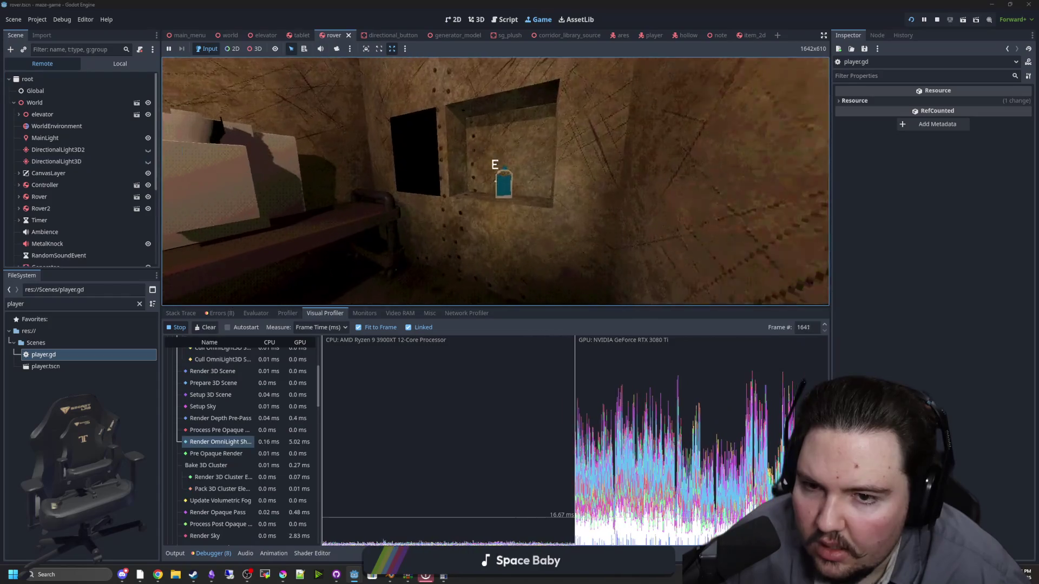
key(super)
click(148, 162)
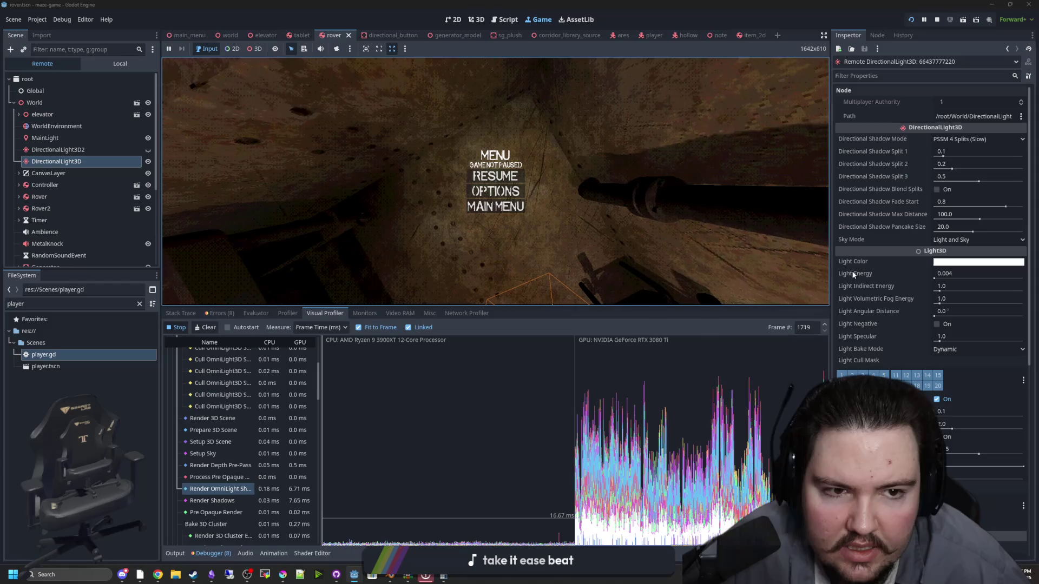
click(937, 21)
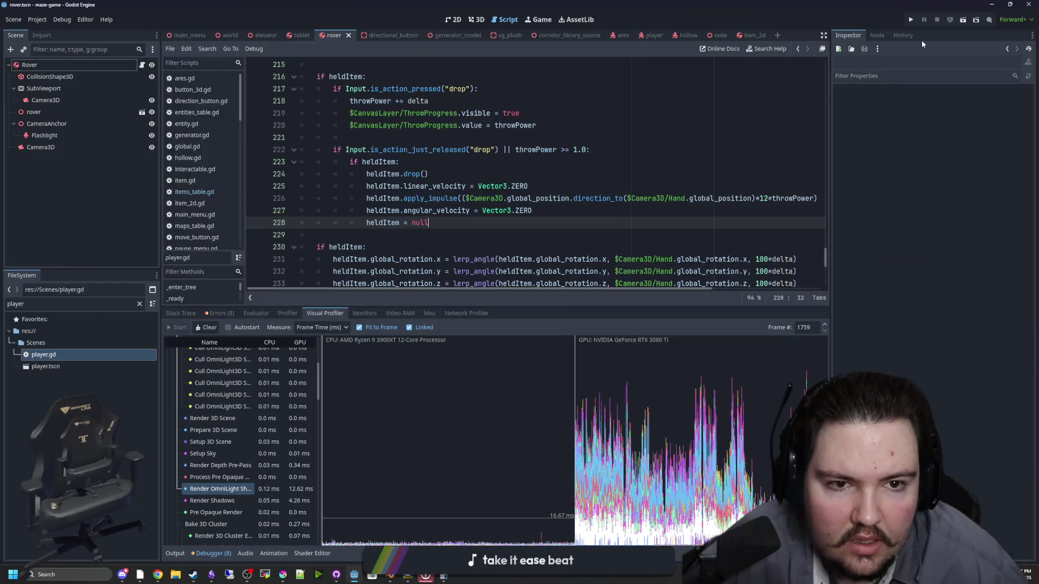
Turn off DirectionalLight3D's shadows in the world scene and save it
click(227, 35)
click(66, 124)
click(515, 198)
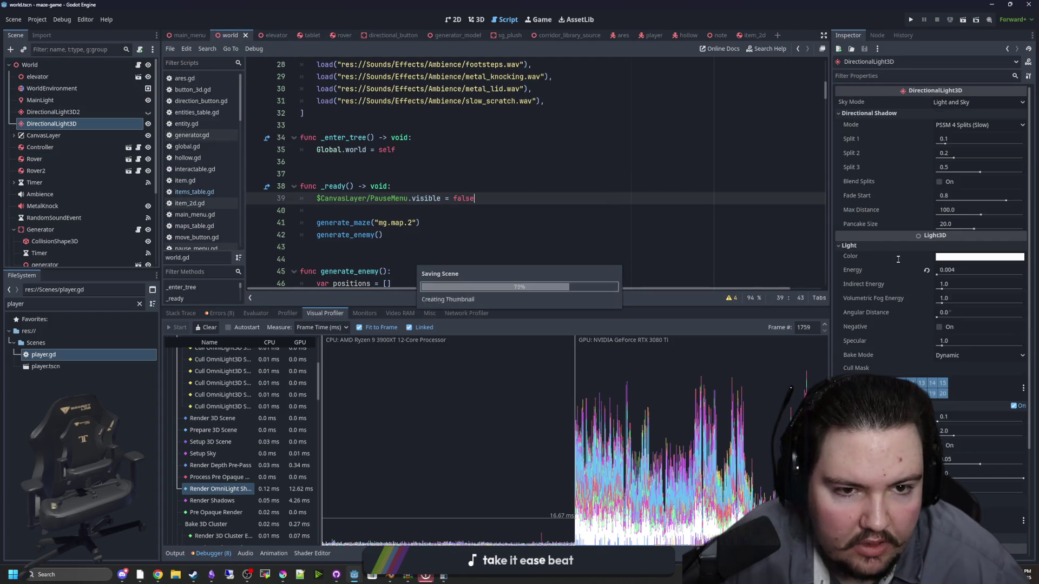
drag(830, 235, 676, 221)
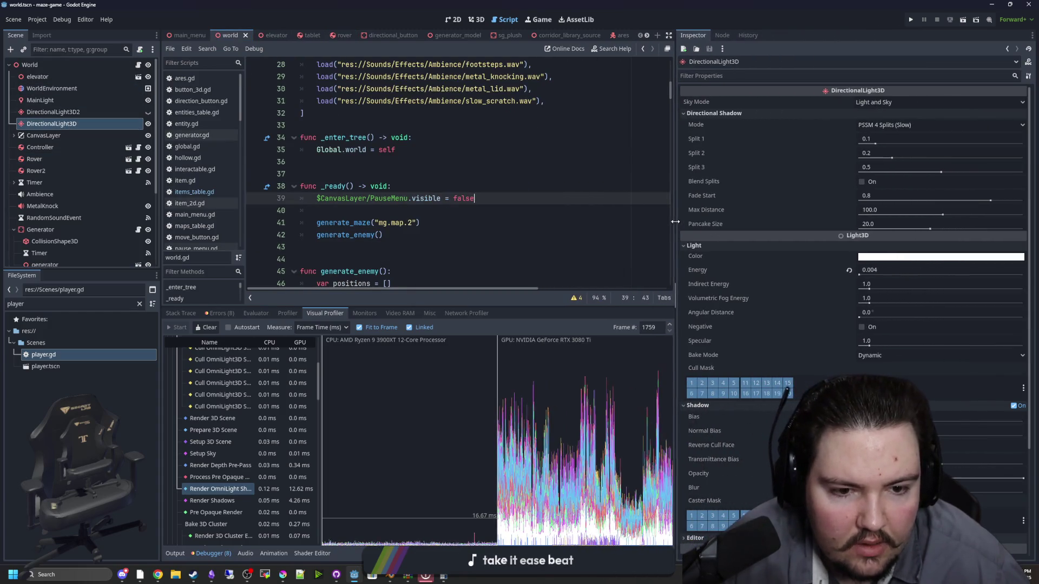
scroll(766, 358, down, 3)
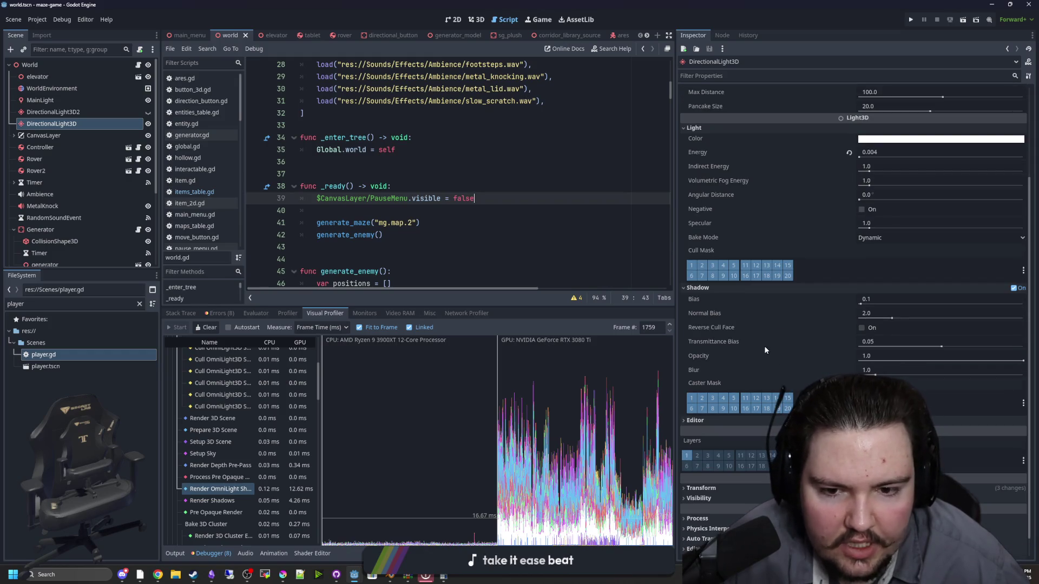
click(1014, 288)
key(Up)
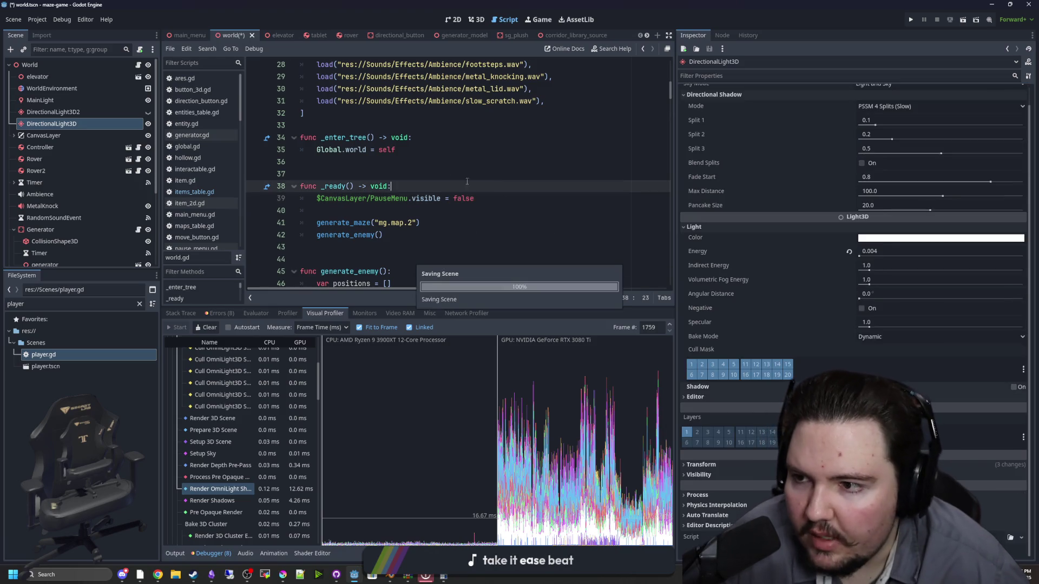
key(ctrl+s)
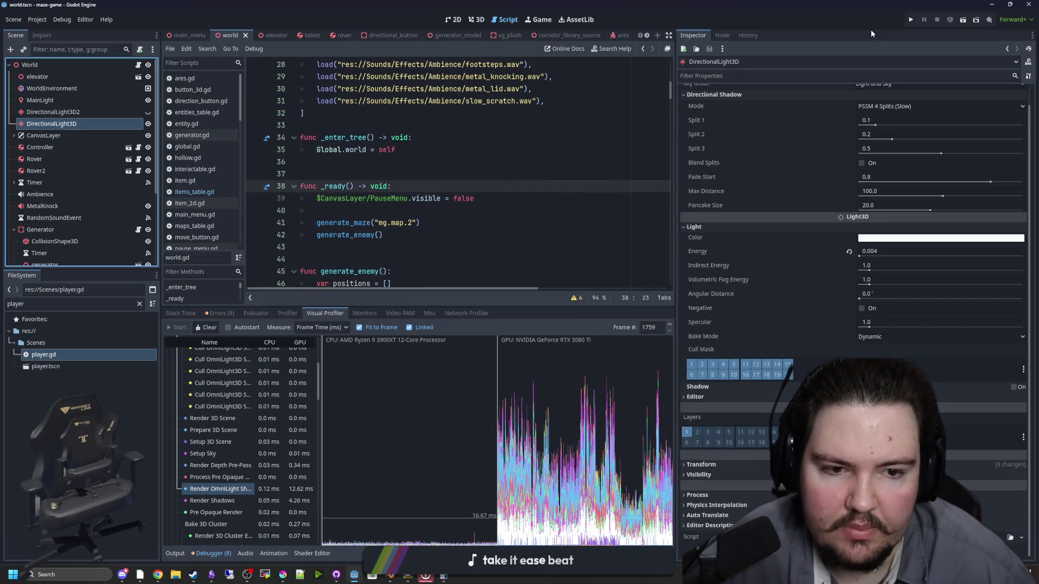
Run the game, start play from PLAY, enlarge the game view, and open the pause menu
click(908, 21)
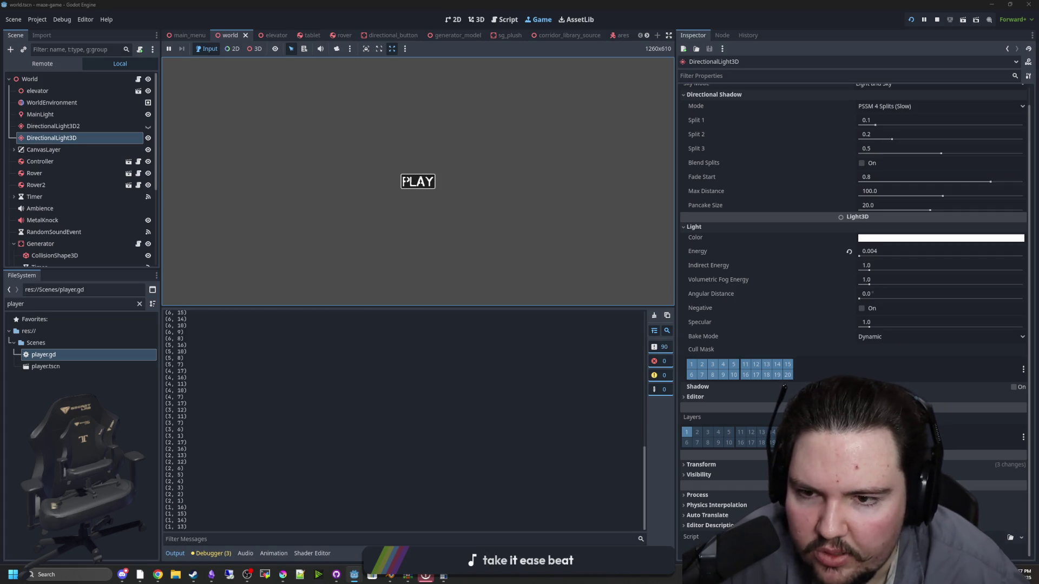
click(417, 181)
key(super)
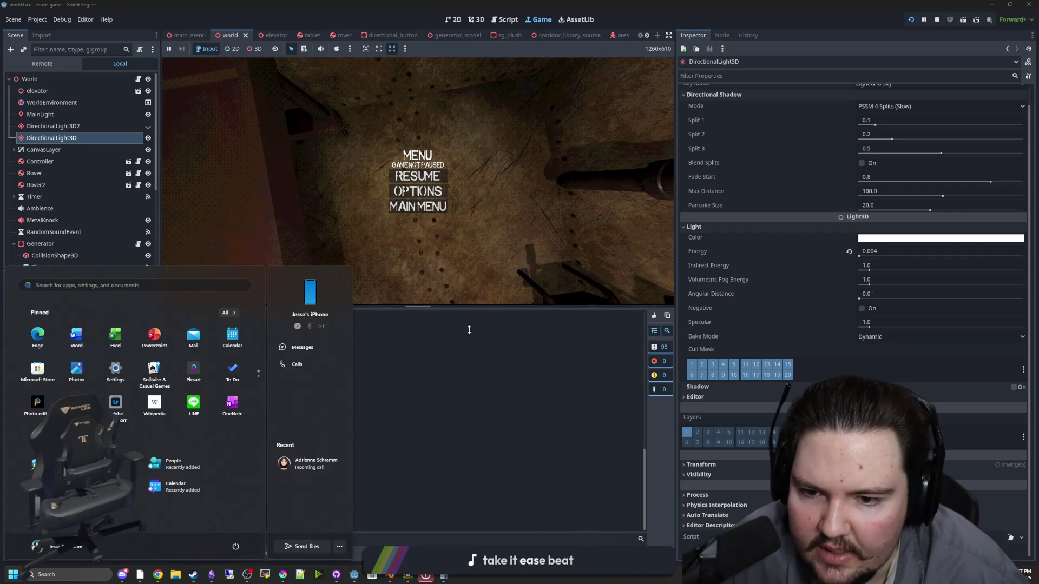
drag(465, 307, 465, 458)
key(Escape)
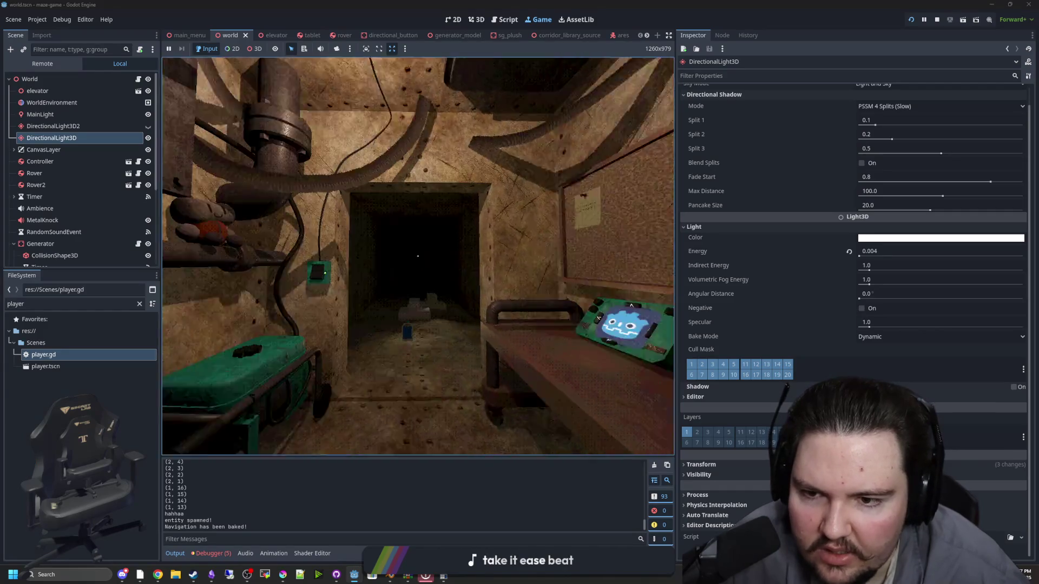
mouse_move(418, 256)
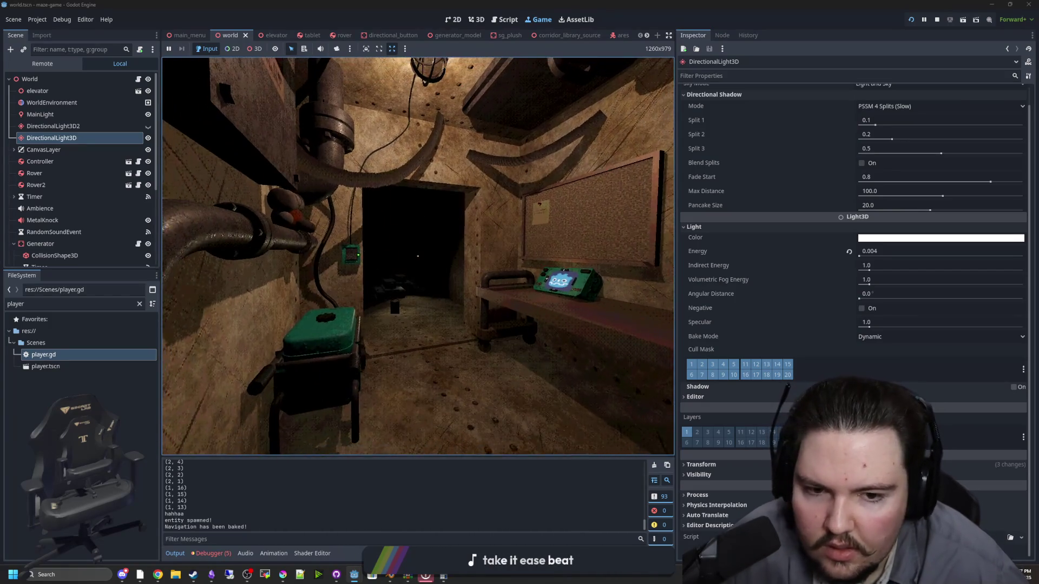
key(super)
click(462, 483)
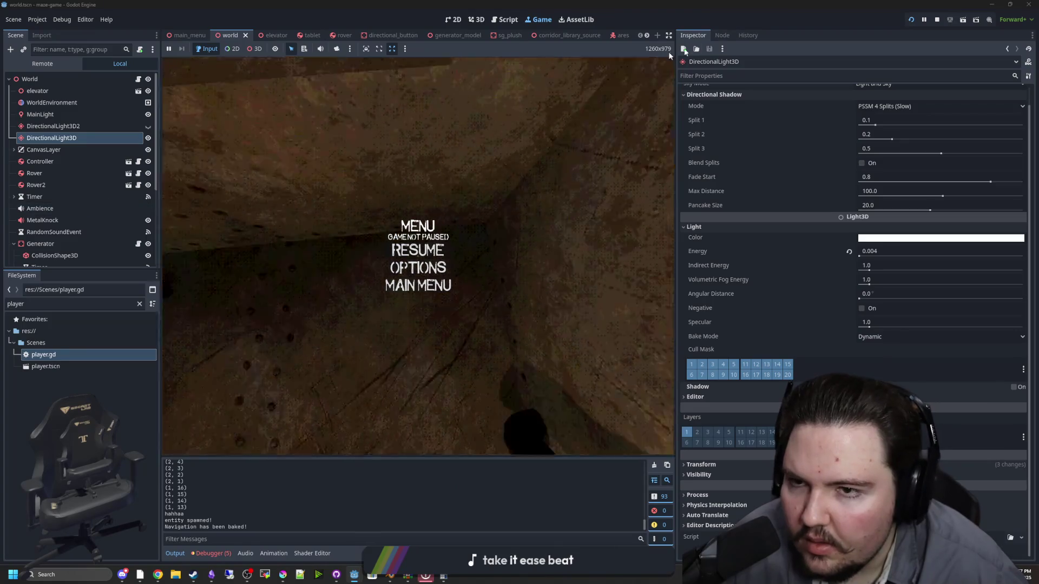
Stop the game and delete the CSGCylinder3D node from the world scene
click(937, 19)
click(85, 140)
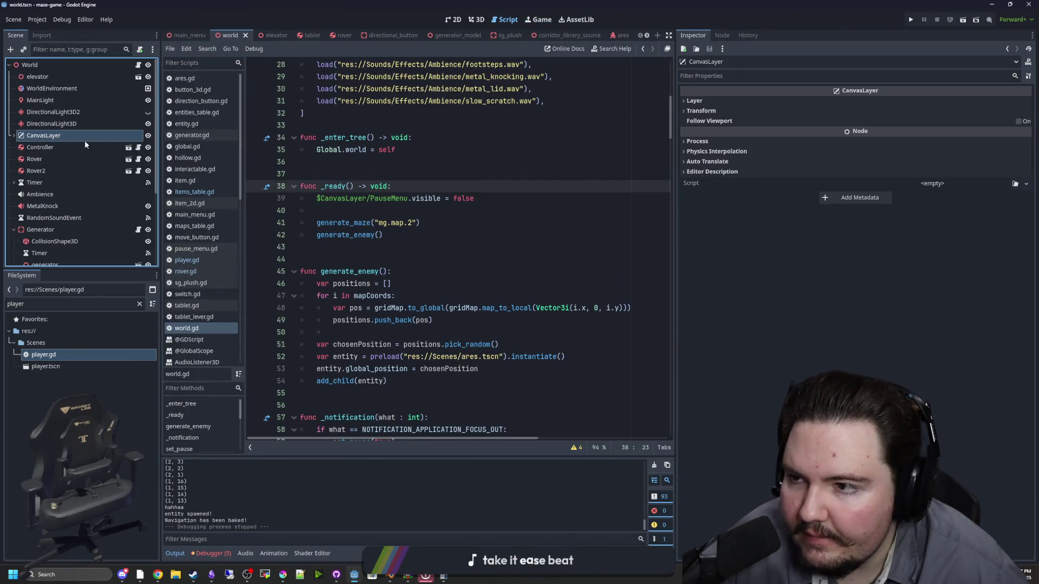
scroll(50, 219, down, 5)
click(59, 212)
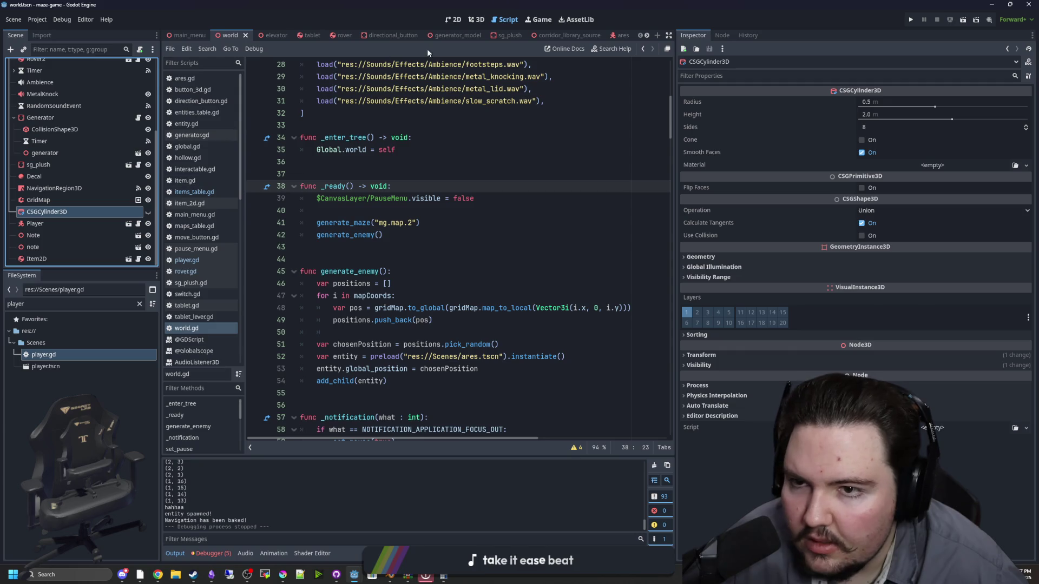
click(475, 19)
click(148, 212)
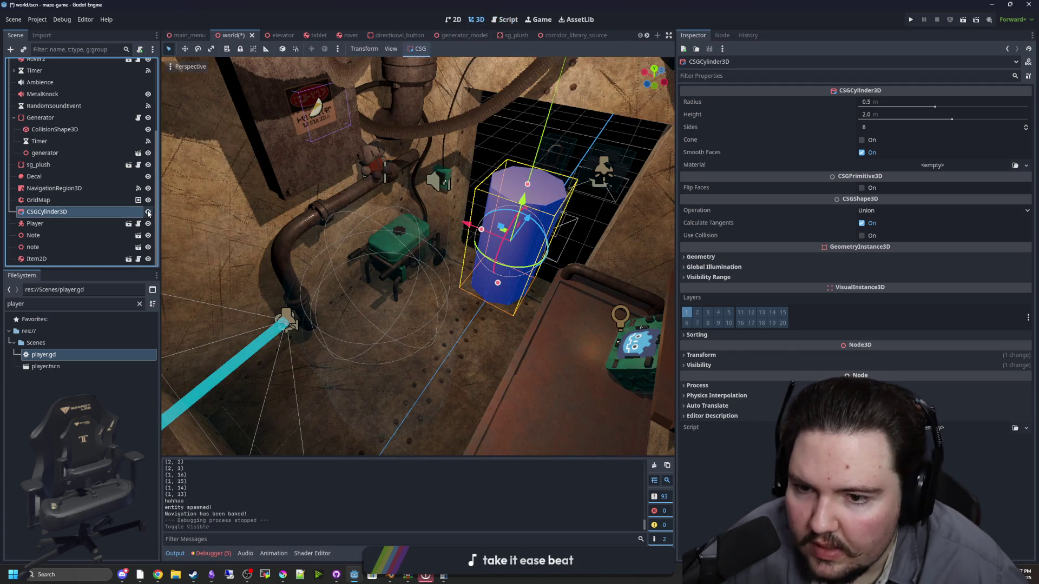
click(149, 214)
right_click(83, 212)
click(114, 465)
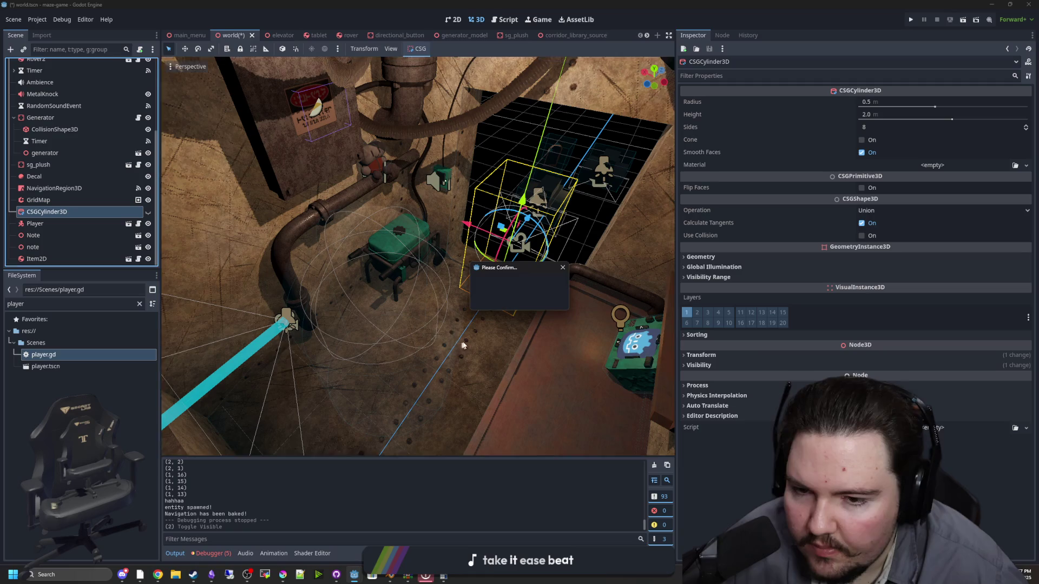
click(495, 300)
Delete the lowercase note node, then save and launch the game
click(59, 235)
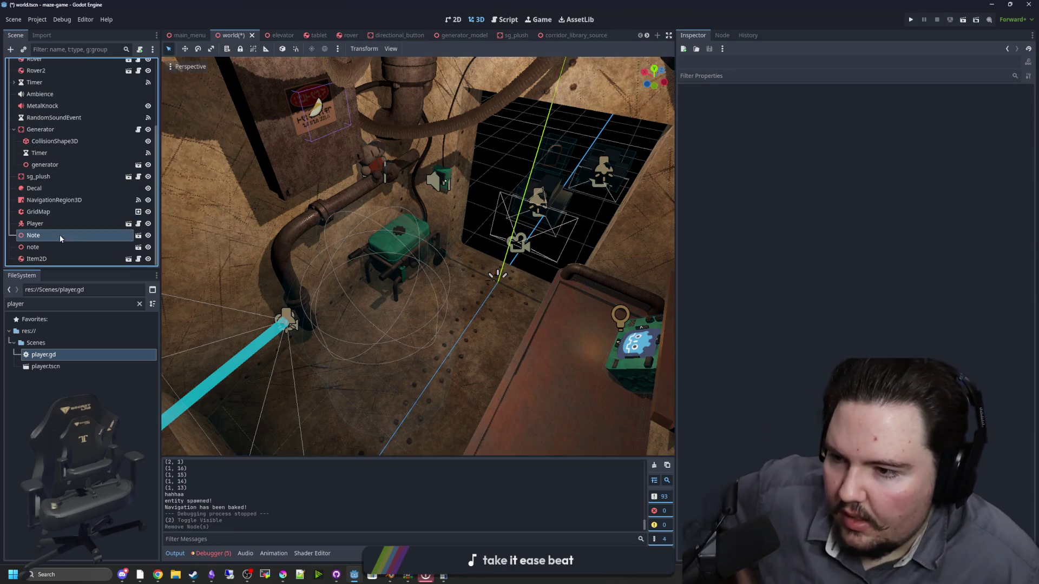
key(f)
drag(455, 294, 492, 280)
click(70, 248)
right_click(79, 247)
click(108, 558)
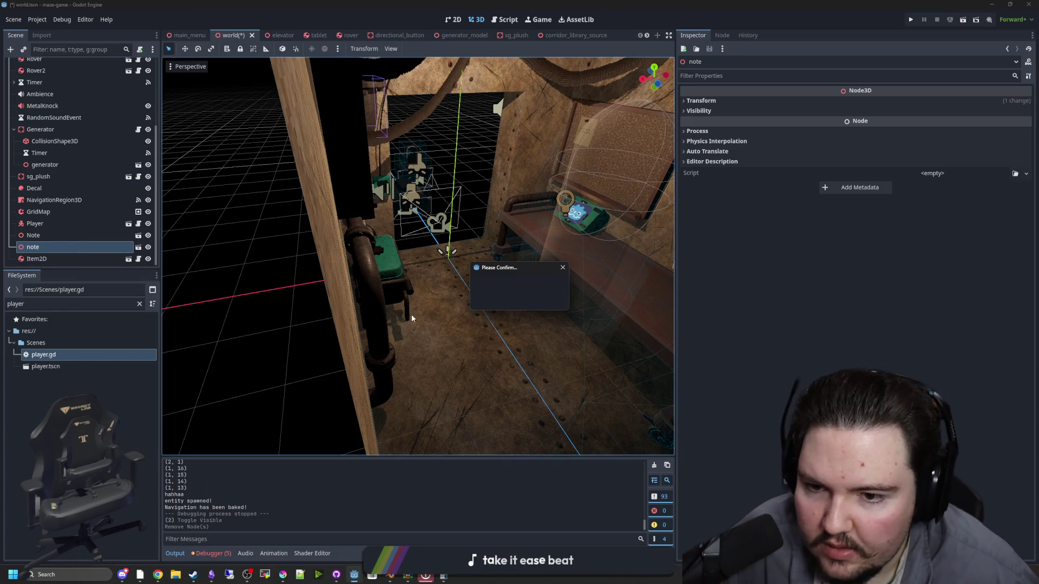
click(502, 303)
click(908, 19)
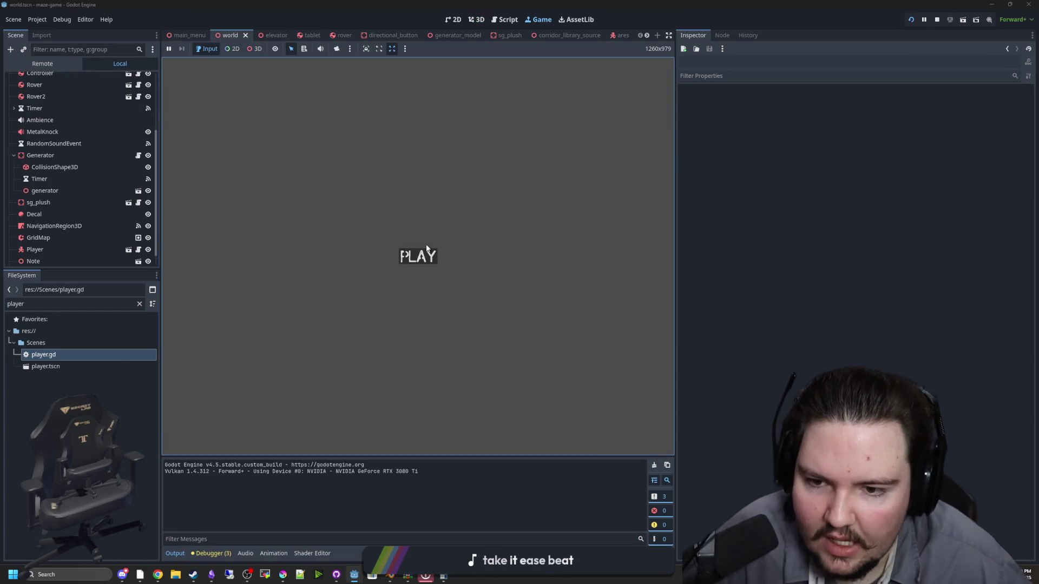
click(411, 255)
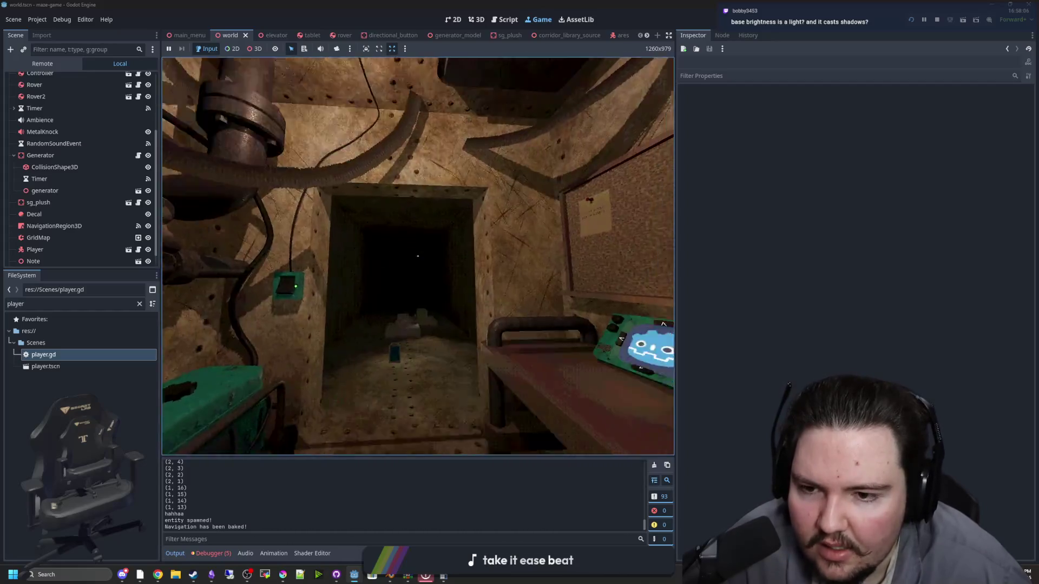
click(418, 256)
key(Escape)
click(418, 256)
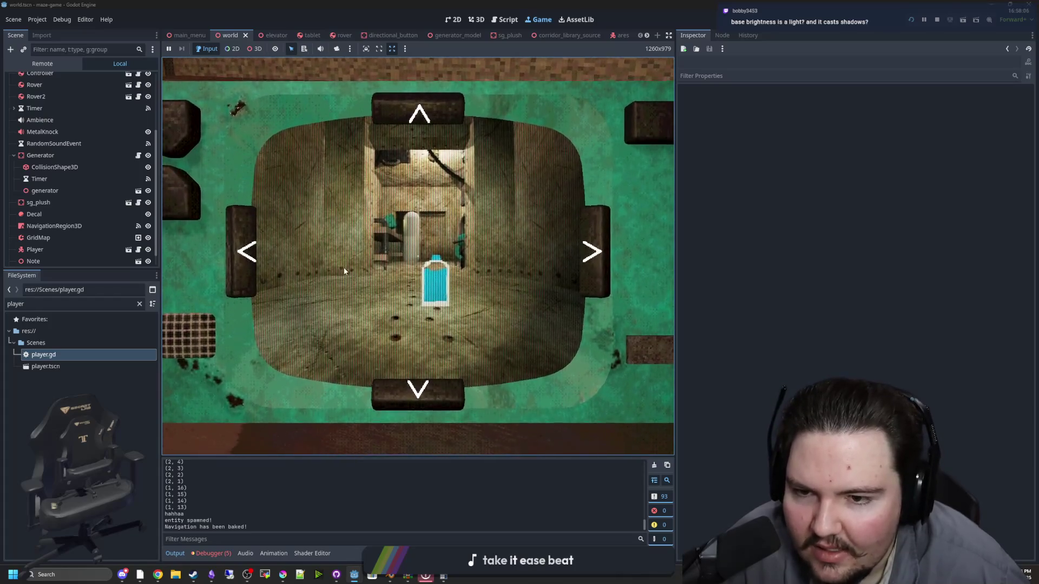
key(Escape)
key(super)
click(911, 19)
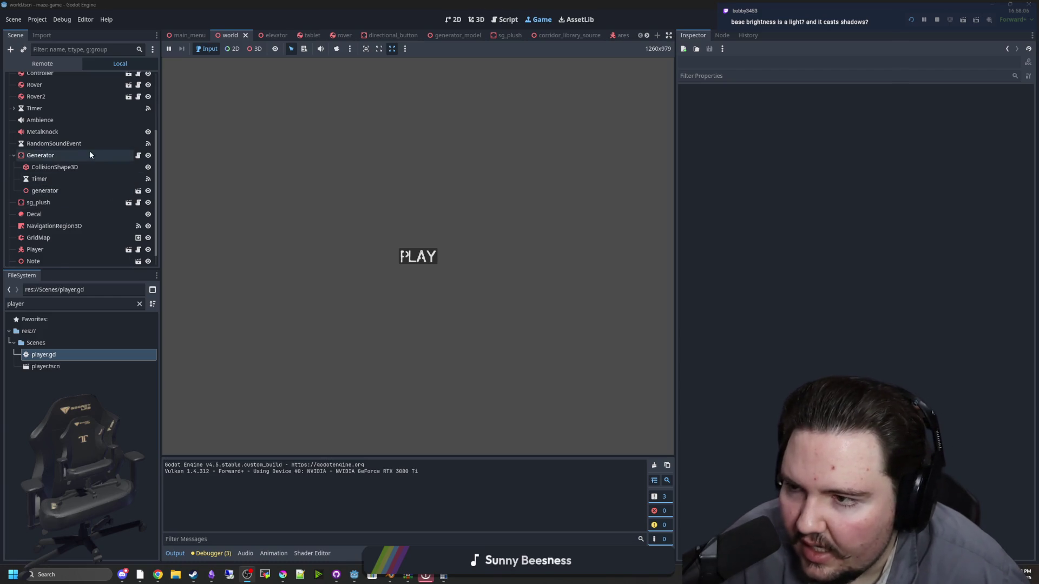
Review DirectionalLight3D in a widened Inspector, check WorldEnvironment, then stop the game
scroll(89, 155, up, 3)
click(67, 138)
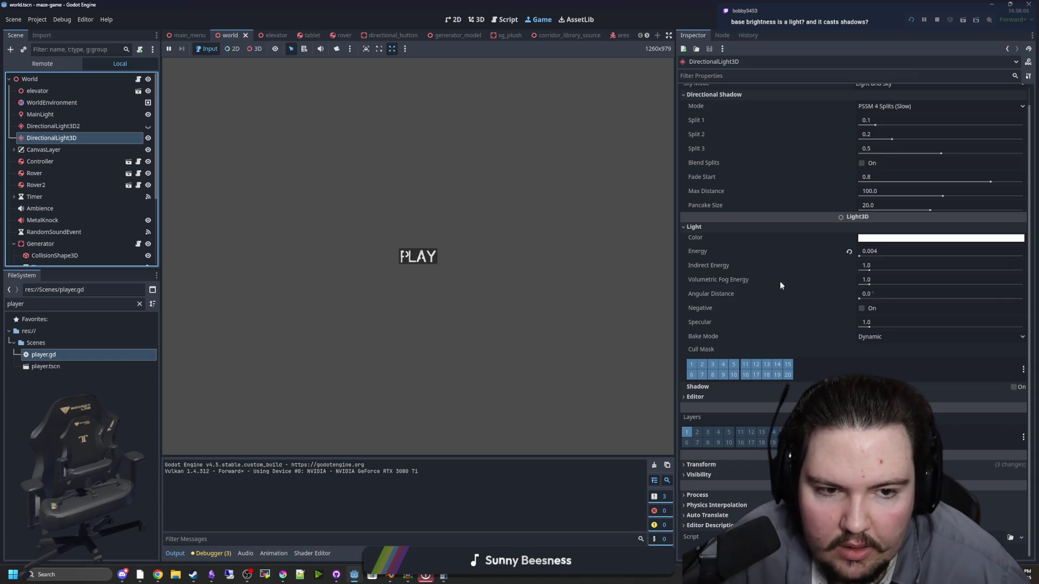
drag(673, 255, 582, 257)
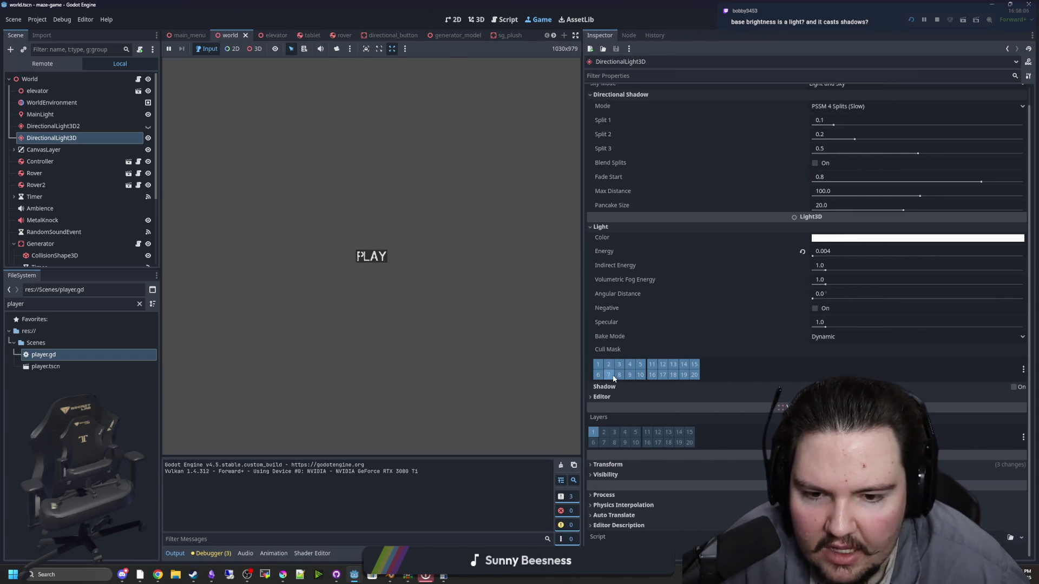
click(598, 401)
click(603, 401)
scroll(603, 401, up, 1)
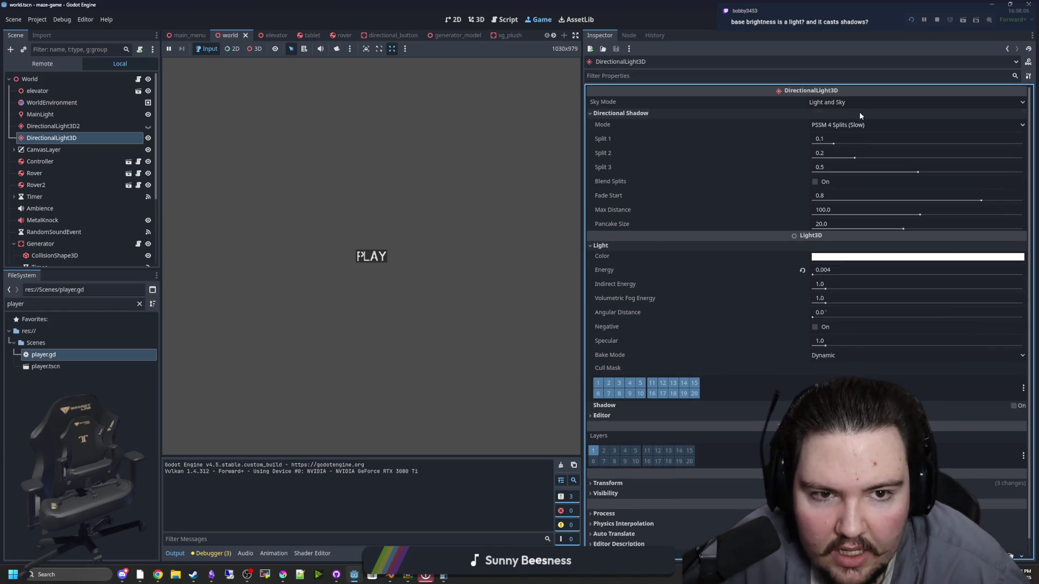
click(84, 102)
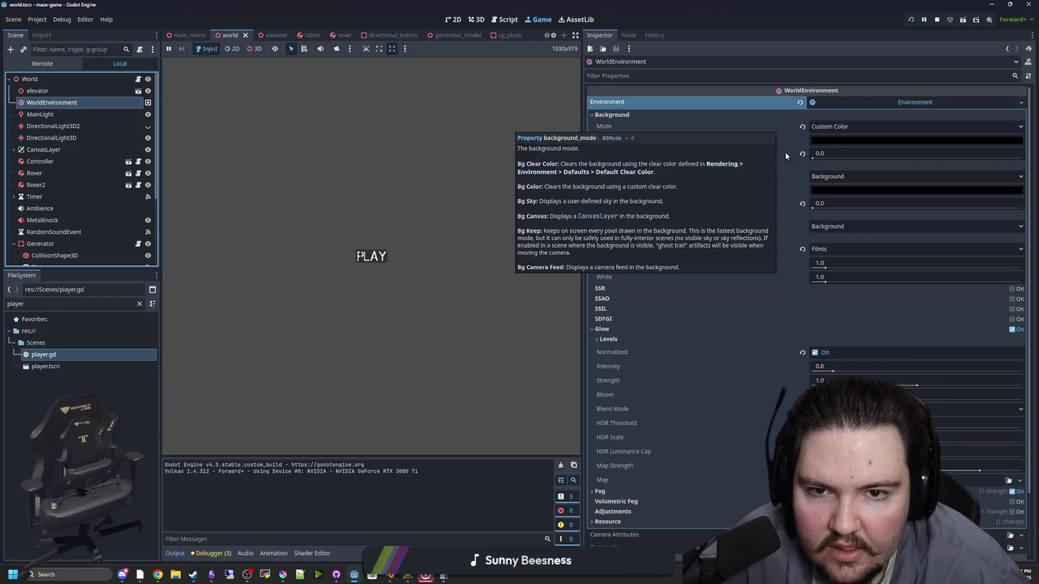
click(80, 136)
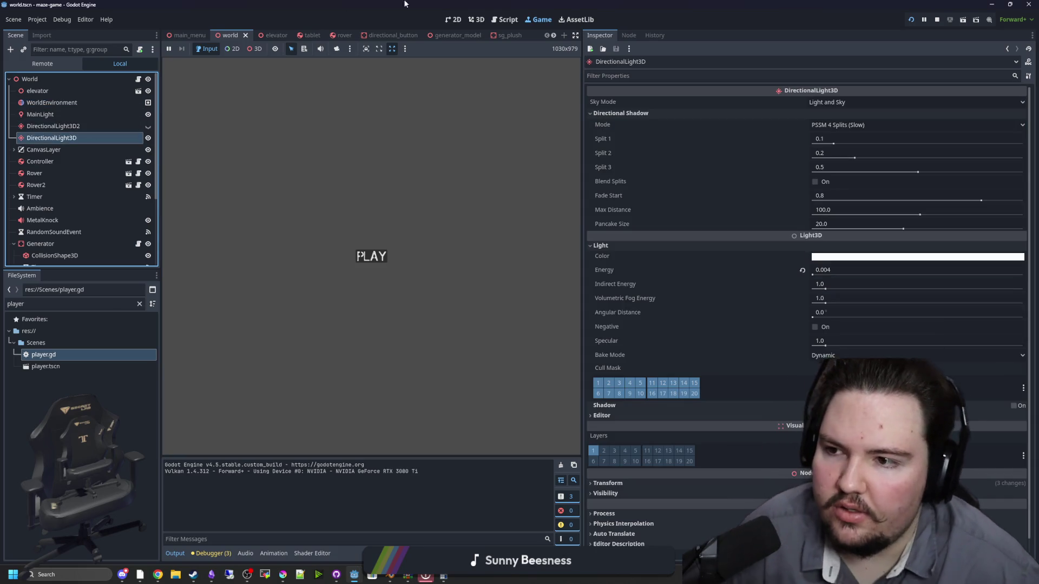
click(937, 19)
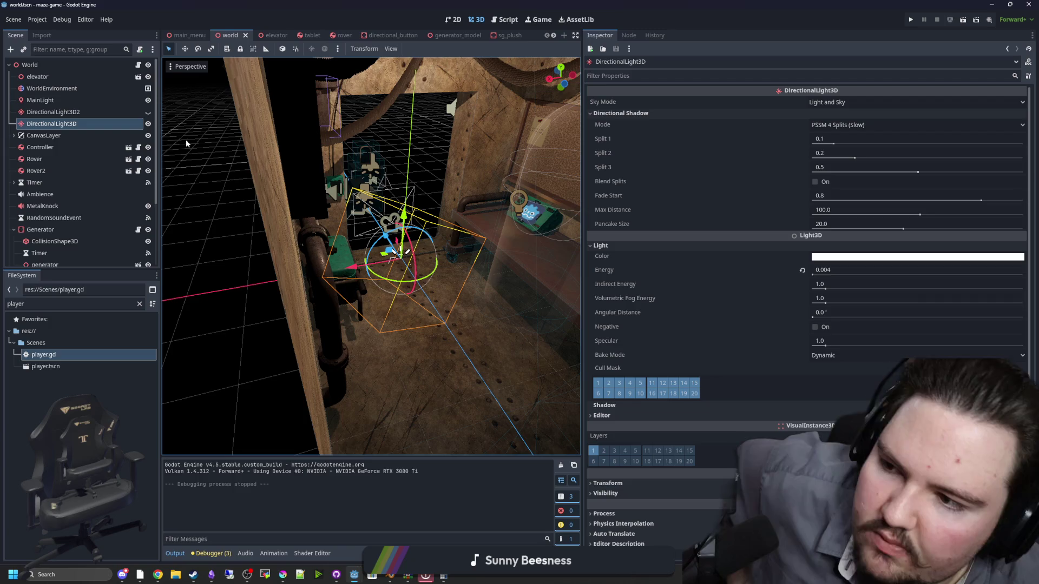
Delete the DirectionalLight3D node
right_click(79, 124)
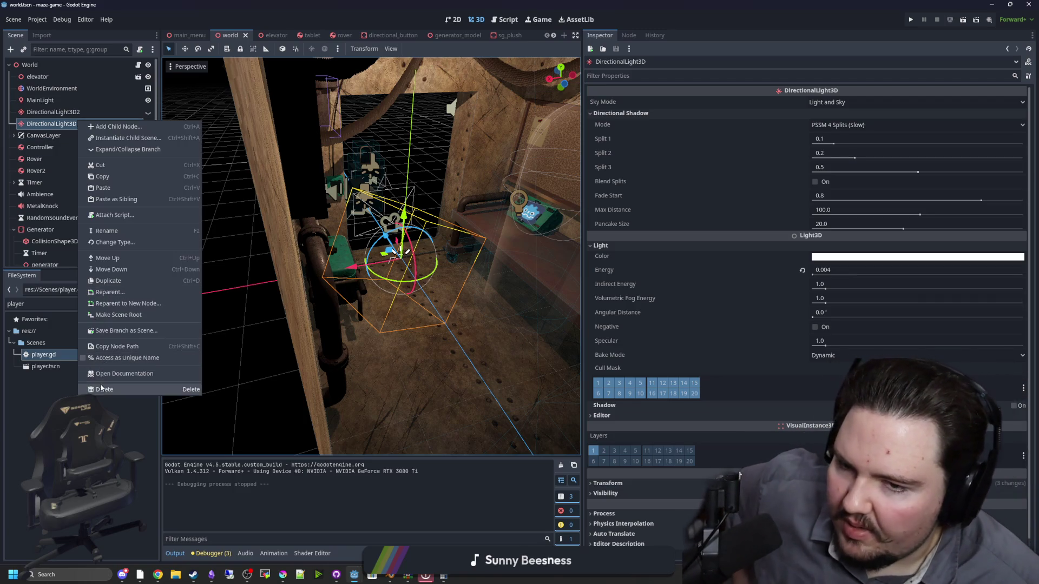
click(101, 387)
click(494, 296)
Turn off DirectionalLight3D2's shadows, make it visible, and set its Energy to 0.5
click(53, 111)
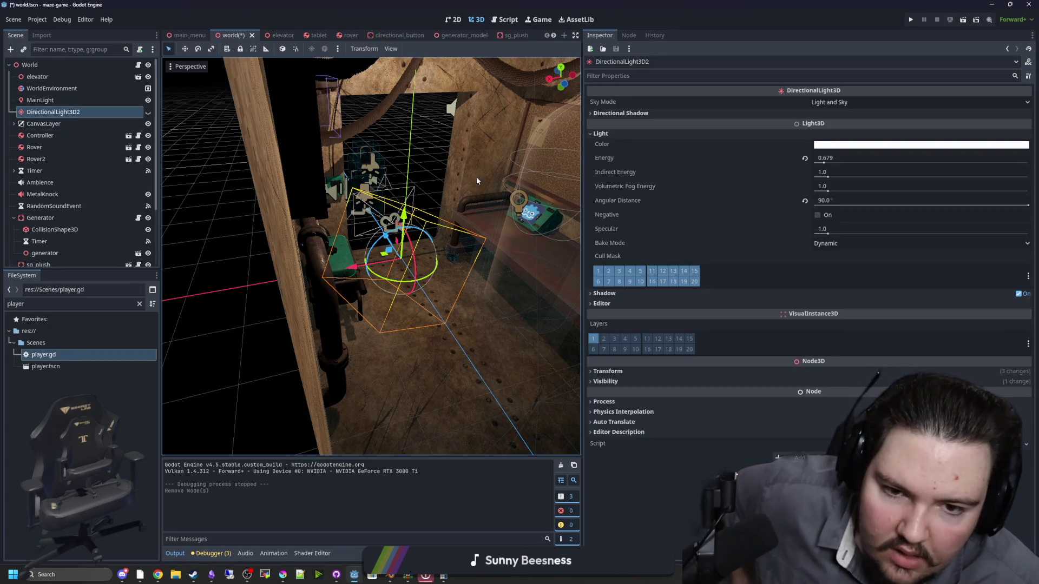
click(629, 291)
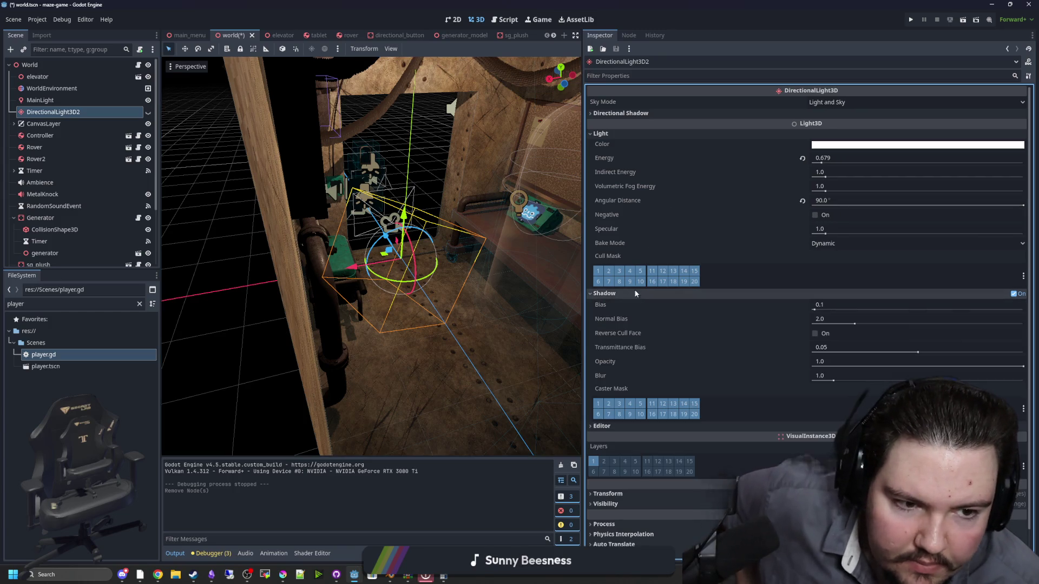
click(1015, 293)
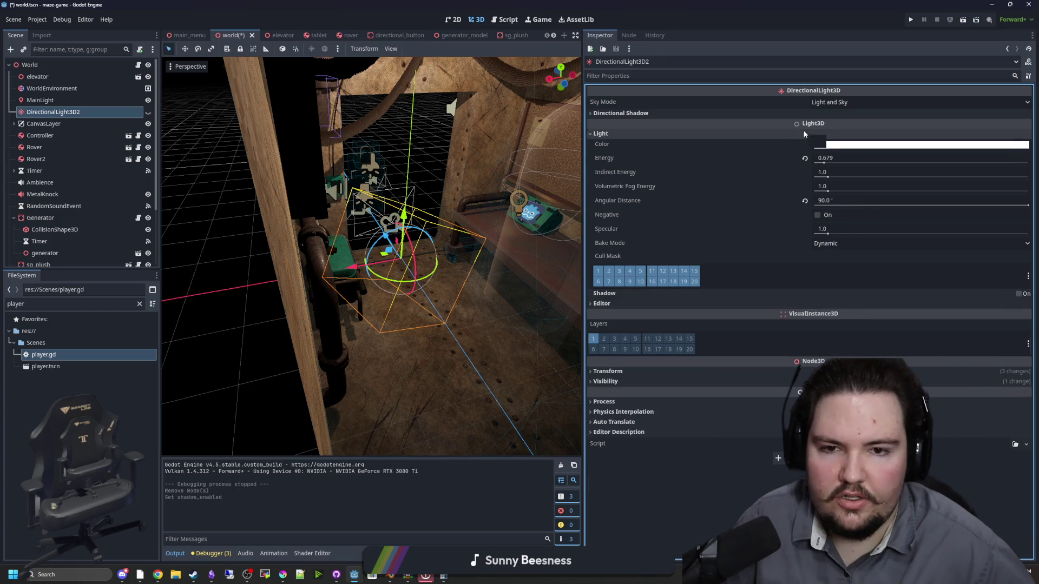
click(826, 160)
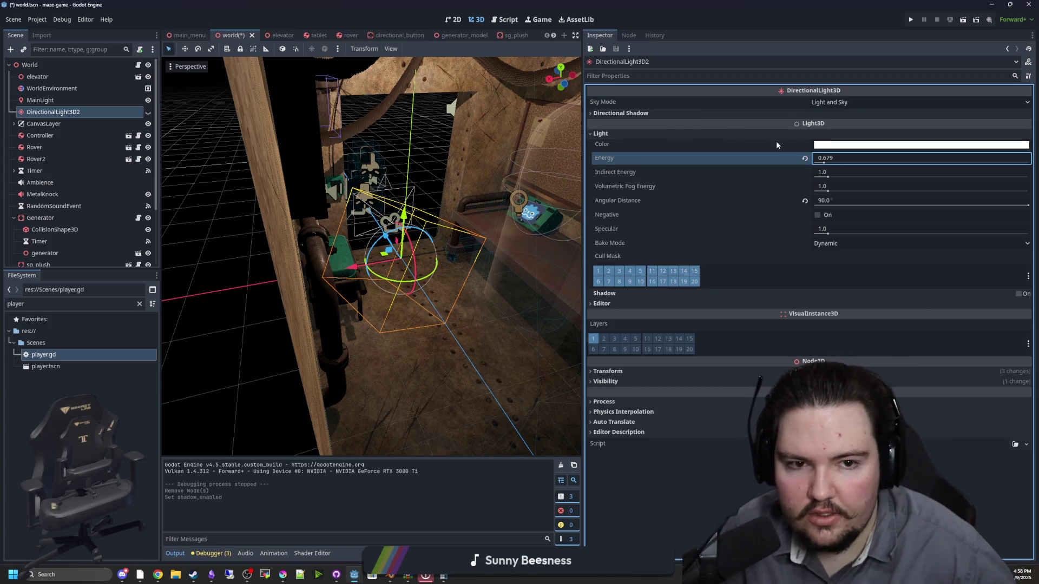
click(148, 111)
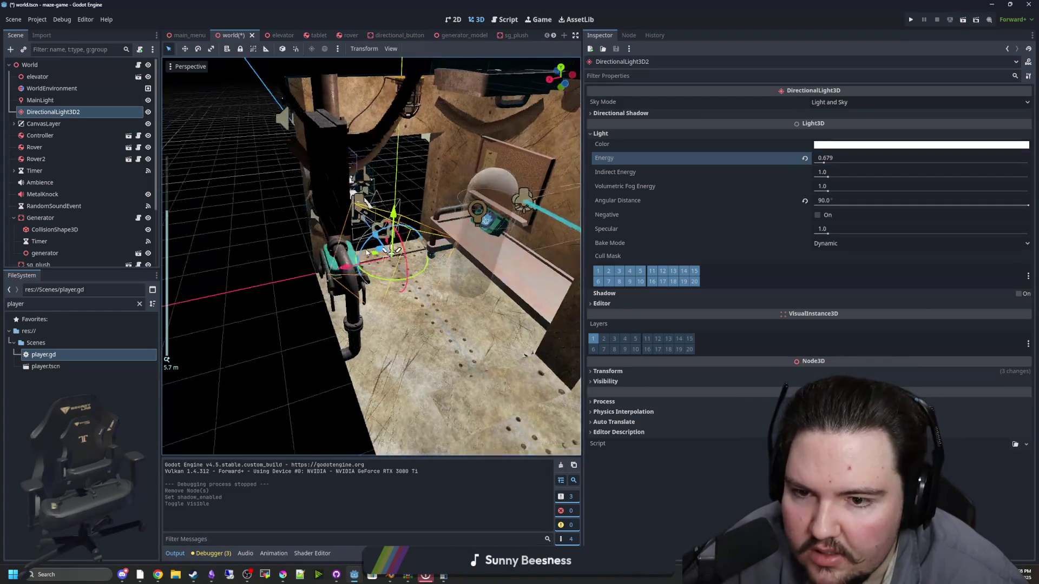
mouse_move(402, 274)
mouse_down()
mouse_move(544, 271)
mouse_move(466, 312)
mouse_up()
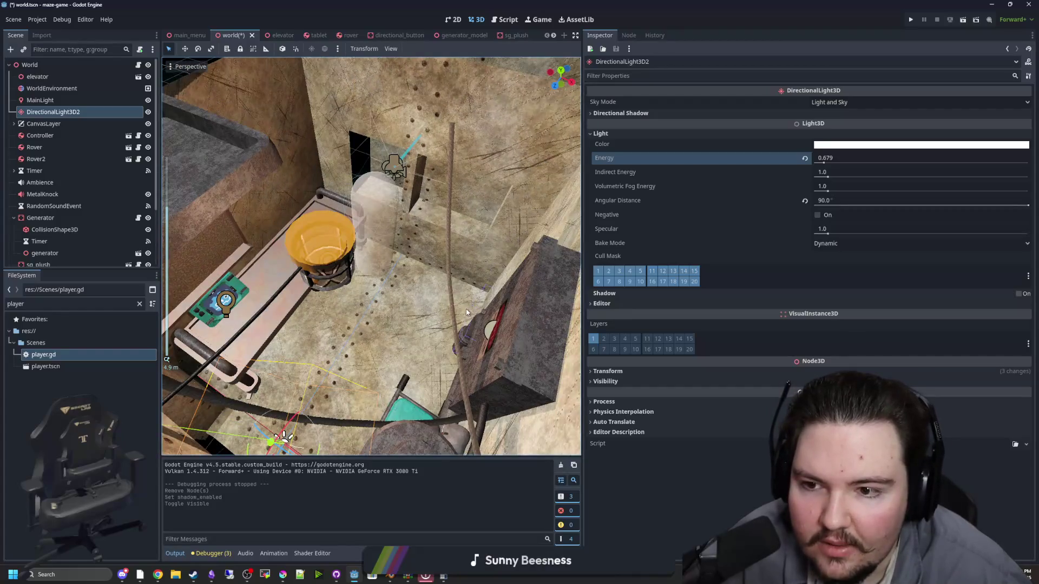
click(838, 159)
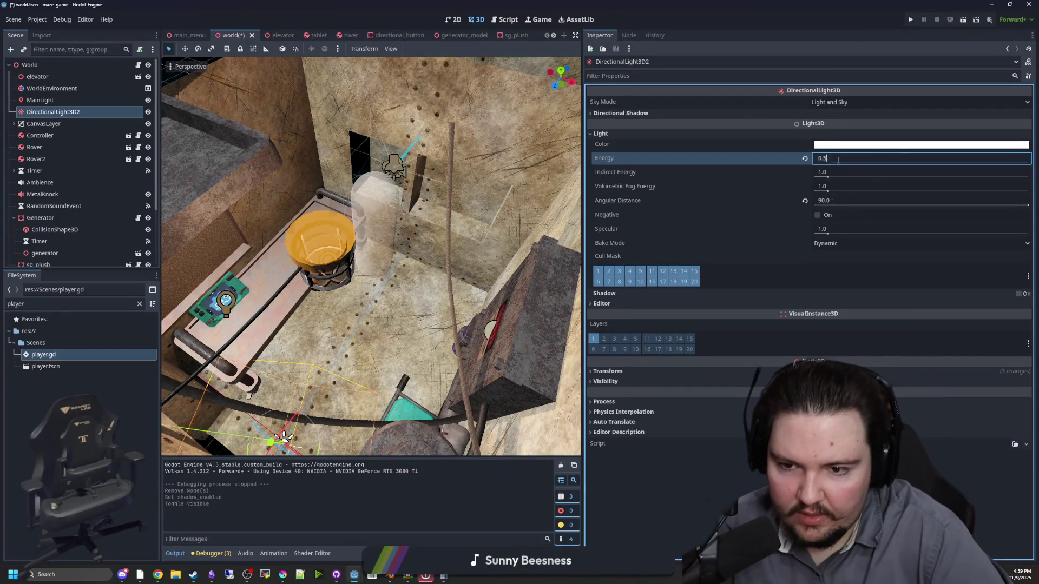
key(Return)
click(481, 271)
scroll(417, 271, down, 10)
click(326, 356)
scroll(341, 344, up, 5)
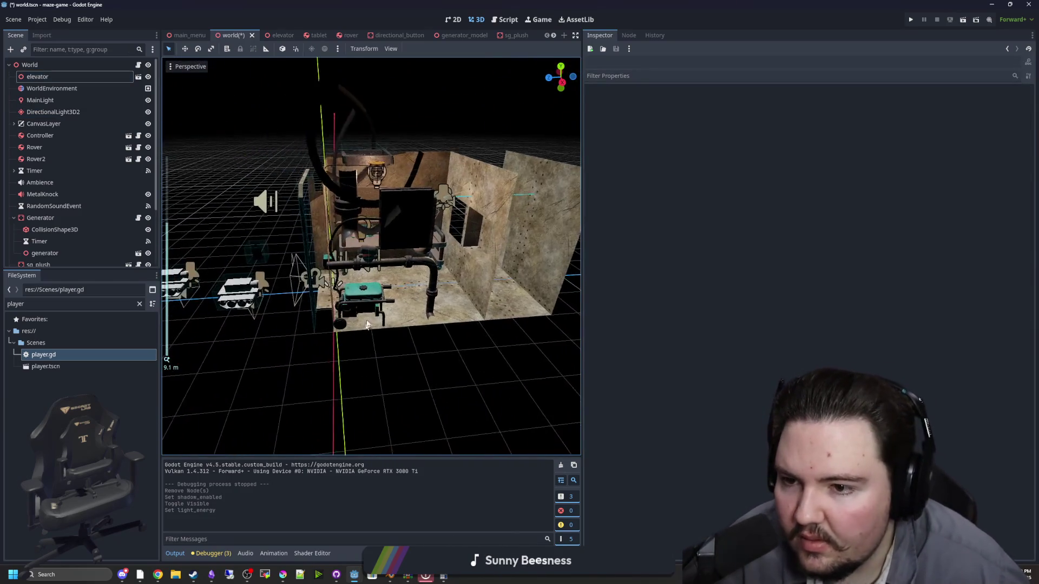
Hide DirectionalLight3D2 and try WorldEnvironment ambient light in white with raised energy
click(148, 111)
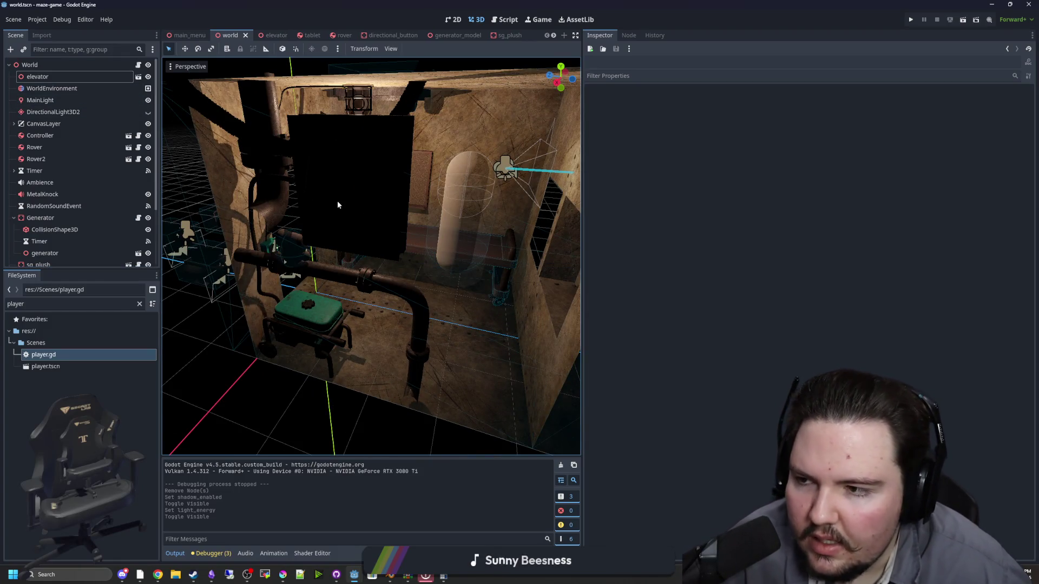
click(52, 88)
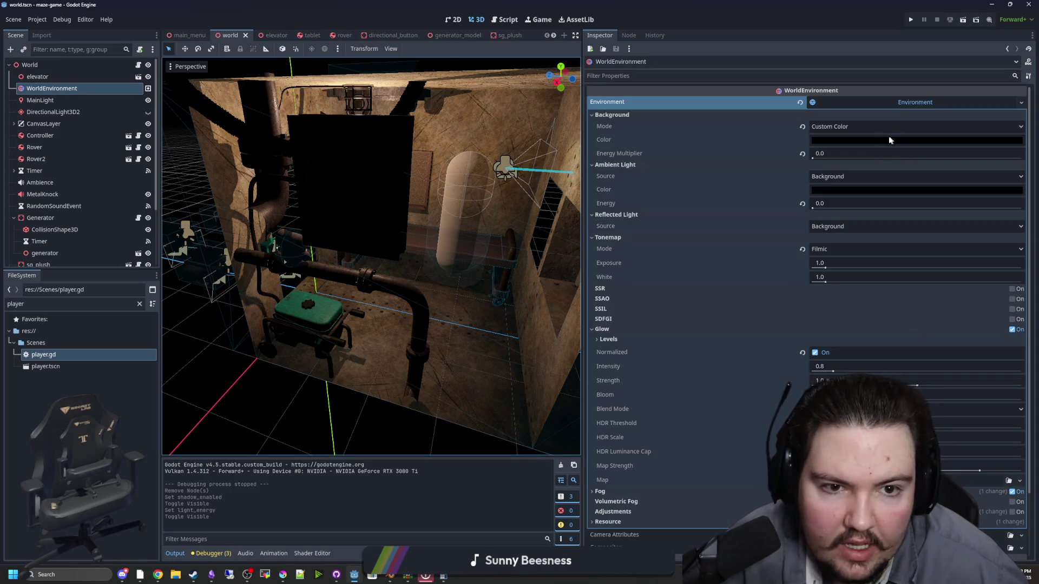
click(852, 190)
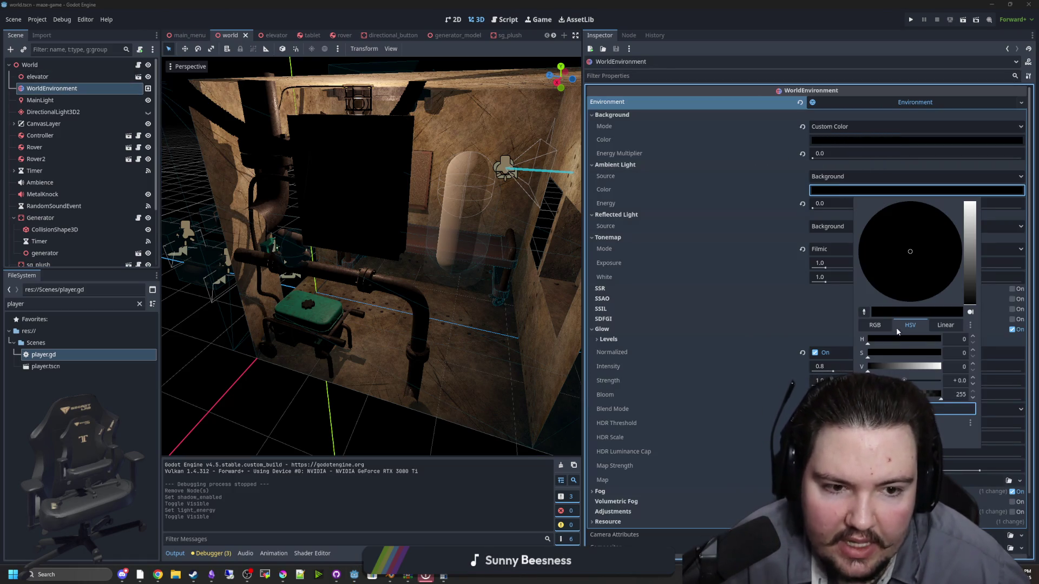
drag(974, 278, 981, 161)
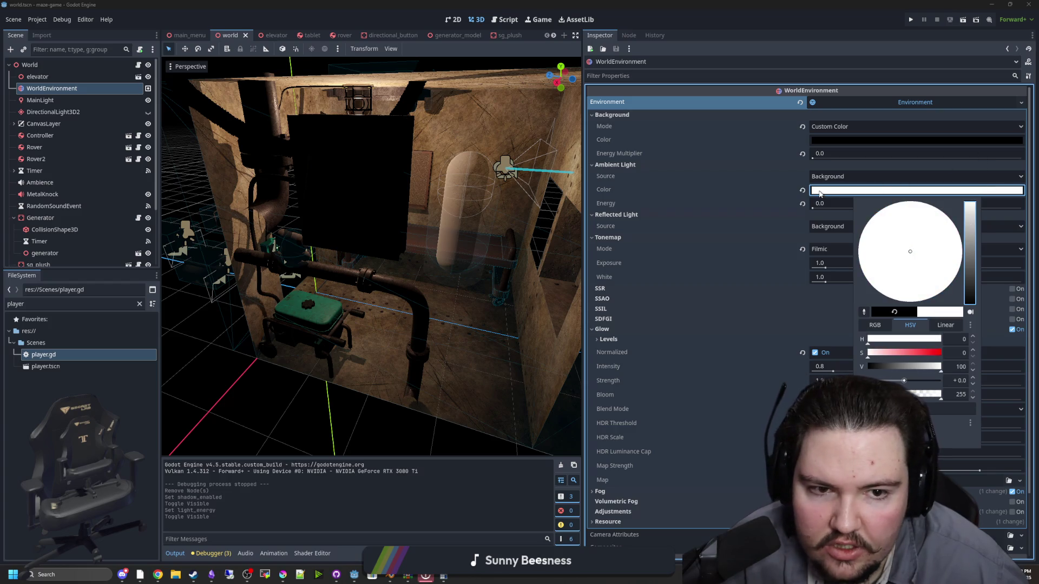
click(772, 204)
drag(814, 204, 823, 208)
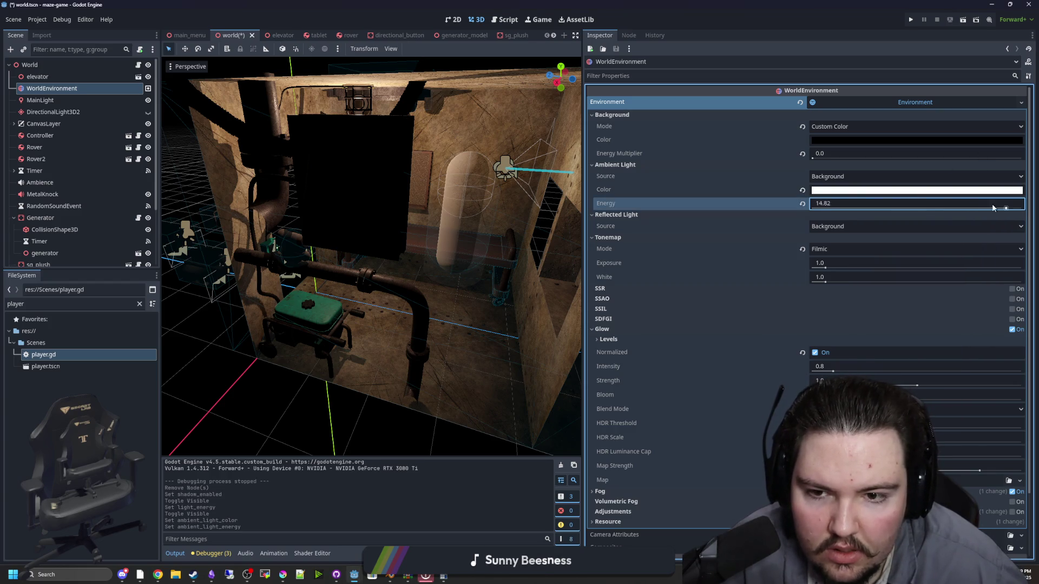
Return the ambient light colour to black and make the background colour pure white
click(838, 192)
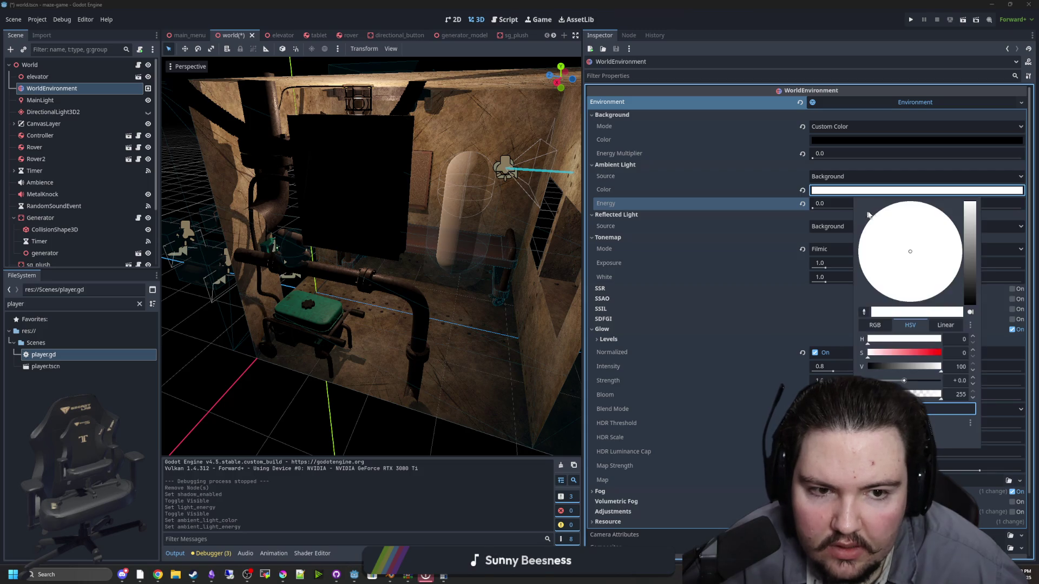
drag(967, 288, 969, 308)
click(969, 140)
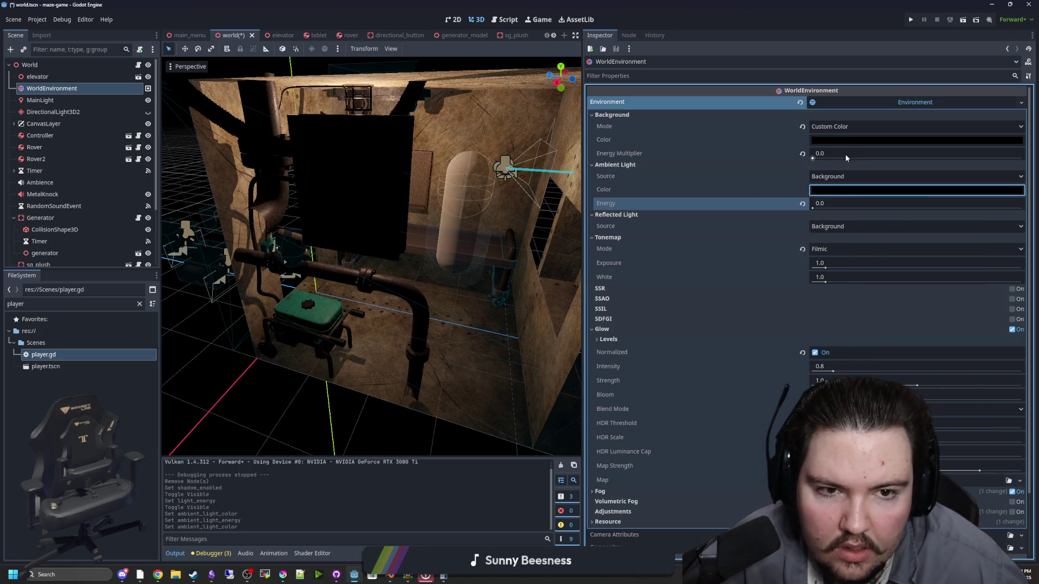
click(969, 140)
drag(971, 242, 980, 122)
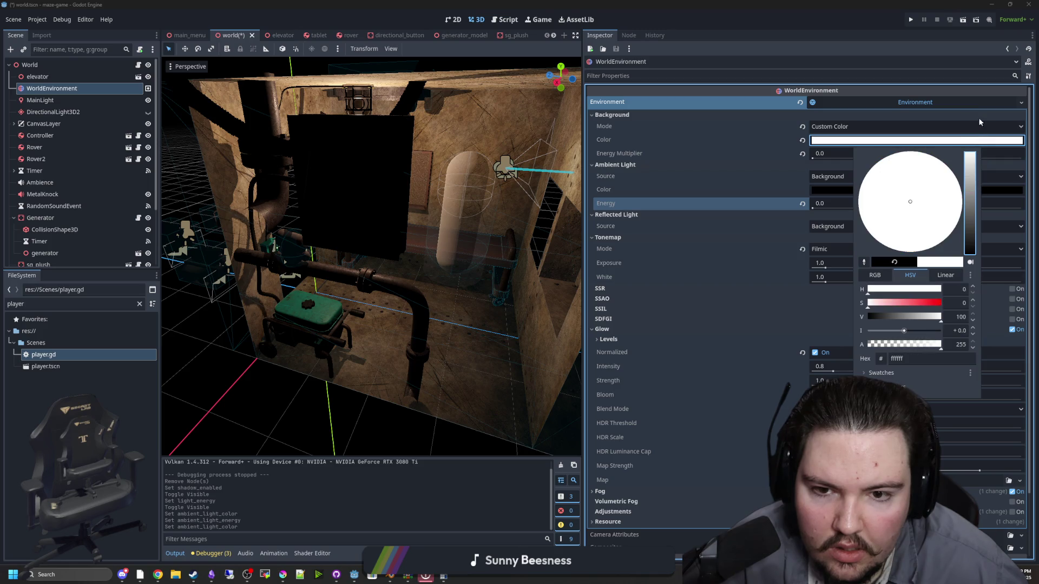
Save the scene, then try background energy multiplier at 6.67 and 14.98 before dropping it to 0.0
scroll(396, 225, down, 10)
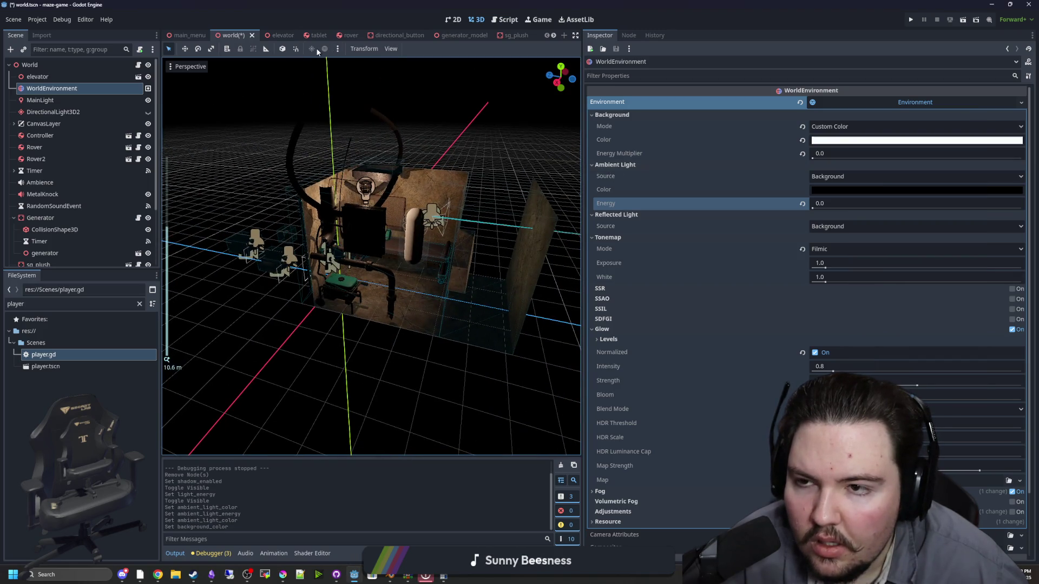
key(ctrl+s)
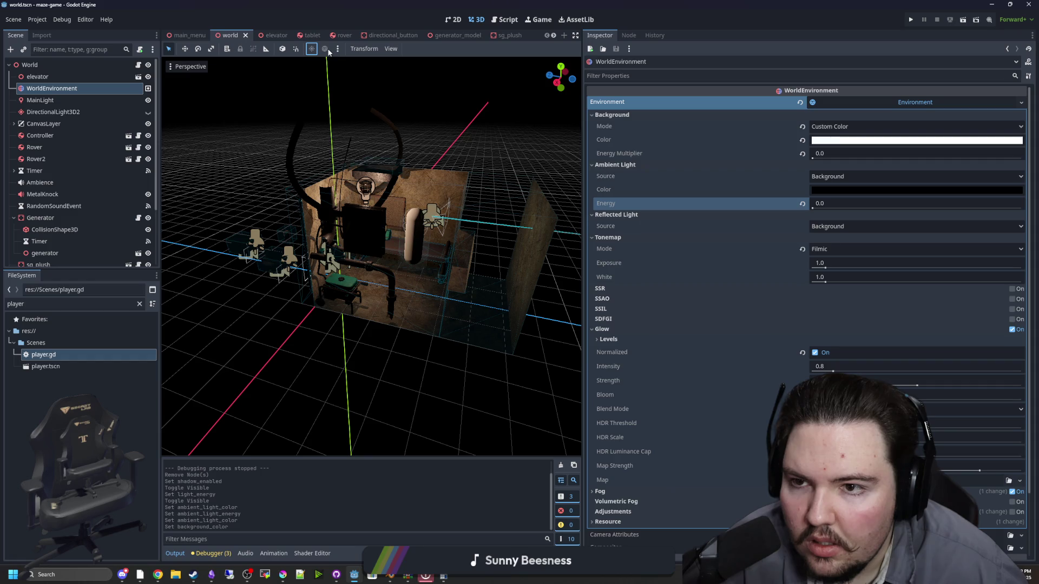
scroll(408, 255, up, 6)
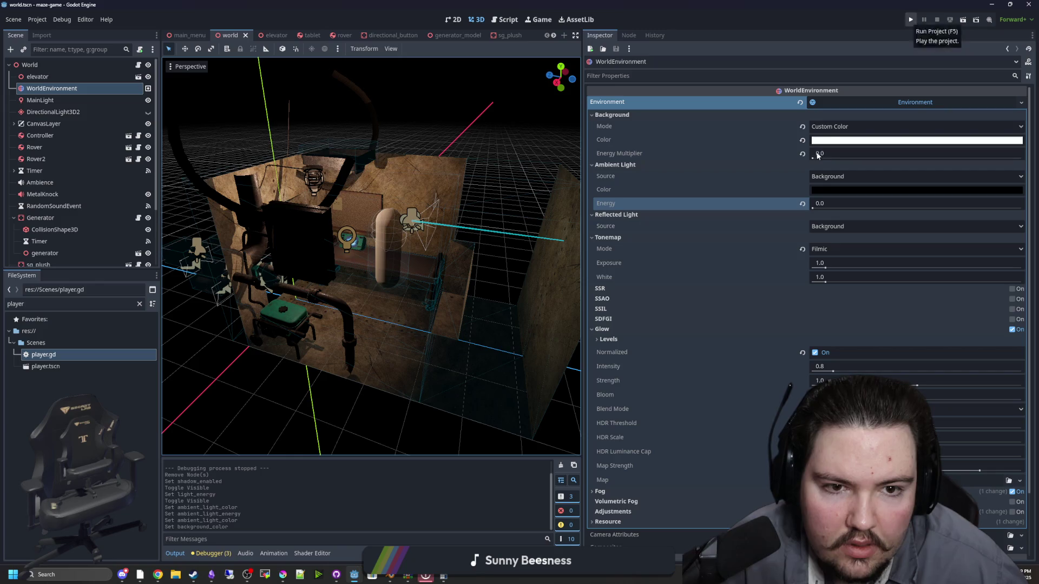
drag(813, 159, 900, 158)
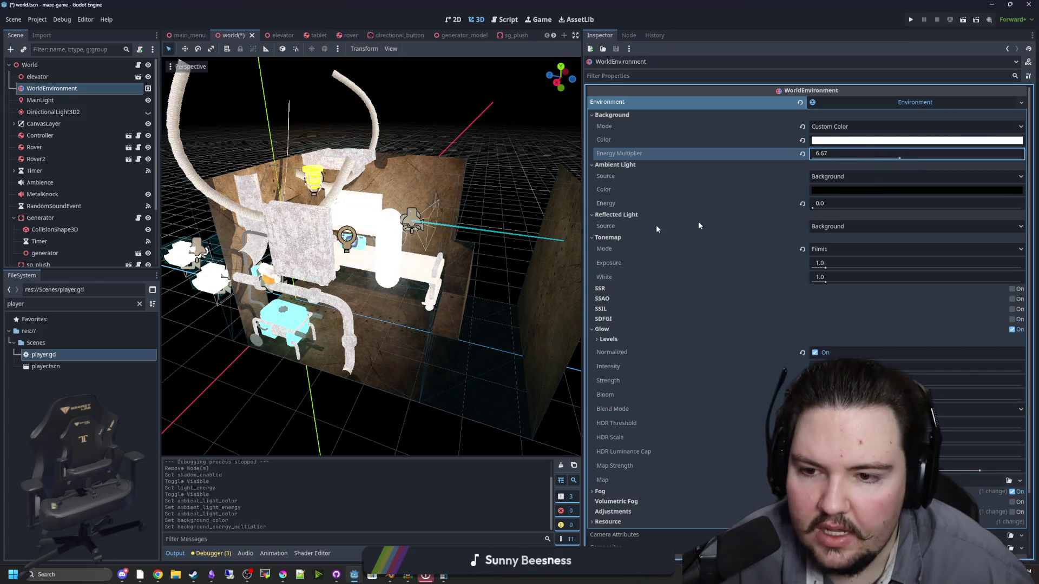
scroll(394, 254, up, 4)
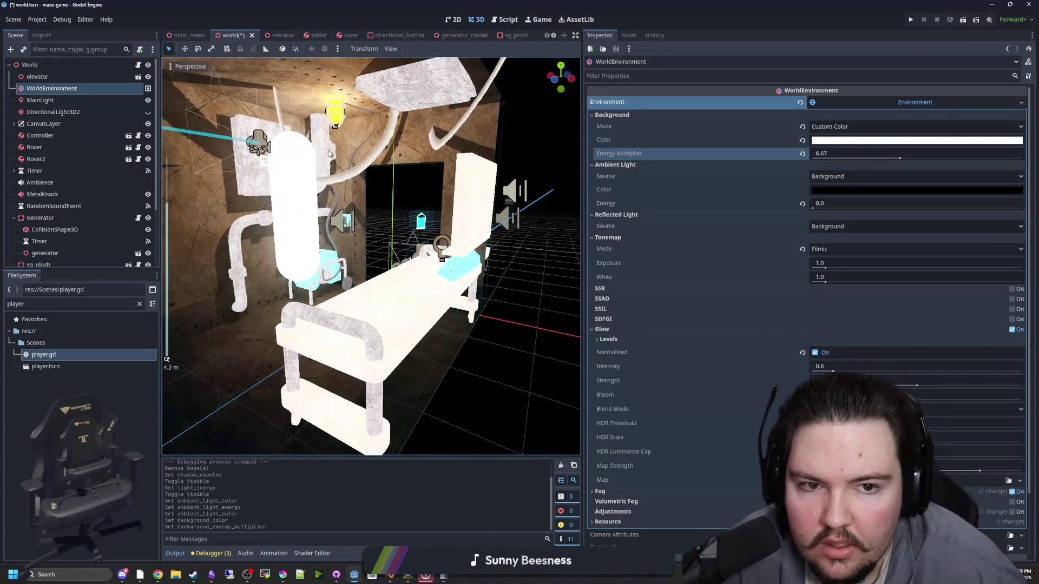
mouse_move(331, 153)
mouse_down()
mouse_move(388, 152)
mouse_move(436, 214)
mouse_up()
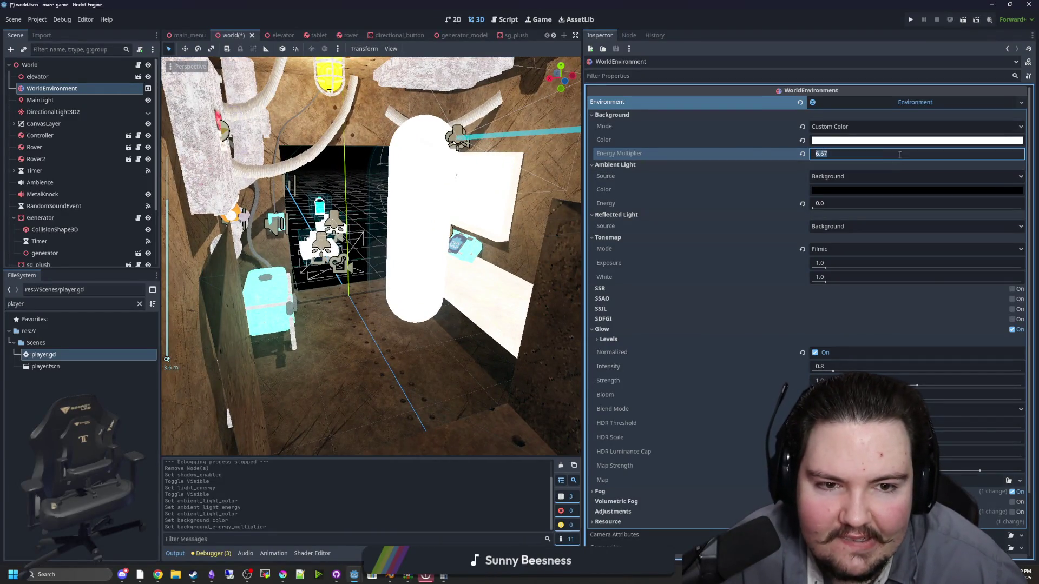
click(899, 154)
click(784, 146)
mouse_move(900, 158)
mouse_down()
mouse_move(1015, 164)
mouse_move(768, 163)
mouse_move(833, 163)
mouse_move(792, 170)
mouse_up()
click(803, 154)
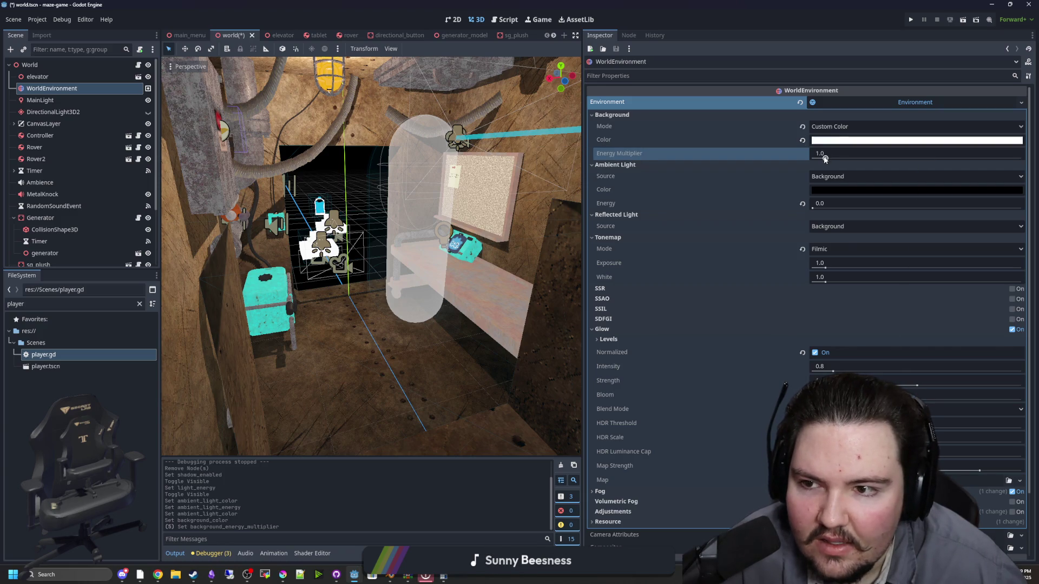
drag(825, 158, 771, 157)
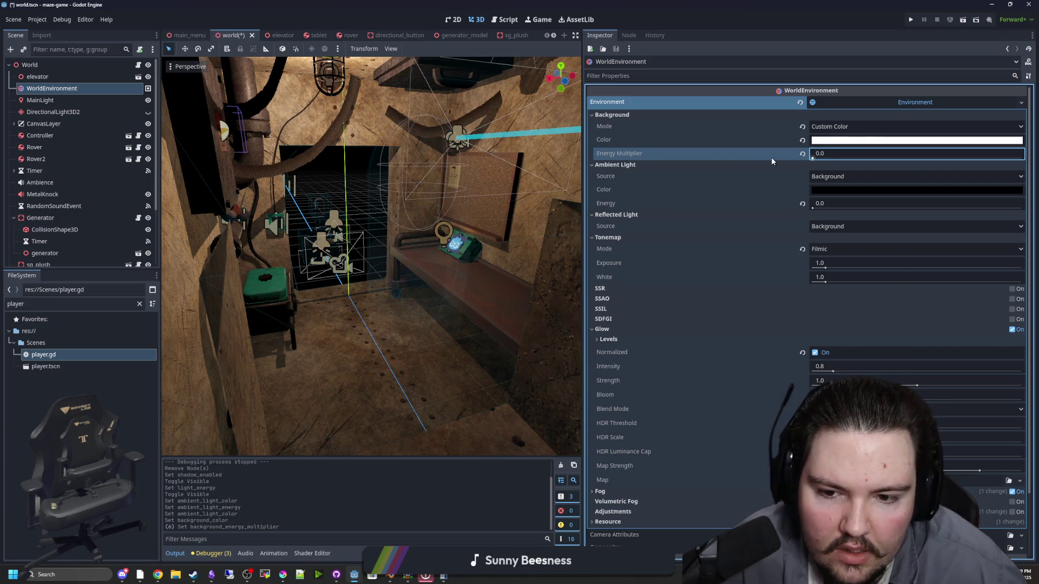
Try ambient light sourced from Color in pure white with raised energy
drag(812, 209, 845, 208)
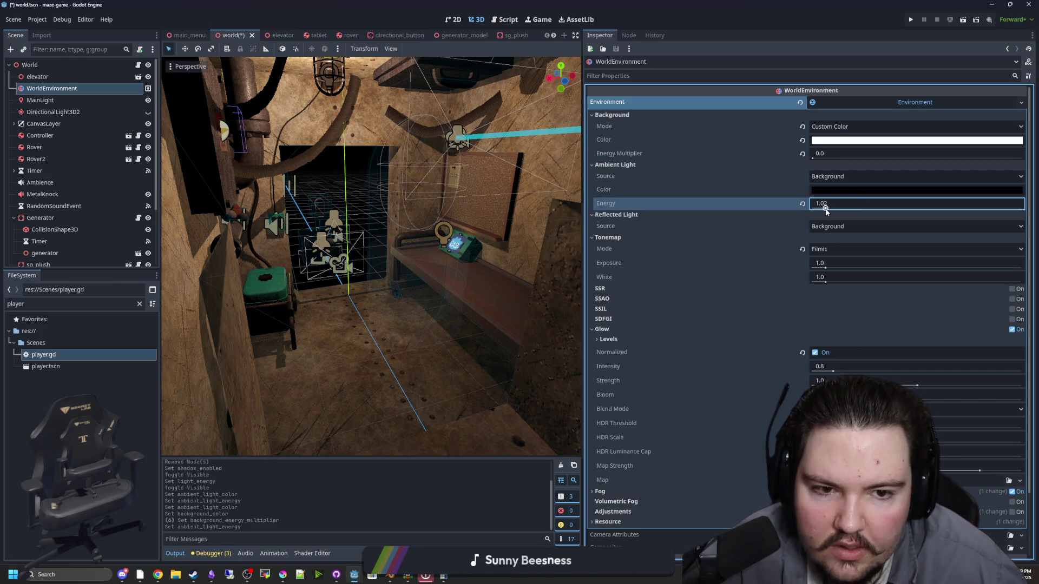
click(834, 177)
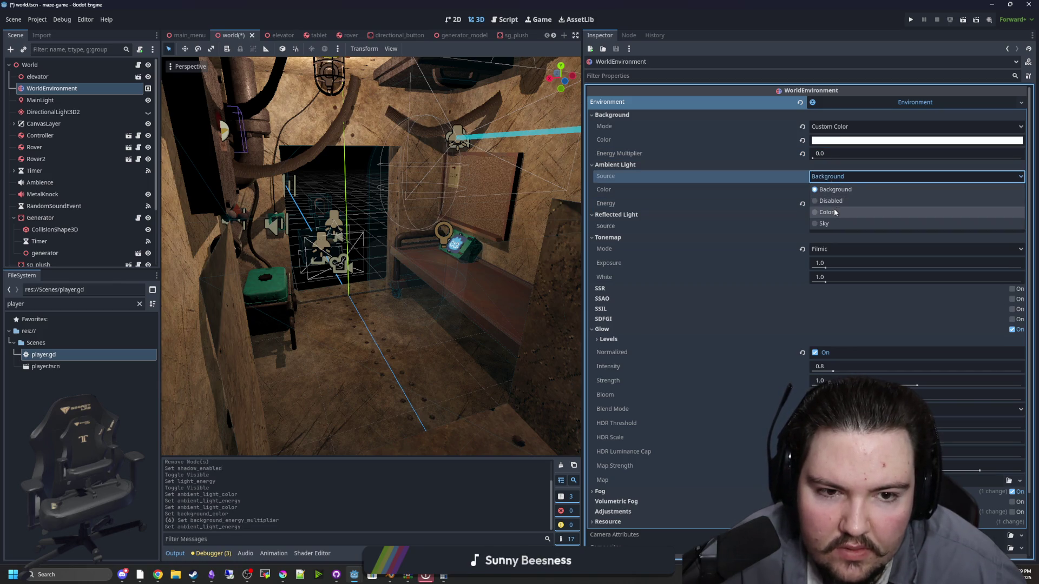
click(835, 212)
click(952, 190)
click(972, 214)
drag(972, 214, 975, 197)
click(357, 309)
scroll(362, 305, down, 6)
scroll(404, 288, up, 5)
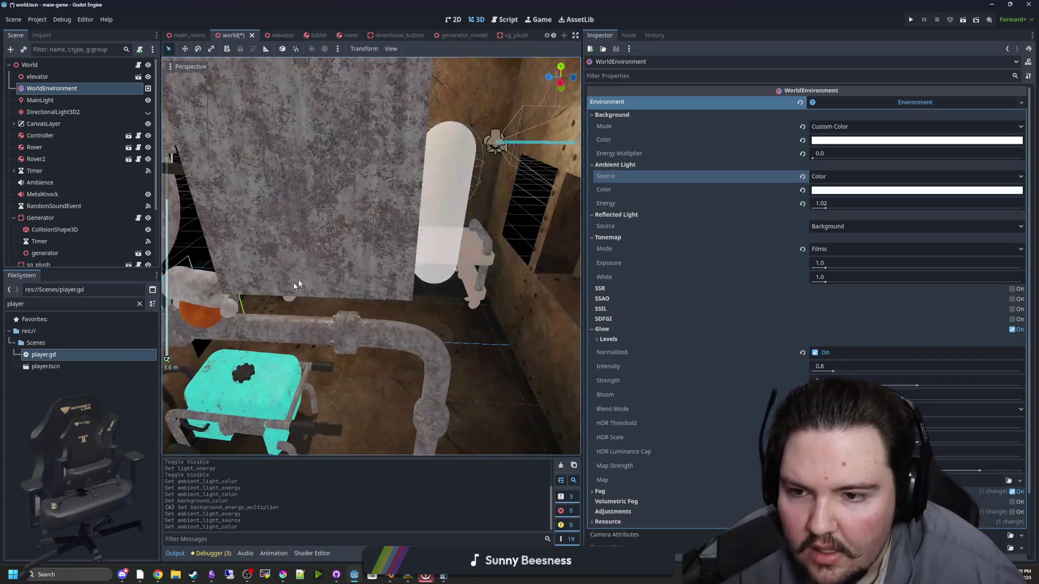
mouse_move(298, 280)
mouse_down()
mouse_move(355, 257)
mouse_move(495, 330)
mouse_up()
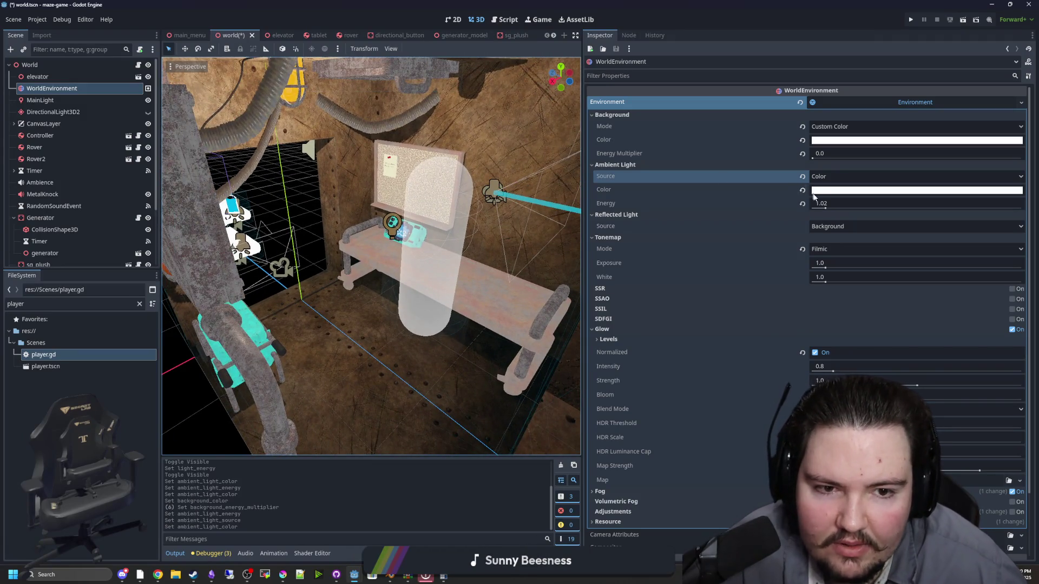
Revert ambient light to Background at energy 1.0, set background energy 0.5, save and run
click(803, 204)
click(803, 177)
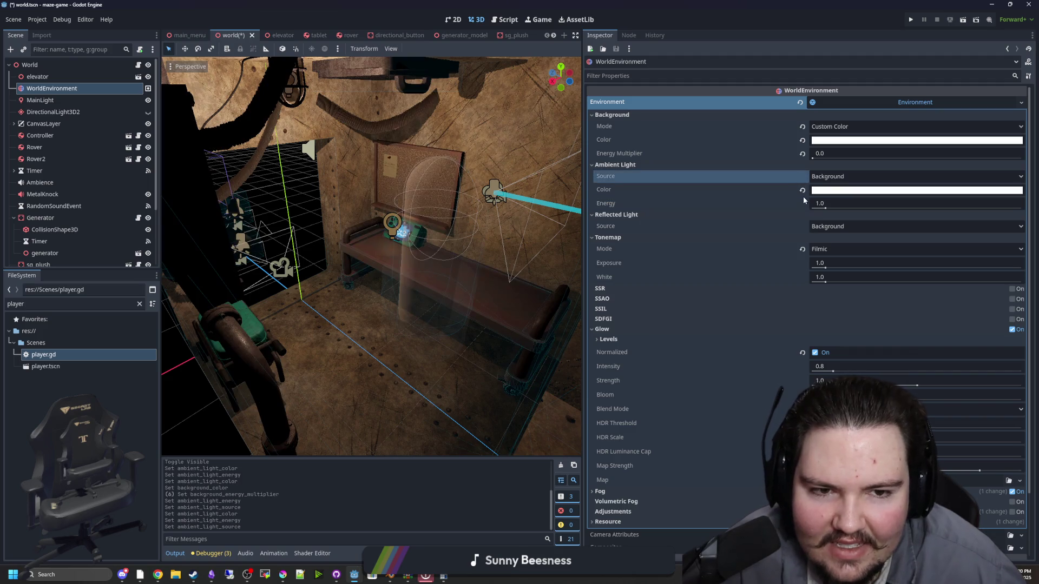
click(803, 191)
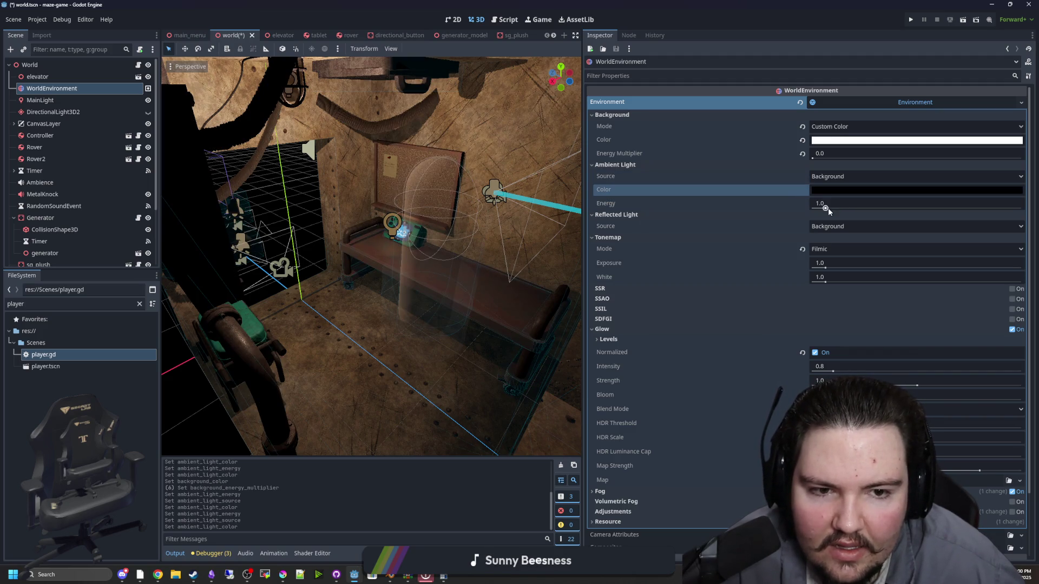
drag(817, 157, 828, 156)
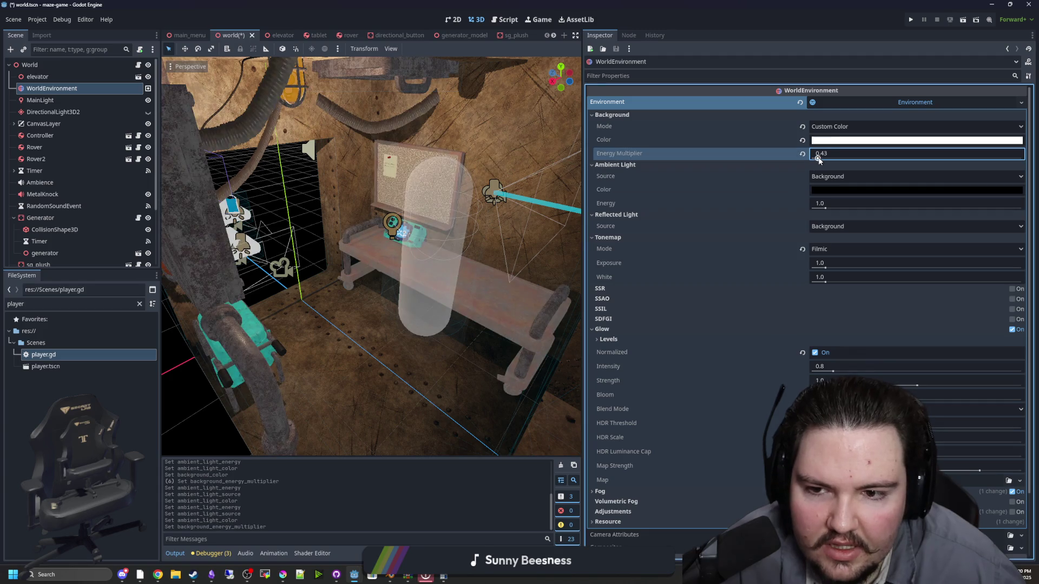
click(833, 155)
text(5)
key(Return)
key(ctrl+s)
click(912, 21)
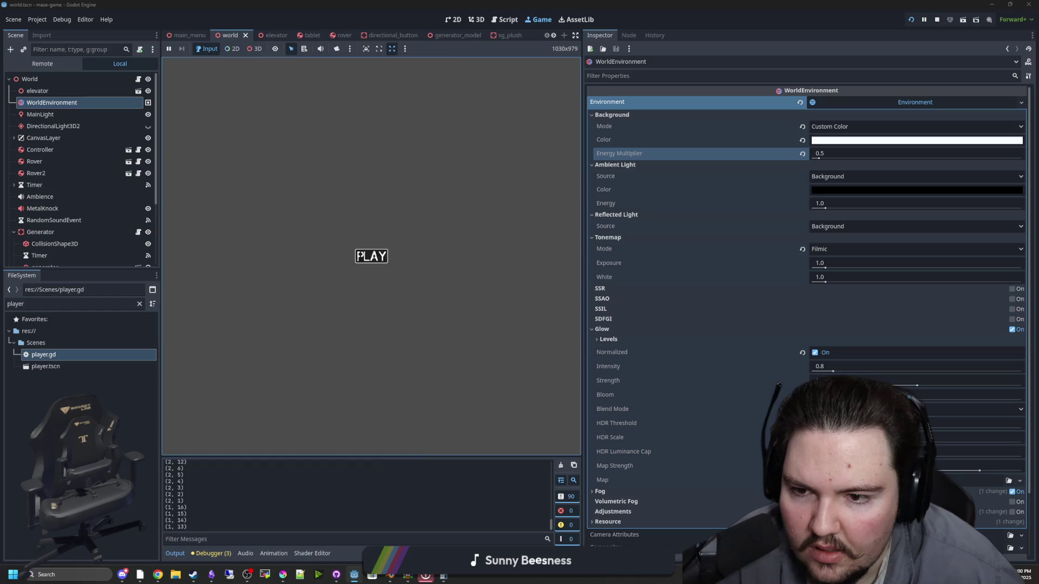
click(362, 256)
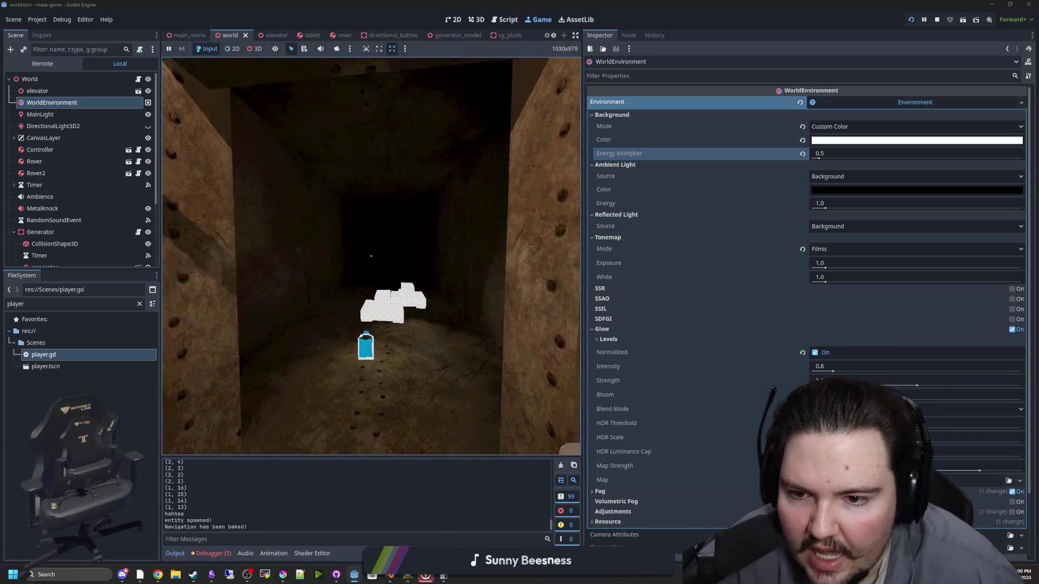
key(w)
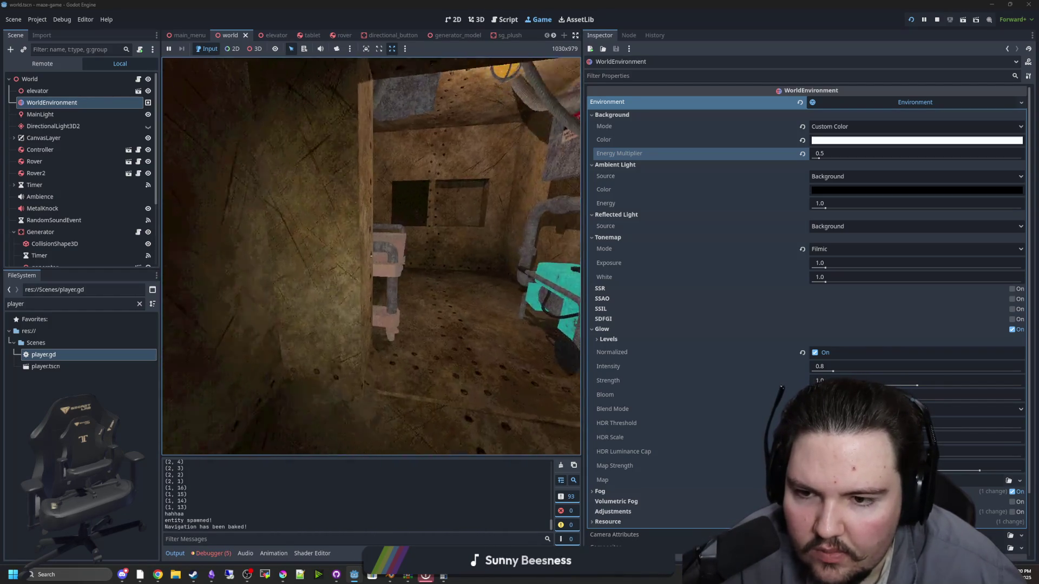
key(Escape)
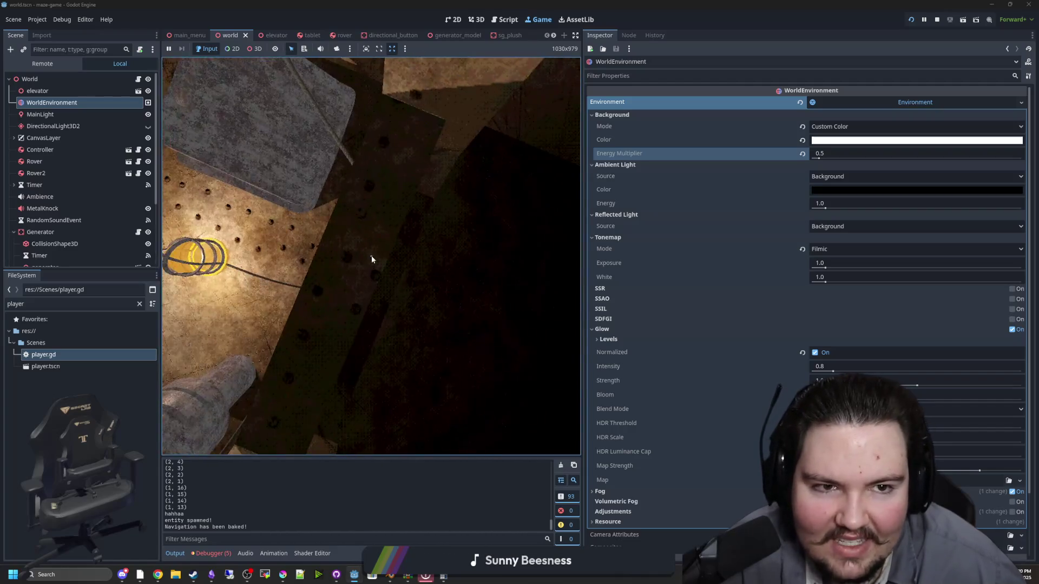
key(super)
key(F8)
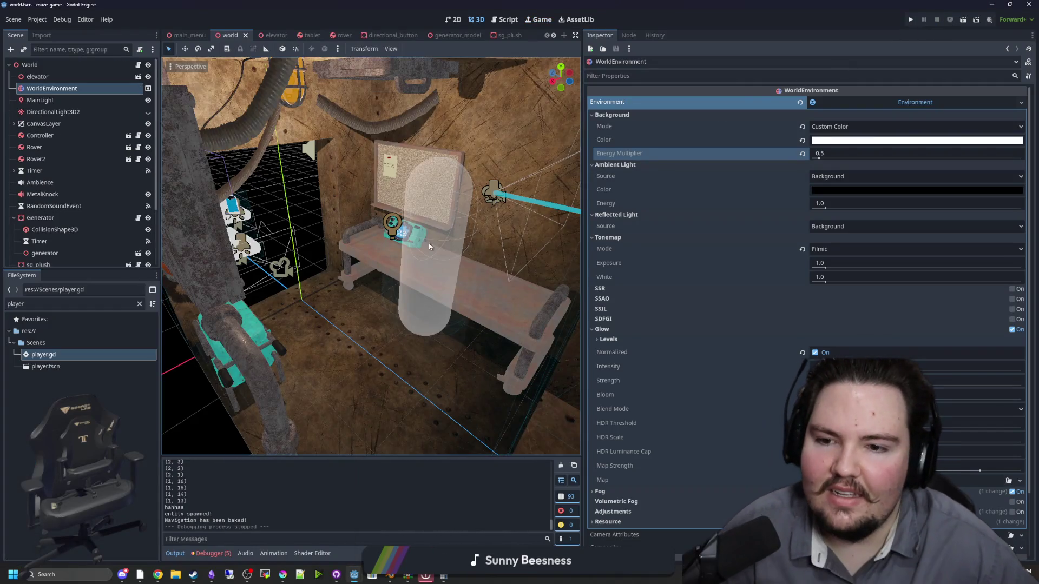
Set background energy multiplier to 0.0, keep Filmic tonemap, disable reflected light, ambient energy 0.0
click(802, 153)
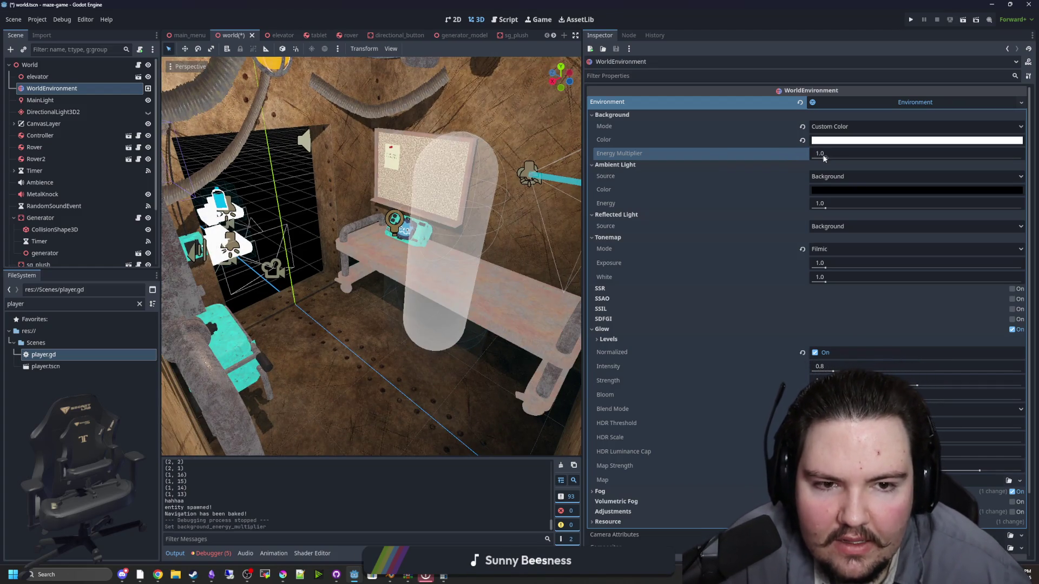
drag(823, 157, 781, 168)
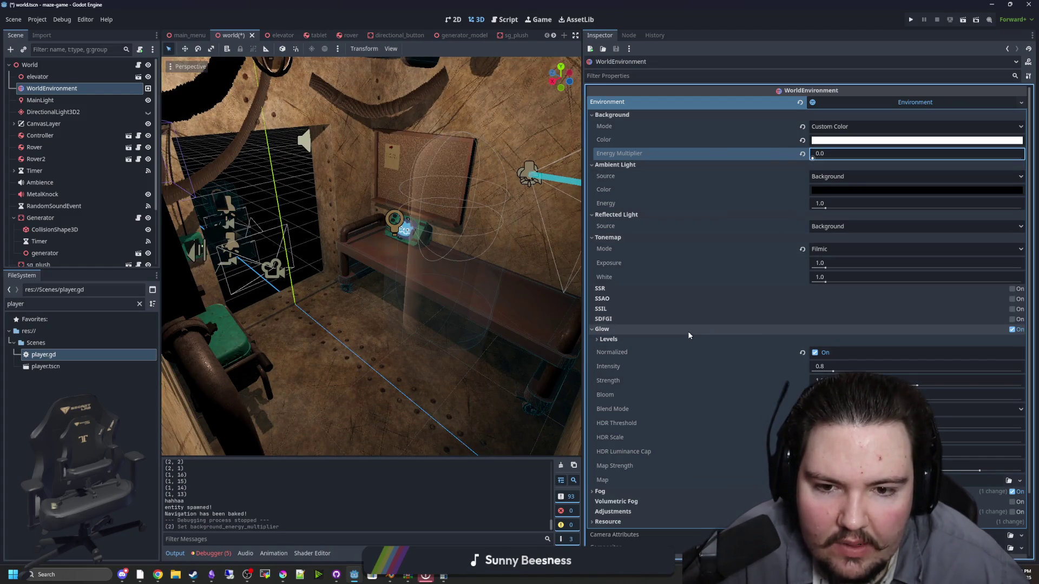
click(829, 249)
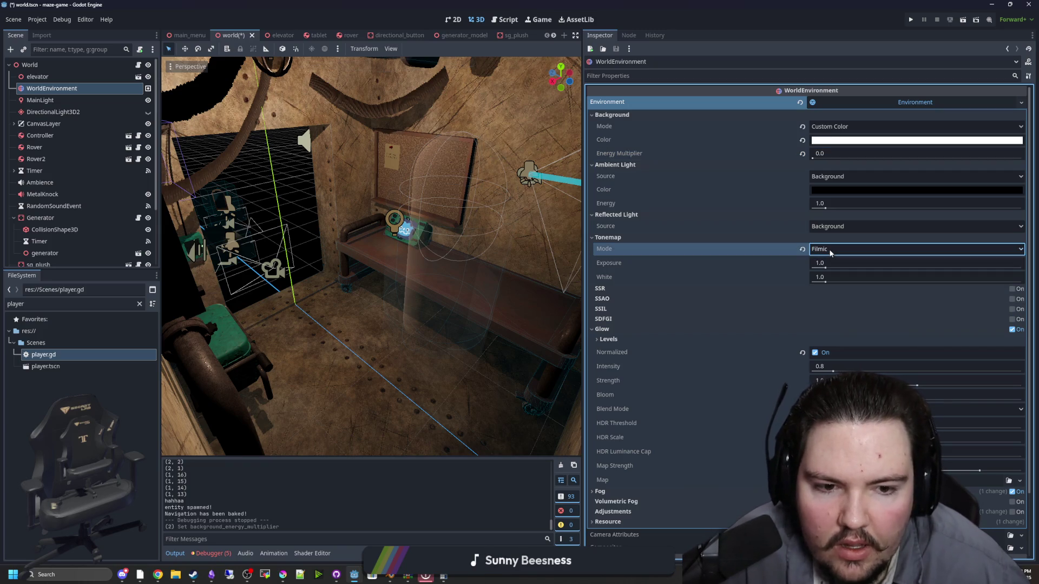
click(829, 249)
click(831, 227)
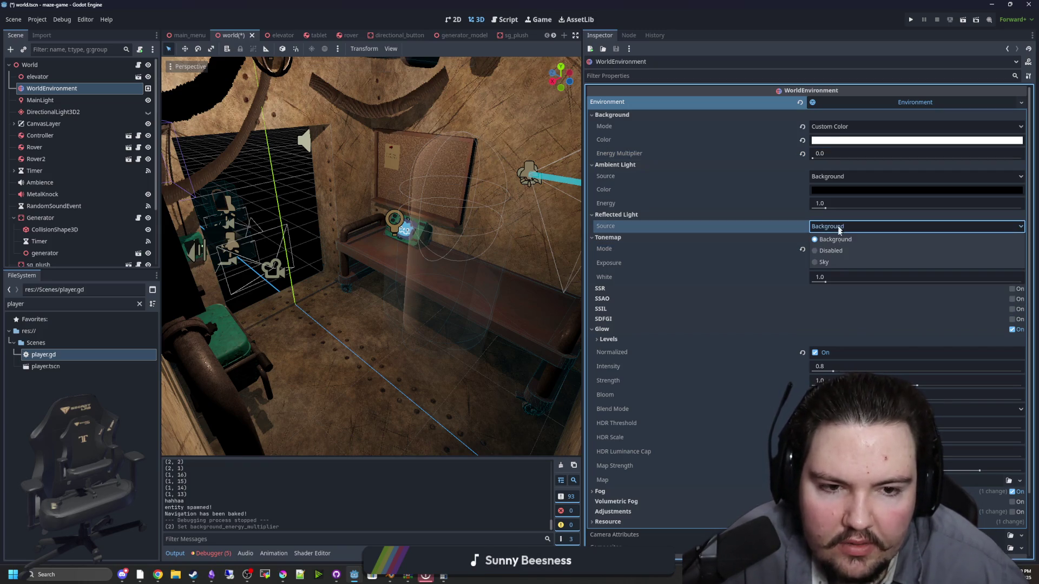
click(831, 251)
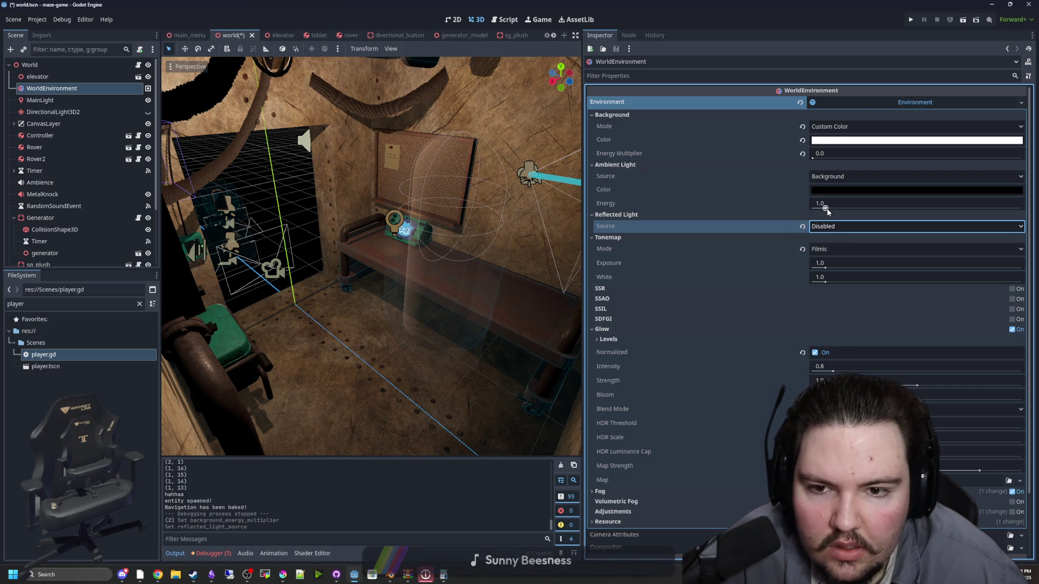
drag(822, 208, 814, 210)
Make the ambient light colour white and try its source as Color, then Sky
click(841, 190)
drag(976, 293, 976, 196)
click(831, 180)
click(832, 181)
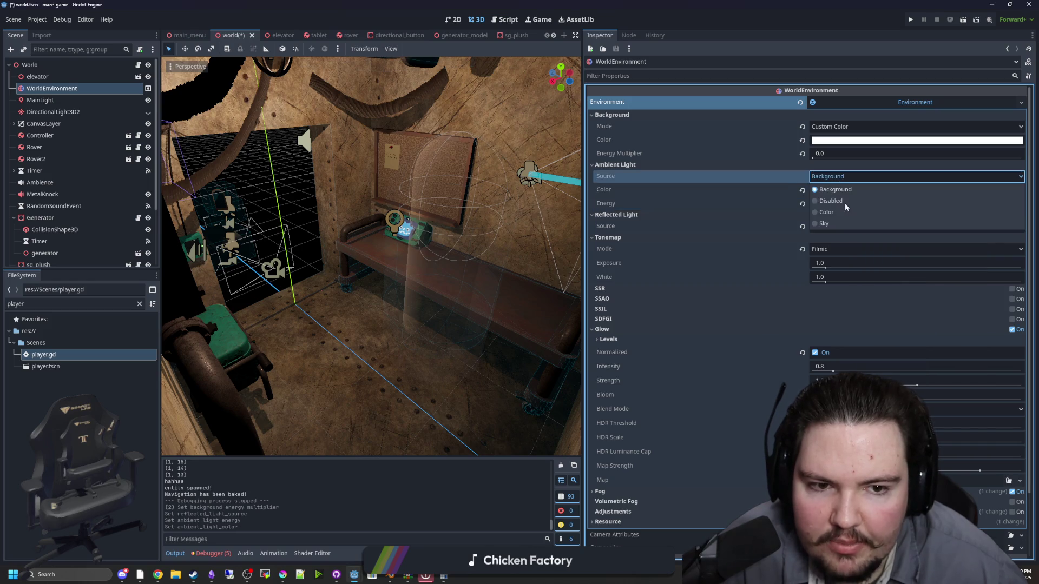
click(839, 202)
click(838, 176)
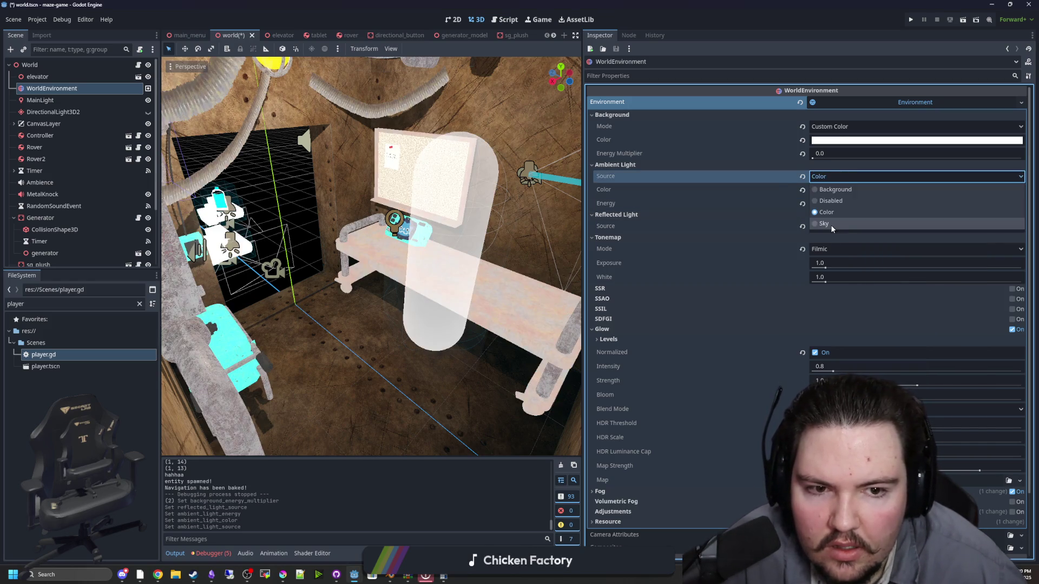
click(830, 225)
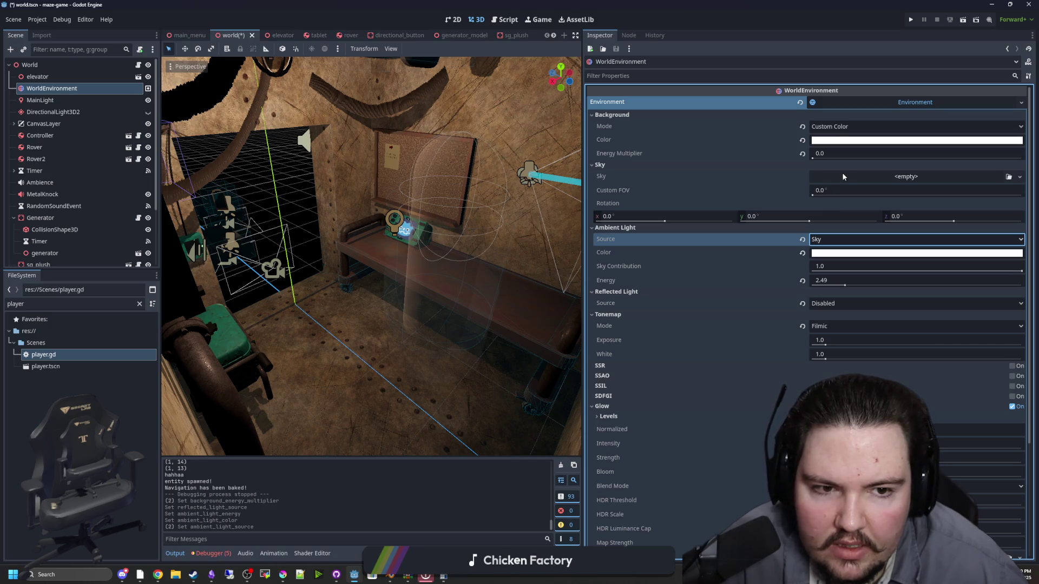
click(621, 166)
click(622, 166)
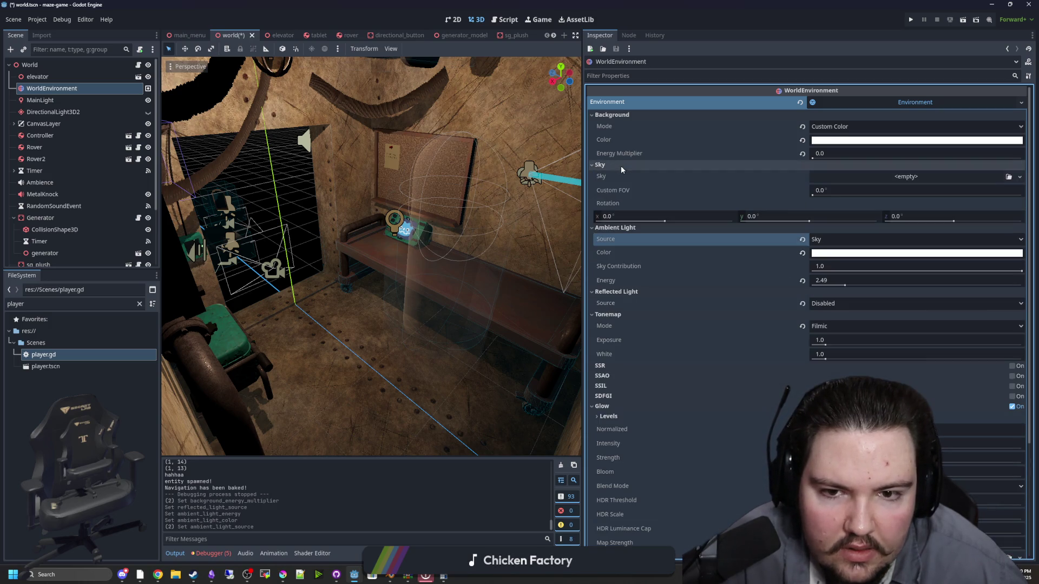
Switch the ambient light source to Background, then to Disabled
click(852, 239)
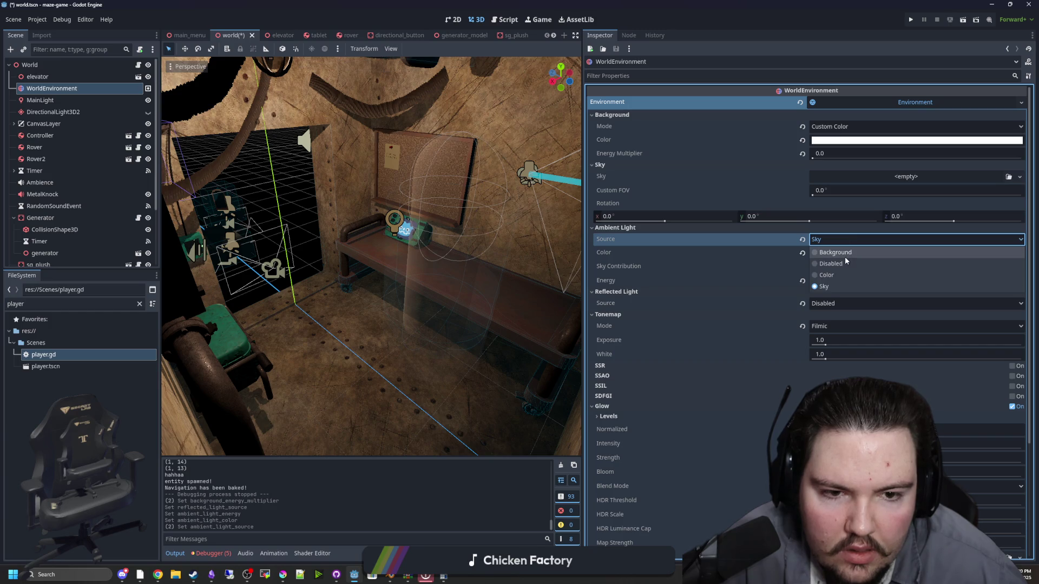
click(846, 256)
click(837, 175)
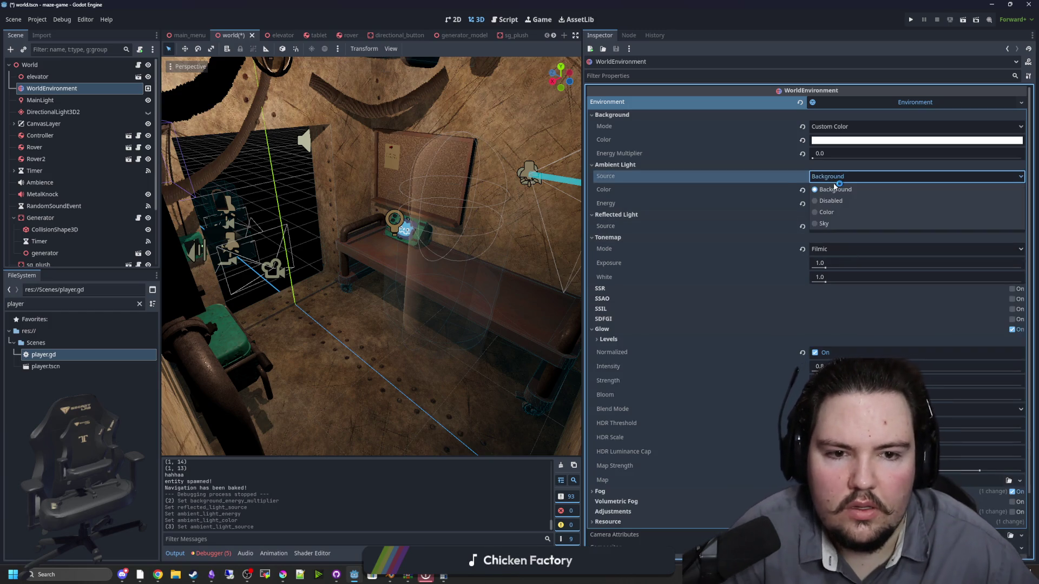
click(847, 200)
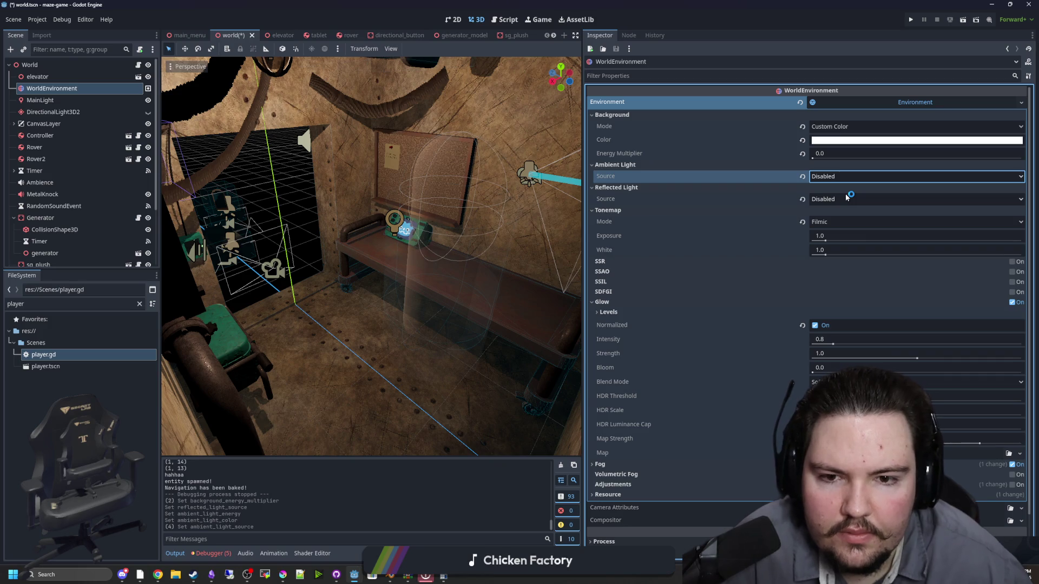
mouse_move(309, 249)
mouse_down()
mouse_move(458, 243)
mouse_move(477, 270)
mouse_up()
click(447, 270)
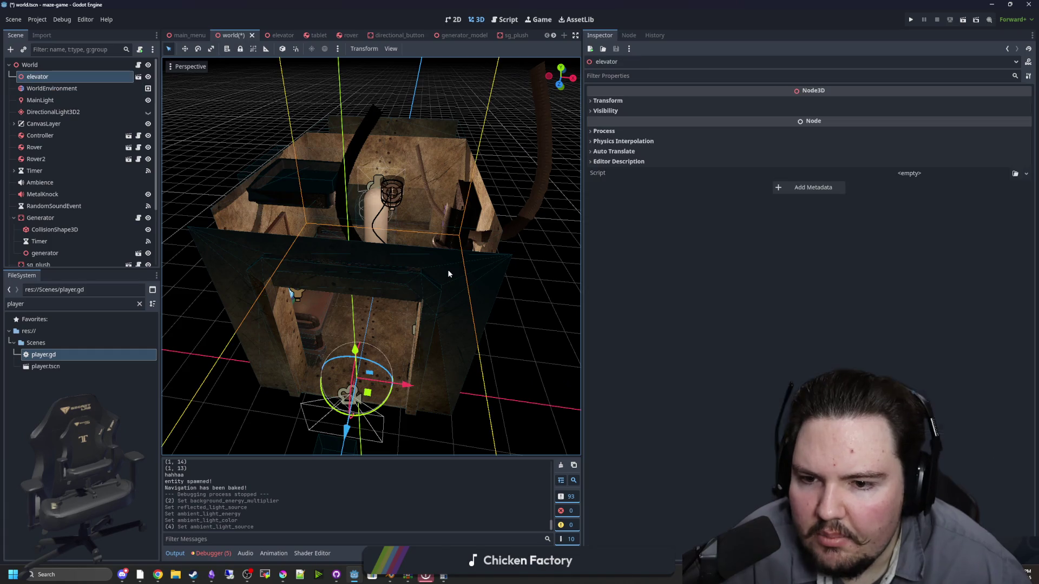
scroll(483, 280, up, 8)
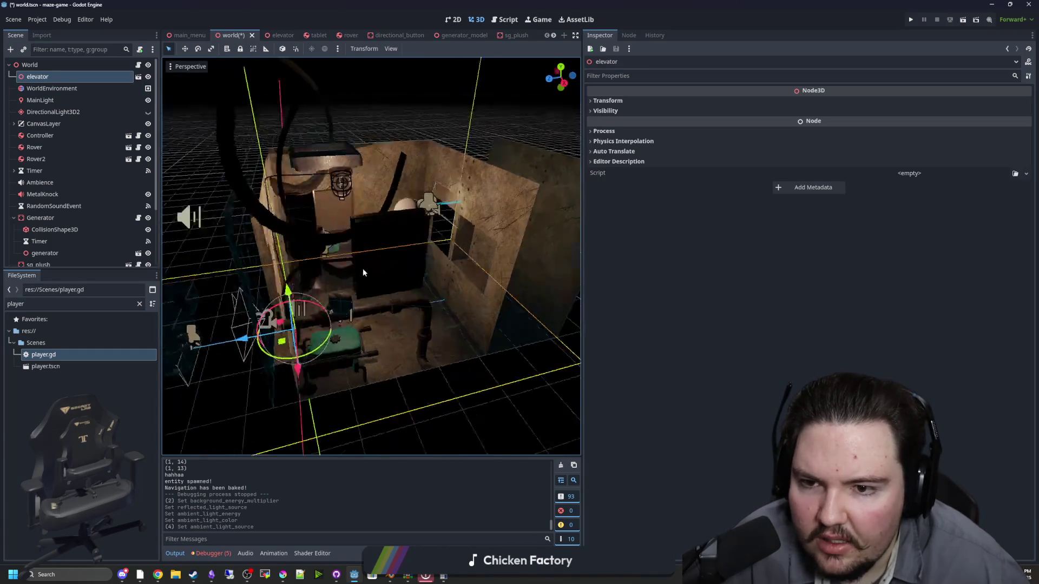
click(40, 100)
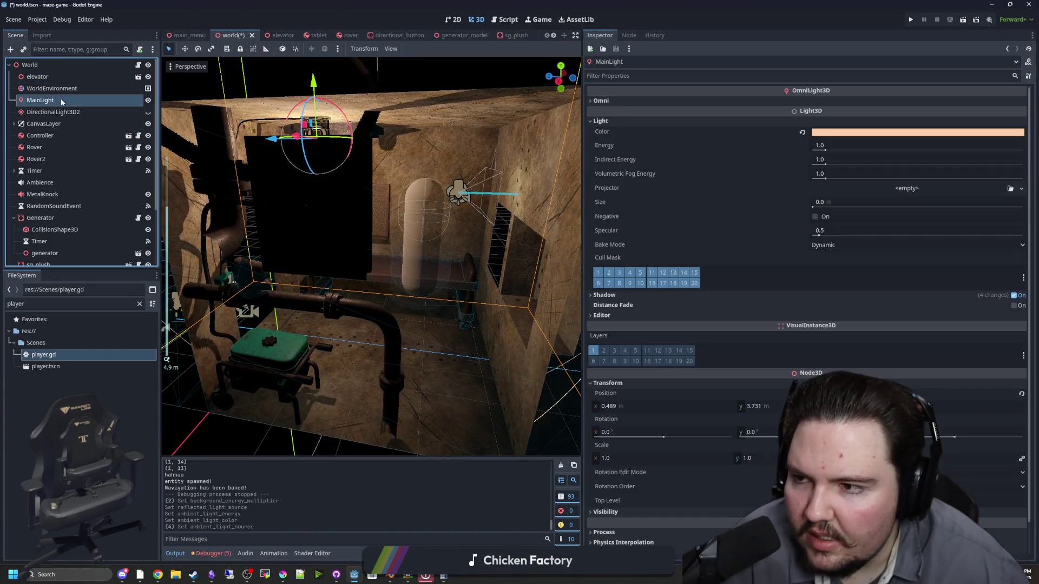
click(66, 89)
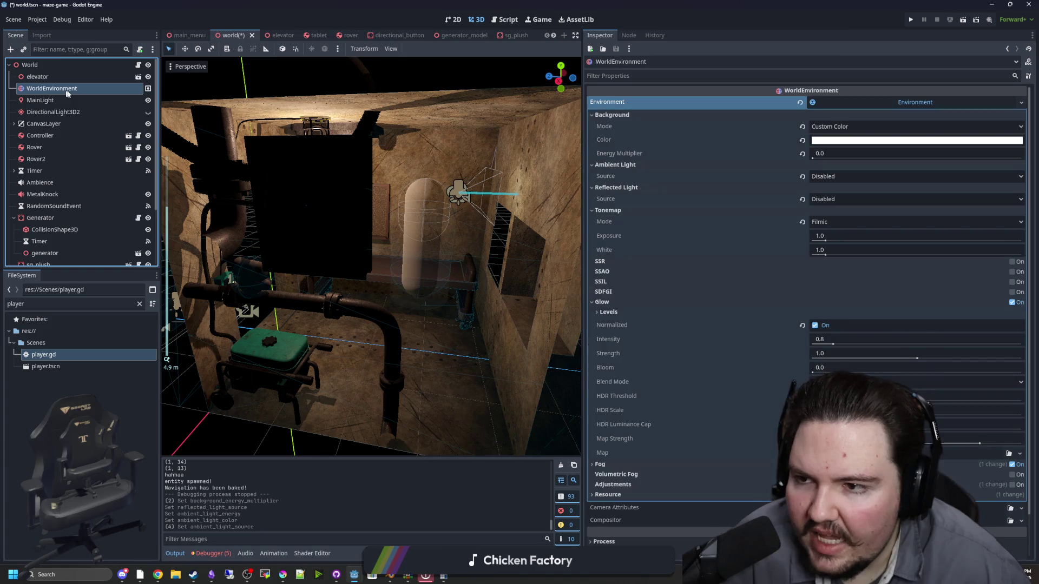
drag(346, 254, 359, 251)
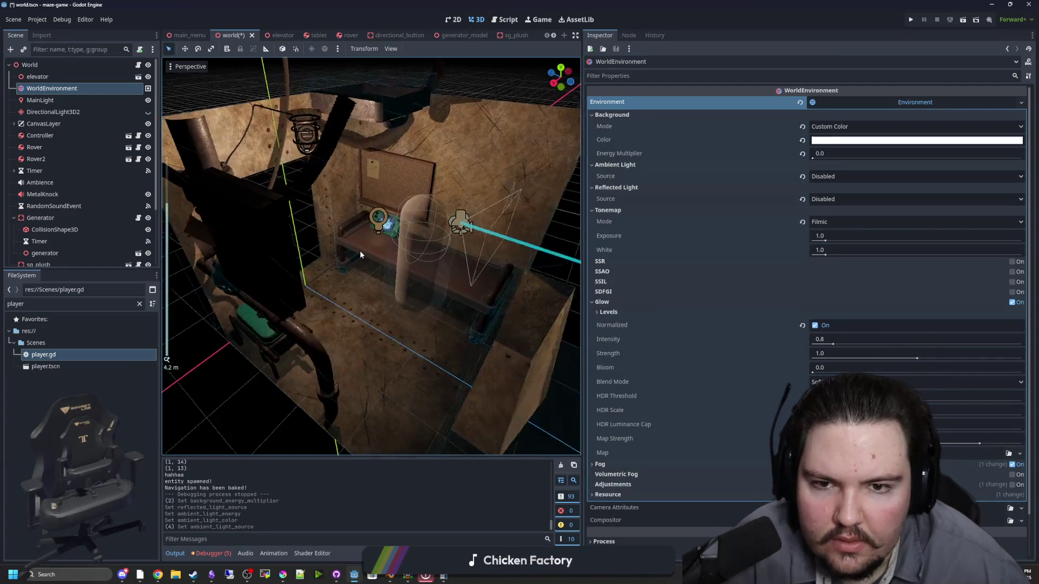
scroll(363, 250, up, 4)
scroll(684, 333, down, 2)
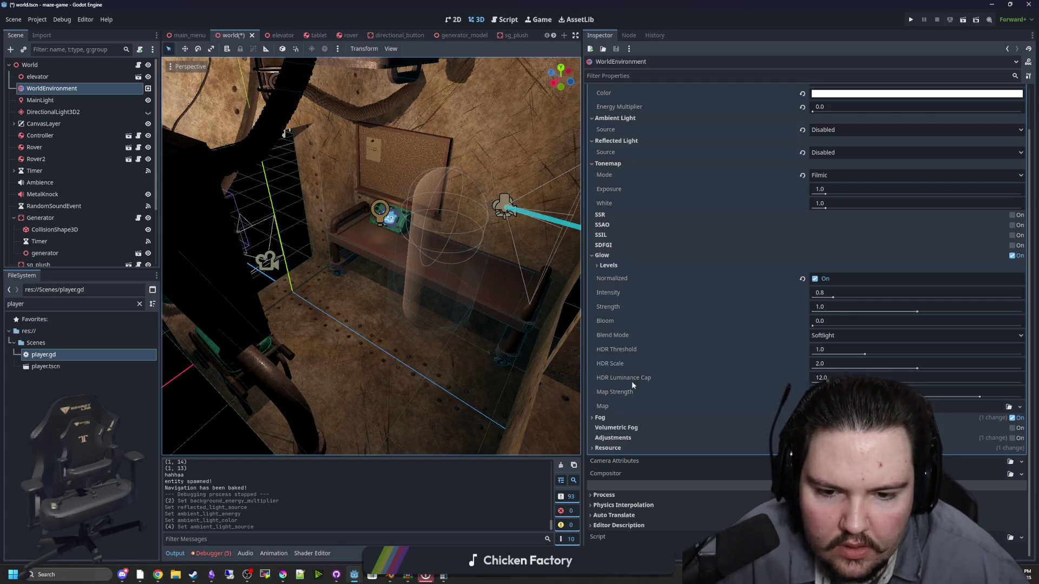
click(600, 419)
click(602, 420)
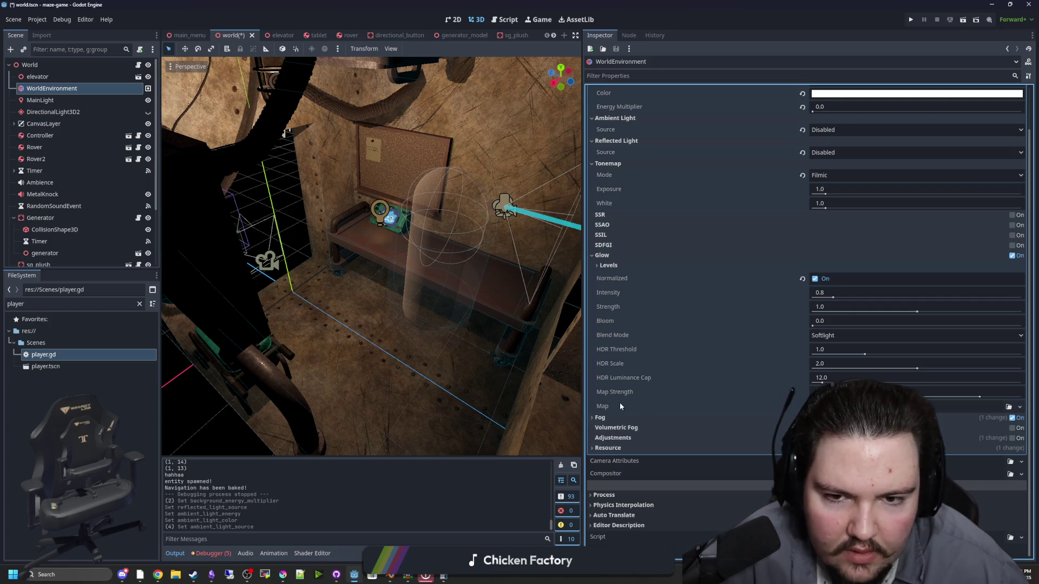
scroll(610, 311, up, 3)
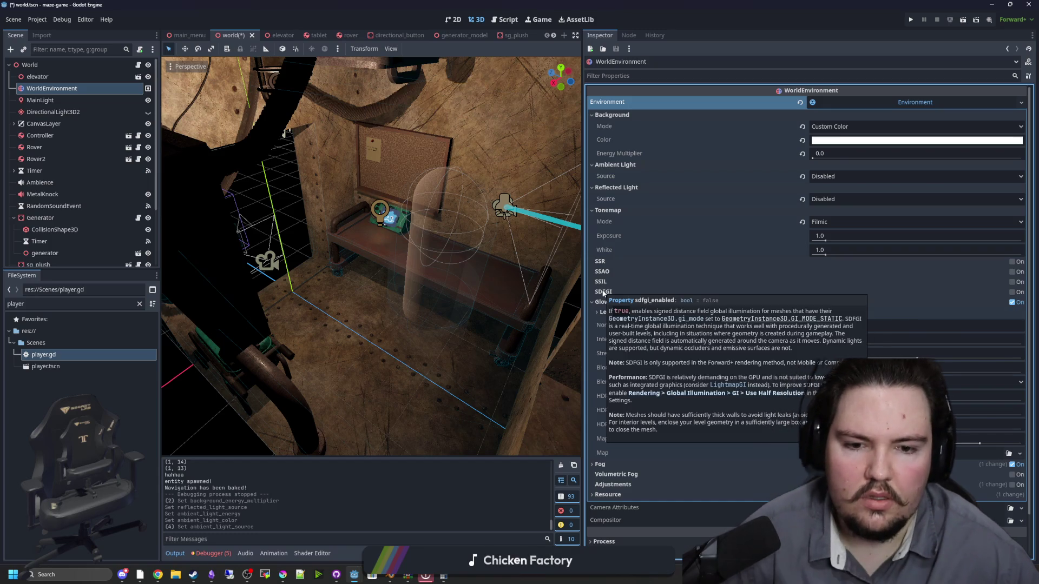
Toggle glow off and back on, then enable SDFGI global illumination
click(1012, 303)
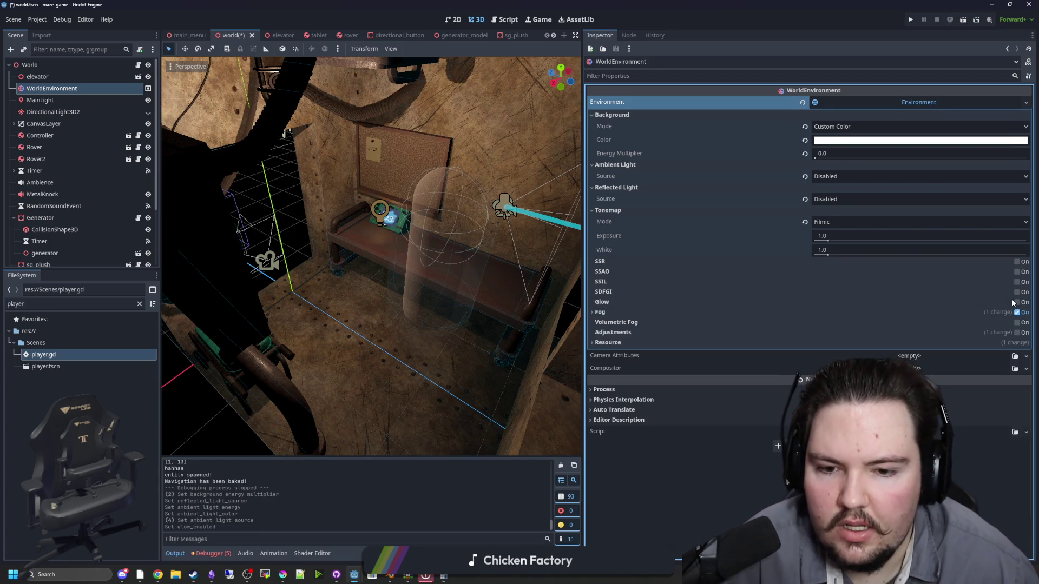
click(1018, 303)
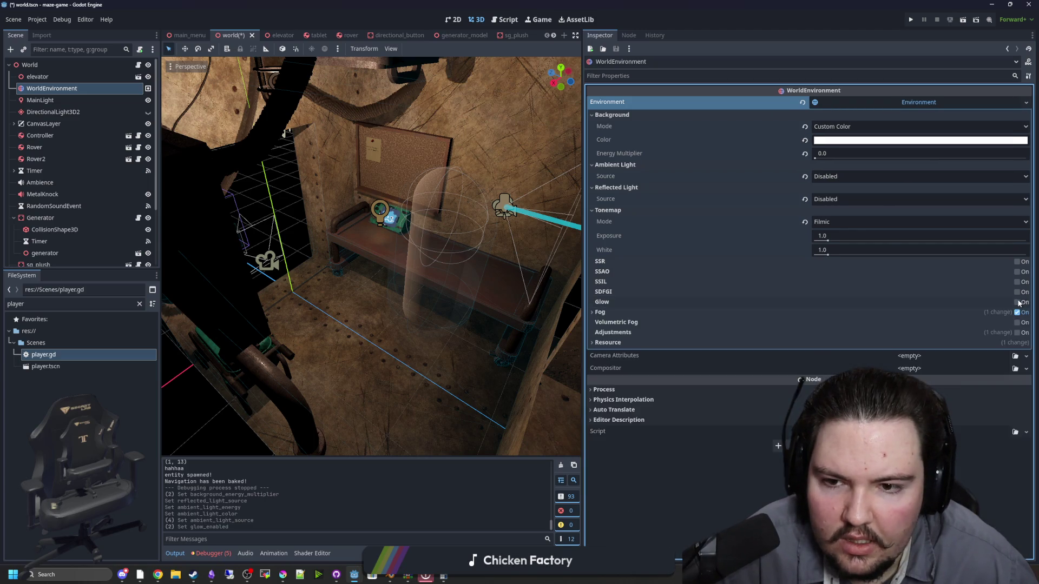
click(602, 302)
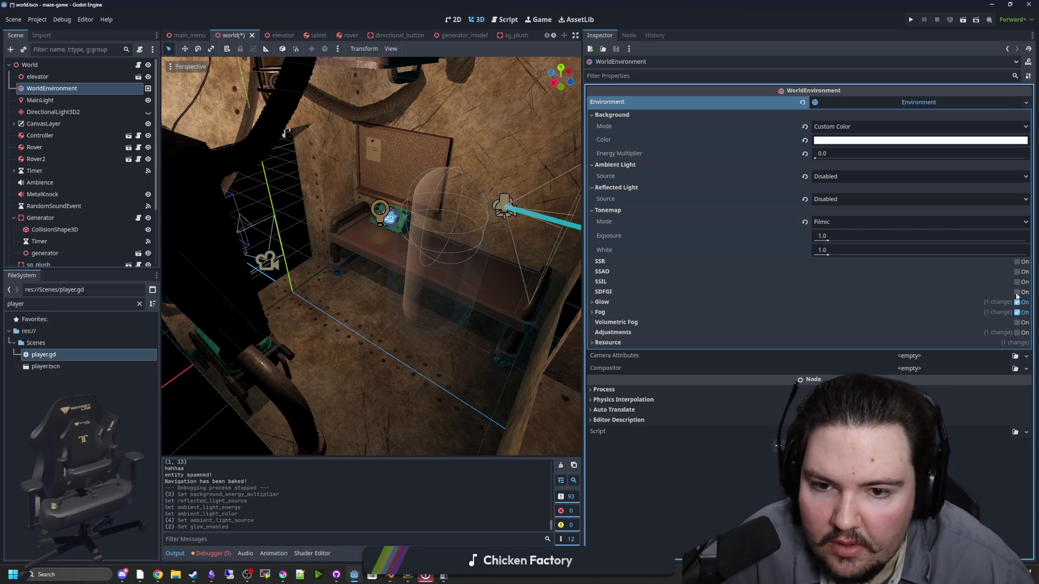
click(1017, 293)
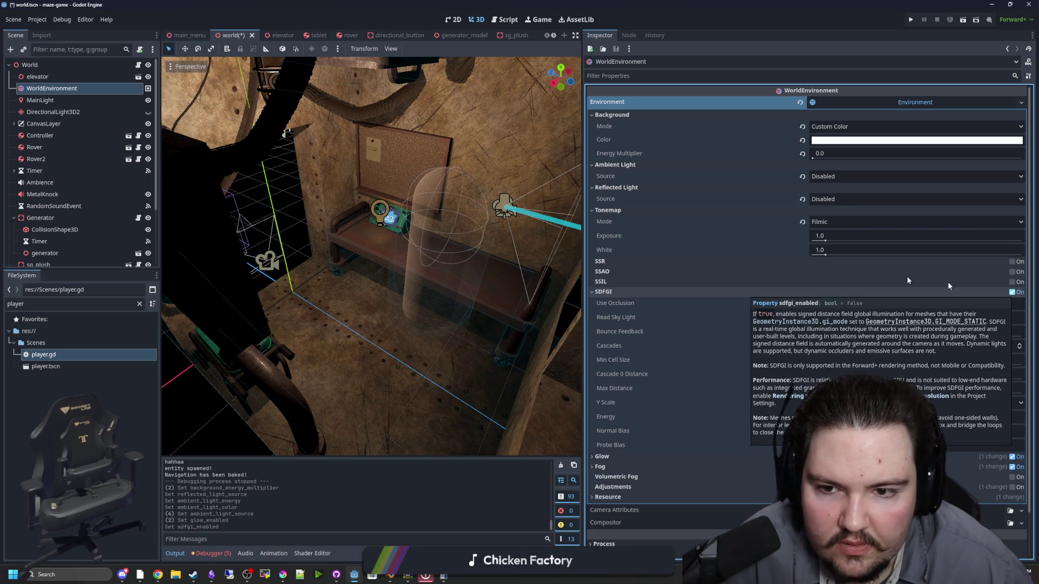
scroll(430, 261, up, 3)
mouse_move(430, 256)
mouse_down()
mouse_move(443, 260)
mouse_move(511, 219)
mouse_move(382, 227)
mouse_move(378, 244)
mouse_move(422, 253)
mouse_up()
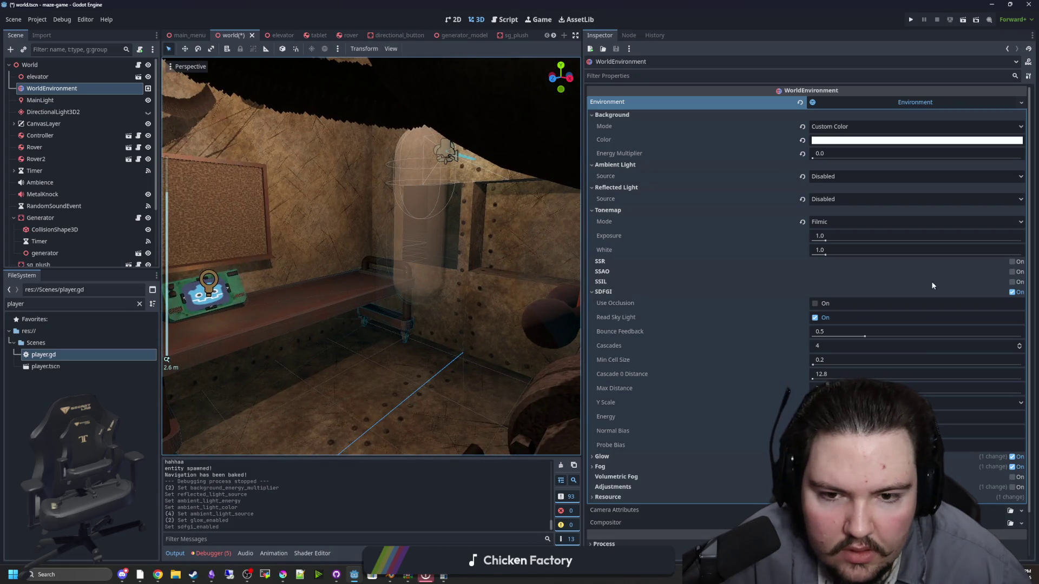
Enable SSIL and SSAO, then run the game to test the lighting
click(1012, 282)
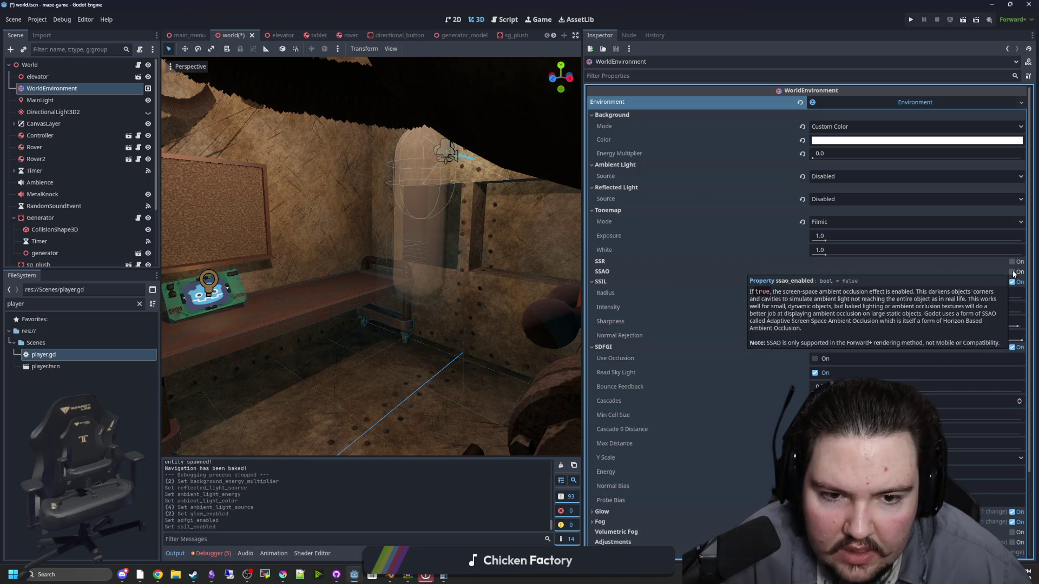
click(1013, 272)
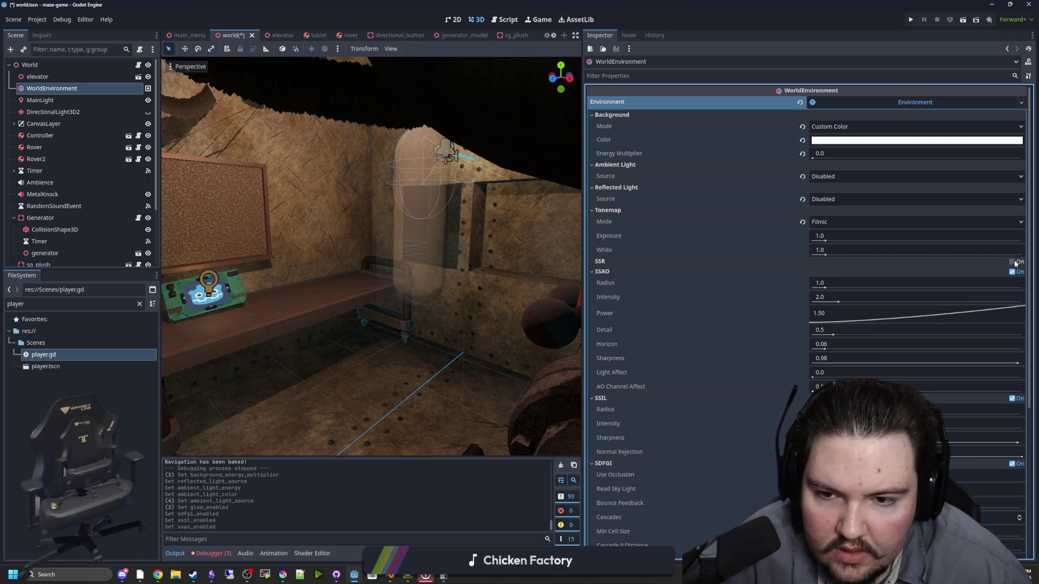
scroll(310, 134, down, 3)
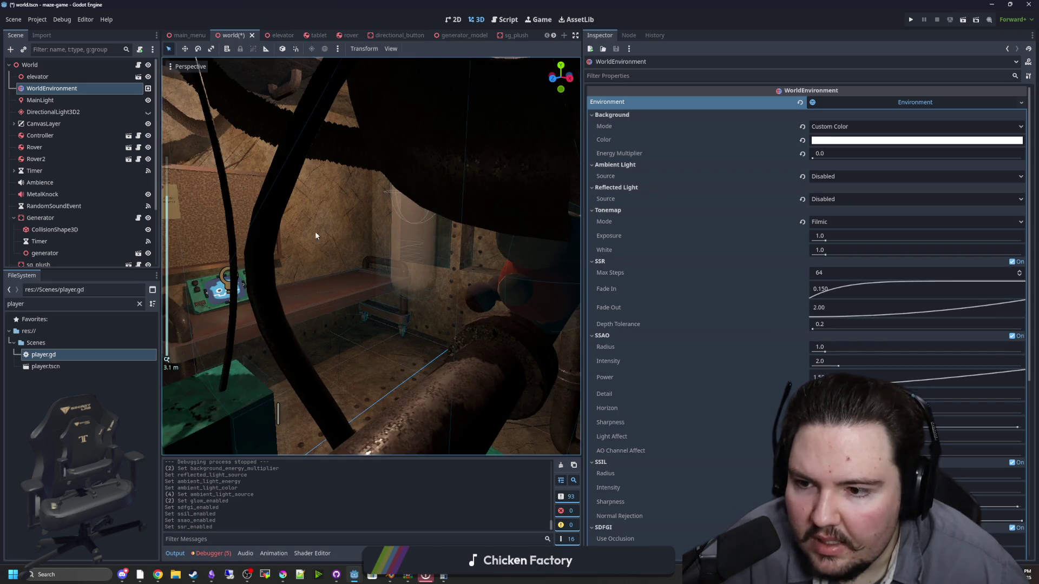
scroll(311, 236, up, 5)
click(911, 19)
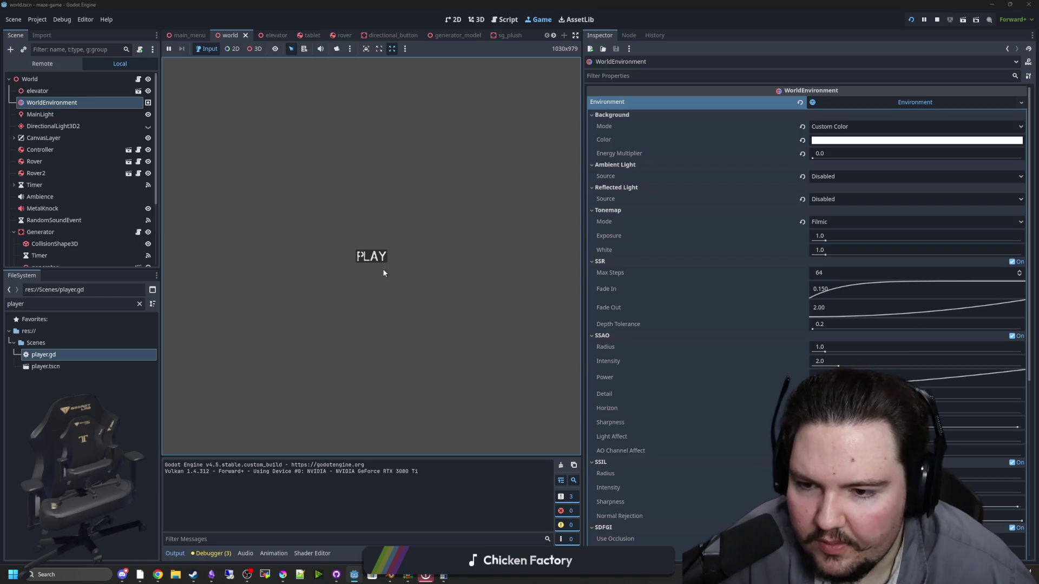
Start the maze game from its PLAY title screen, look around, then stop the run
click(372, 256)
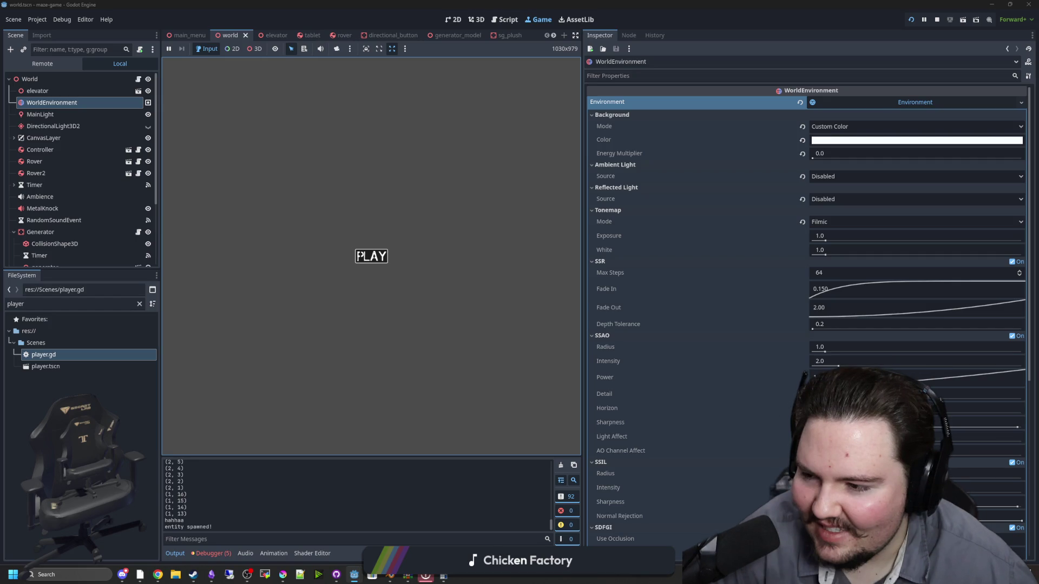
click(359, 256)
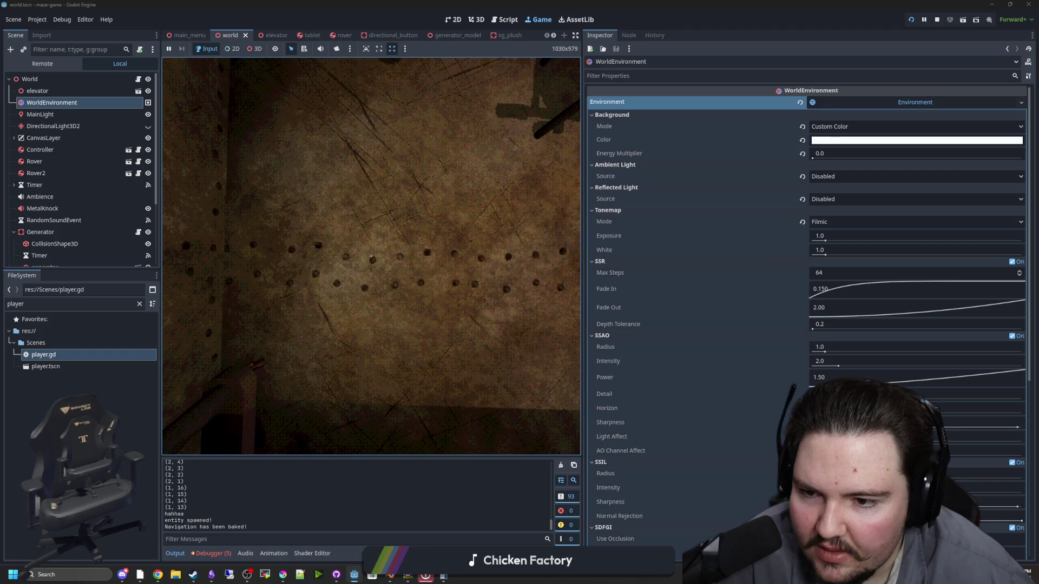
key(super)
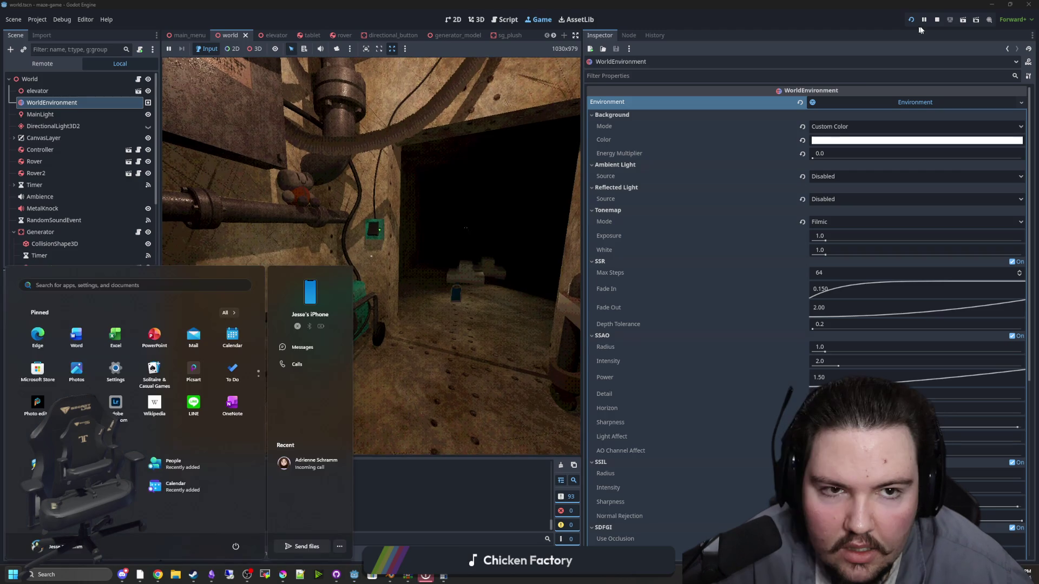
click(936, 20)
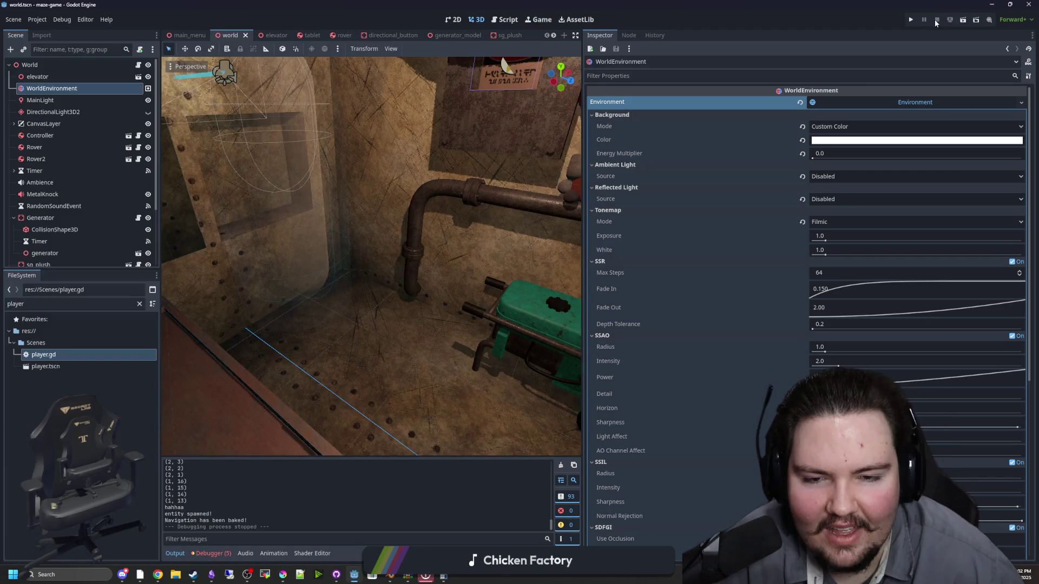
Turn off SDFGI, SSIL, SSAO and SSR, then re-enable only SSAO
click(599, 261)
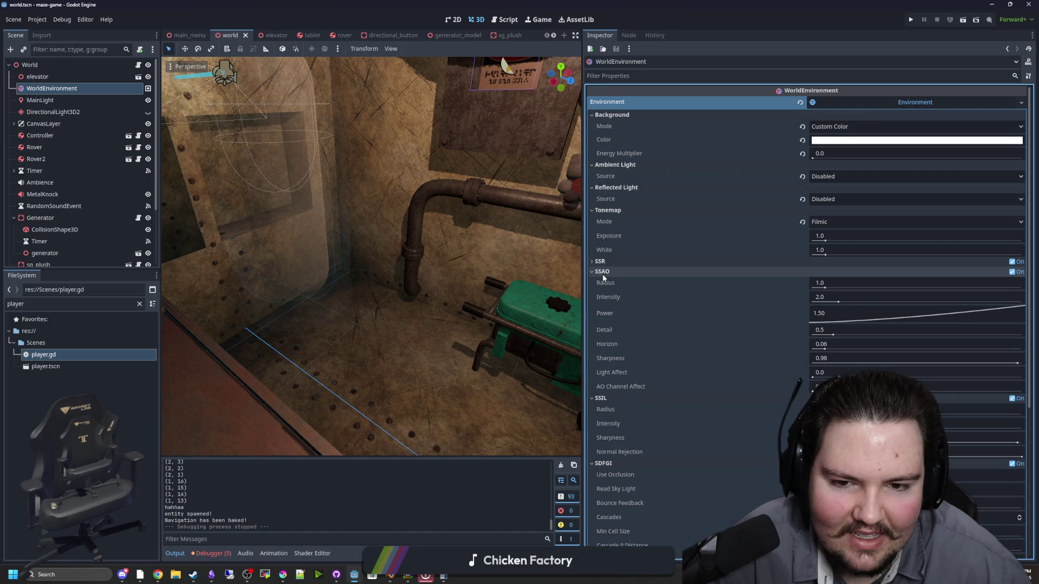
click(602, 272)
click(609, 282)
click(615, 290)
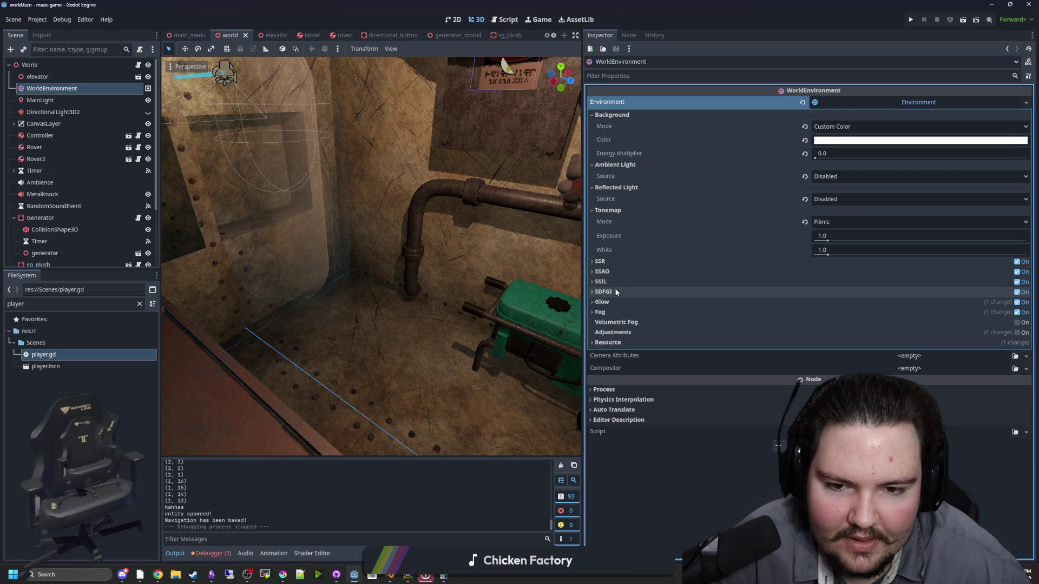
click(1020, 292)
click(1020, 282)
click(1020, 272)
click(1019, 262)
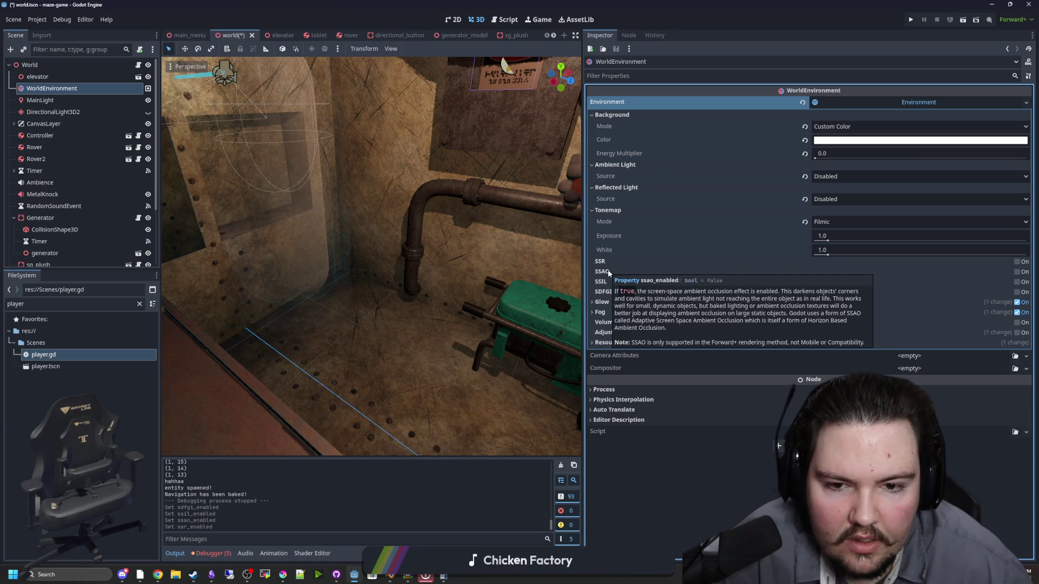
click(1017, 272)
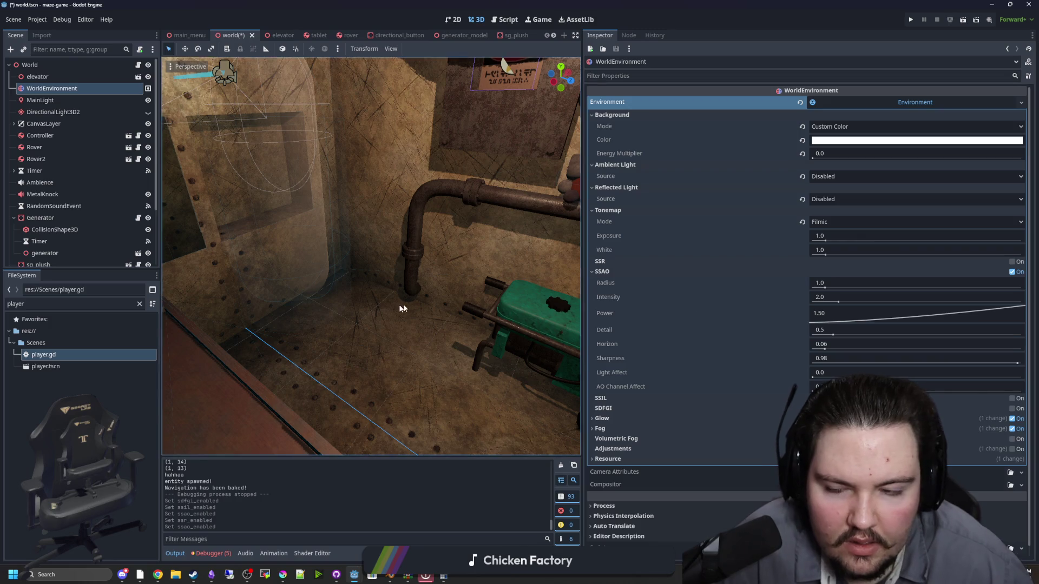
Experiment with SSAO radius and intensity, then revert them to 1.0 and 2.0
scroll(417, 309, up, 3)
scroll(437, 315, down, 10)
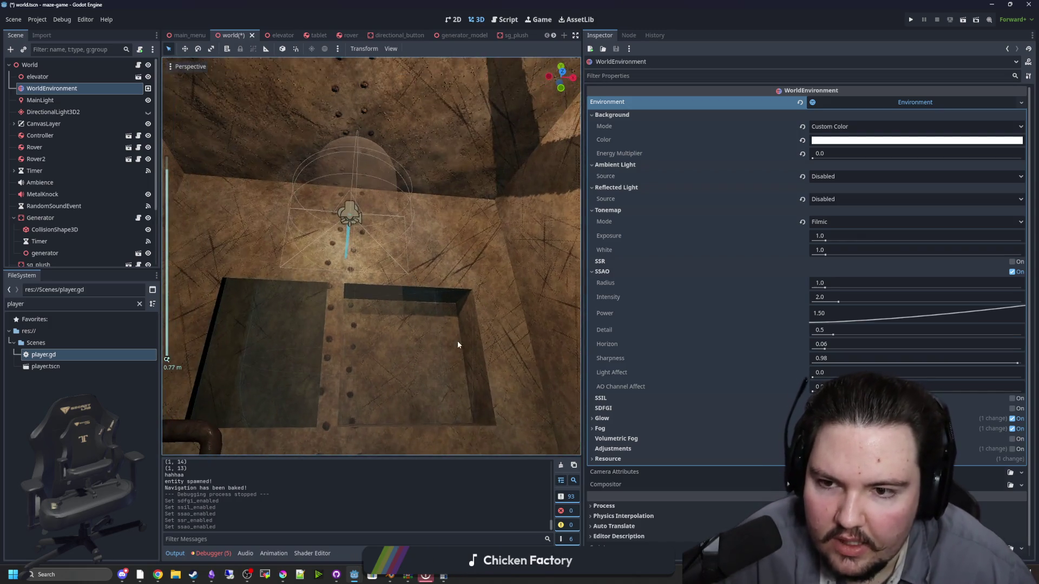
scroll(423, 359, up, 5)
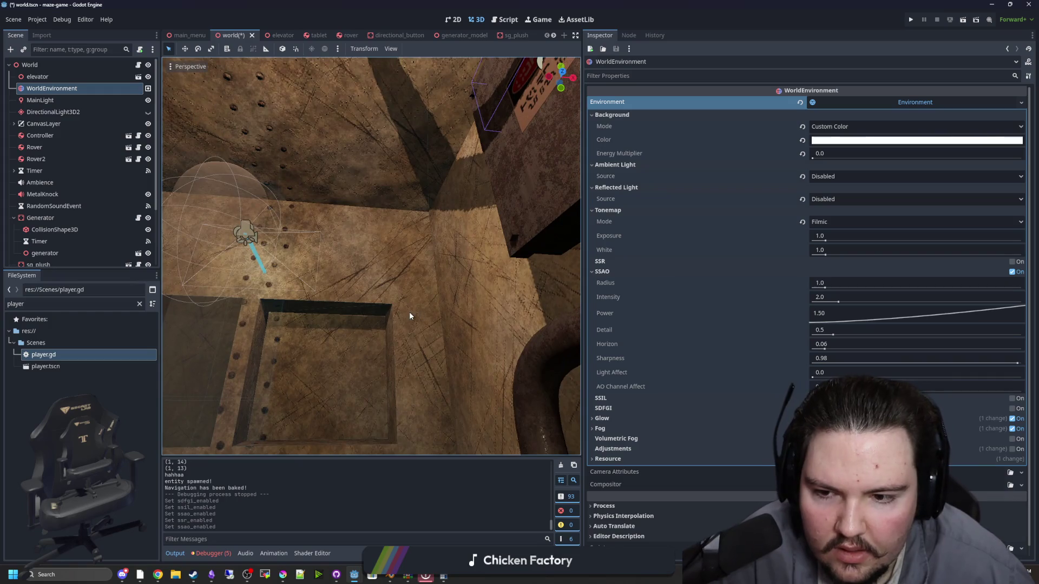
scroll(462, 336, up, 5)
scroll(428, 327, down, 5)
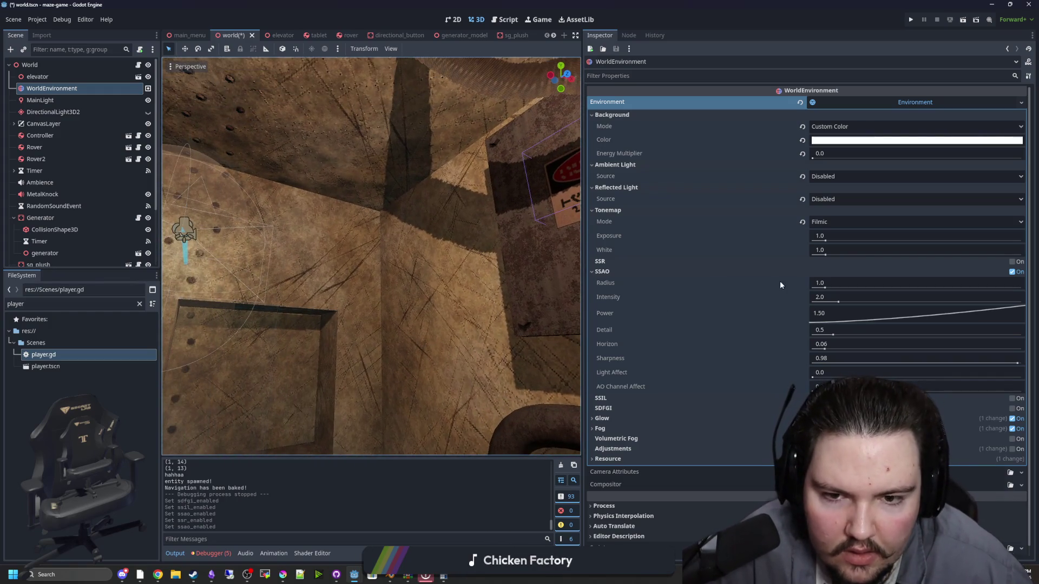
mouse_move(827, 285)
mouse_down()
mouse_move(890, 288)
mouse_move(754, 291)
mouse_up()
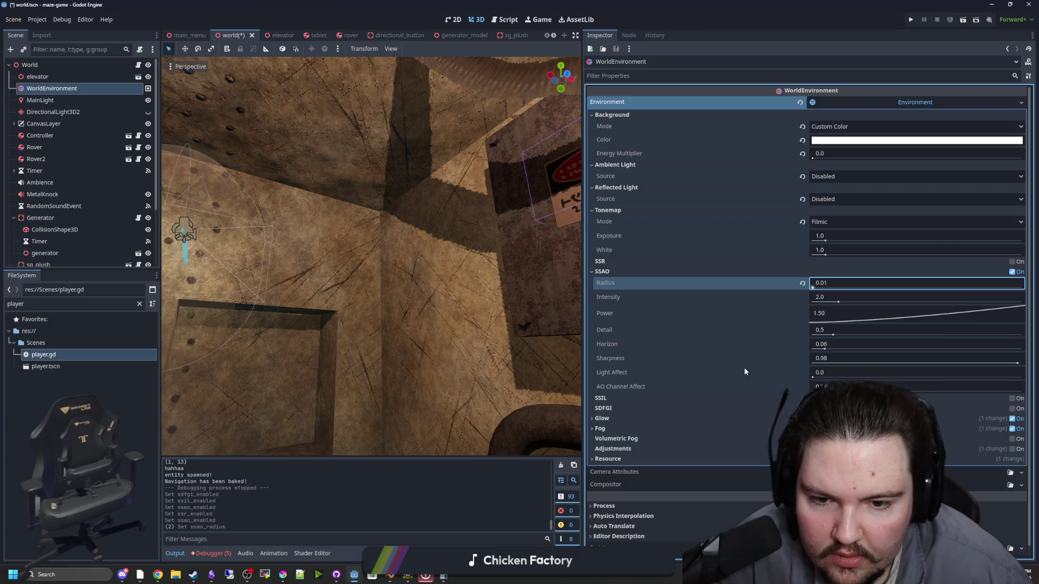
mouse_move(839, 303)
mouse_down()
mouse_move(916, 300)
mouse_move(749, 309)
mouse_up()
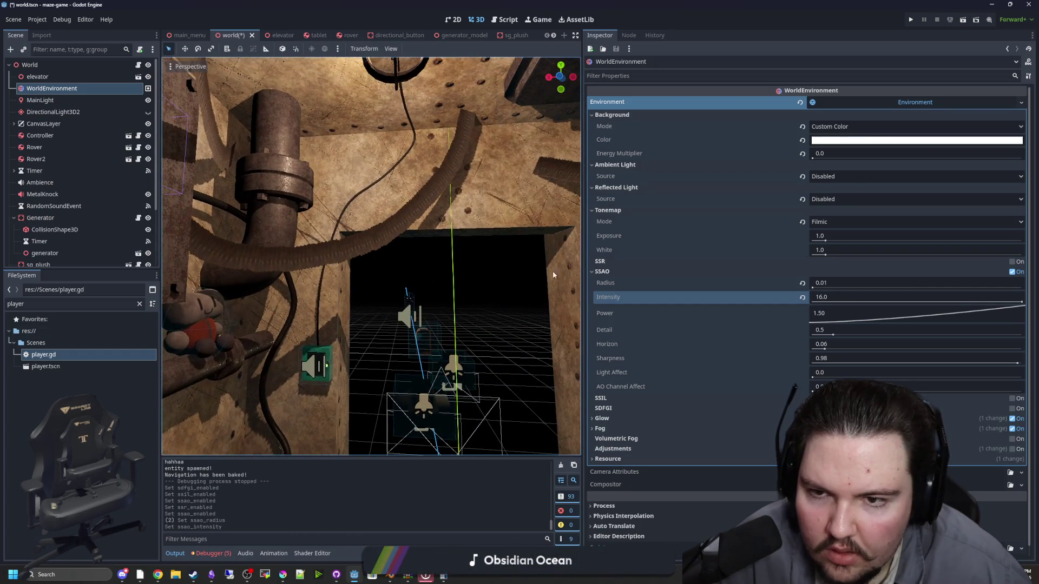
drag(813, 287, 1010, 287)
click(802, 283)
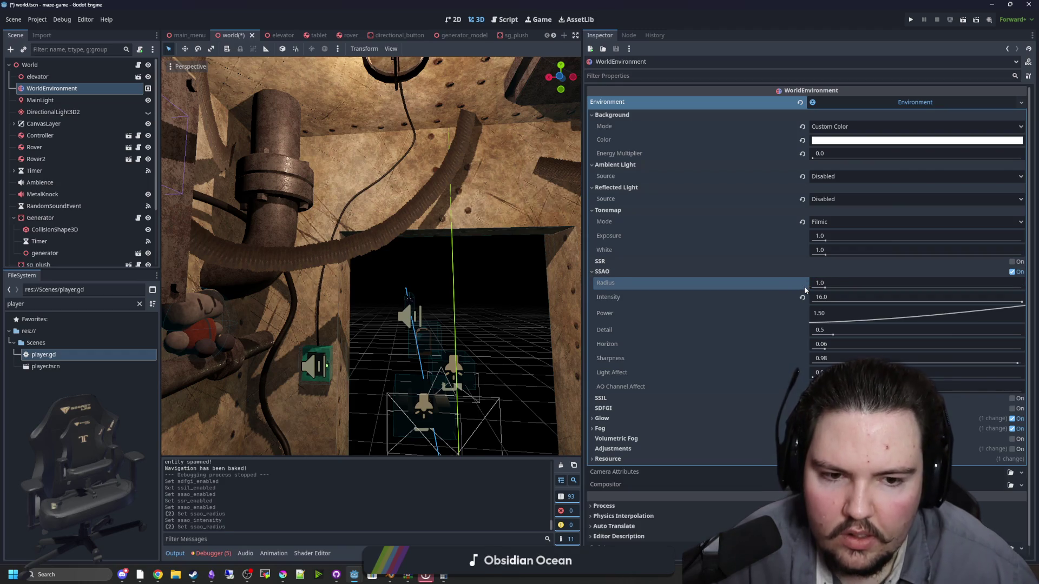
click(802, 297)
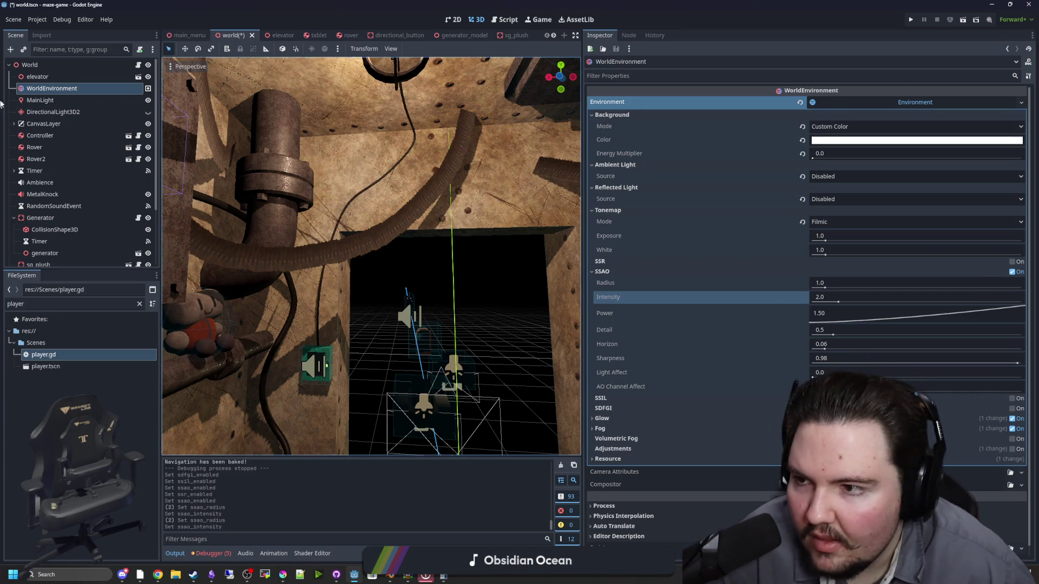
right_click(123, 88)
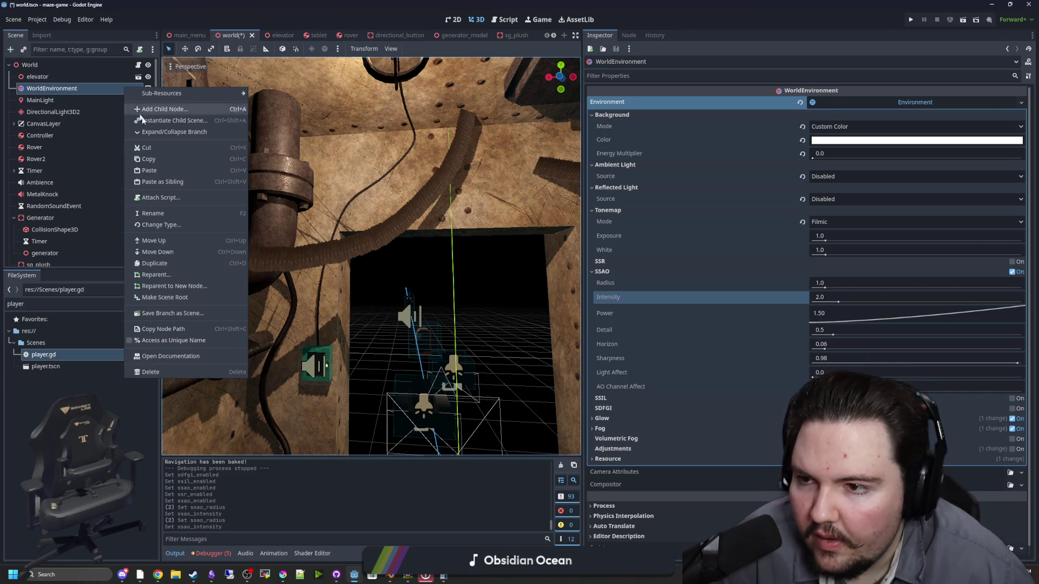
Cut the WorldEnvironment node and paste it back as the last child of World
click(162, 148)
mouse_move(301, 269)
mouse_down()
mouse_move(325, 258)
mouse_move(457, 304)
mouse_move(476, 293)
mouse_up()
scroll(467, 298, down, 3)
scroll(328, 316, up, 5)
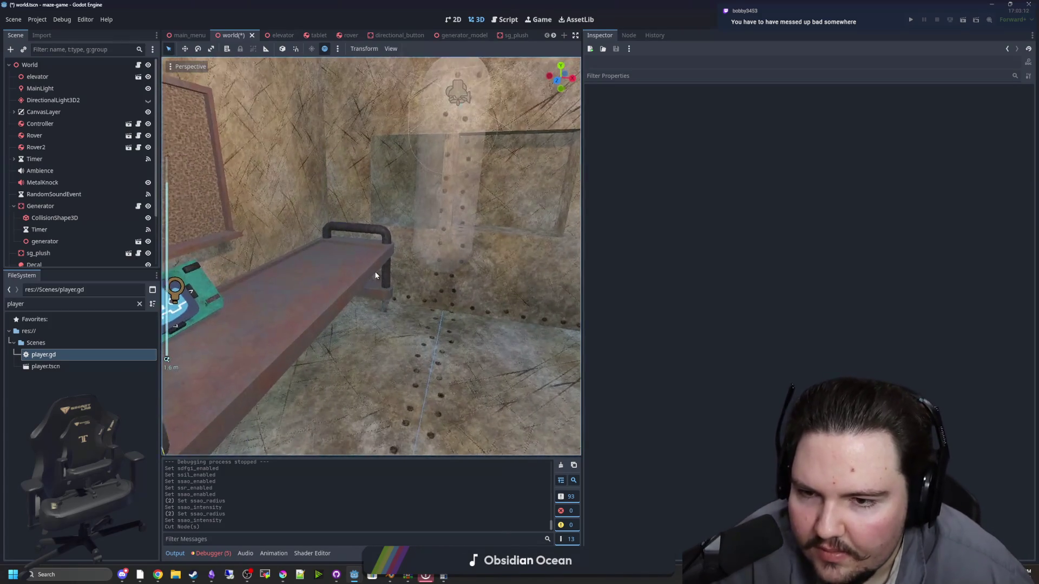
click(44, 66)
right_click(44, 66)
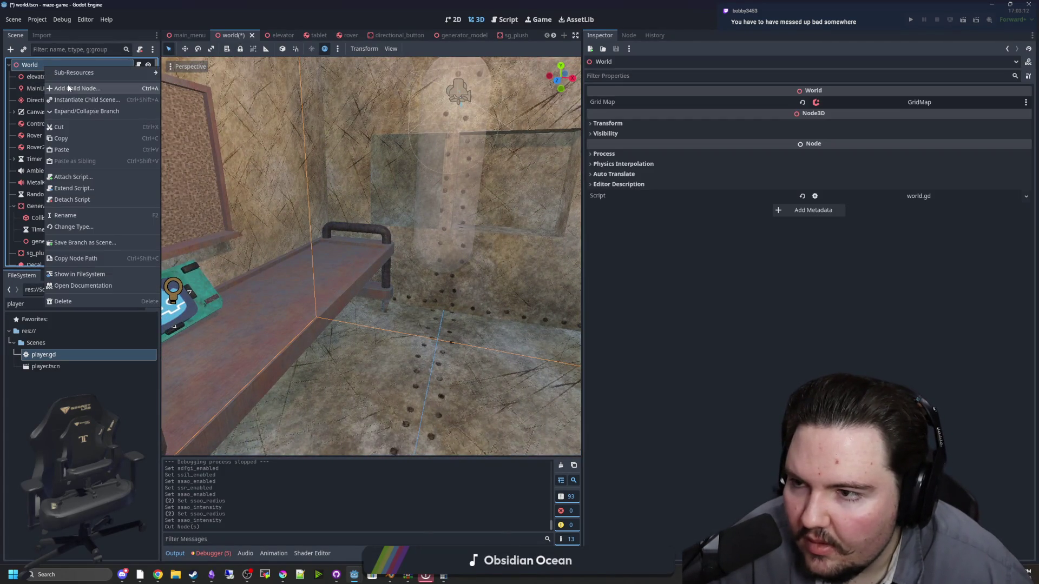
click(61, 149)
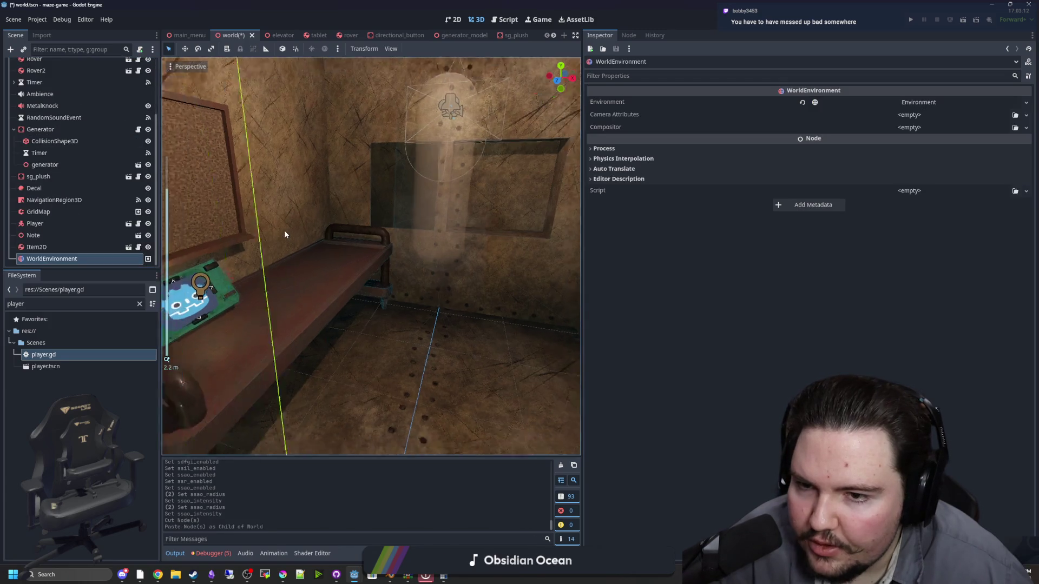
scroll(284, 229, down, 6)
click(37, 247)
click(45, 259)
Set the Environment's background mode to Clear Color
click(939, 103)
click(826, 127)
click(825, 138)
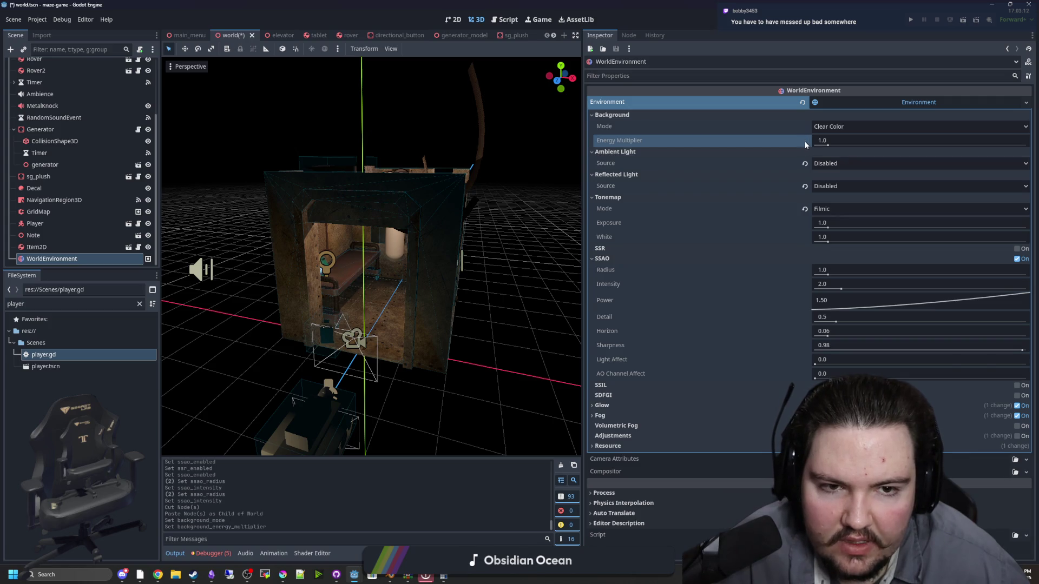
Reset ambient light to Background, black, energy 1.0; reflected light to Background; tonemap Filmic
click(805, 163)
scroll(444, 253, up, 10)
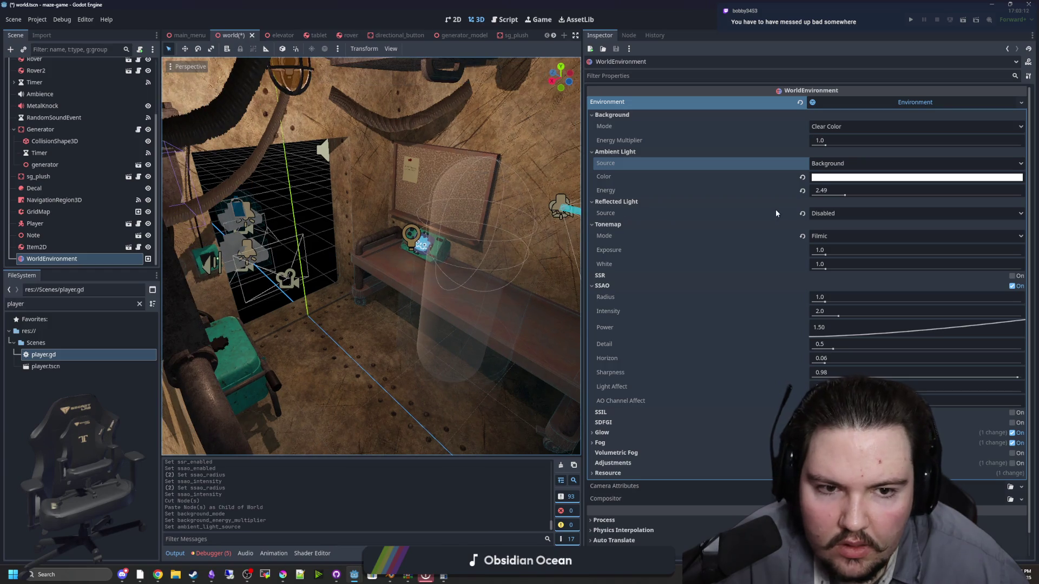
drag(845, 195, 864, 195)
click(802, 177)
click(802, 190)
click(803, 213)
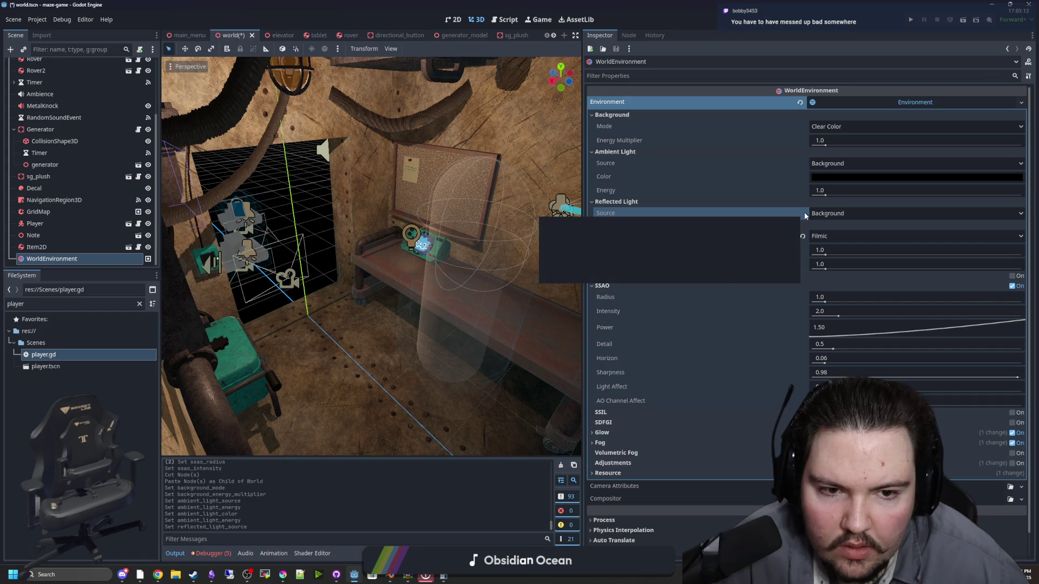
click(803, 236)
click(836, 237)
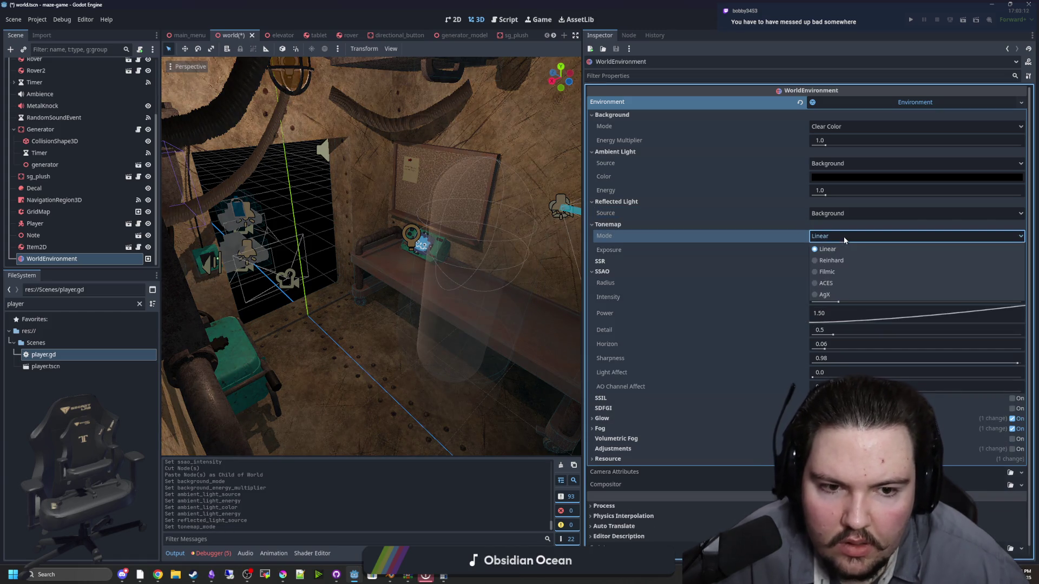
click(830, 276)
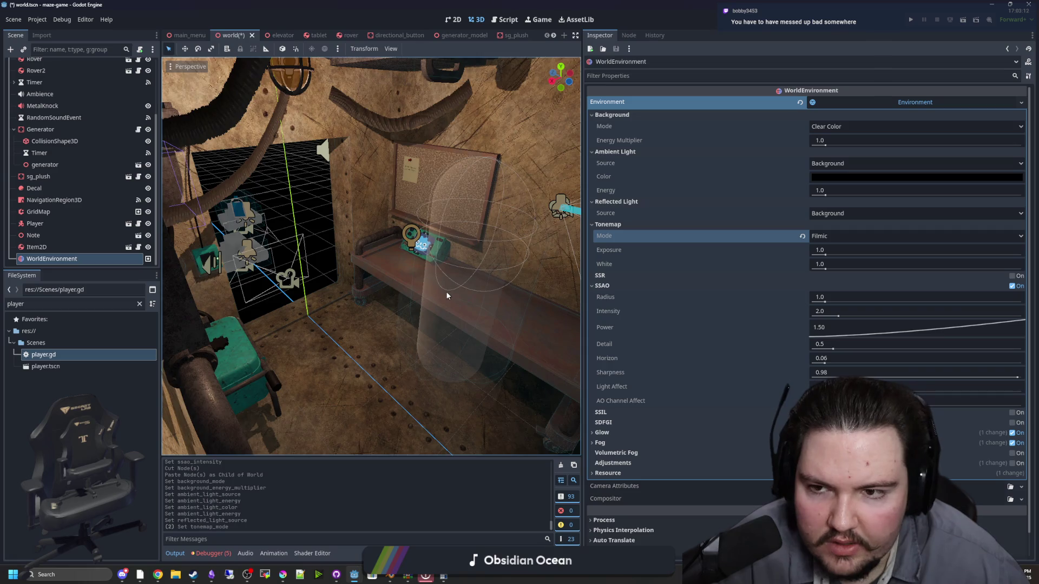
Make the ambient light colour white and set the background mode to Custom Color
scroll(446, 291, down, 10)
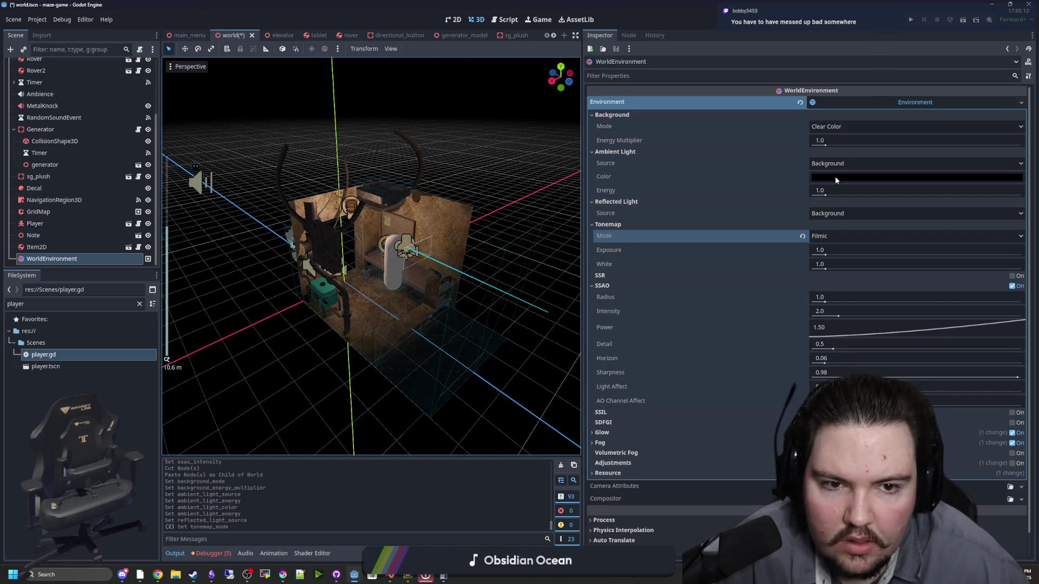
click(847, 181)
click(847, 178)
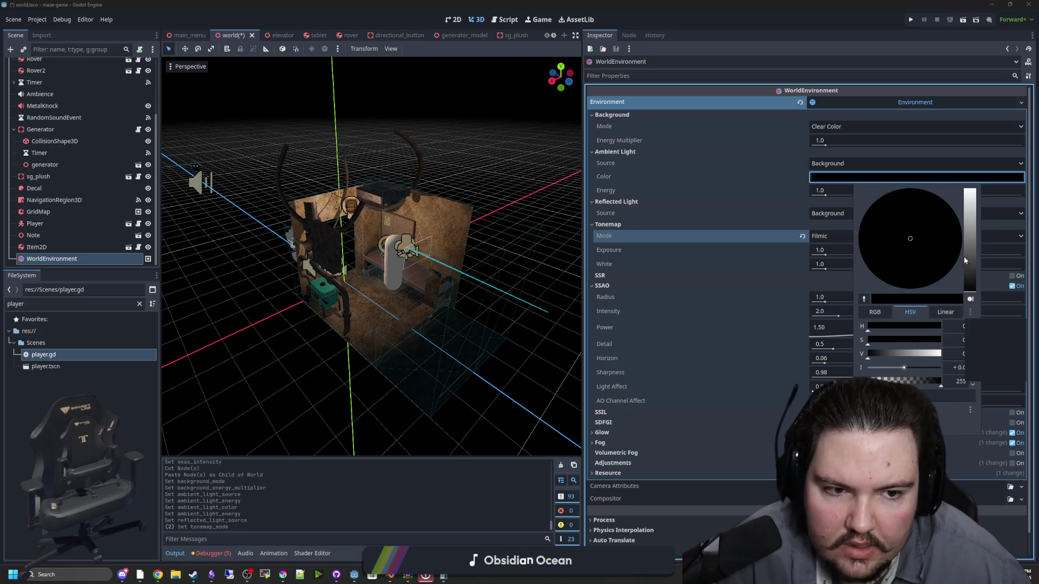
drag(970, 205, 867, 124)
click(866, 124)
click(844, 128)
click(826, 156)
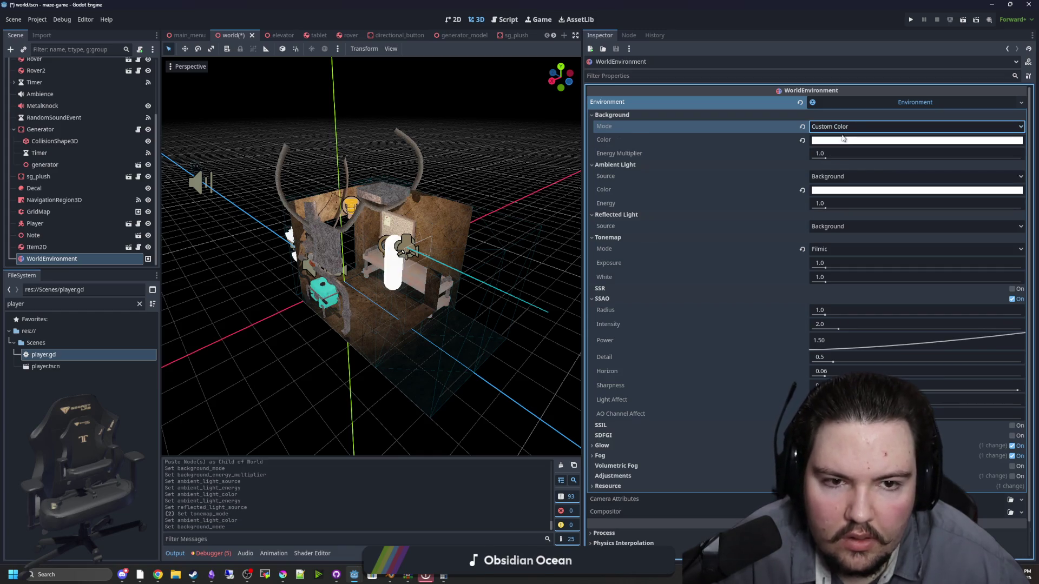
scroll(450, 235, up, 6)
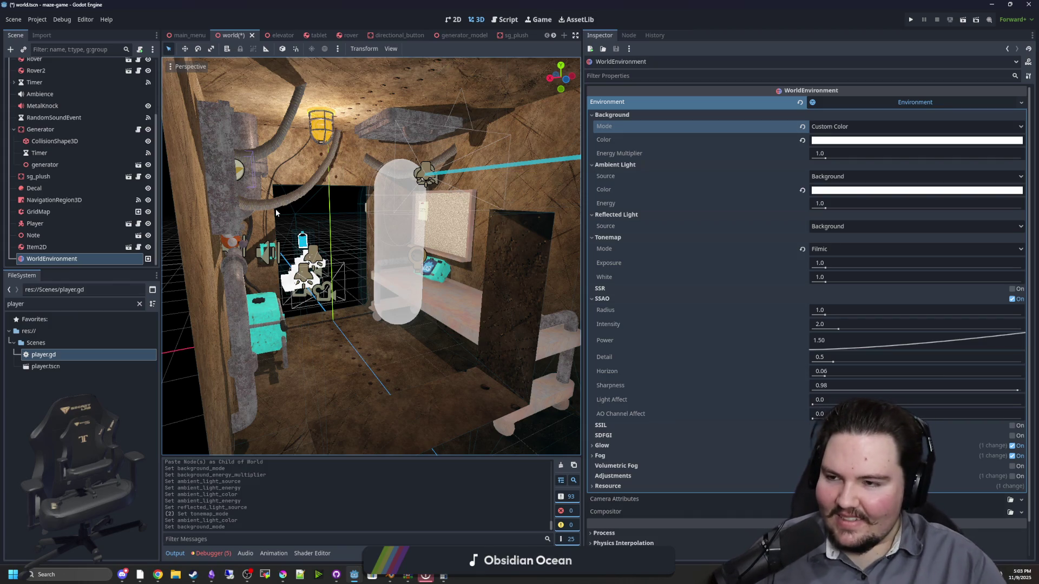
scroll(131, 141, up, 5)
Toggle DirectionalLight3D2's visibility several times to compare the room lighting
click(148, 101)
click(149, 101)
click(148, 101)
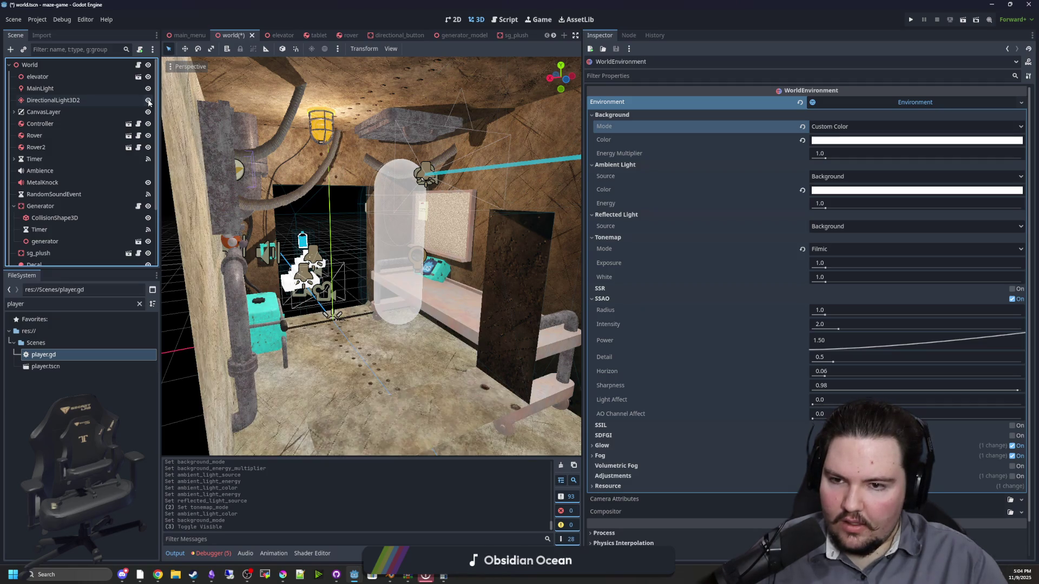
click(149, 101)
click(149, 101)
click(148, 101)
click(149, 101)
click(148, 101)
click(149, 101)
click(148, 100)
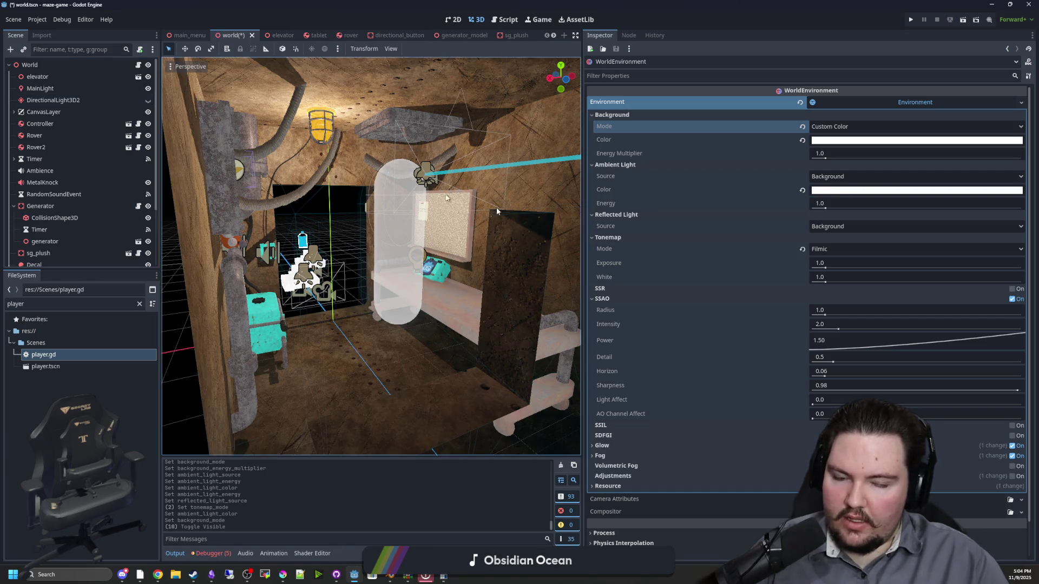
Revert background to Clear Color and ambient colour to black, with ambient and background energy 0.0
click(803, 127)
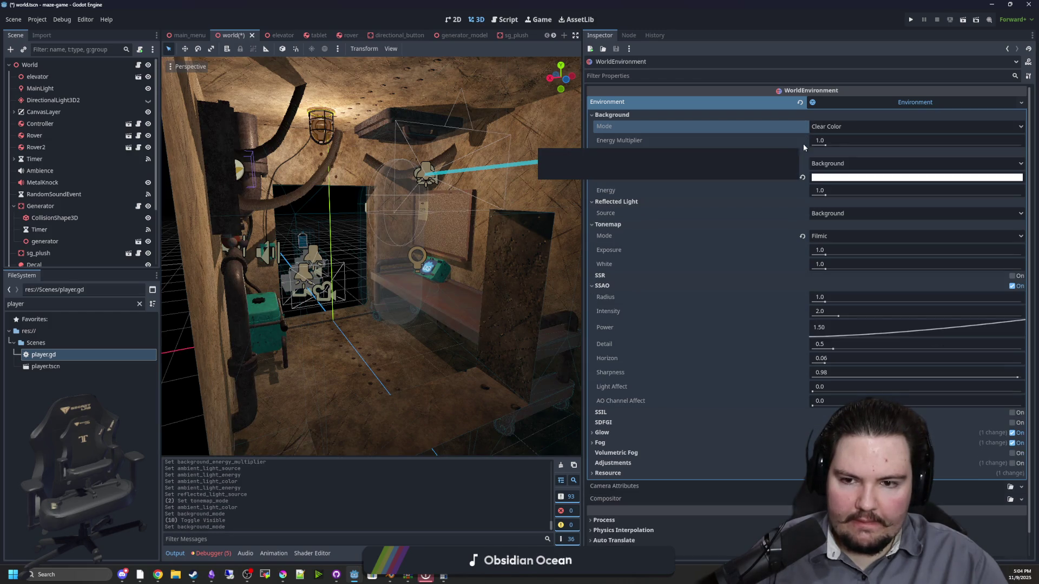
click(803, 178)
drag(826, 195, 811, 195)
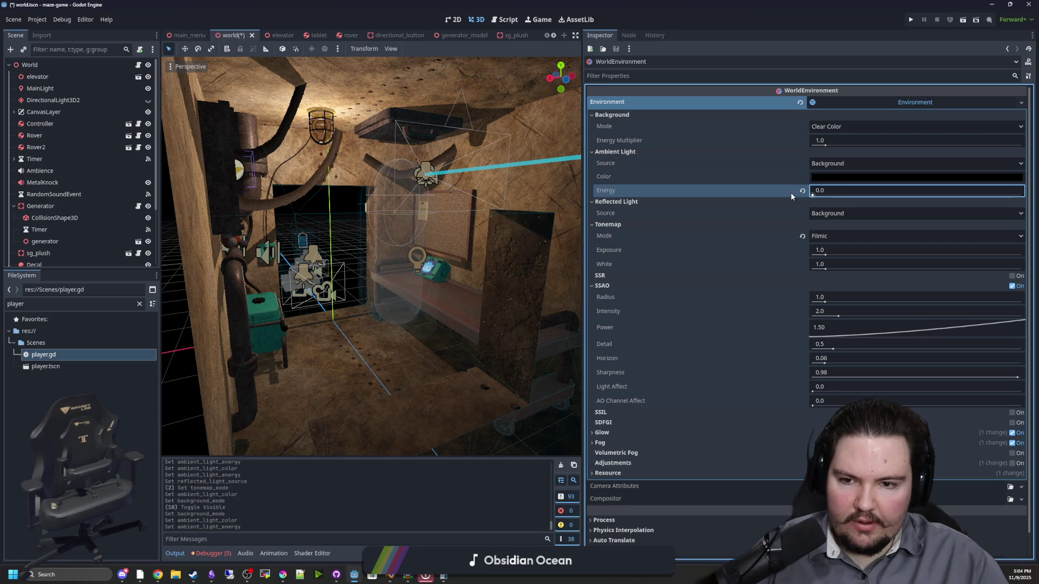
mouse_move(826, 144)
mouse_down()
mouse_move(837, 147)
mouse_move(809, 148)
mouse_up()
scroll(735, 235, down, 2)
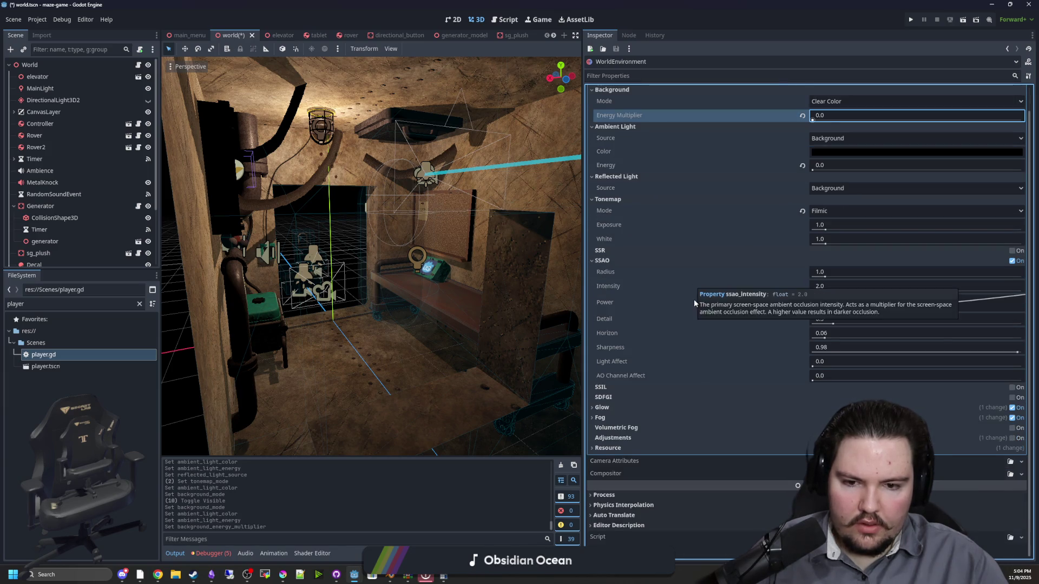
scroll(698, 270, up, 5)
click(846, 103)
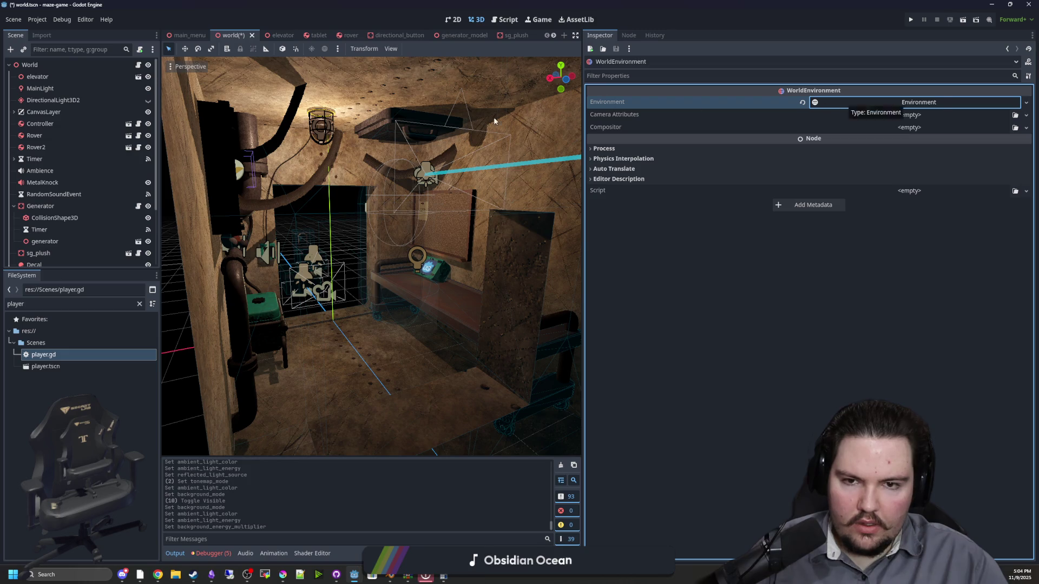
Cut the WorldEnvironment node from the scene and compare the viewport's environment preview
scroll(65, 153, down, 3)
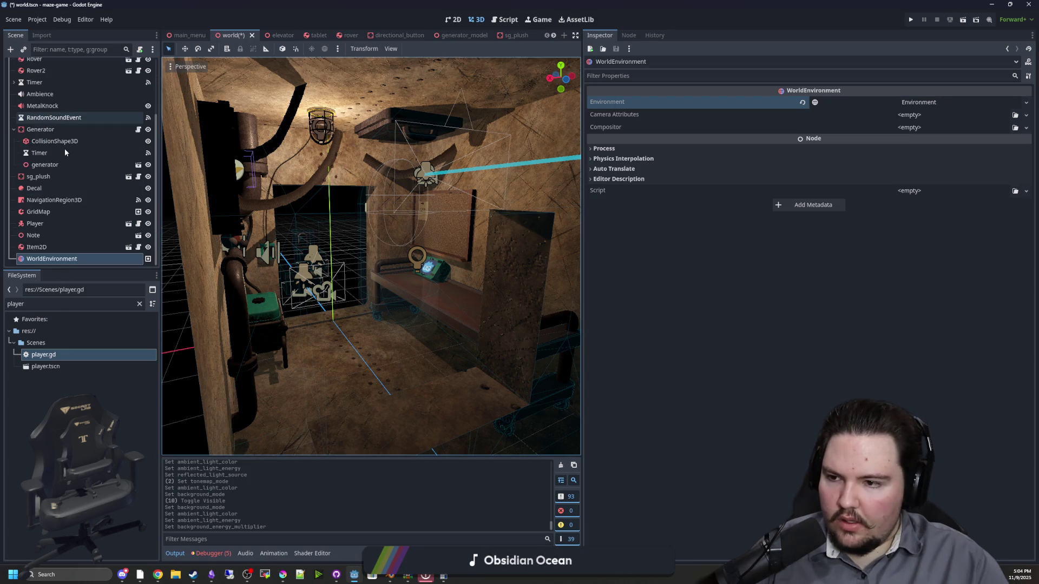
right_click(49, 261)
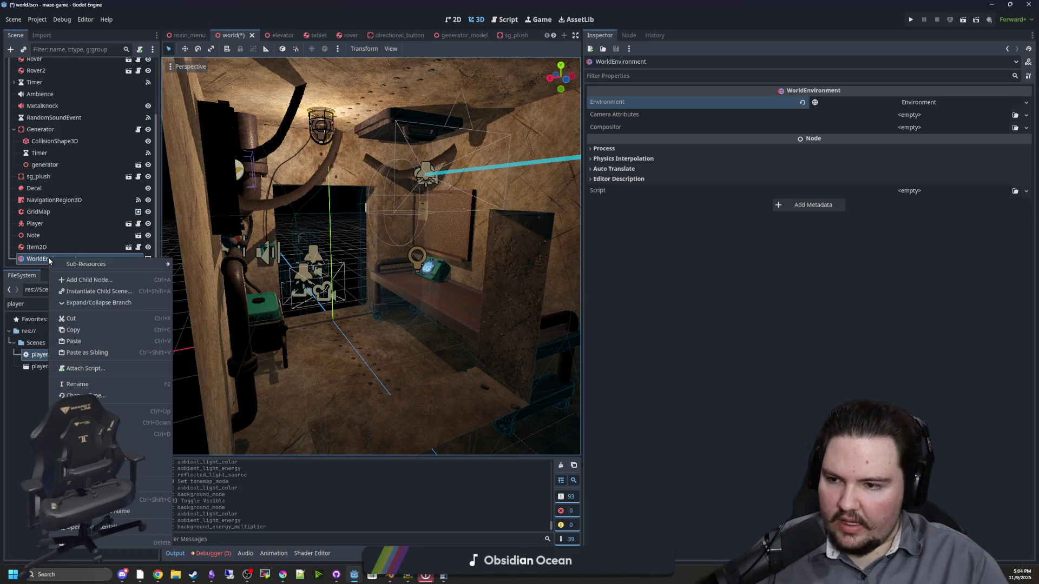
click(71, 319)
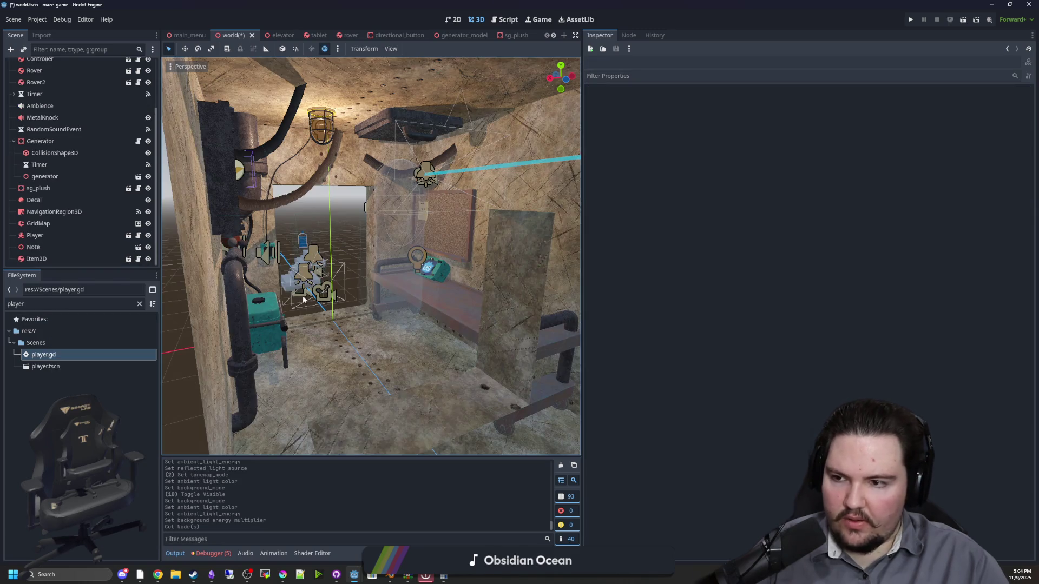
scroll(303, 299, down, 5)
scroll(303, 299, down, 2)
click(325, 48)
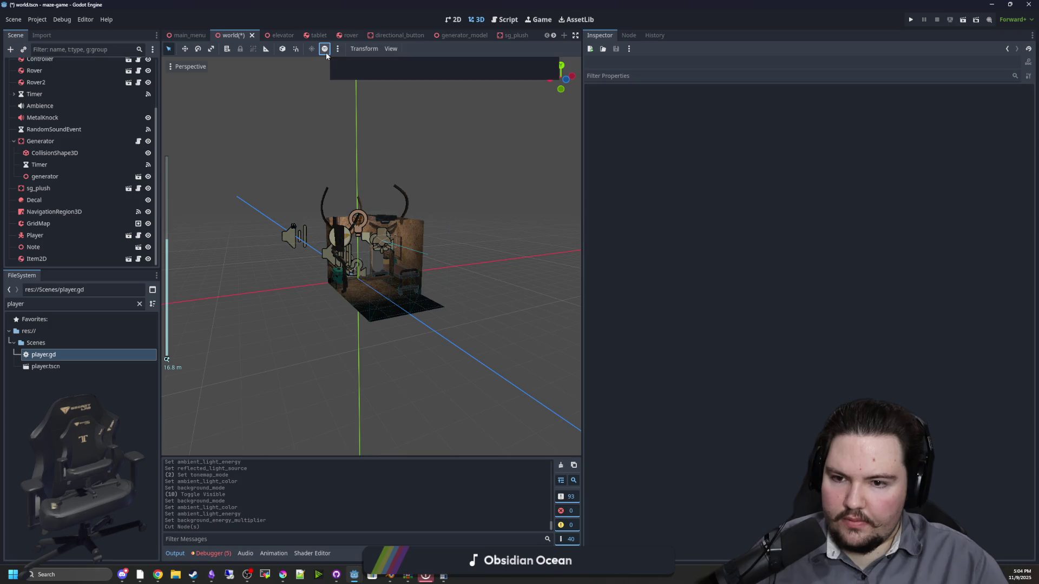
click(325, 49)
Run the project with F5, start playing from the menu, then stop the game
key(F5)
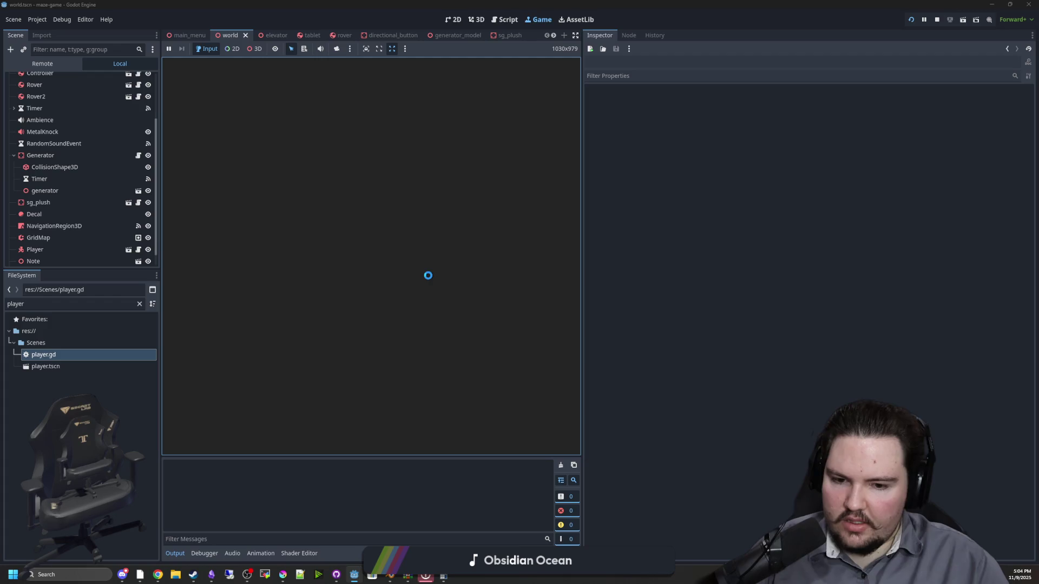
click(372, 255)
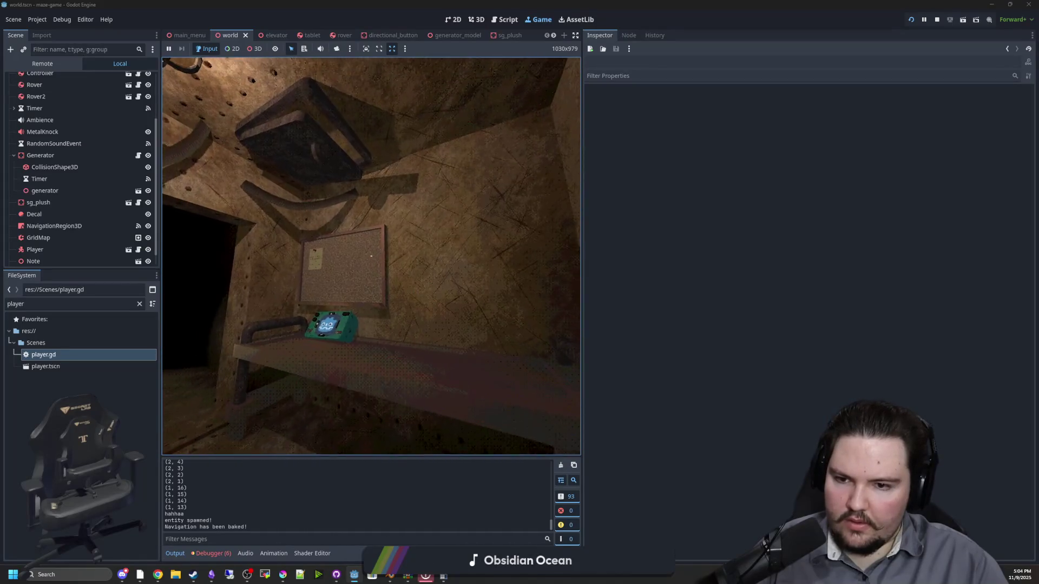
key(super)
click(936, 20)
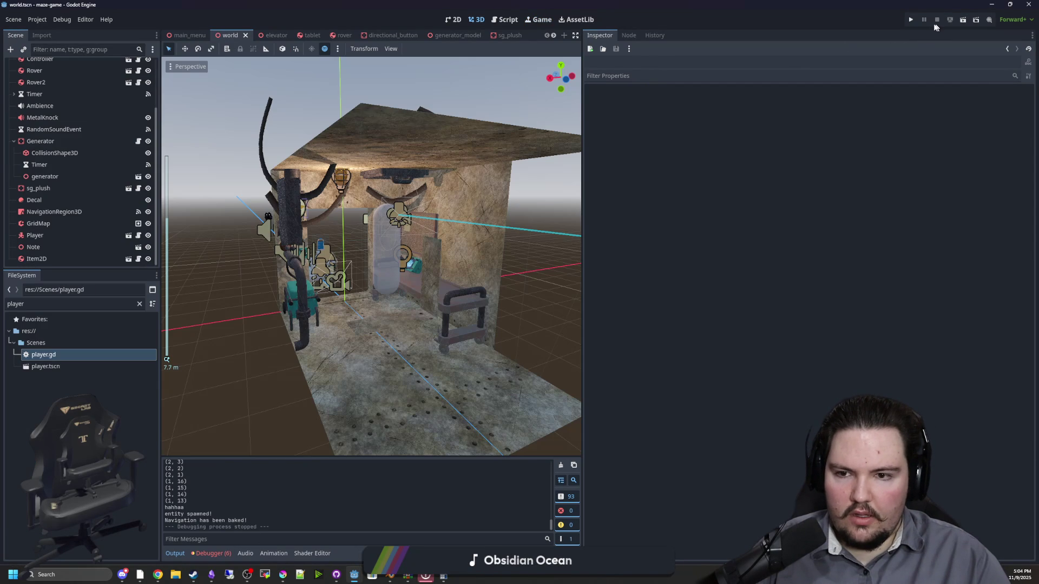
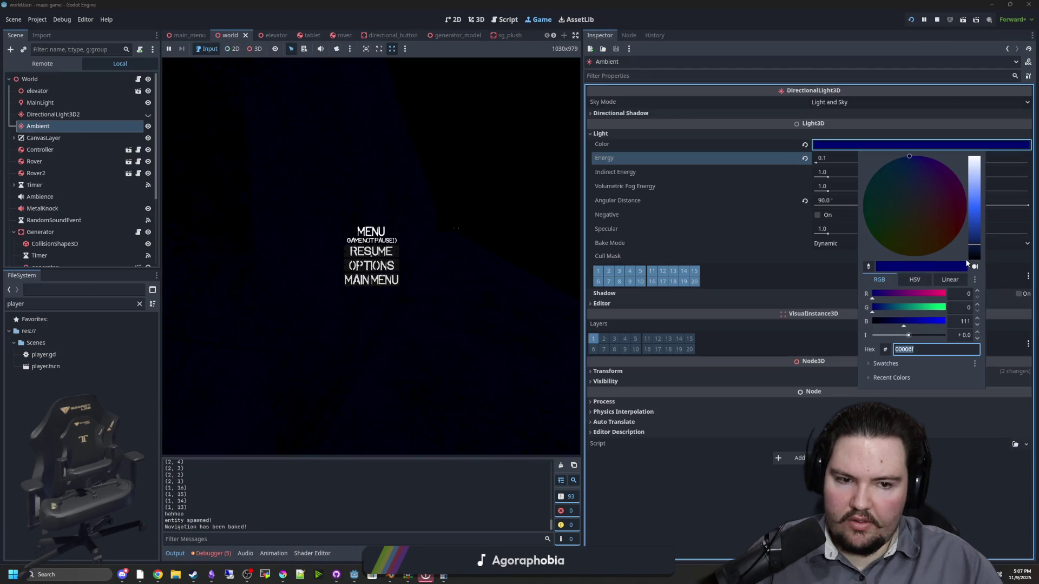
Desaturate the ambient light colour to grey by setting Saturation to 0
click(916, 280)
drag(894, 306, 851, 304)
click(452, 241)
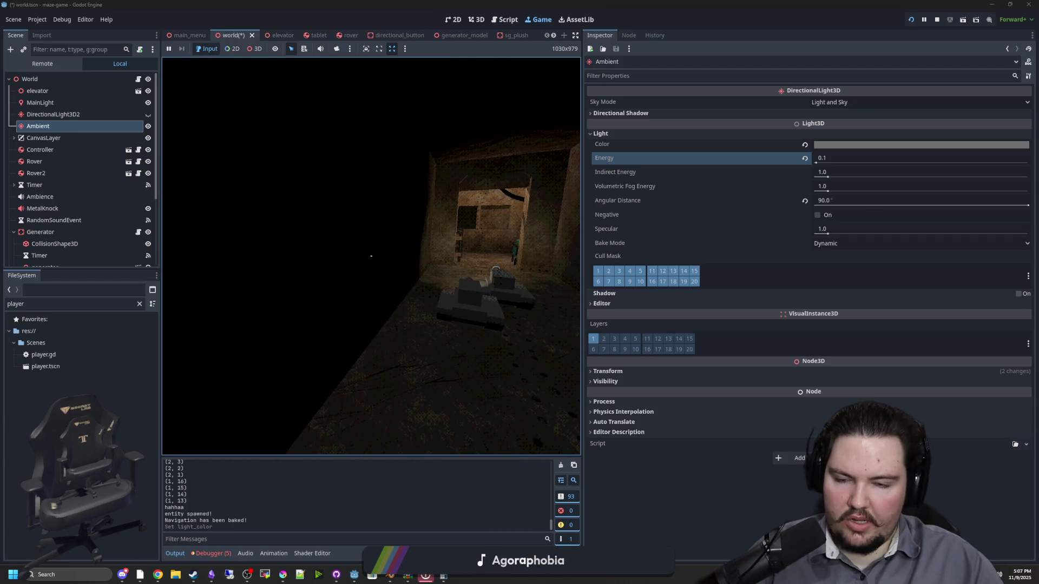
Try ambient light energy values of 0.01 and then 0.05 during the playtest
key(super)
click(849, 156)
text(0.01)
key(Return)
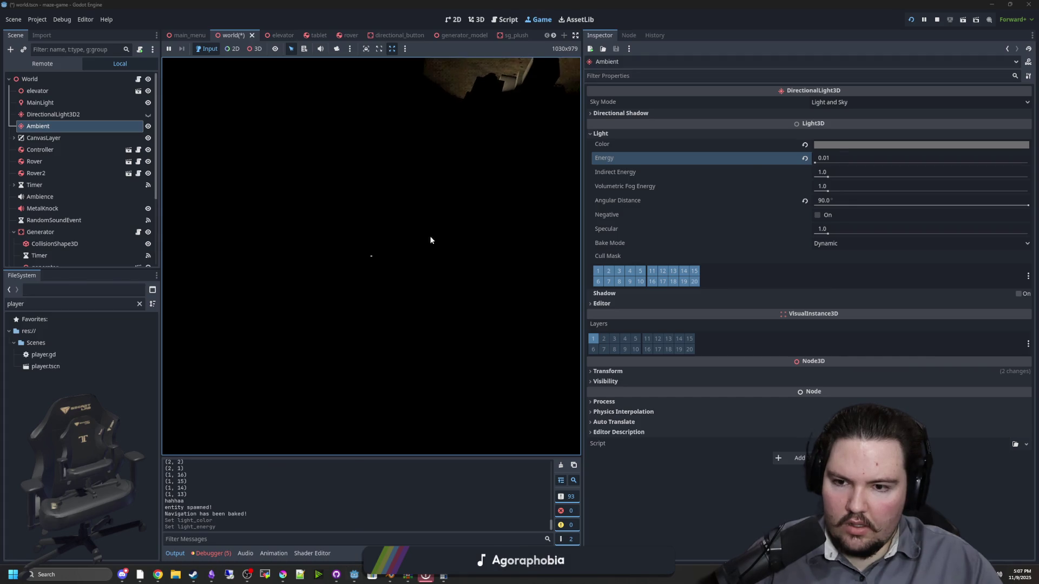
key(super)
click(835, 155)
text(0.05)
key(Return)
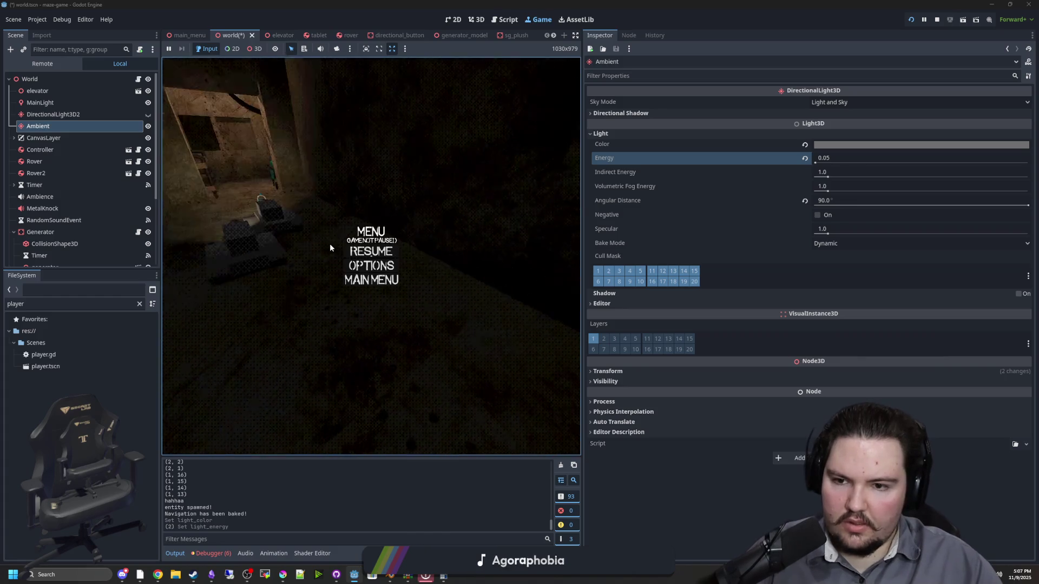
Lower the ambient light energy to 0.02
click(867, 159)
key(BackSpace)
text(2)
key(Return)
click(413, 258)
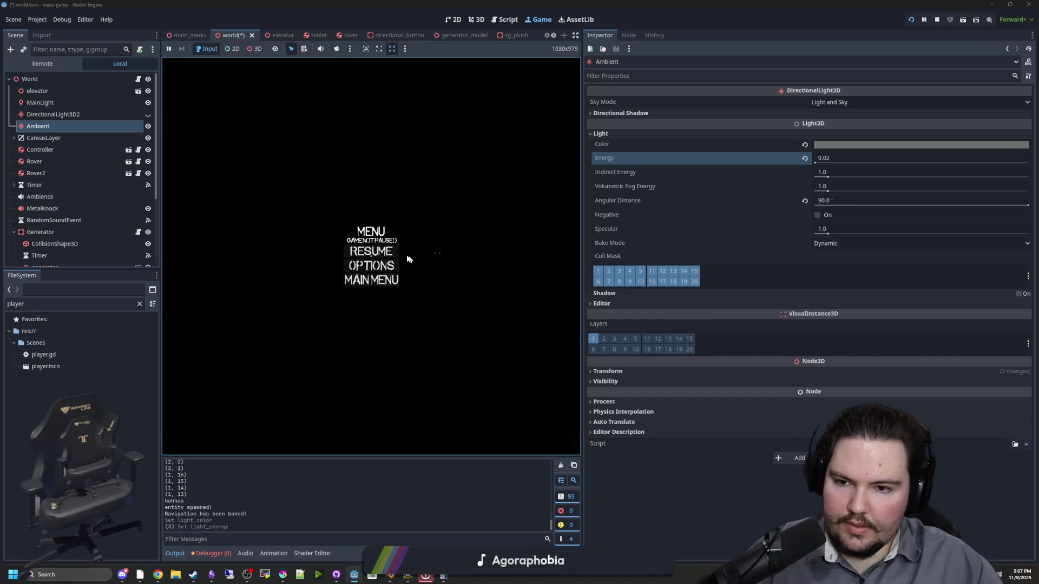
key(Escape)
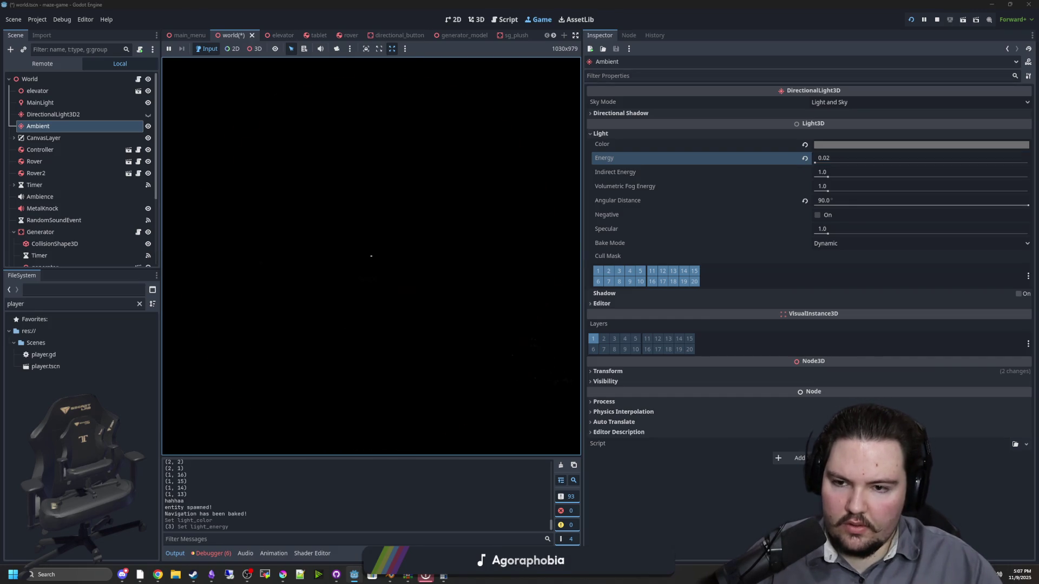
Settle the ambient light energy at 0.03 and resume the game
key(super)
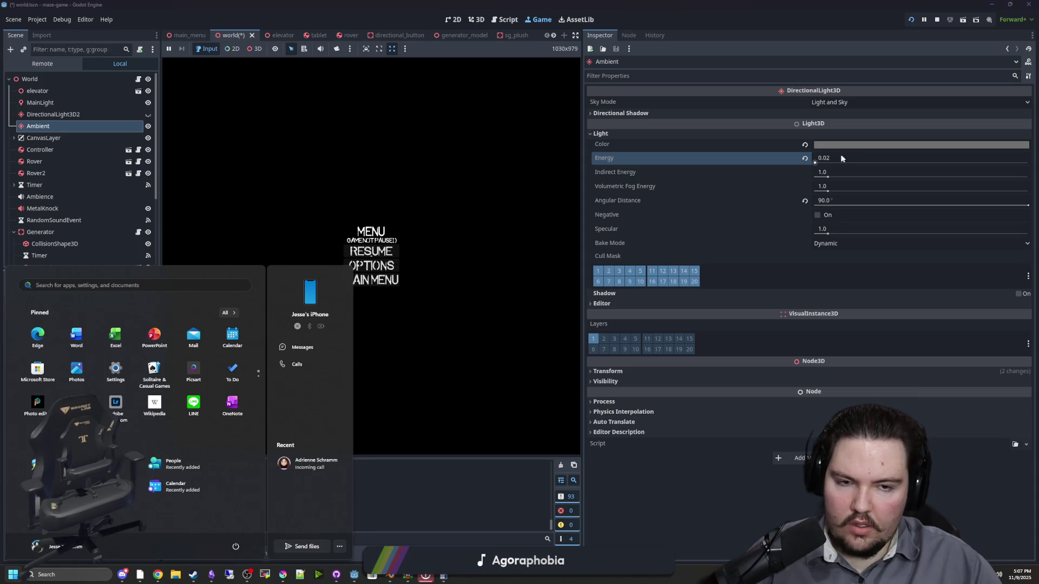
click(840, 158)
key(BackSpace)
text(3)
key(Return)
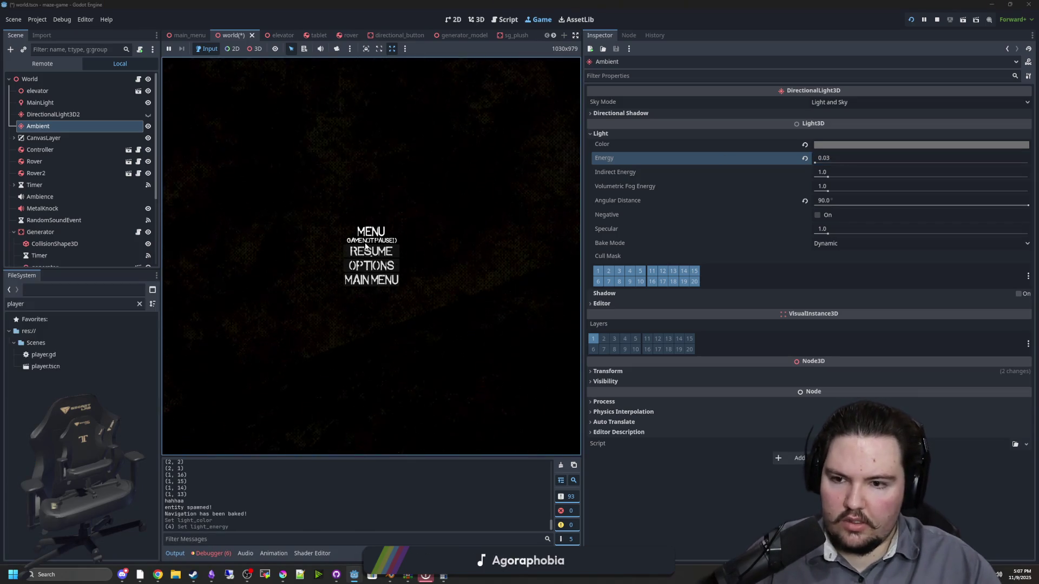
click(366, 249)
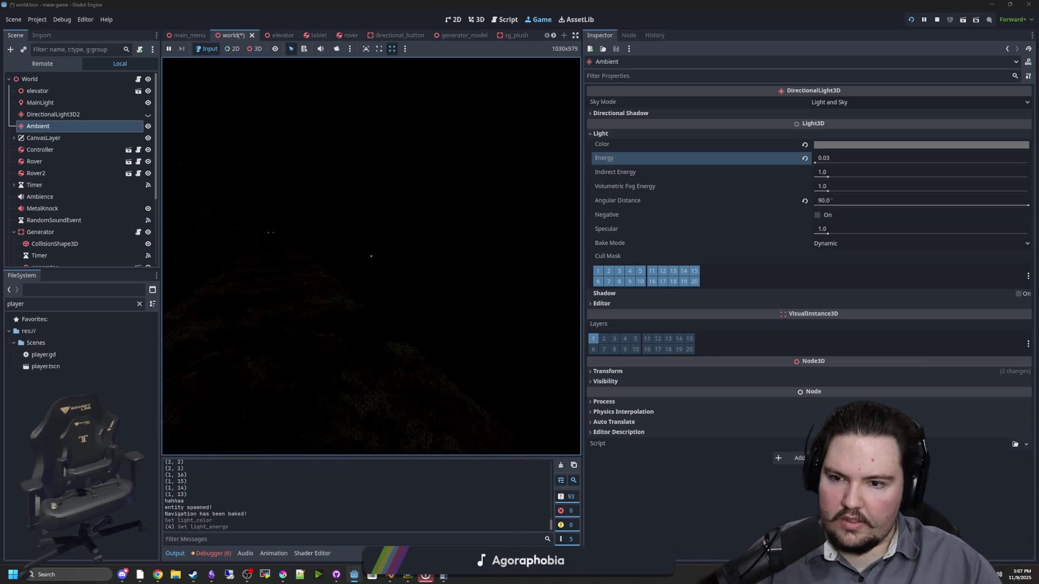
Turn on the flashlight, walk through the dark room into the tunnel, then stop the game
click(371, 256)
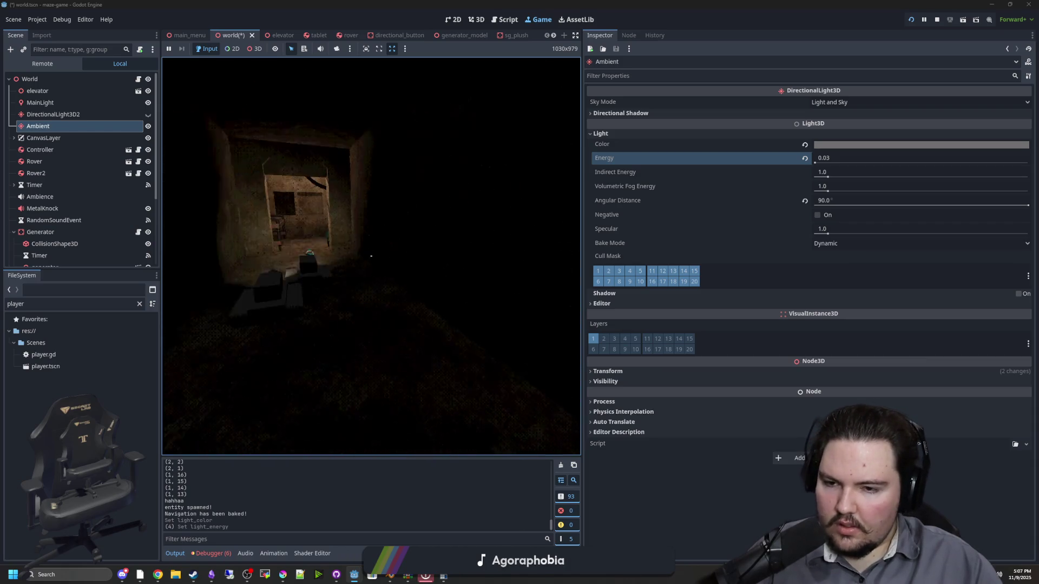
key(w)
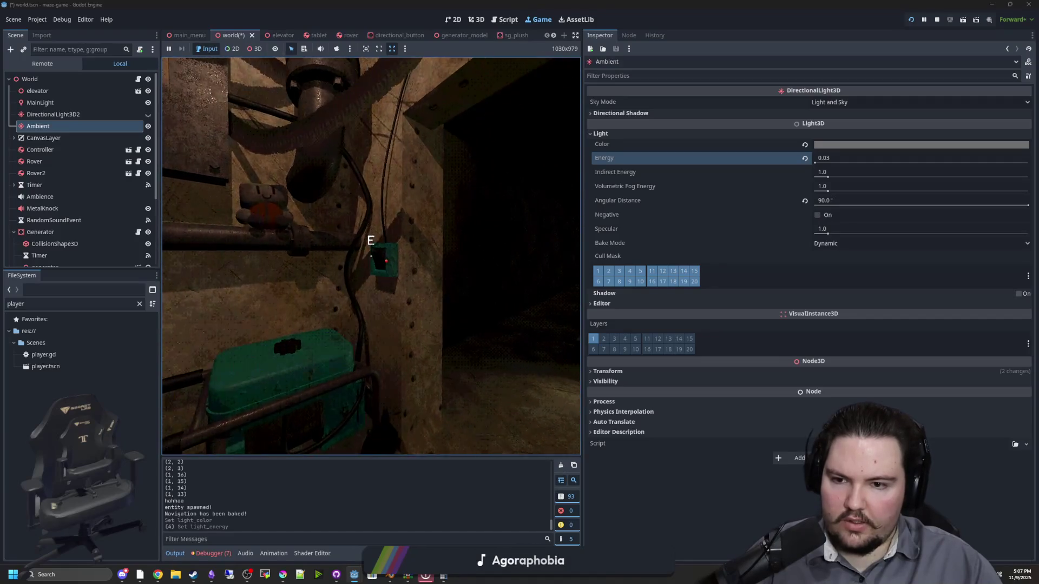
key(w)
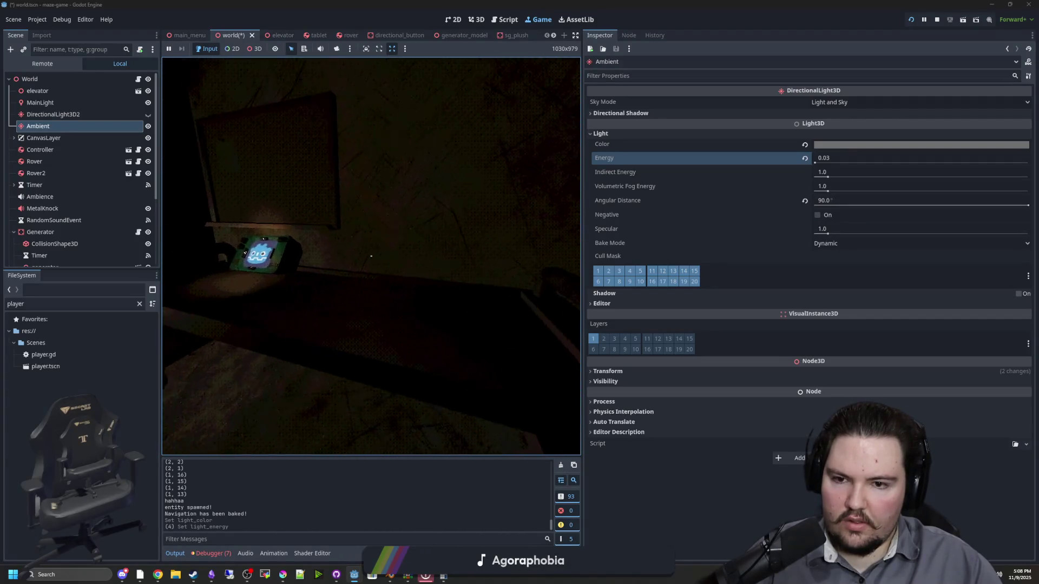
key(w)
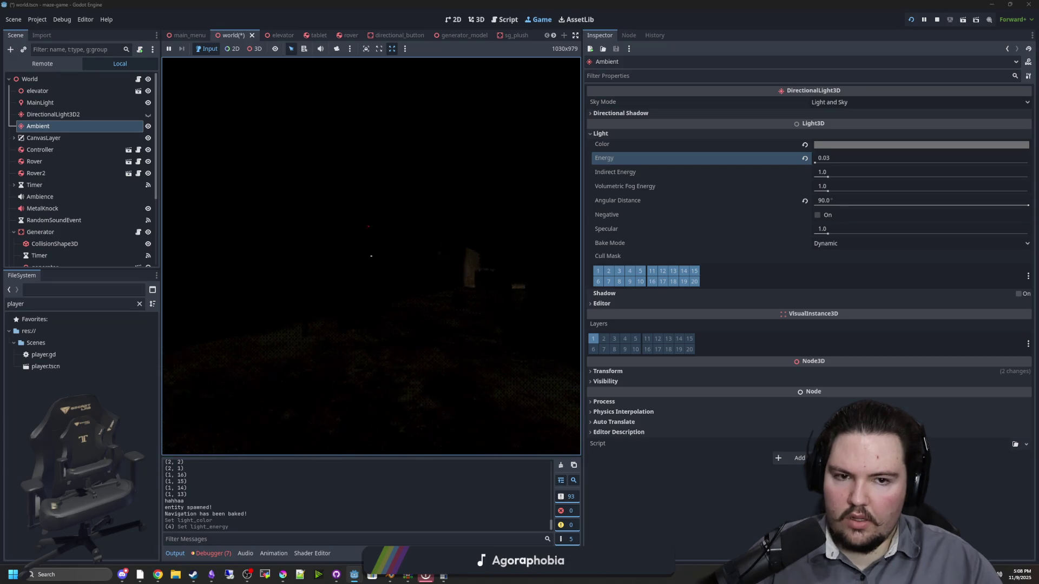
key(super)
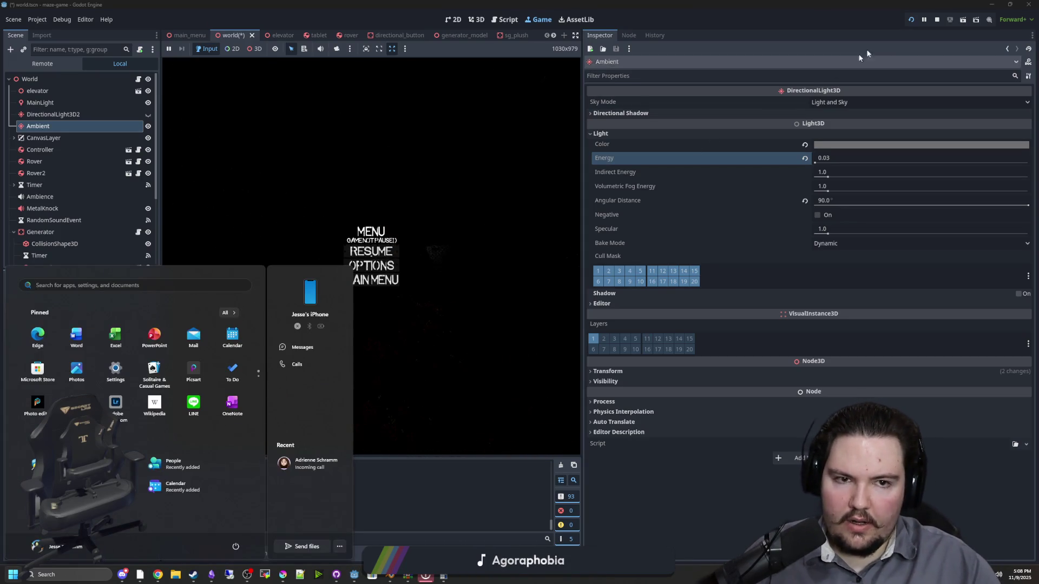
key(F8)
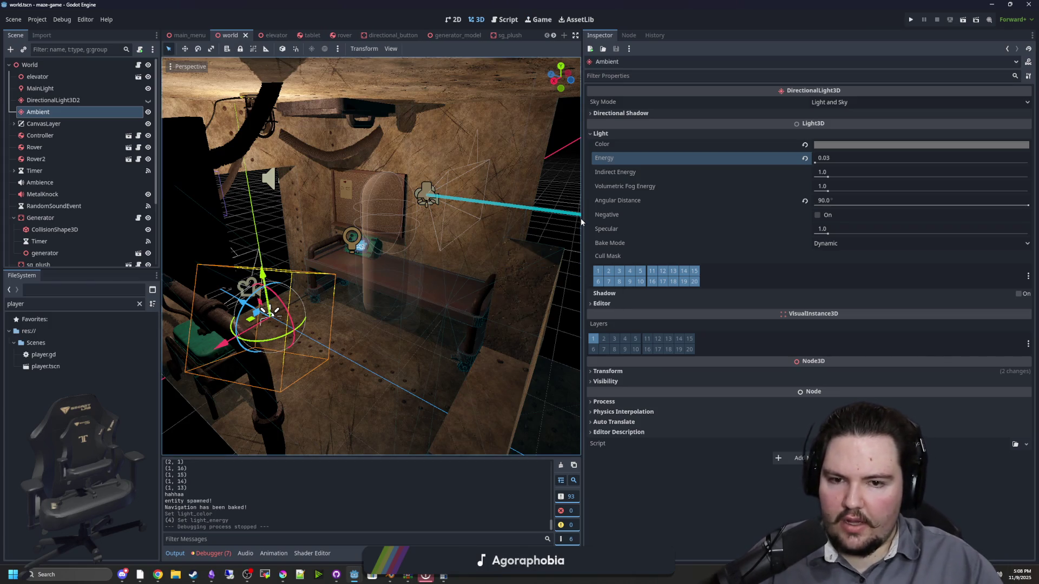
Widen the 3D viewport and save the world scene
drag(581, 219, 788, 221)
key(ctrl+s)
scroll(645, 236, down, 5)
key(ctrl+s)
Toggle DirectionalLight3D2's visibility on and off to compare the lighting
click(118, 103)
click(147, 100)
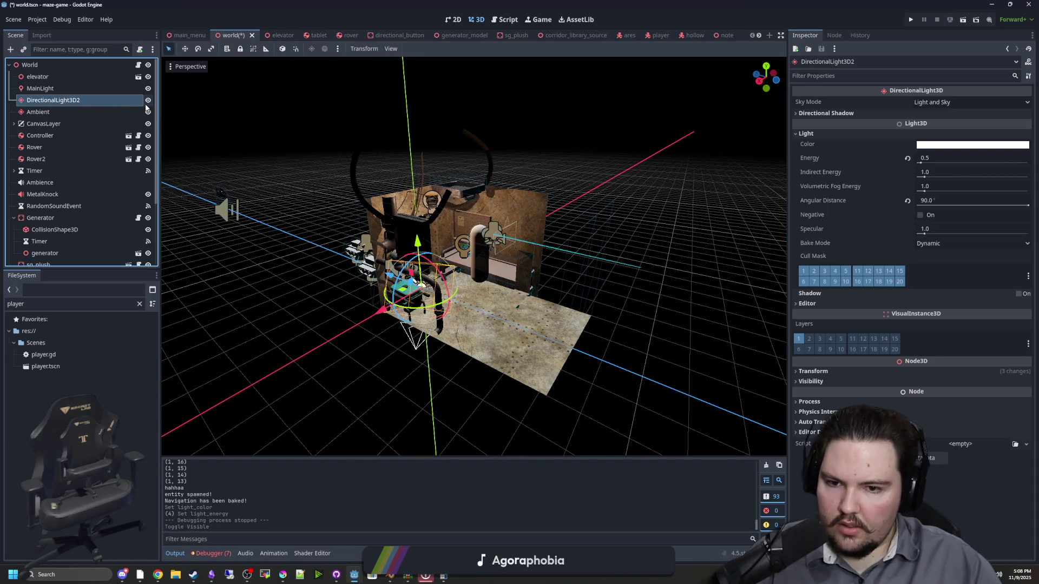
click(146, 104)
click(147, 104)
click(146, 103)
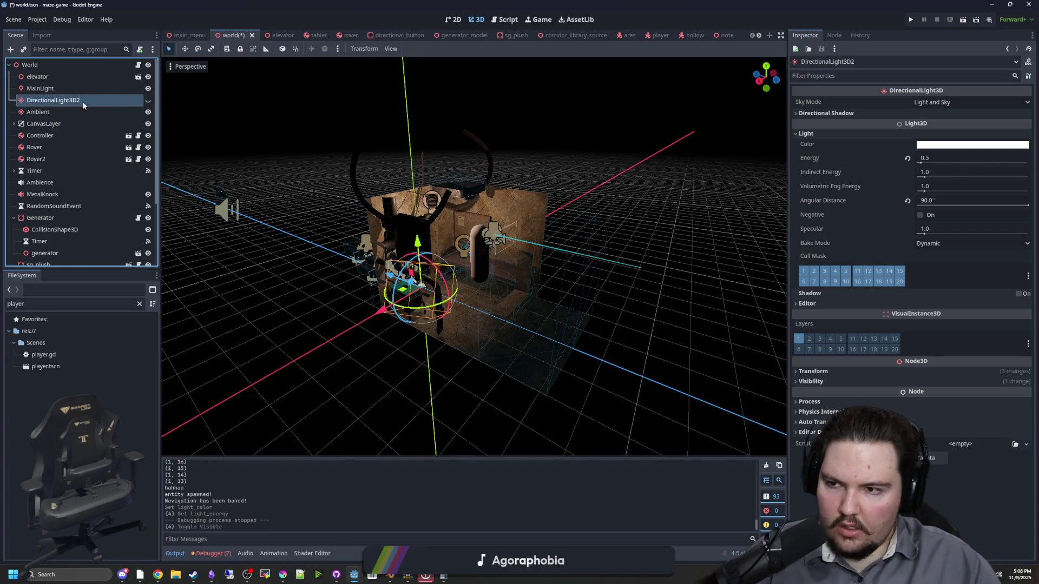
Check the WorldEnvironment settings, then switch to the elevator scene
scroll(53, 210, down, 3)
click(50, 258)
scroll(460, 290, up, 5)
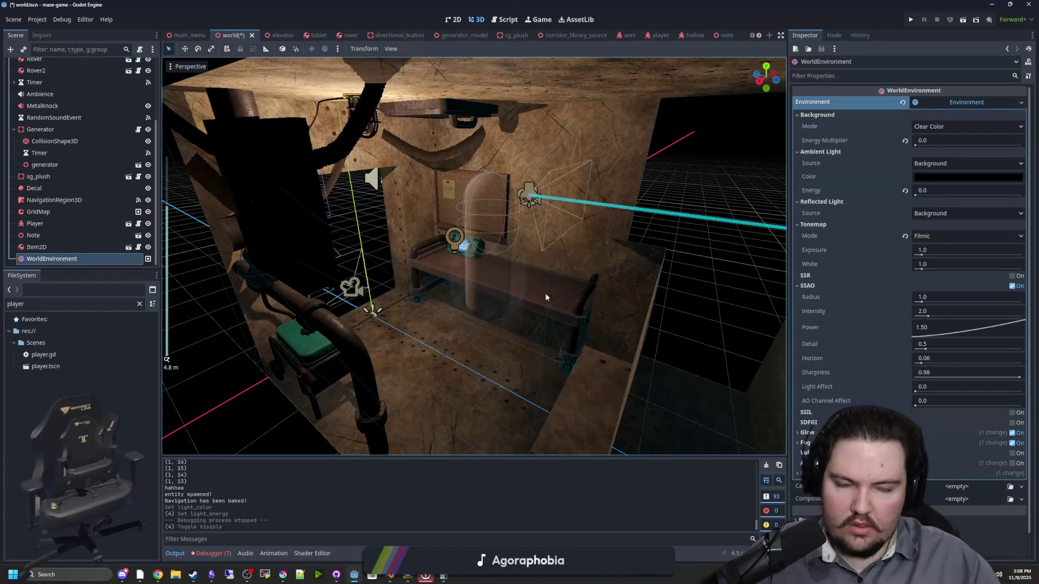
scroll(557, 298, up, 2)
click(358, 366)
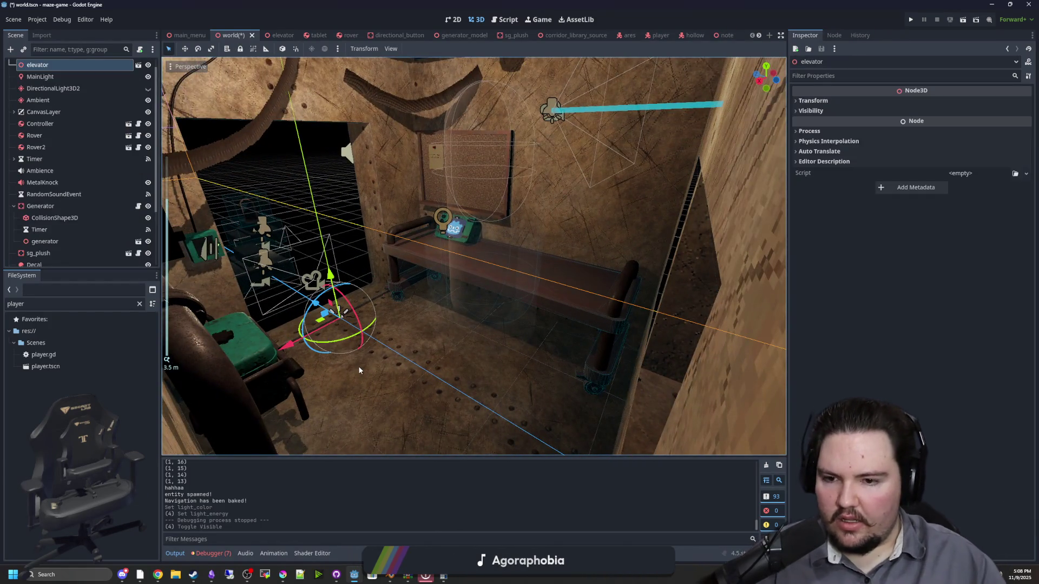
click(277, 35)
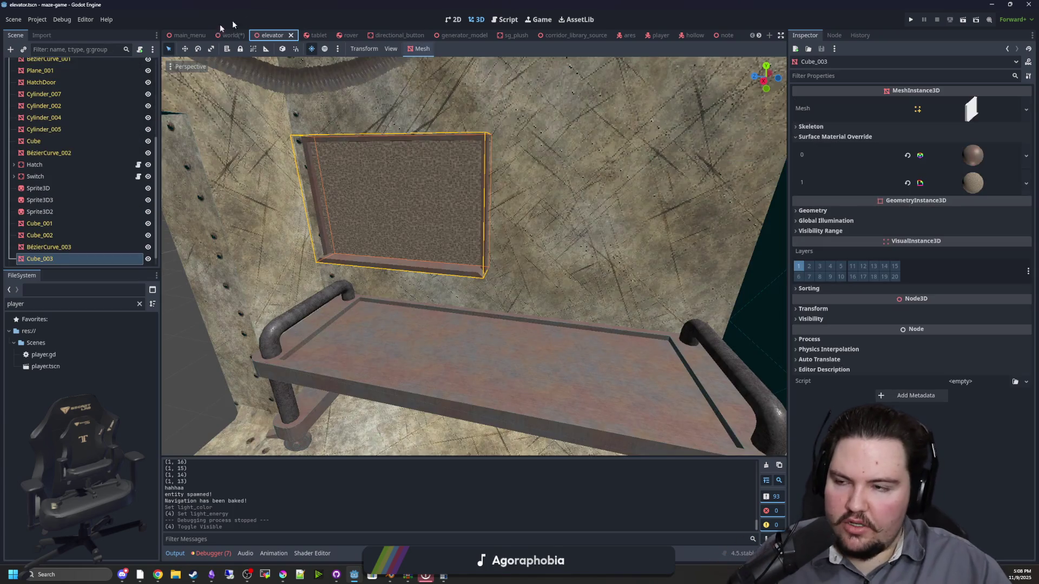
Select and frame the Plane, then expand its surface material override properties
scroll(57, 106, up, 5)
click(34, 76)
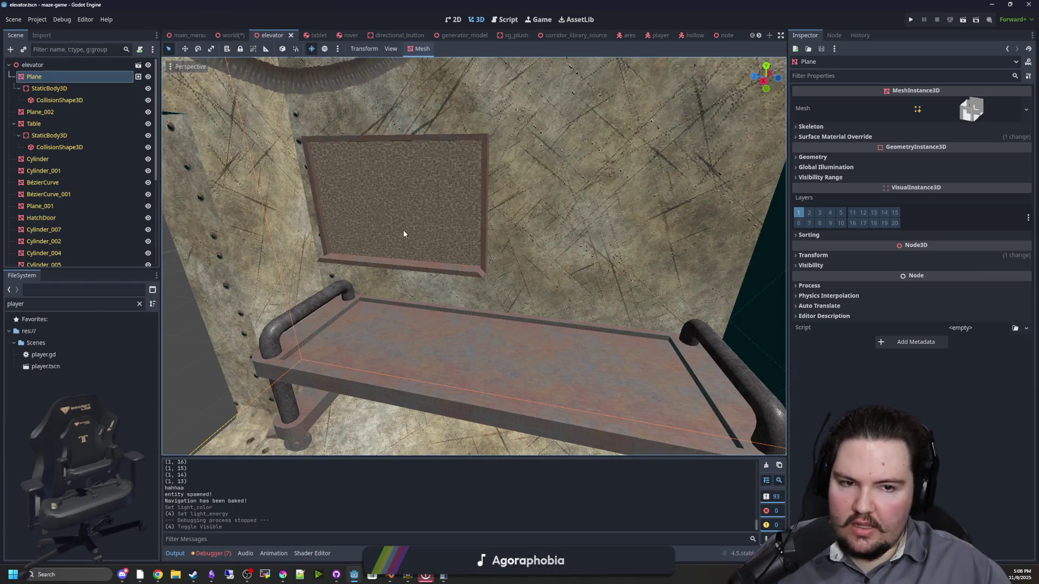
key(f)
scroll(404, 234, down, 3)
click(806, 137)
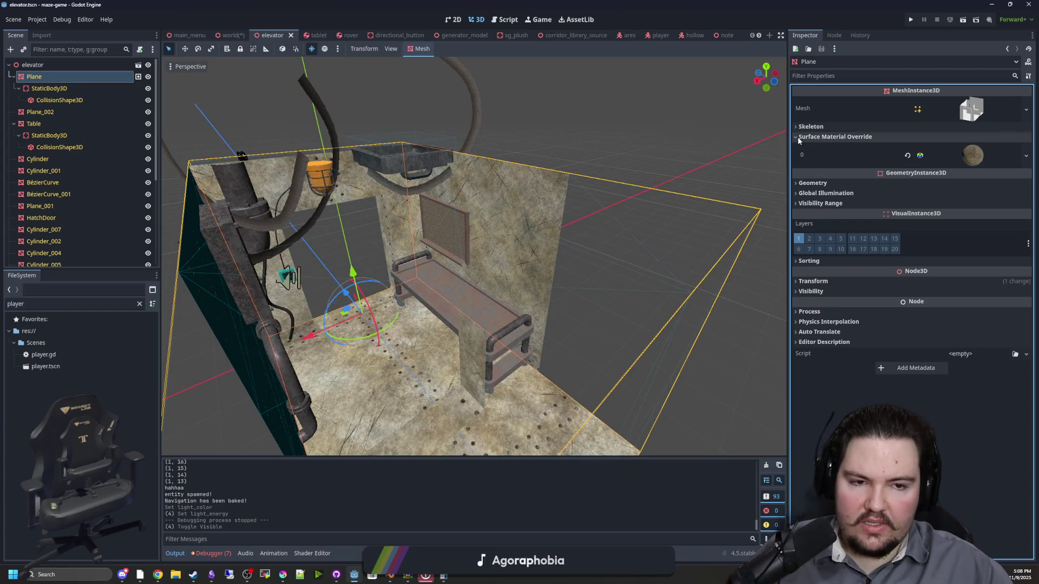
click(964, 155)
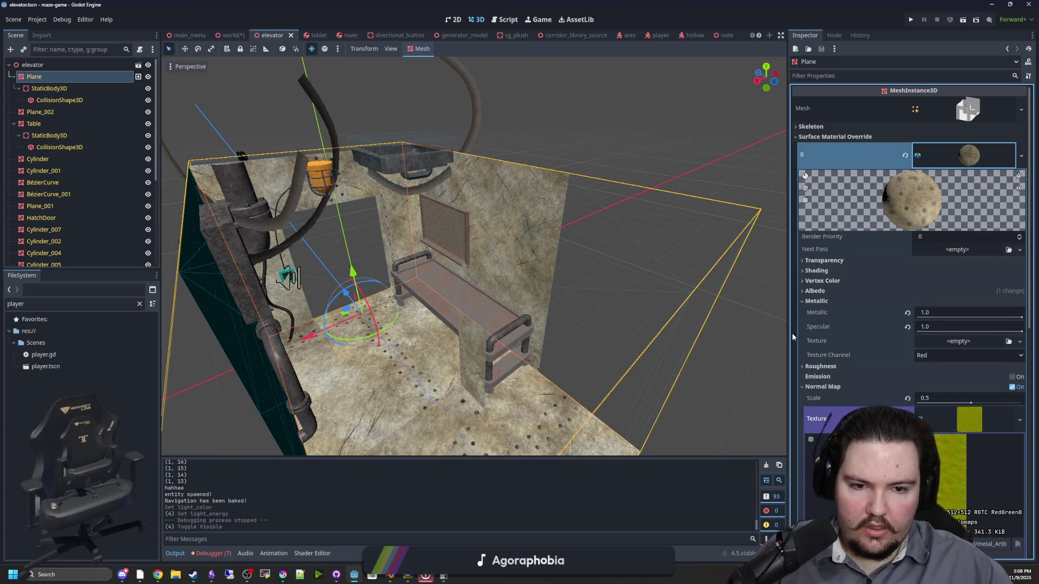
drag(787, 333, 569, 320)
Inspect and fold away the material's Shading, Albedo and Transparency sections
click(600, 271)
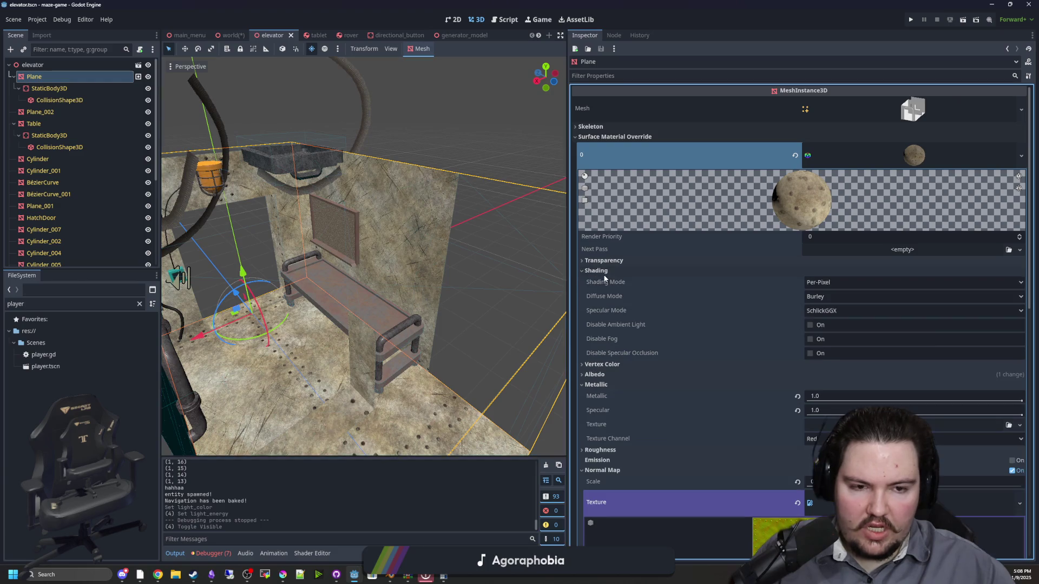
click(604, 272)
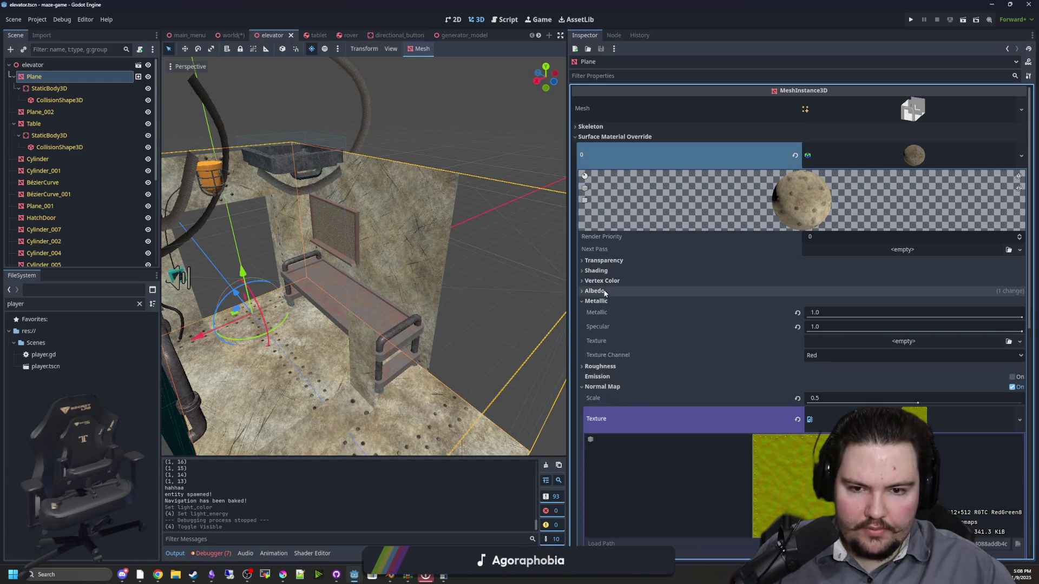
click(605, 292)
click(605, 291)
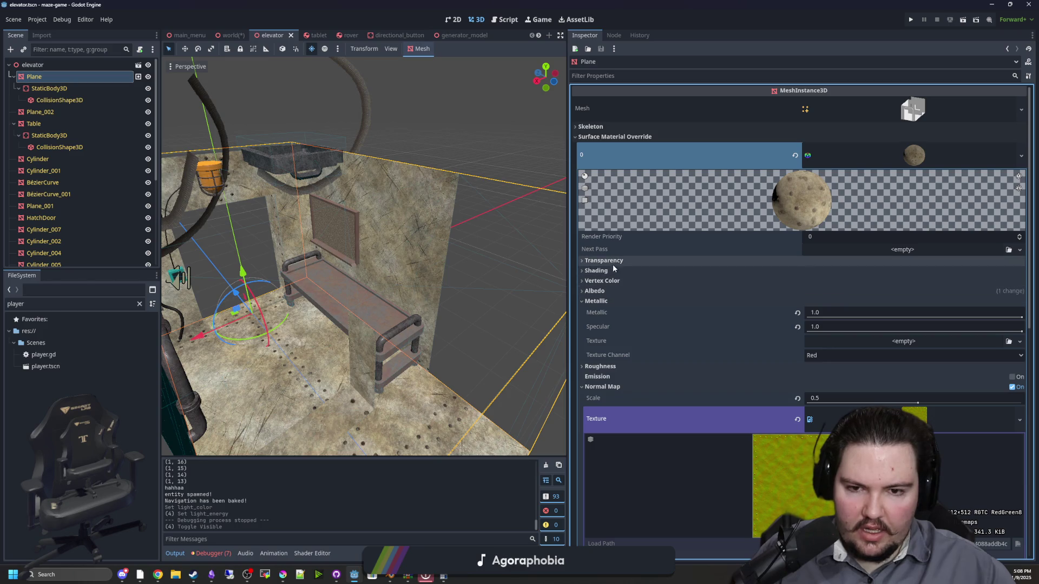
click(618, 262)
click(618, 261)
Review the UV1 and Grow sections, then collapse the Surface Material Override editor
scroll(634, 325, down, 5)
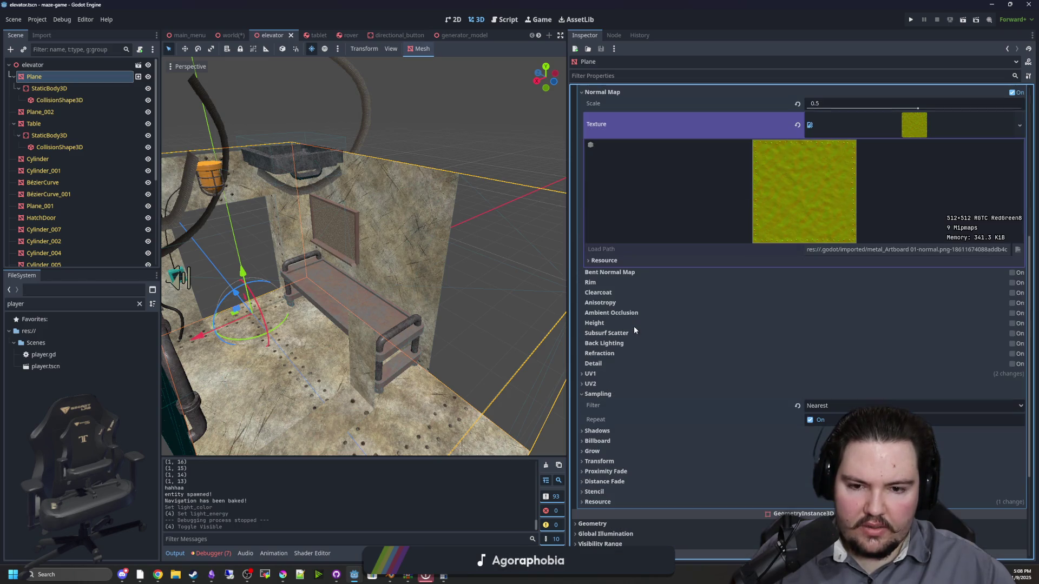
click(605, 375)
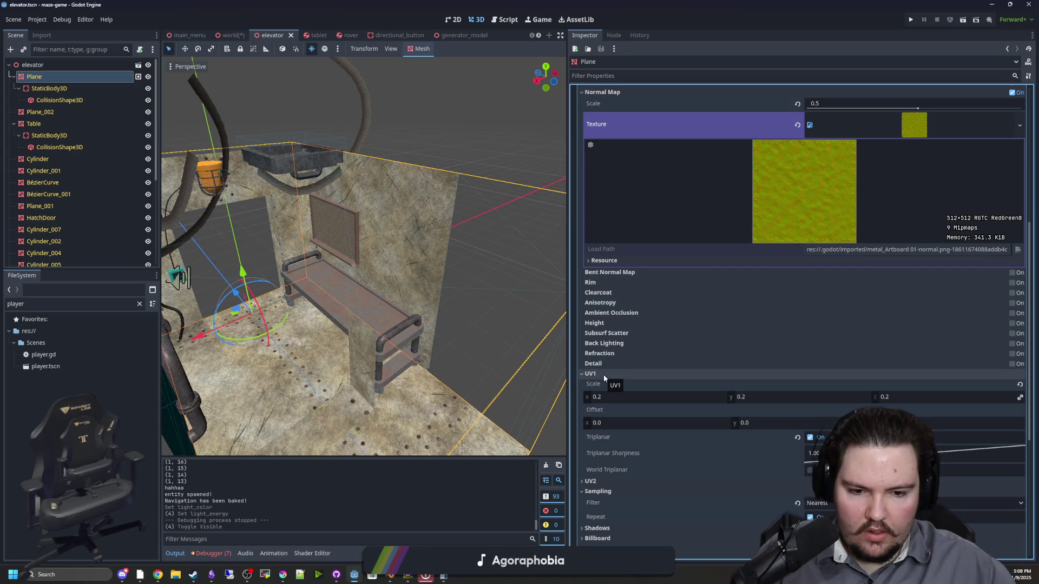
click(604, 375)
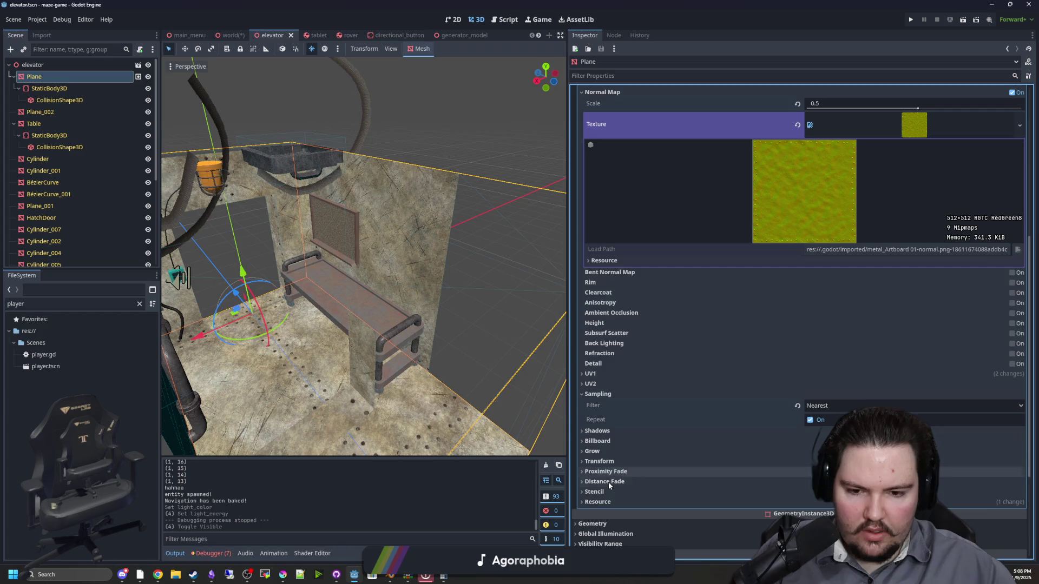
click(606, 451)
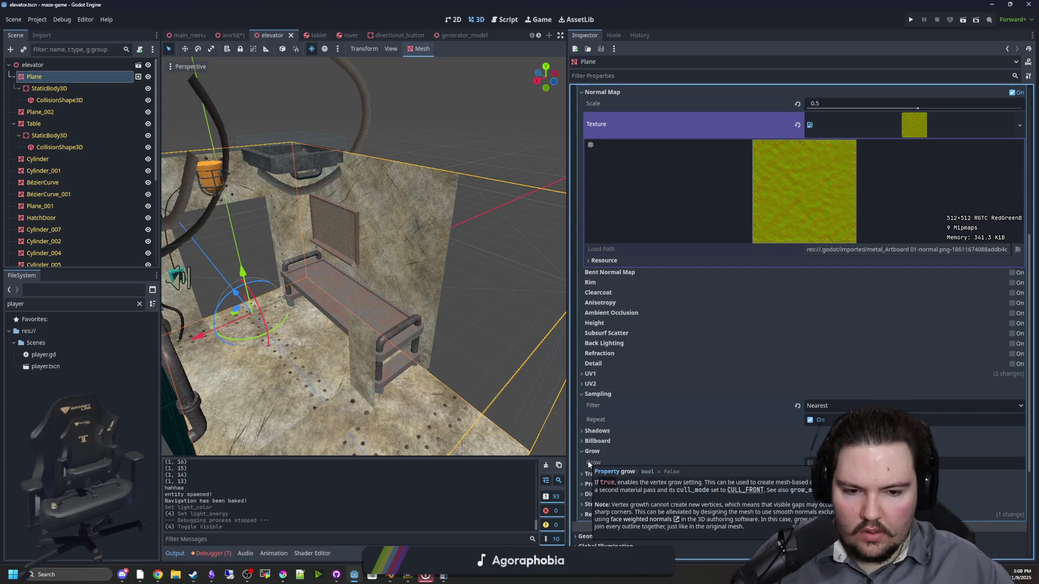
click(594, 451)
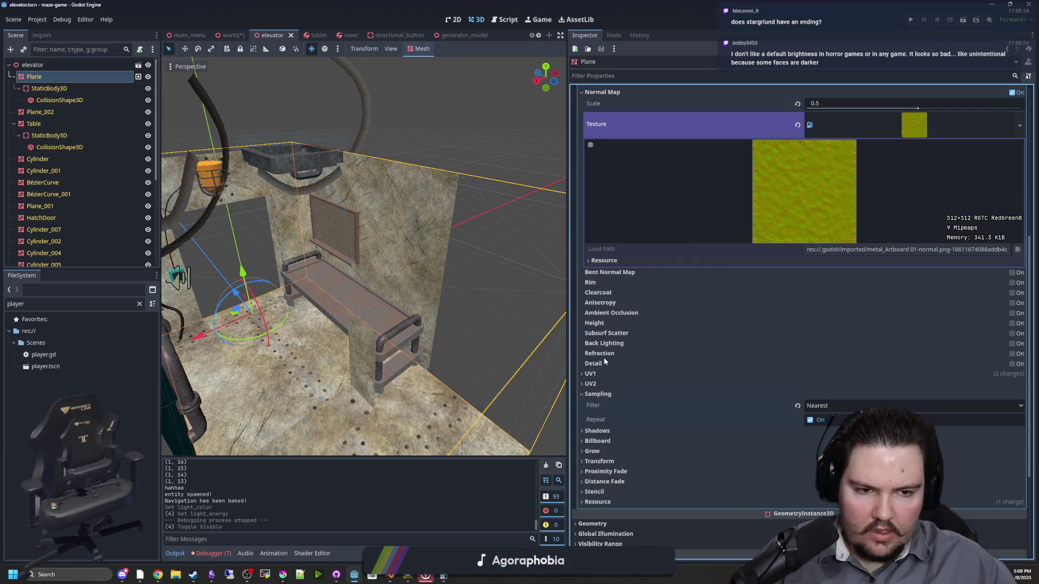
scroll(665, 359, up, 5)
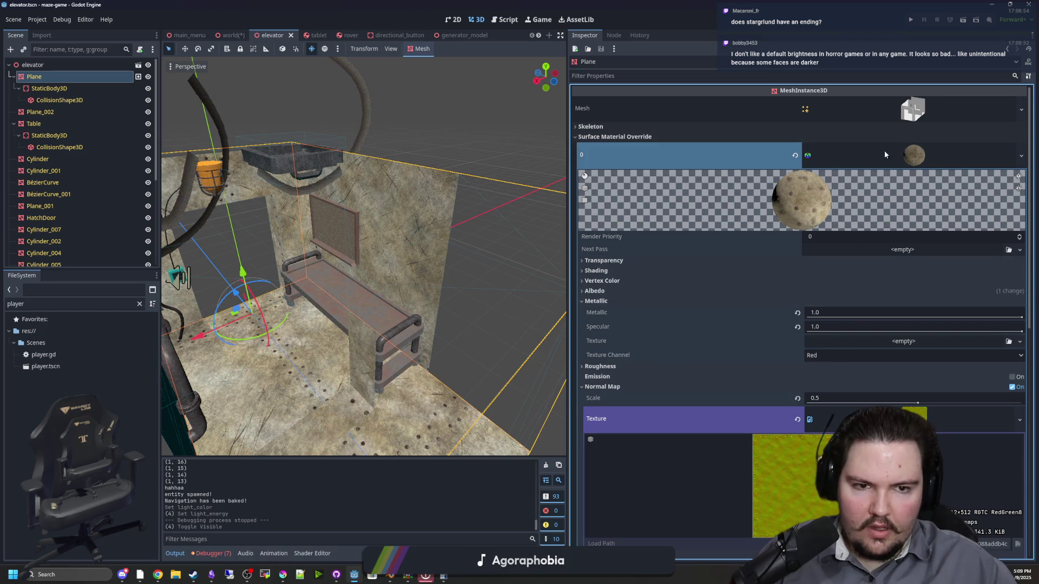
click(884, 155)
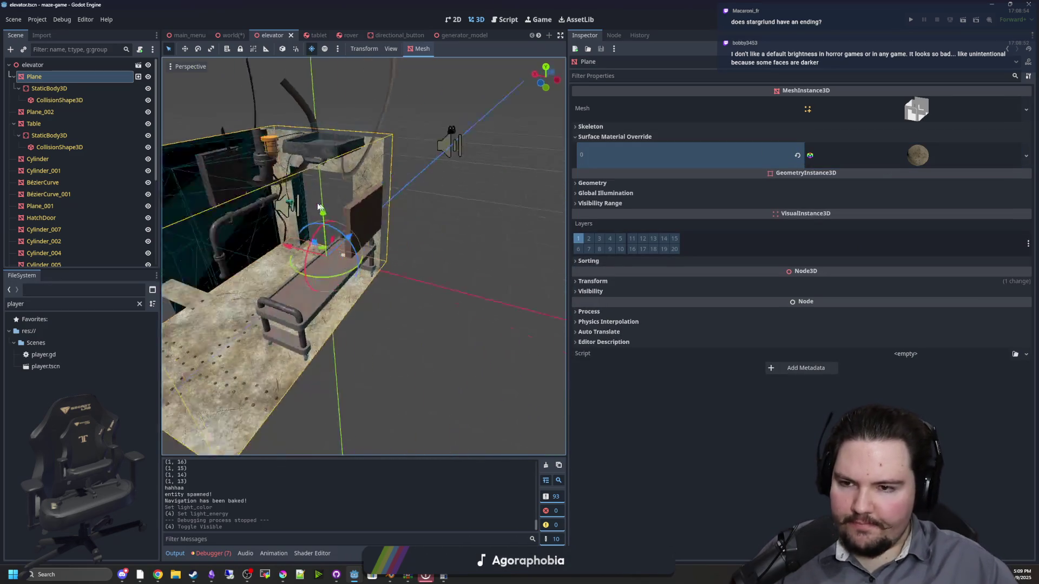
scroll(443, 210, up, 6)
In the world scene, raise WorldEnvironment's Background Energy Multiplier to 5.87
scroll(220, 259, down, 4)
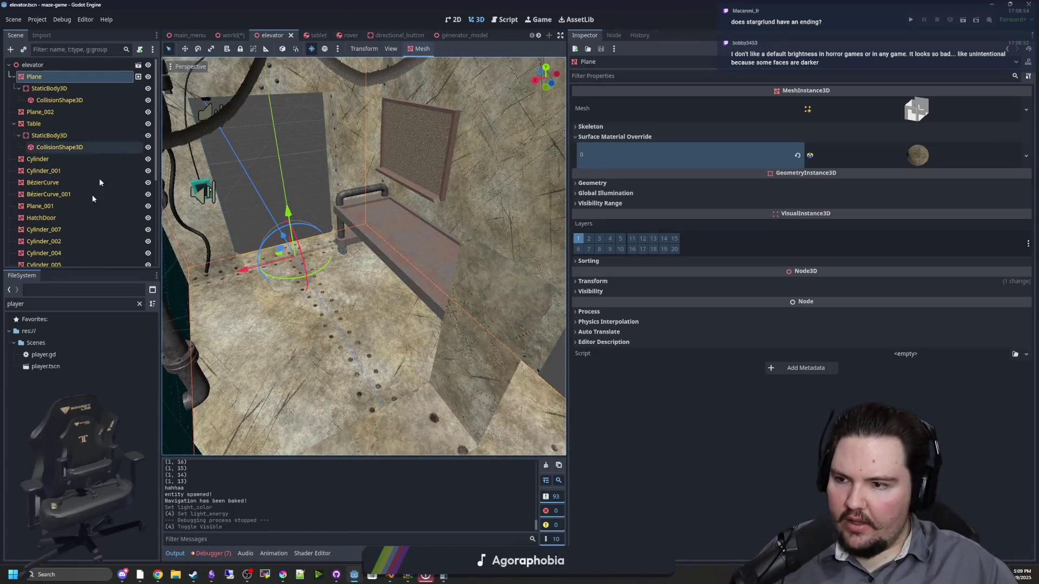
click(230, 34)
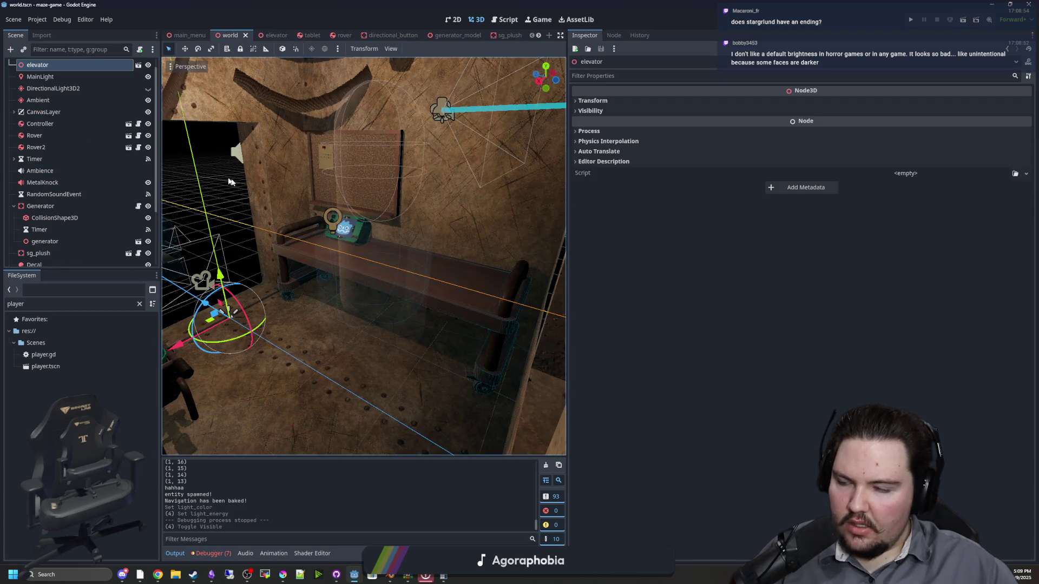
click(54, 88)
click(57, 90)
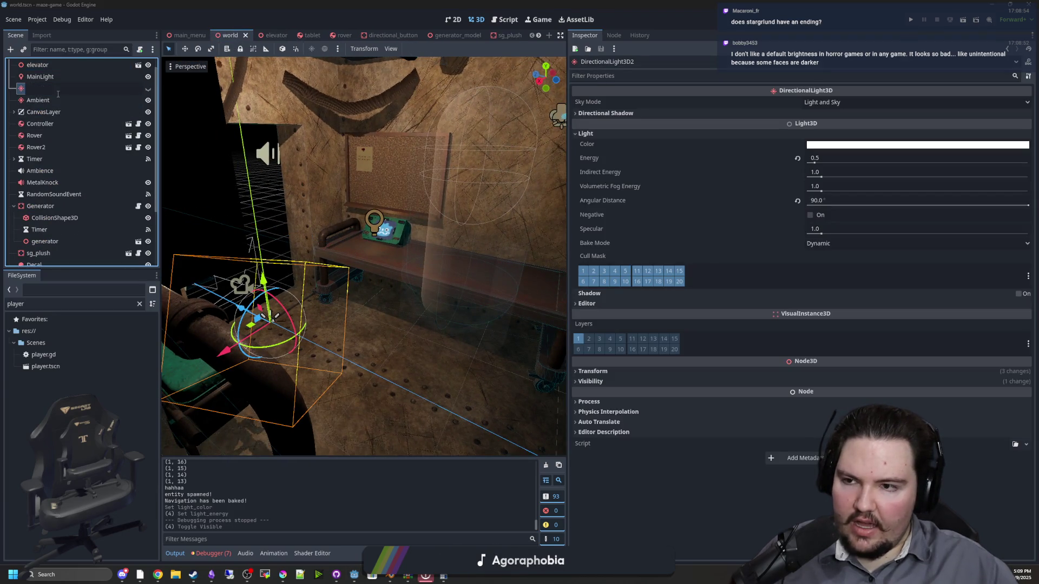
scroll(81, 163, down, 3)
click(52, 259)
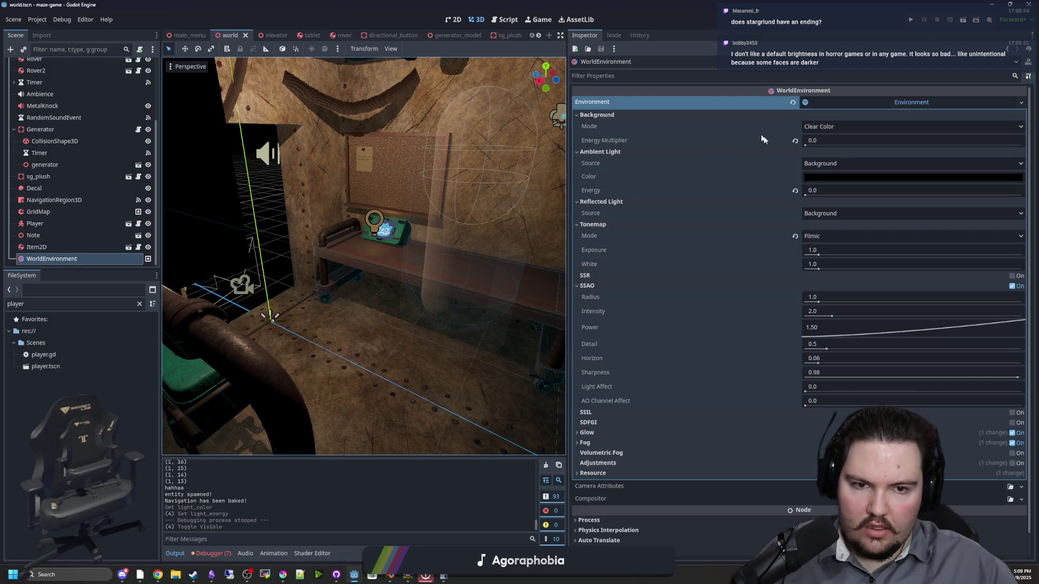
drag(805, 146, 885, 141)
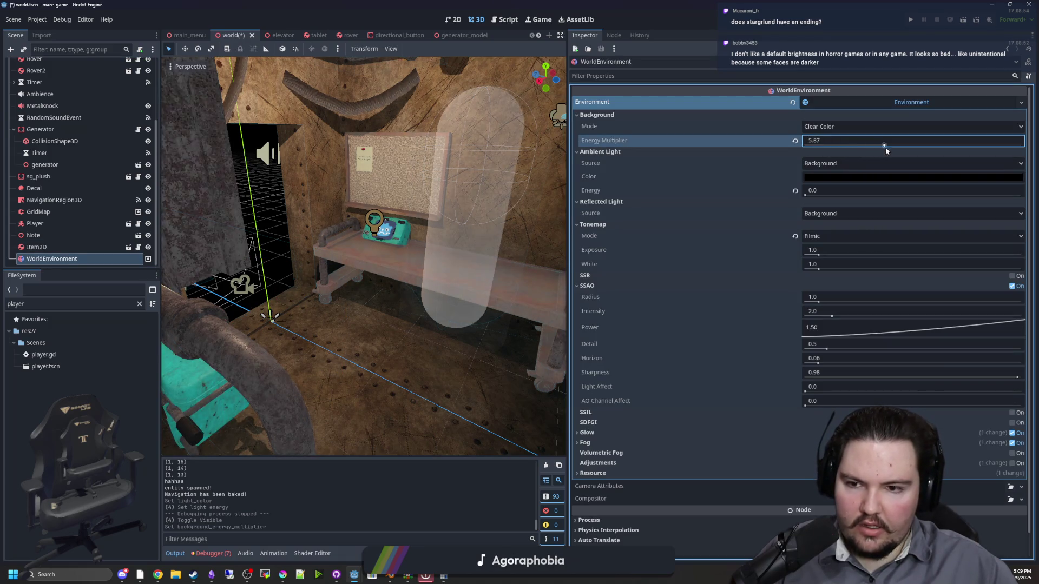
Filter FileSystem to 'material', open the Materials folder and drop black_rubber.tres onto Generator
drag(422, 286, 413, 75)
click(344, 319)
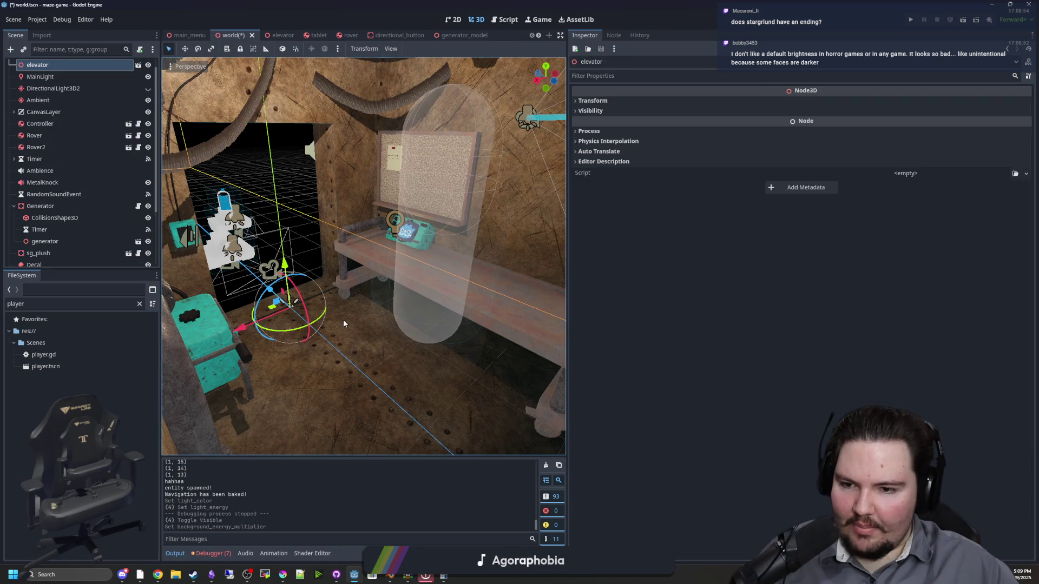
click(139, 304)
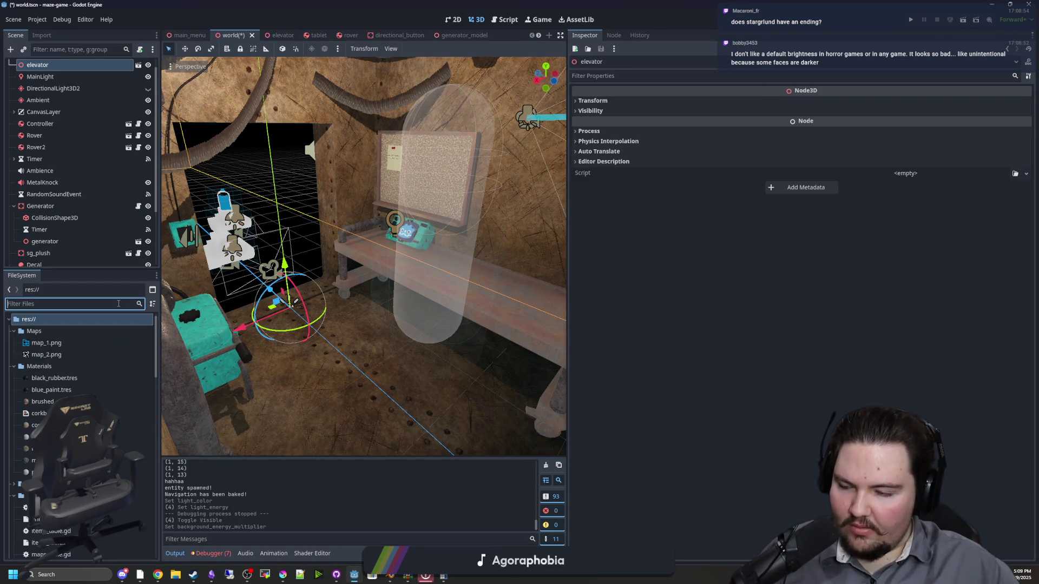
text(material)
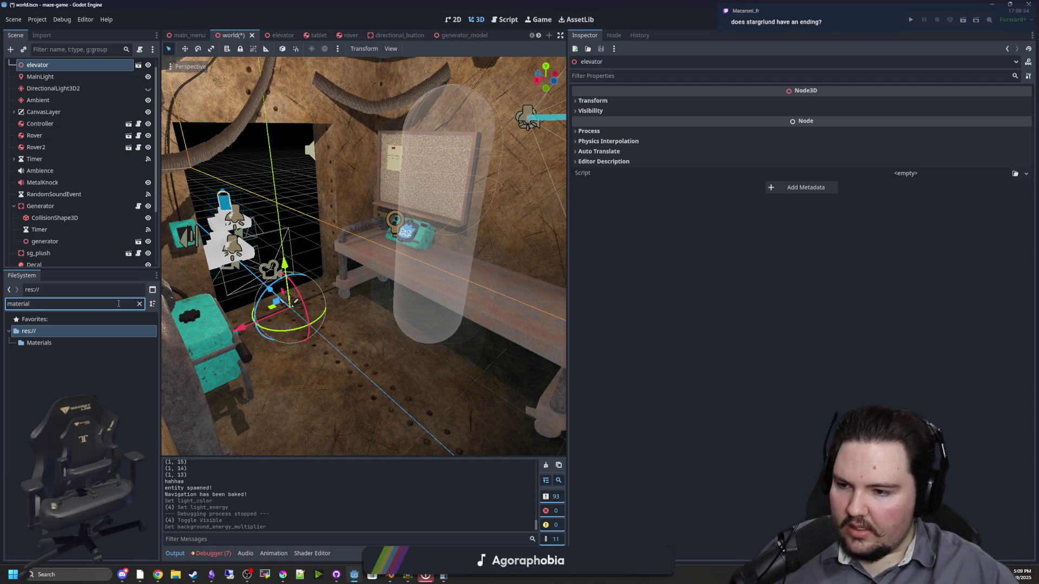
double_click(56, 348)
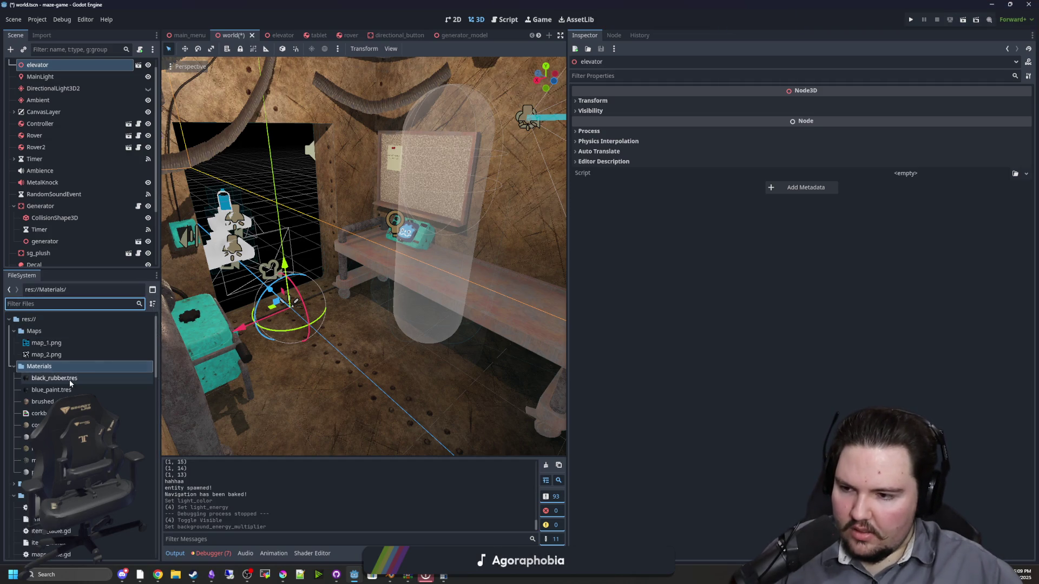
mouse_move(71, 384)
mouse_down()
mouse_move(304, 384)
mouse_move(397, 263)
mouse_move(64, 211)
mouse_up()
click(40, 207)
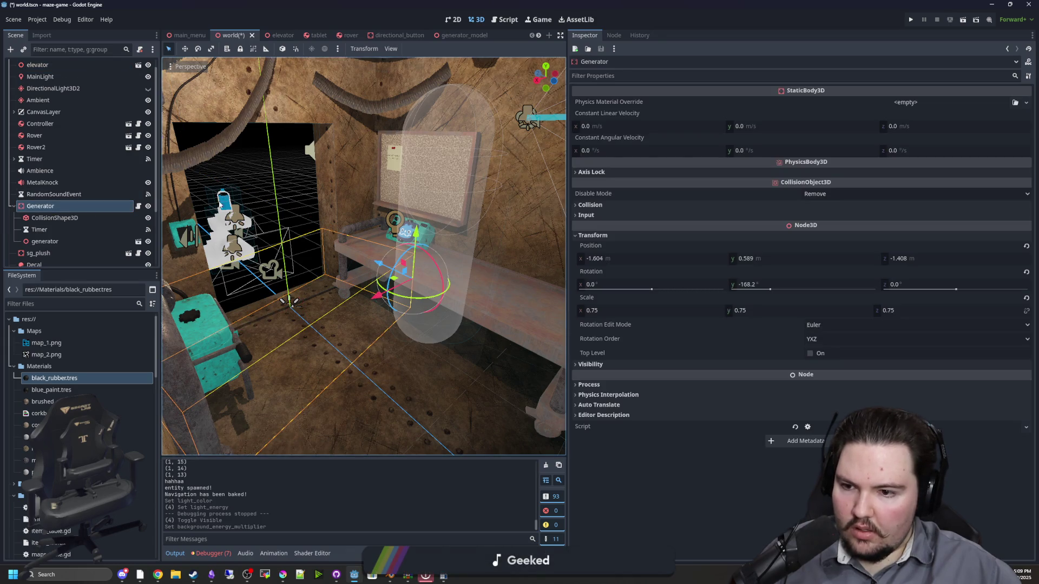
click(278, 35)
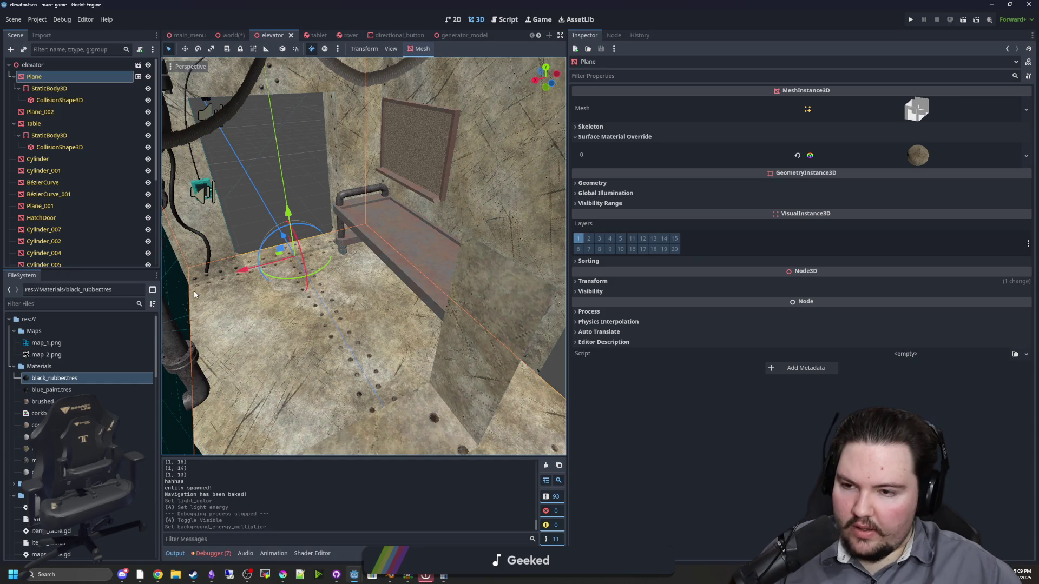
Apply black_rubber to the Plane, save the elevator scene, and hide MainLight in the world scene
mouse_move(54, 378)
mouse_down()
mouse_move(325, 433)
mouse_move(341, 344)
mouse_up()
key(ctrl+s)
click(230, 36)
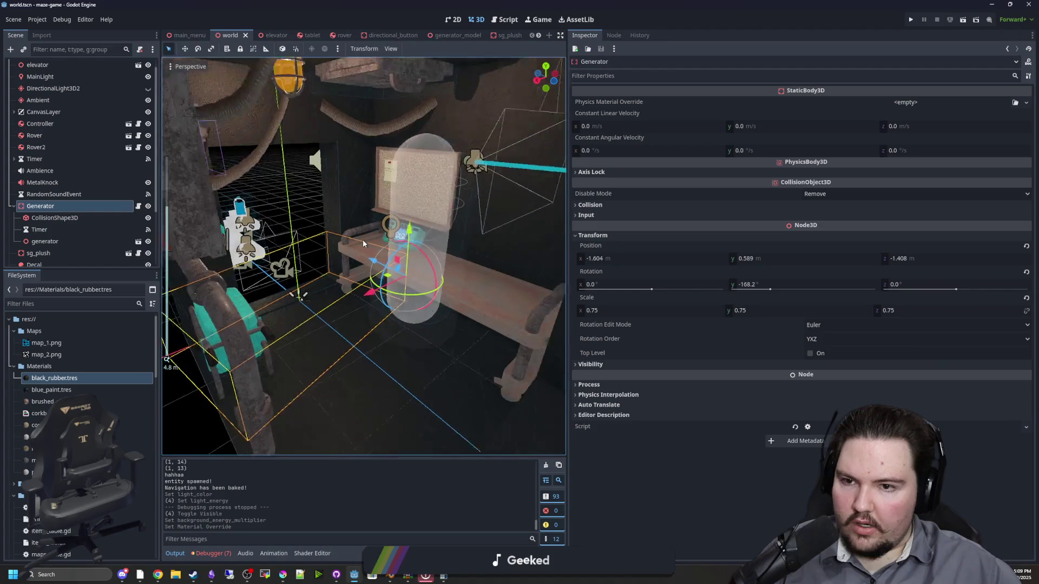
click(236, 372)
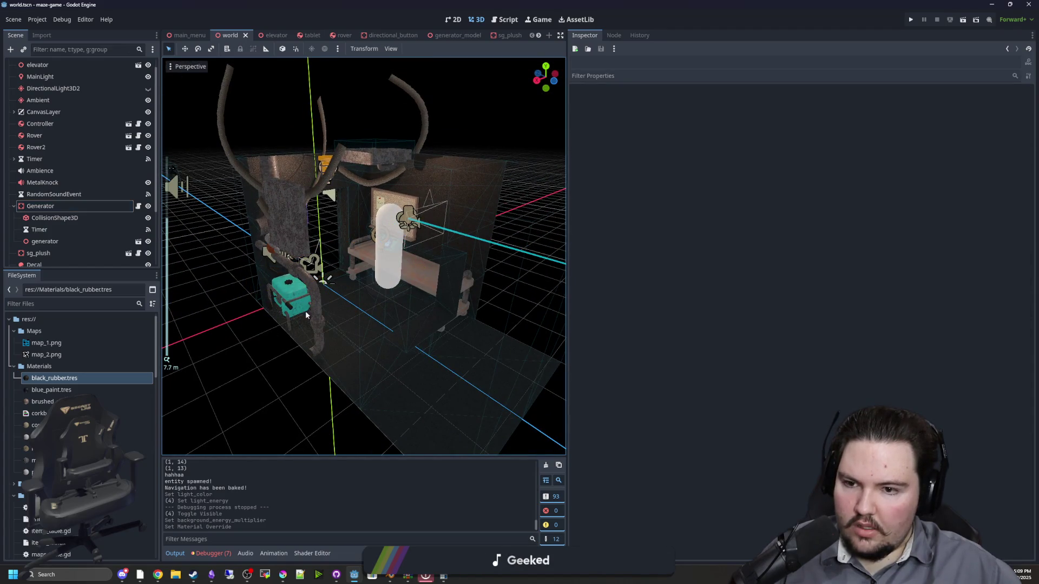
scroll(82, 157, up, 1)
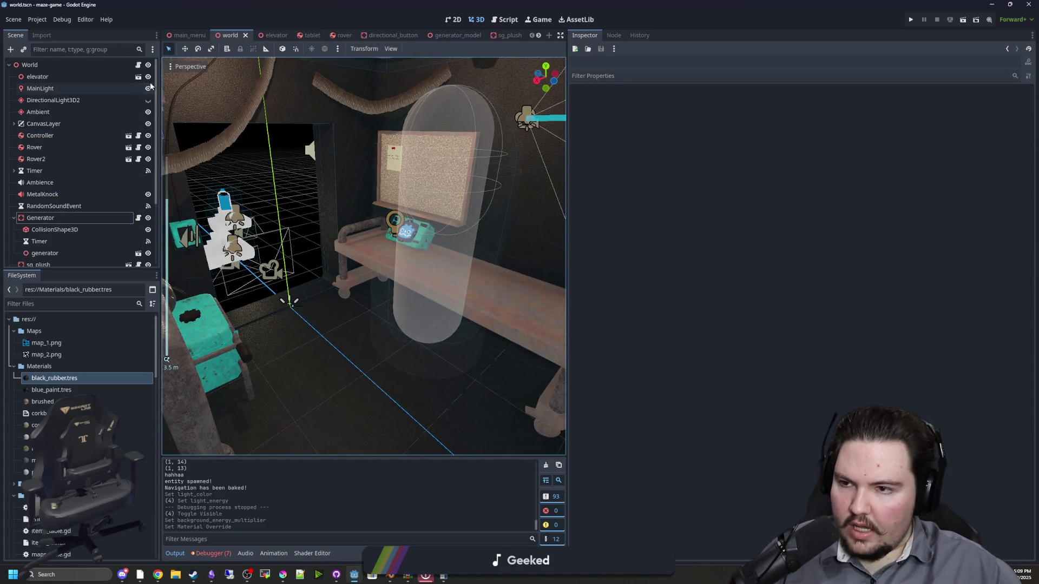
click(148, 88)
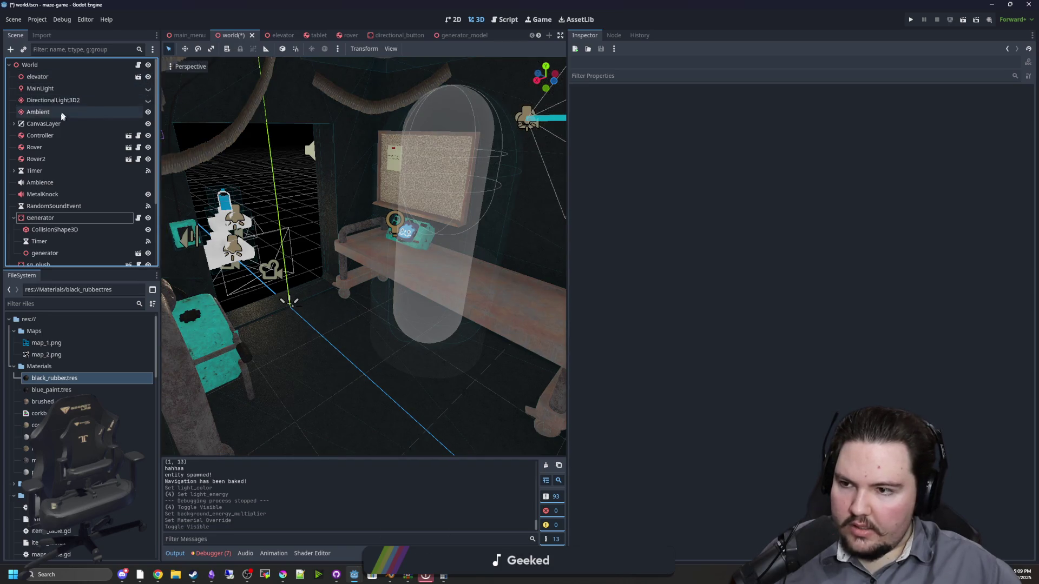
Set WorldEnvironment's Background Energy Multiplier to 15.22
scroll(68, 162, down, 3)
click(72, 262)
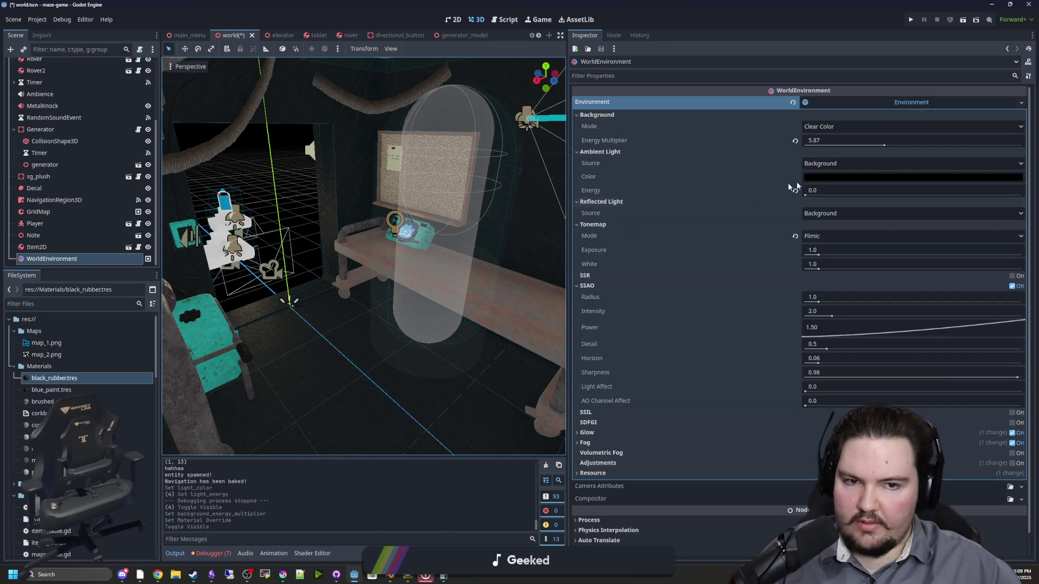
mouse_move(877, 145)
mouse_down()
mouse_move(974, 145)
mouse_move(798, 142)
mouse_move(1010, 143)
mouse_up()
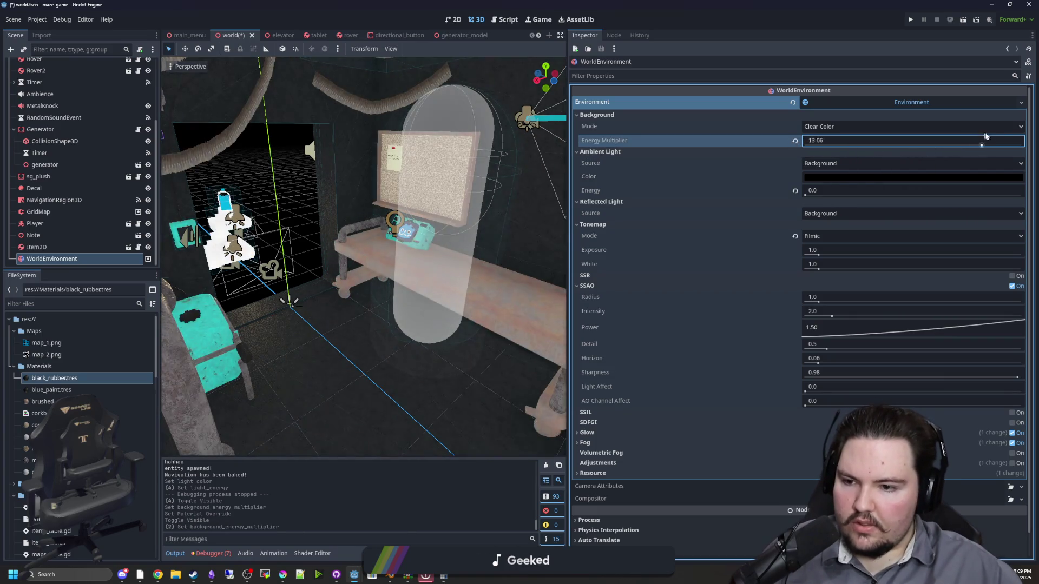
scroll(401, 293, down, 5)
scroll(443, 279, up, 3)
scroll(476, 285, down, 5)
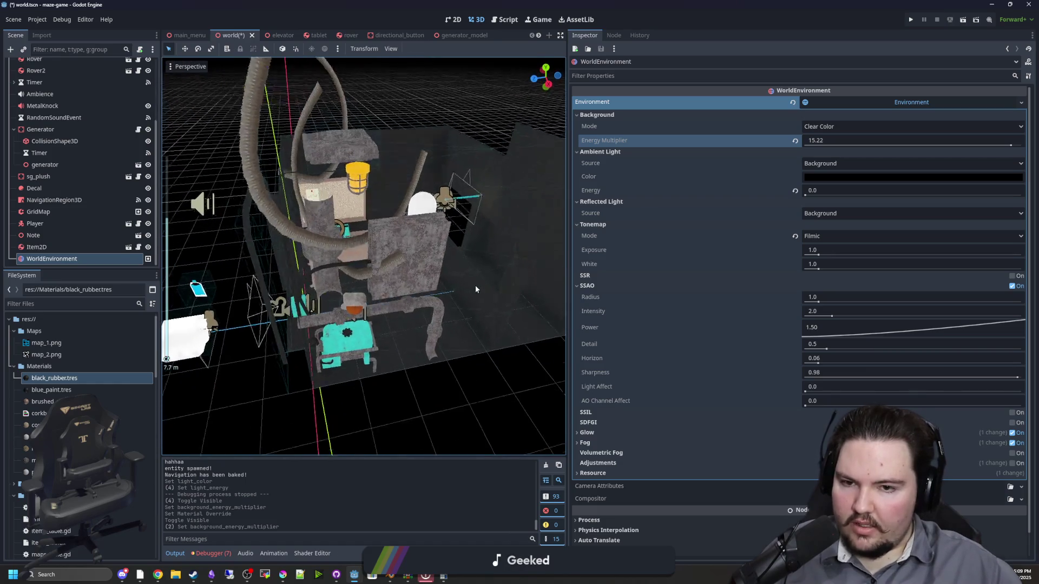
scroll(476, 284, up, 4)
click(280, 36)
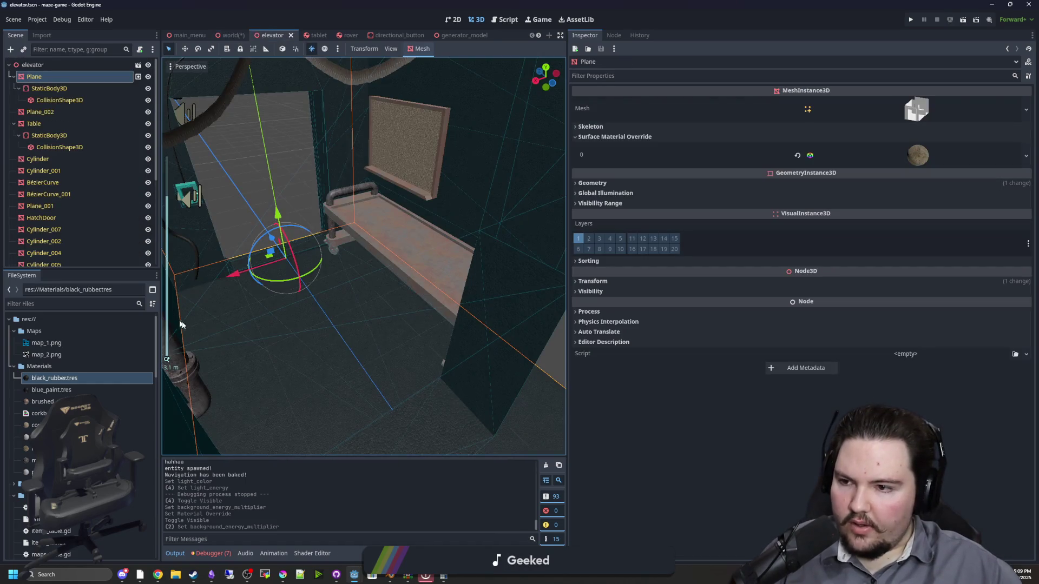
Apply metal.tres to the Plane, set its Metallic to 0, and save the elevator scene
drag(49, 449, 254, 388)
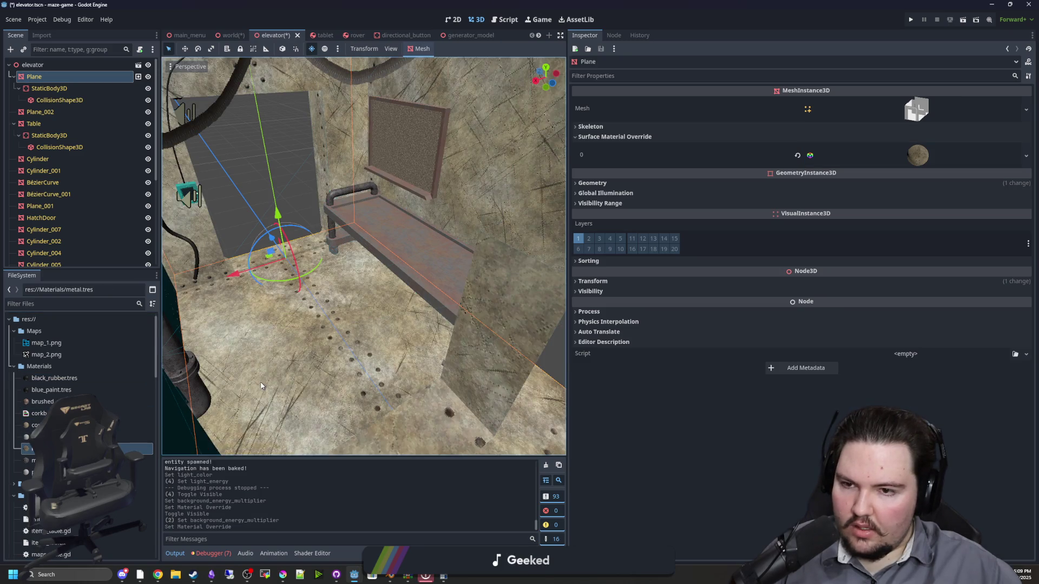
scroll(167, 359, down, 3)
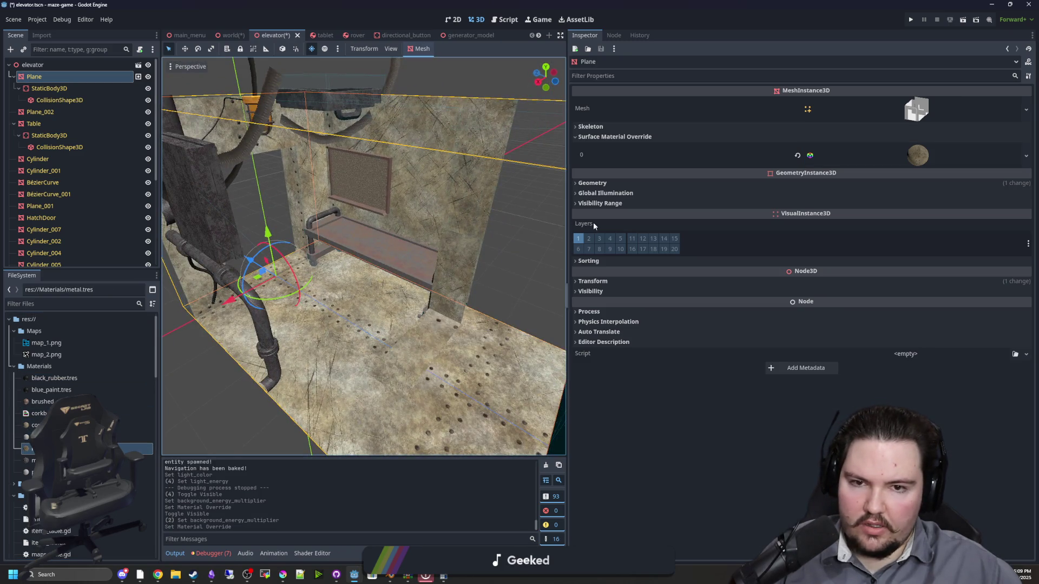
click(875, 157)
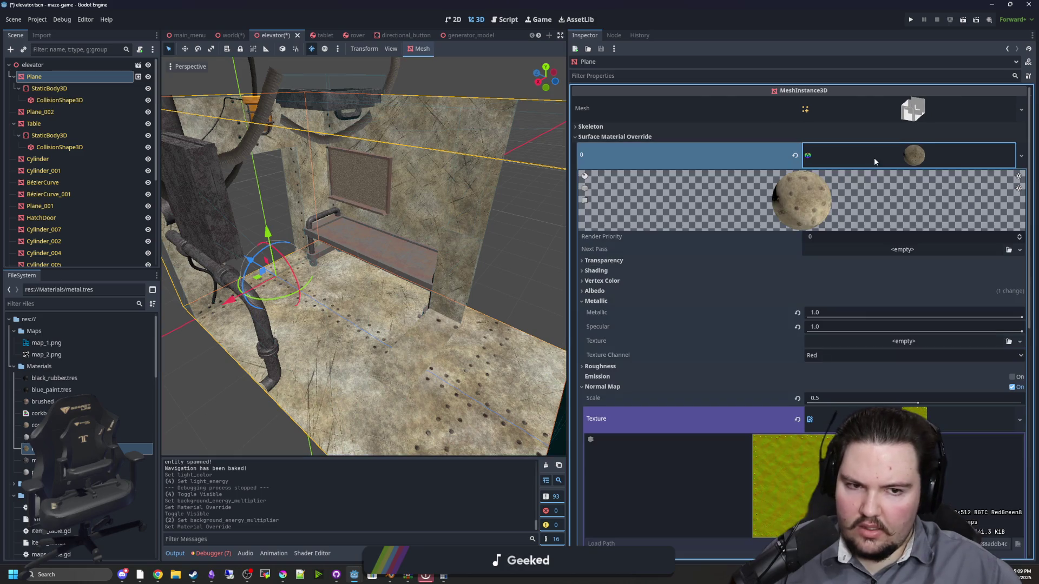
mouse_move(848, 318)
mouse_down()
mouse_move(806, 318)
mouse_move(806, 333)
mouse_up()
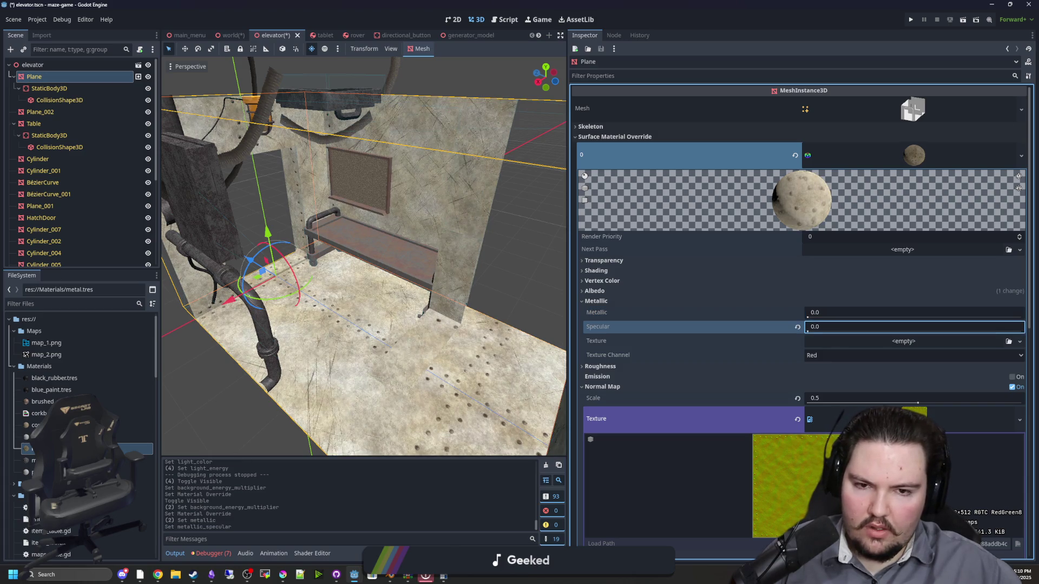
key(ctrl+s)
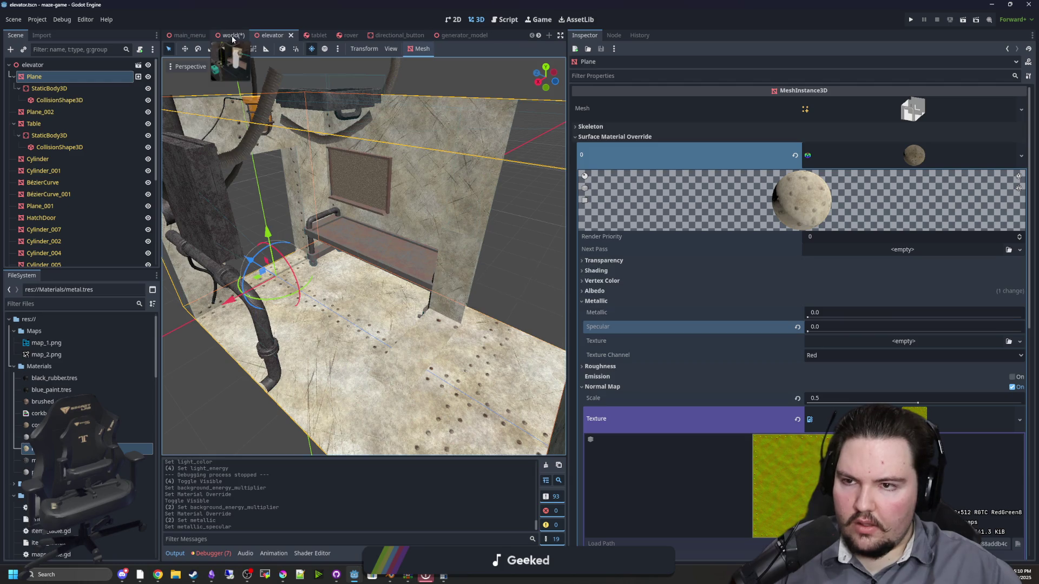
click(230, 35)
drag(355, 283, 251, 358)
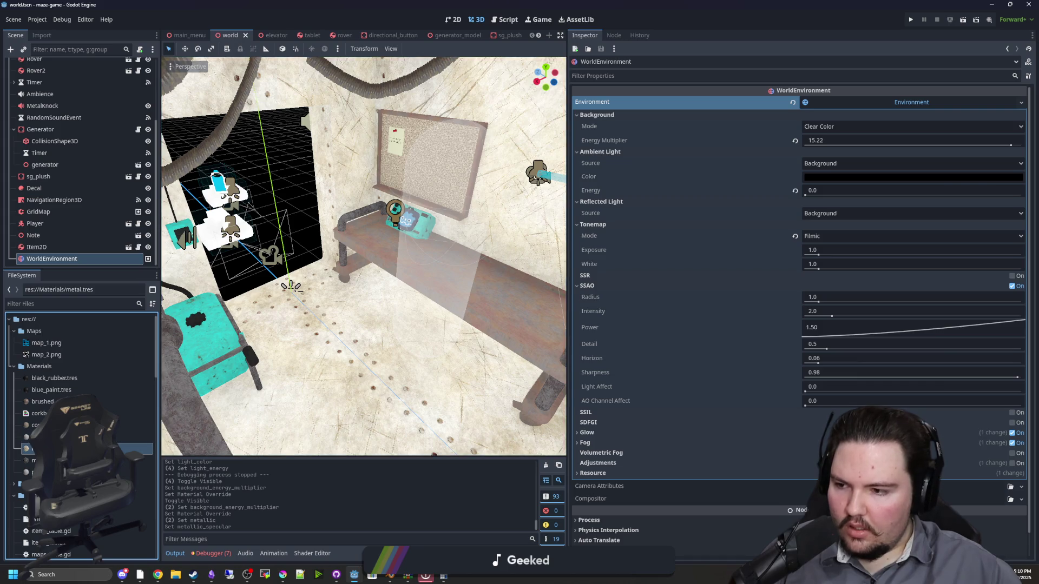
Open metal.tres in the inspector and collapse its Normal Map section
click(82, 449)
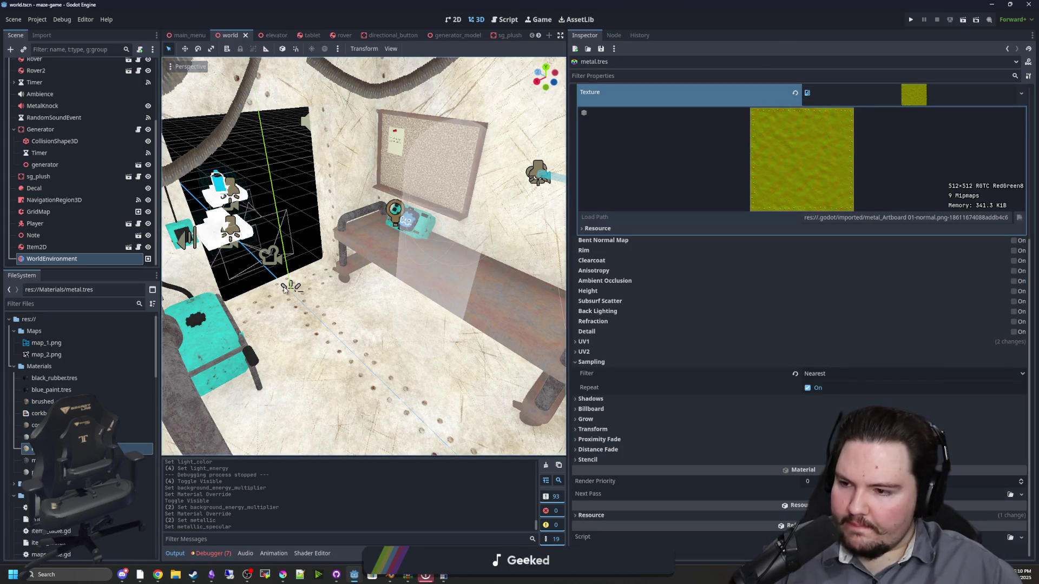
drag(289, 302, 261, 273)
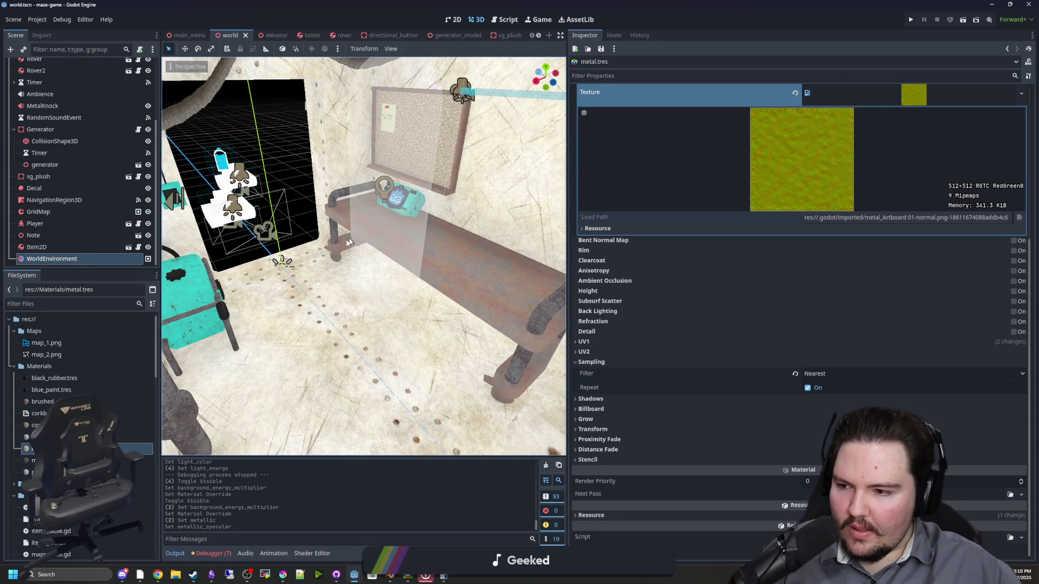
drag(349, 239, 299, 262)
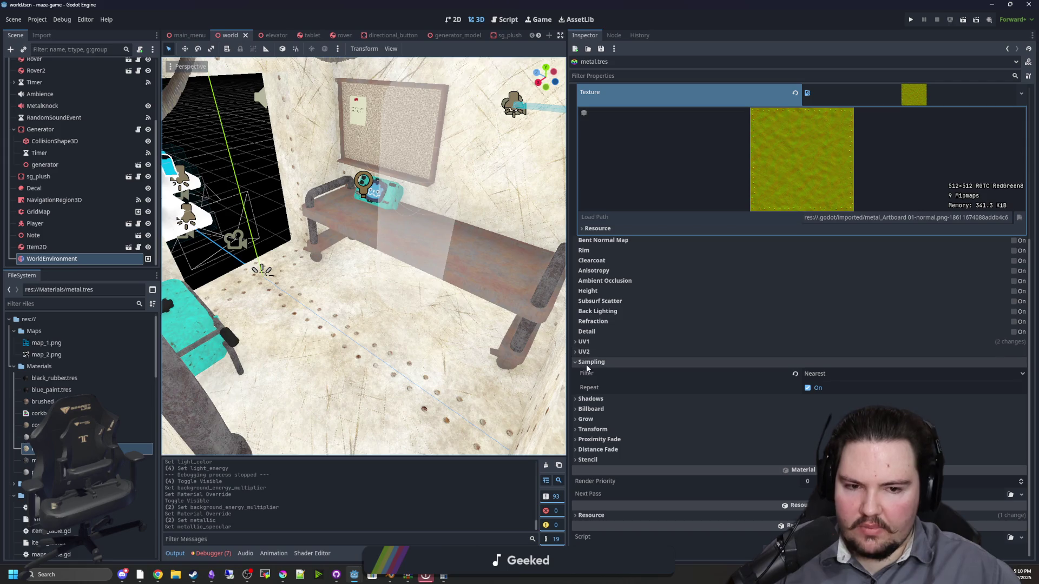
scroll(587, 368, up, 5)
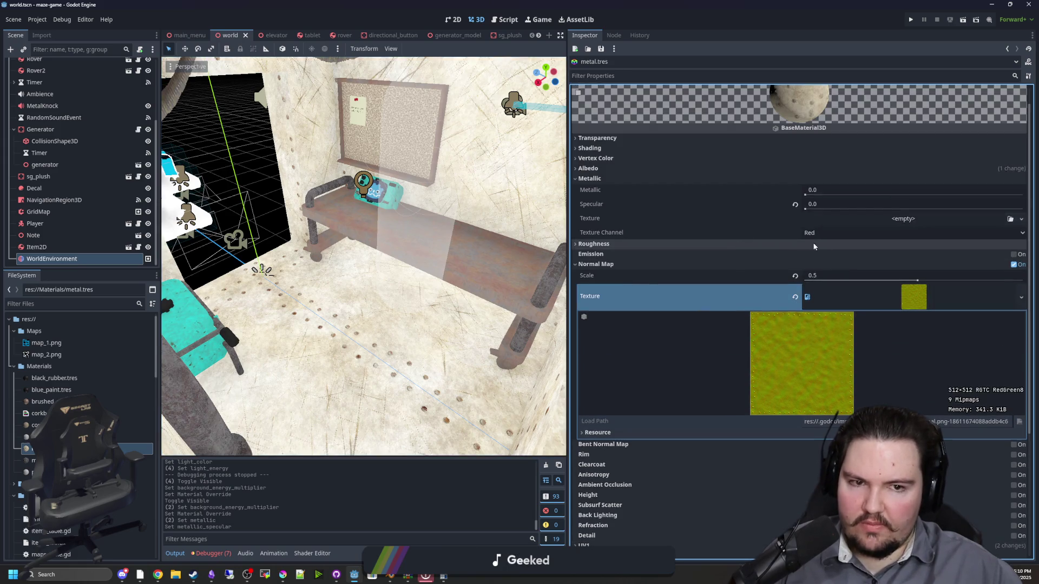
click(850, 297)
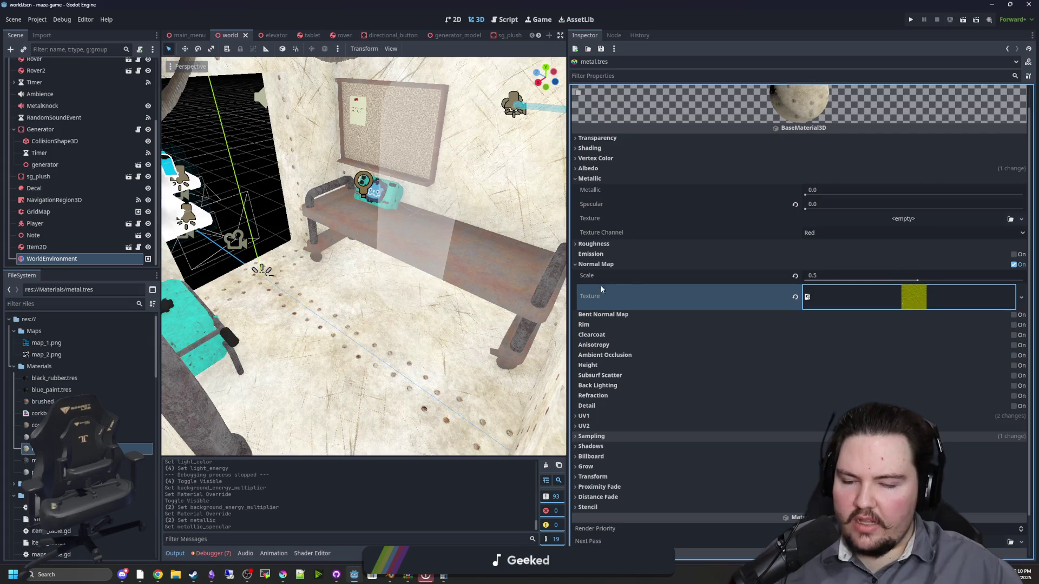
scroll(323, 281, down, 10)
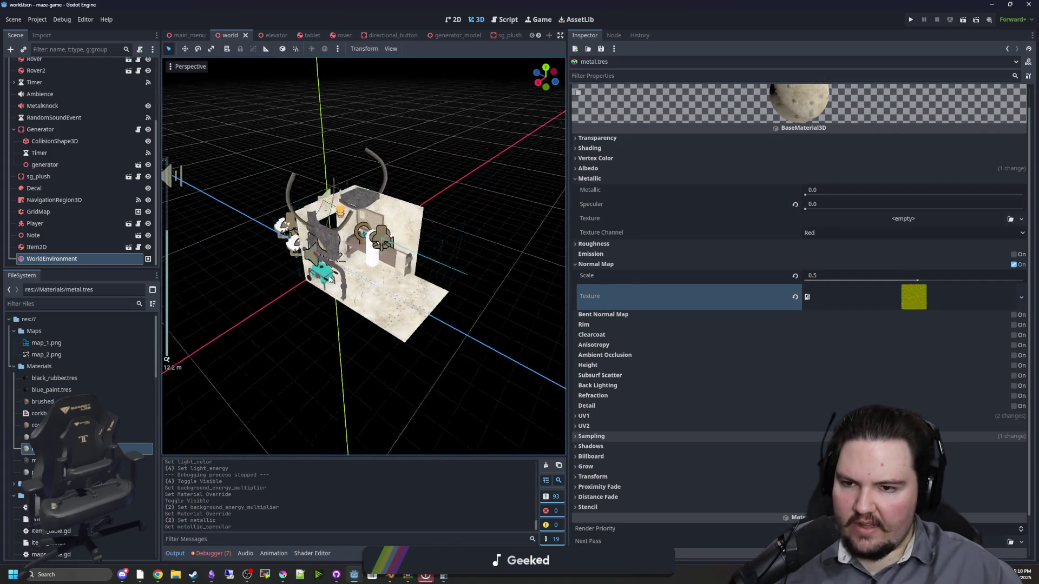
scroll(329, 279, up, 10)
mouse_move(431, 243)
mouse_down()
mouse_move(412, 226)
mouse_move(428, 213)
mouse_up()
click(591, 264)
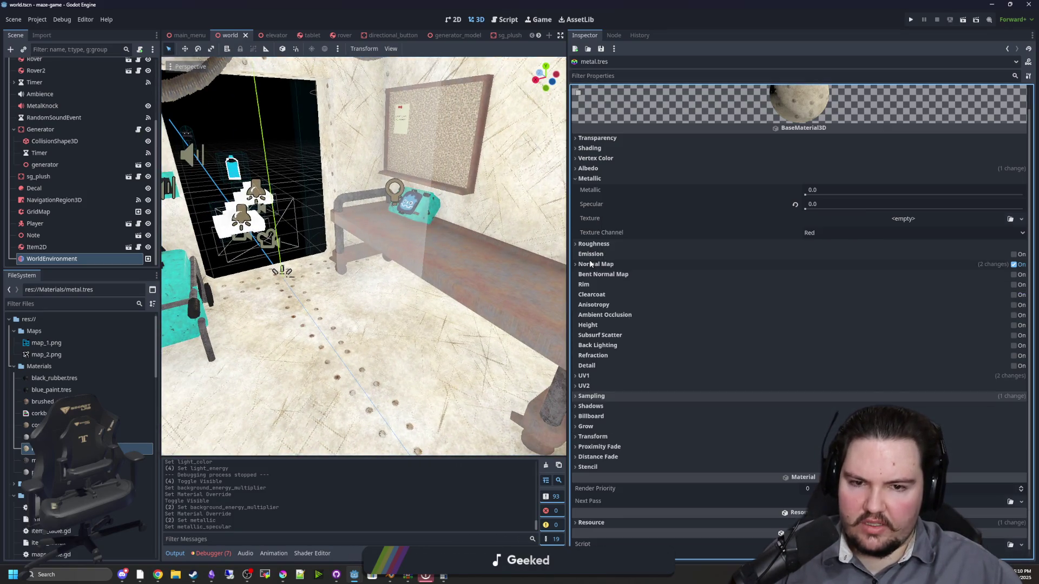
scroll(676, 260, up, 1)
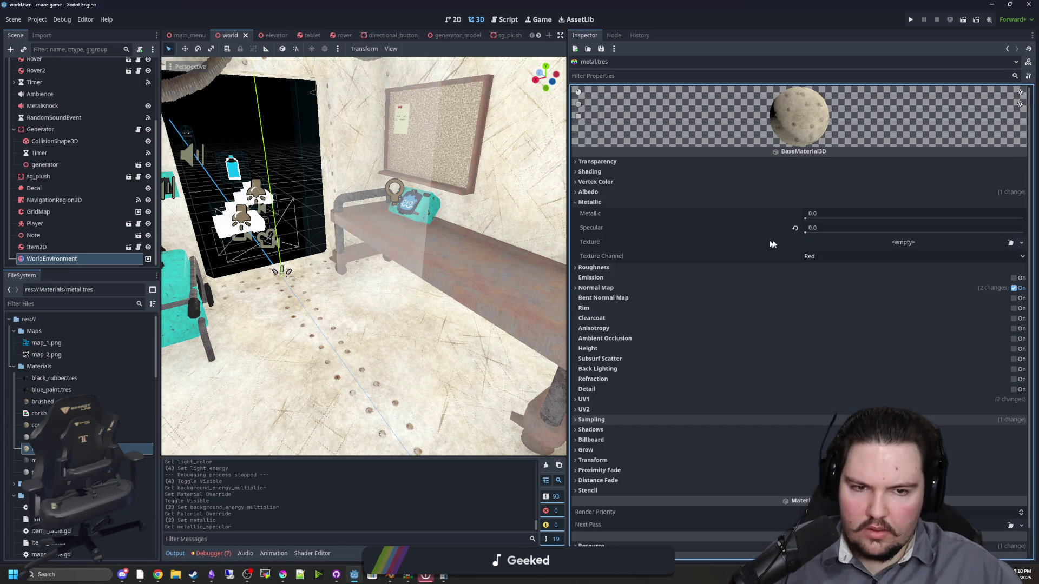
Set the metal material's Specular to 1.0, keep Metallic at 0, and Roughness to 0.53
drag(806, 232, 861, 234)
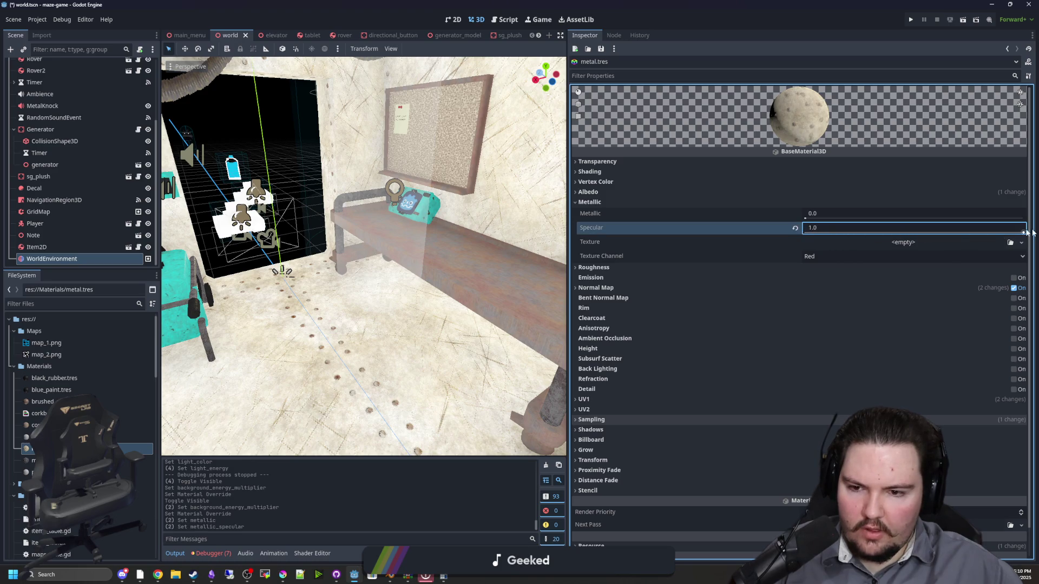
drag(805, 218, 810, 218)
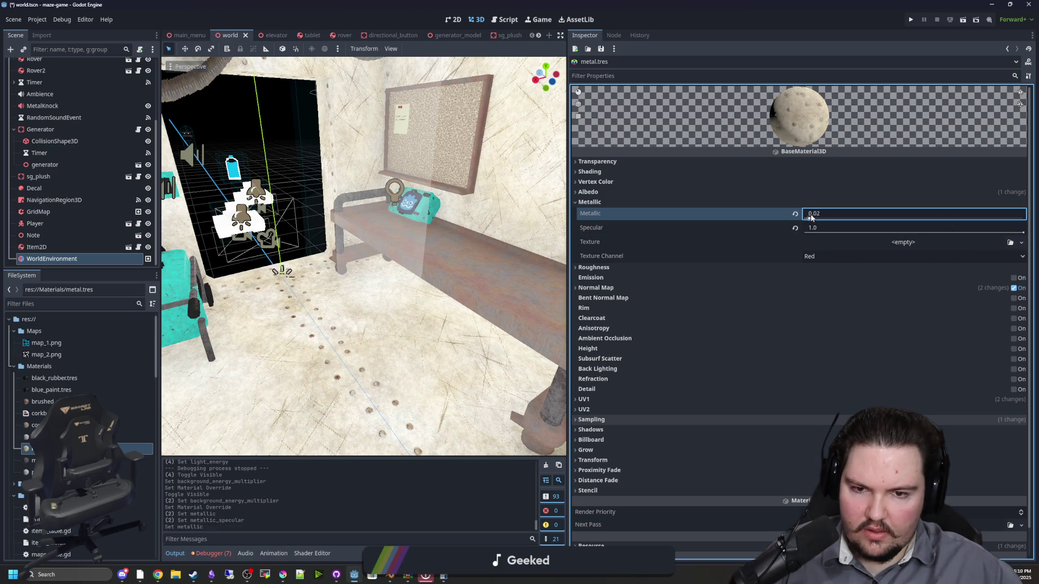
click(595, 268)
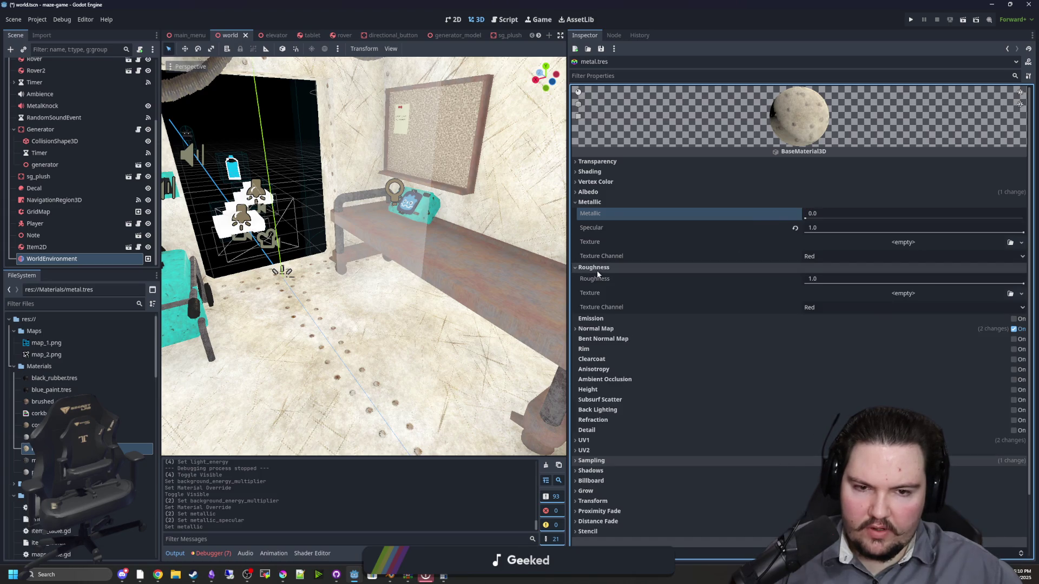
mouse_move(869, 284)
mouse_down()
mouse_move(812, 284)
mouse_move(970, 284)
mouse_up()
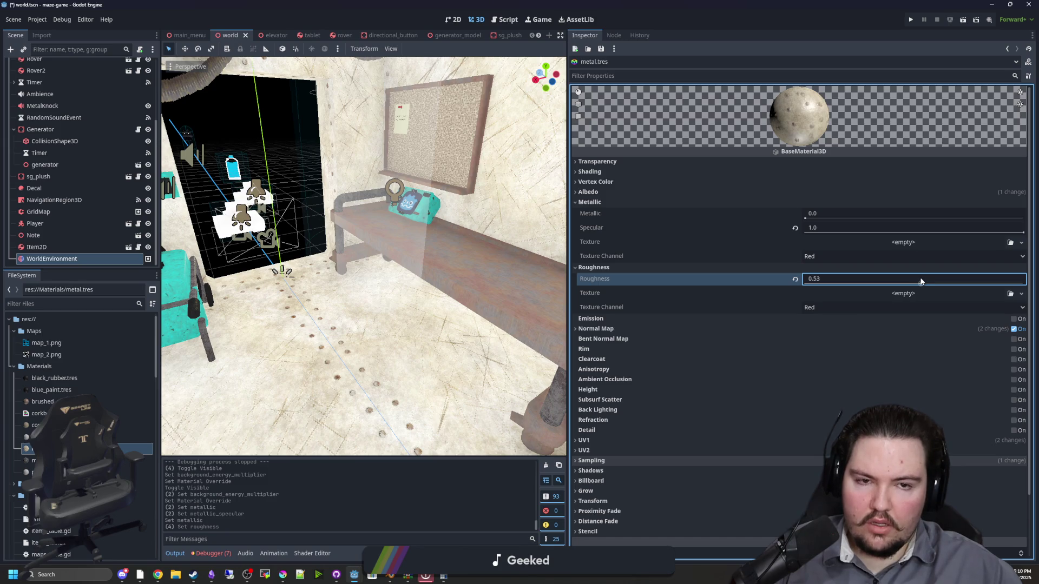
key(w)
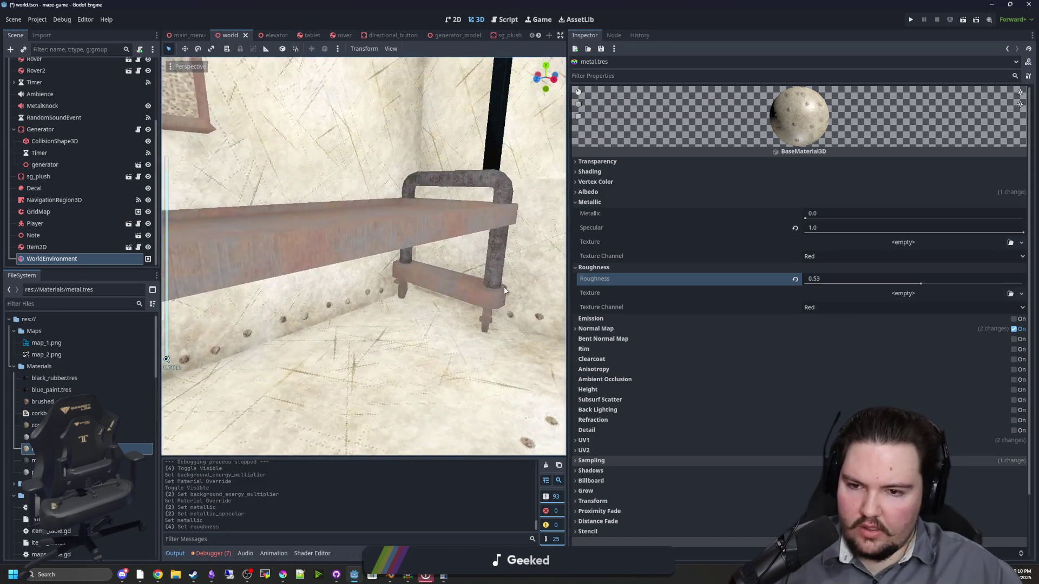
scroll(338, 228, down, 5)
scroll(98, 141, up, 4)
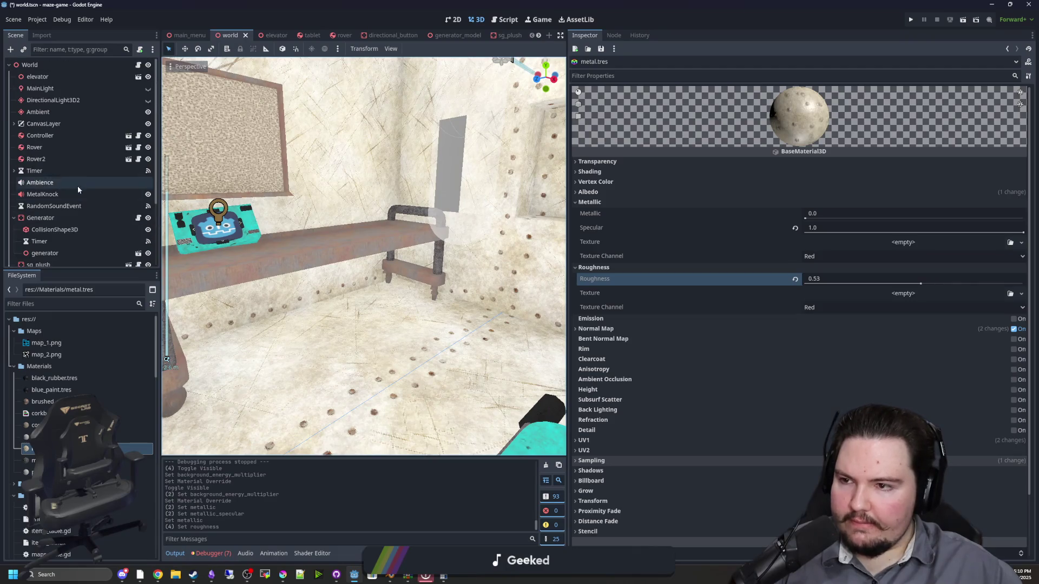
Toggle Ambient, MainLight and DirectionalLight3D2 visibility to compare, then select WorldEnvironment
click(148, 112)
click(148, 112)
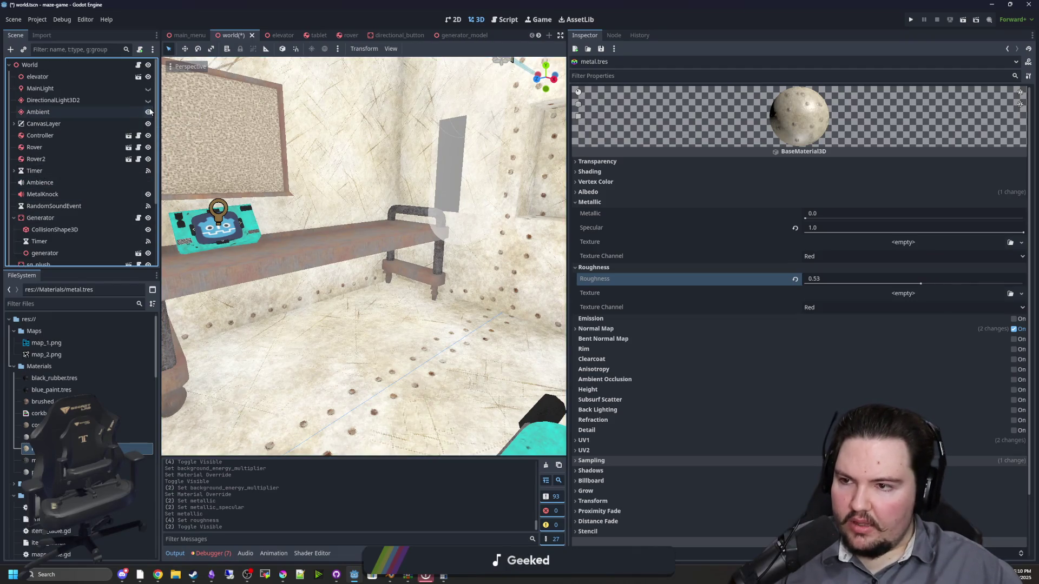
click(148, 100)
click(149, 100)
click(149, 88)
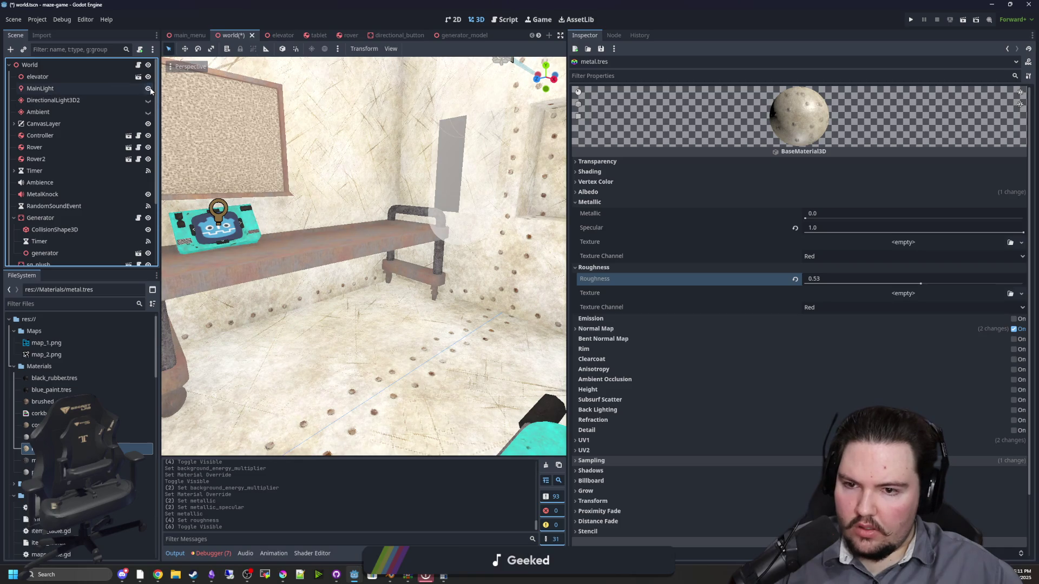
click(148, 101)
click(148, 101)
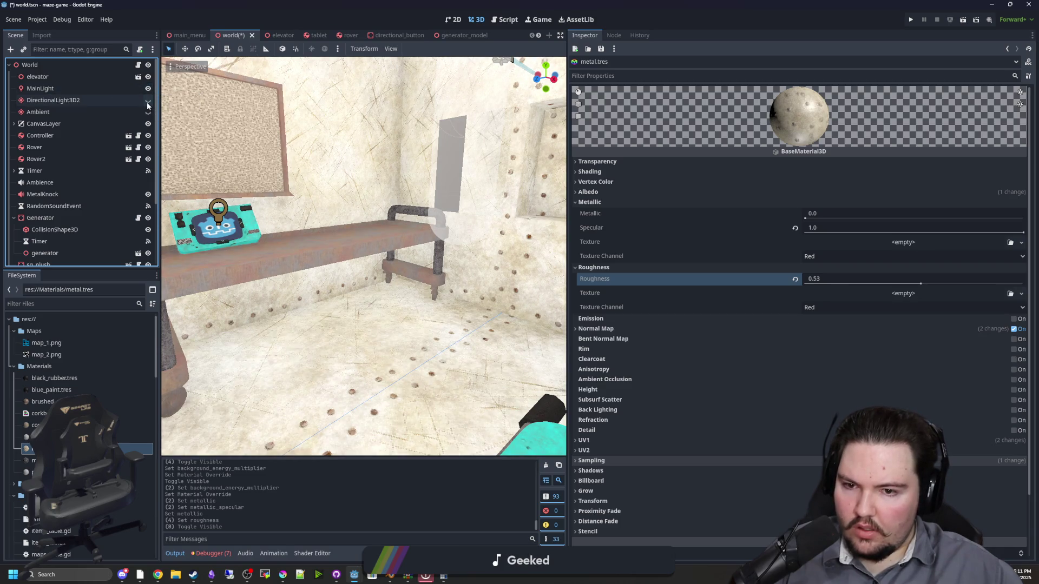
scroll(55, 243, down, 5)
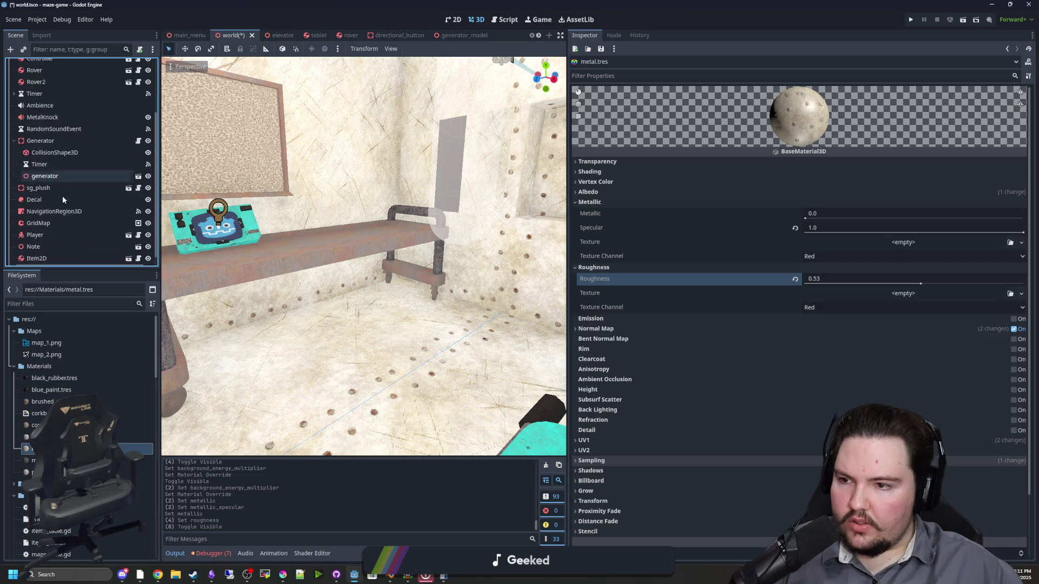
click(52, 258)
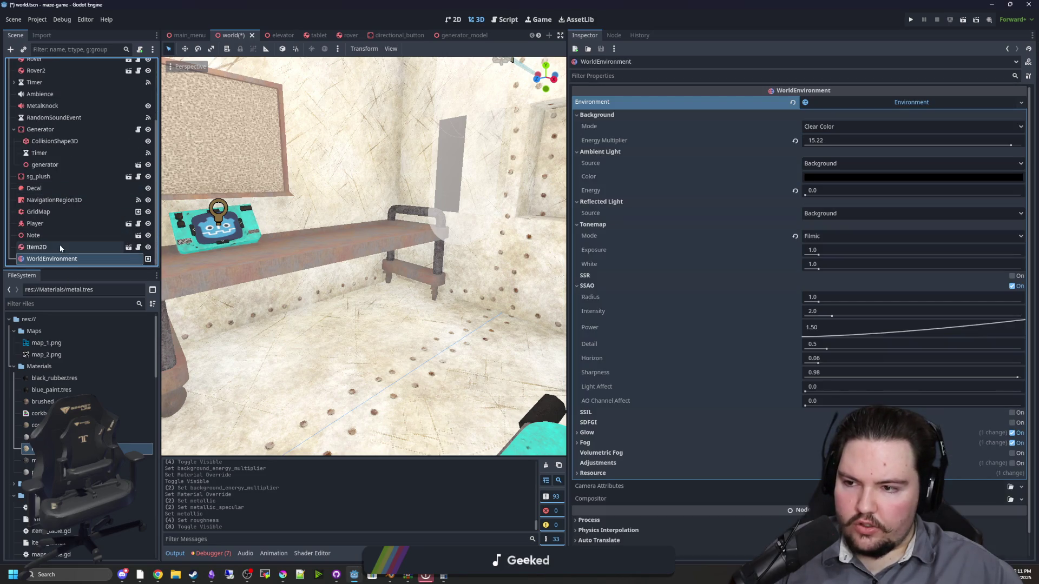
Lower the Background Energy Multiplier to 0.05, save the scene and run the project
drag(914, 141, 812, 140)
scroll(327, 266, up, 5)
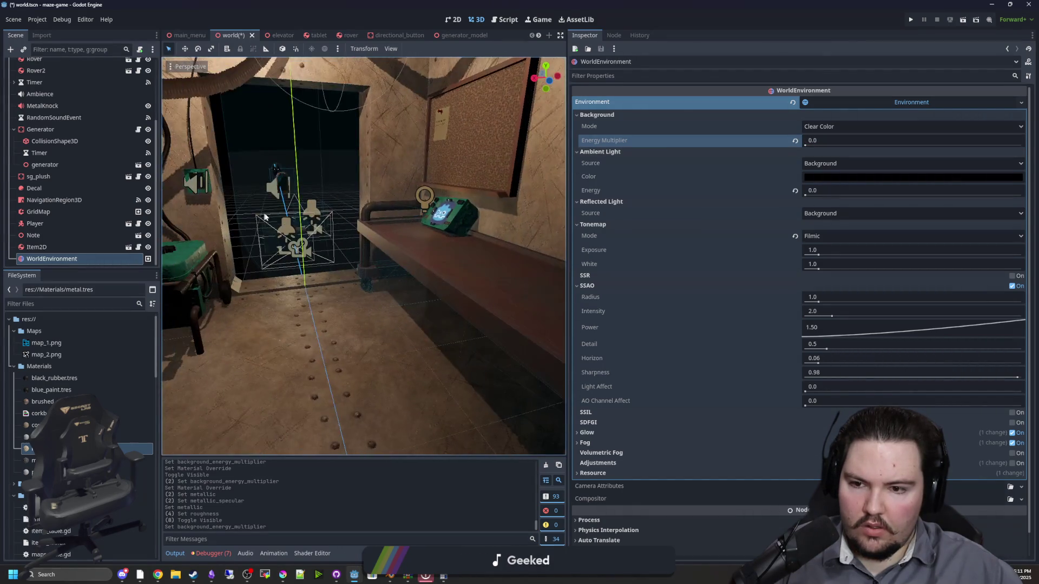
scroll(327, 266, down, 4)
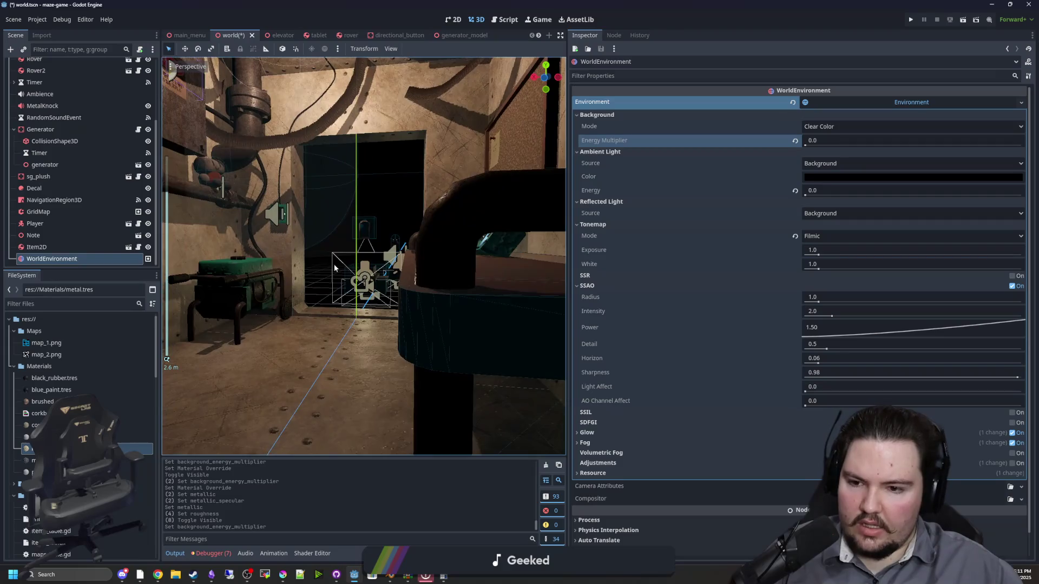
mouse_move(430, 261)
mouse_down()
mouse_move(436, 297)
mouse_move(515, 258)
mouse_move(433, 310)
mouse_up()
scroll(388, 319, up, 3)
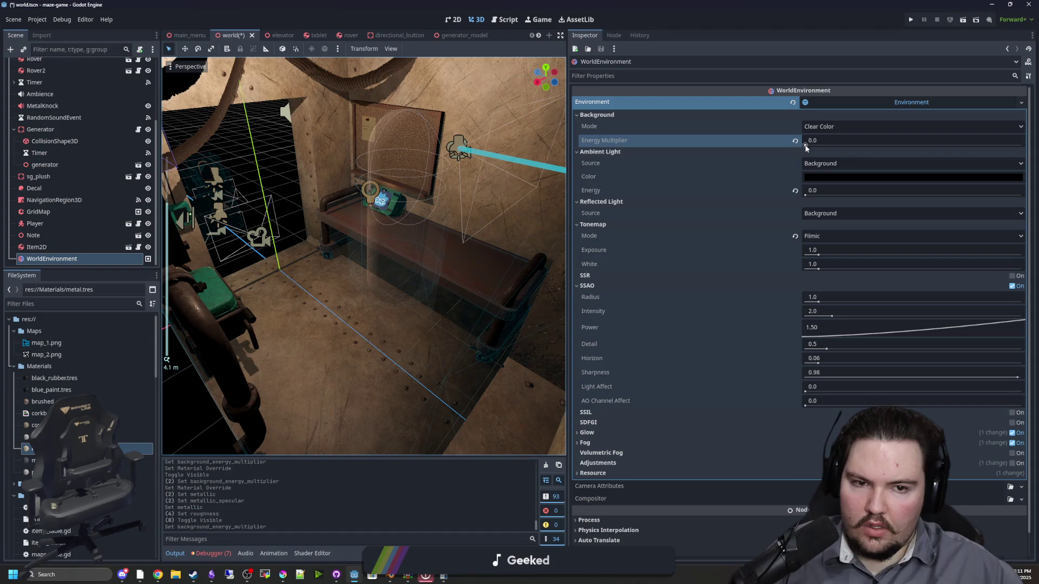
click(806, 145)
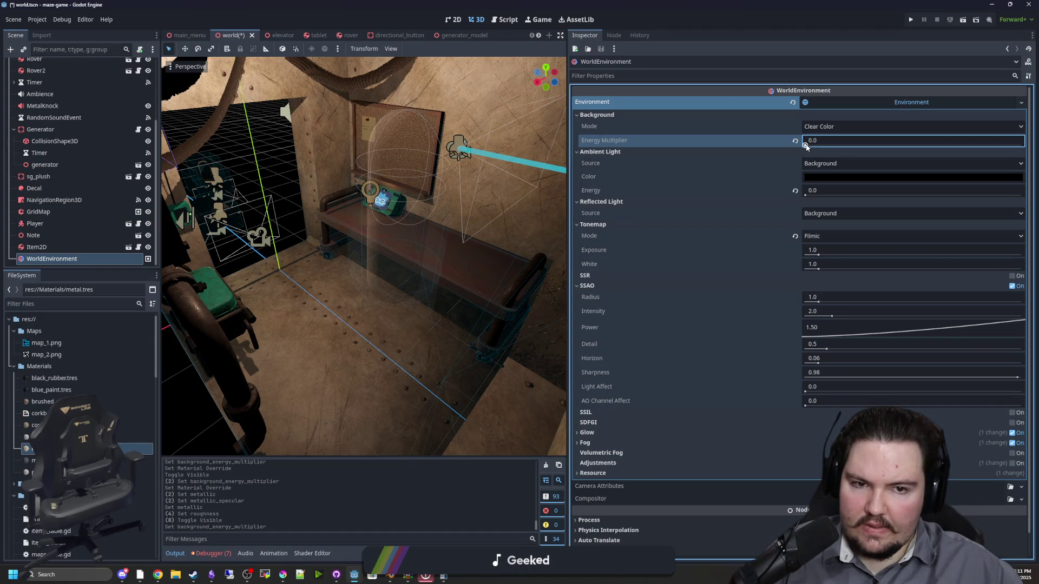
drag(806, 145, 809, 147)
text(0.05)
key(Return)
key(ctrl+s)
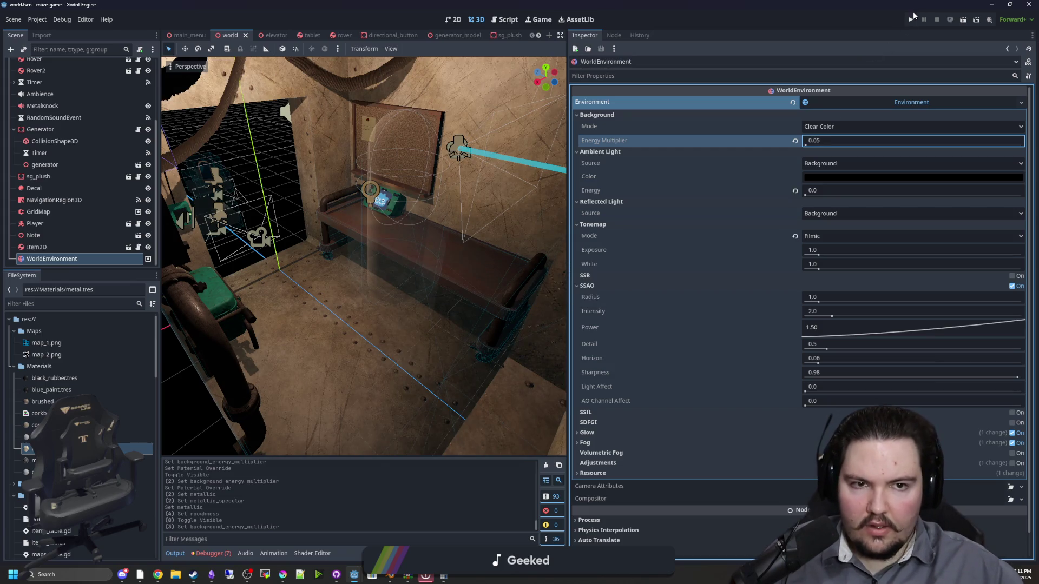
click(911, 18)
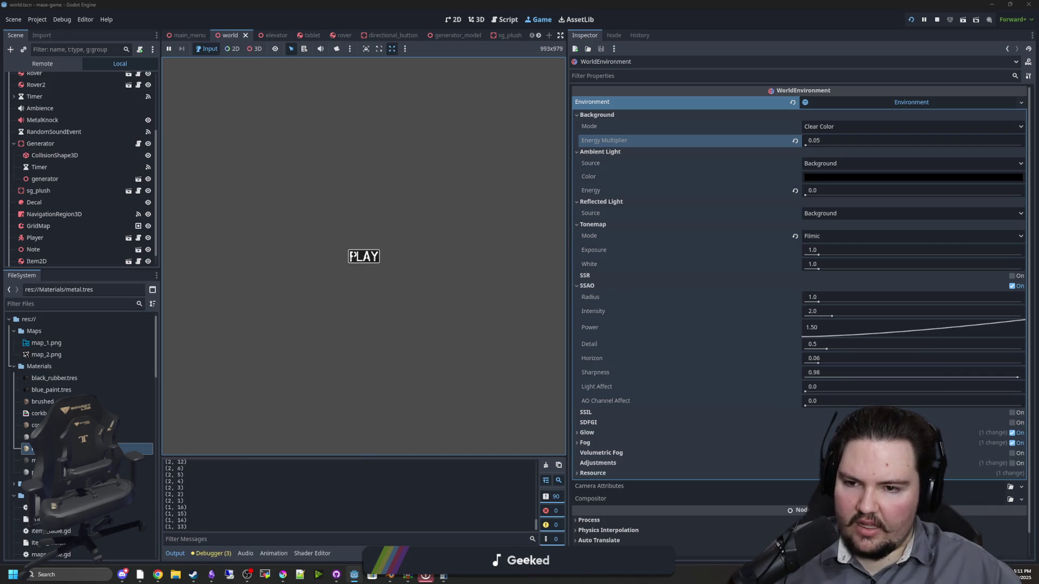
Playtest the darkened elevator by walking along the corridor, then pause the game
click(361, 255)
key(w)
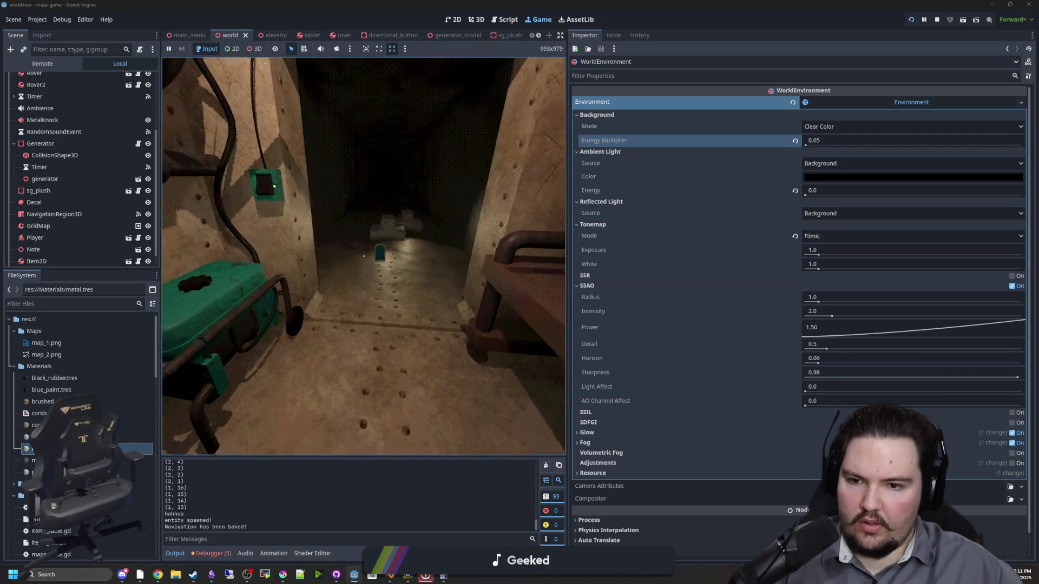
key(w)
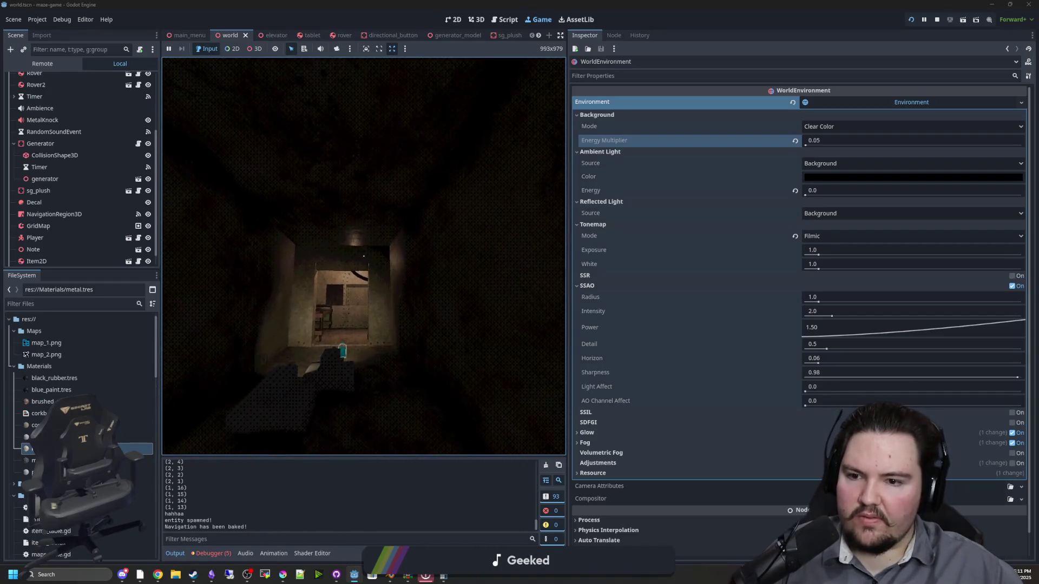
key(Escape)
Lower the background energy multiplier to 0.03 and check the brightness in the game
click(836, 140)
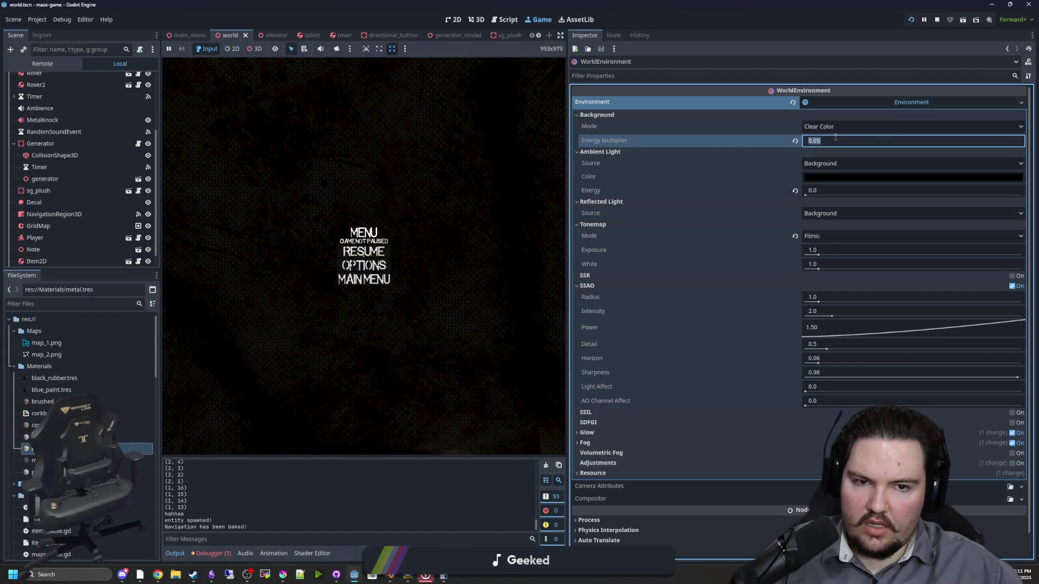
key(BackSpace)
text(3)
key(Return)
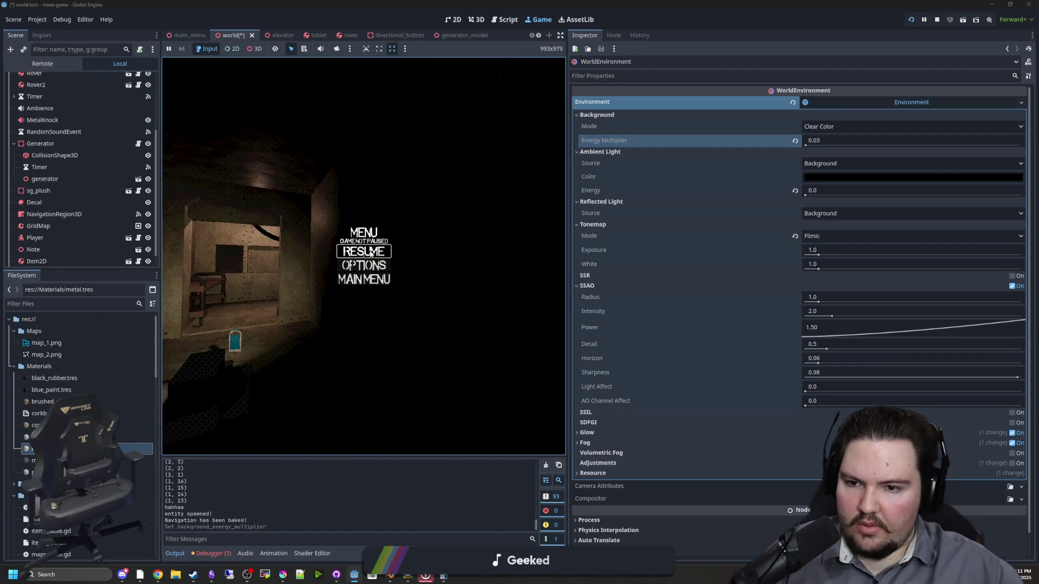
click(364, 251)
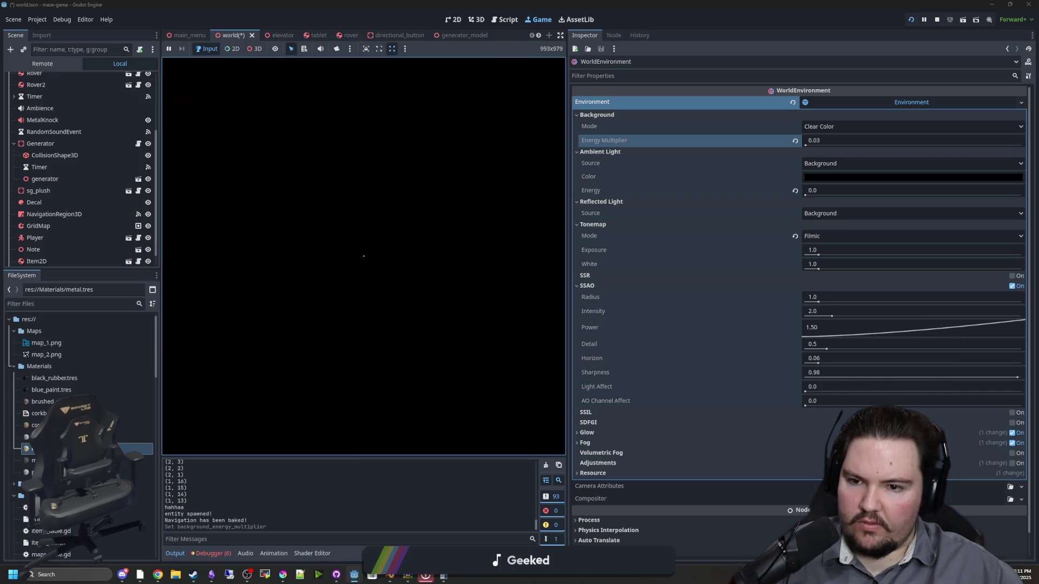
Raise the background energy multiplier to 0.04 and resume the running game
key(Escape)
click(851, 138)
key(BackSpace)
text(4)
key(Return)
click(364, 252)
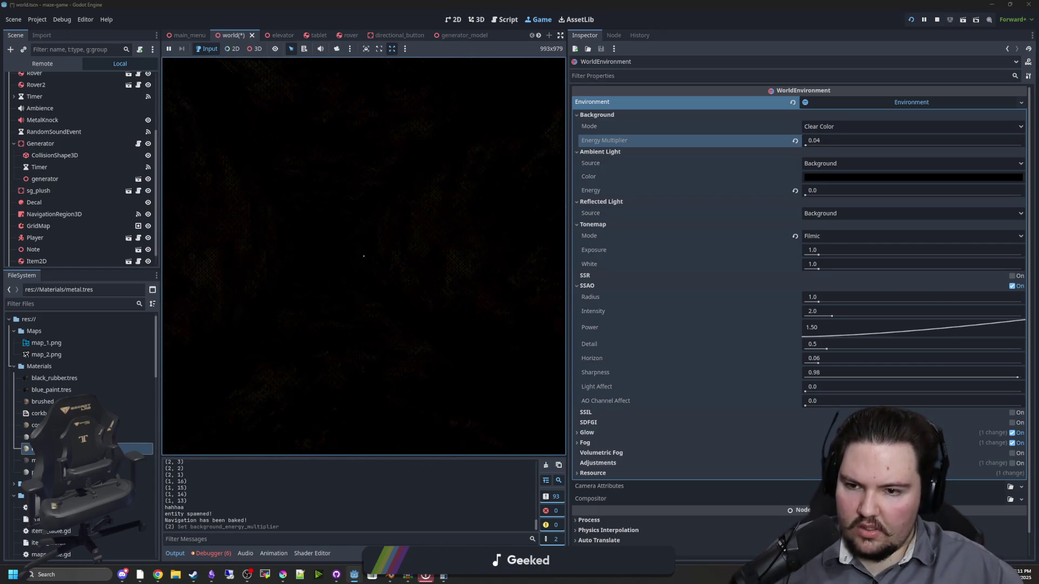
Walk into the dimly lit room toward the bench, then return to the editor
key(w)
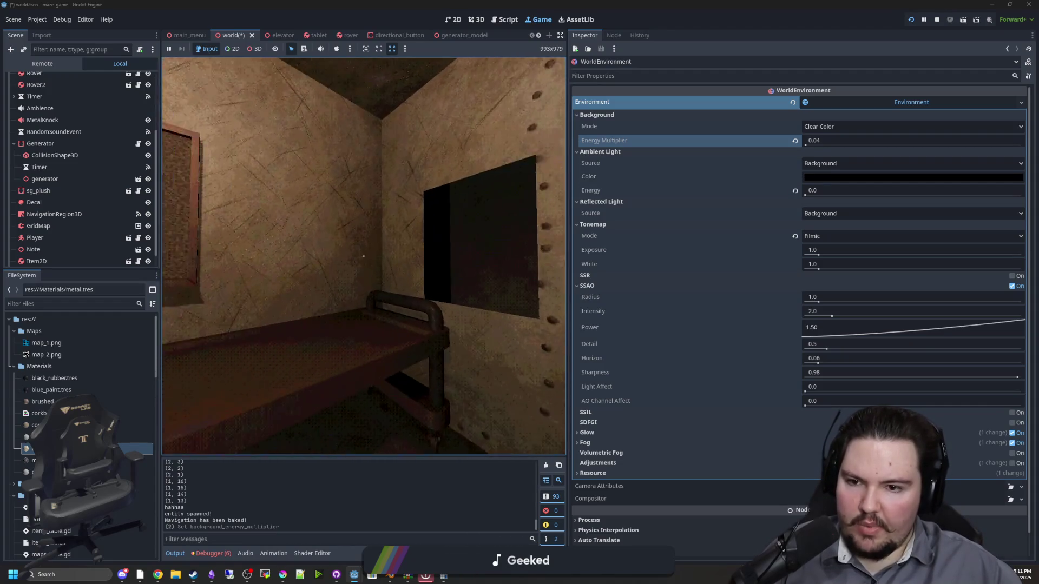
key(w)
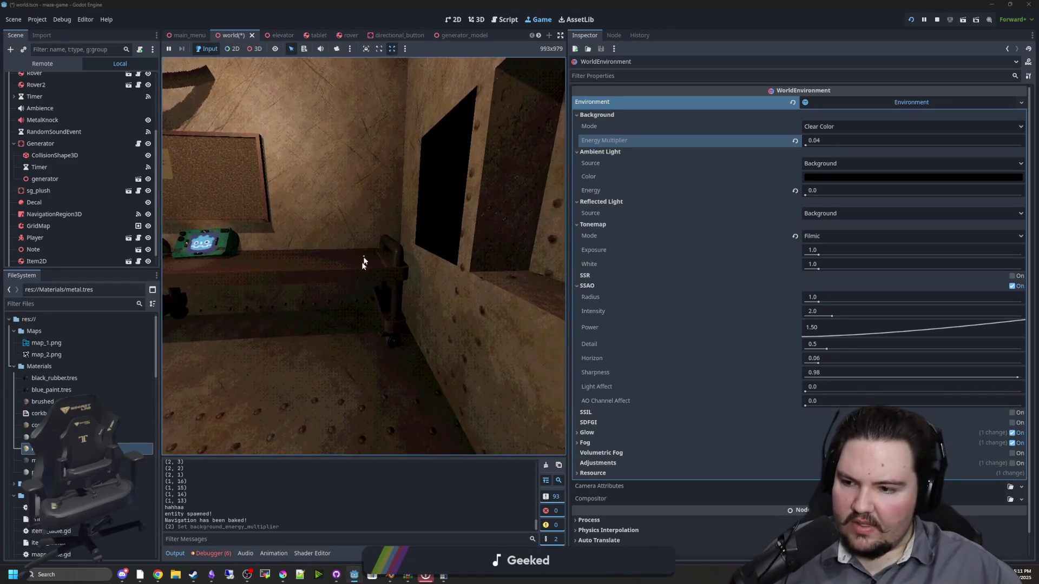
key(super)
click(49, 217)
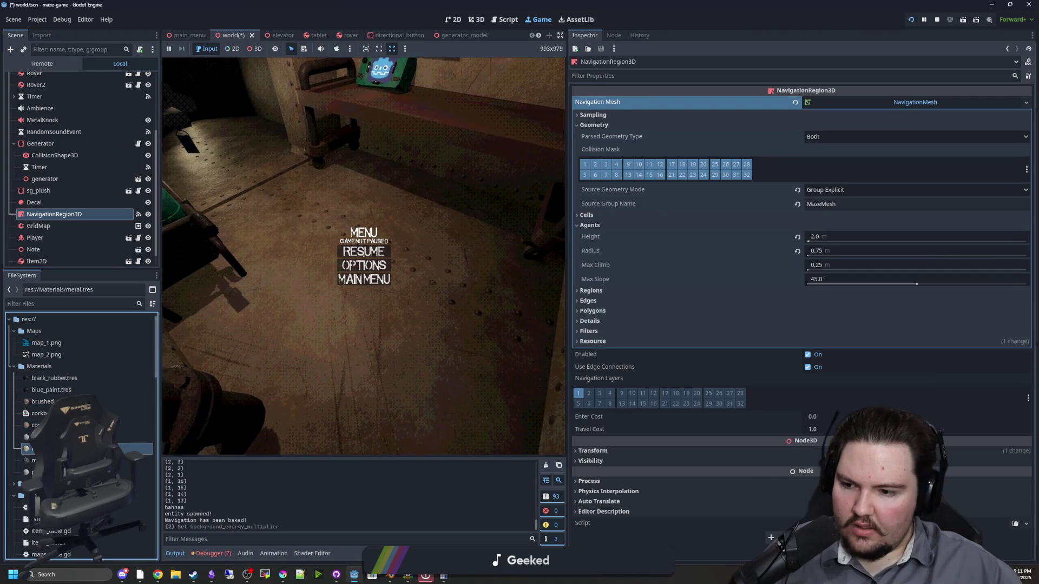
In metal.tres, set specular to 0.2 and roughness to 0.91
click(81, 449)
drag(1022, 232, 719, 224)
mouse_move(845, 228)
mouse_down()
mouse_move(1007, 228)
mouse_move(801, 227)
mouse_move(983, 227)
mouse_move(579, 198)
mouse_up()
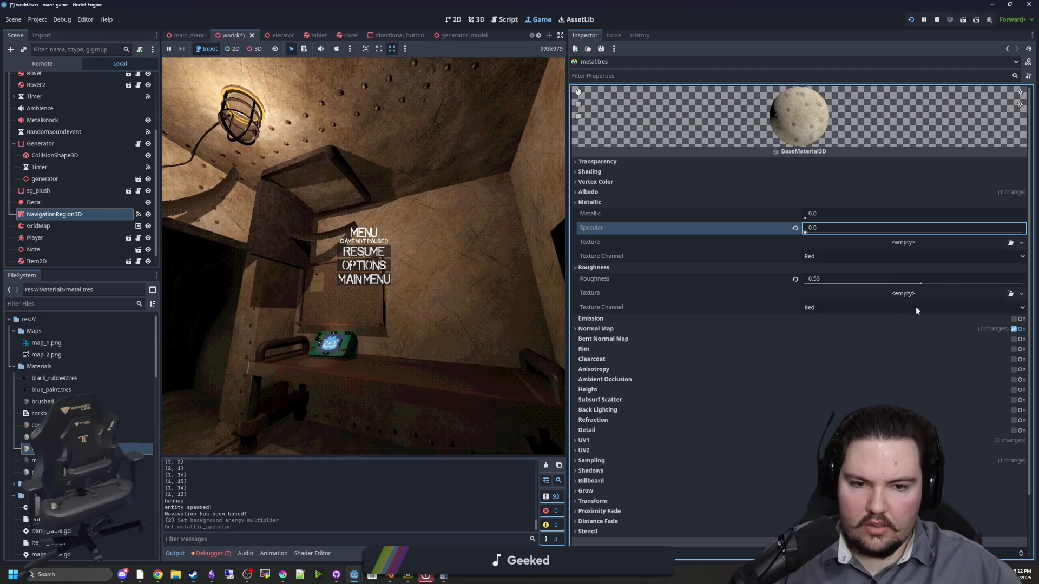
mouse_move(922, 284)
mouse_down()
mouse_move(1014, 282)
mouse_move(680, 273)
mouse_up()
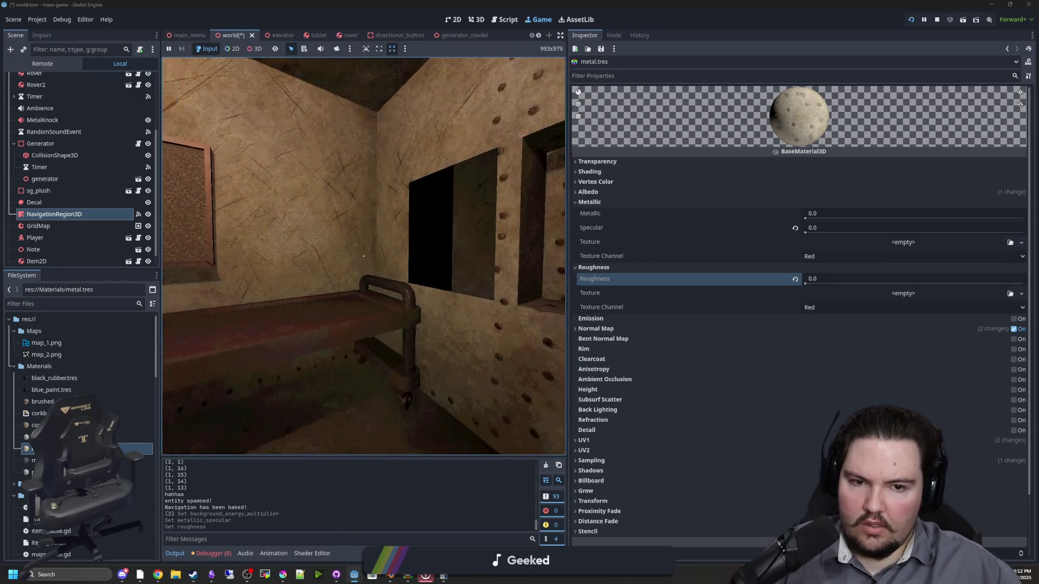
Retest the metal in-game, bring specular back down, and make roughness 1.0
key(super)
drag(812, 234, 1024, 232)
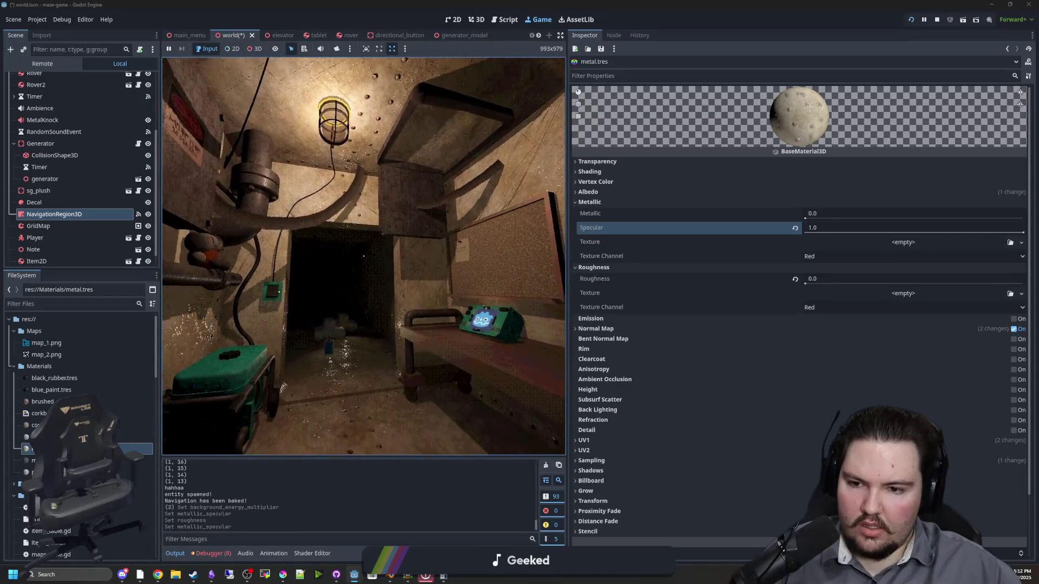
key(s)
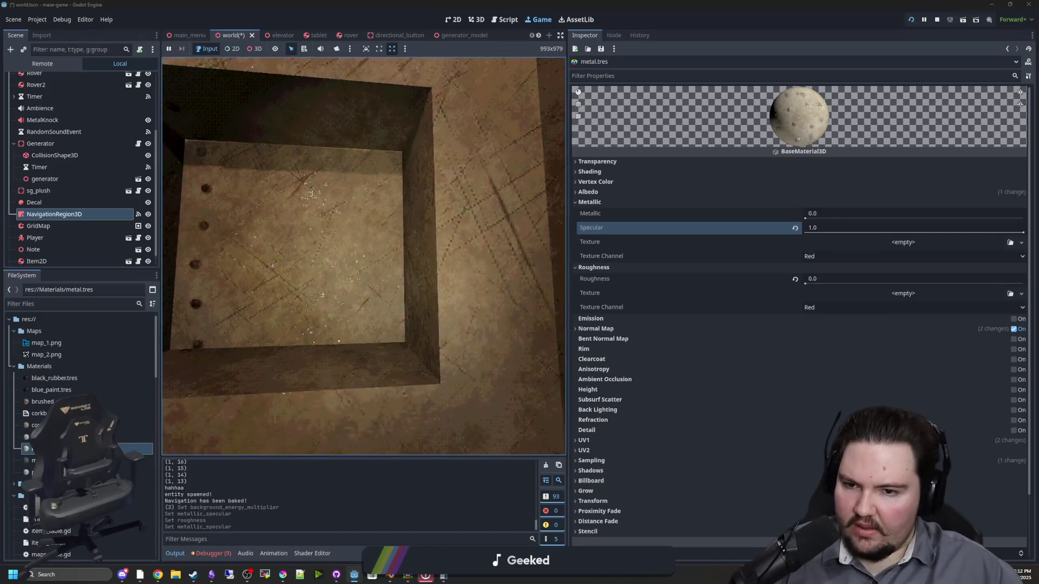
key(super)
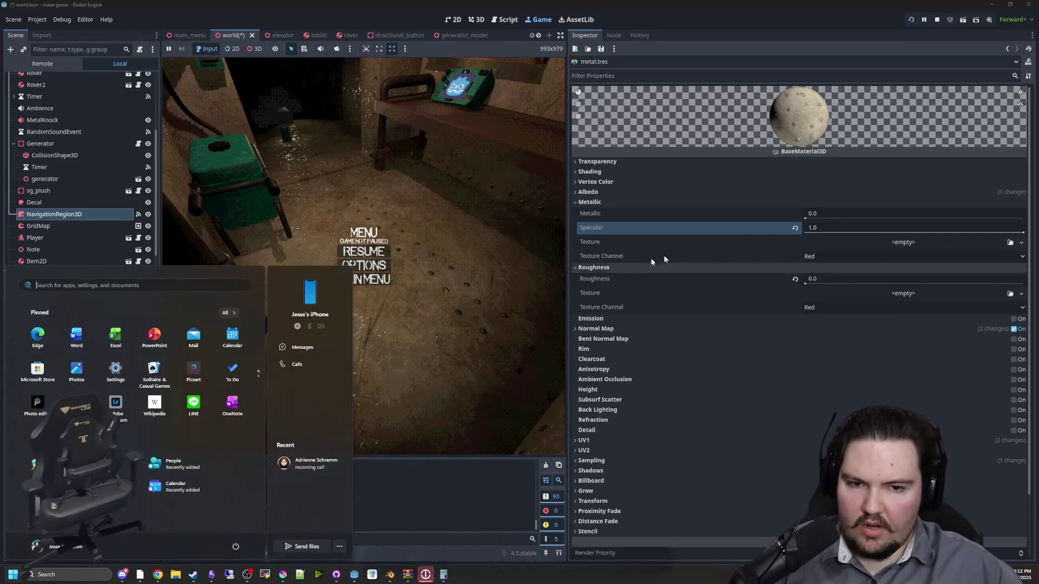
mouse_move(1024, 233)
mouse_down()
mouse_move(806, 230)
mouse_move(934, 210)
mouse_move(871, 269)
mouse_up()
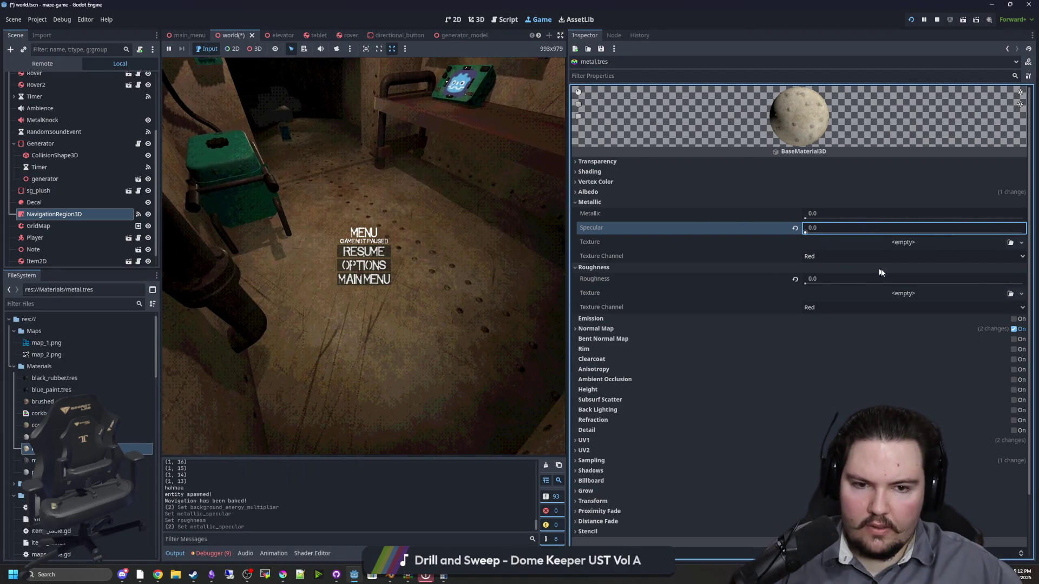
drag(810, 282, 1023, 282)
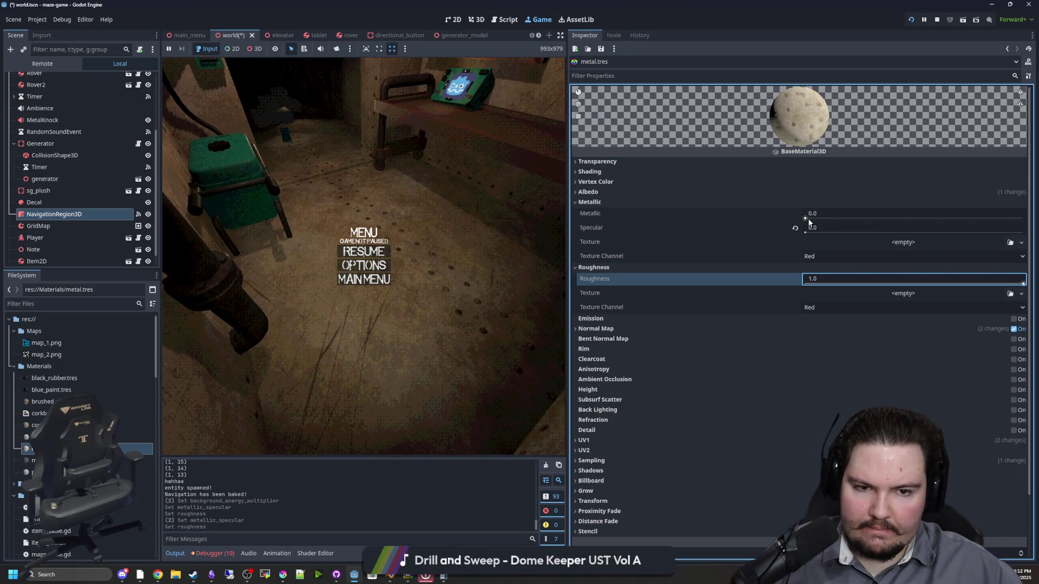